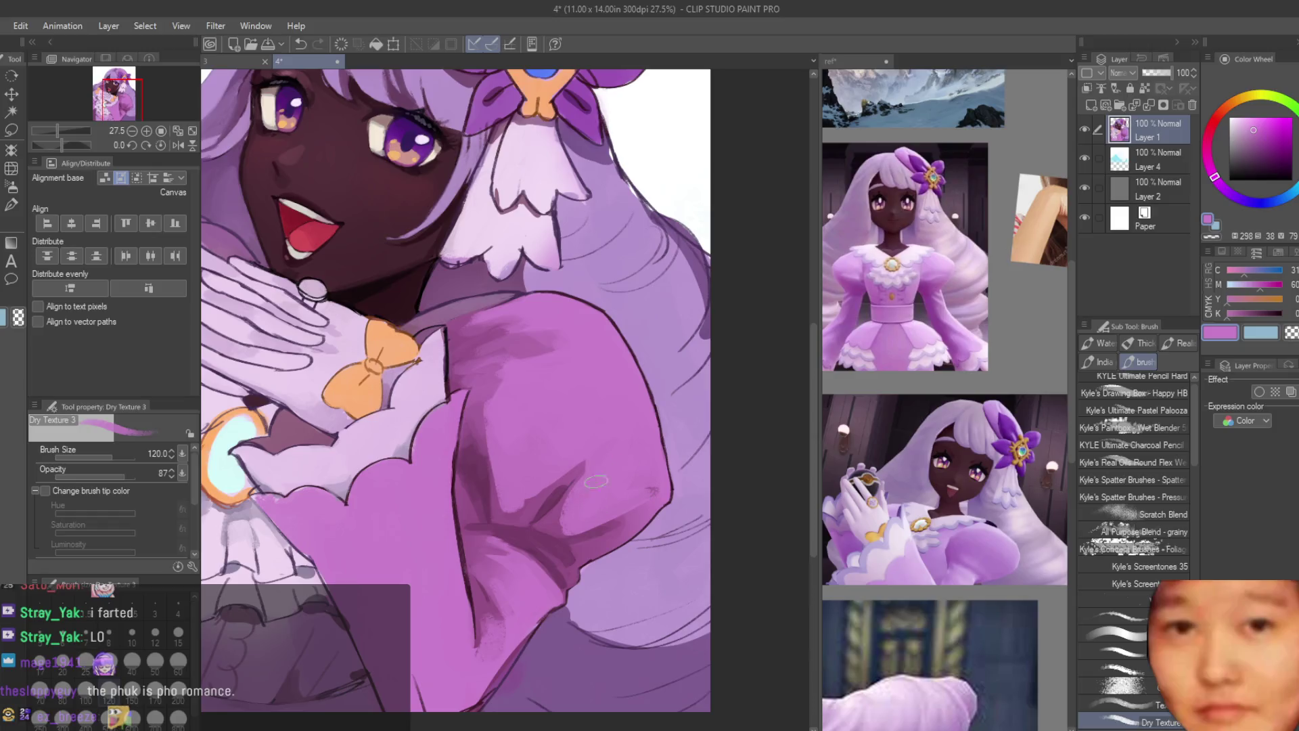
# Step: Mirror the canvas horizontally to check the drawing, then flip it back
pyautogui.press('h')
pyautogui.scroll(-5, 596, 481)
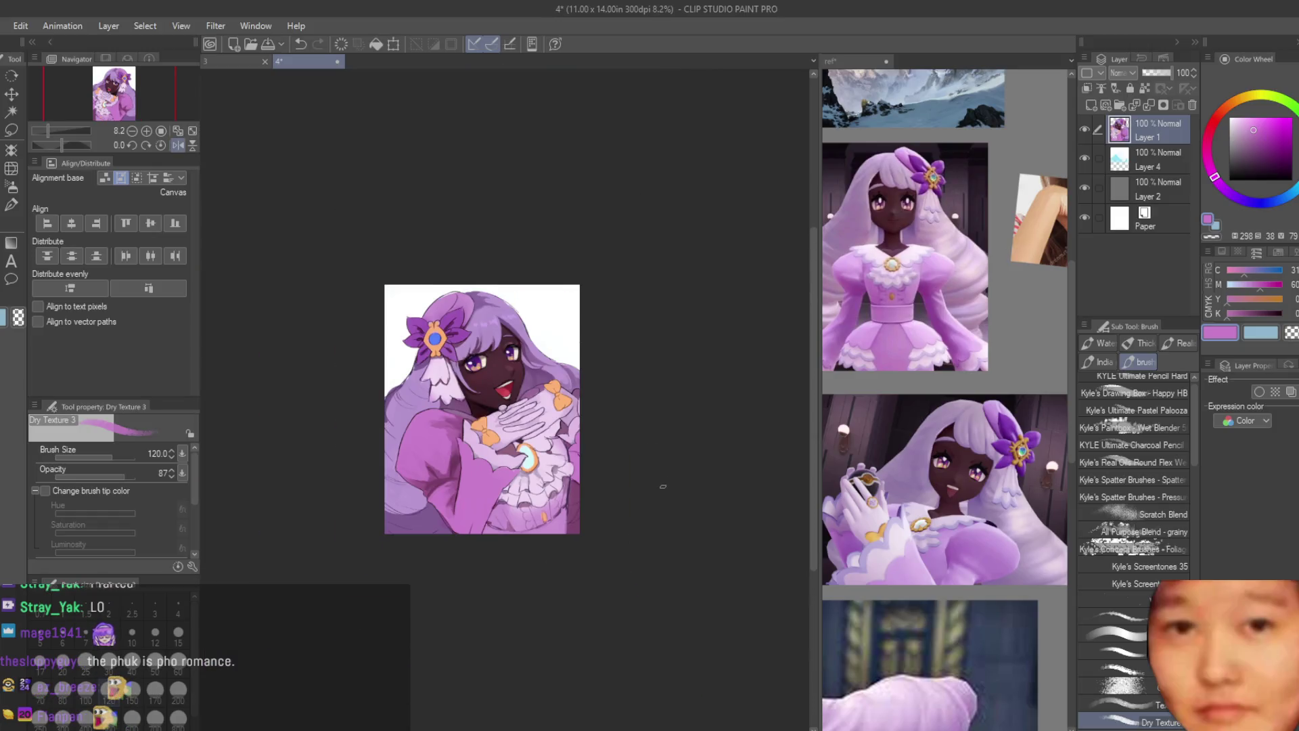
pyautogui.press('h')
pyautogui.scroll(4, 415, 388)
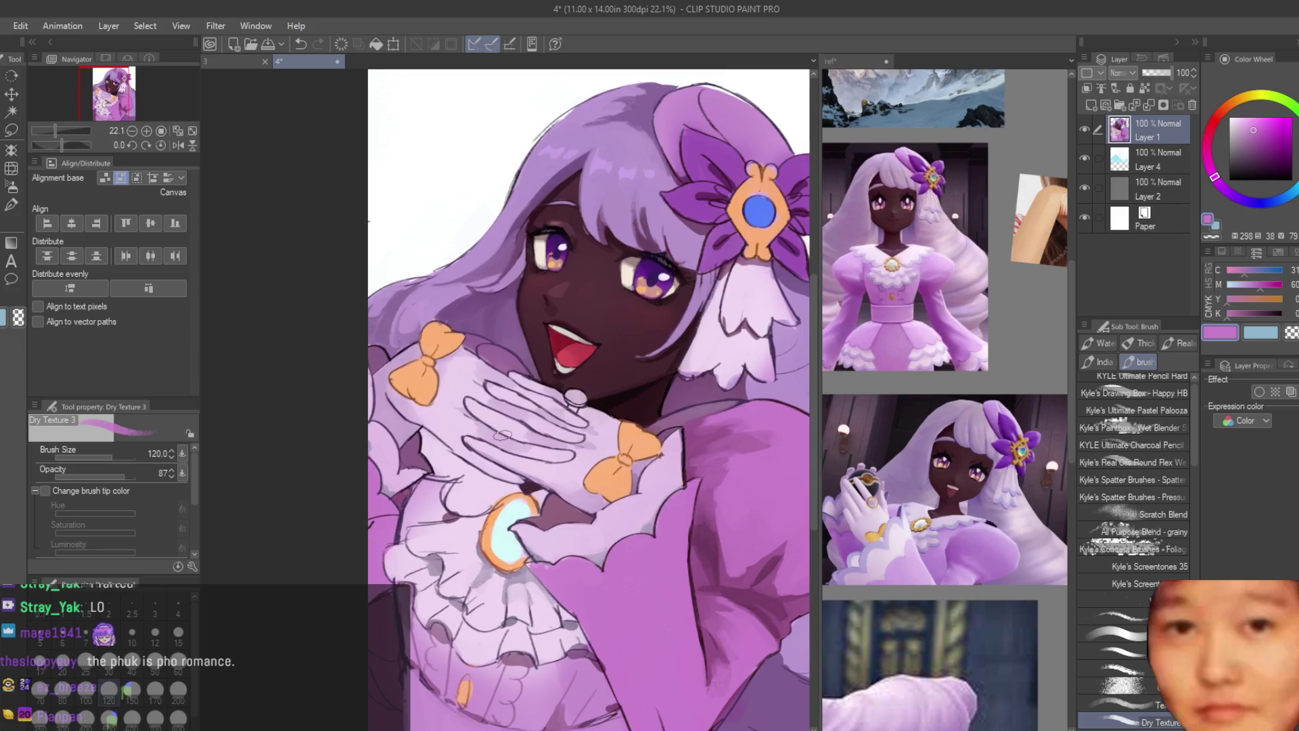
# Step: Zoom in and eyedropper a darker purple from the sleeve
pyautogui.scroll(-2, 414, 388)
pyautogui.scroll(5, 609, 473)
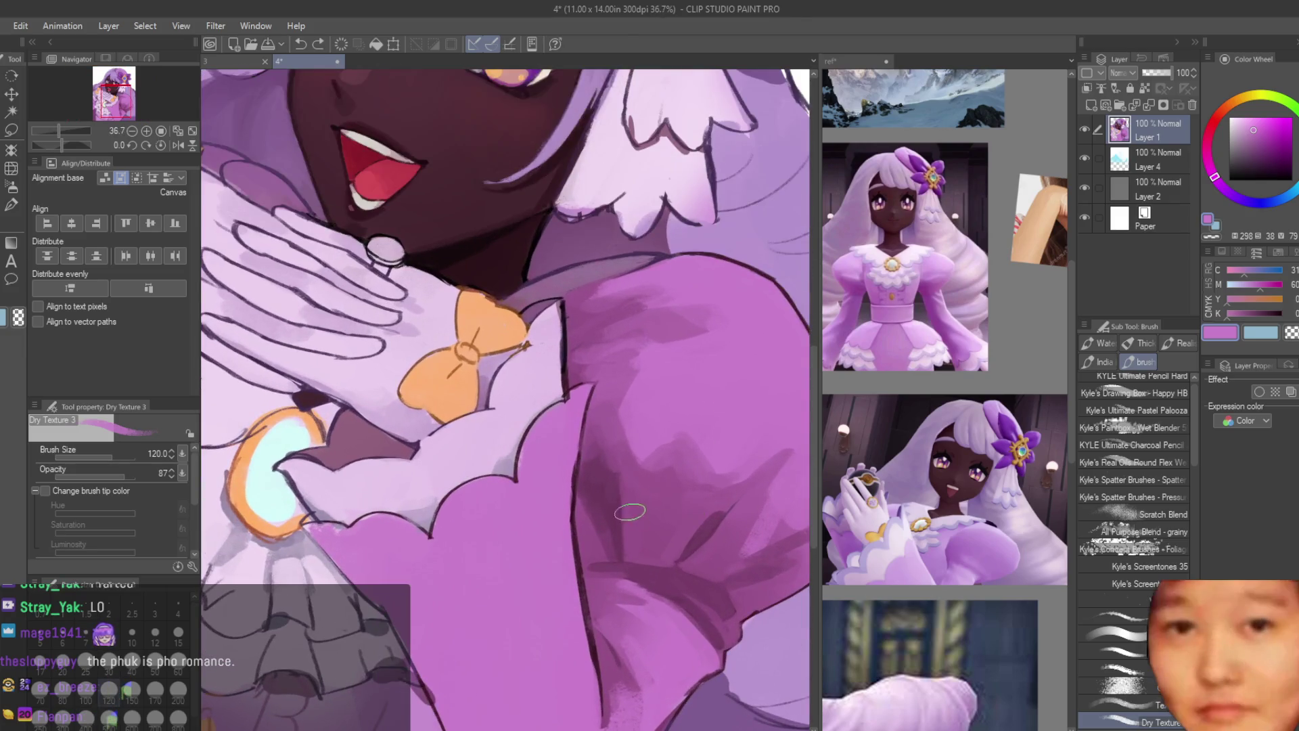
pyautogui.keyDown('alt'); pyautogui.click(651, 525); pyautogui.keyUp('alt')
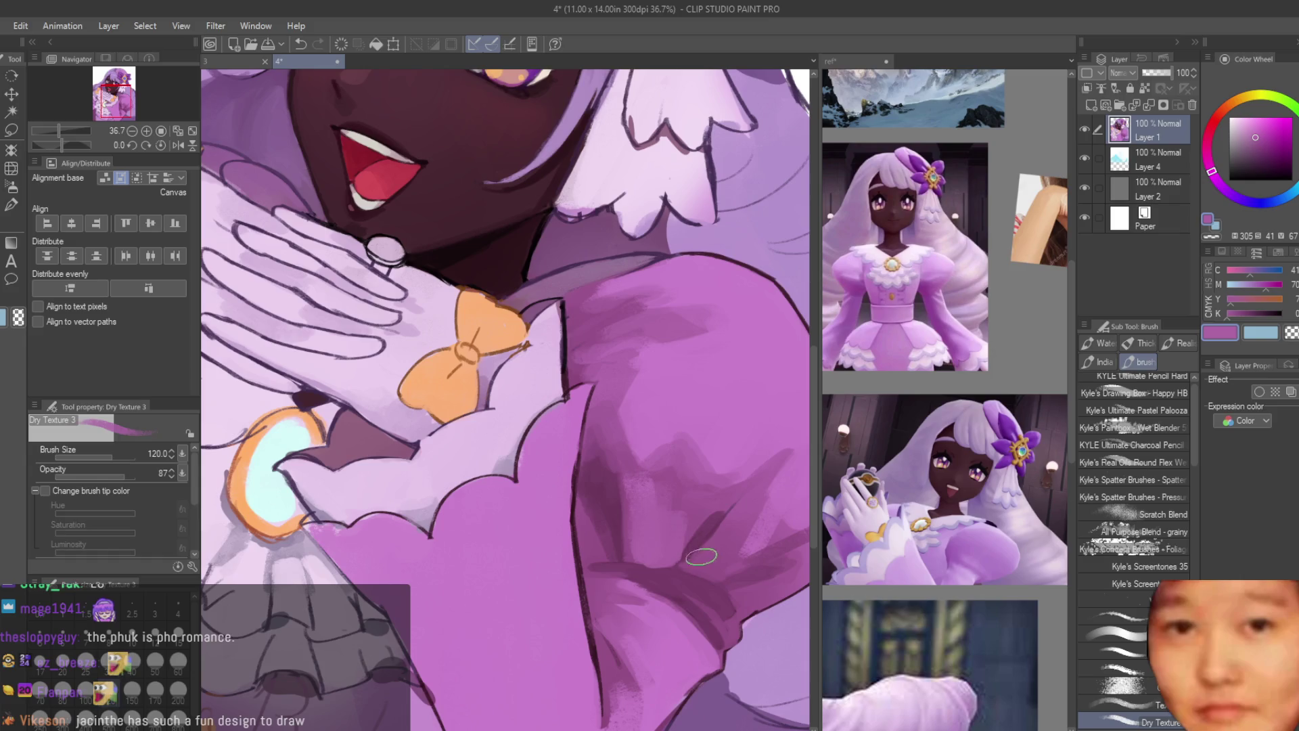
pyautogui.scroll(-8, 681, 482)
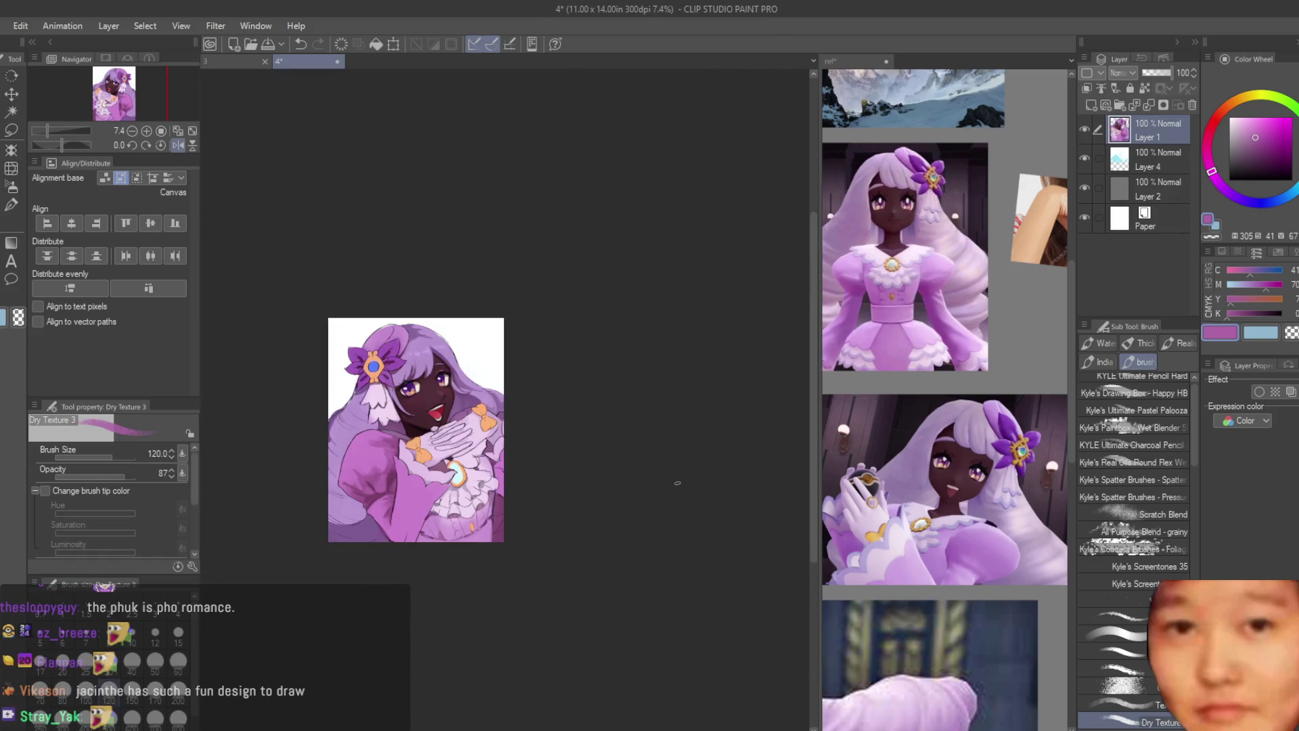
pyautogui.scroll(2, 675, 482)
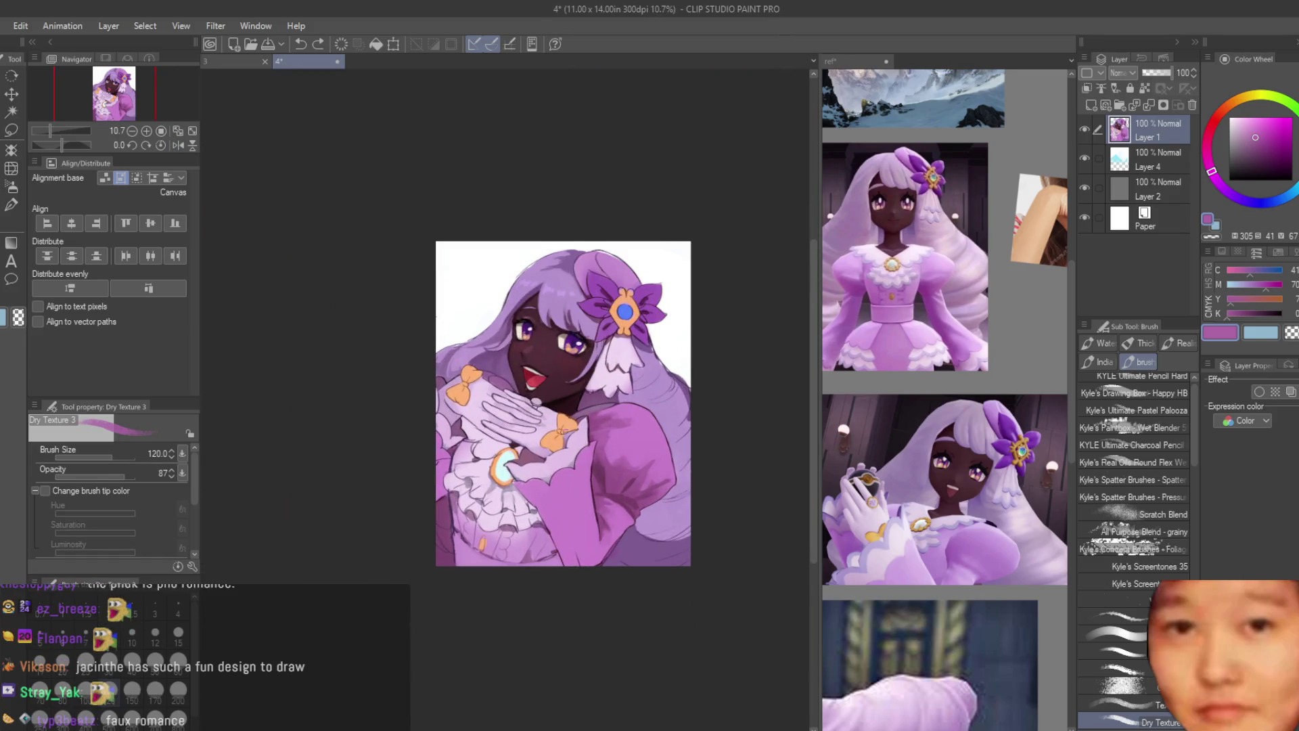
pyautogui.scroll(4, 562, 393)
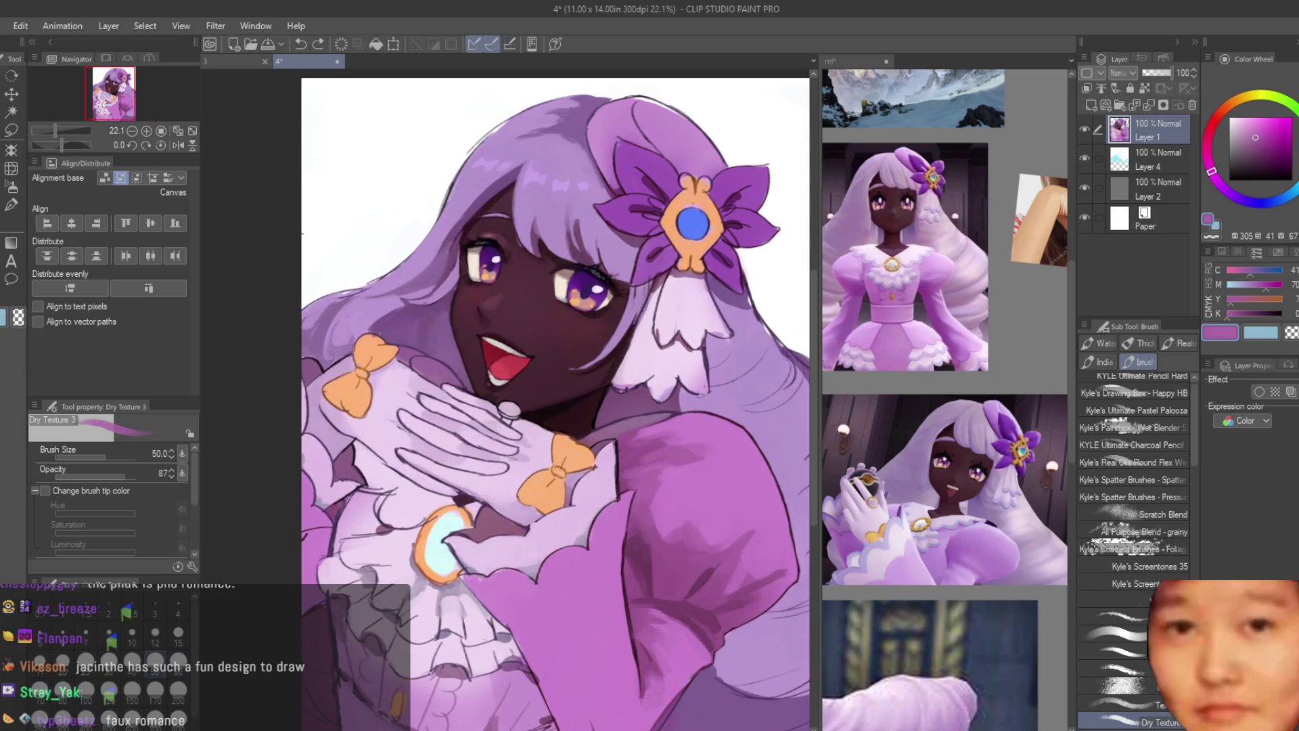
# Step: Paint a pale cream highlight on the right iris's orange spot
pyautogui.scroll(6, 591, 294)
pyautogui.keyDown('alt'); pyautogui.click(614, 276); pyautogui.keyUp('alt')
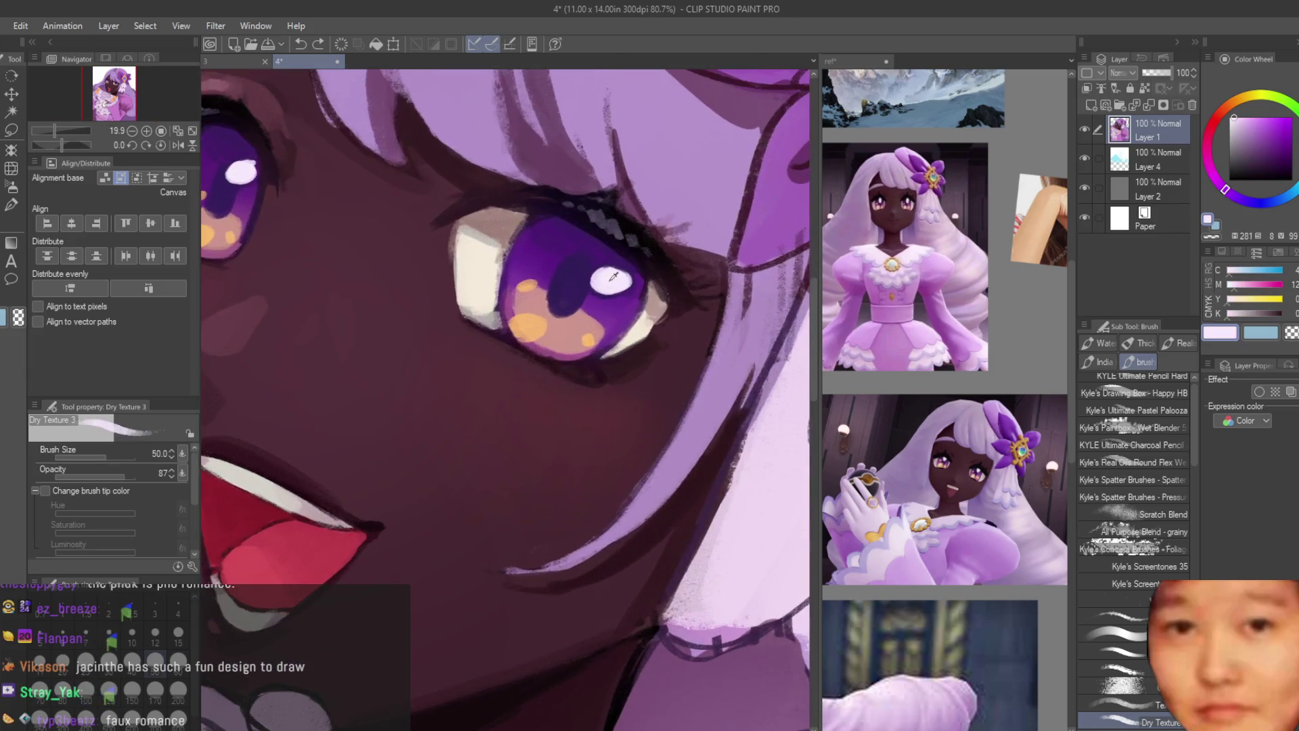
pyautogui.click(1249, 95)
pyautogui.click(1241, 117)
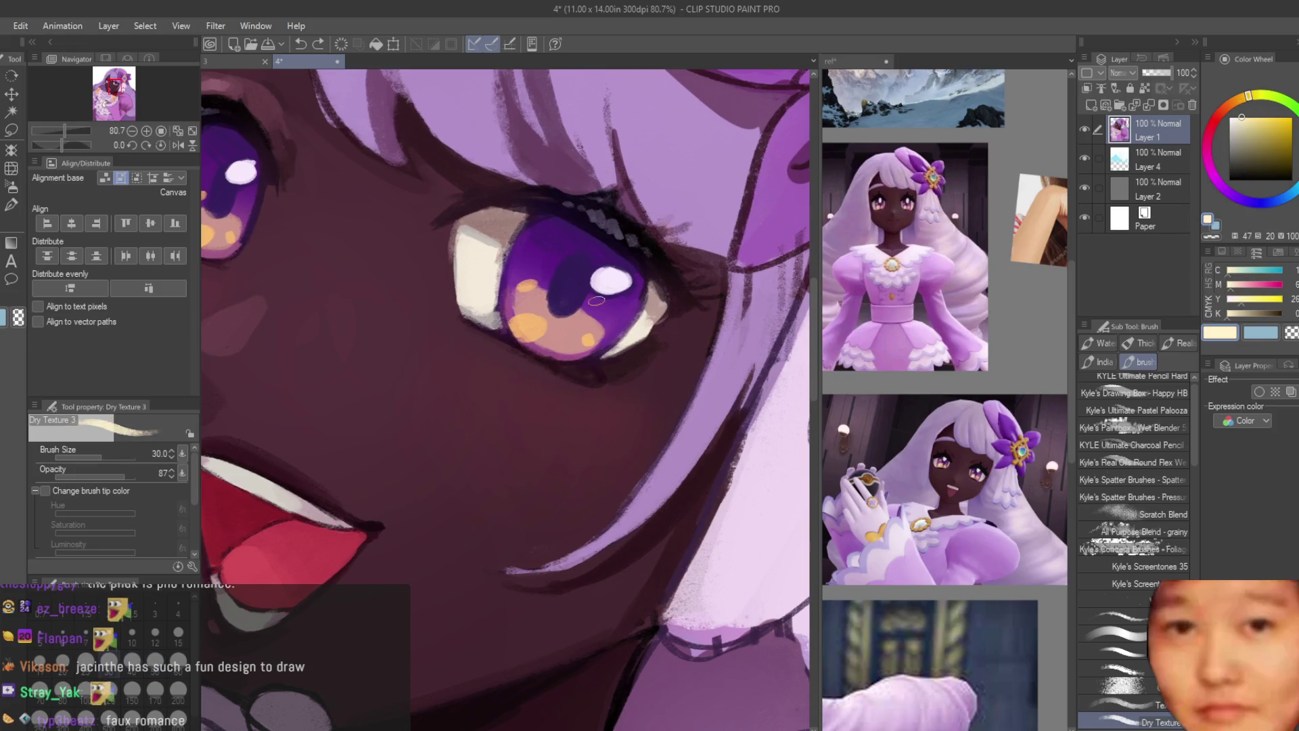
pyautogui.scroll(4, 553, 298)
pyautogui.moveTo(514, 331)
pyautogui.mouseDown()
pyautogui.moveTo(541, 338)
pyautogui.moveTo(525, 349)
pyautogui.mouseUp()
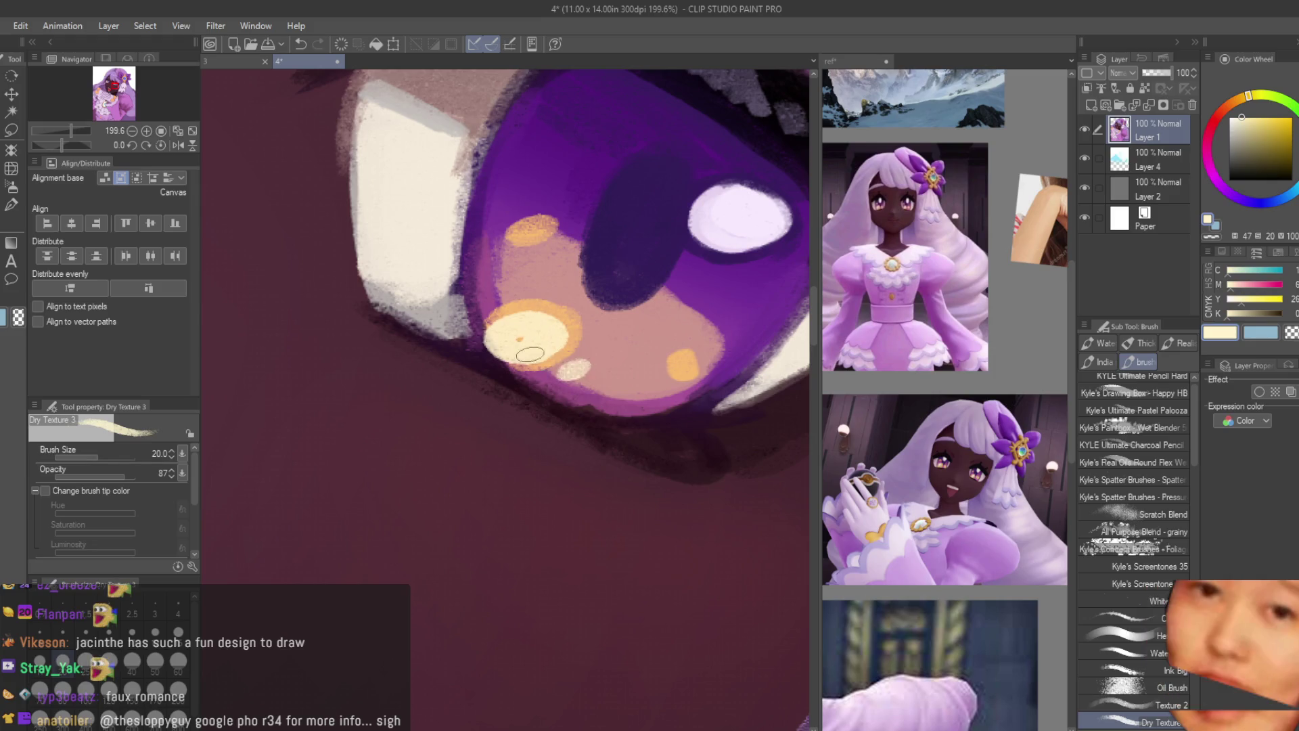
pyautogui.scroll(-4, 529, 353)
pyautogui.scroll(2, 395, 352)
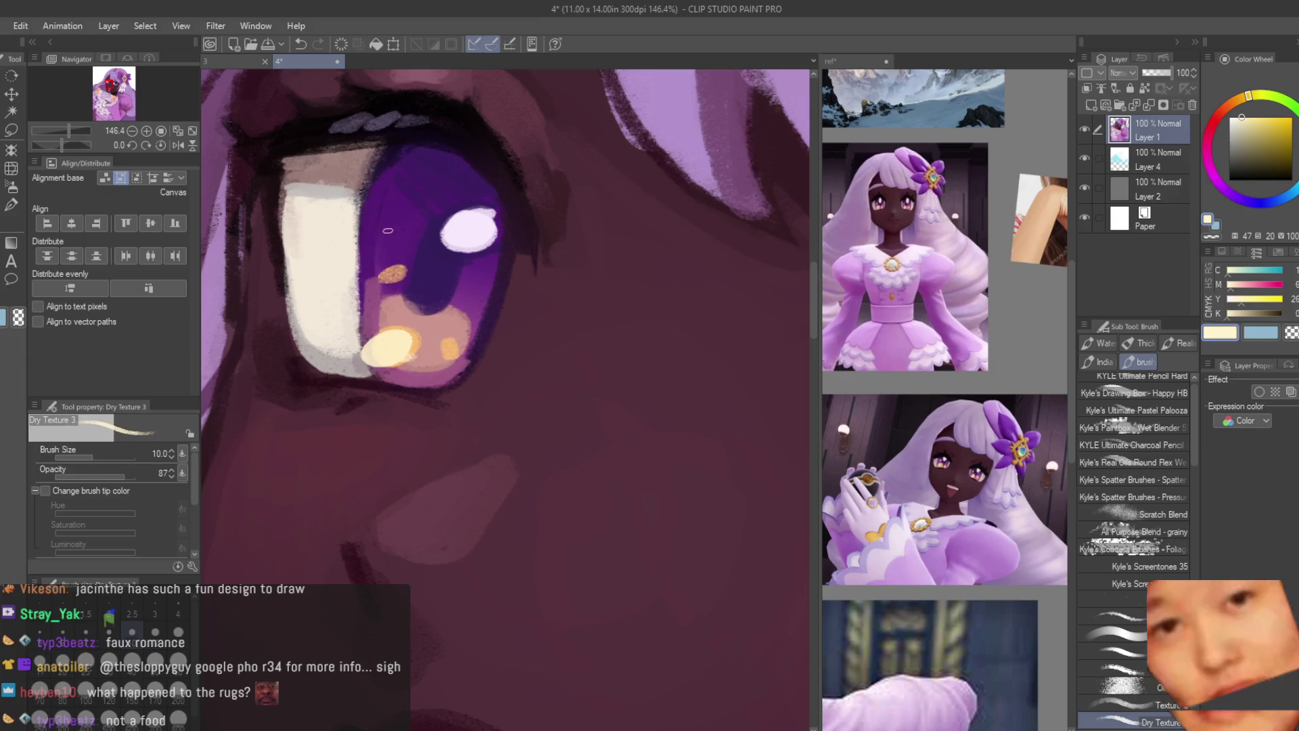
# Step: Choose a peach colour on the Color Wheel and dab it onto the iris bottom
pyautogui.keyDown('alt'); pyautogui.click(420, 375); pyautogui.keyUp('alt')
pyautogui.scroll(3, 419, 376)
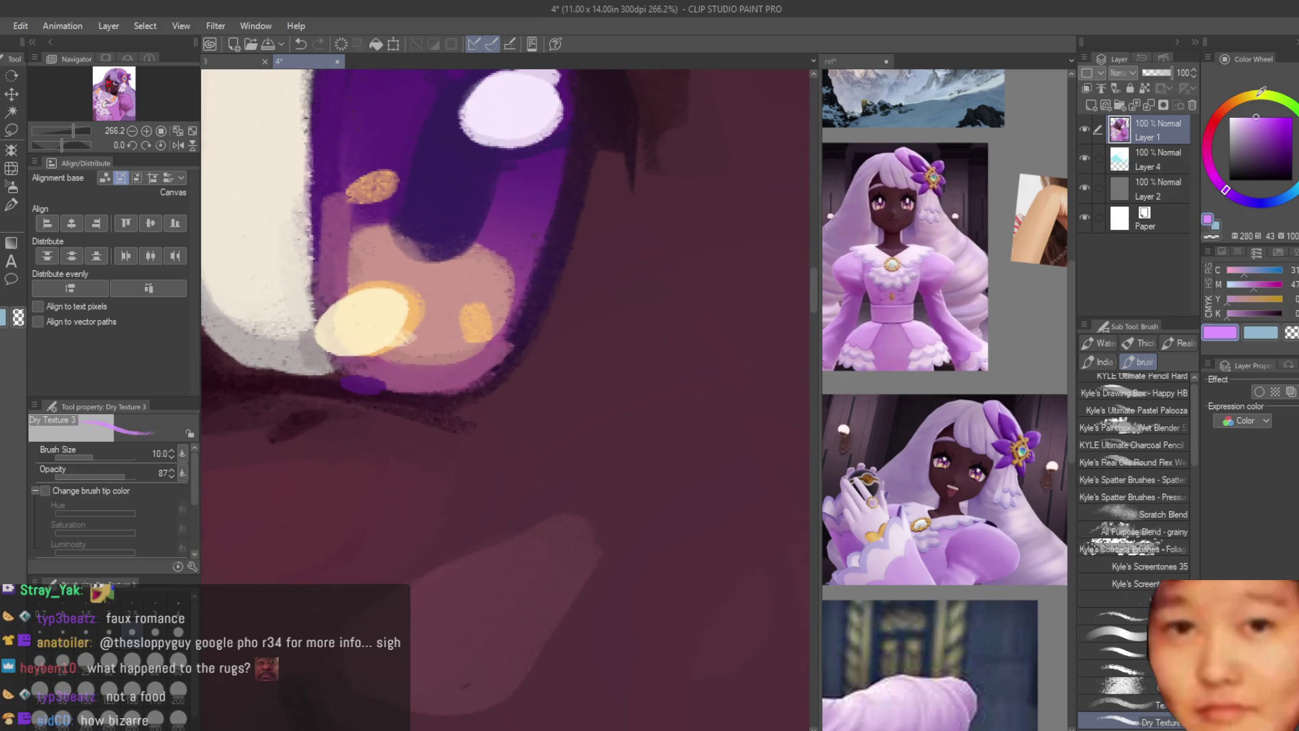
pyautogui.click(1256, 117)
pyautogui.click(1232, 102)
pyautogui.click(366, 385)
pyautogui.scroll(-5, 664, 477)
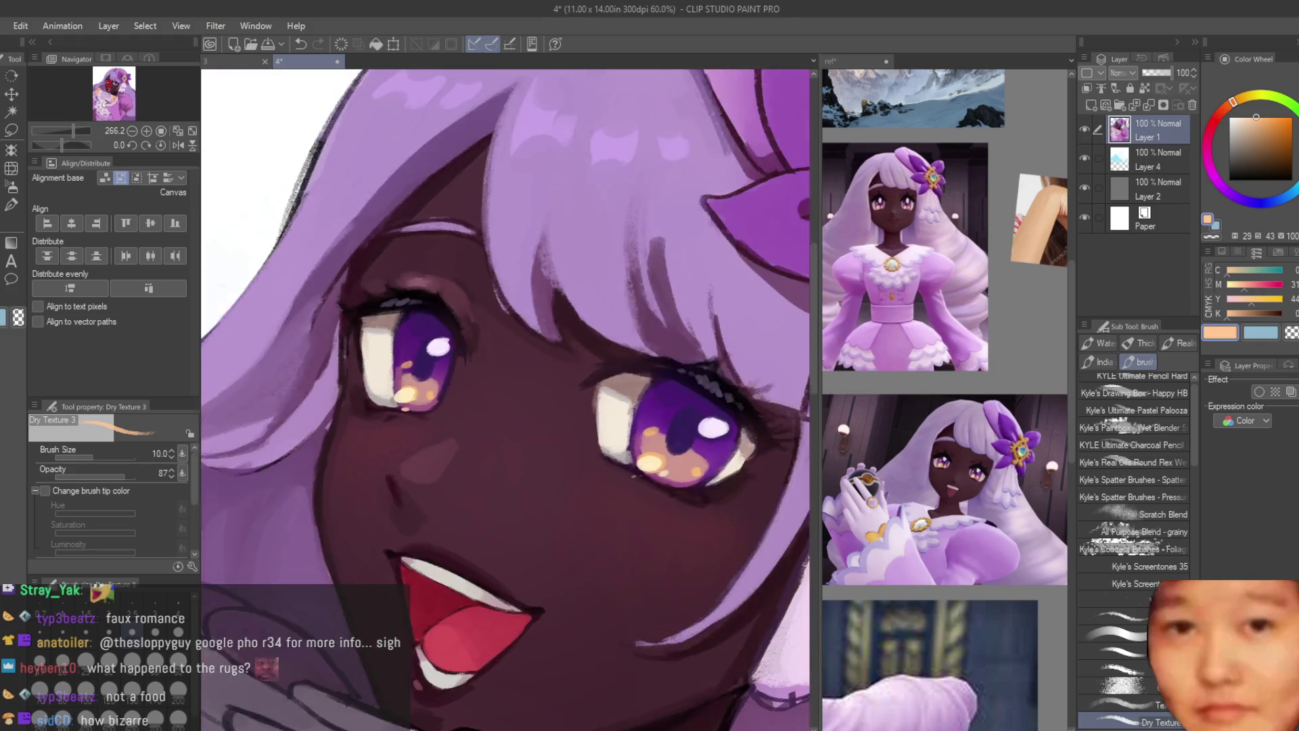
pyautogui.scroll(2, 664, 477)
pyautogui.scroll(-4, 665, 478)
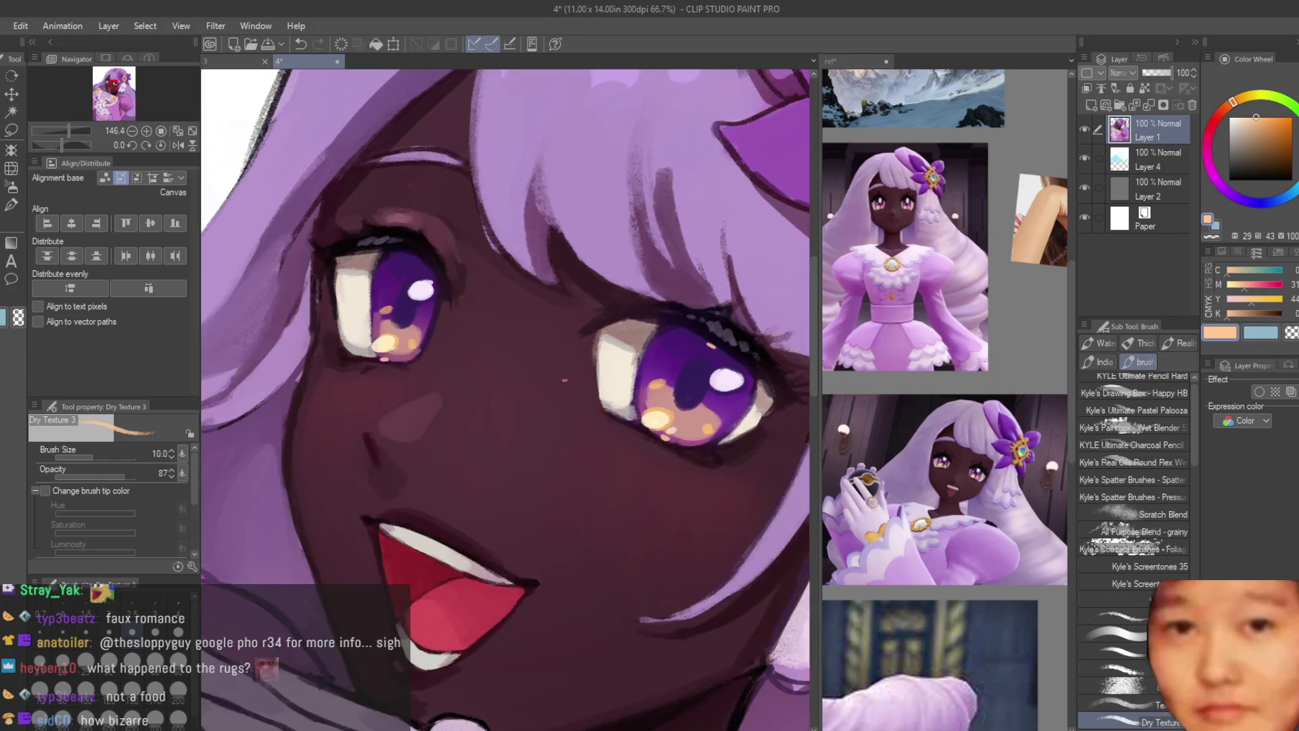
pyautogui.scroll(2, 429, 337)
pyautogui.scroll(2, 428, 336)
pyautogui.scroll(-6, 428, 336)
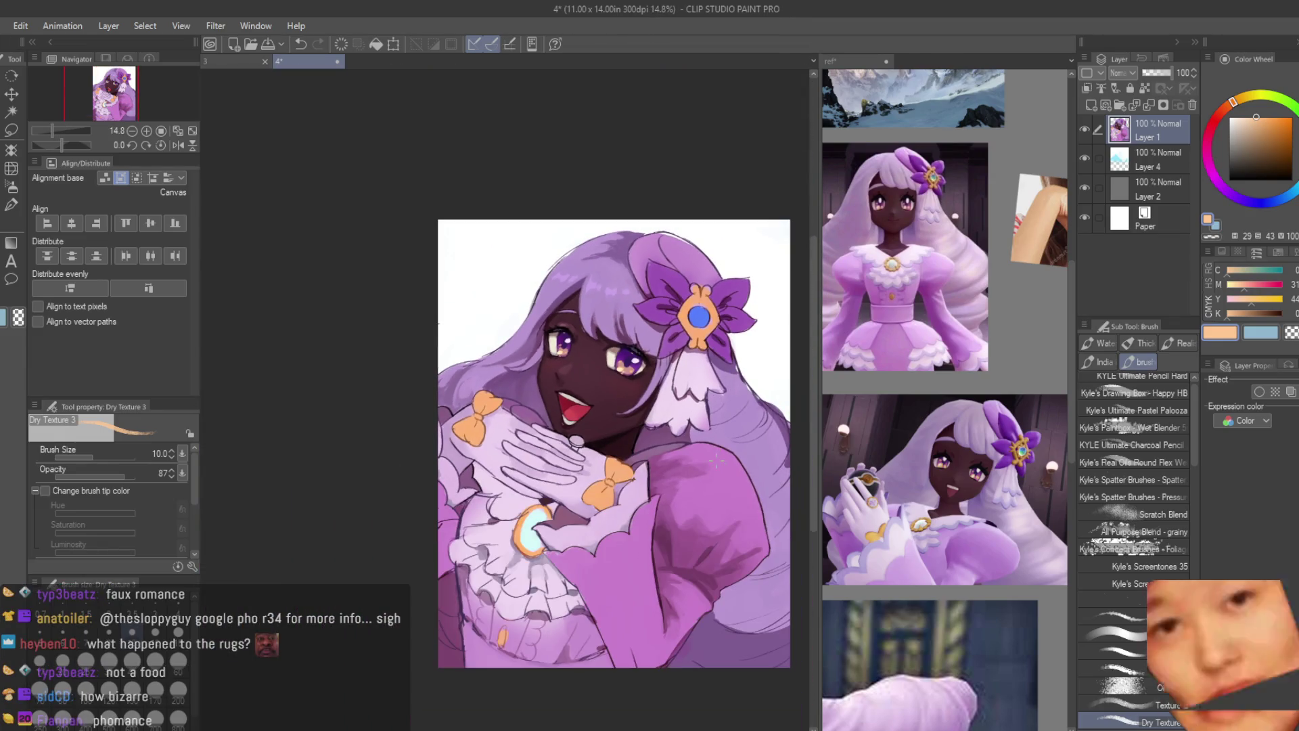
# Step: Sample a light lavender and brush it over the lower sleeve edge
pyautogui.scroll(3, 655, 665)
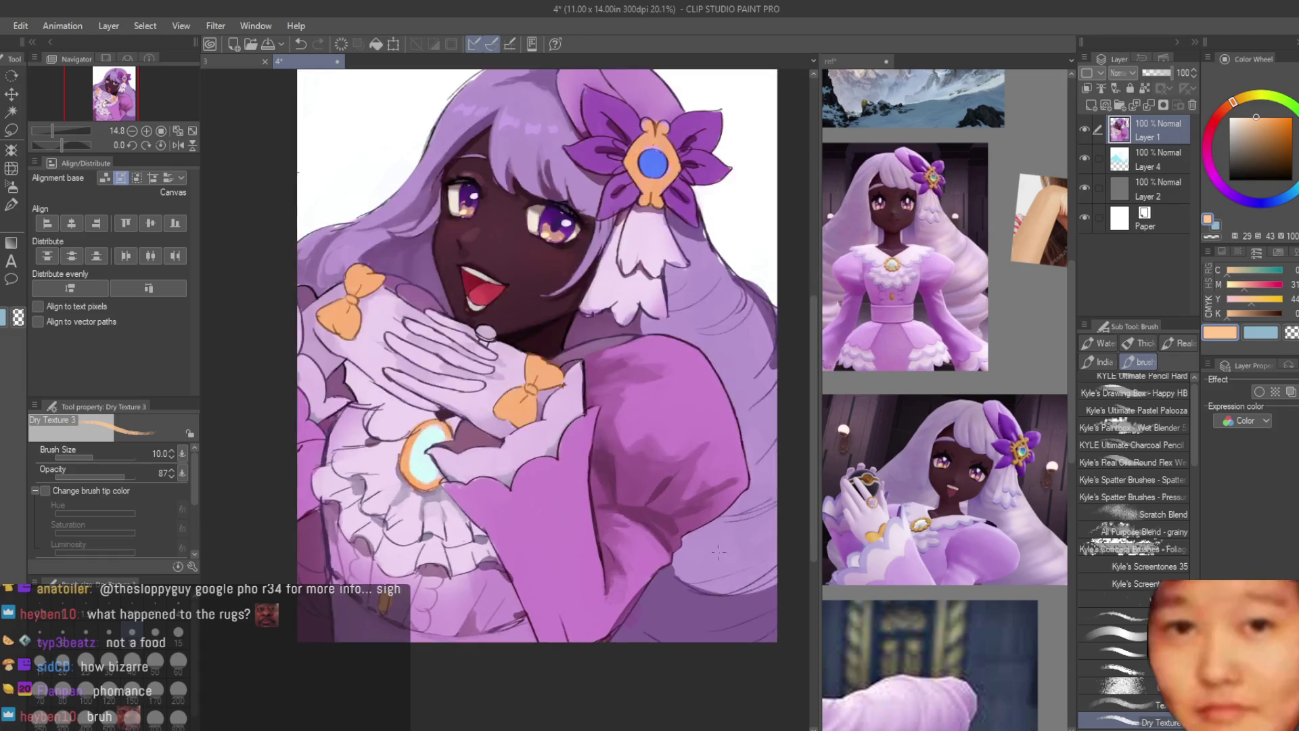
pyautogui.keyDown('alt'); pyautogui.click(736, 609); pyautogui.keyUp('alt')
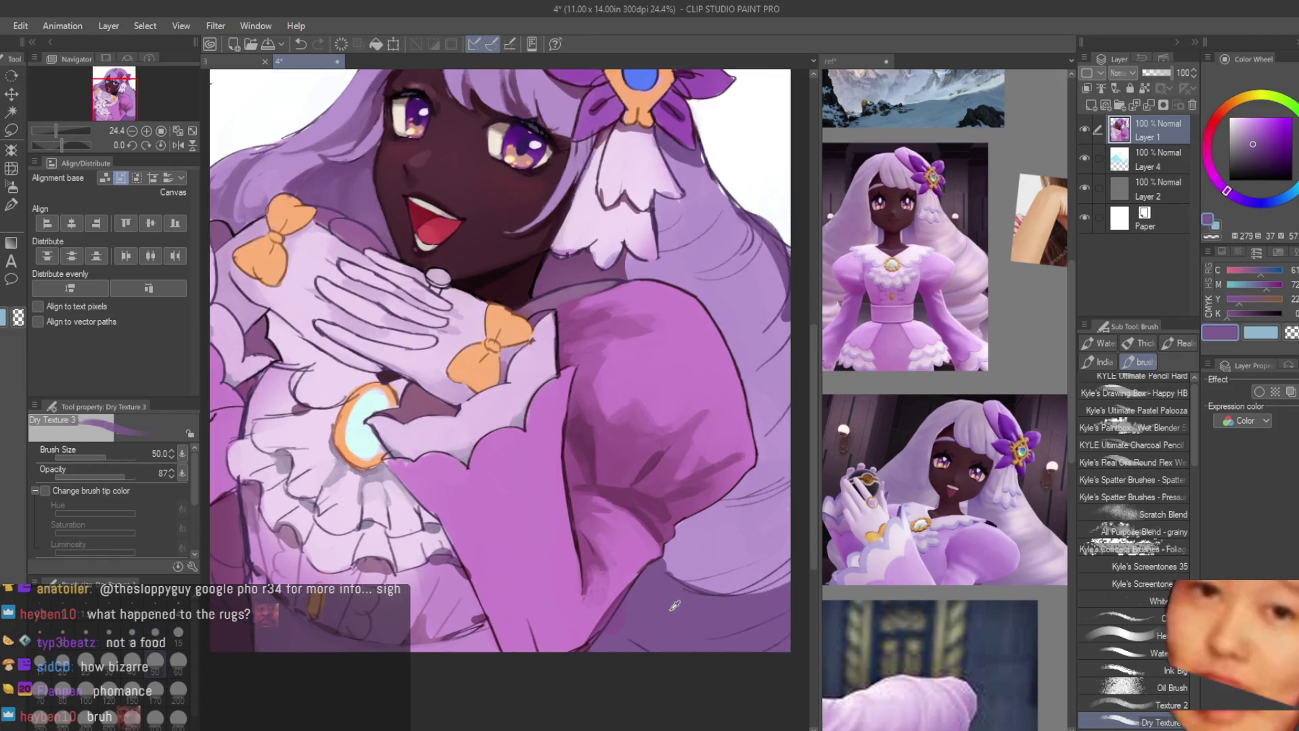
pyautogui.scroll(2, 654, 532)
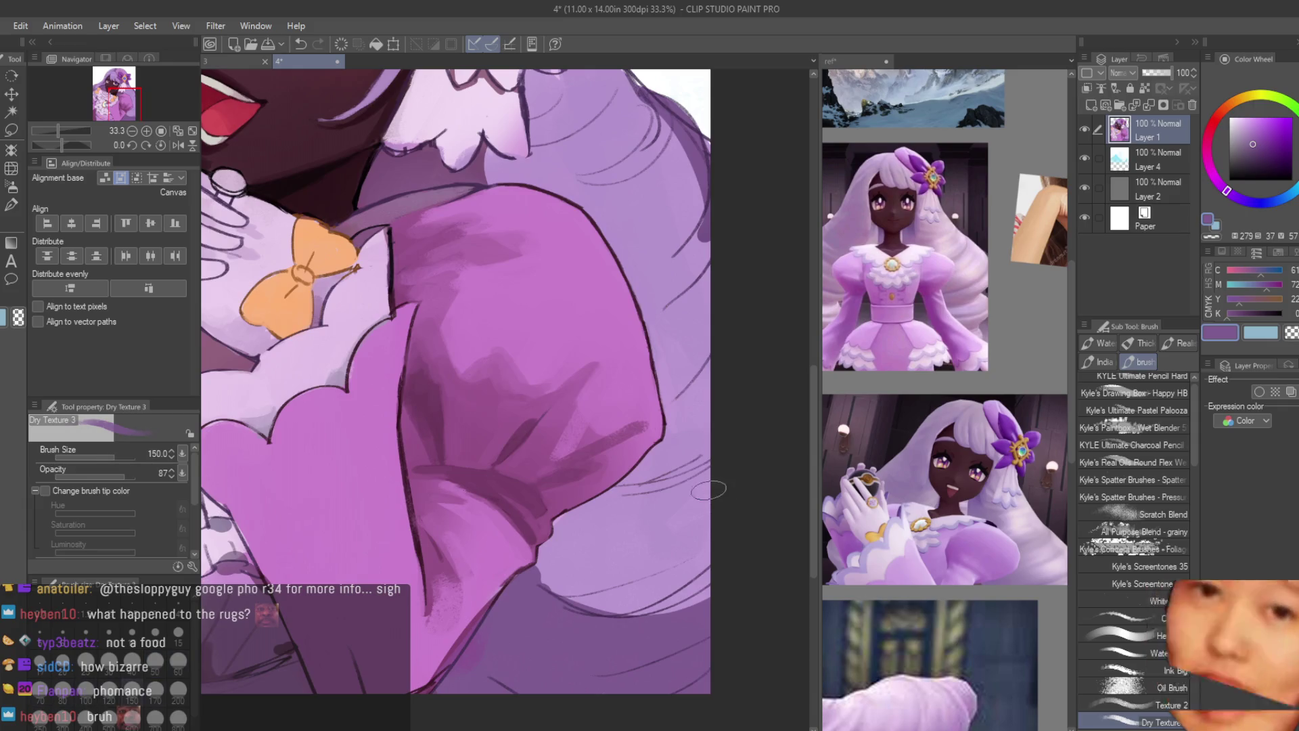
pyautogui.keyDown('alt'); pyautogui.click(676, 561); pyautogui.keyUp('alt')
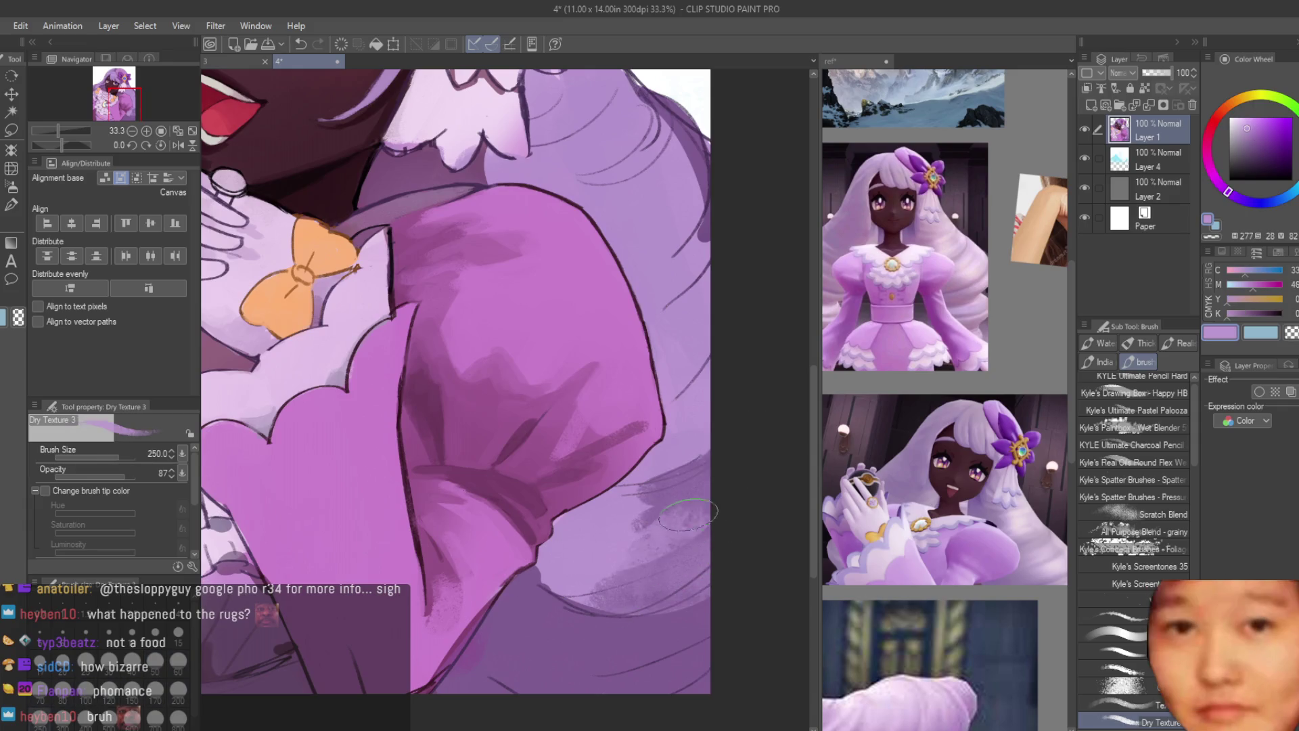
pyautogui.moveTo(614, 598); pyautogui.dragTo(661, 603)
pyautogui.moveTo(554, 616)
pyautogui.mouseDown()
pyautogui.moveTo(672, 660)
pyautogui.moveTo(603, 677)
pyautogui.mouseUp()
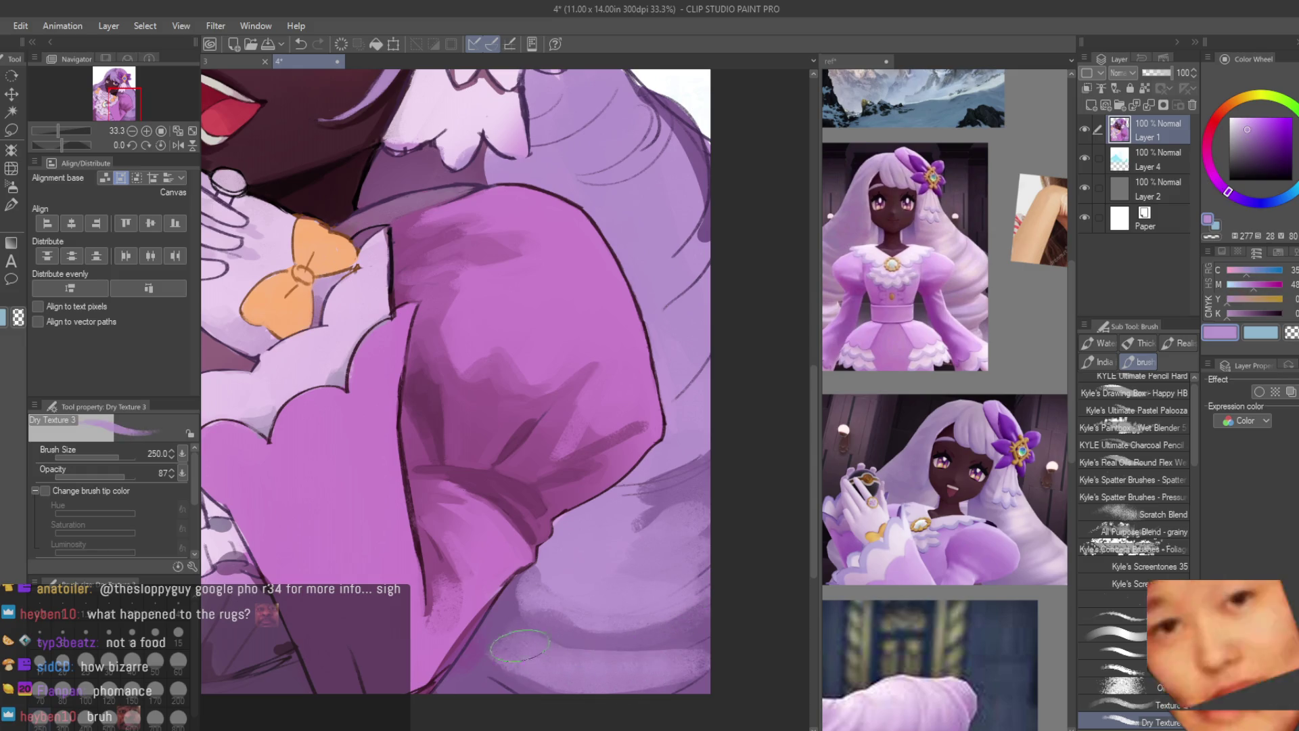
# Step: Eyedropper several nearby lavender and mid-tone purples from the sleeve
pyautogui.keyDown('alt'); pyautogui.click(677, 652); pyautogui.keyUp('alt')
pyautogui.keyDown('alt'); pyautogui.click(586, 683); pyautogui.keyUp('alt')
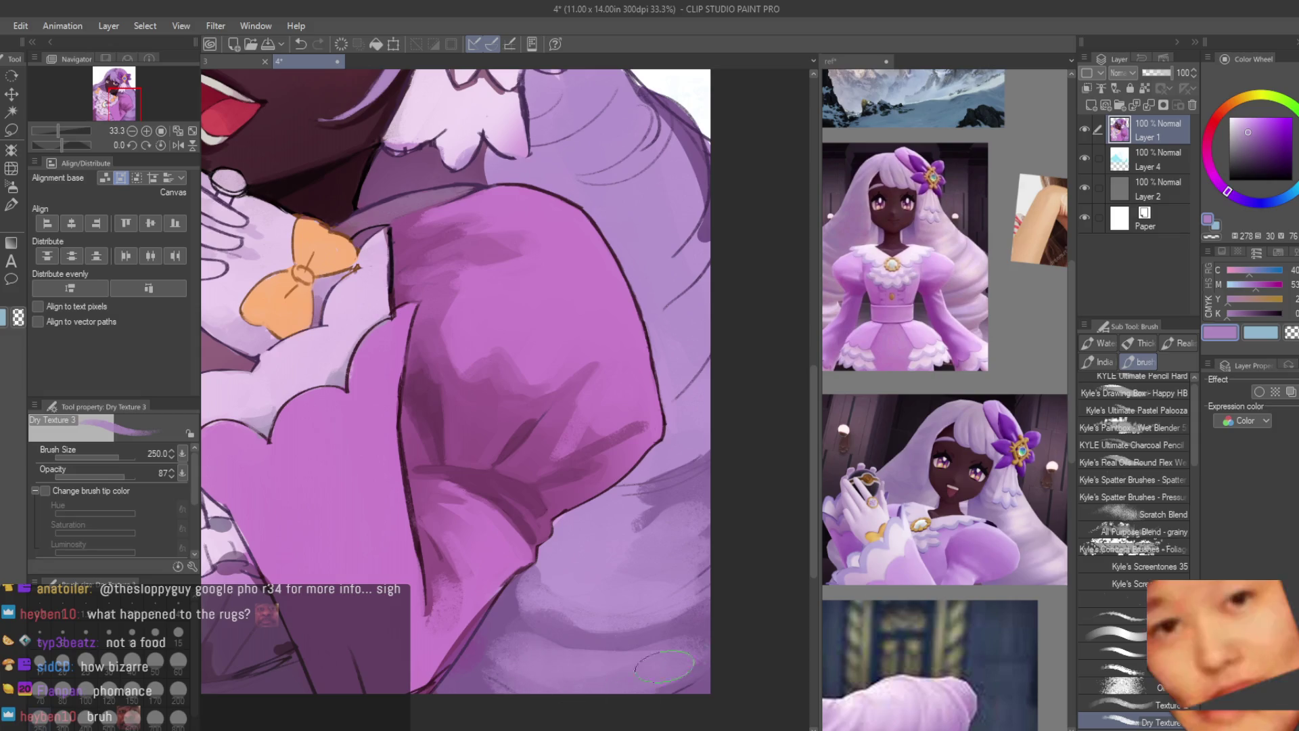
pyautogui.keyDown('alt'); pyautogui.click(554, 653); pyautogui.keyUp('alt')
pyautogui.keyDown('alt'); pyautogui.click(506, 652); pyautogui.keyUp('alt')
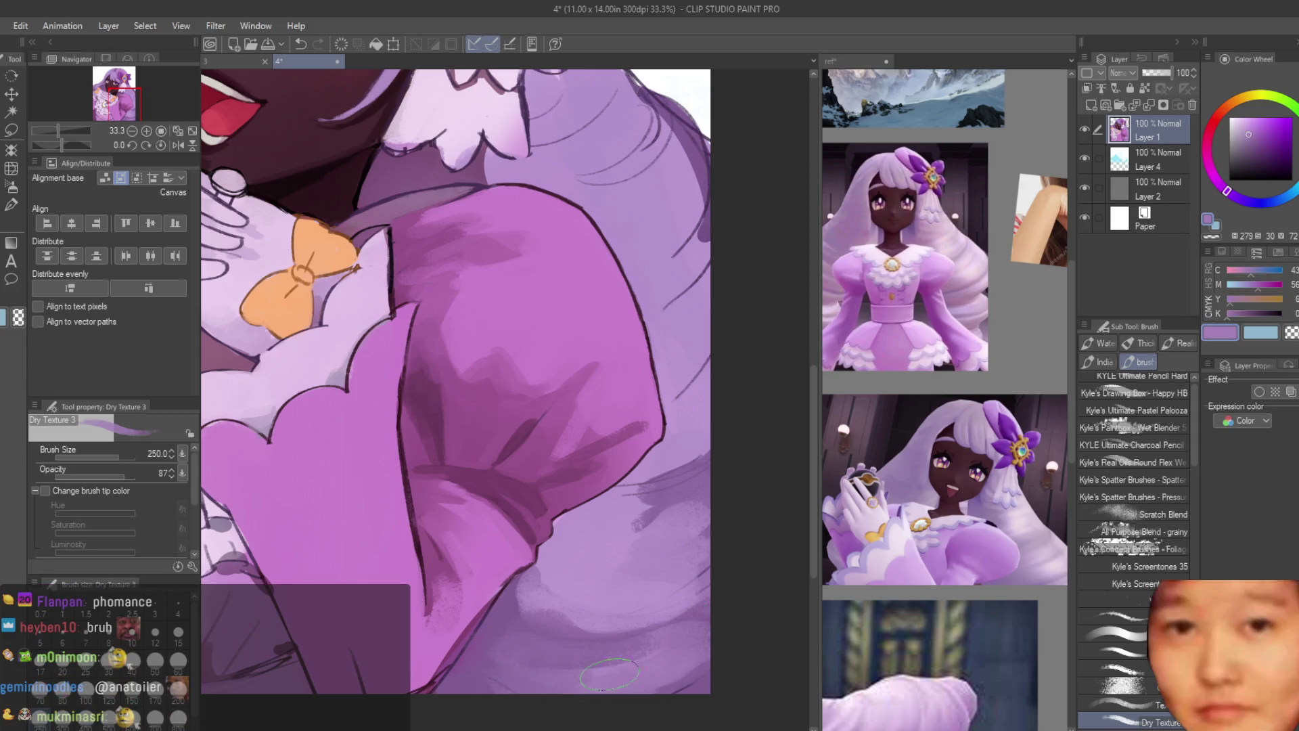
pyautogui.keyDown('alt'); pyautogui.click(545, 661); pyautogui.keyUp('alt')
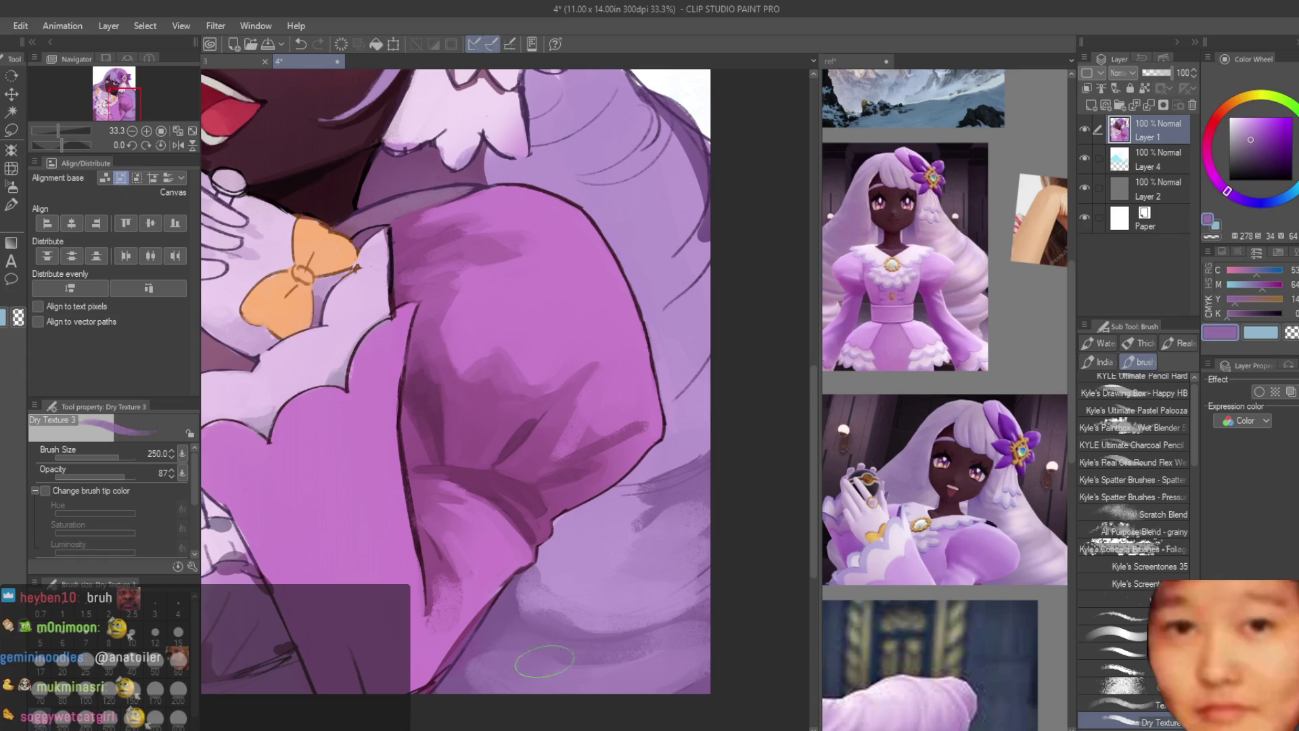
pyautogui.scroll(-5, 559, 649)
pyautogui.scroll(2, 774, 572)
pyautogui.scroll(-3, 730, 545)
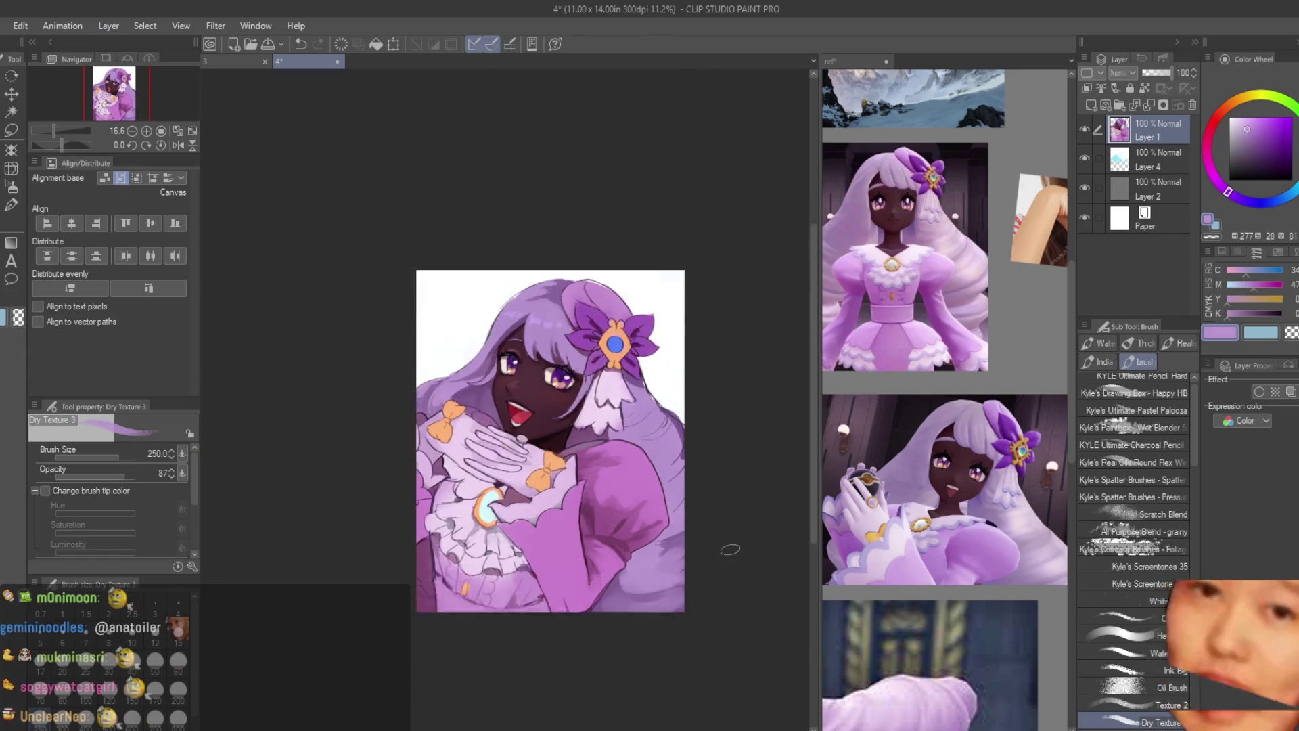
# Step: Sample sleeve purples and paint darker strokes down the sleeve's right edge
pyautogui.scroll(5, 737, 588)
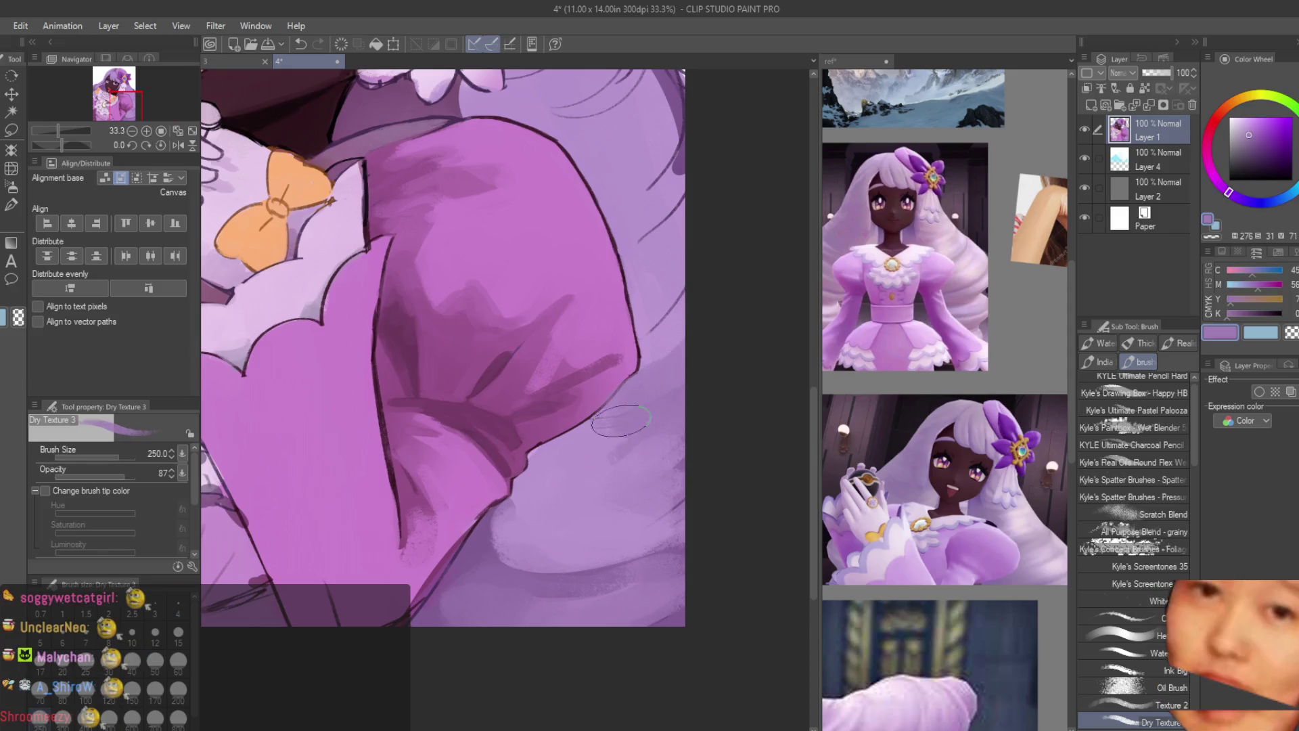
pyautogui.keyDown('alt'); pyautogui.click(624, 510); pyautogui.keyUp('alt')
pyautogui.scroll(-1, 613, 590)
pyautogui.keyDown('alt'); pyautogui.click(613, 590); pyautogui.keyUp('alt')
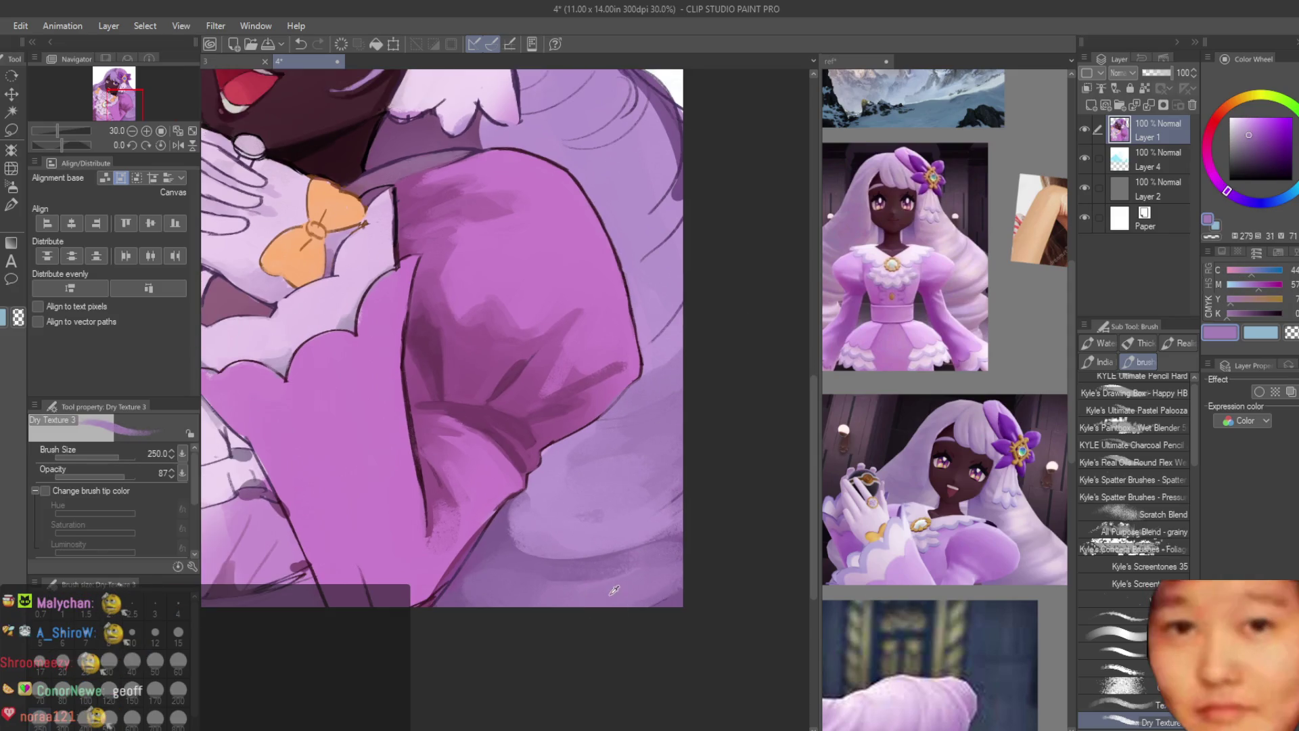
pyautogui.scroll(2, 706, 396)
pyautogui.keyDown('alt'); pyautogui.click(667, 236); pyautogui.keyUp('alt')
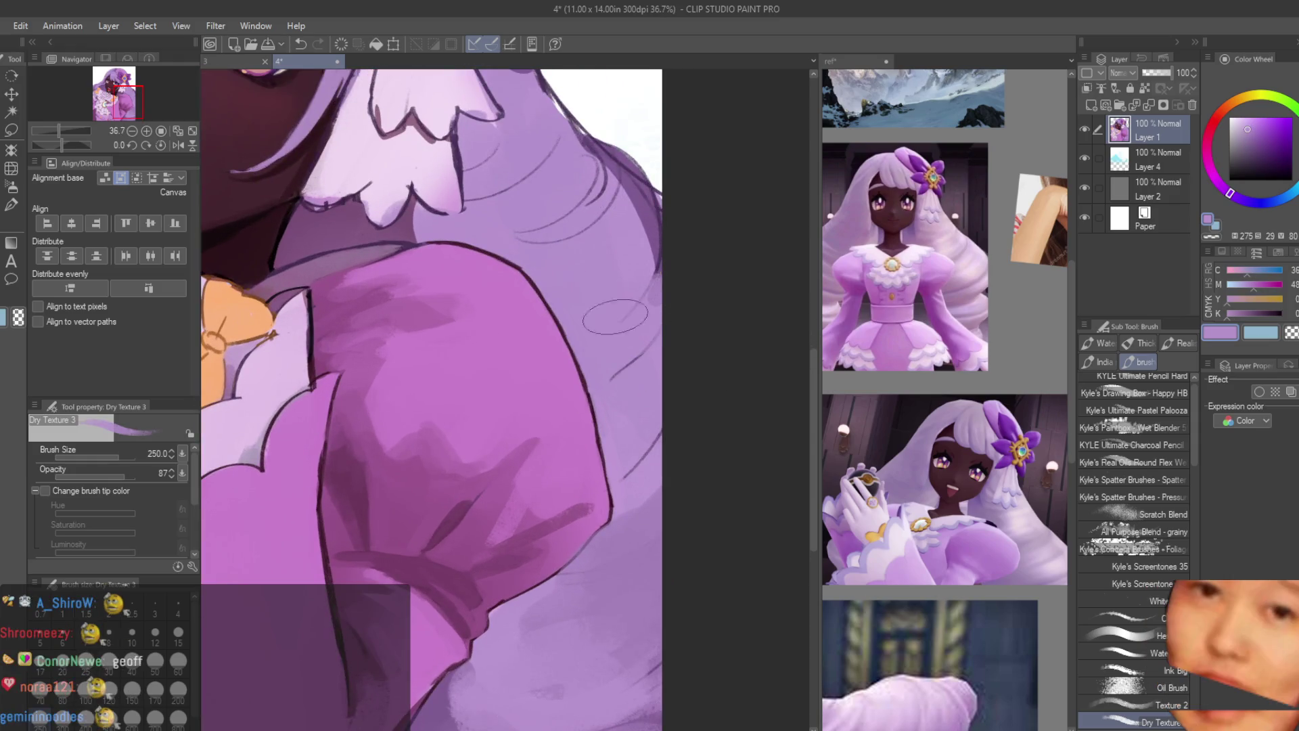
pyautogui.moveTo(646, 284); pyautogui.dragTo(629, 555)
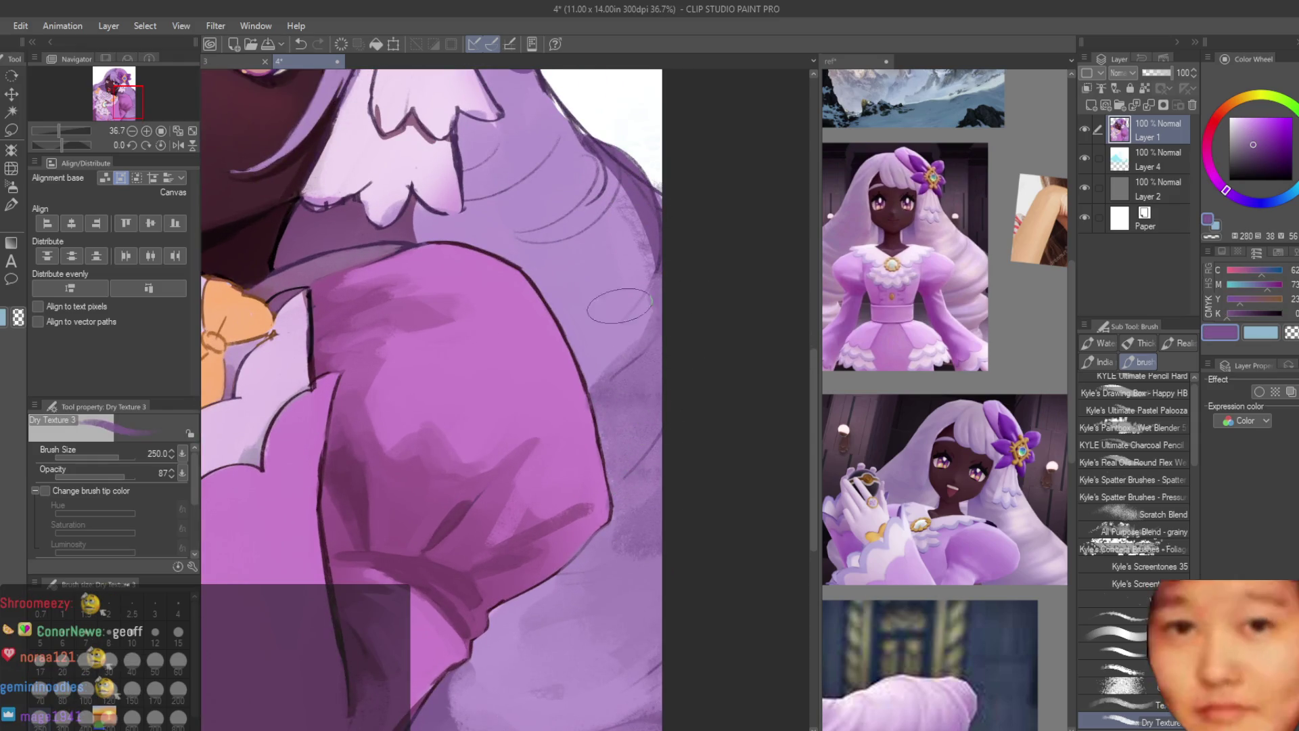
pyautogui.keyDown('alt'); pyautogui.click(658, 397); pyautogui.keyUp('alt')
# Step: With a smaller brush, paint two dark purple curves on the hair beside the collar
pyautogui.moveTo(672, 483); pyautogui.dragTo(707, 619)
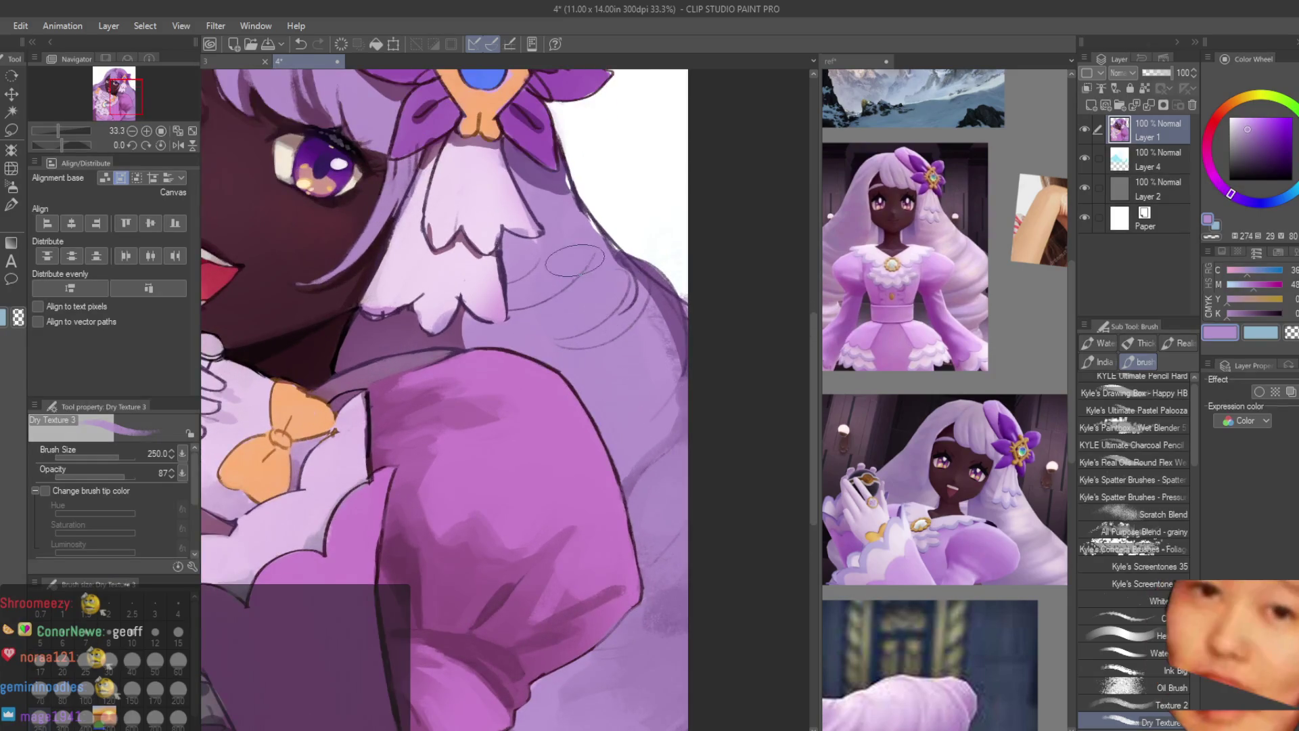
pyautogui.scroll(2, 580, 253)
pyautogui.scroll(-3, 612, 256)
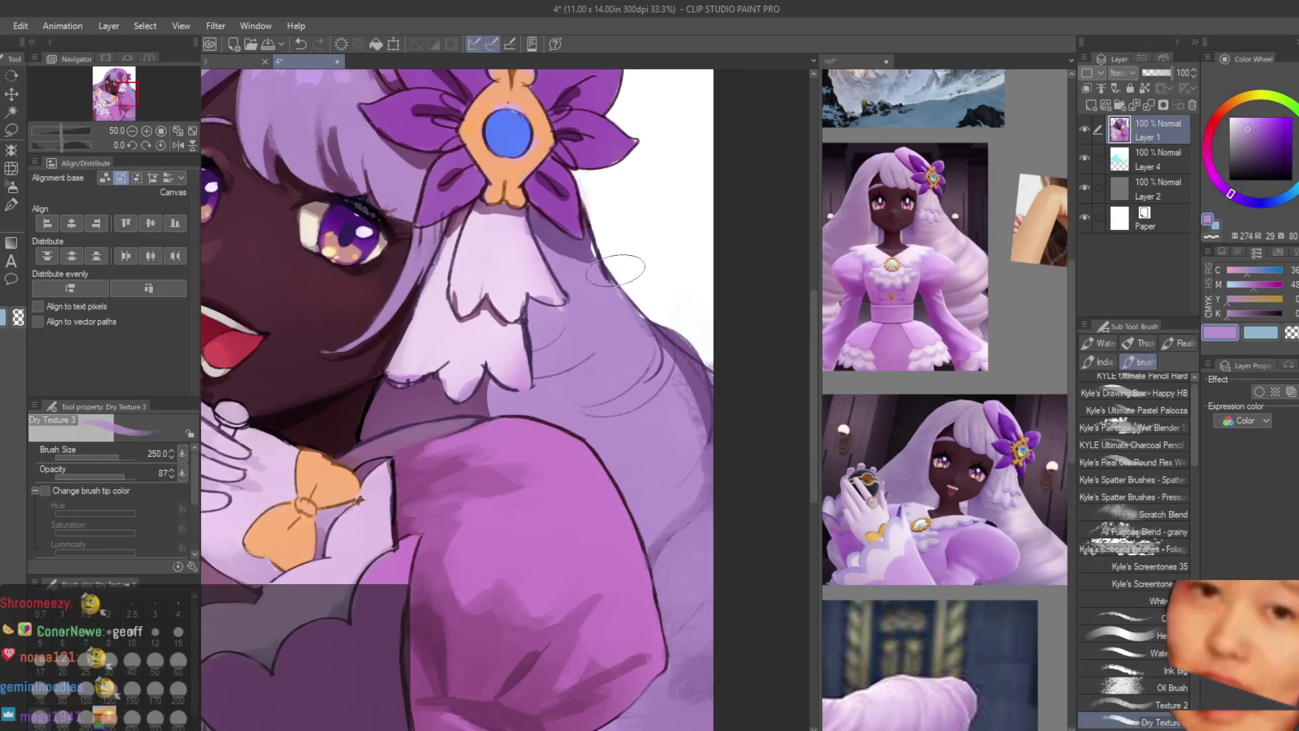
pyautogui.press('[')
pyautogui.press('[')
pyautogui.scroll(2, 674, 349)
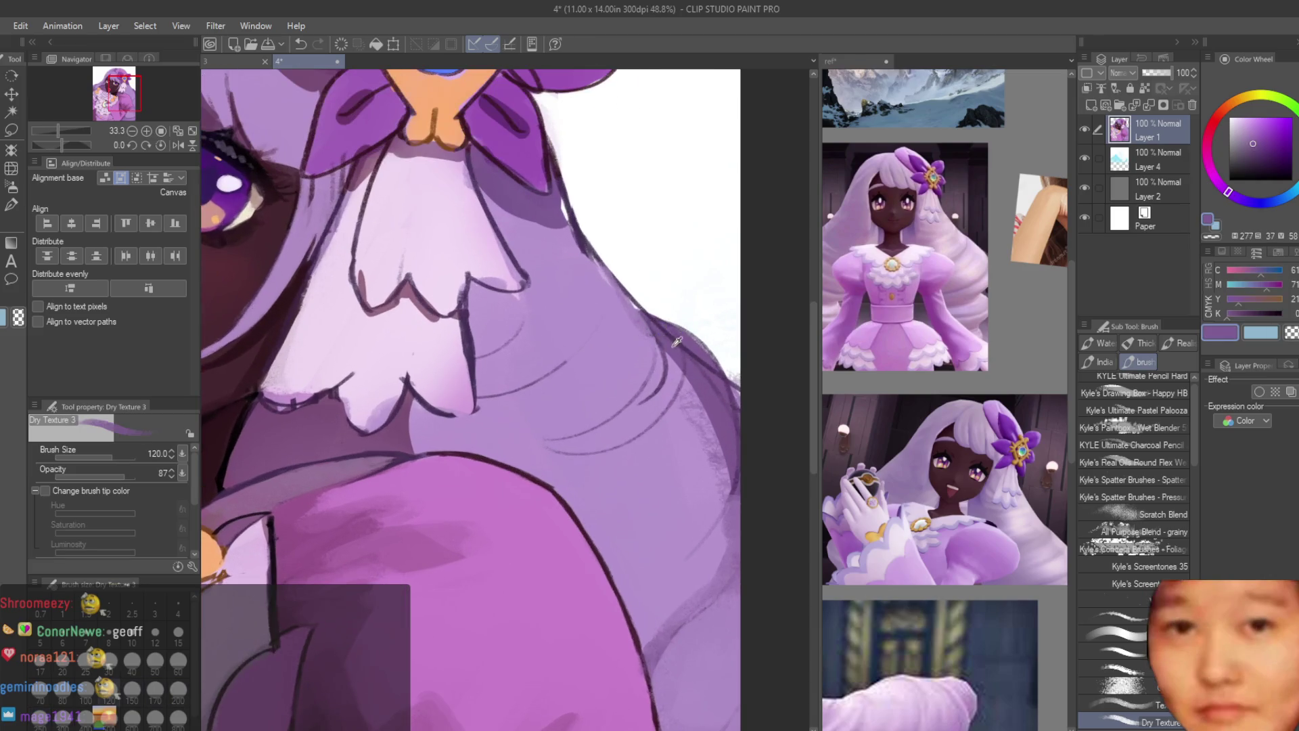
pyautogui.moveTo(642, 312); pyautogui.dragTo(521, 440)
pyautogui.moveTo(660, 357); pyautogui.dragTo(525, 433)
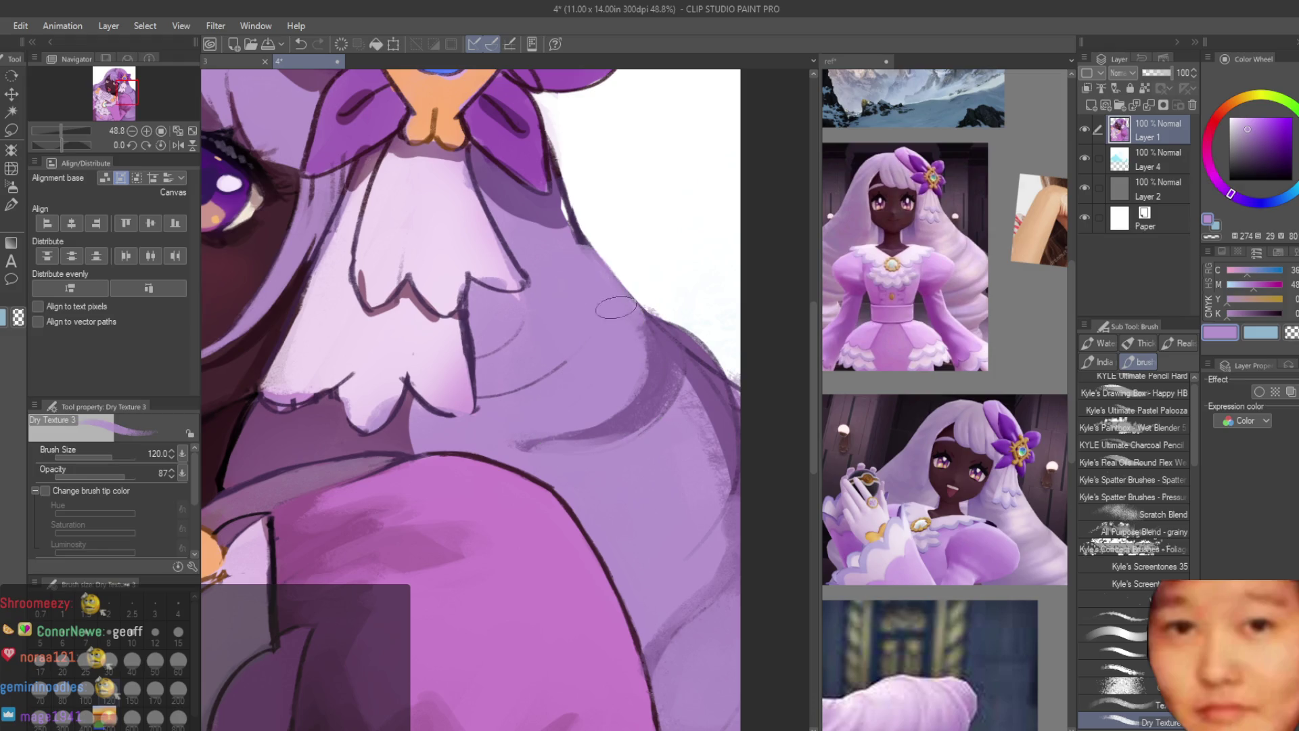
pyautogui.scroll(-2, 616, 308)
pyautogui.keyDown('alt'); pyautogui.click(541, 304); pyautogui.keyUp('alt')
pyautogui.scroll(-3, 575, 492)
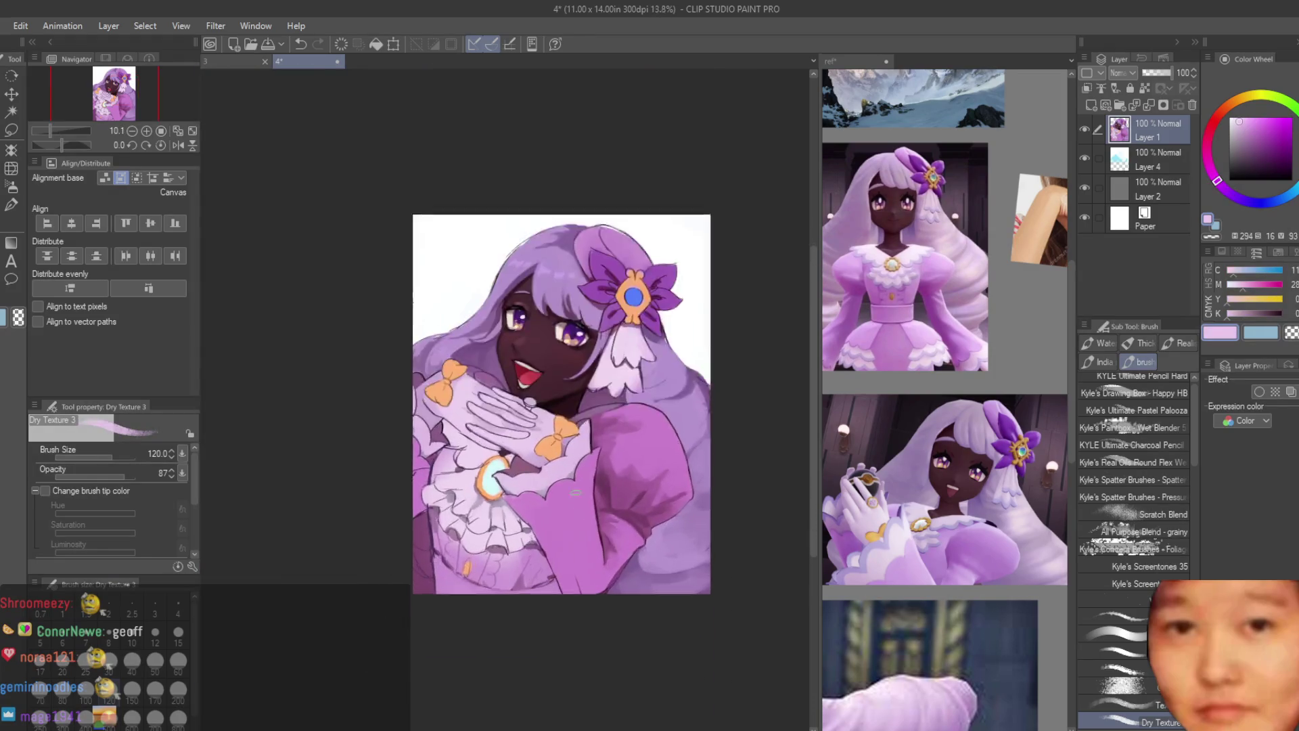
# Step: Brush light pink over the collar and neck edge
pyautogui.scroll(4, 575, 492)
pyautogui.moveTo(609, 305)
pyautogui.mouseDown()
pyautogui.moveTo(494, 362)
pyautogui.moveTo(642, 318)
pyautogui.mouseUp()
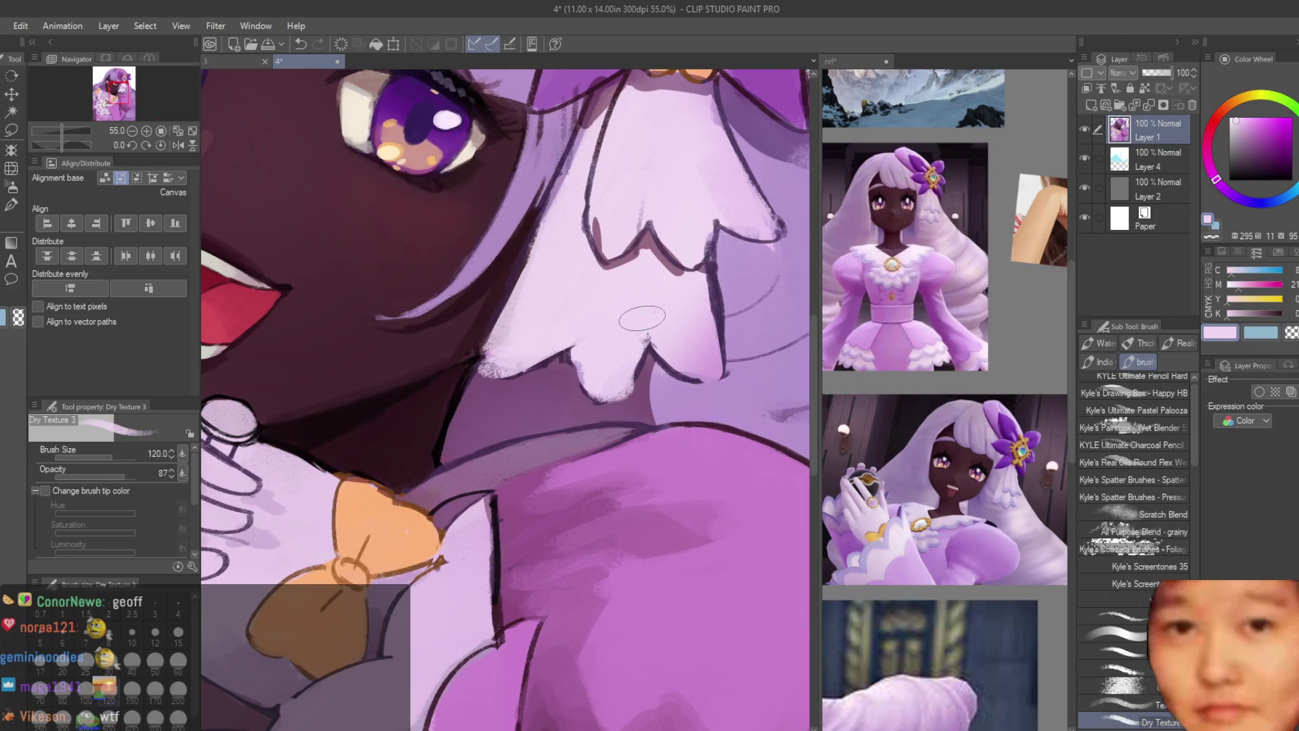
pyautogui.scroll(-4, 641, 318)
pyautogui.scroll(2, 646, 495)
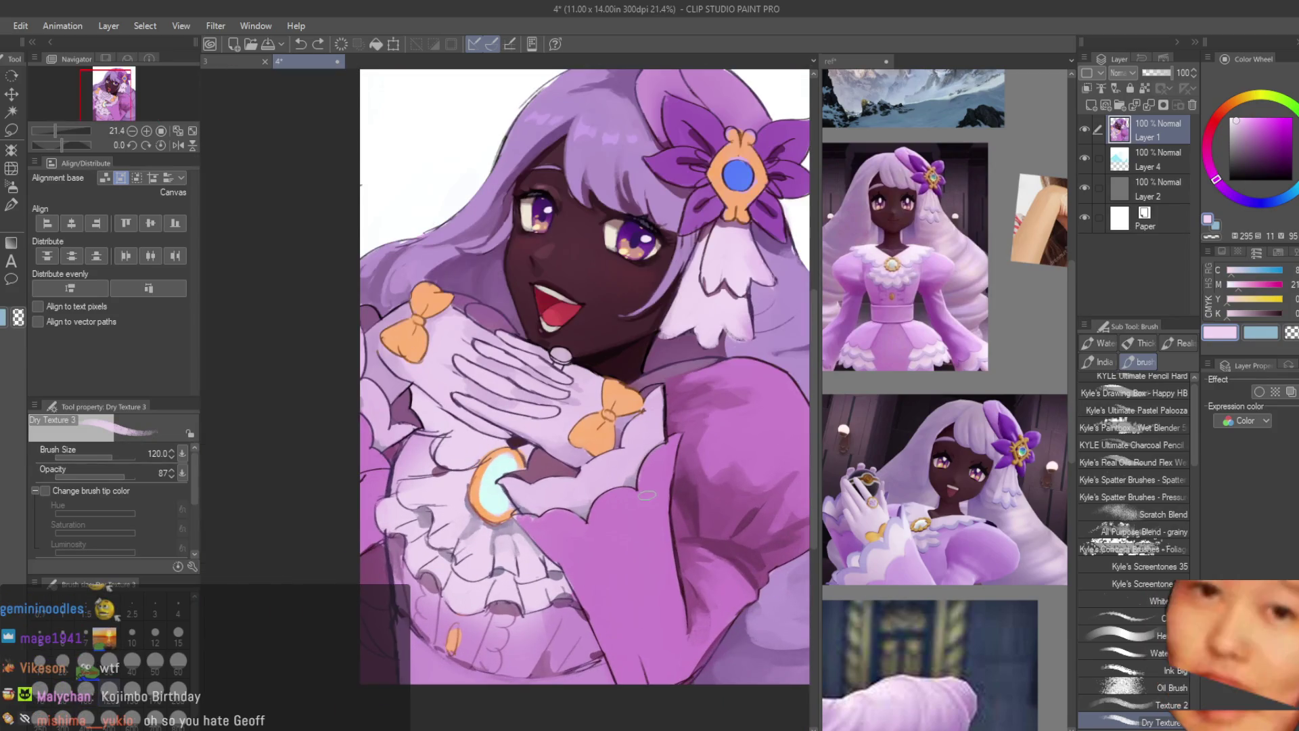
# Step: Shrink the brush, sample a lighter purple, and shade the glove's thumb with it
pyautogui.press('[')
pyautogui.press('[')
pyautogui.press('[')
pyautogui.scroll(2, 465, 297)
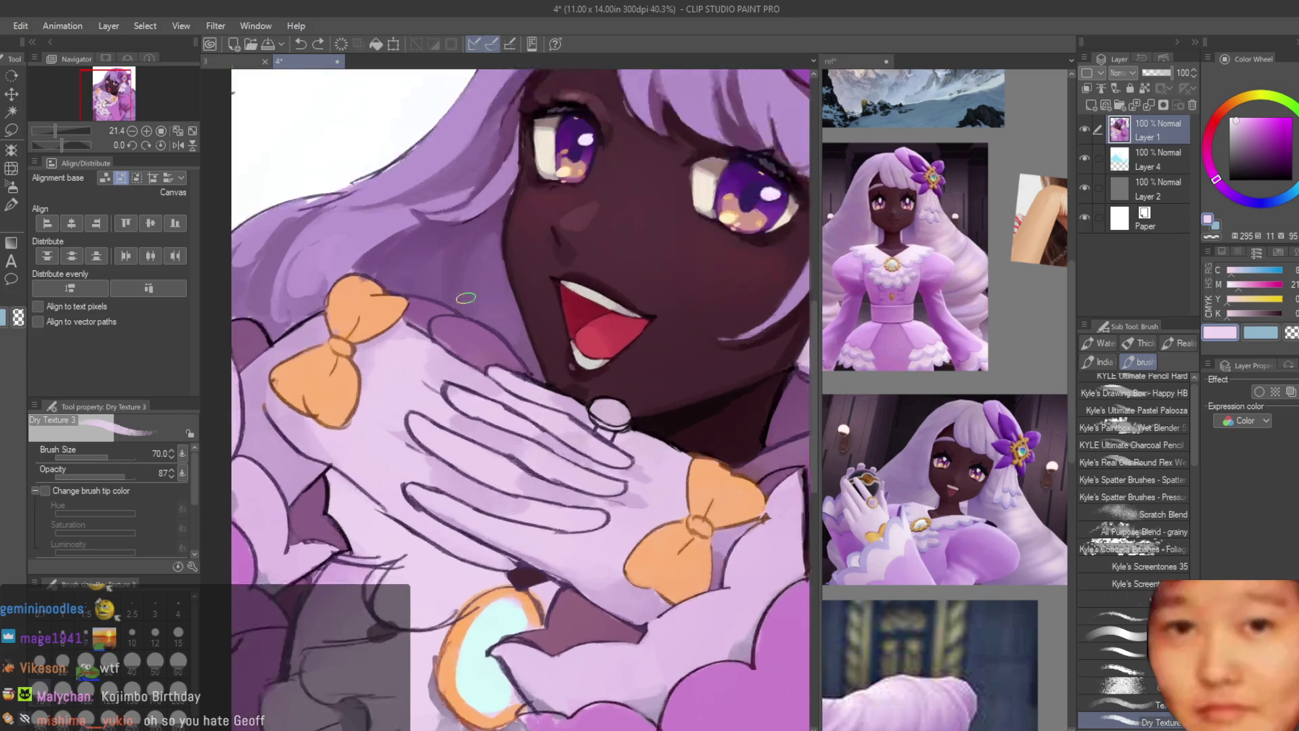
pyautogui.scroll(2, 416, 318)
pyautogui.keyDown('alt'); pyautogui.click(406, 327); pyautogui.keyUp('alt')
pyautogui.keyDown('alt'); pyautogui.click(463, 364); pyautogui.keyUp('alt')
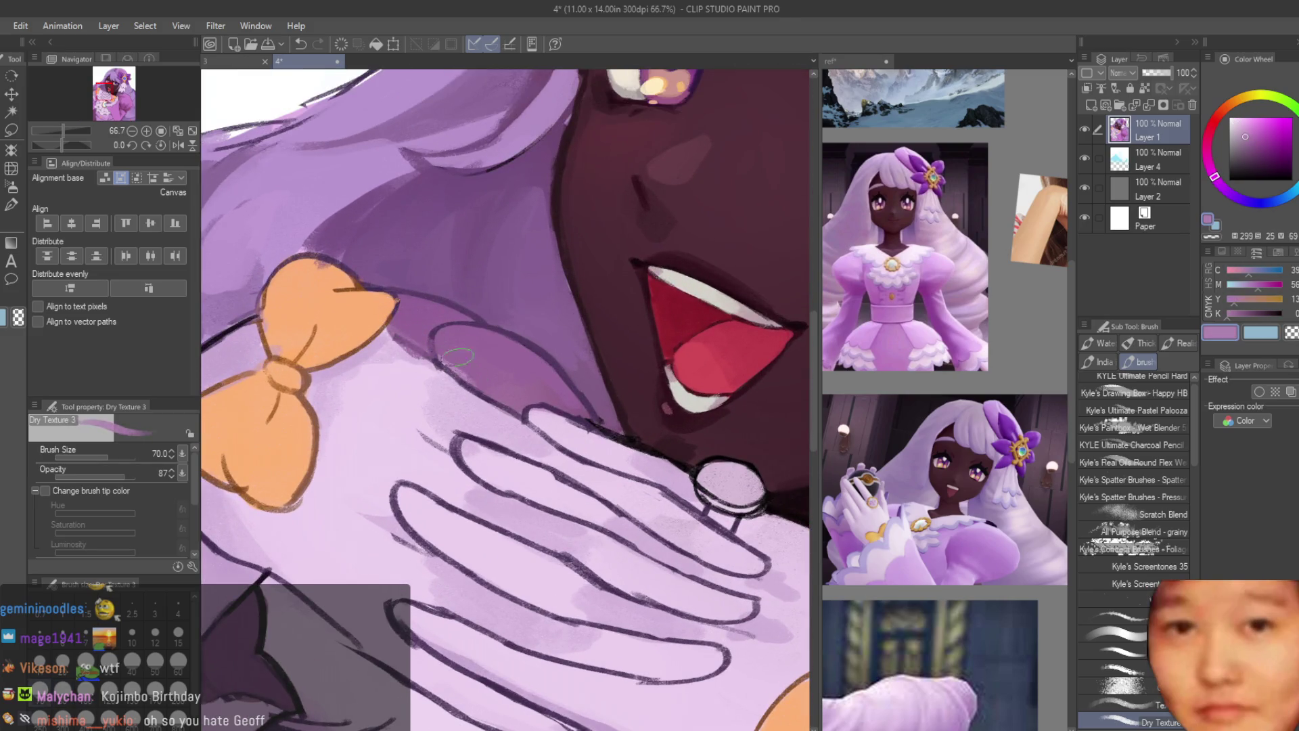
pyautogui.moveTo(458, 357); pyautogui.dragTo(485, 343)
pyautogui.scroll(-8, 509, 376)
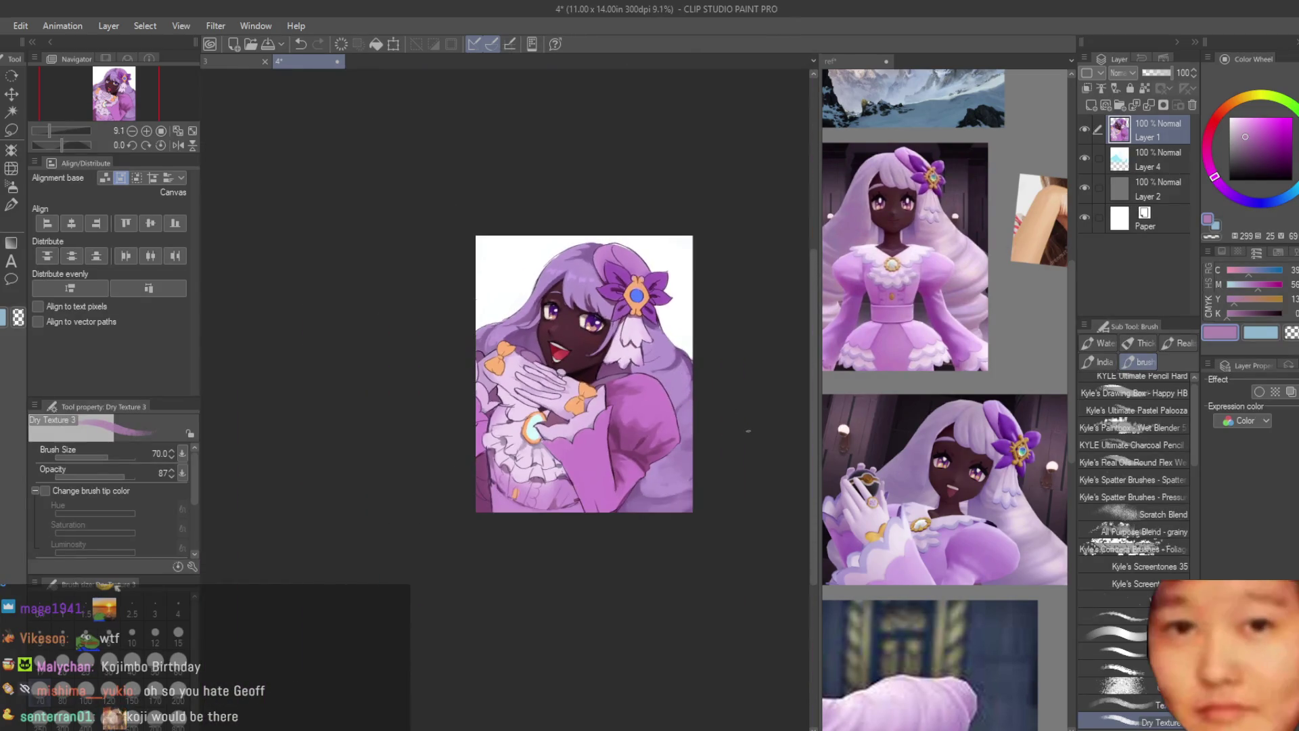
pyautogui.scroll(6, 527, 482)
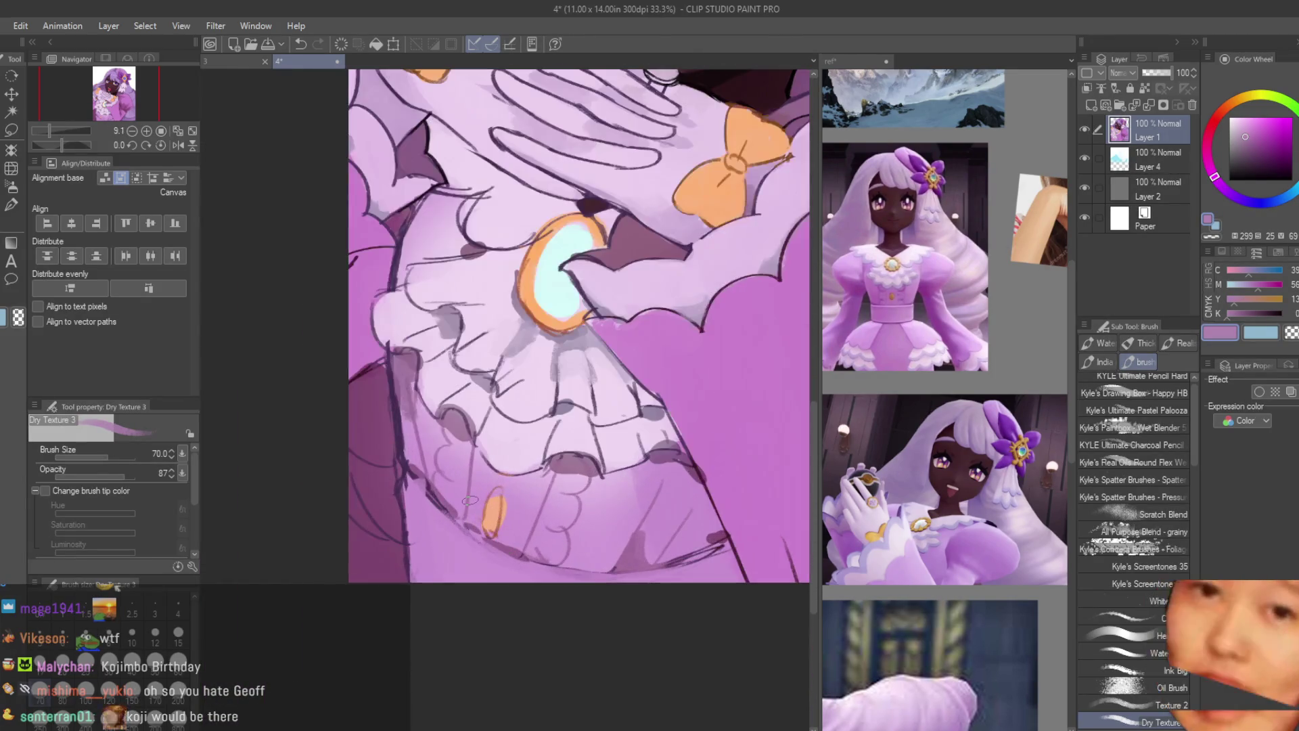
pyautogui.scroll(3, 496, 444)
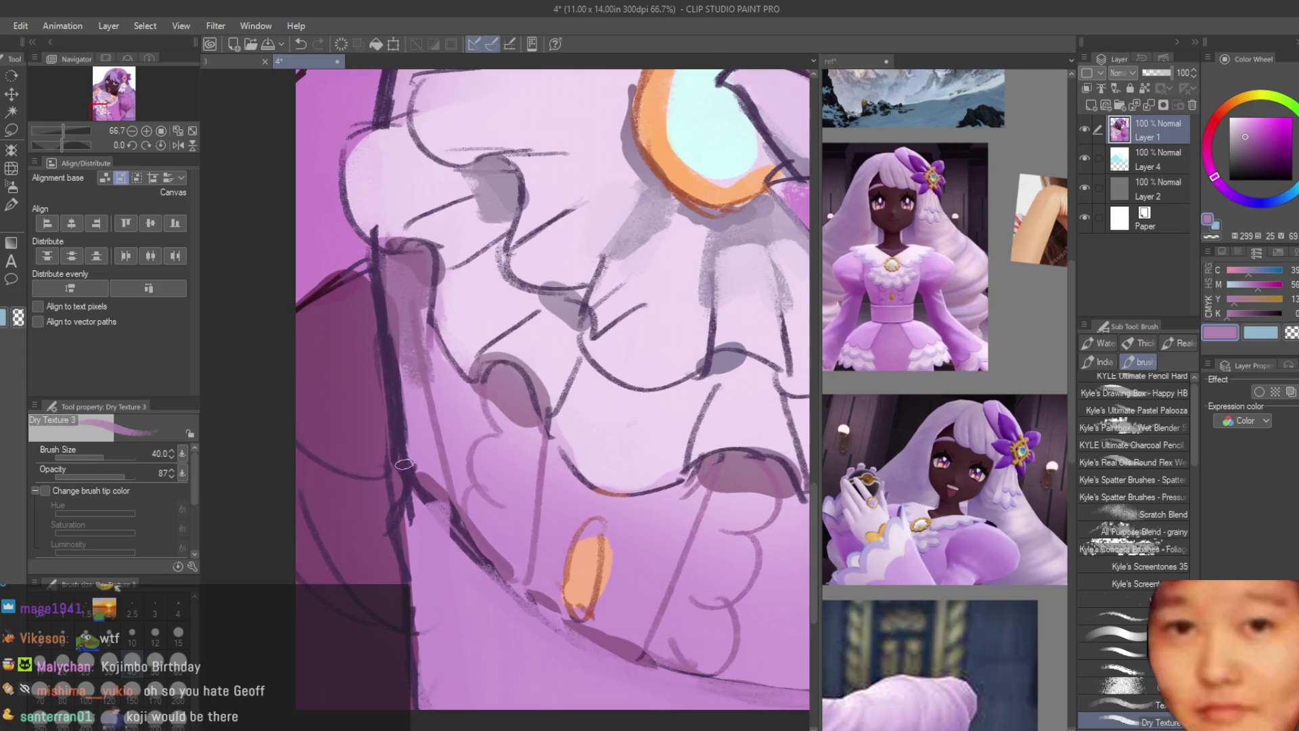
pyautogui.keyDown('alt'); pyautogui.click(535, 614); pyautogui.keyUp('alt')
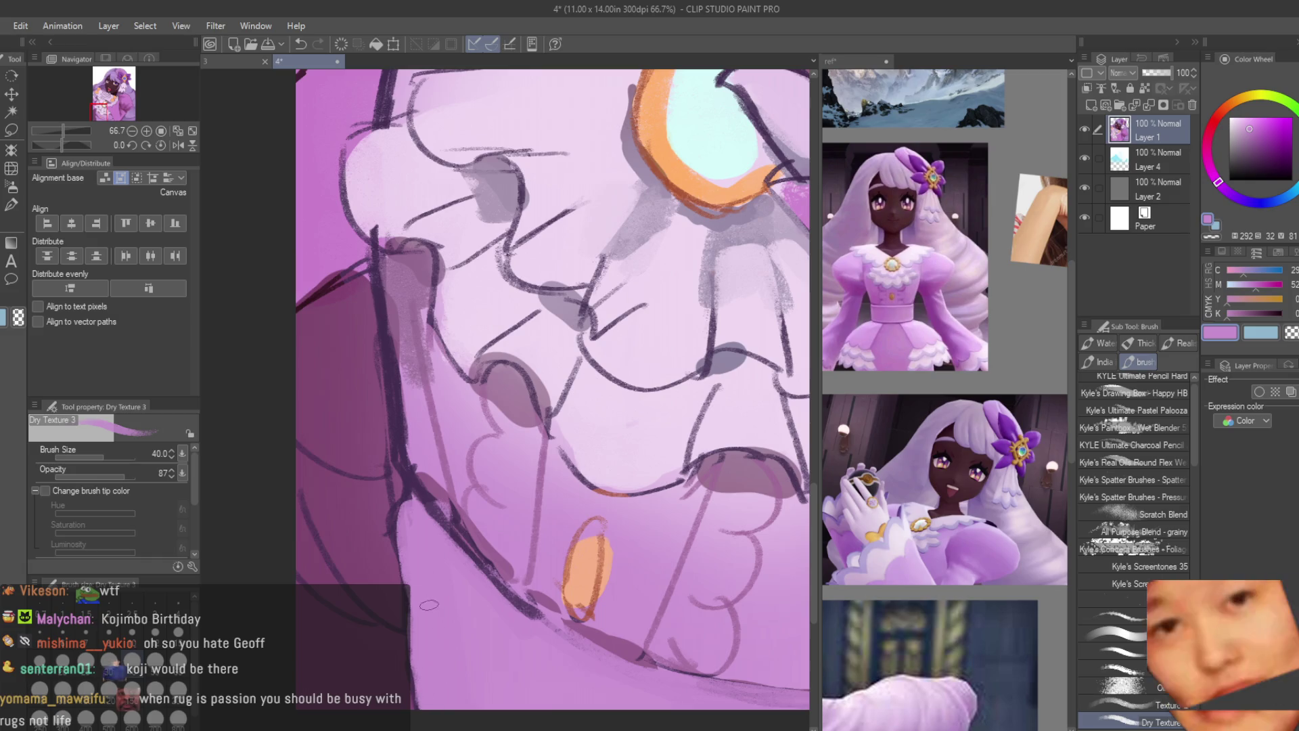
pyautogui.keyDown('alt'); pyautogui.click(402, 467); pyautogui.keyUp('alt')
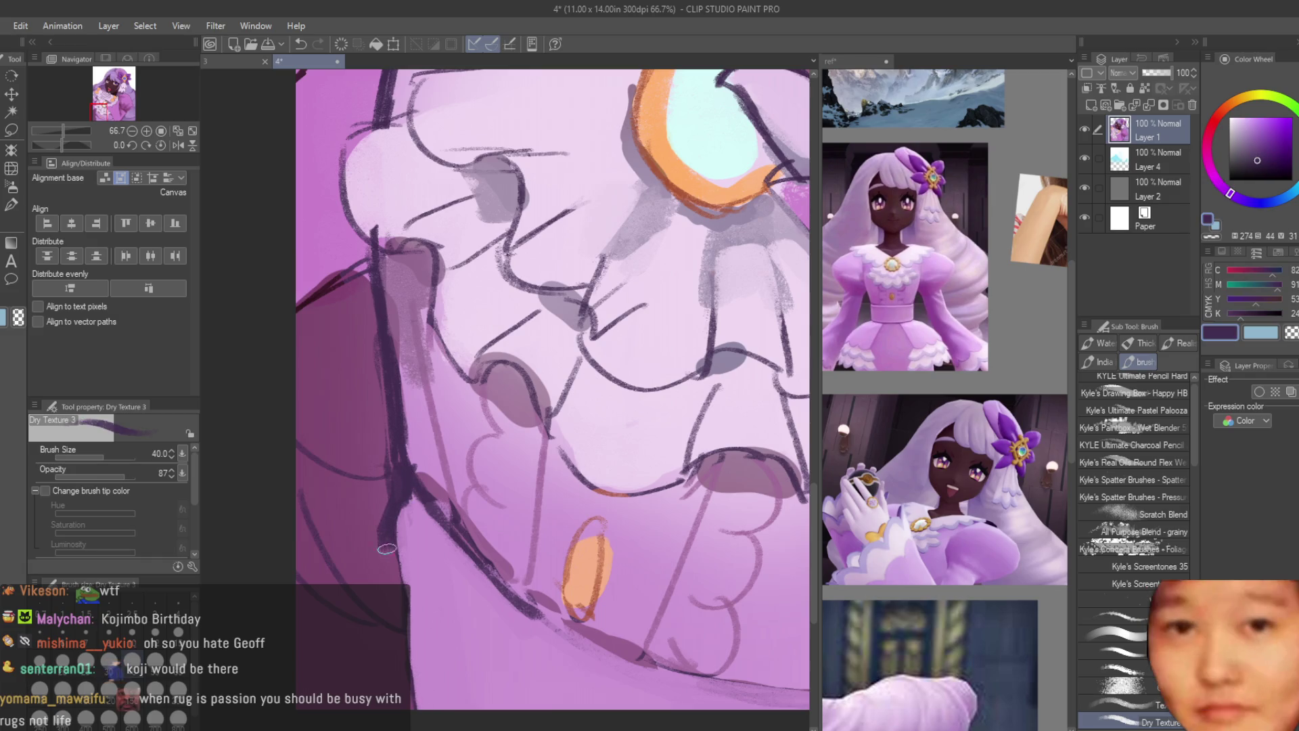
pyautogui.scroll(-3, 553, 389)
pyautogui.moveTo(552, 388); pyautogui.dragTo(609, 460)
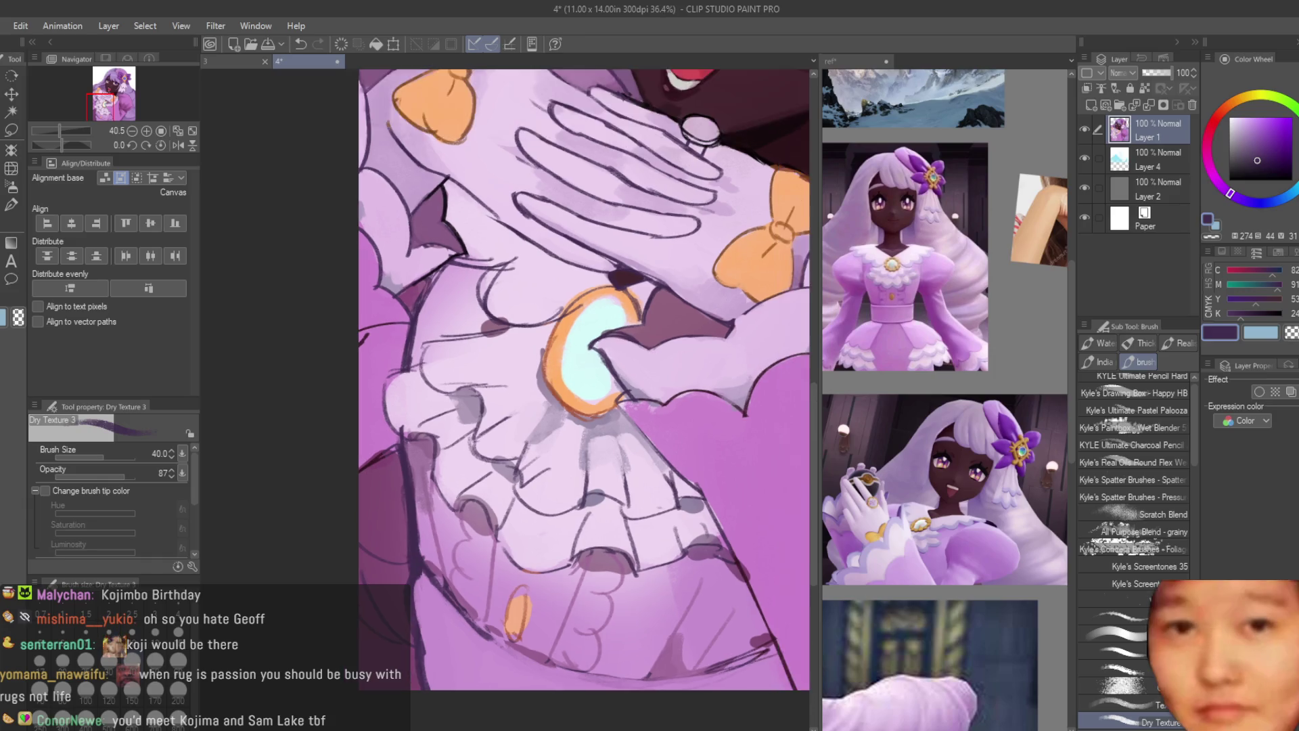
pyautogui.scroll(-3, 534, 689)
pyautogui.scroll(2, 474, 609)
pyautogui.moveTo(473, 608)
pyautogui.mouseDown()
pyautogui.moveTo(402, 552)
pyautogui.moveTo(386, 412)
pyautogui.moveTo(412, 324)
pyautogui.mouseUp()
pyautogui.scroll(-3, 541, 405)
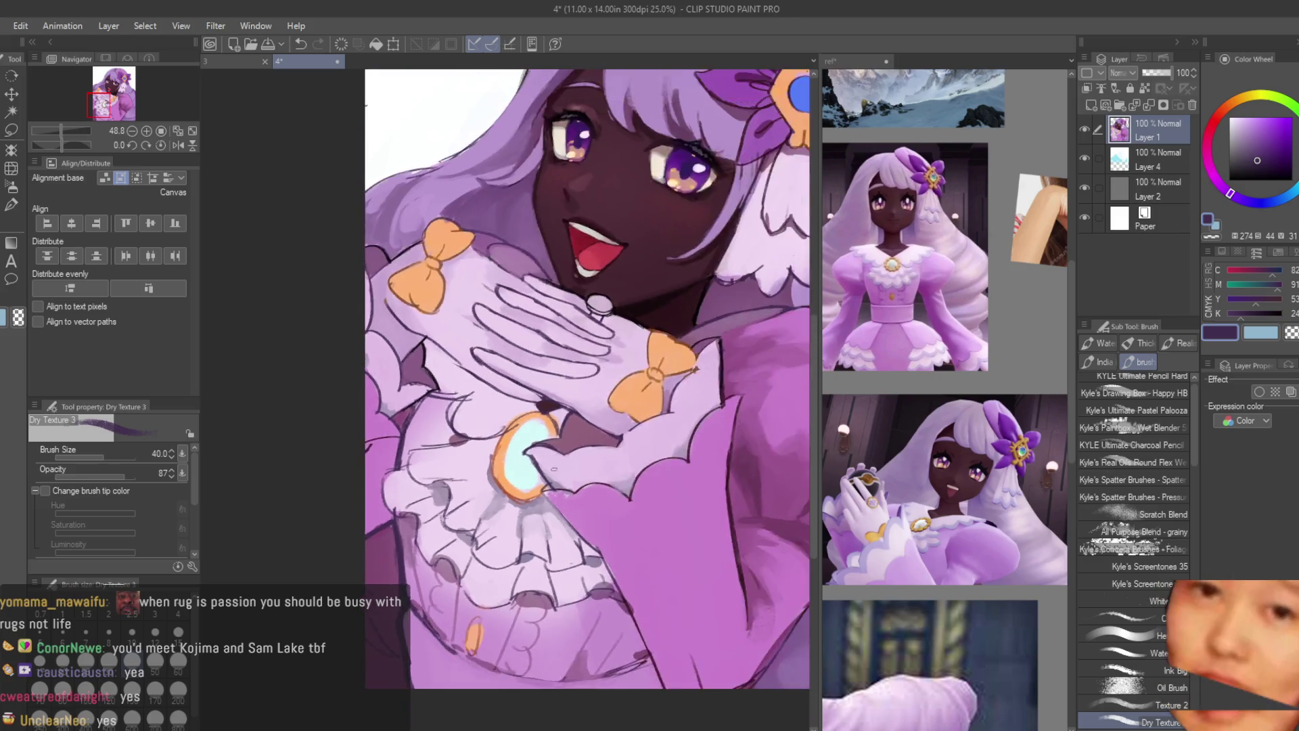
pyautogui.scroll(2, 703, 505)
pyautogui.scroll(-2, 707, 474)
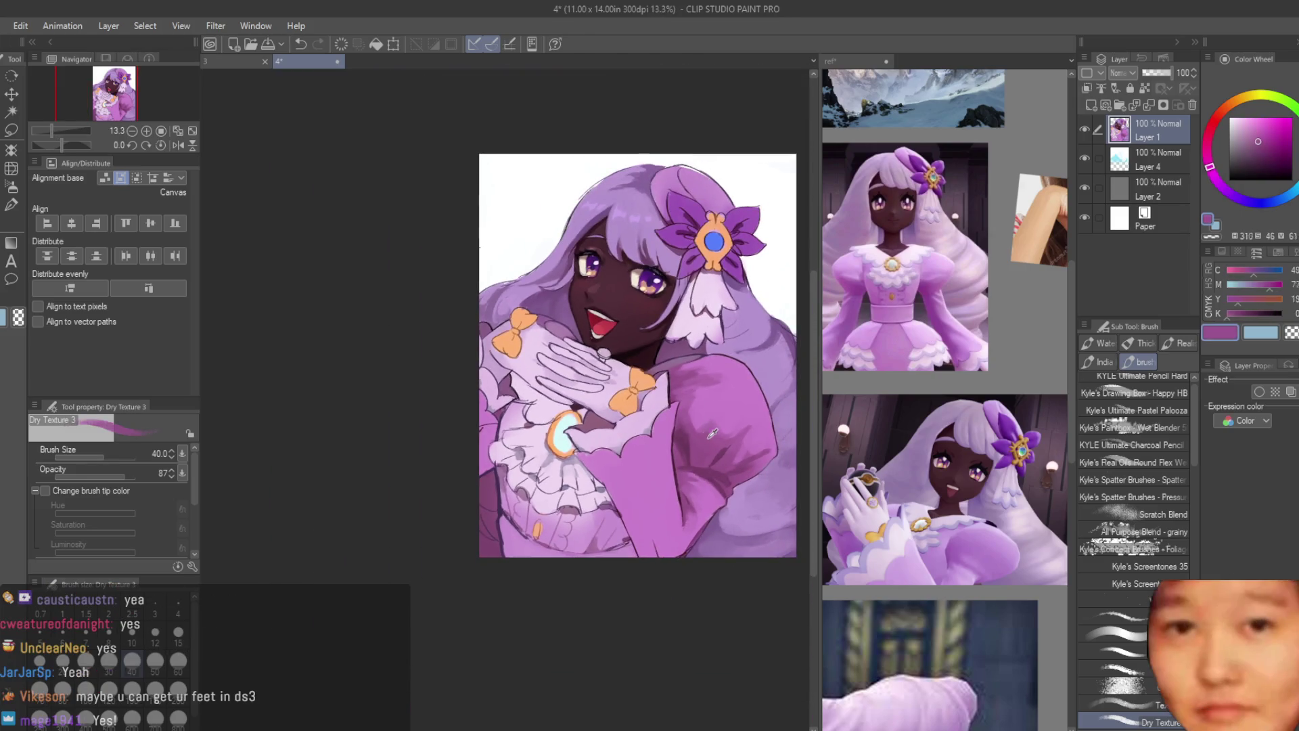
pyautogui.scroll(2, 480, 406)
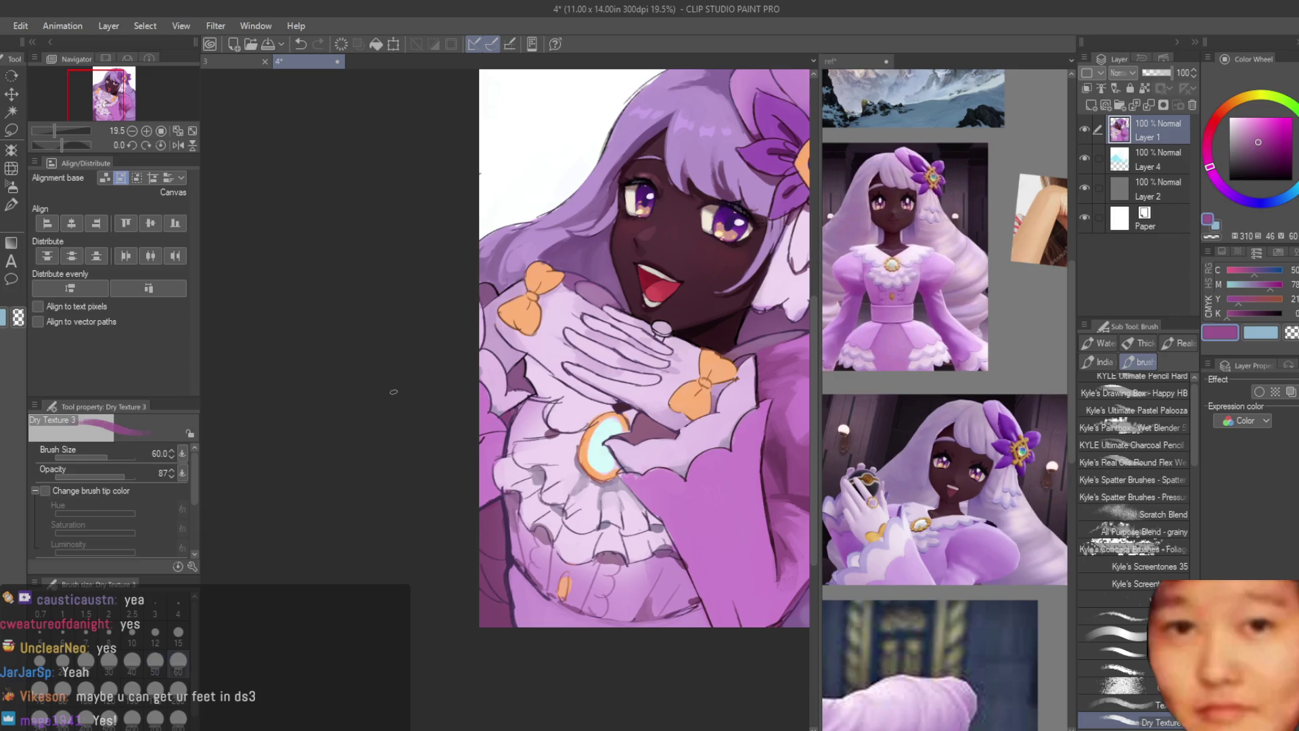
pyautogui.press(']')
pyautogui.press(']')
pyautogui.press(']')
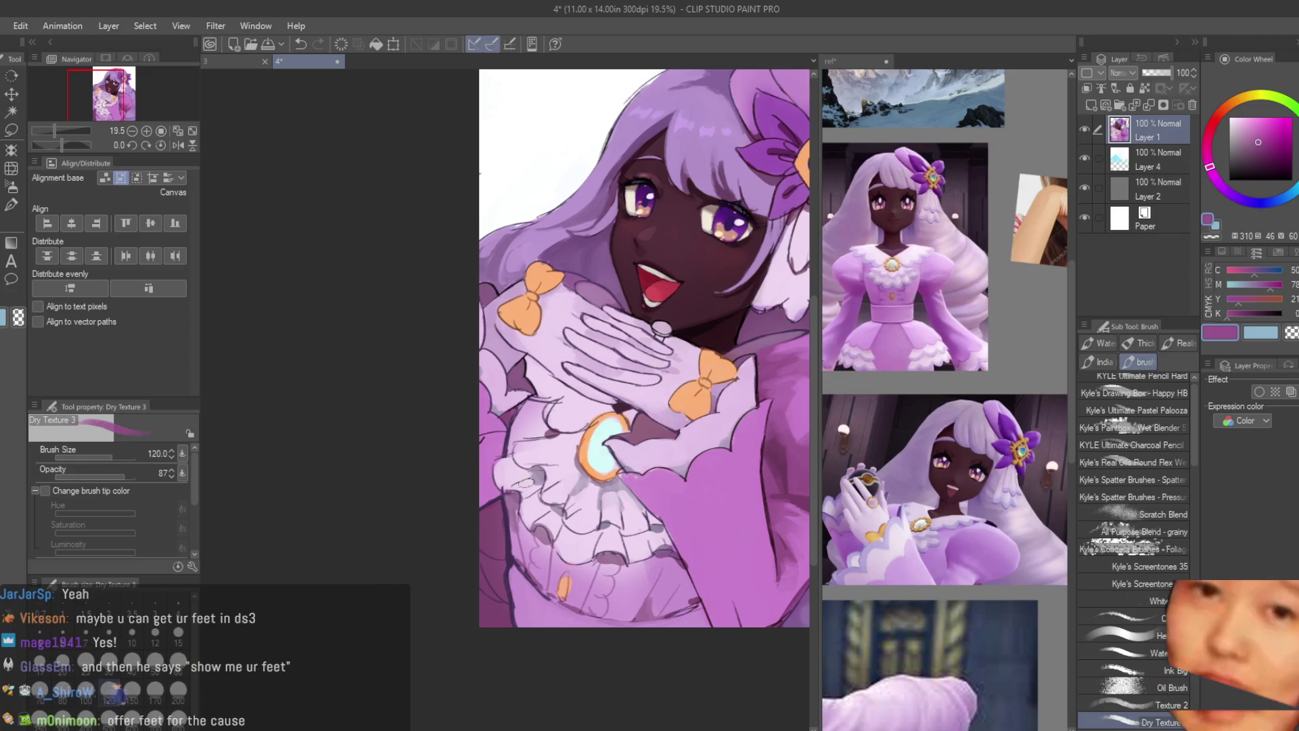
pyautogui.scroll(3, 526, 482)
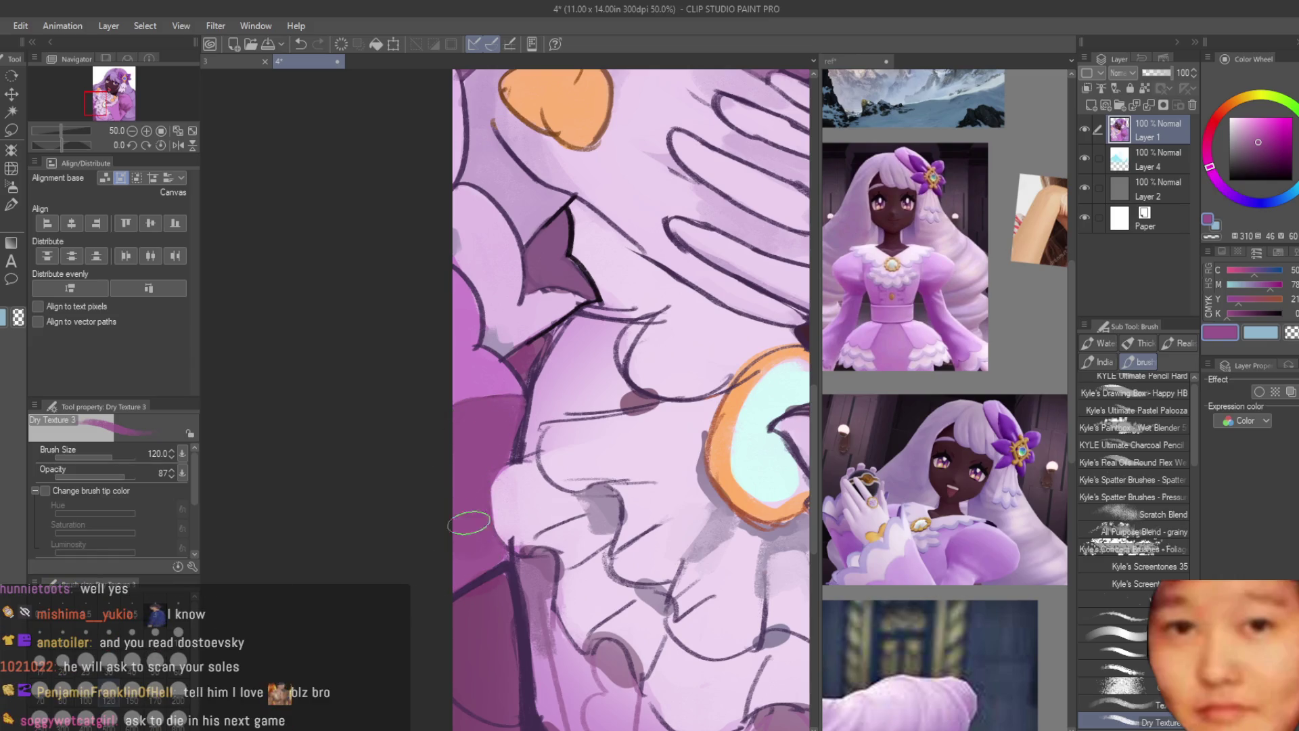
pyautogui.scroll(-5, 469, 523)
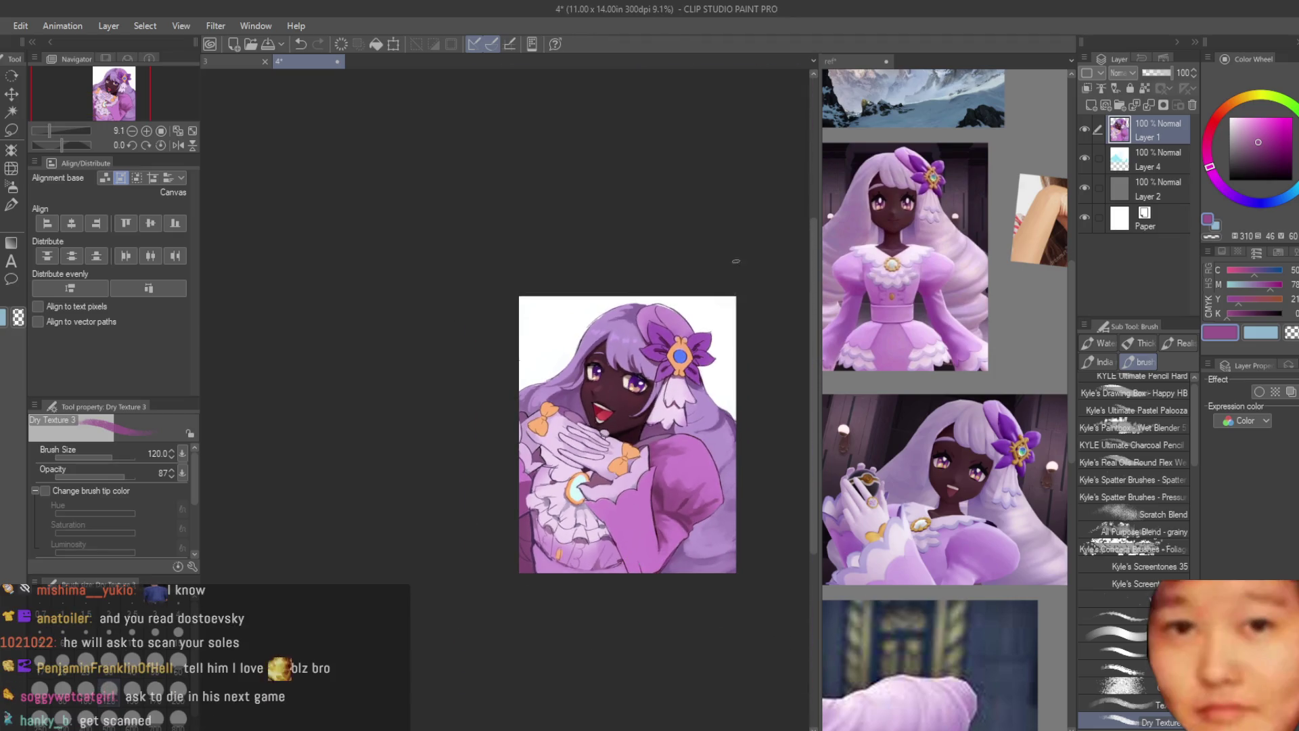
pyautogui.scroll(-1, 726, 360)
pyautogui.scroll(5, 705, 527)
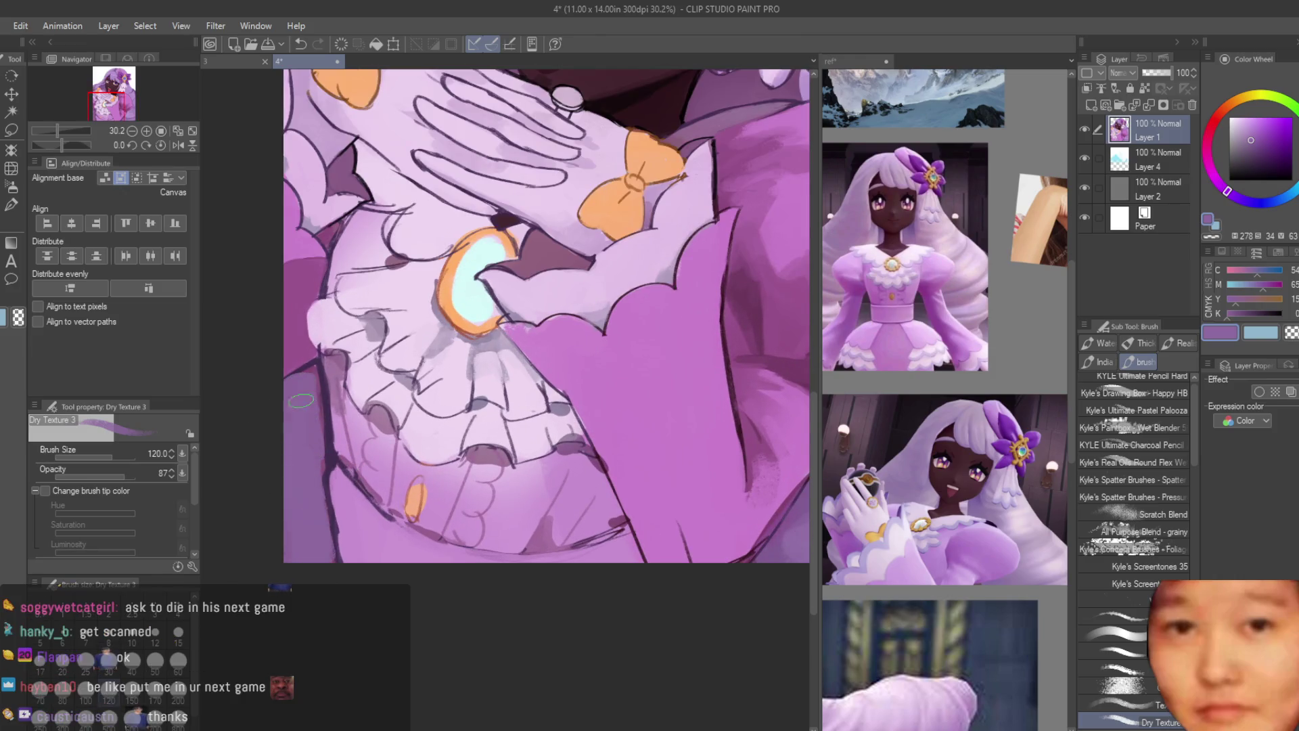
pyautogui.scroll(-4, 642, 496)
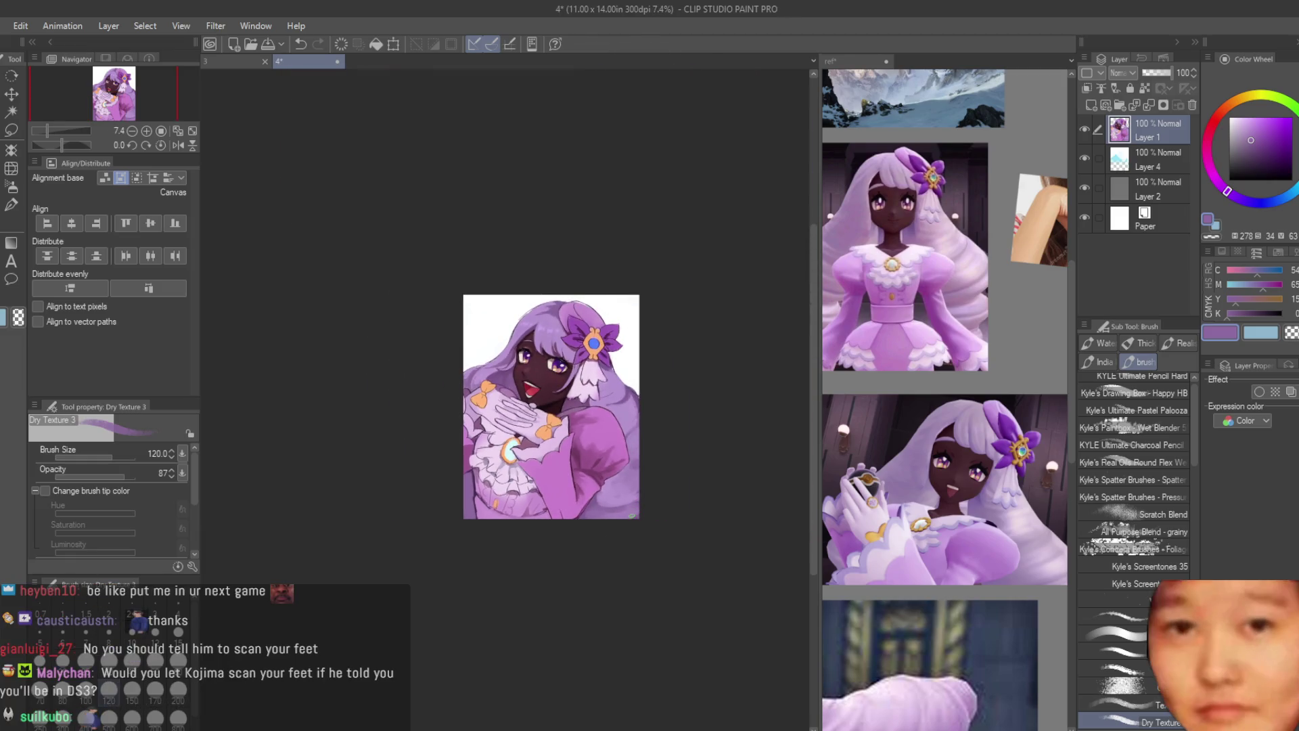
pyautogui.scroll(1, 481, 458)
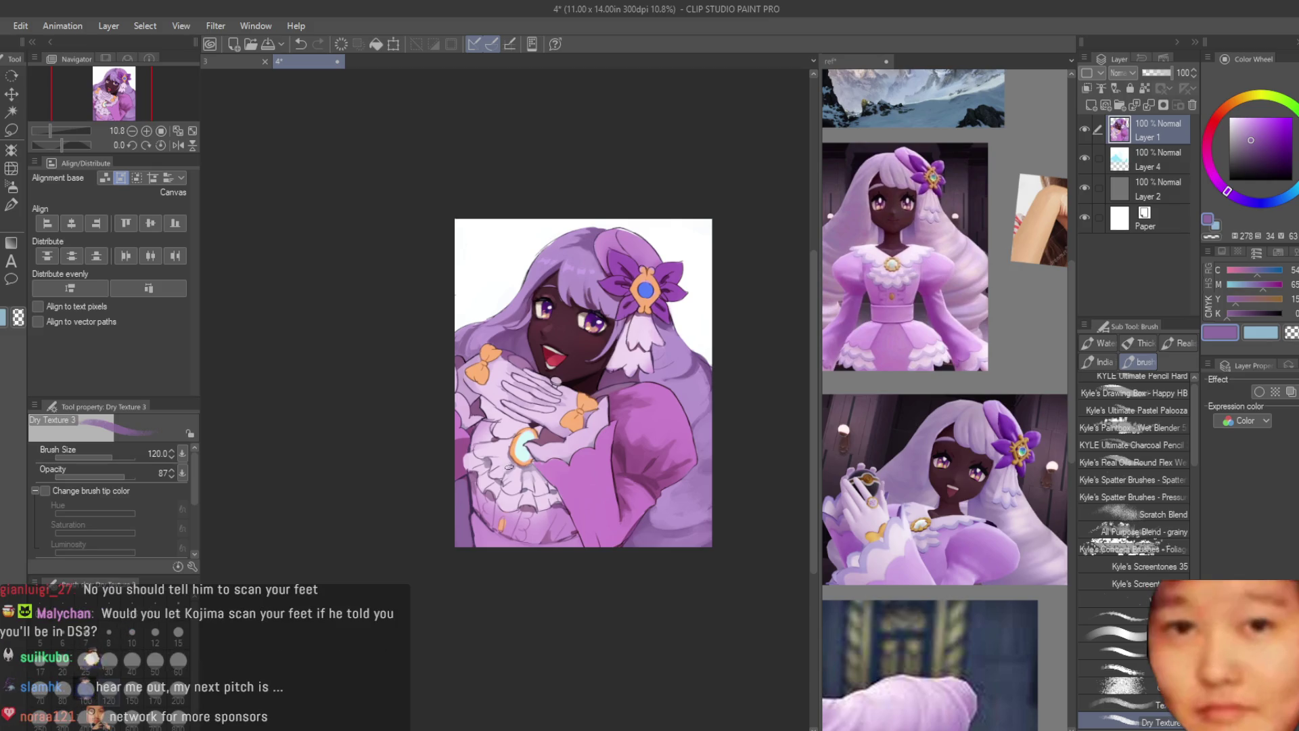
pyautogui.scroll(10, 509, 467)
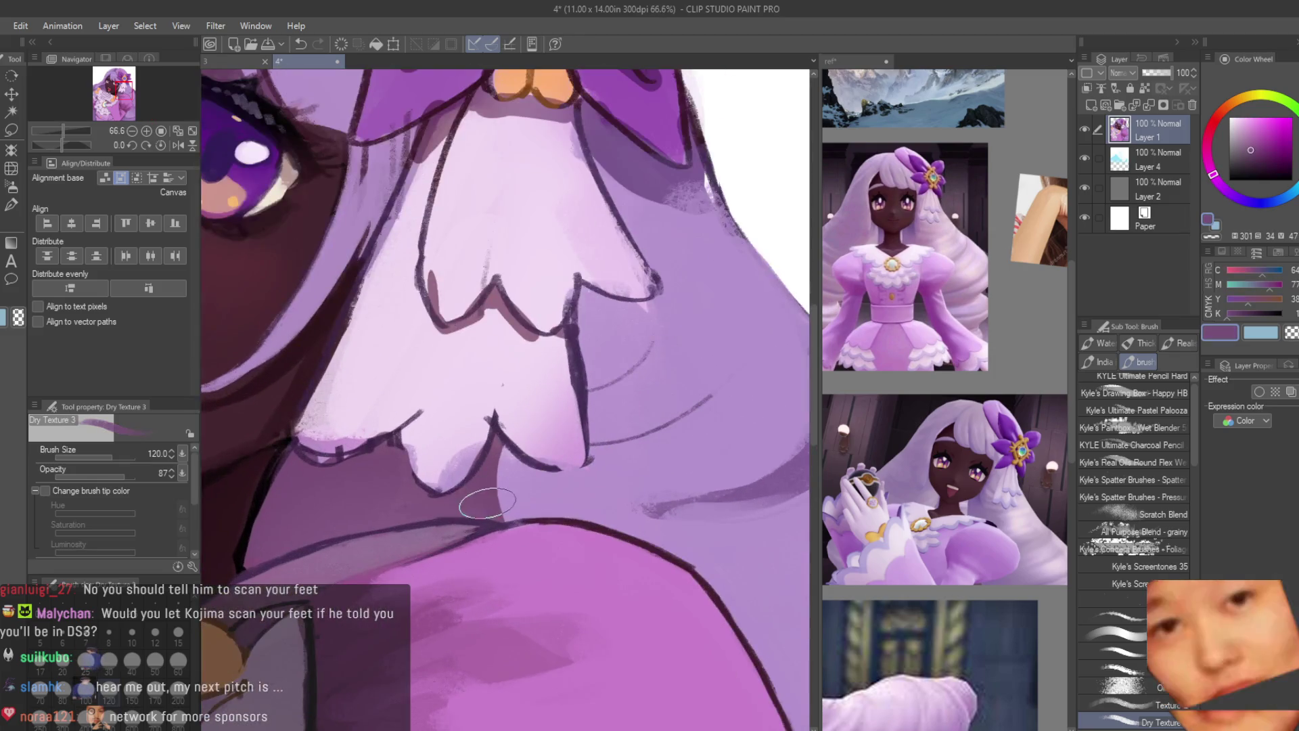
pyautogui.scroll(2, 516, 485)
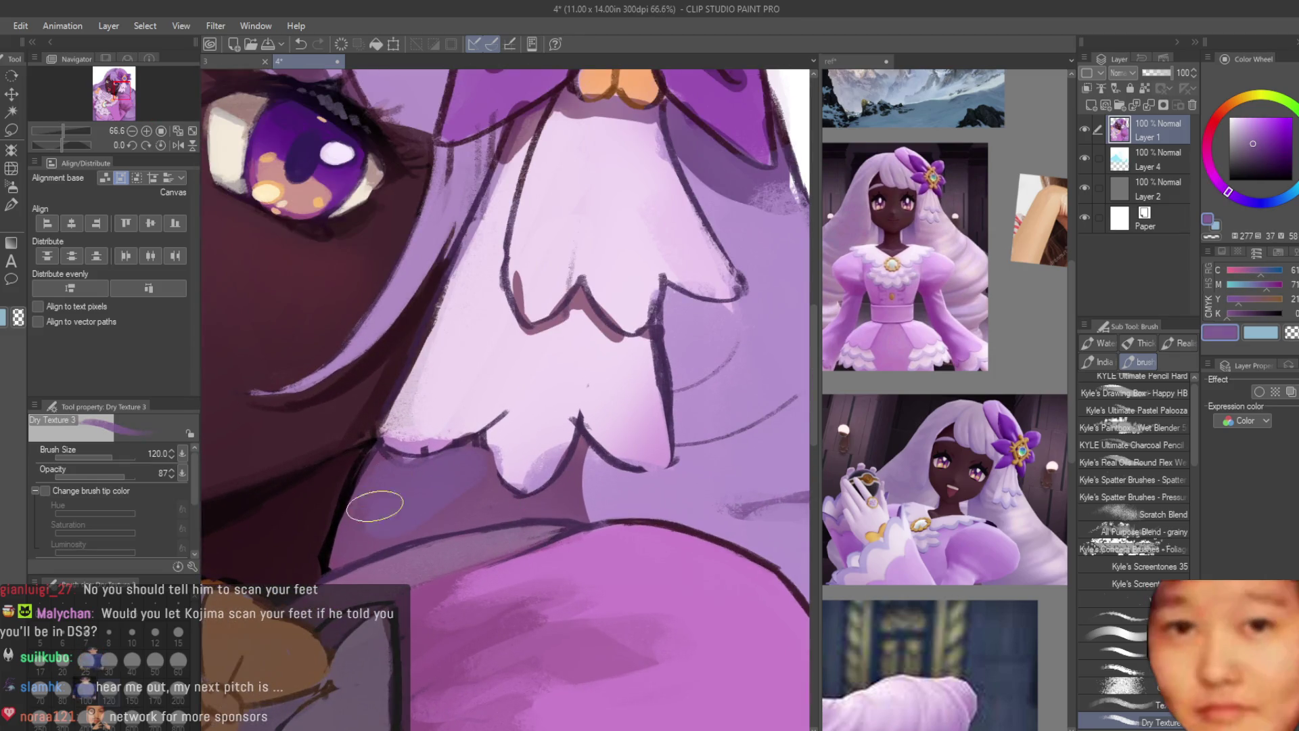
pyautogui.keyDown('alt'); pyautogui.click(595, 477); pyautogui.keyUp('alt')
pyautogui.scroll(-5, 720, 433)
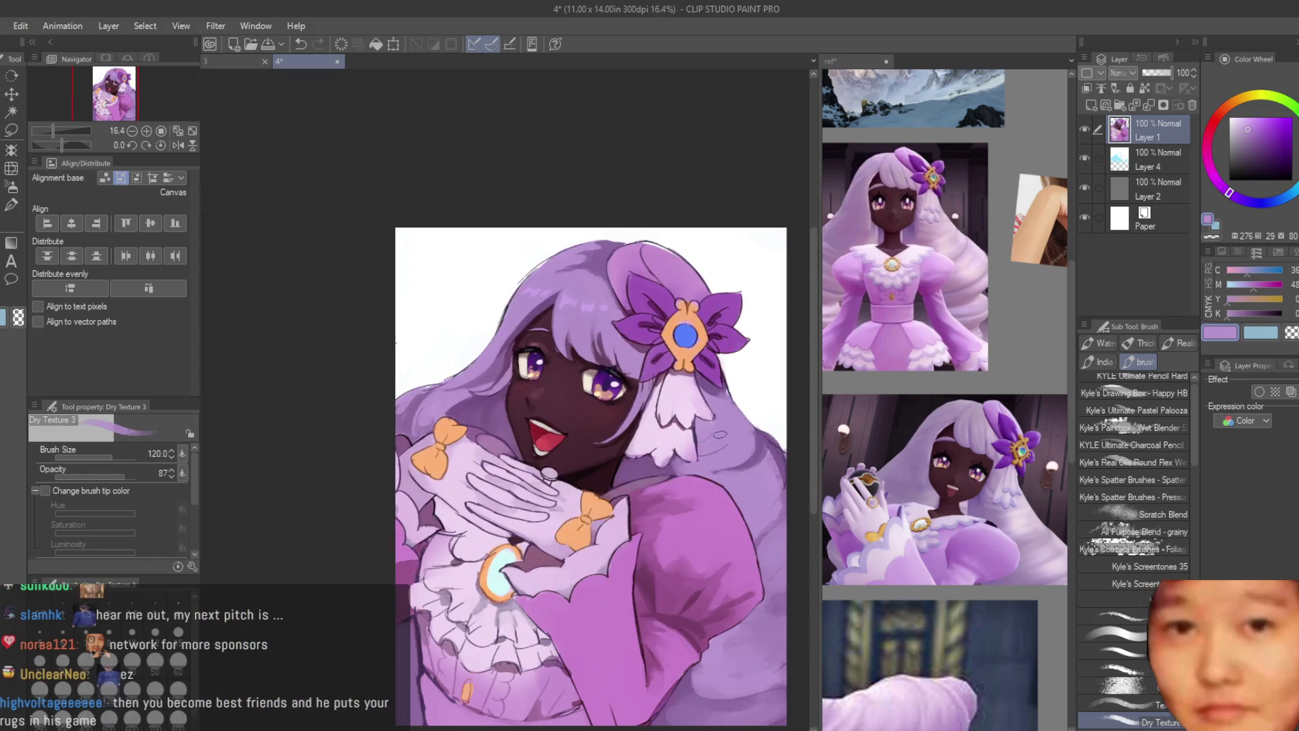
pyautogui.scroll(5, 693, 436)
pyautogui.keyDown('alt'); pyautogui.click(561, 466); pyautogui.keyUp('alt')
pyautogui.scroll(-6, 617, 320)
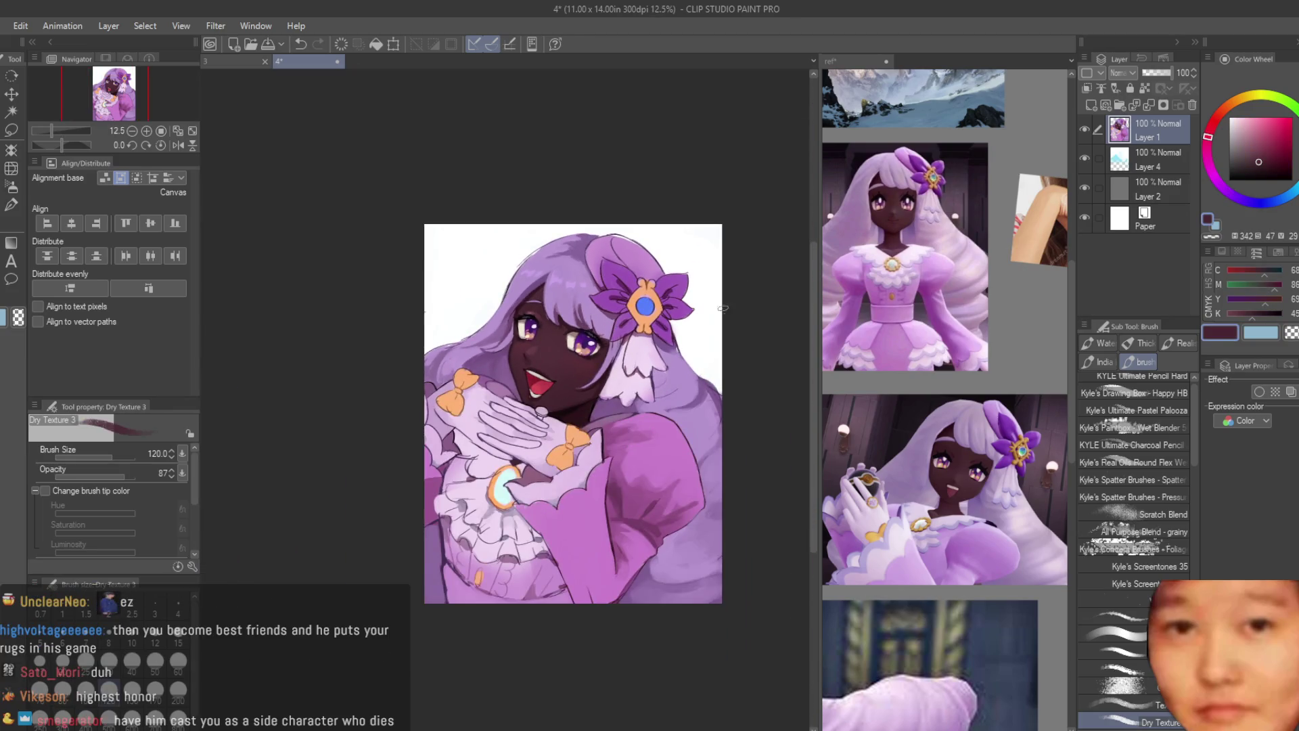
pyautogui.scroll(6, 632, 232)
pyautogui.keyDown('alt'); pyautogui.click(554, 304); pyautogui.keyUp('alt')
pyautogui.click(1252, 142)
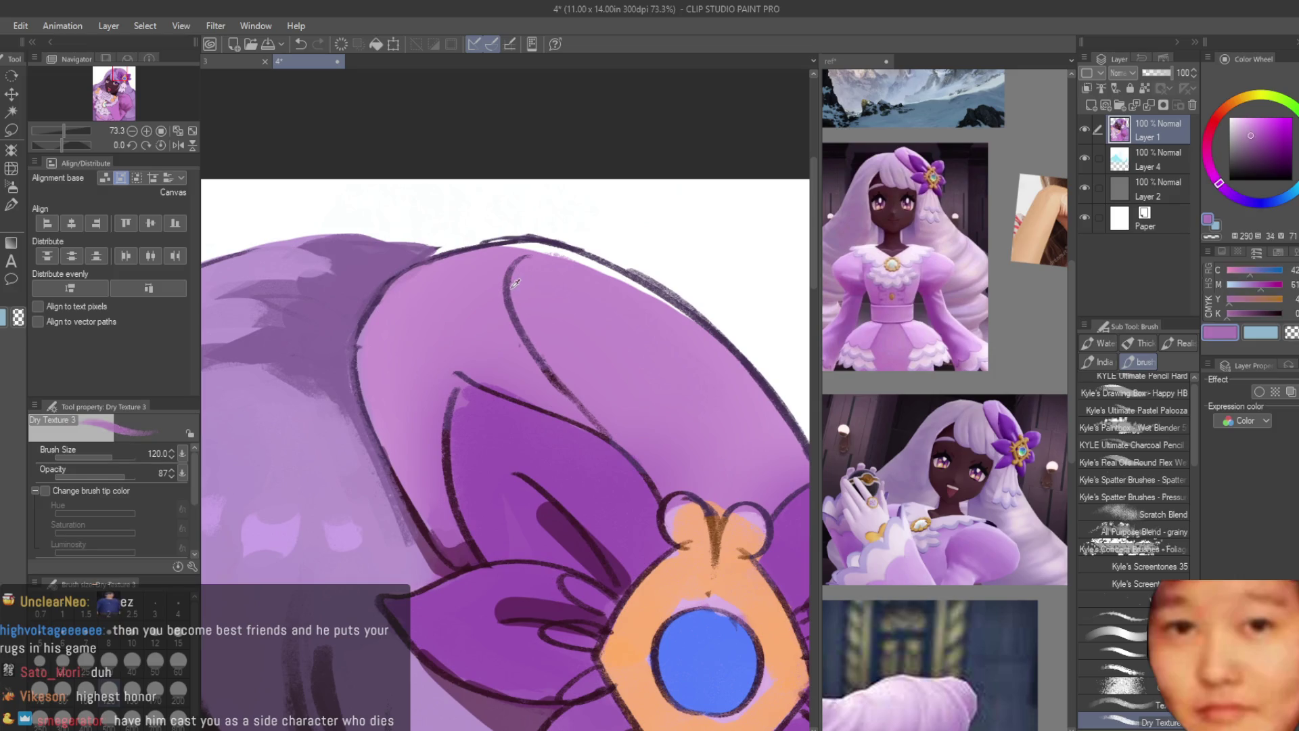
# Step: Paint a dark textured stroke and a lighter pink stroke down the hair
pyautogui.moveTo(524, 260)
pyautogui.mouseDown()
pyautogui.moveTo(540, 302)
pyautogui.moveTo(629, 392)
pyautogui.mouseUp()
pyautogui.keyDown('alt'); pyautogui.click(540, 301); pyautogui.keyUp('alt')
pyautogui.moveTo(542, 311); pyautogui.dragTo(660, 463)
pyautogui.scroll(-4, 687, 453)
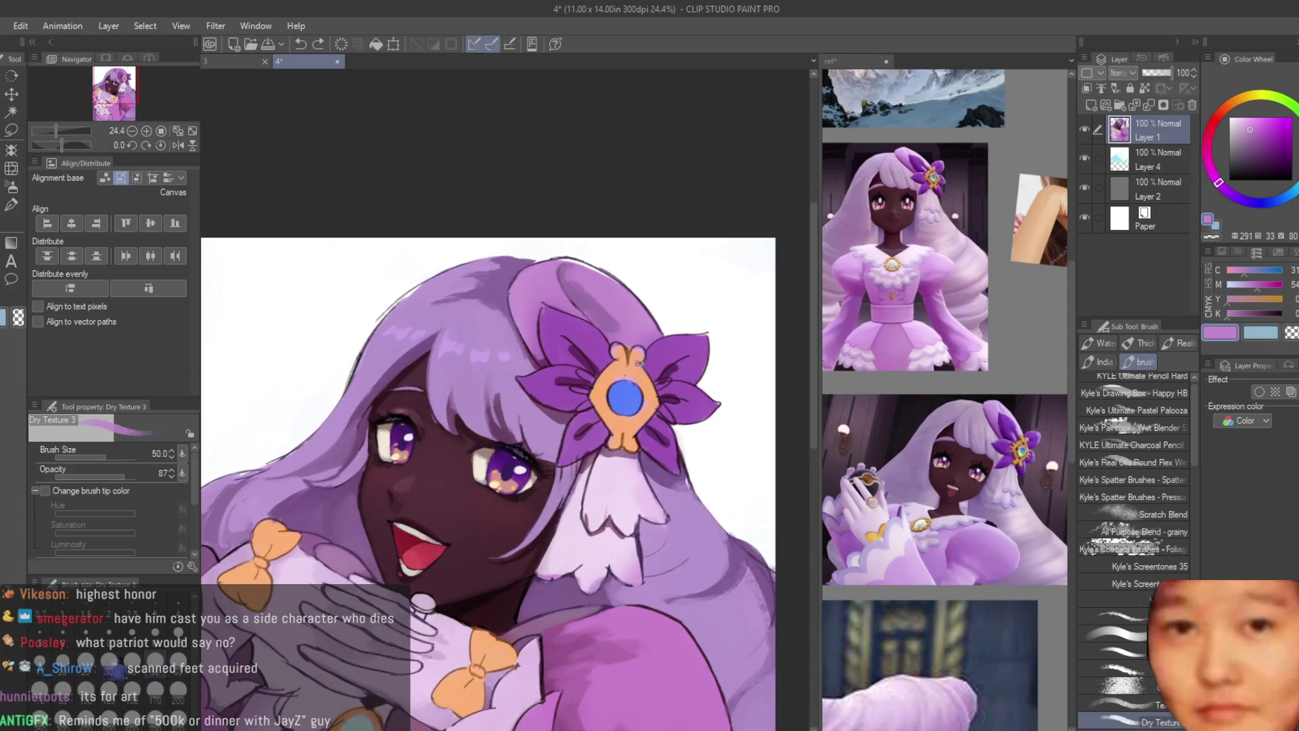
pyautogui.scroll(1, 553, 271)
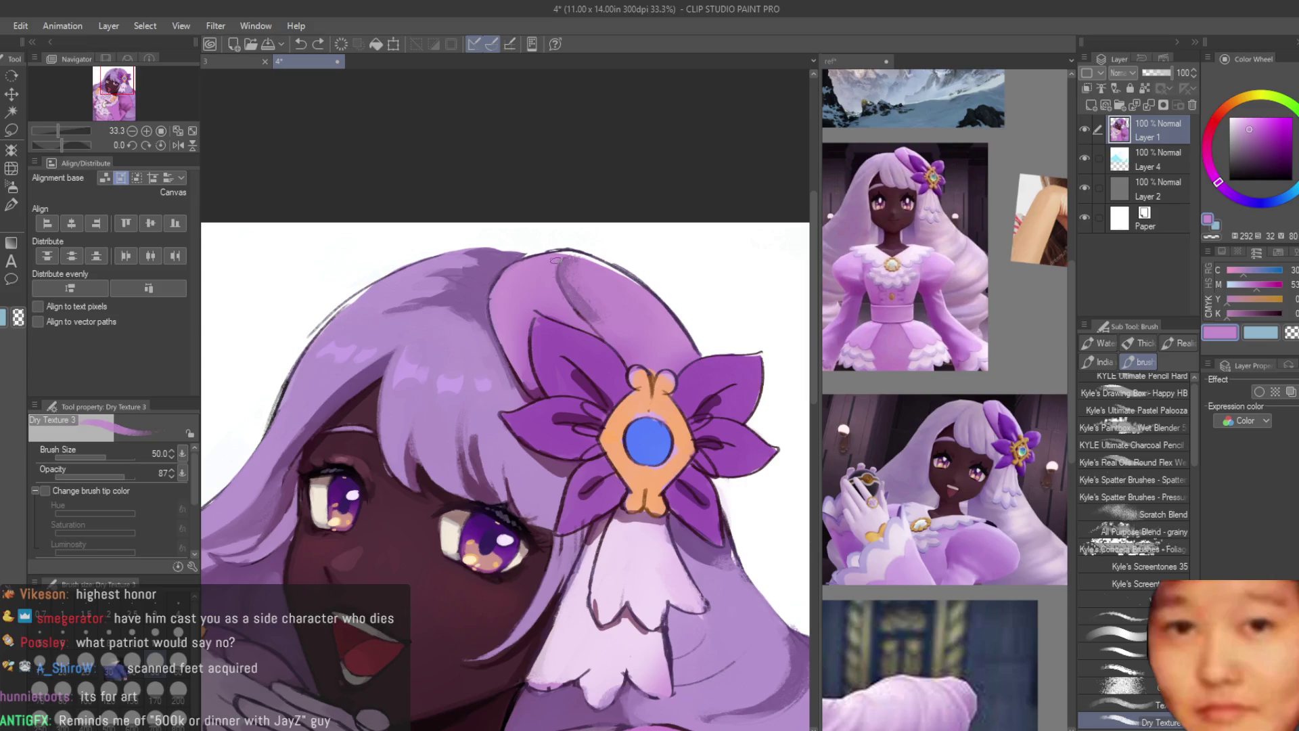
pyautogui.scroll(2, 553, 259)
# Step: Add two white highlight strokes on the hair, then return to pink
pyautogui.keyDown('alt'); pyautogui.click(562, 216); pyautogui.keyUp('alt')
pyautogui.moveTo(549, 254); pyautogui.dragTo(578, 316)
pyautogui.moveTo(524, 281); pyautogui.dragTo(582, 366)
pyautogui.keyDown('alt'); pyautogui.click(571, 346); pyautogui.keyUp('alt')
pyautogui.scroll(-5, 689, 358)
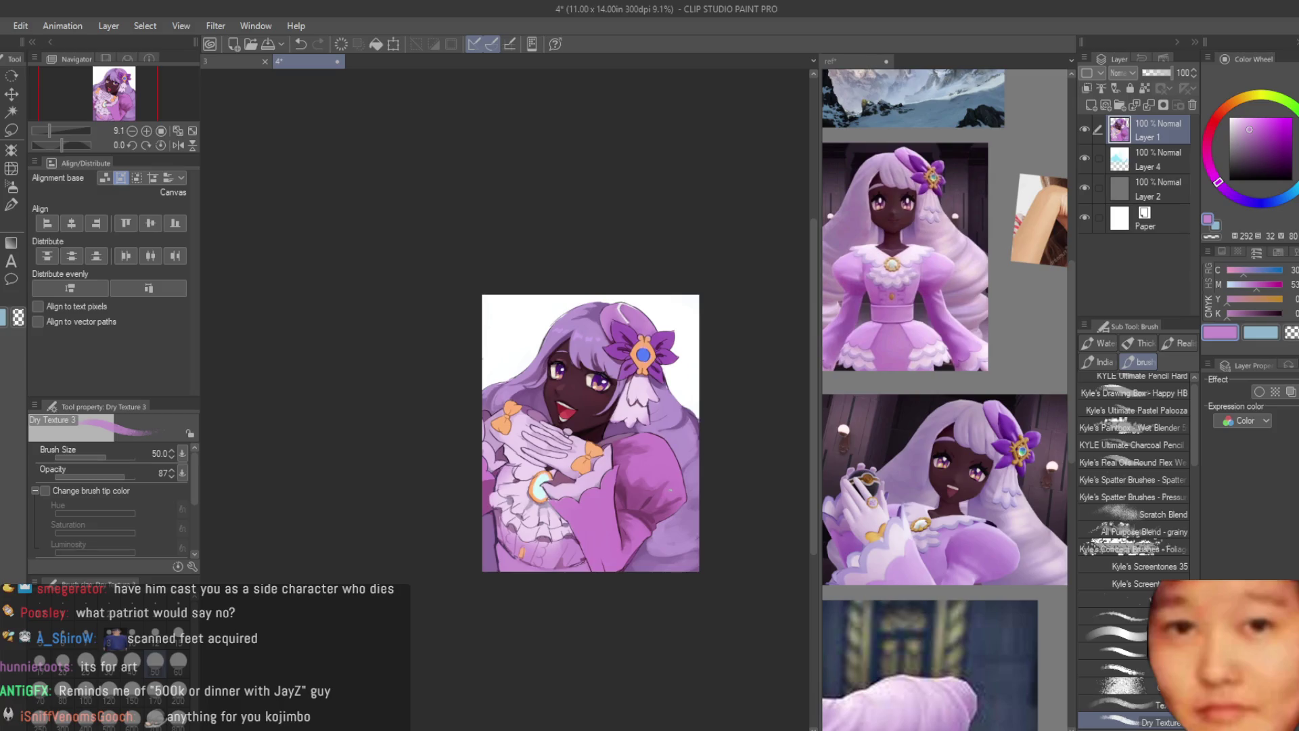
pyautogui.scroll(8, 535, 203)
pyautogui.scroll(-2, 527, 203)
# Step: Paint white highlights down the hair edge beside the flower, then sample the hair purple
pyautogui.keyDown('alt'); pyautogui.click(522, 205); pyautogui.keyUp('alt')
pyautogui.scroll(-2, 523, 205)
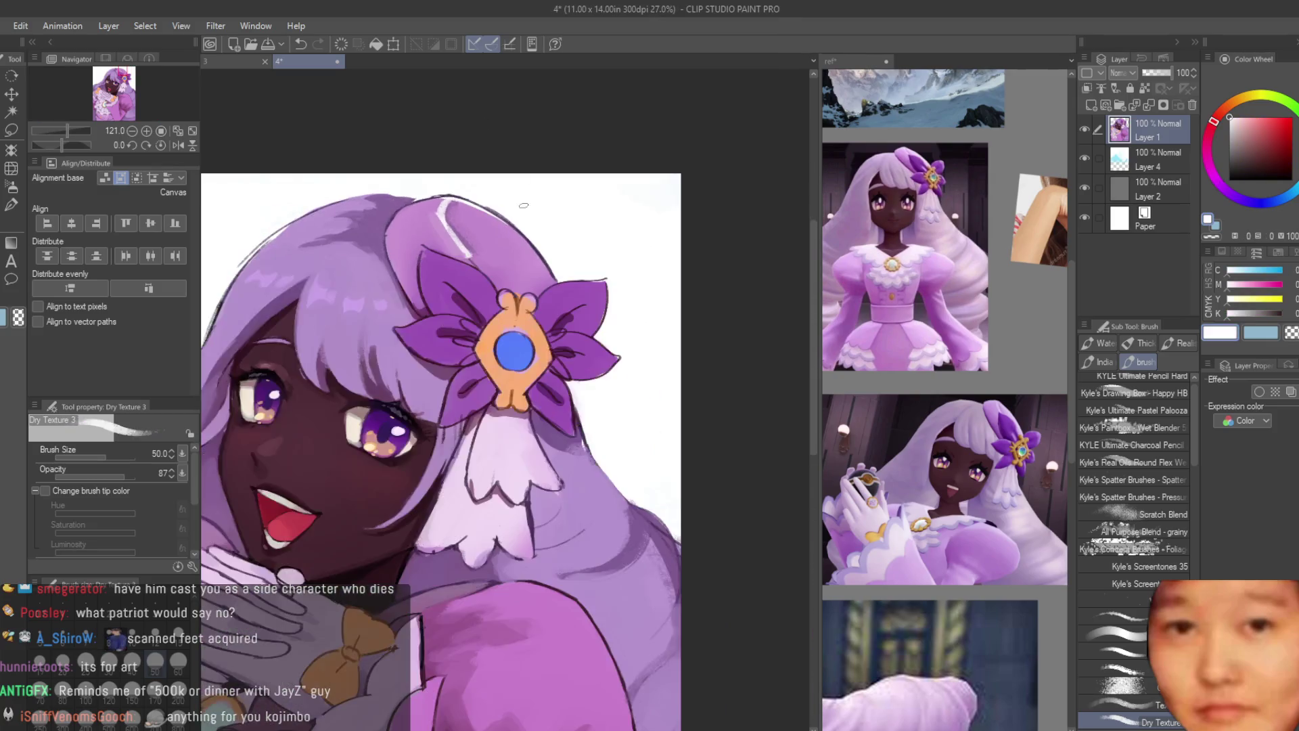
pyautogui.scroll(3, 523, 205)
pyautogui.moveTo(518, 345); pyautogui.dragTo(640, 514)
pyautogui.moveTo(565, 423); pyautogui.dragTo(622, 503)
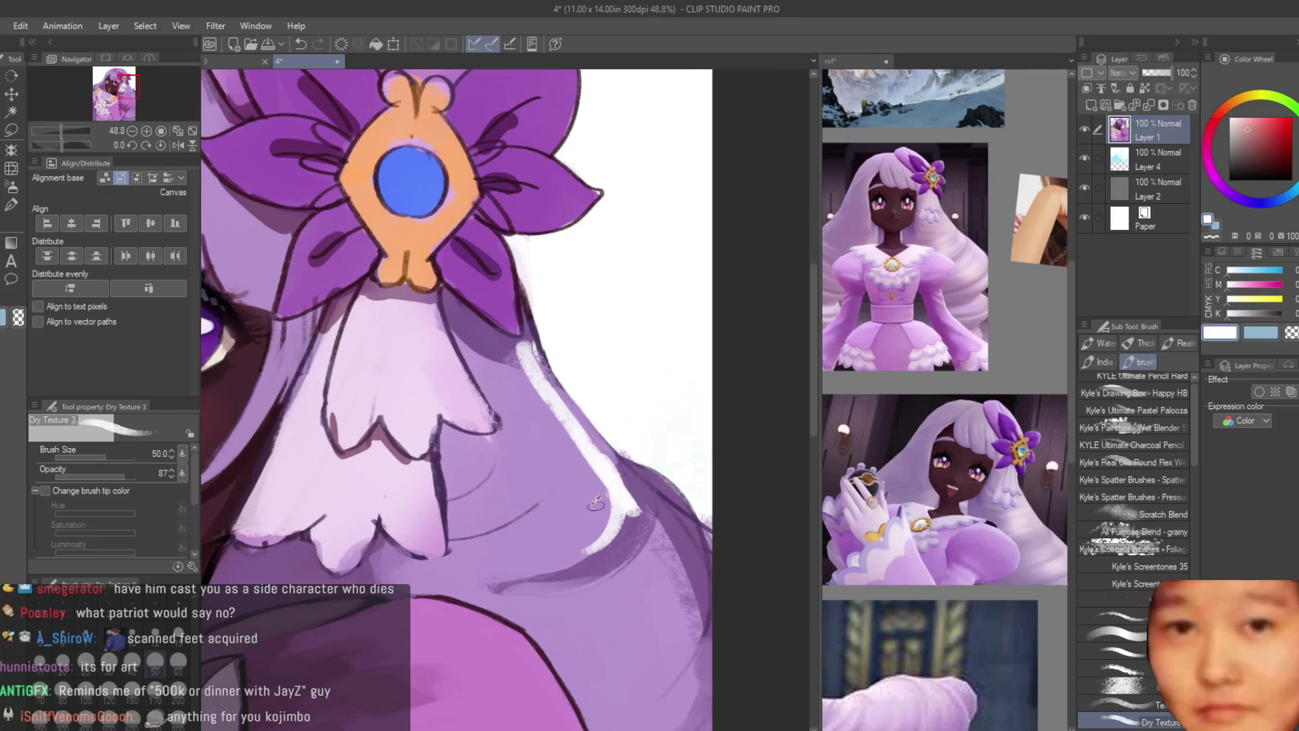
pyautogui.keyDown('alt'); pyautogui.click(633, 486); pyautogui.keyUp('alt')
pyautogui.scroll(-6, 638, 500)
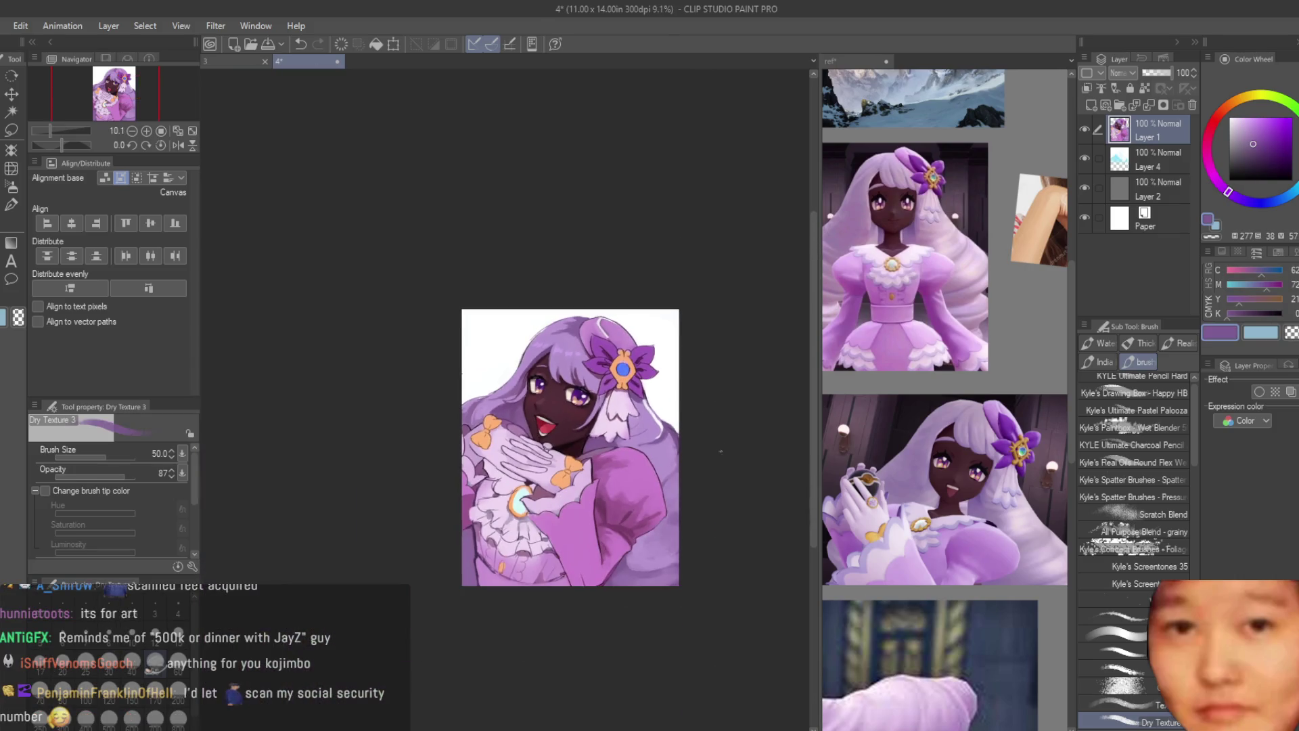
# Step: Zoom in near the face and paint a light stroke along the hair edge
pyautogui.scroll(2, 732, 328)
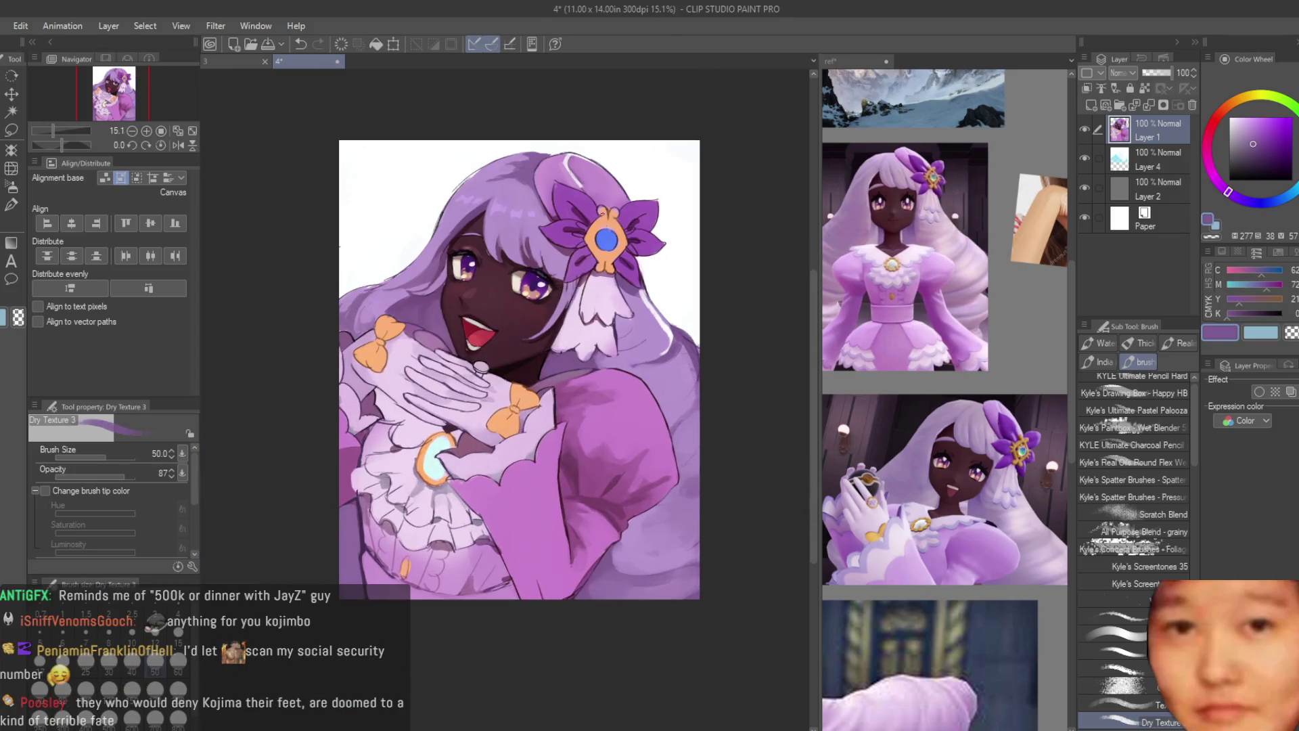
pyautogui.scroll(2, 637, 417)
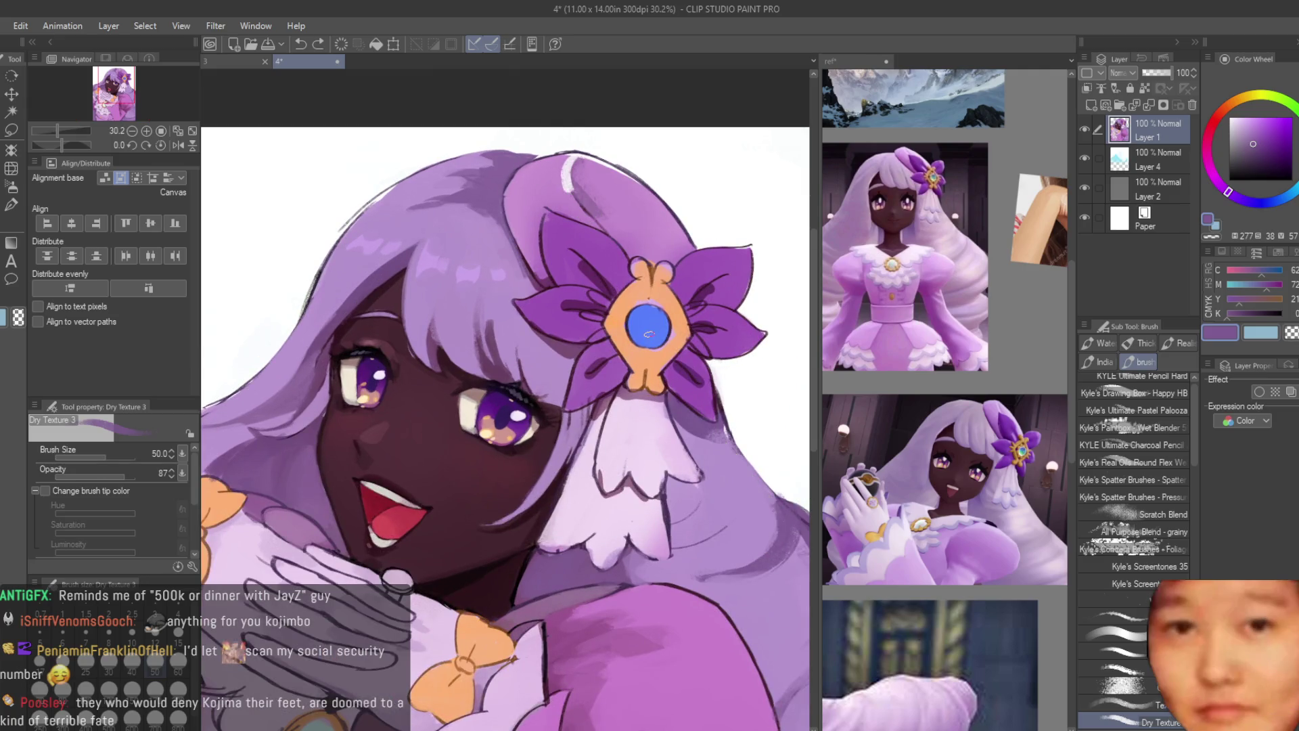
pyautogui.scroll(-2, 690, 208)
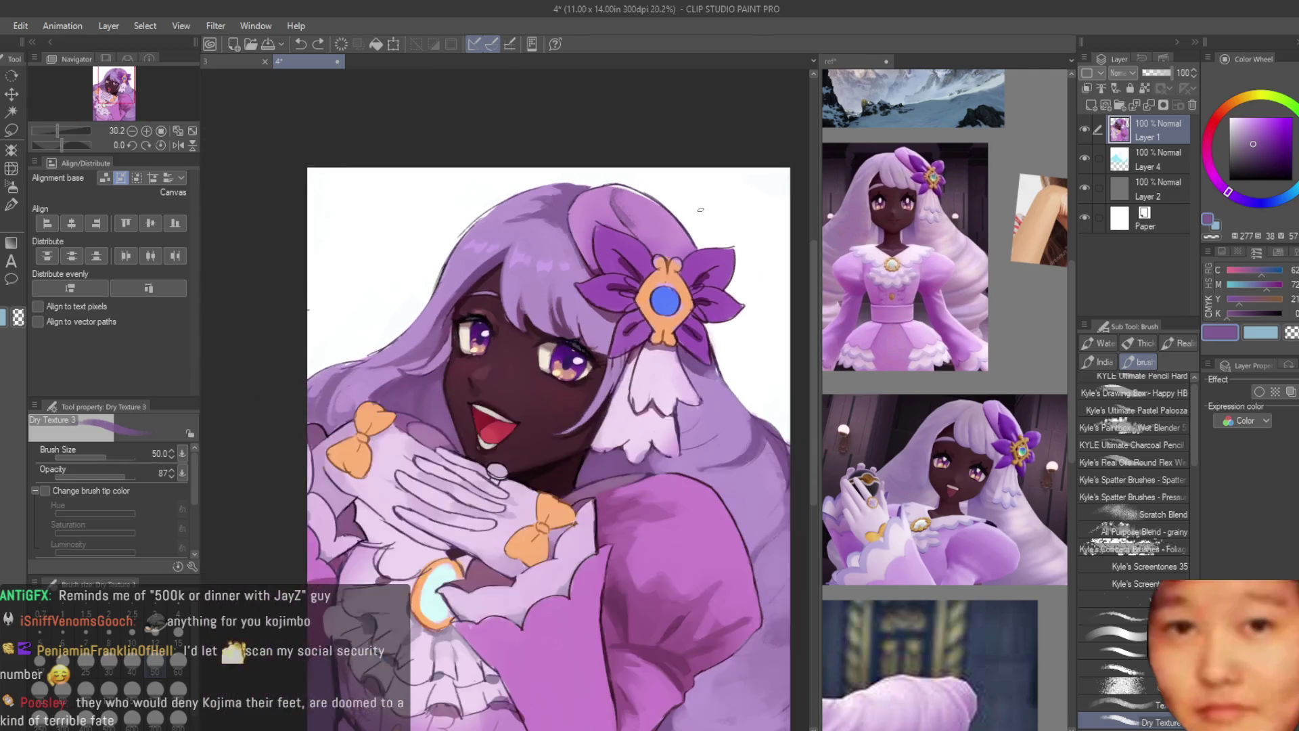
pyautogui.scroll(3, 399, 357)
pyautogui.moveTo(534, 251); pyautogui.dragTo(448, 330)
pyautogui.scroll(-4, 450, 322)
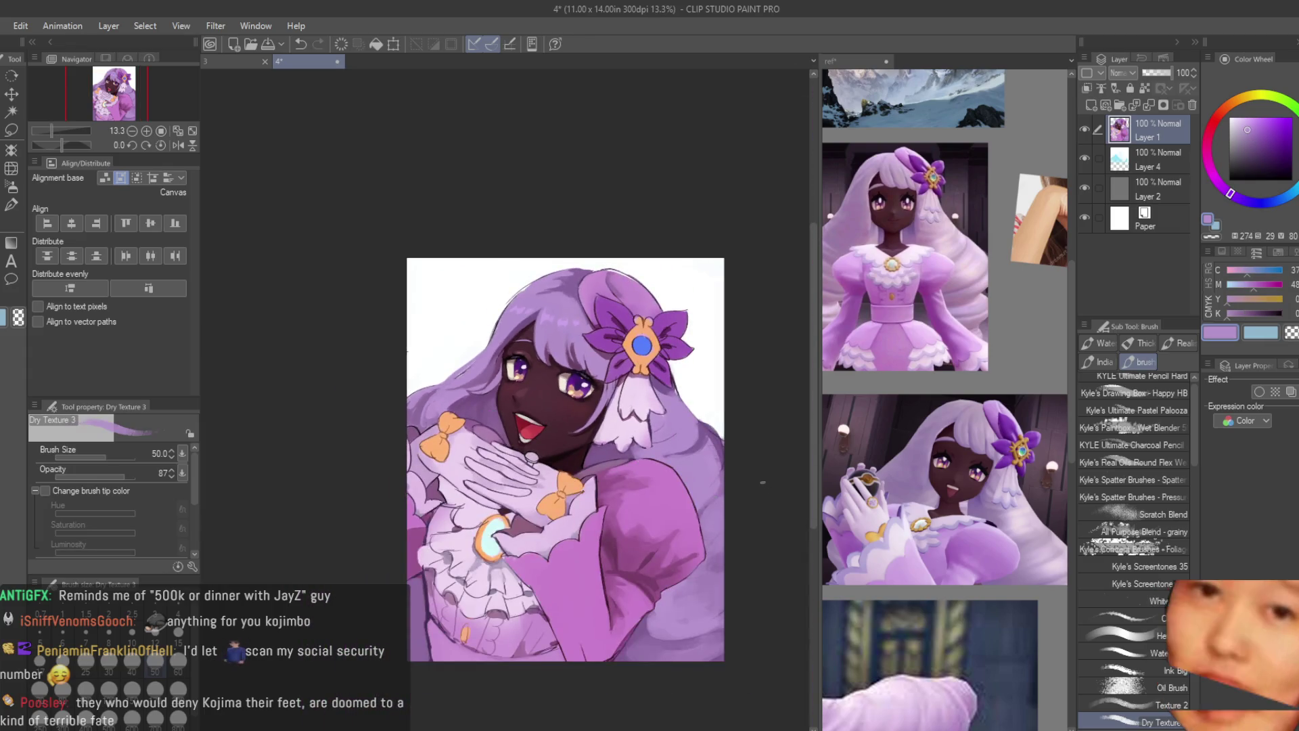
# Step: Eyedropper darker, lighter and mid purples from the hair
pyautogui.scroll(3, 436, 414)
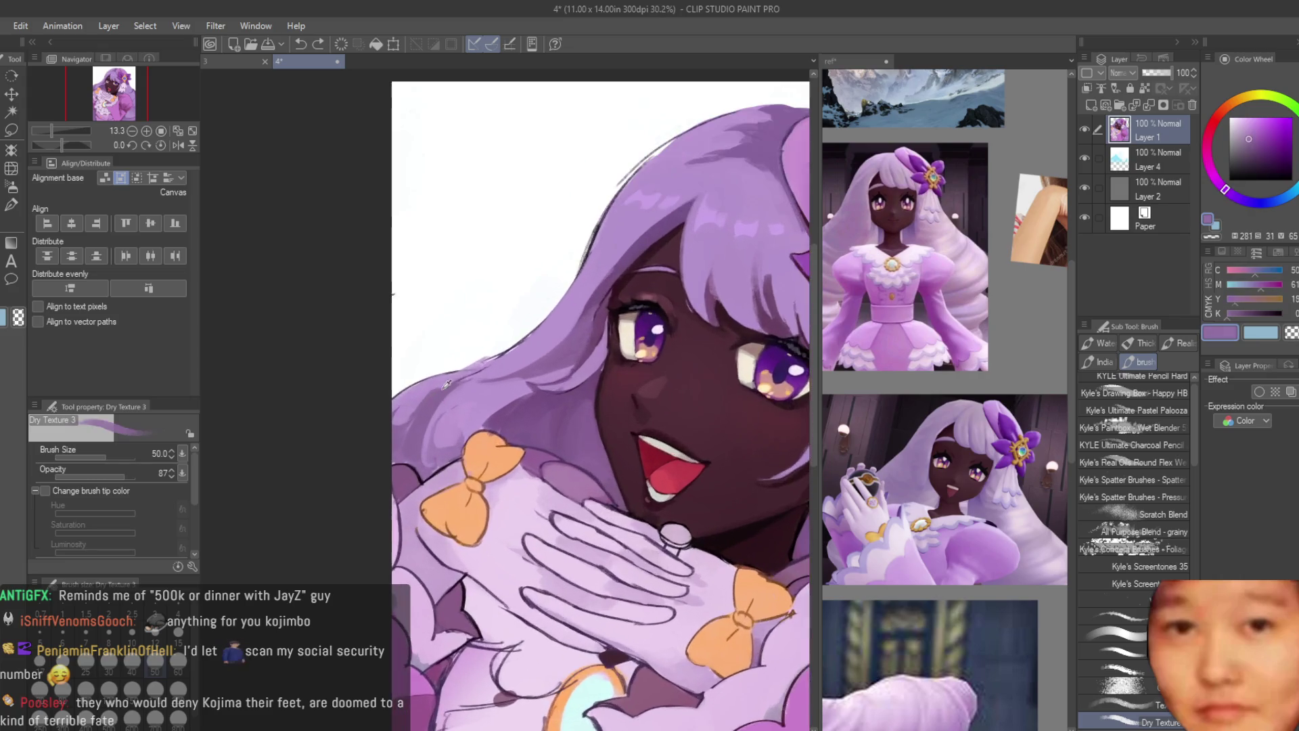
pyautogui.scroll(-3, 473, 406)
pyautogui.scroll(4, 615, 391)
pyautogui.keyDown('alt'); pyautogui.click(690, 346); pyautogui.keyUp('alt')
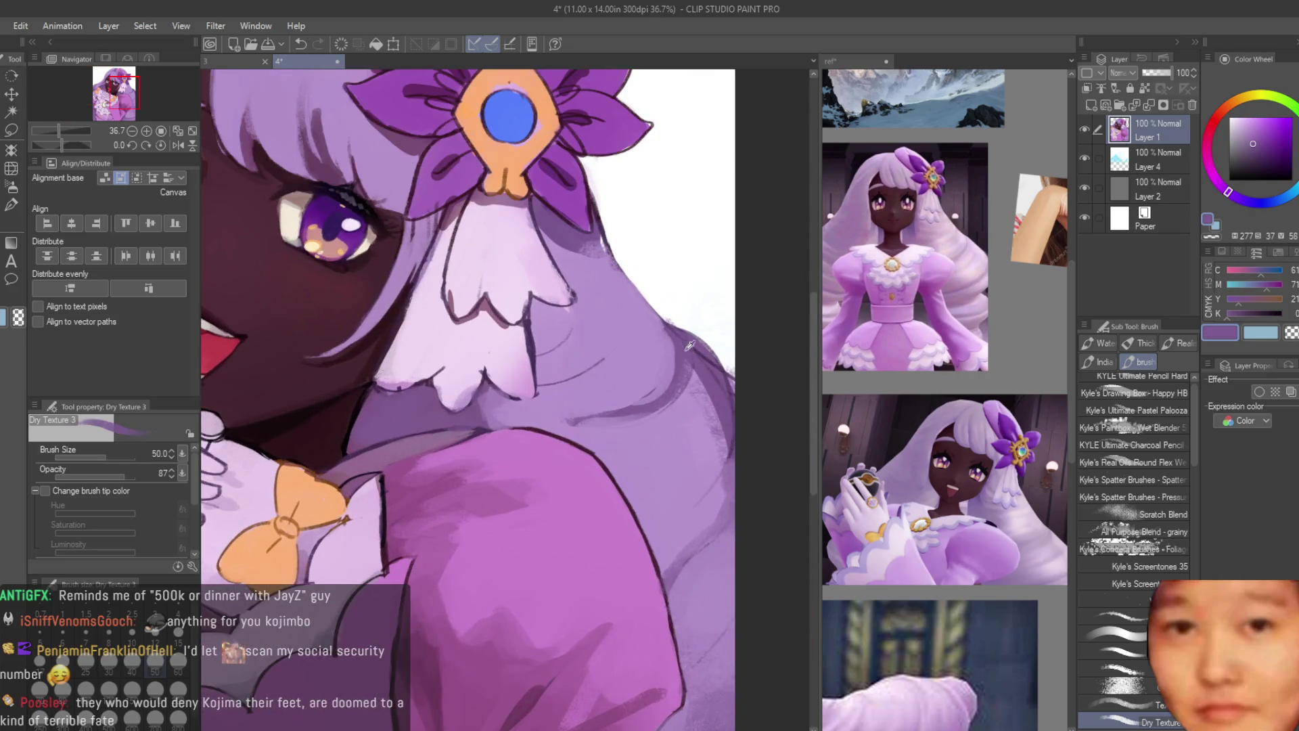
pyautogui.keyDown('alt'); pyautogui.click(652, 334); pyautogui.keyUp('alt')
pyautogui.keyDown('alt'); pyautogui.click(698, 363); pyautogui.keyUp('alt')
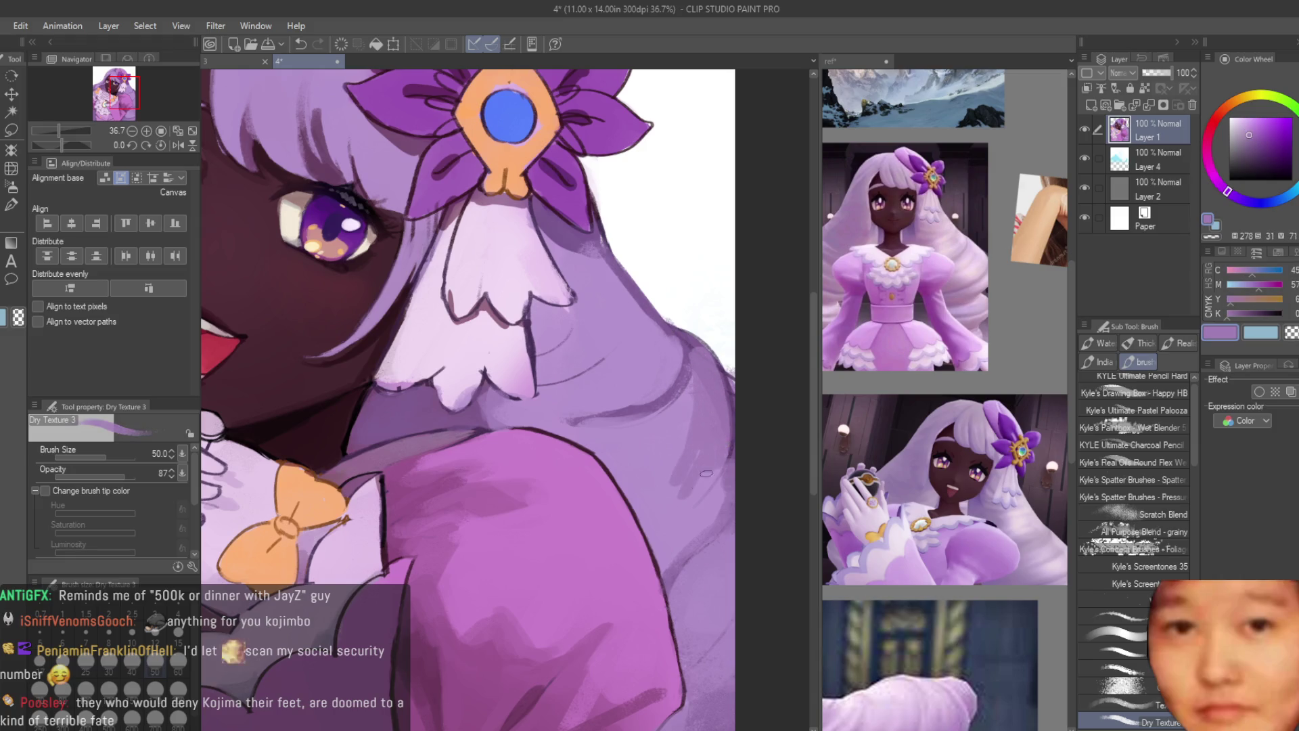
pyautogui.scroll(-5, 652, 550)
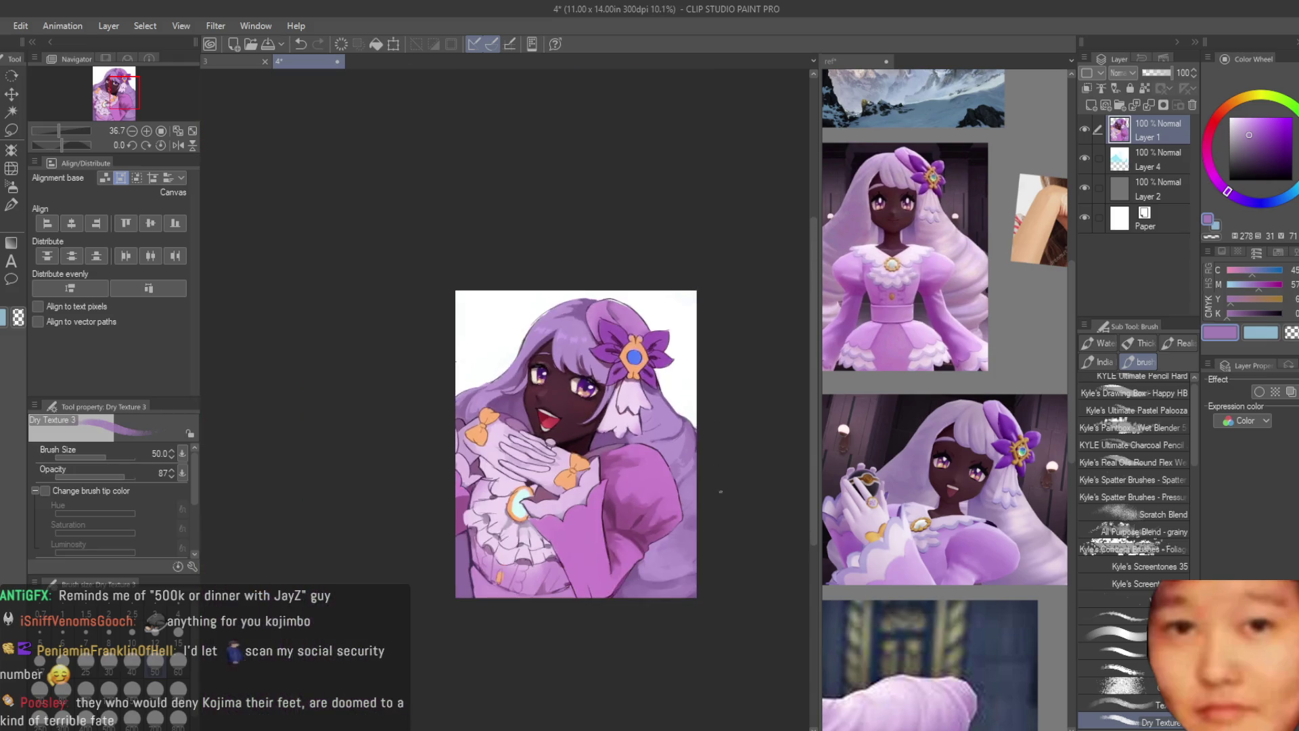
pyautogui.scroll(3, 720, 494)
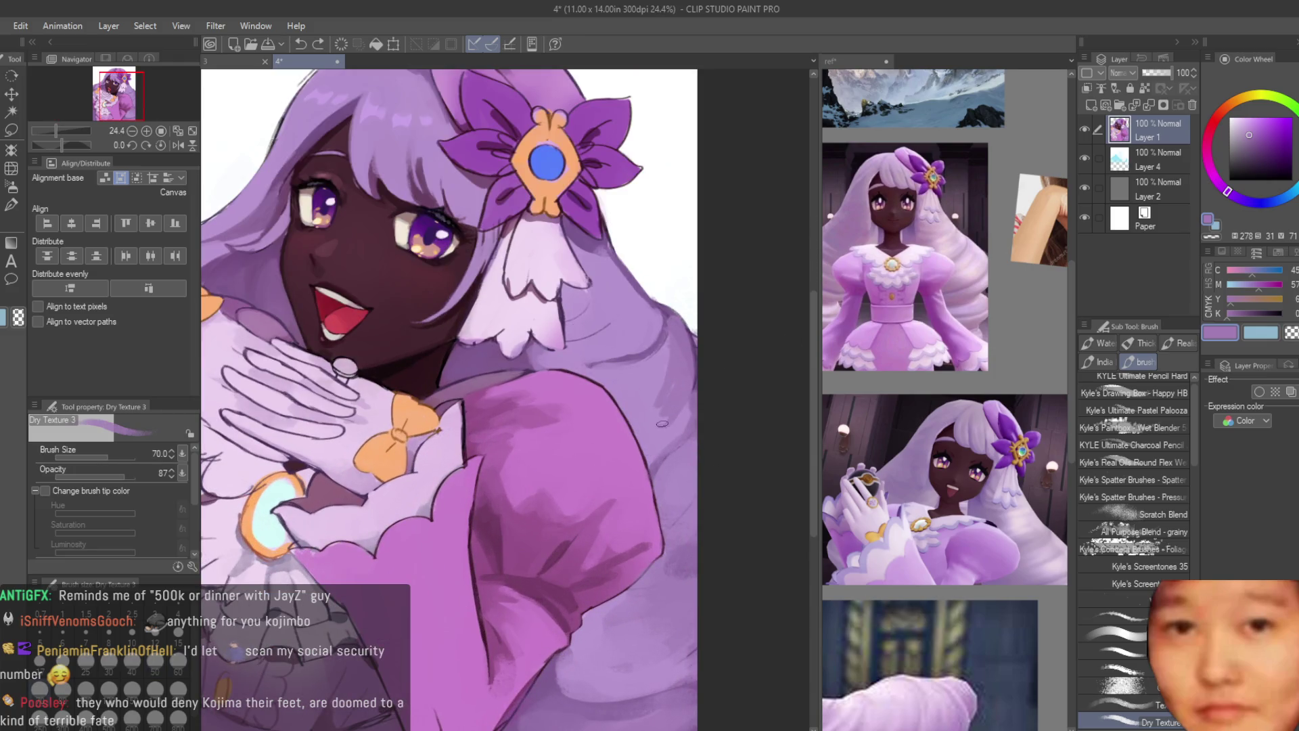
pyautogui.scroll(1, 663, 423)
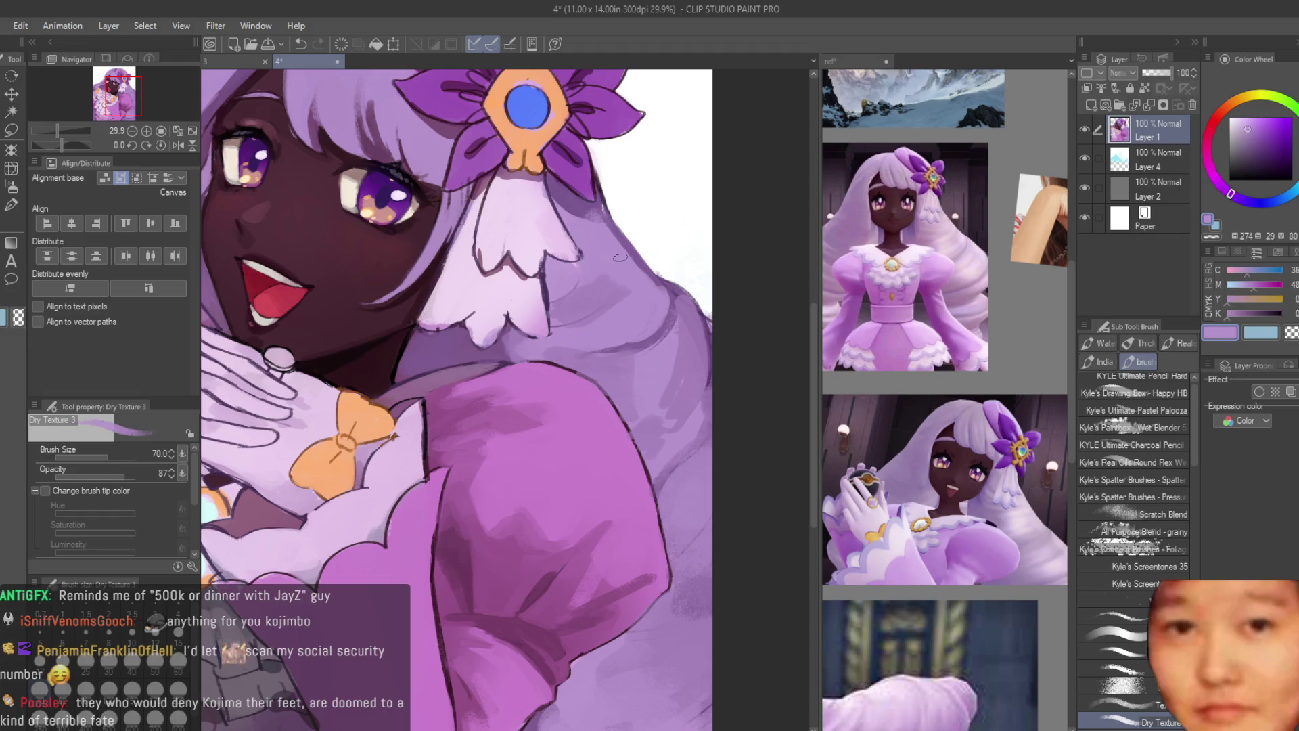
pyautogui.scroll(-3, 733, 438)
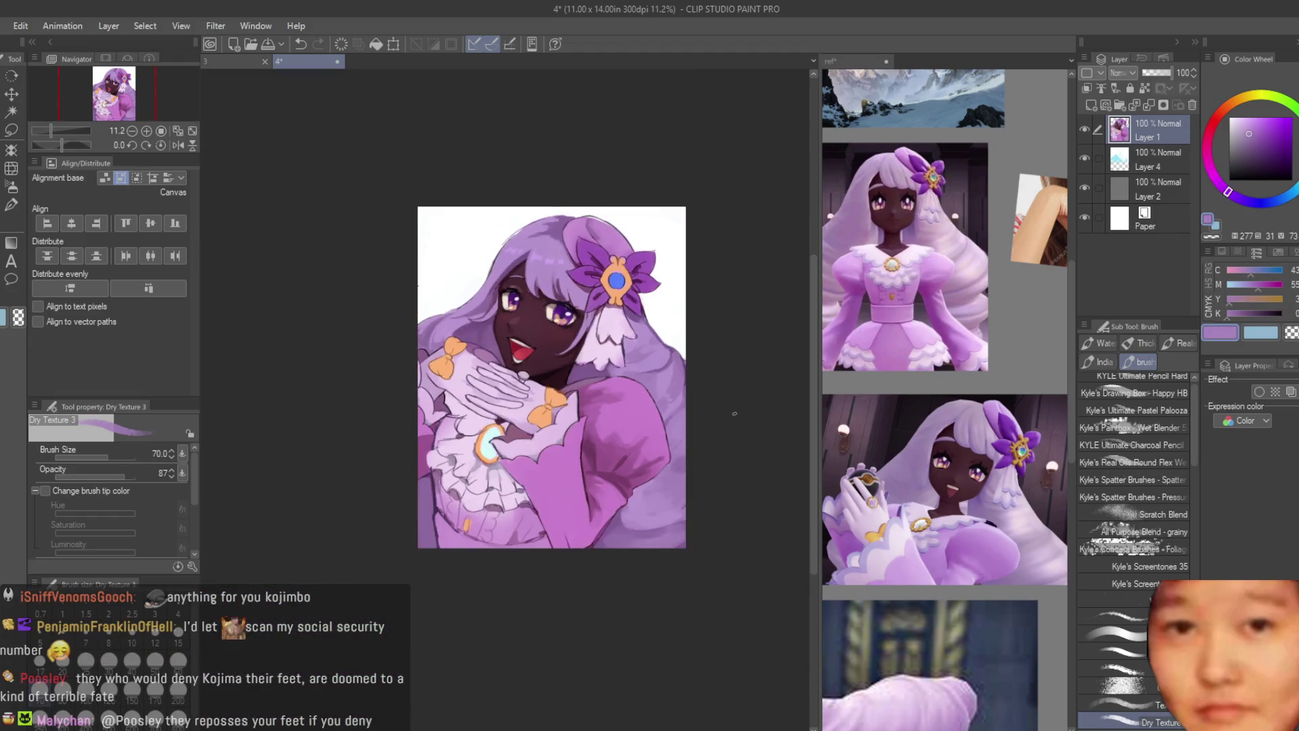
pyautogui.scroll(4, 686, 404)
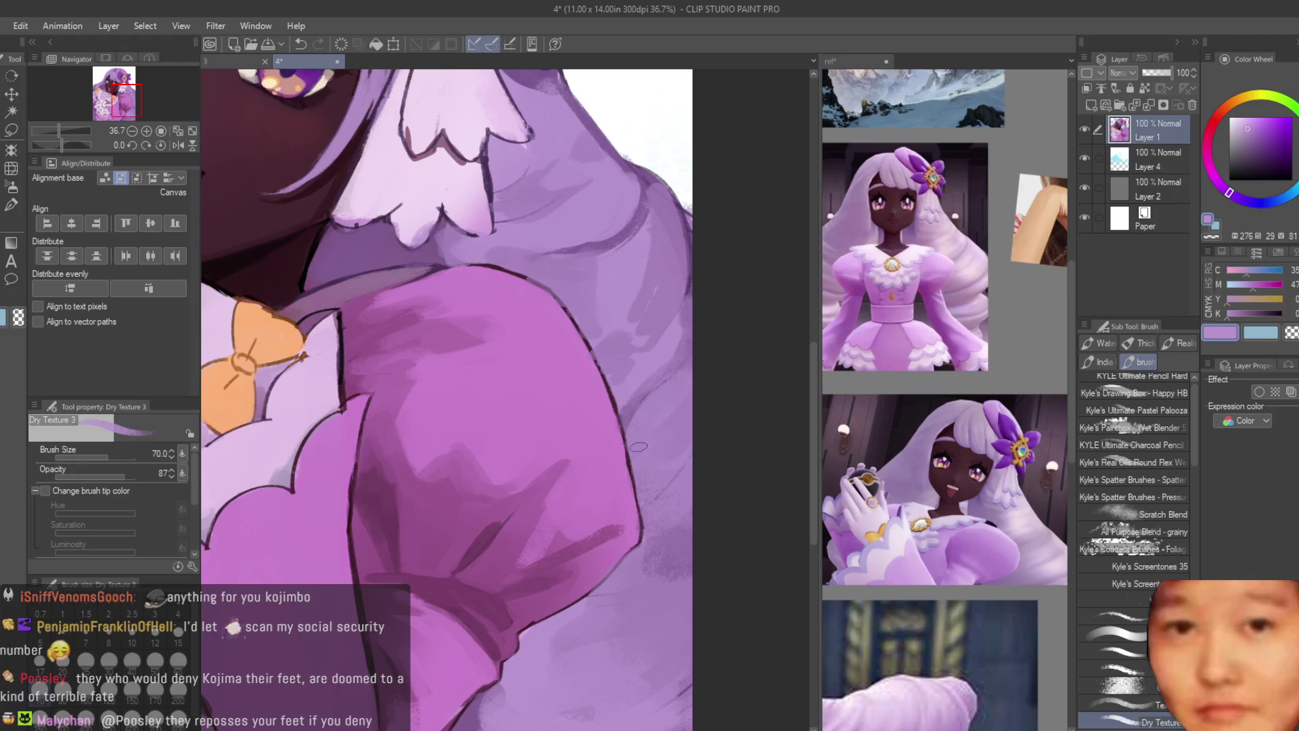
pyautogui.scroll(-2, 657, 487)
pyautogui.scroll(1, 677, 553)
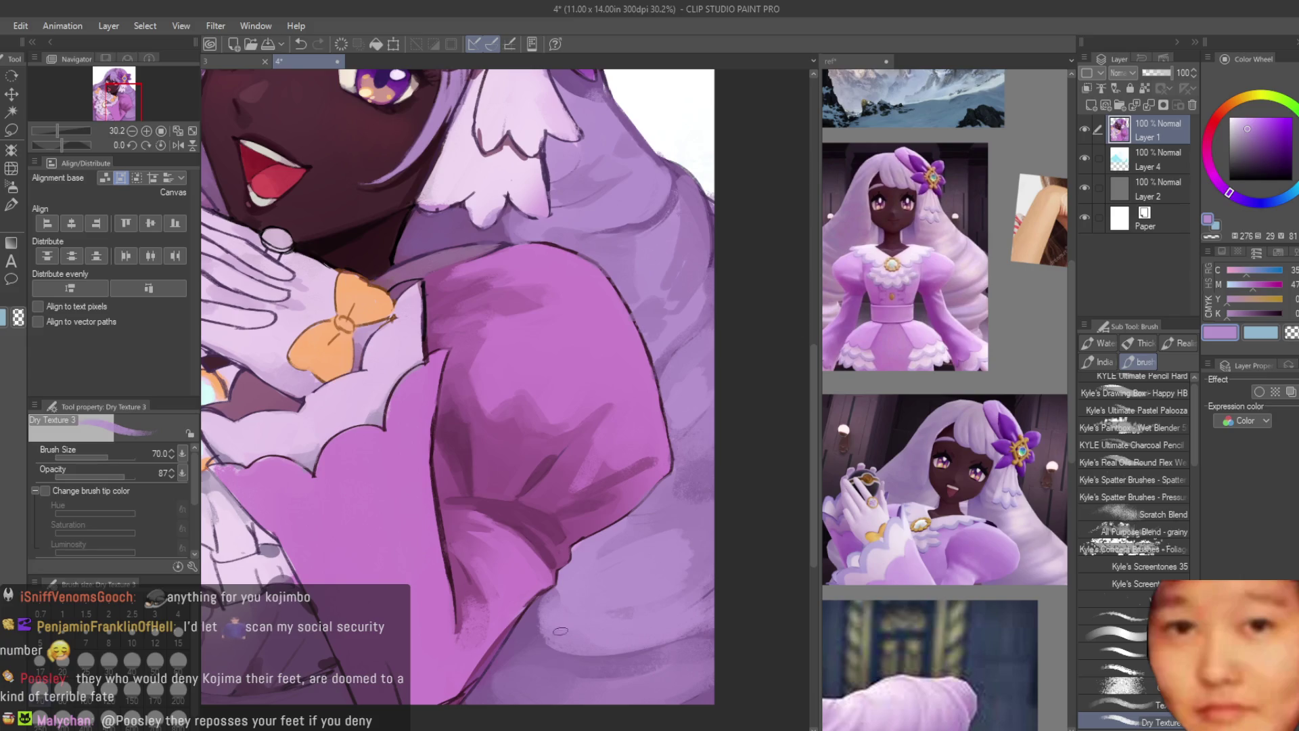
pyautogui.scroll(-5, 647, 655)
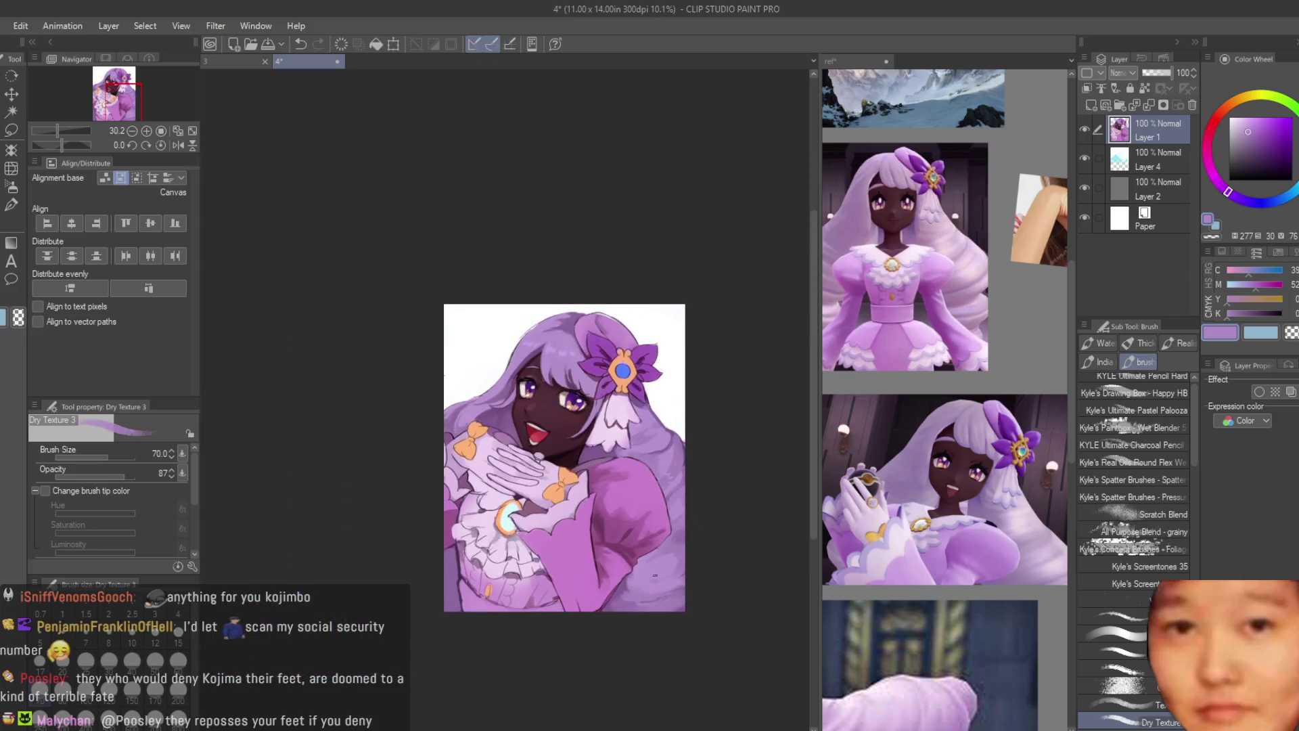
pyautogui.scroll(2, 520, 609)
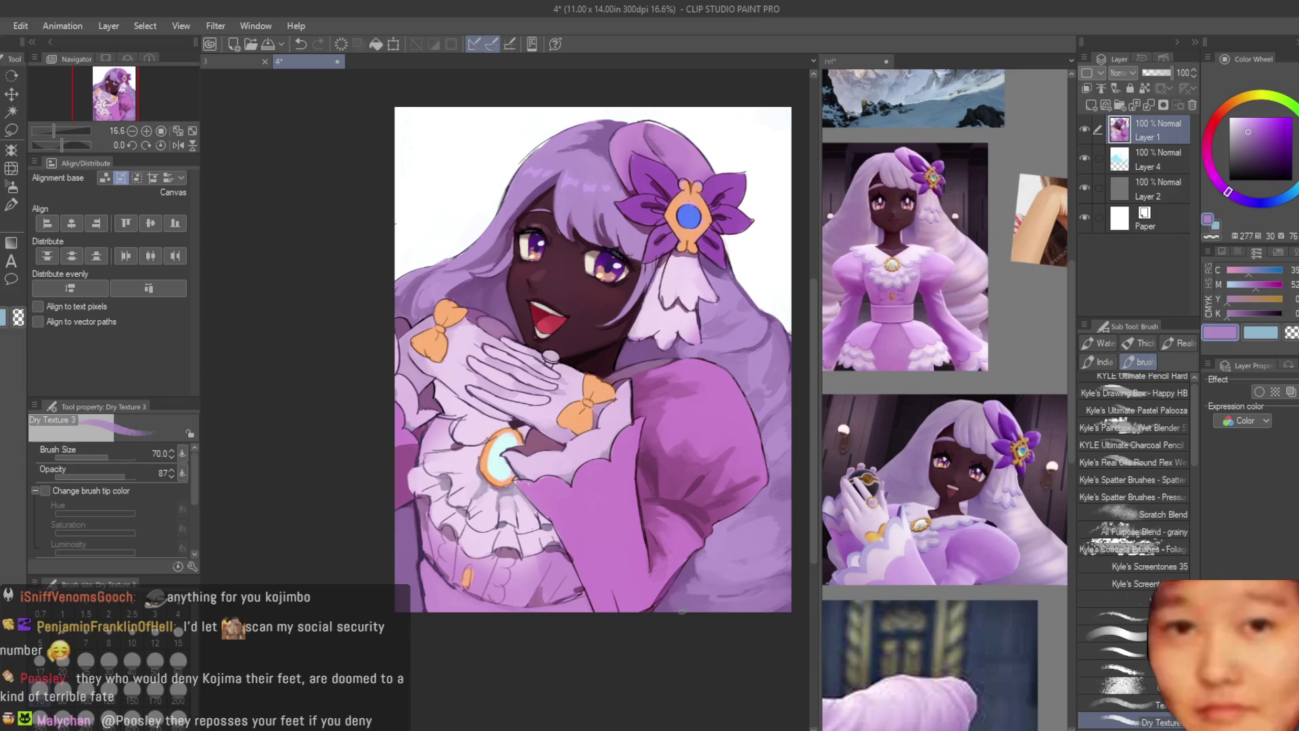
pyautogui.scroll(2, 386, 533)
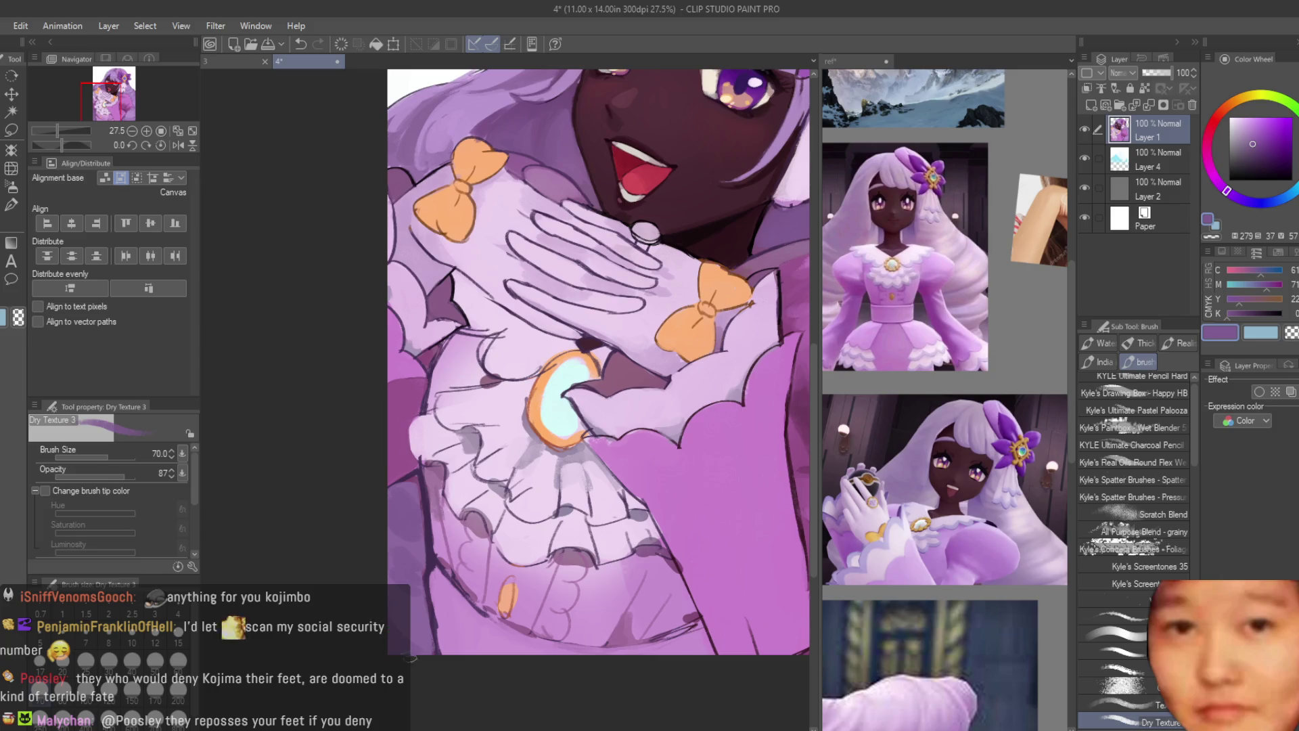
# Step: Sample mauves and pinks from the ruffles and paint a faint stroke on the lower-left ruffles
pyautogui.scroll(2, 466, 621)
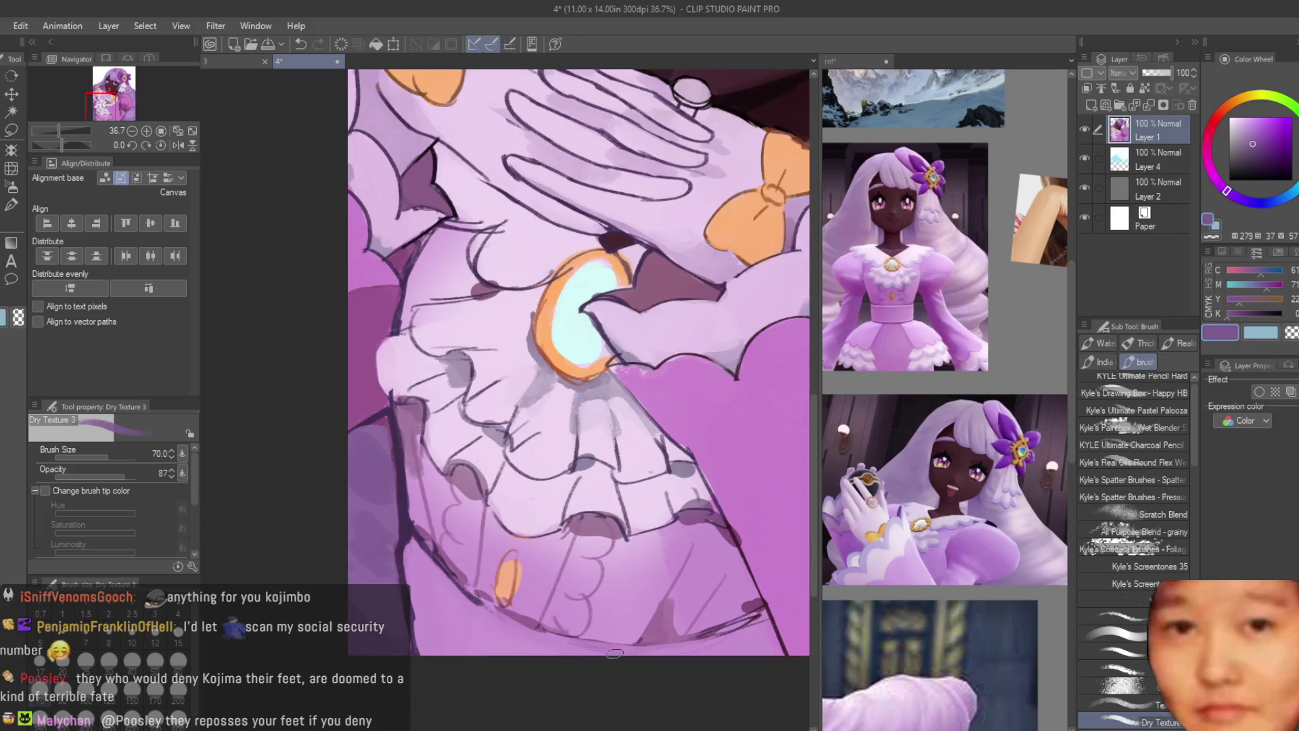
pyautogui.keyDown('alt'); pyautogui.click(451, 602); pyautogui.keyUp('alt')
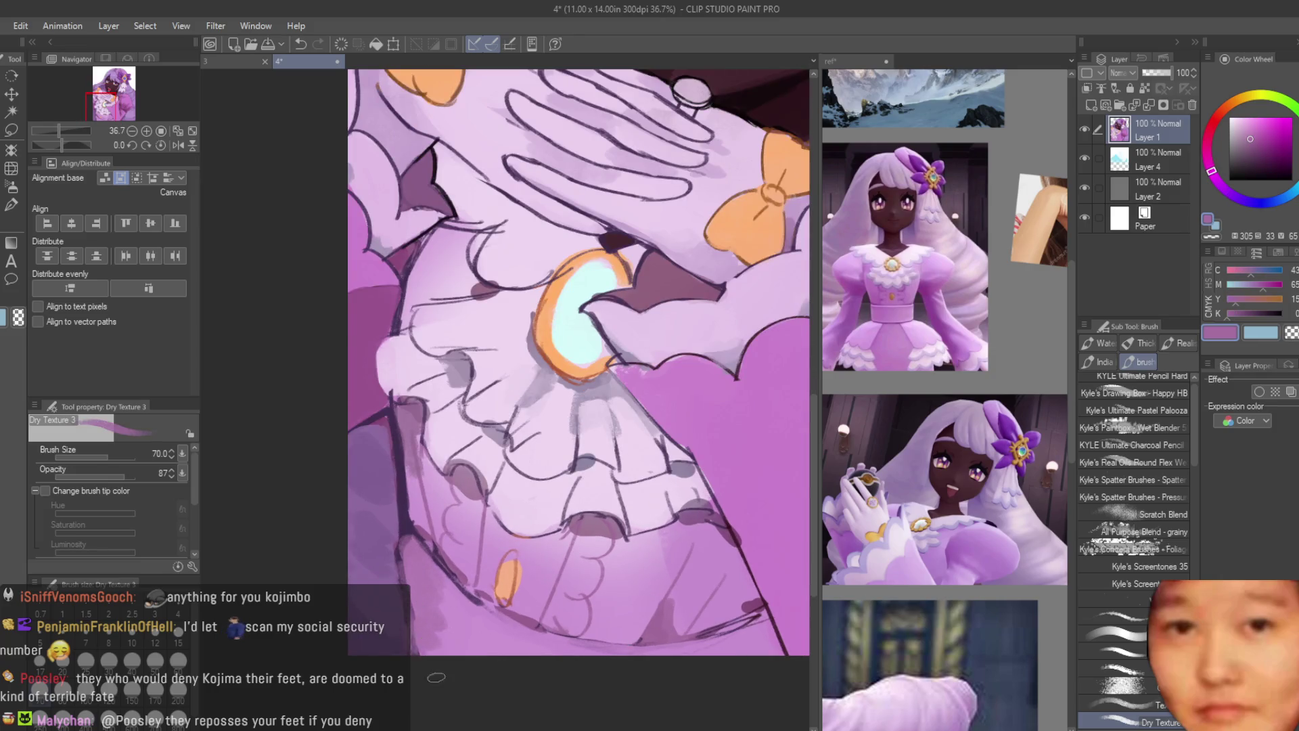
pyautogui.keyDown('alt'); pyautogui.click(439, 631); pyautogui.keyUp('alt')
pyautogui.keyDown('alt'); pyautogui.click(414, 584); pyautogui.keyUp('alt')
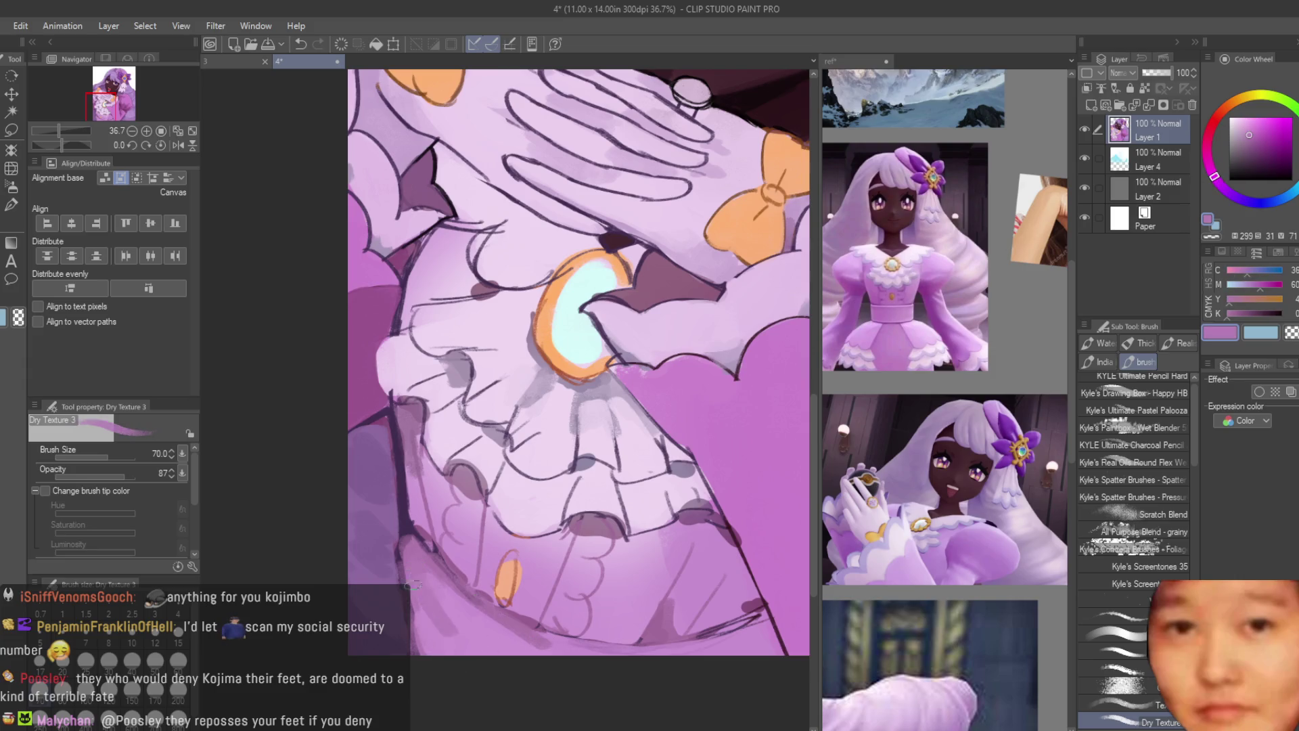
pyautogui.keyDown('alt'); pyautogui.click(492, 622); pyautogui.keyUp('alt')
pyautogui.keyDown('alt'); pyautogui.click(427, 586); pyautogui.keyUp('alt')
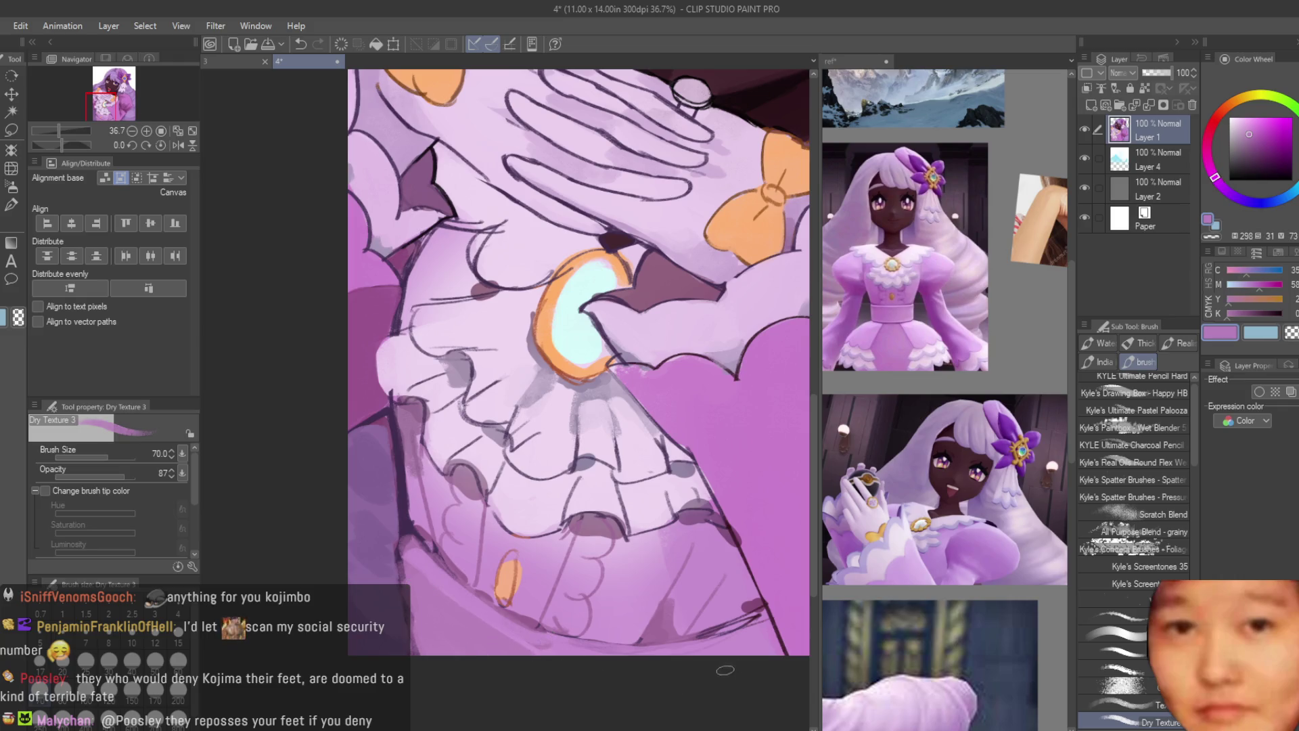
pyautogui.keyDown('alt'); pyautogui.click(454, 594); pyautogui.keyUp('alt')
pyautogui.moveTo(413, 555); pyautogui.dragTo(507, 633)
pyautogui.keyDown('alt'); pyautogui.click(425, 546); pyautogui.keyUp('alt')
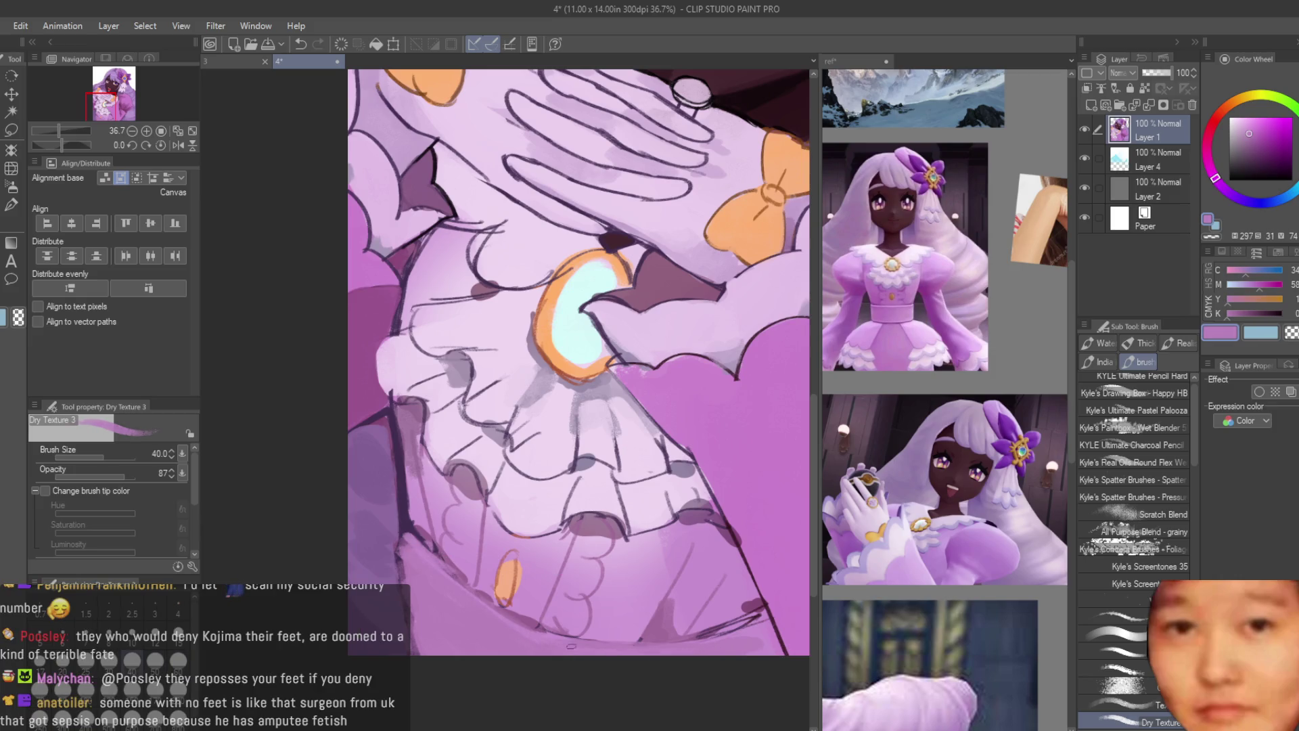
# Step: Paint lighter purple strokes over the ruffled bodice
pyautogui.scroll(-1, 422, 547)
pyautogui.scroll(-6, 732, 620)
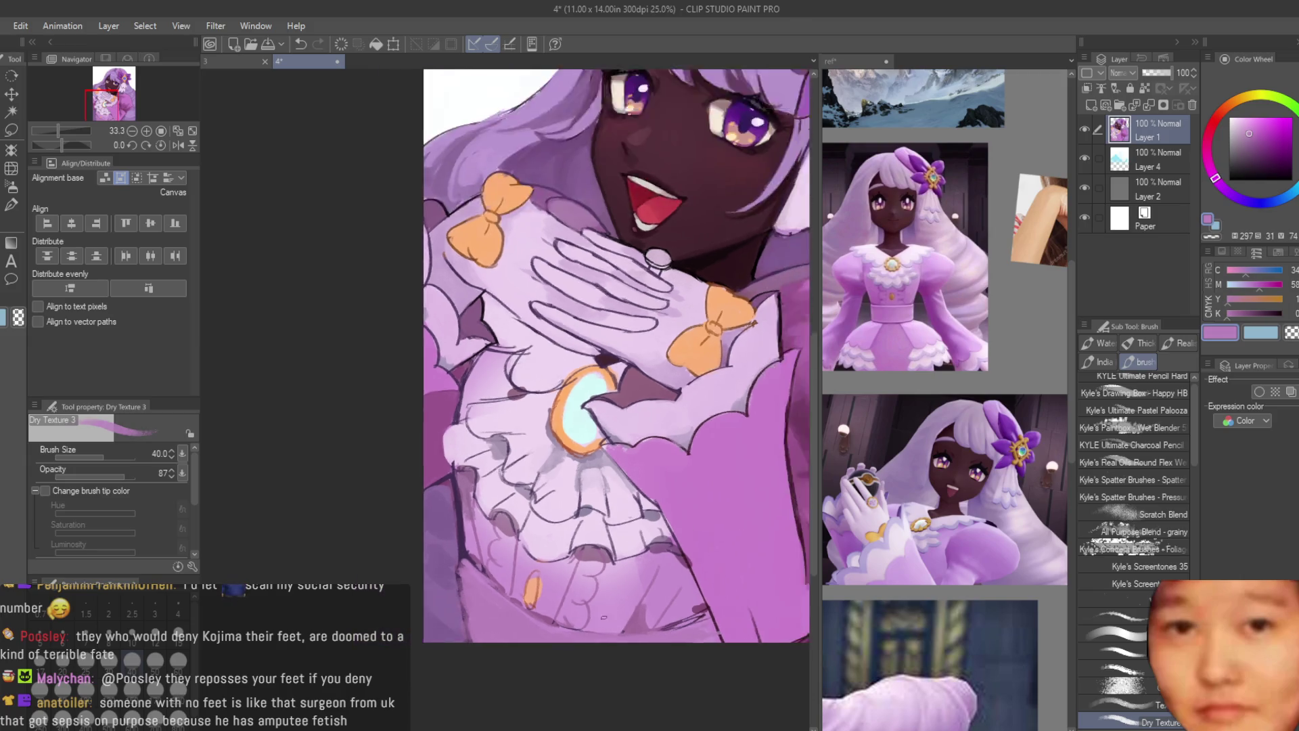
pyautogui.scroll(4, 757, 623)
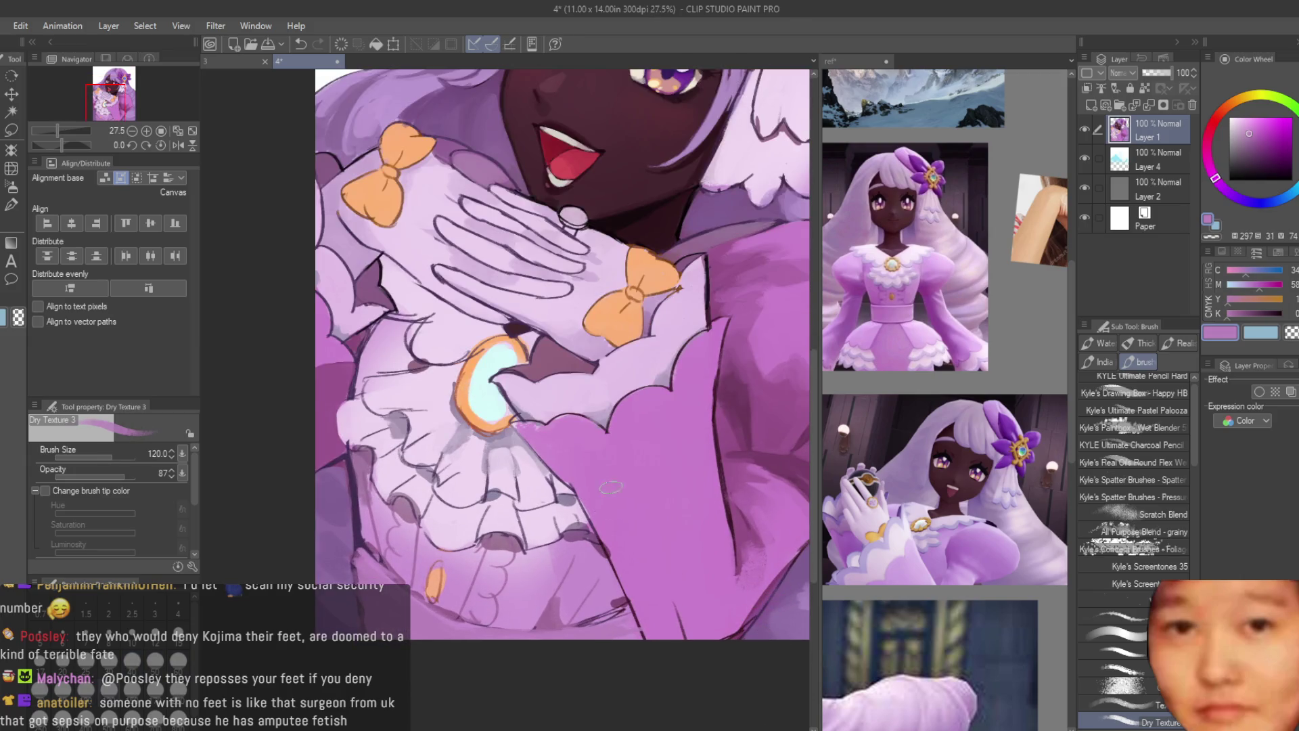
pyautogui.scroll(-3, 611, 487)
pyautogui.scroll(2, 682, 538)
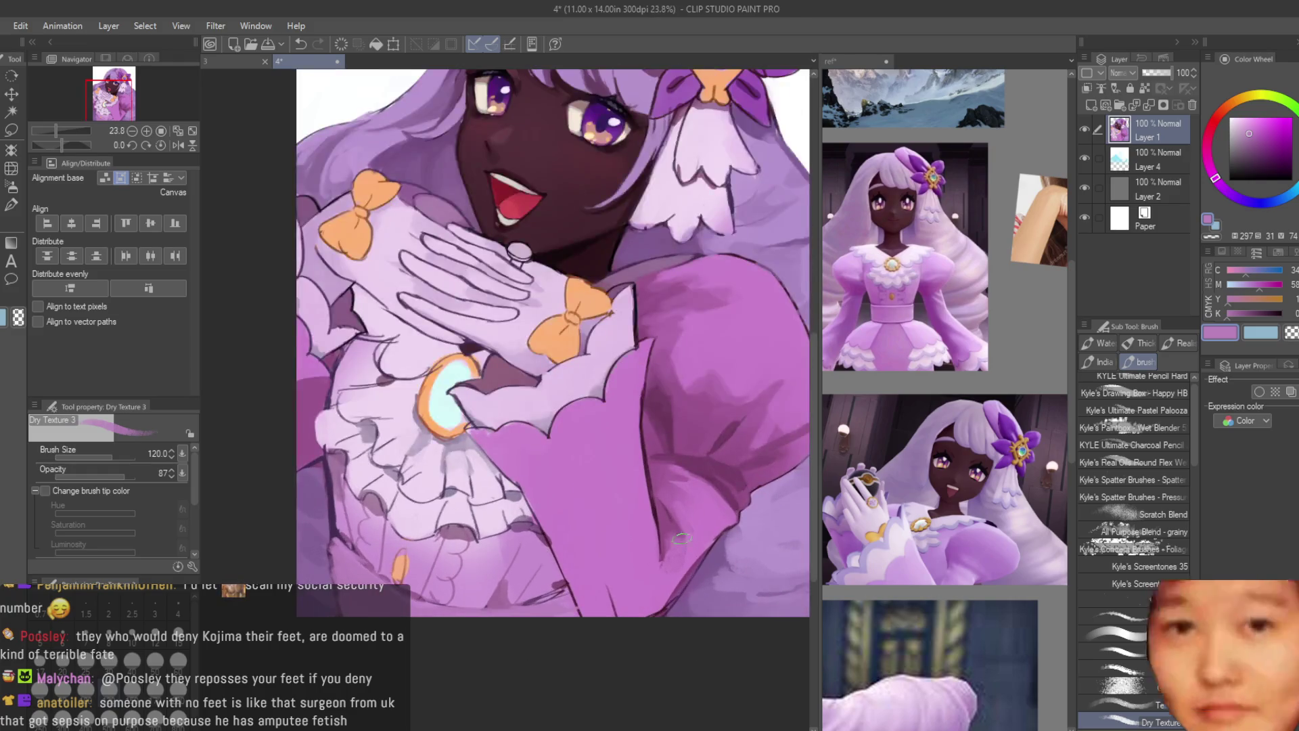
pyautogui.scroll(2, 731, 521)
pyautogui.keyDown('alt'); pyautogui.click(500, 528); pyautogui.keyUp('alt')
pyautogui.moveTo(477, 491); pyautogui.dragTo(537, 591)
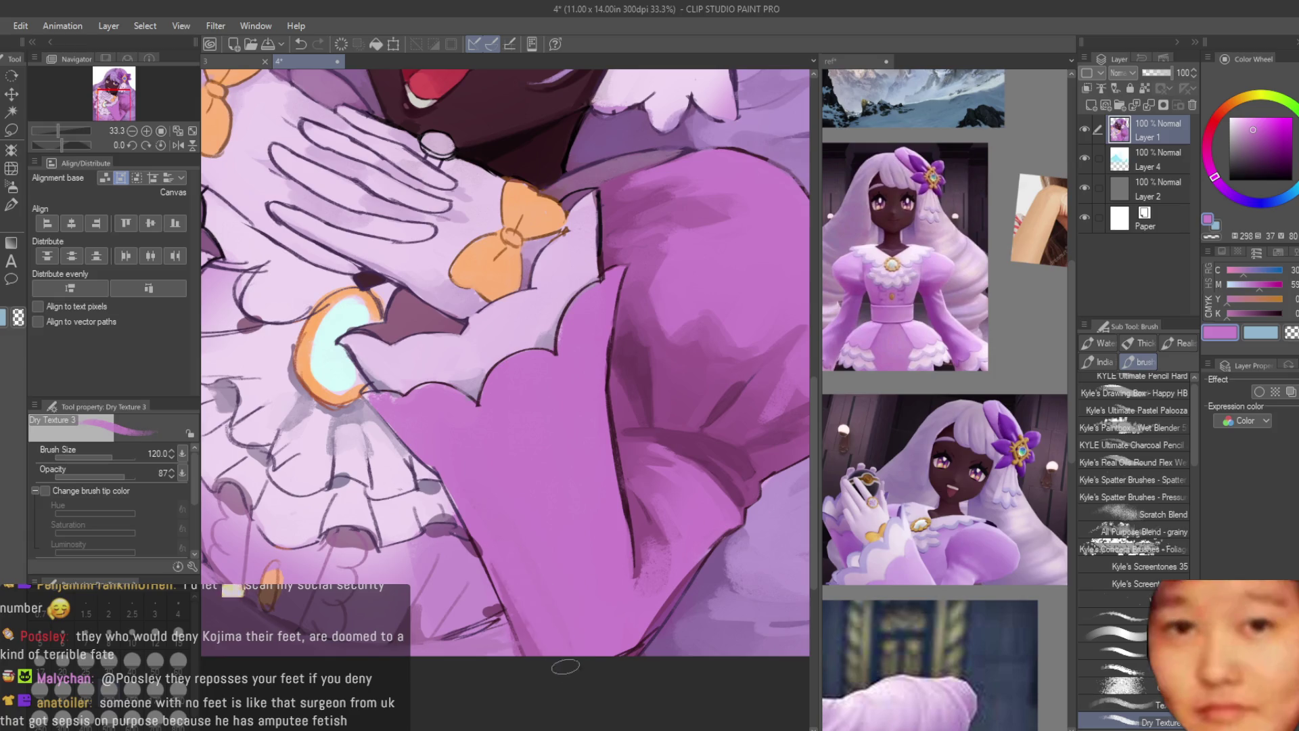
# Step: Shade the sleeve with dark purple strokes, undoing one, then sample a lighter pink
pyautogui.moveTo(580, 479); pyautogui.dragTo(612, 653)
pyautogui.moveTo(615, 606)
pyautogui.mouseDown()
pyautogui.moveTo(596, 487)
pyautogui.moveTo(608, 650)
pyautogui.mouseUp()
pyautogui.moveTo(595, 508)
pyautogui.mouseDown()
pyautogui.moveTo(619, 636)
pyautogui.moveTo(602, 545)
pyautogui.mouseUp()
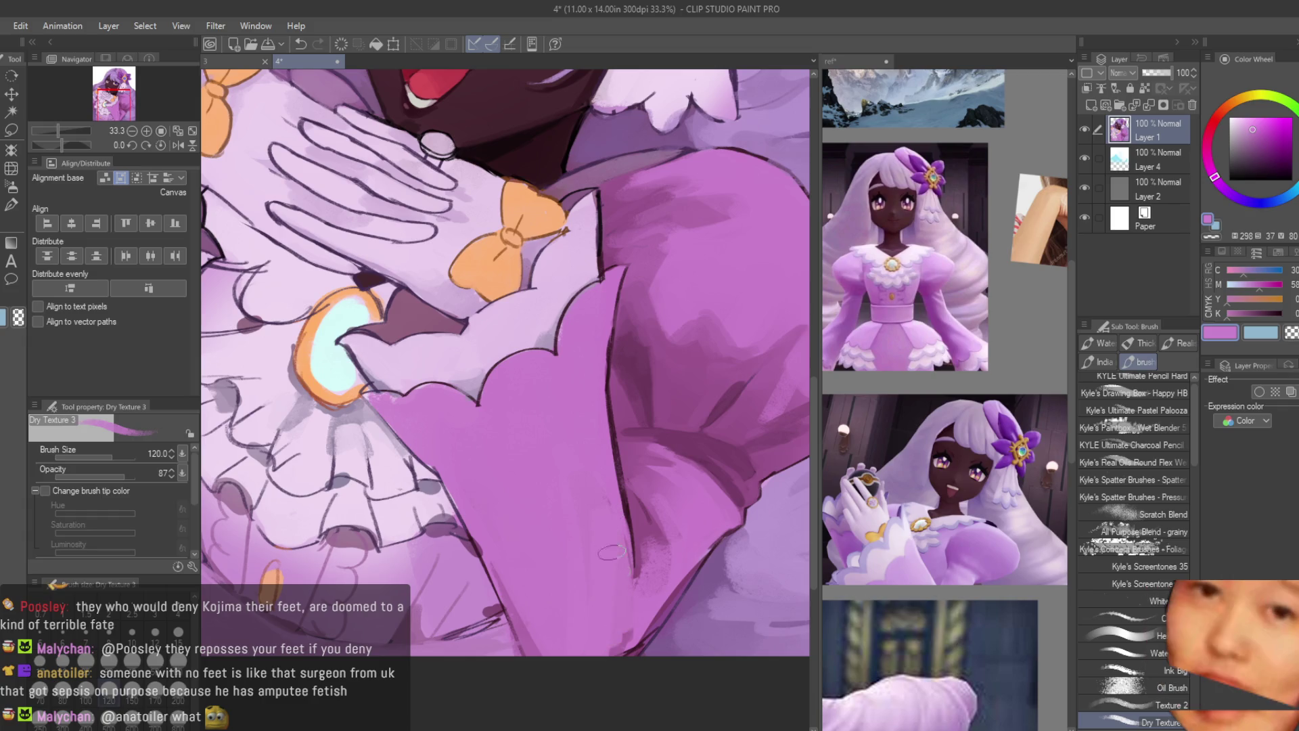
pyautogui.moveTo(438, 389); pyautogui.dragTo(498, 433)
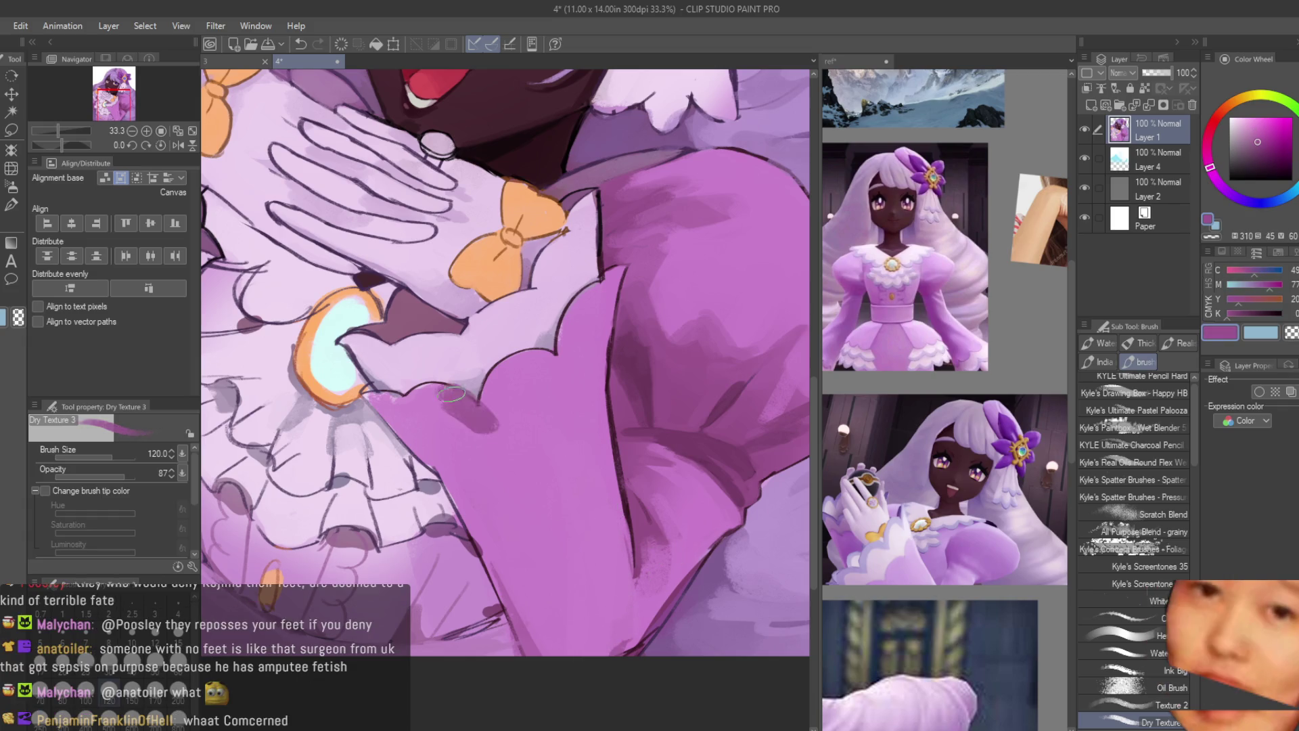
pyautogui.moveTo(477, 386); pyautogui.dragTo(510, 464)
pyautogui.hotkey('ctrl', 'z')
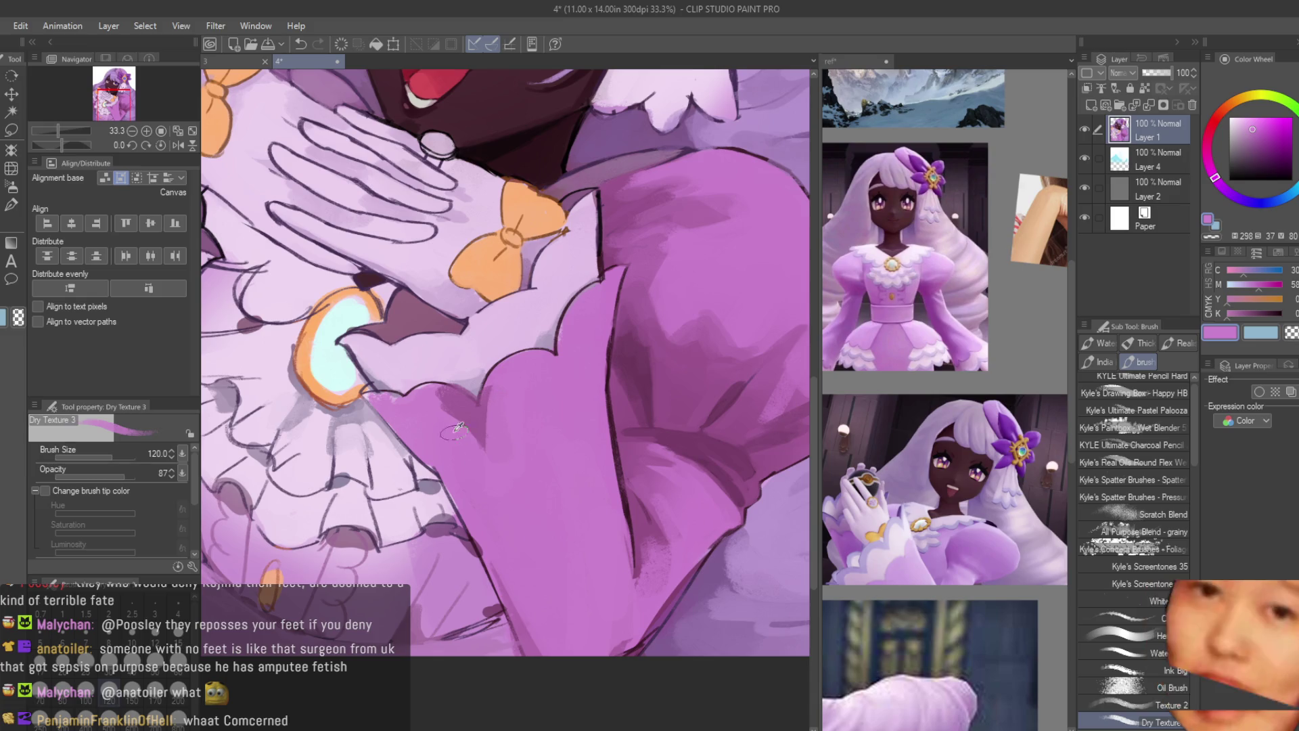
pyautogui.scroll(1, 485, 399)
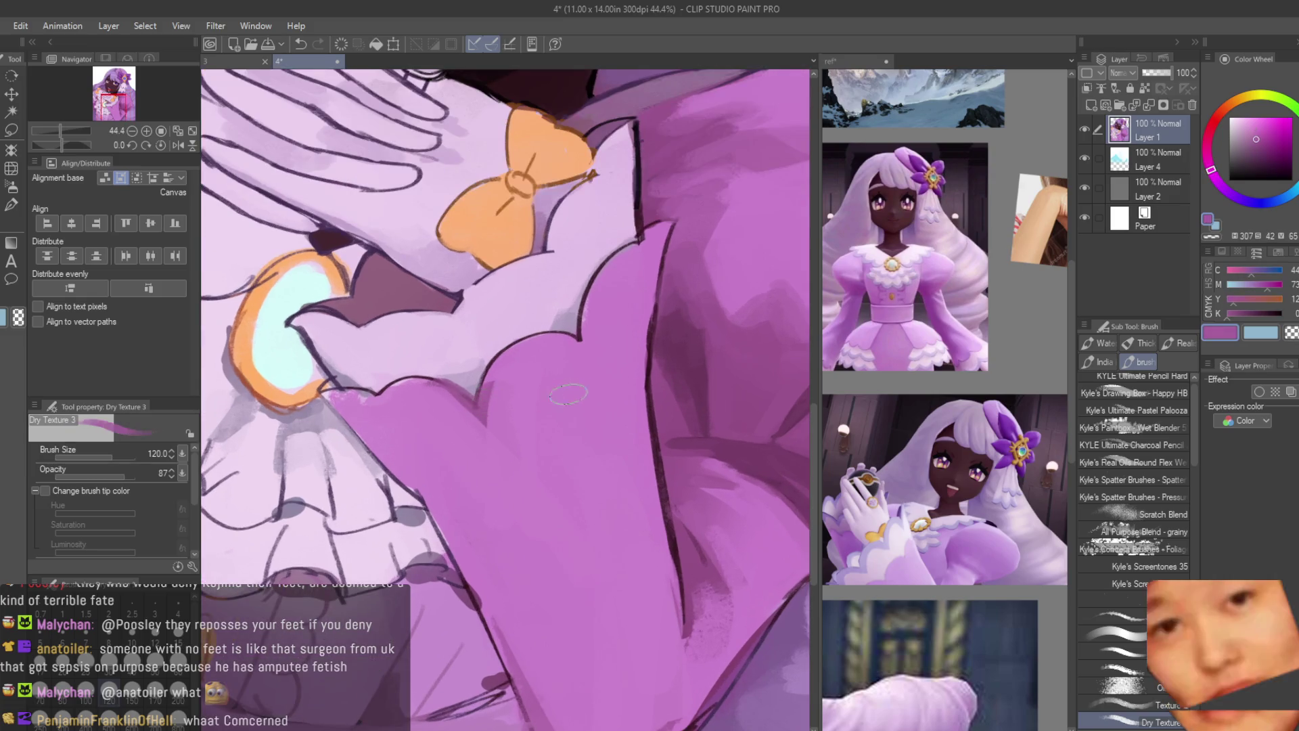
pyautogui.moveTo(581, 341); pyautogui.dragTo(575, 399)
pyautogui.keyDown('alt'); pyautogui.click(575, 399); pyautogui.keyUp('alt')
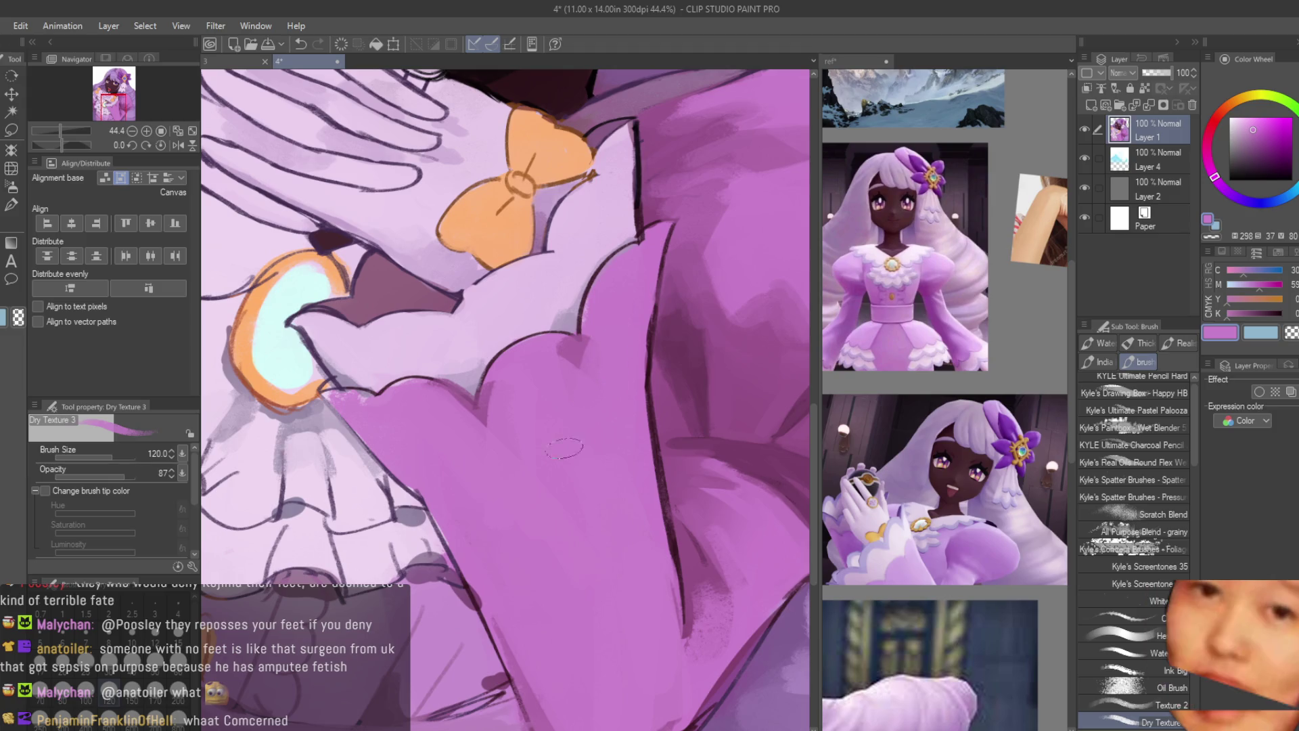
pyautogui.scroll(-4, 493, 422)
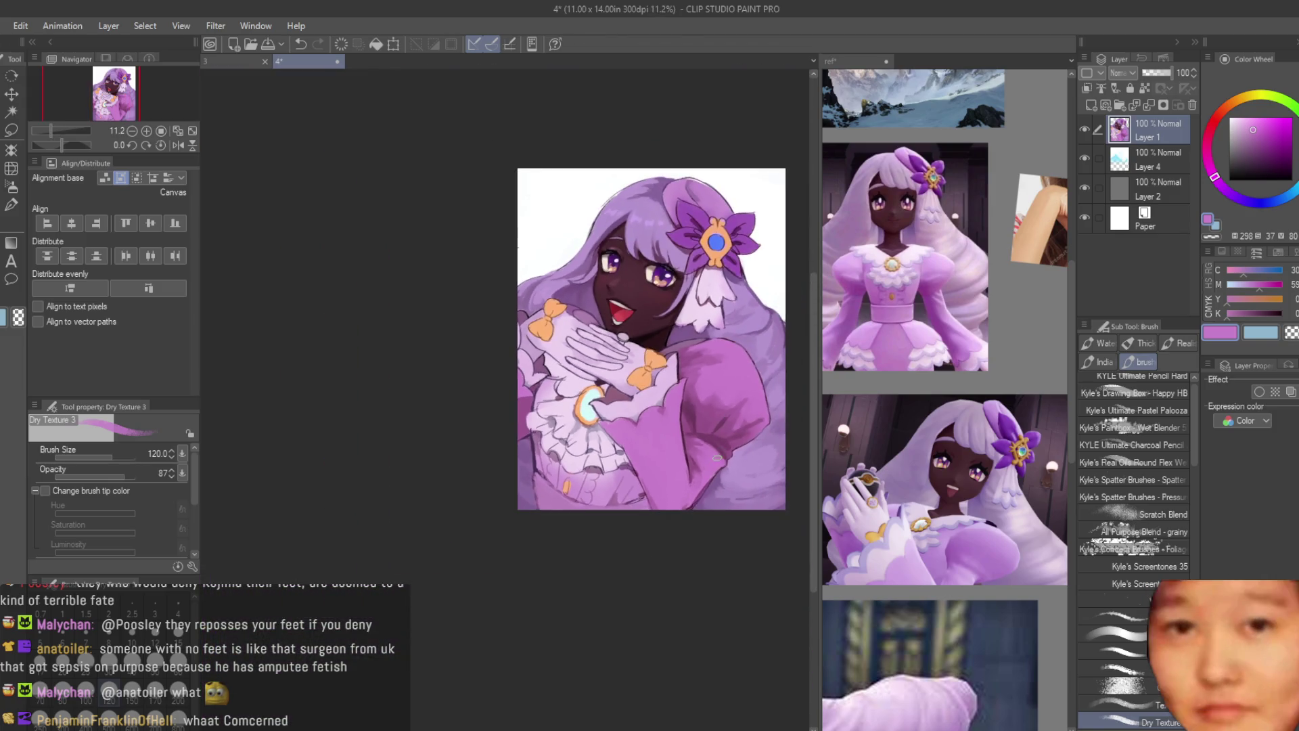
# Step: Eyedrop pinks and mauves from the sleeve and dress, ending on the dress's light pink
pyautogui.scroll(2, 656, 402)
pyautogui.scroll(2, 657, 402)
pyautogui.keyDown('alt'); pyautogui.click(501, 469); pyautogui.keyUp('alt')
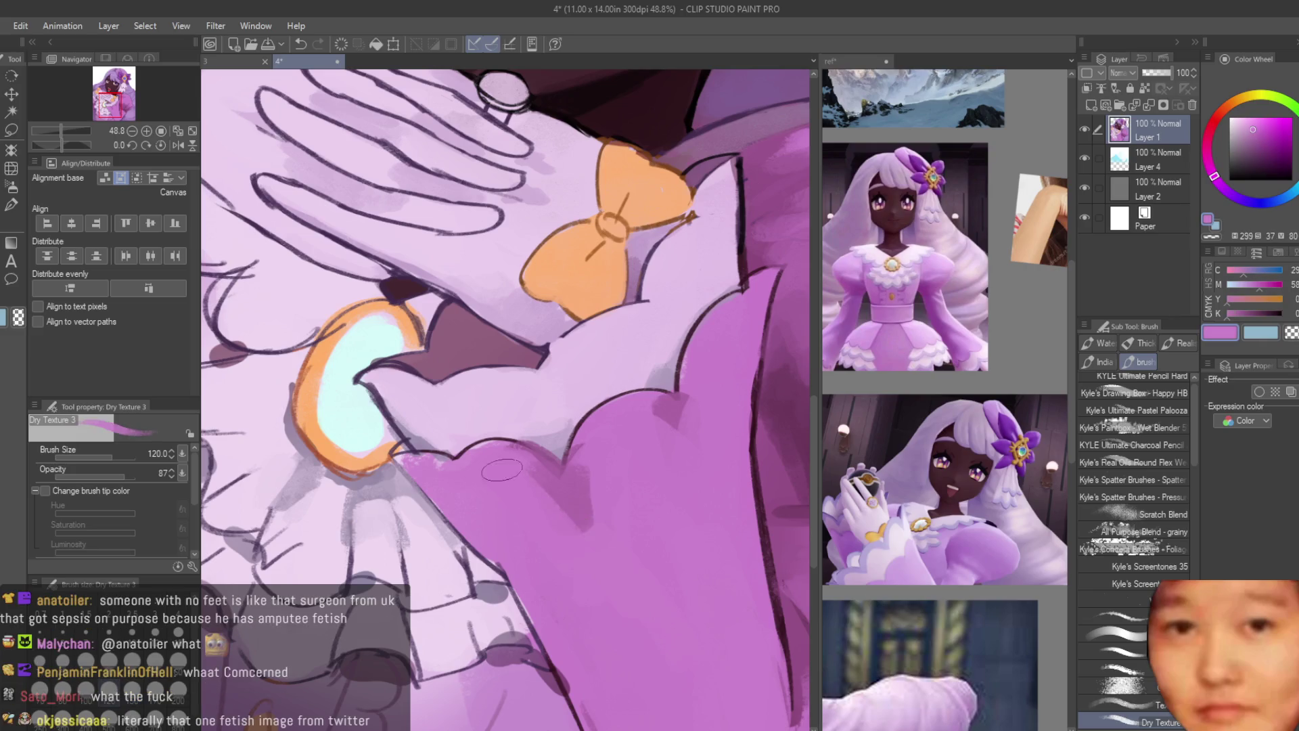
pyautogui.keyDown('alt'); pyautogui.click(550, 491); pyautogui.keyUp('alt')
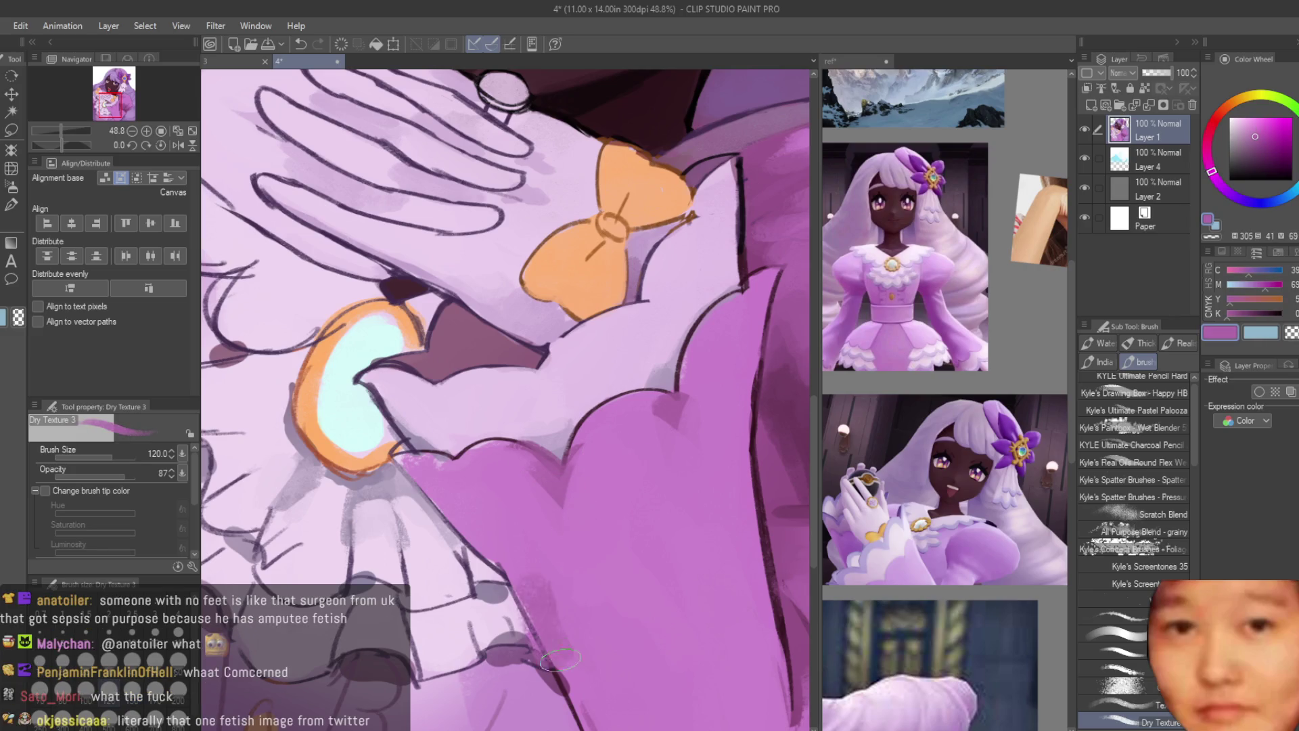
pyautogui.scroll(-2, 589, 636)
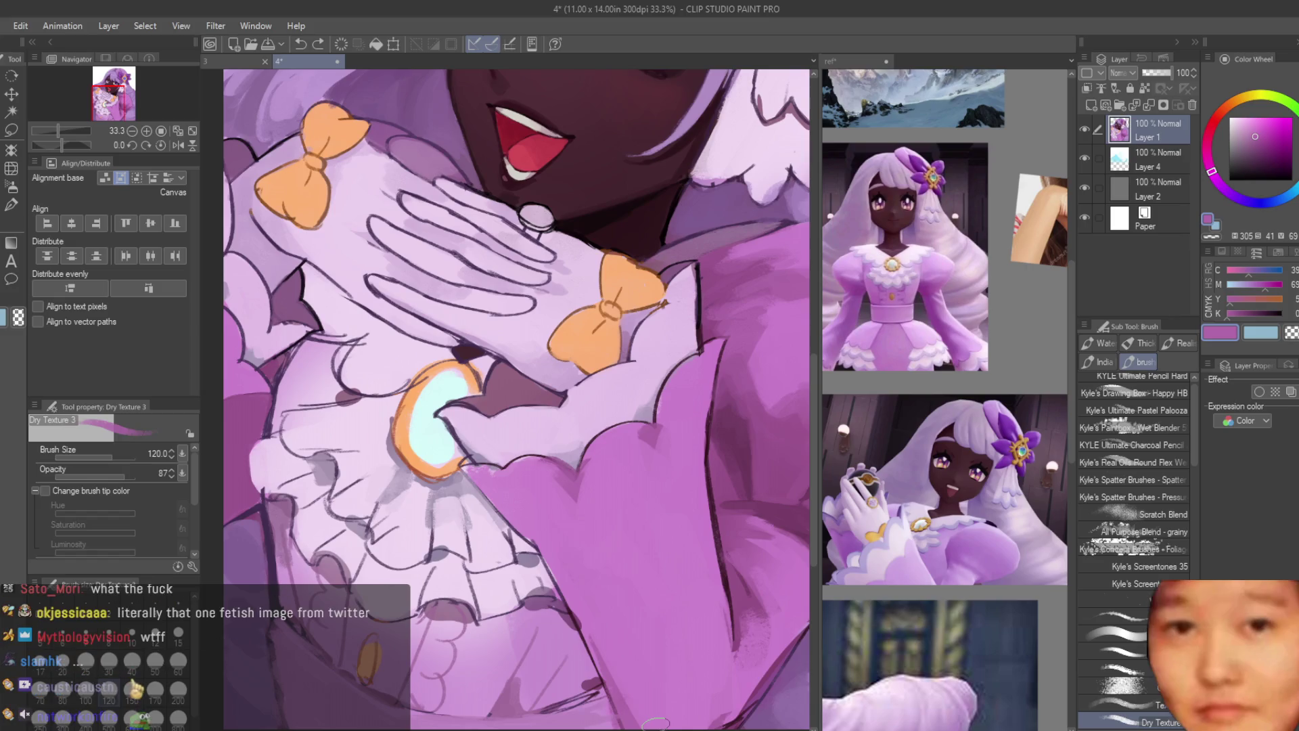
pyautogui.scroll(1, 646, 718)
pyautogui.scroll(-1, 708, 635)
pyautogui.keyDown('alt'); pyautogui.click(719, 608); pyautogui.keyUp('alt')
pyautogui.keyDown('alt'); pyautogui.click(686, 673); pyautogui.keyUp('alt')
# Step: Halve the texture brush size to 60
pyautogui.scroll(-3, 686, 673)
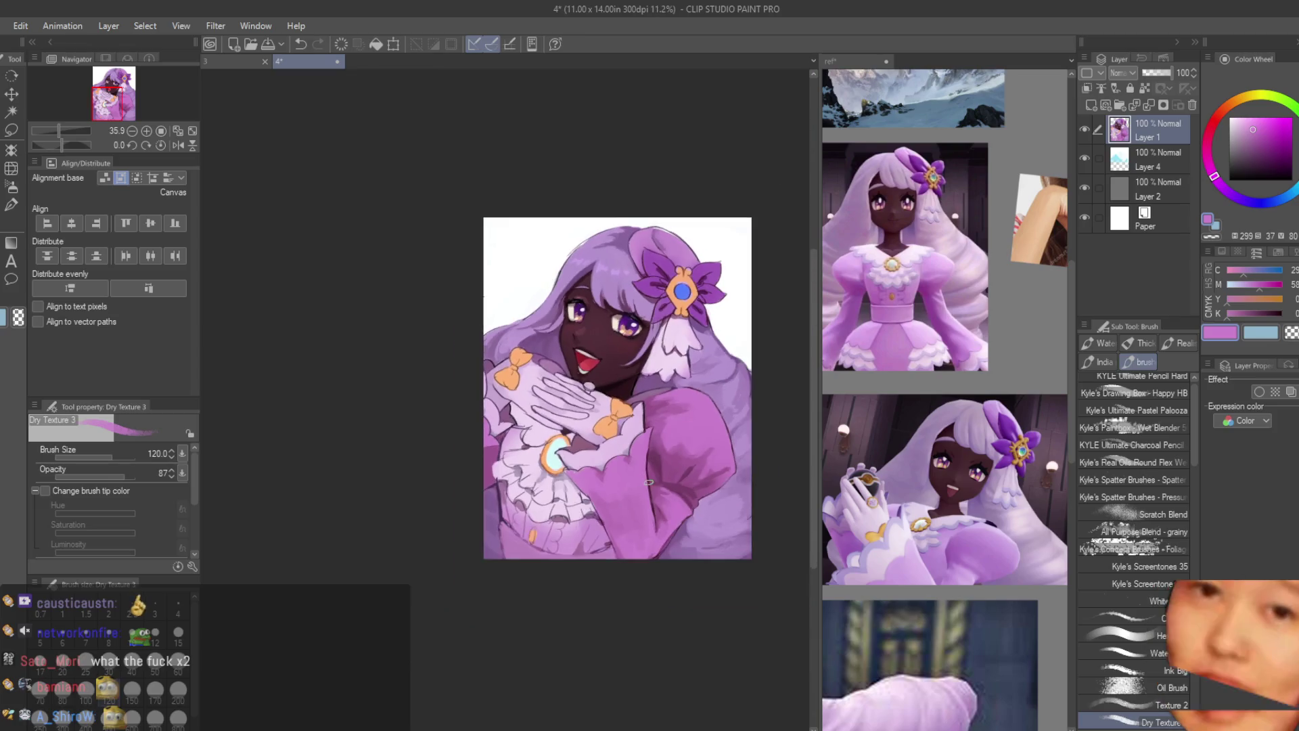
pyautogui.scroll(-1, 723, 529)
pyautogui.scroll(1, 694, 531)
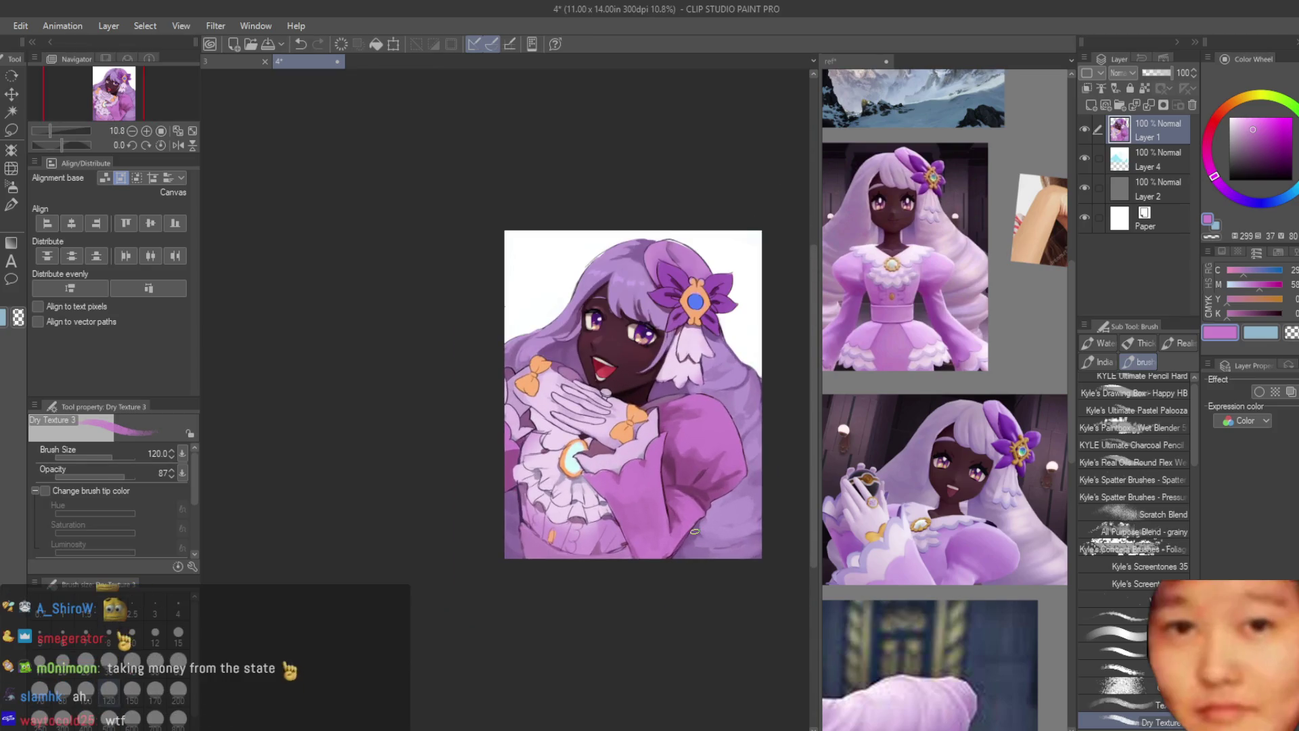
pyautogui.scroll(1, 574, 474)
pyautogui.press('[')
pyautogui.press('[')
pyautogui.press('[')
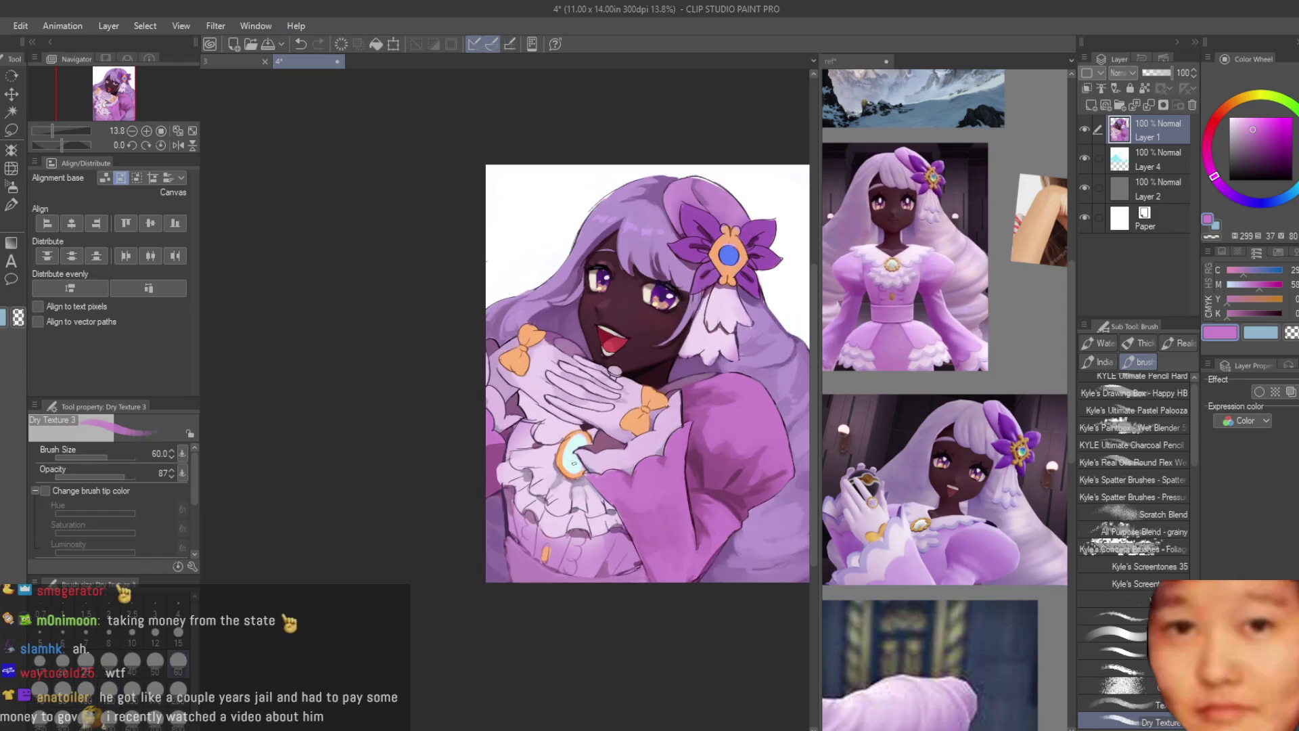
pyautogui.scroll(4, 574, 462)
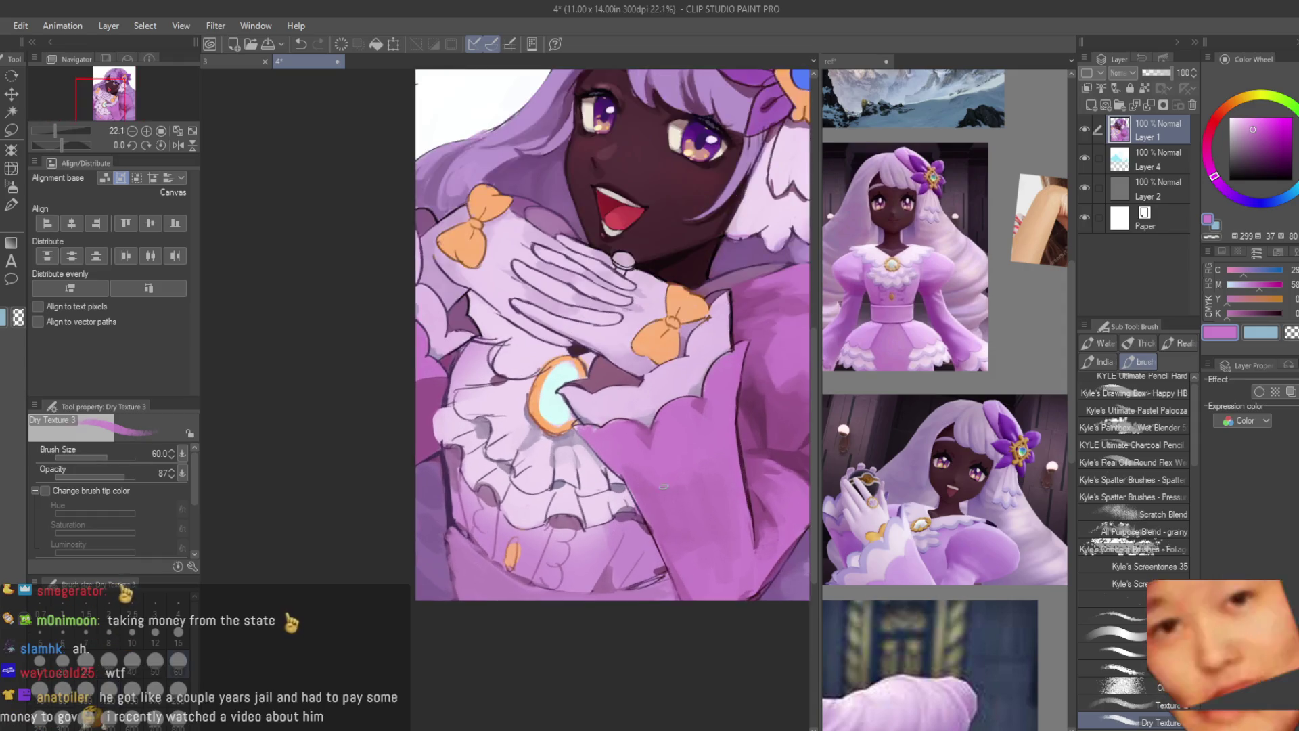
pyautogui.scroll(2, 577, 436)
pyautogui.scroll(3, 541, 410)
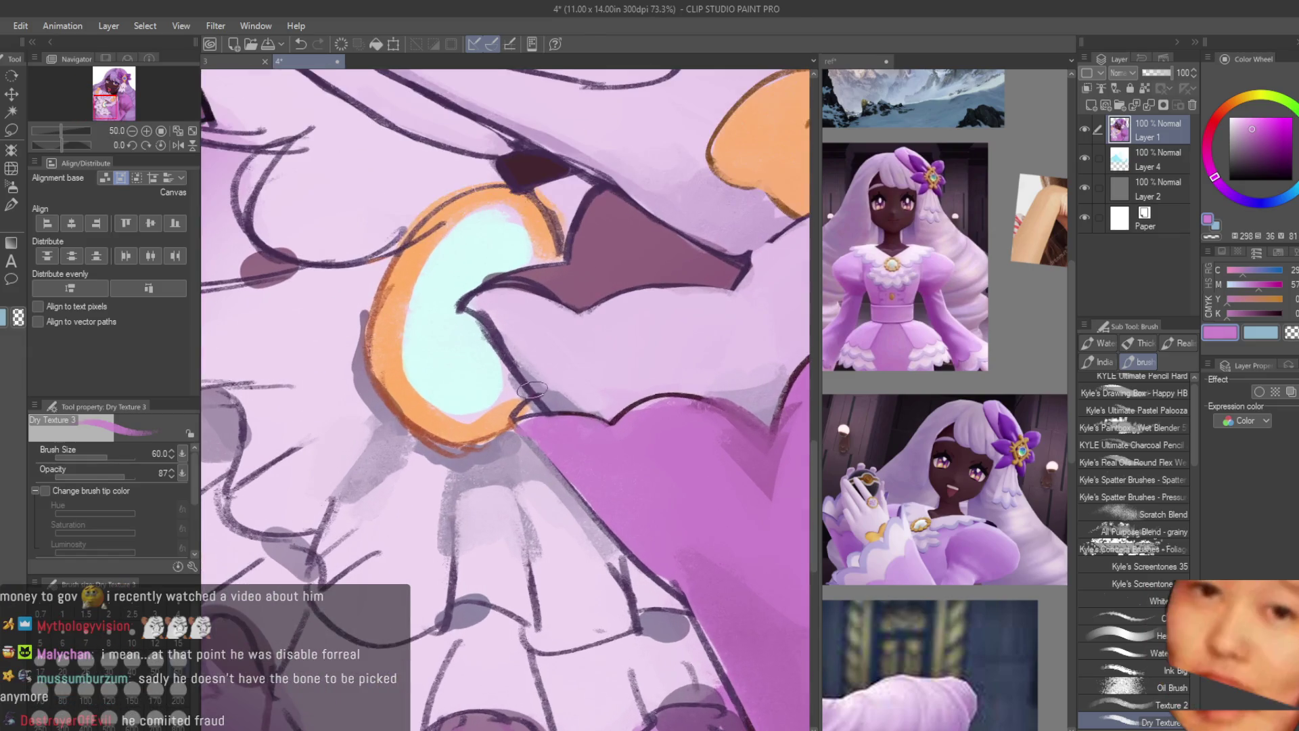
# Step: Lower the brush to 50, then eyedrop brooch and bow mauves and the sleeve-fold light pink
pyautogui.press('[')
pyautogui.keyDown('alt'); pyautogui.click(616, 260); pyautogui.keyUp('alt')
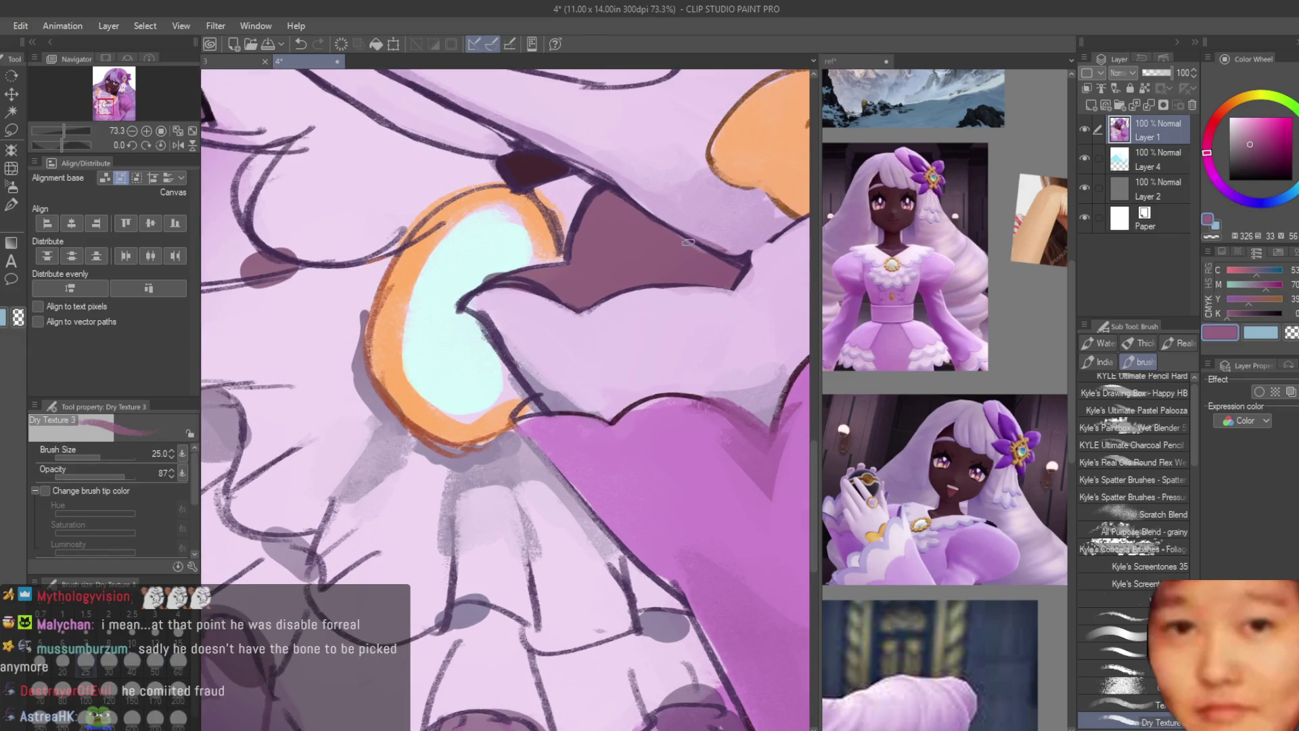
pyautogui.scroll(-1, 527, 487)
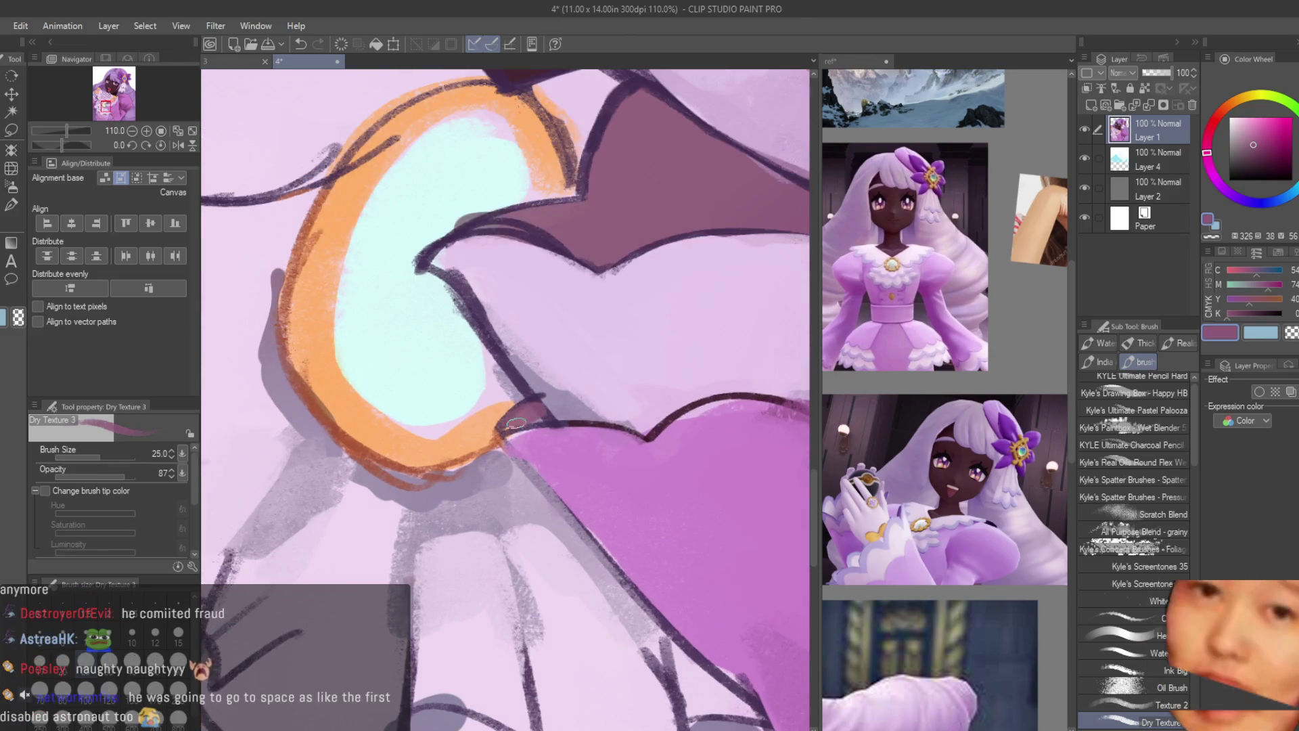
pyautogui.scroll(-1, 614, 447)
pyautogui.scroll(3, 778, 318)
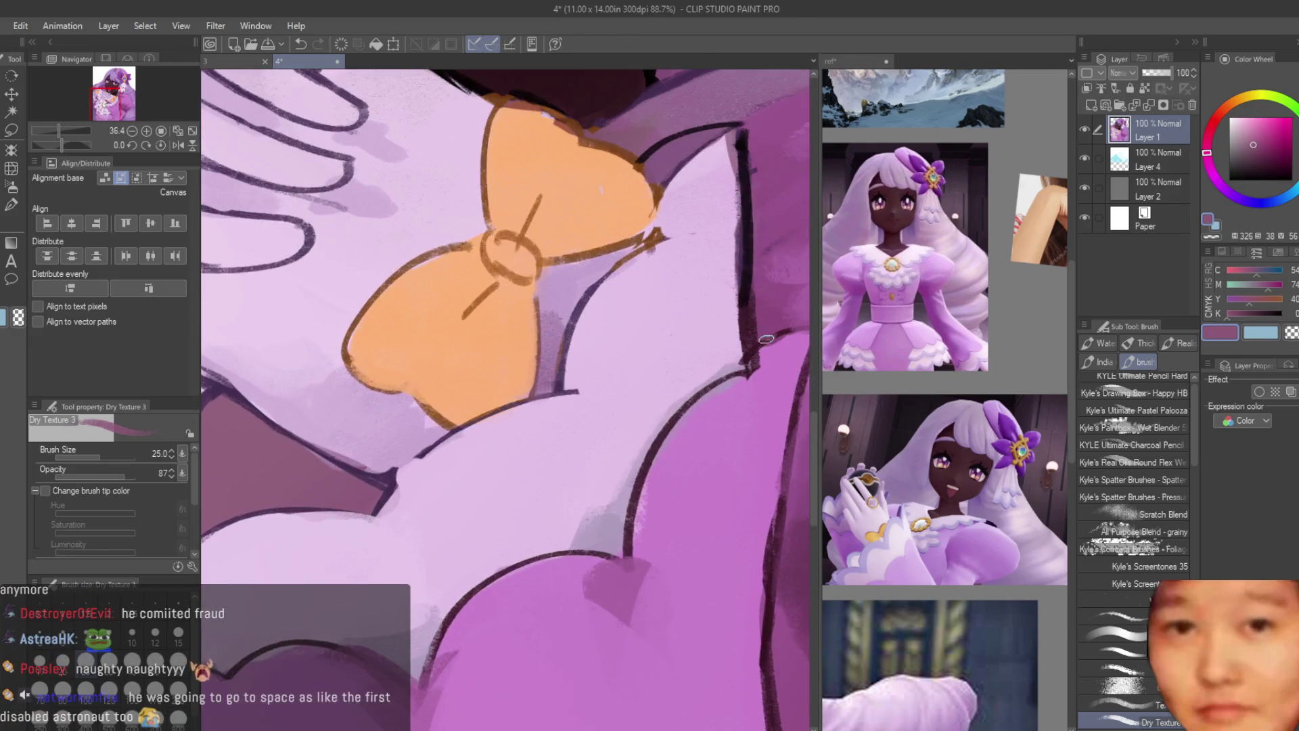
pyautogui.keyDown('alt'); pyautogui.click(774, 332); pyautogui.keyUp('alt')
pyautogui.scroll(-1, 768, 332)
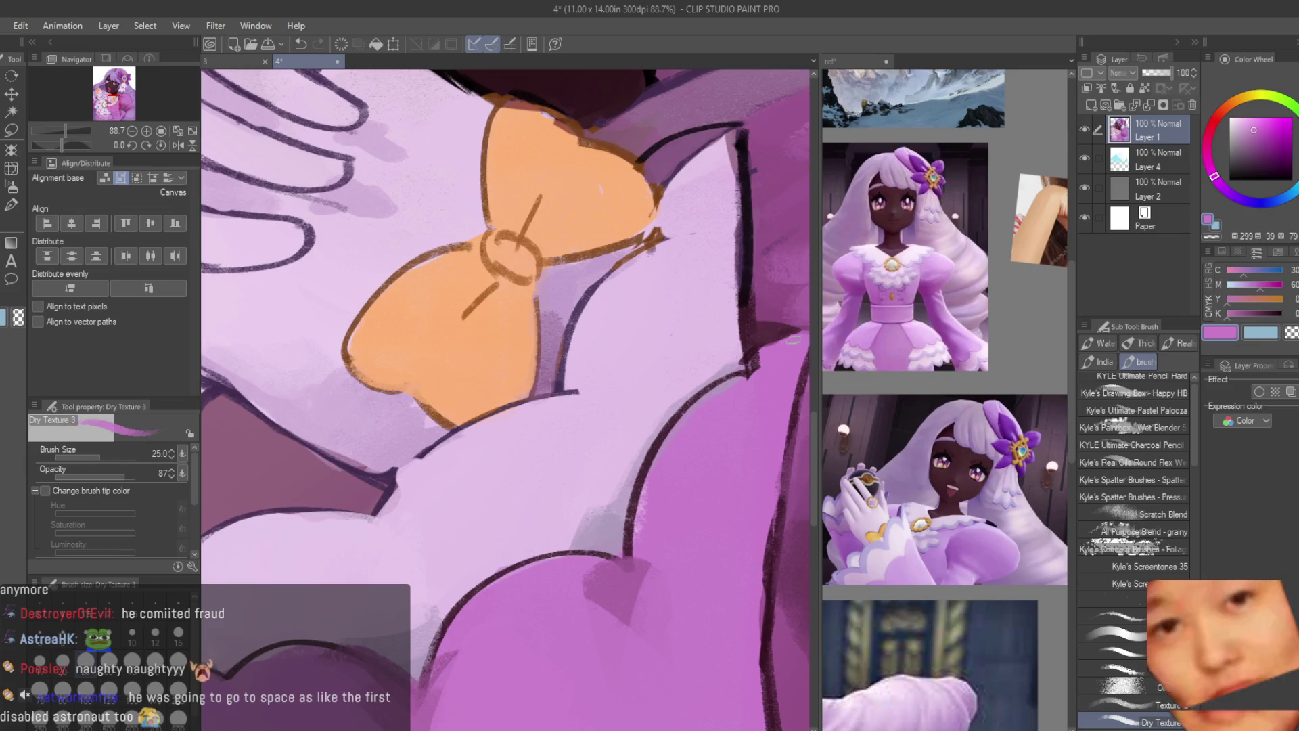
pyautogui.scroll(-1, 778, 406)
pyautogui.scroll(3, 783, 445)
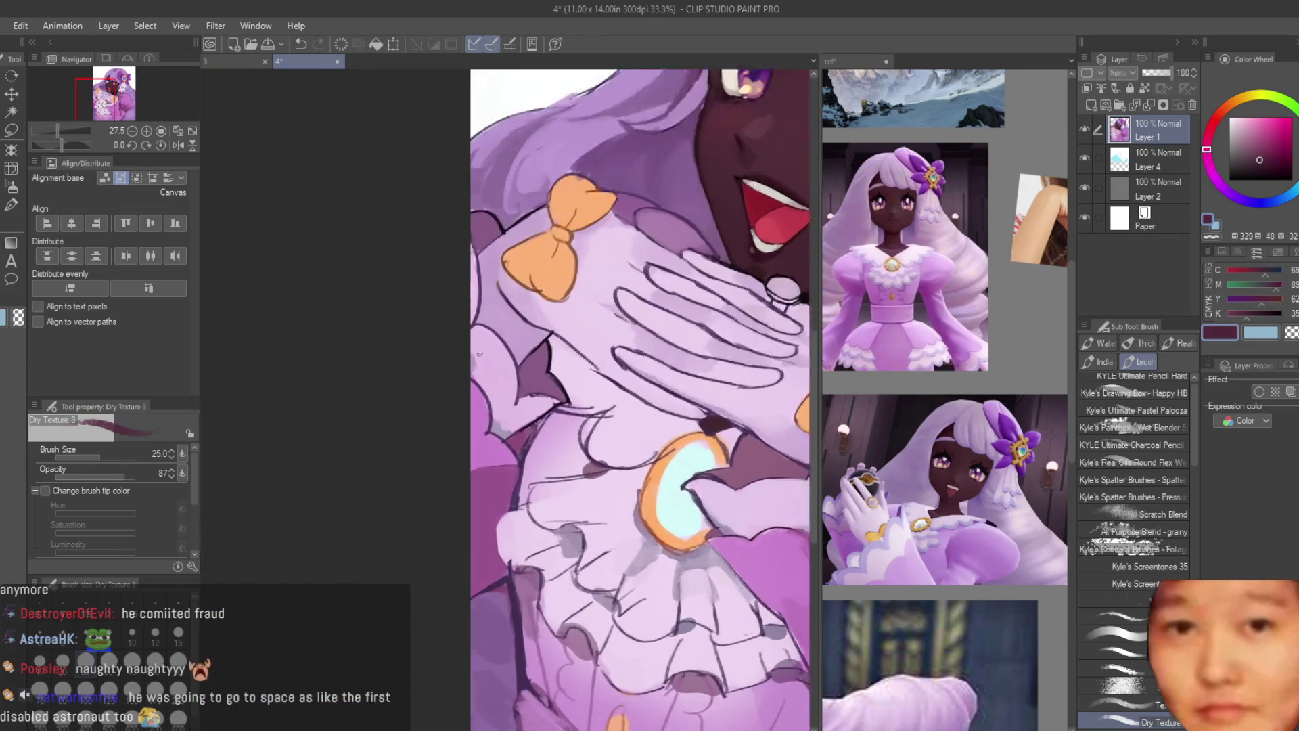
pyautogui.keyDown('alt'); pyautogui.click(597, 430); pyautogui.keyUp('alt')
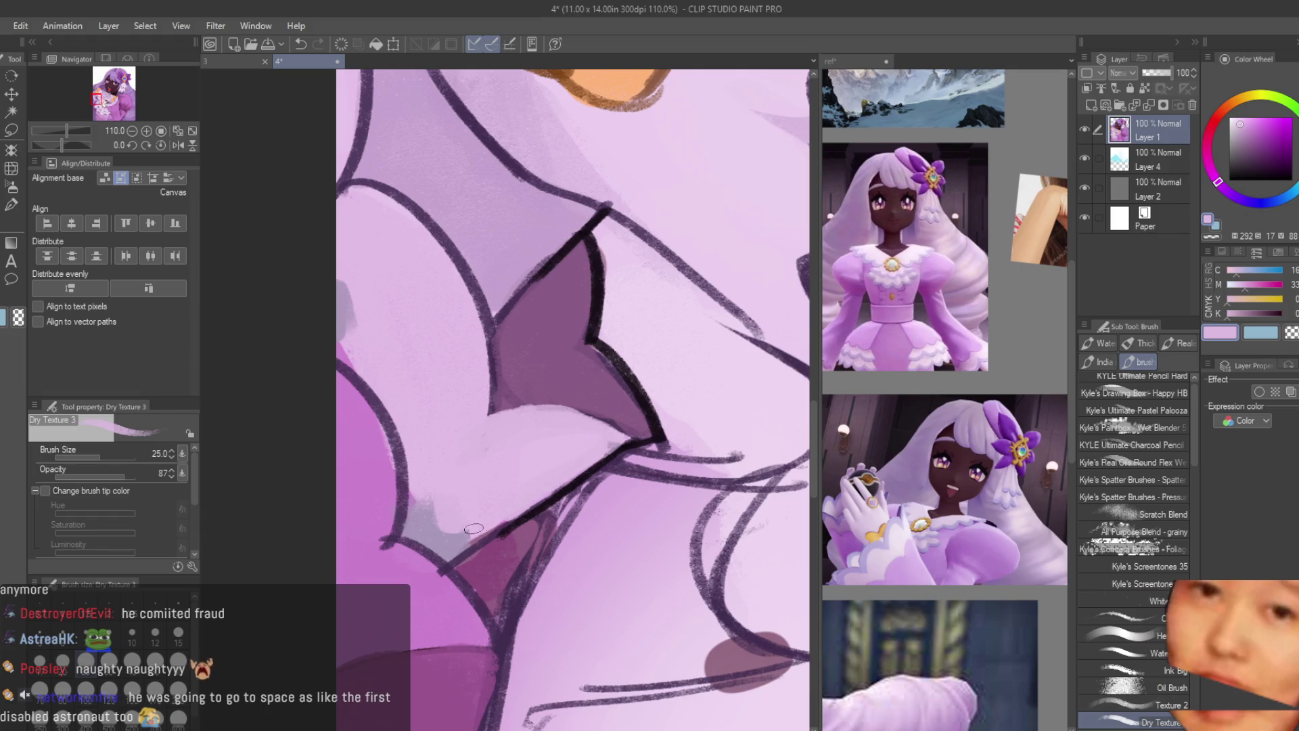
pyautogui.scroll(-1, 454, 402)
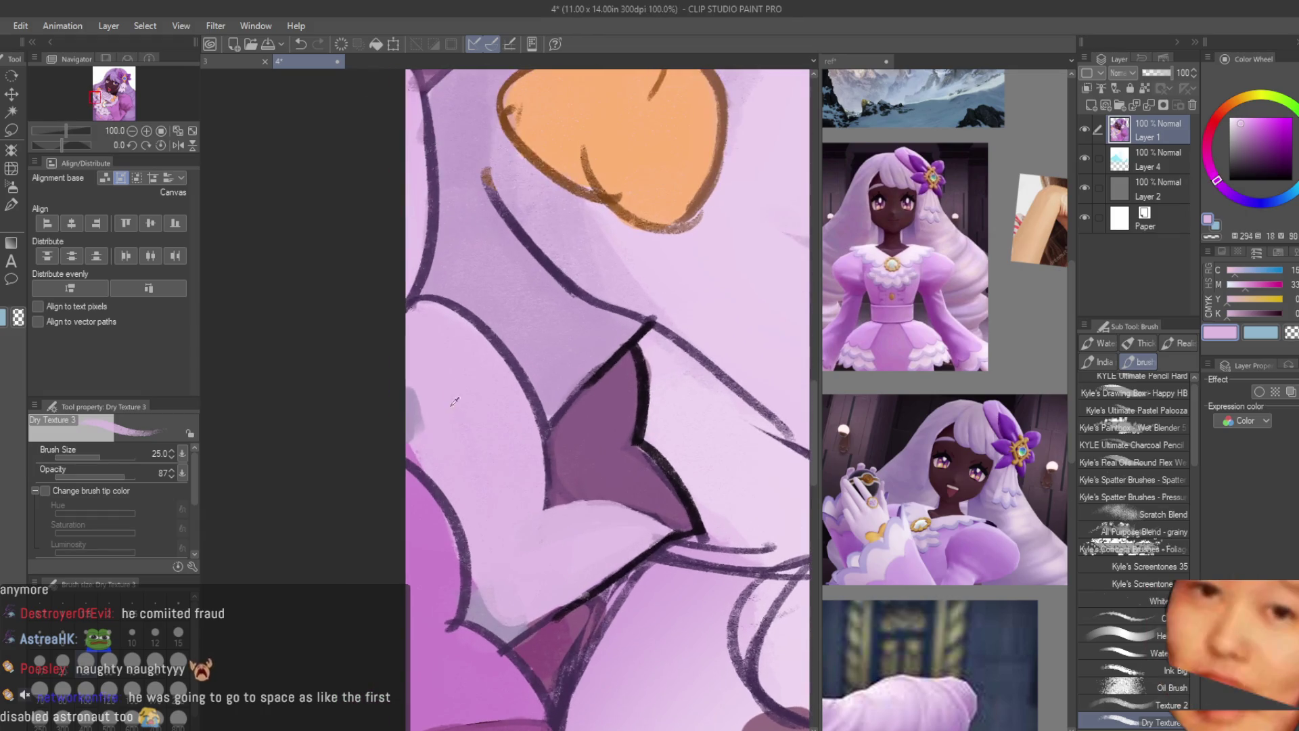
pyautogui.scroll(-3, 424, 447)
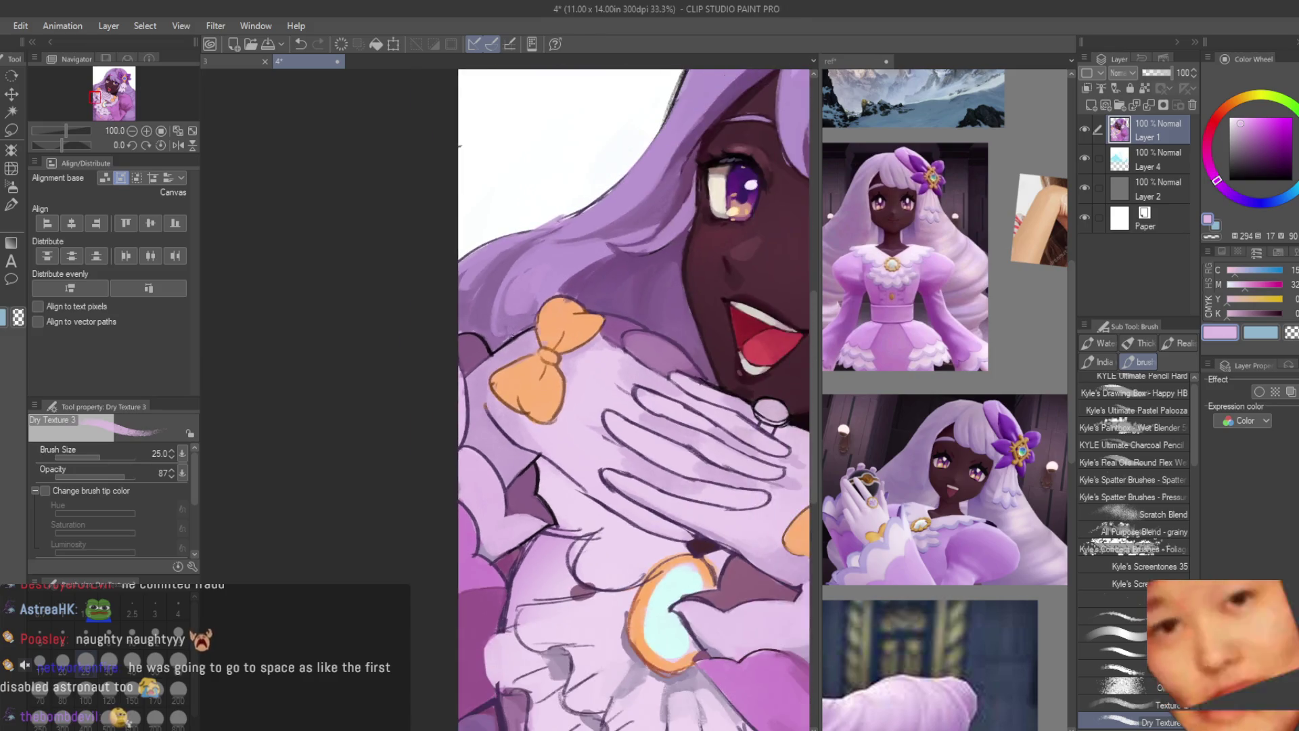
pyautogui.scroll(2, 429, 452)
pyautogui.scroll(2, 429, 452)
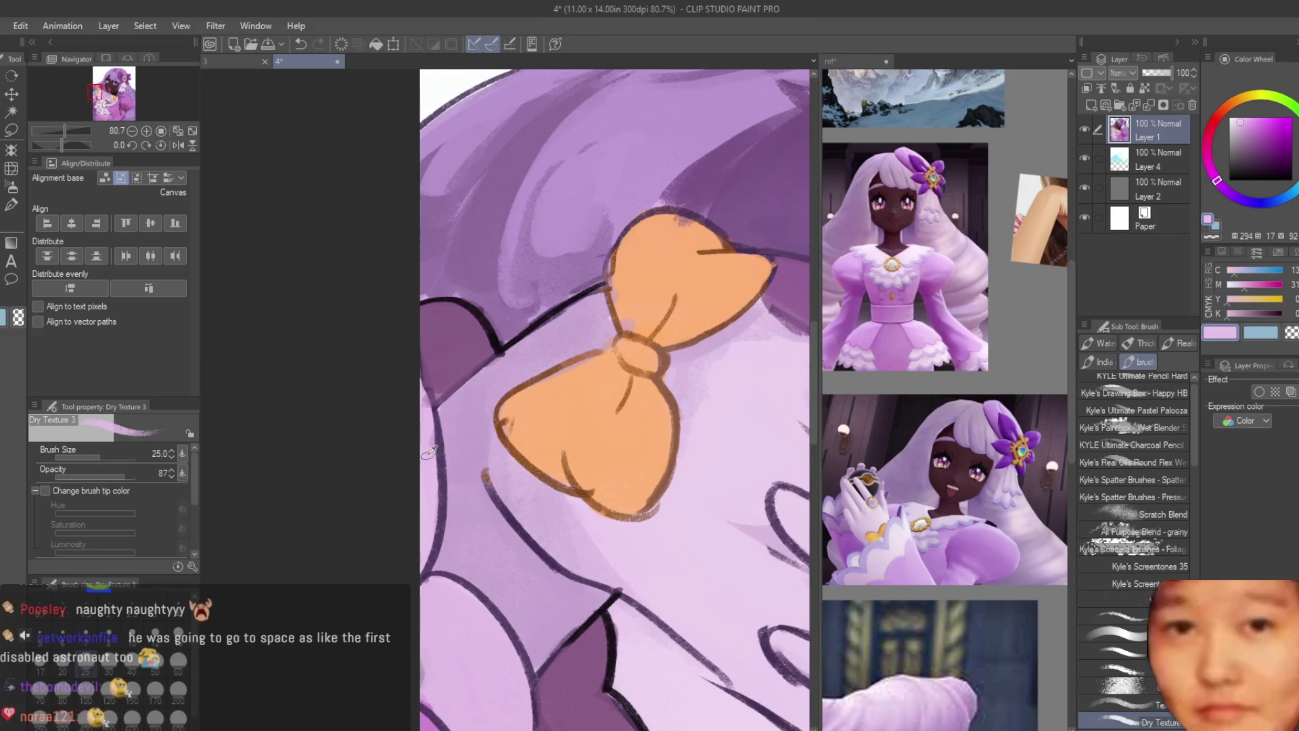
pyautogui.keyDown('alt'); pyautogui.click(448, 363); pyautogui.keyUp('alt')
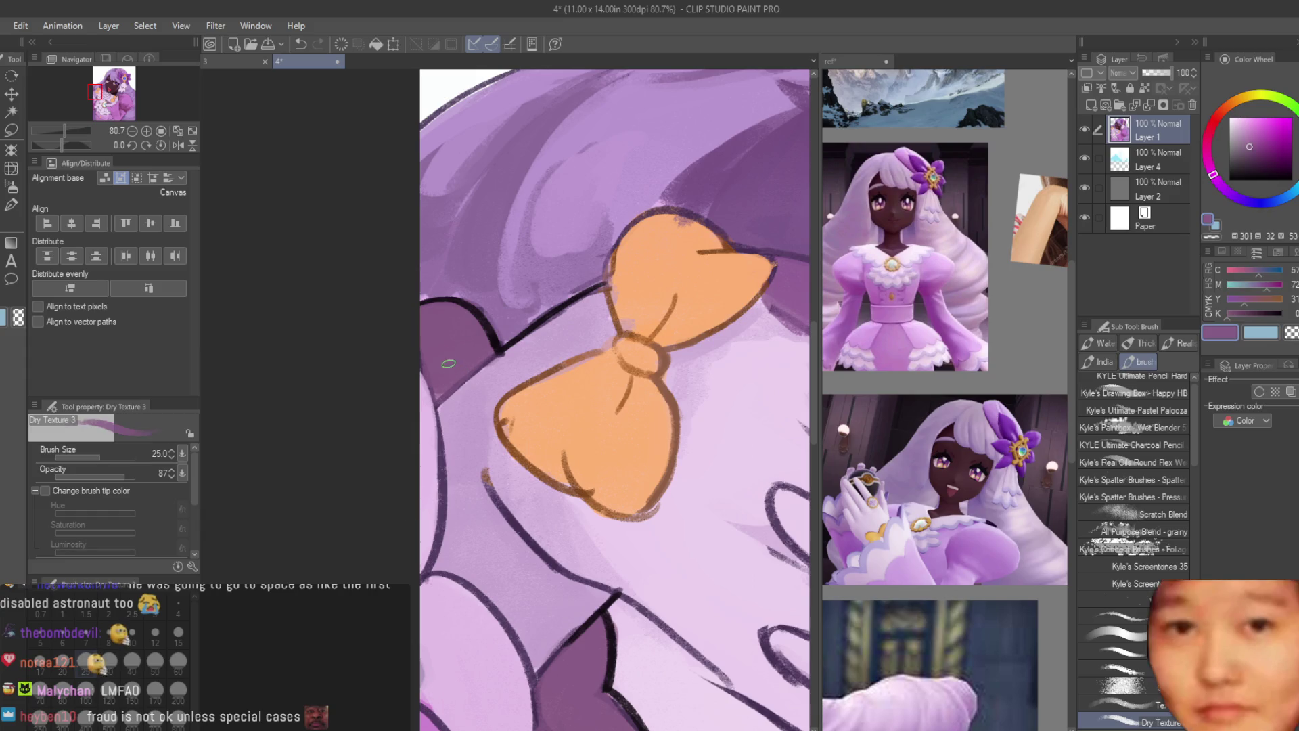
pyautogui.keyDown('alt'); pyautogui.click(479, 374); pyautogui.keyUp('alt')
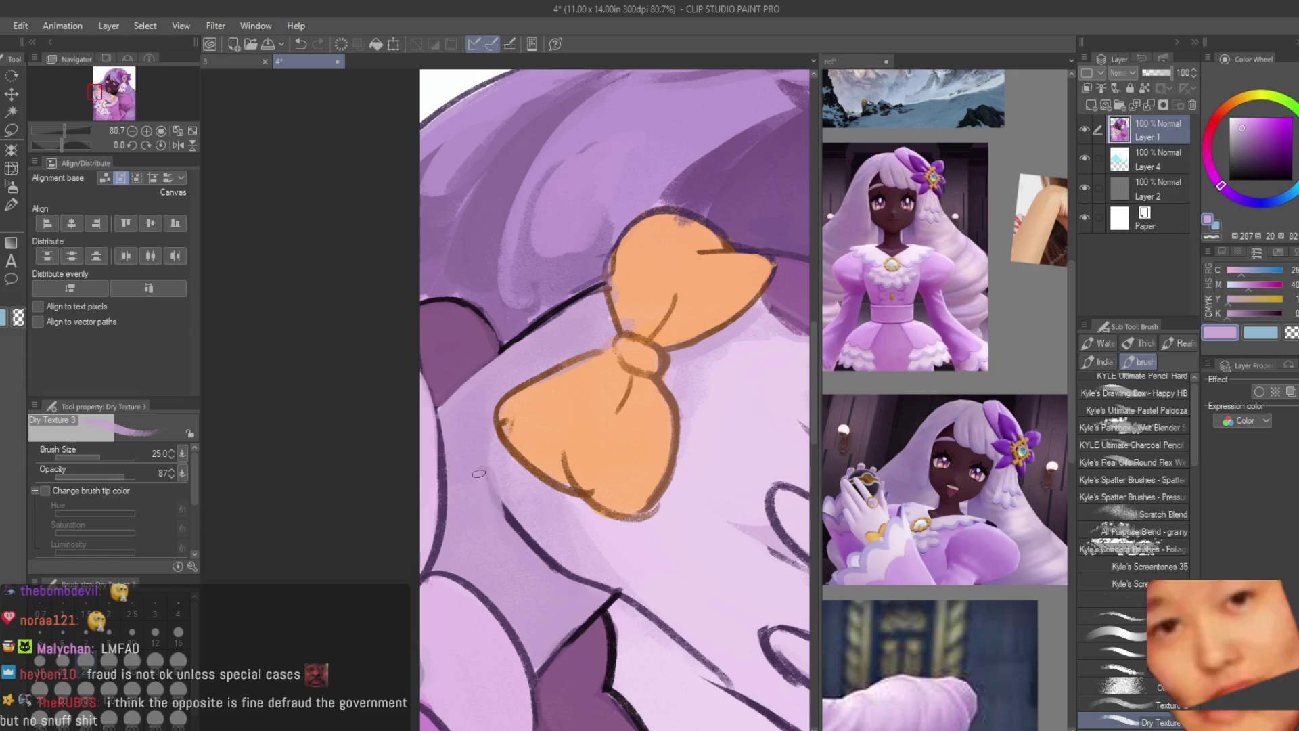
pyautogui.keyDown('alt'); pyautogui.click(504, 443); pyautogui.keyUp('alt')
pyautogui.scroll(-1, 511, 437)
pyautogui.scroll(2, 510, 437)
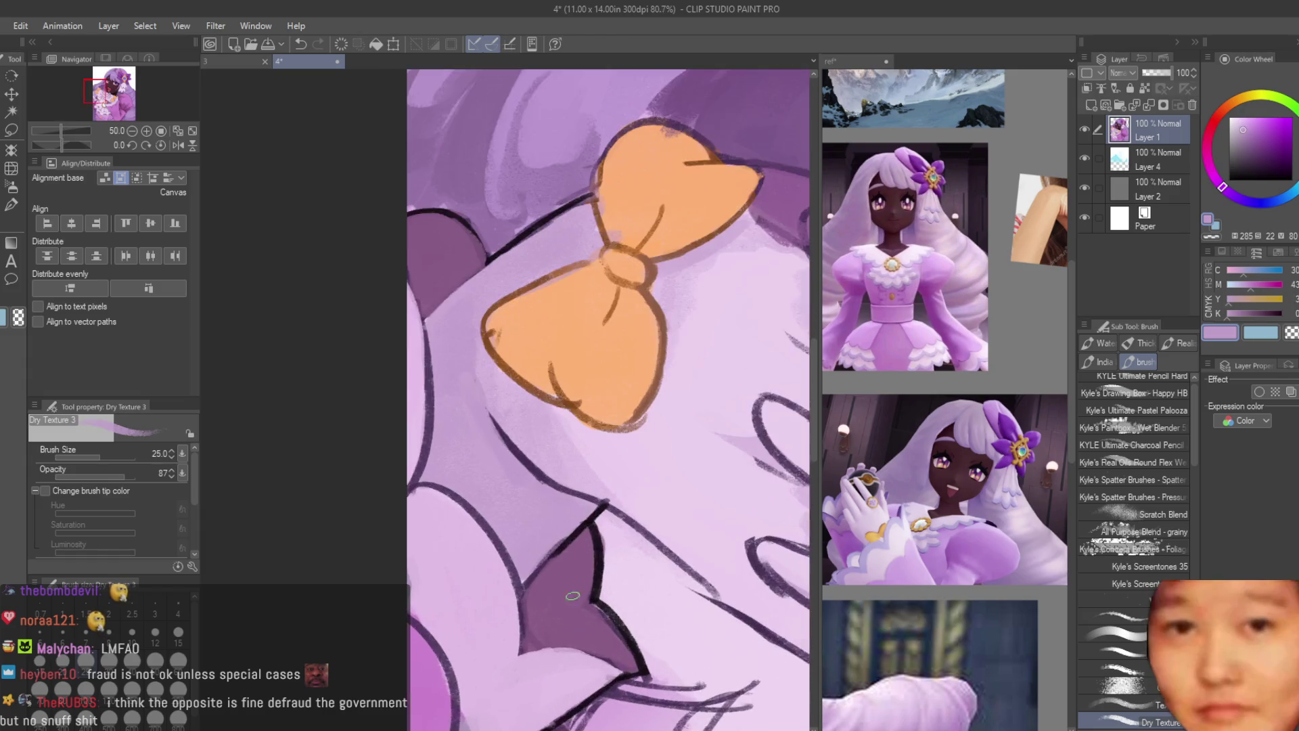
pyautogui.scroll(1, 474, 392)
pyautogui.keyDown('alt'); pyautogui.click(462, 379); pyautogui.keyUp('alt')
pyautogui.scroll(-5, 463, 379)
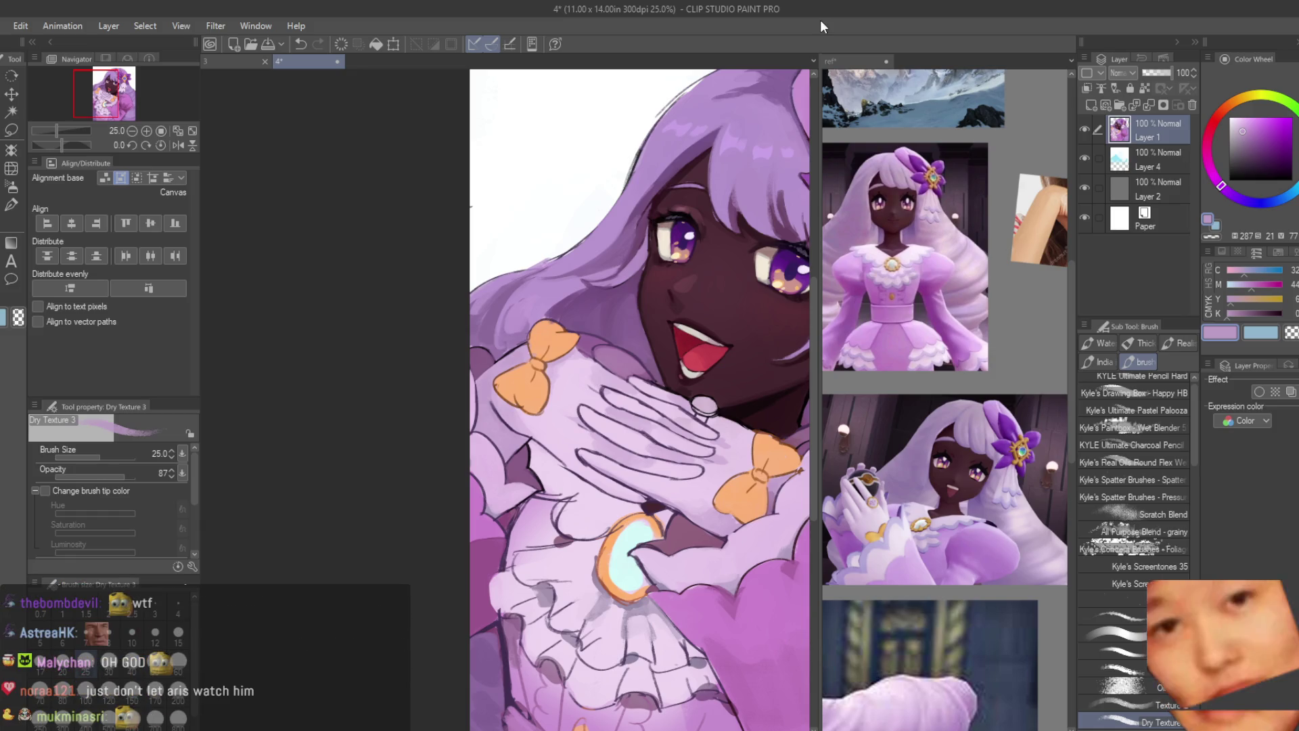
pyautogui.scroll(5, 595, 406)
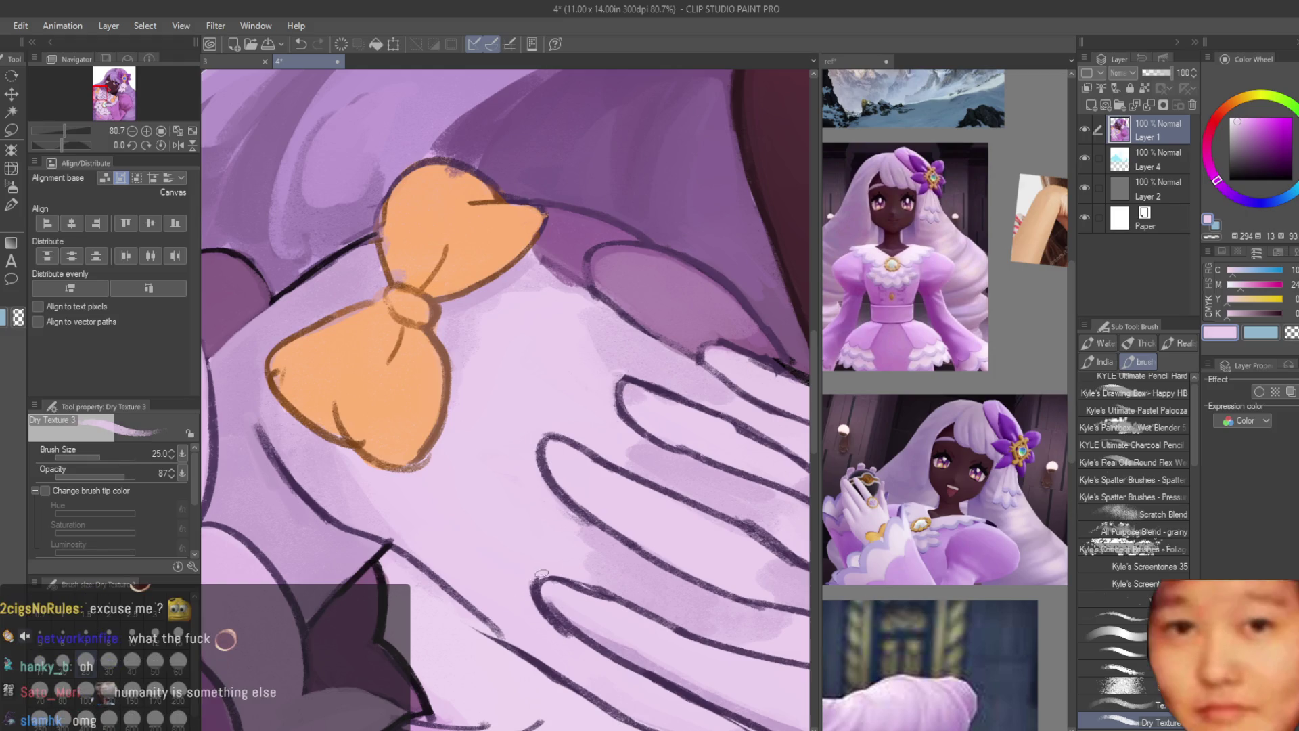
pyautogui.scroll(-1, 527, 600)
pyautogui.keyDown('alt'); pyautogui.click(476, 578); pyautogui.keyUp('alt')
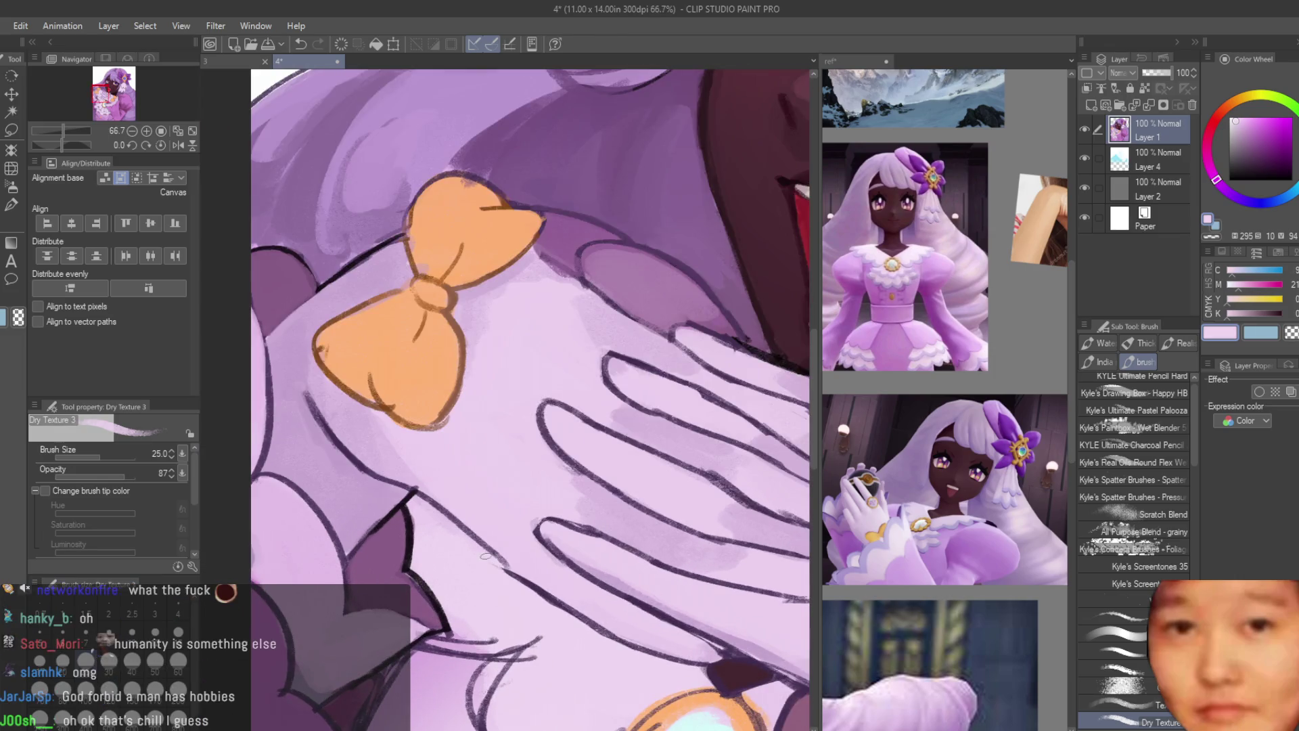
pyautogui.keyDown('alt'); pyautogui.click(495, 545); pyautogui.keyUp('alt')
pyautogui.scroll(-5, 494, 545)
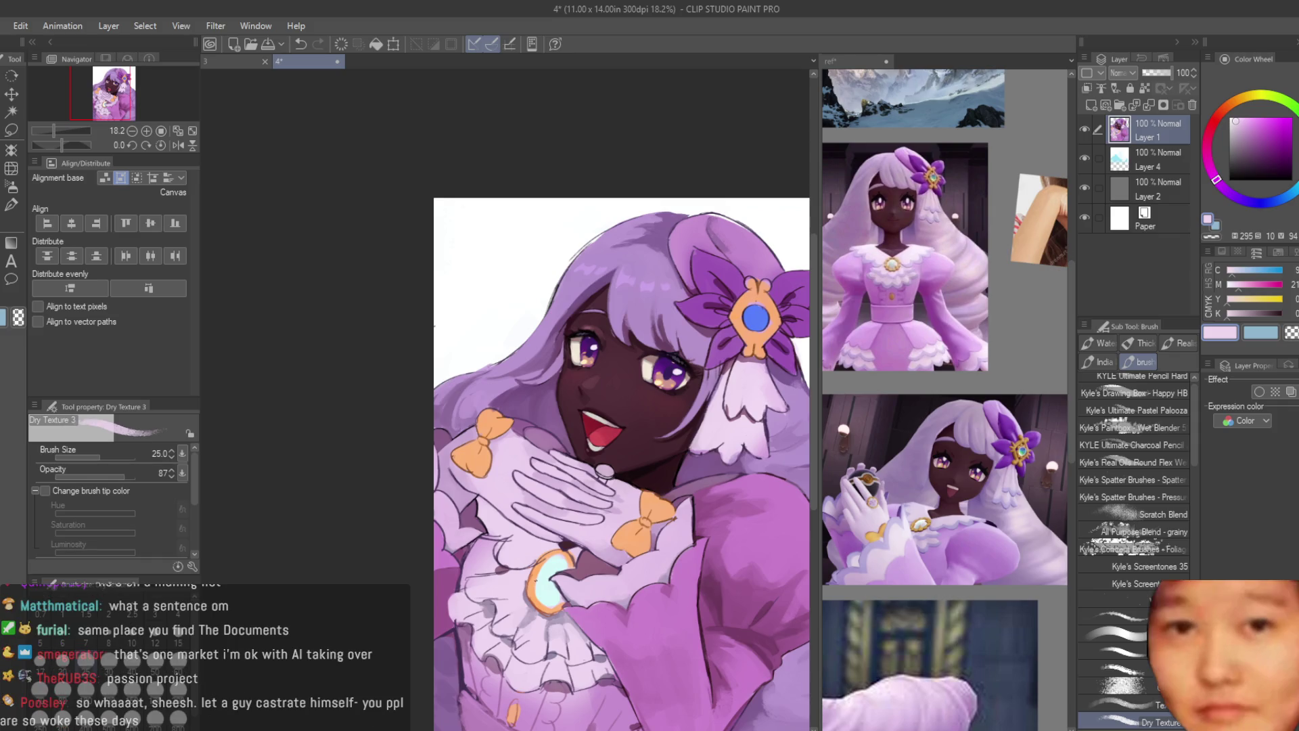
# Step: Sample grey-purple and light pink tones from the ruffles and collar
pyautogui.scroll(-2, 609, 405)
pyautogui.scroll(1, 609, 372)
pyautogui.scroll(5, 490, 491)
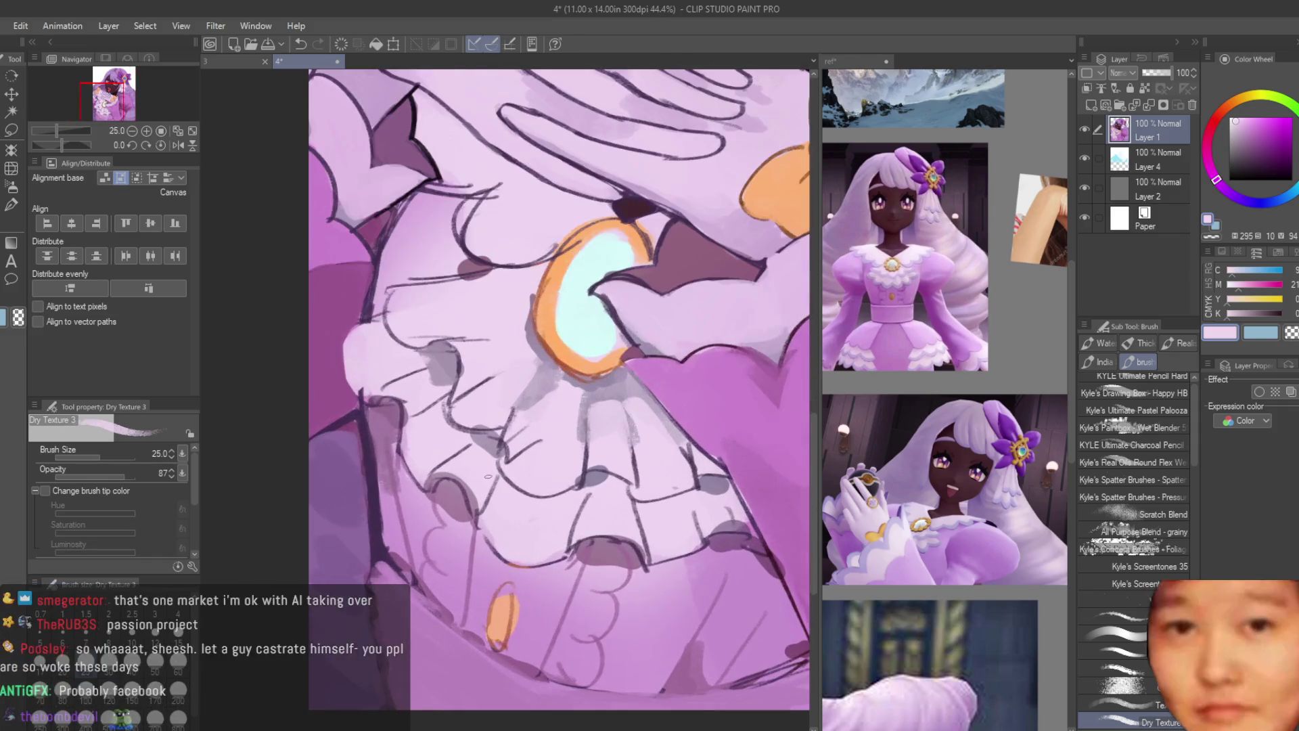
pyautogui.scroll(2, 586, 436)
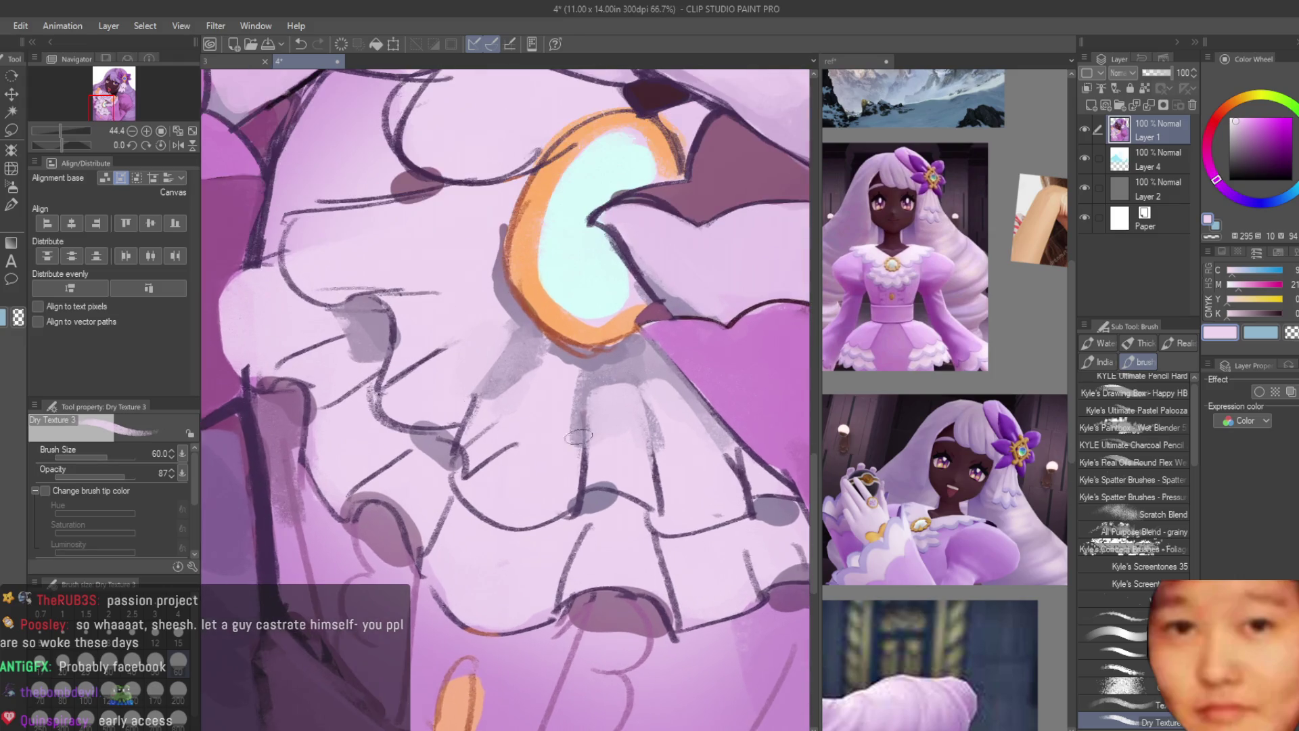
pyautogui.keyDown('alt'); pyautogui.click(454, 429); pyautogui.keyUp('alt')
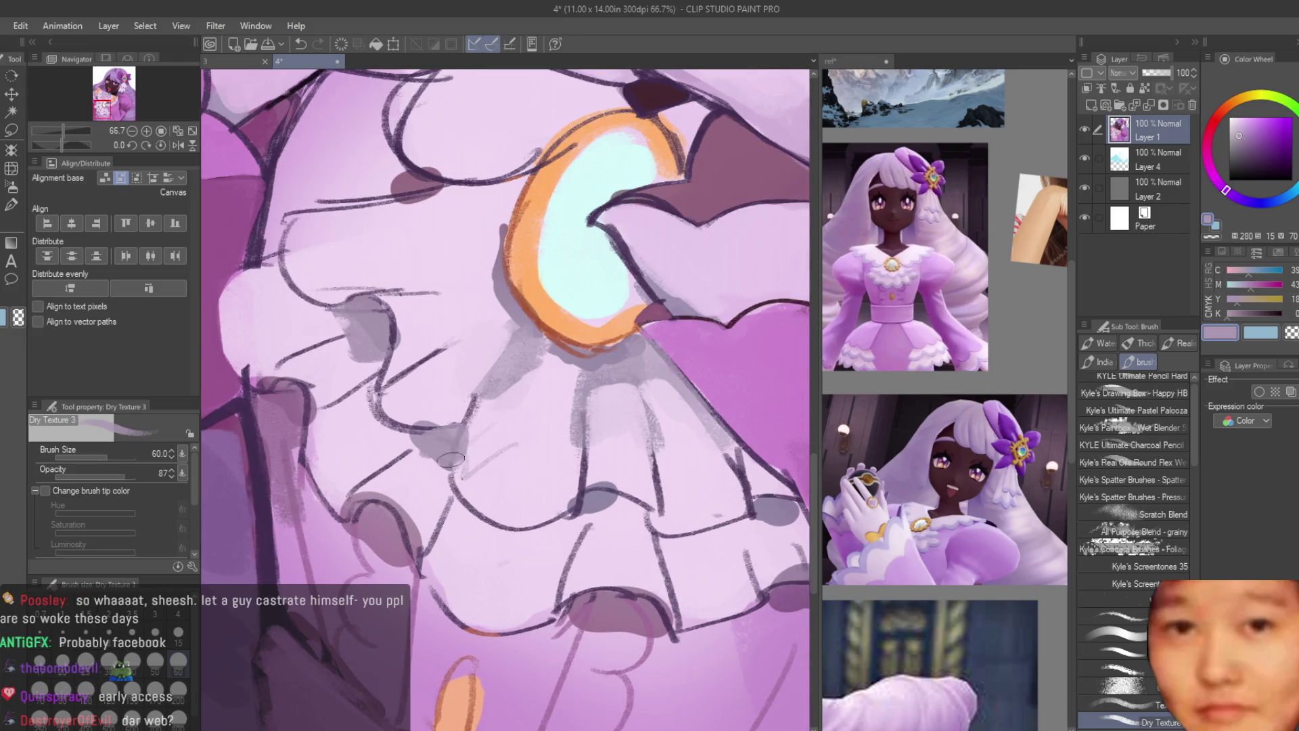
pyautogui.keyDown('alt'); pyautogui.click(392, 440); pyautogui.keyUp('alt')
pyautogui.keyDown('alt'); pyautogui.click(487, 481); pyautogui.keyUp('alt')
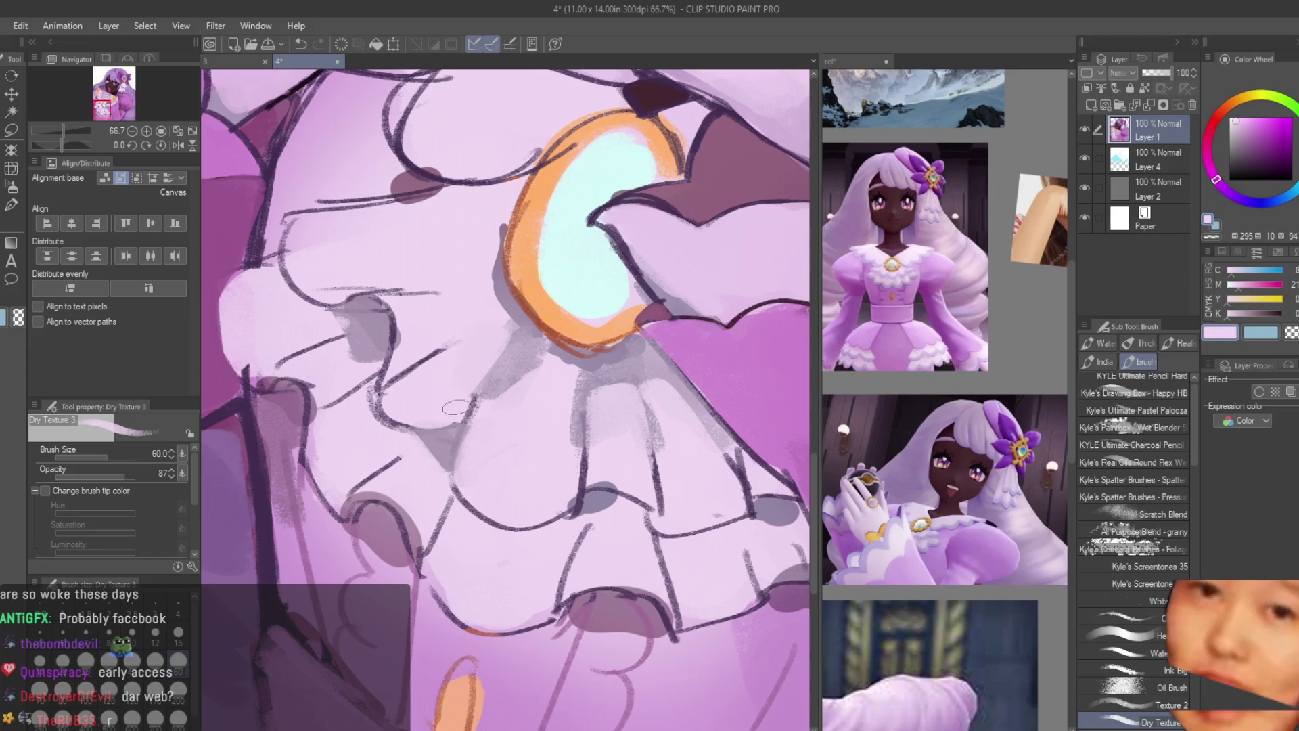
pyautogui.scroll(4, 455, 408)
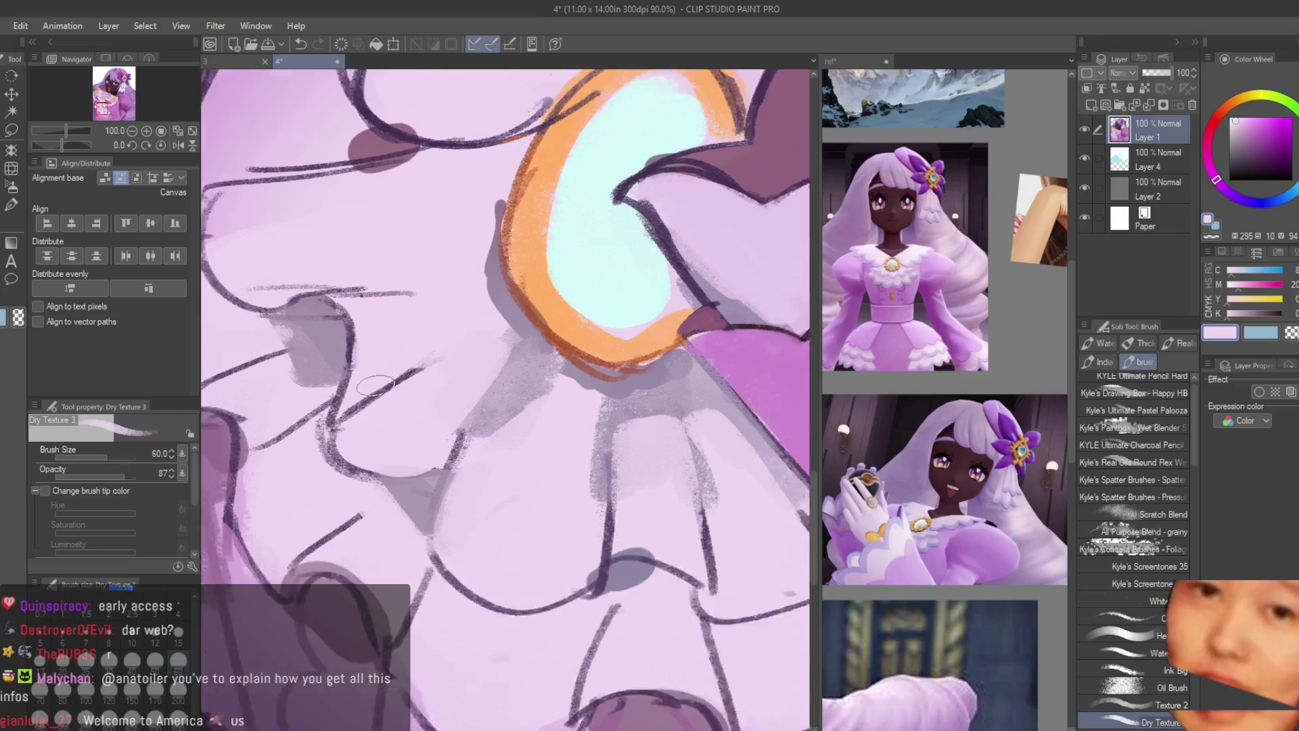
pyautogui.scroll(1, 374, 384)
pyautogui.keyDown('alt'); pyautogui.click(371, 382); pyautogui.keyUp('alt')
# Step: Paint lighter strokes down the dark left ruffle edge
pyautogui.scroll(-4, 371, 382)
pyautogui.scroll(3, 513, 473)
pyautogui.keyDown('alt'); pyautogui.click(513, 473); pyautogui.keyUp('alt')
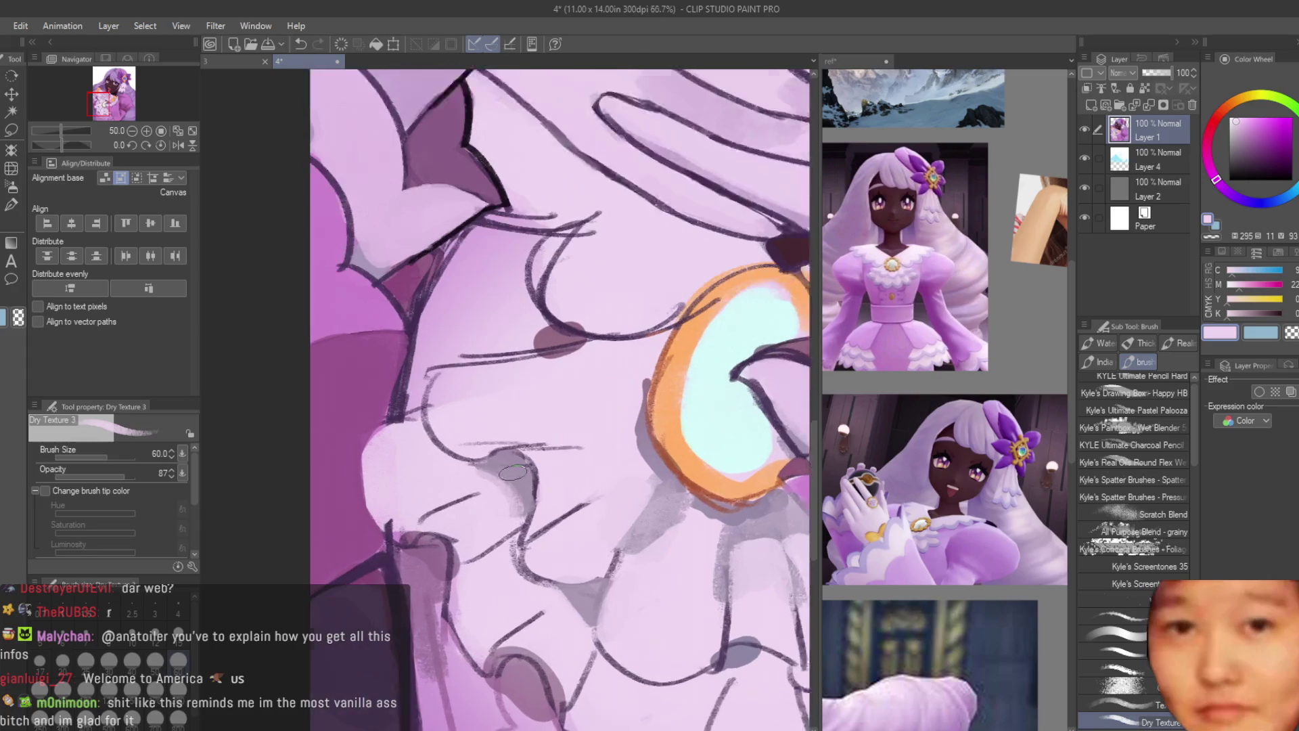
pyautogui.scroll(1, 513, 473)
pyautogui.keyDown('alt'); pyautogui.click(414, 550); pyautogui.keyUp('alt')
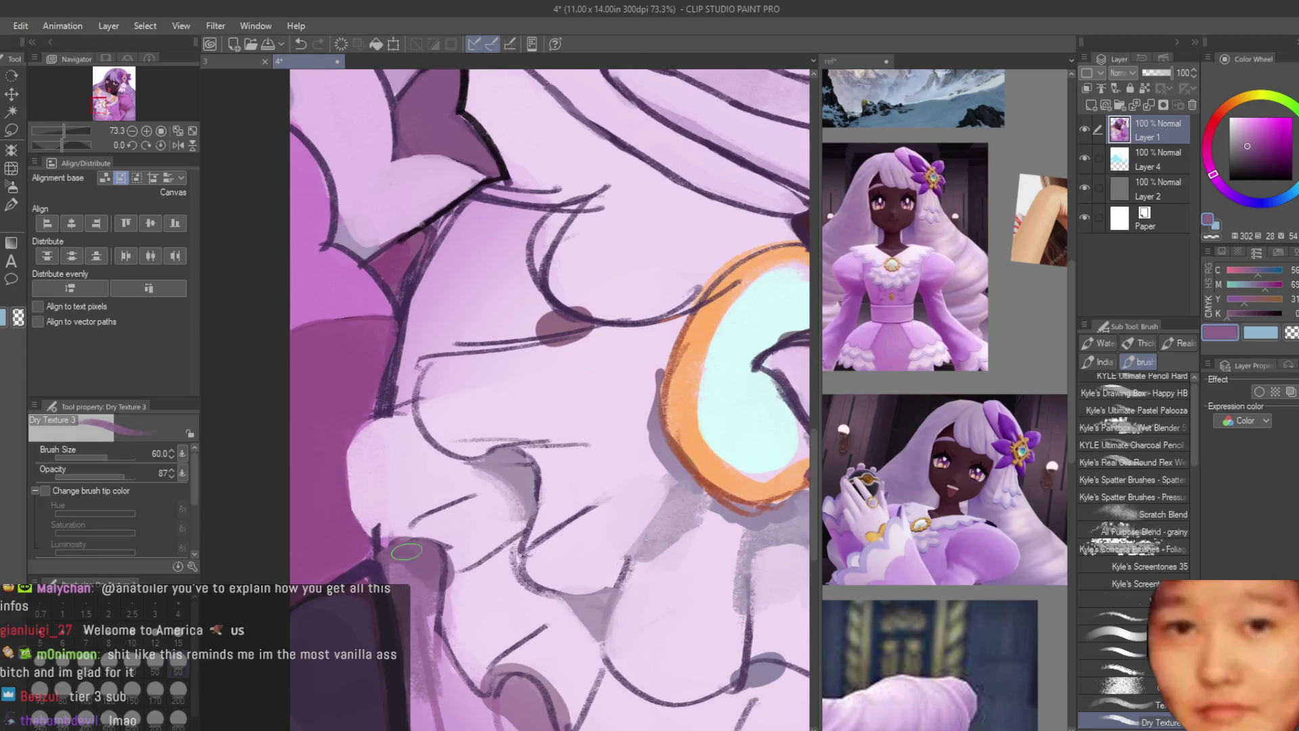
pyautogui.keyDown('alt'); pyautogui.click(400, 549); pyautogui.keyUp('alt')
pyautogui.moveTo(391, 544); pyautogui.dragTo(373, 504)
pyautogui.moveTo(382, 409); pyautogui.dragTo(365, 450)
# Step: Paint light pink over the lower ruffle shading
pyautogui.keyDown('alt'); pyautogui.click(385, 546); pyautogui.keyUp('alt')
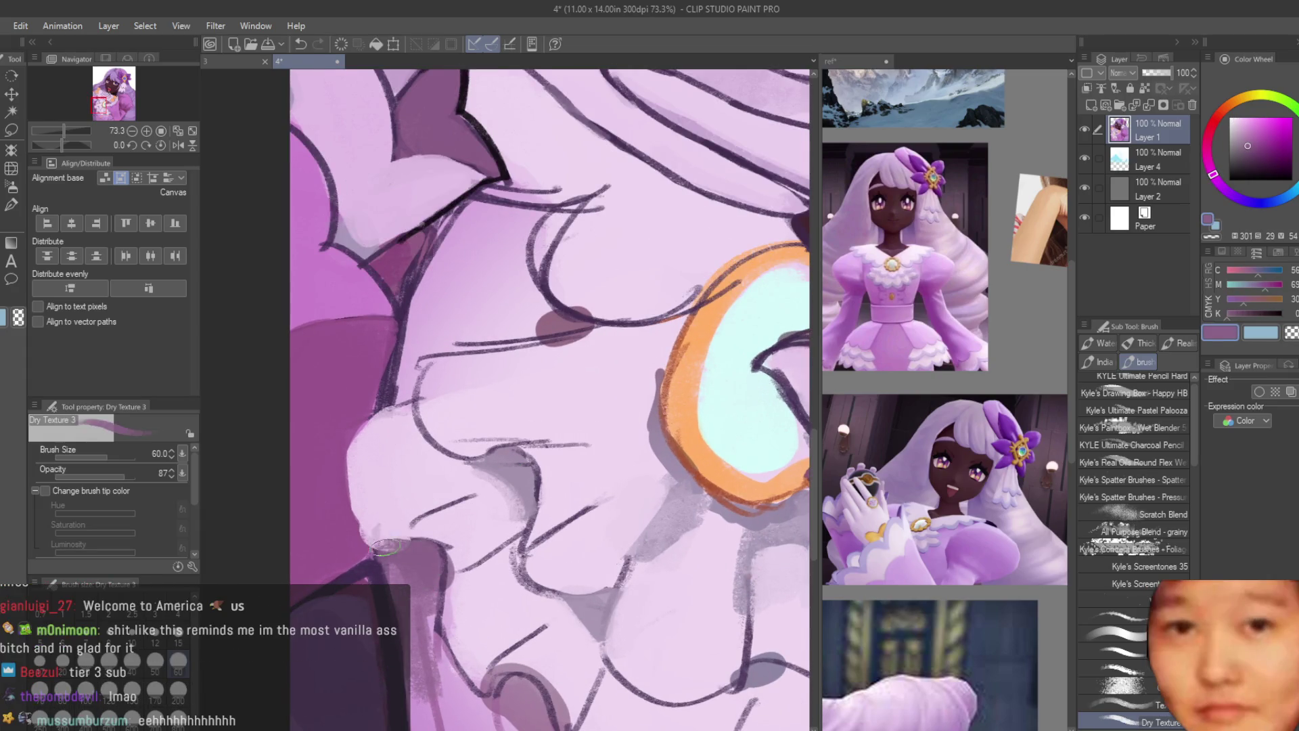
pyautogui.scroll(-3, 357, 540)
pyautogui.scroll(2, 406, 555)
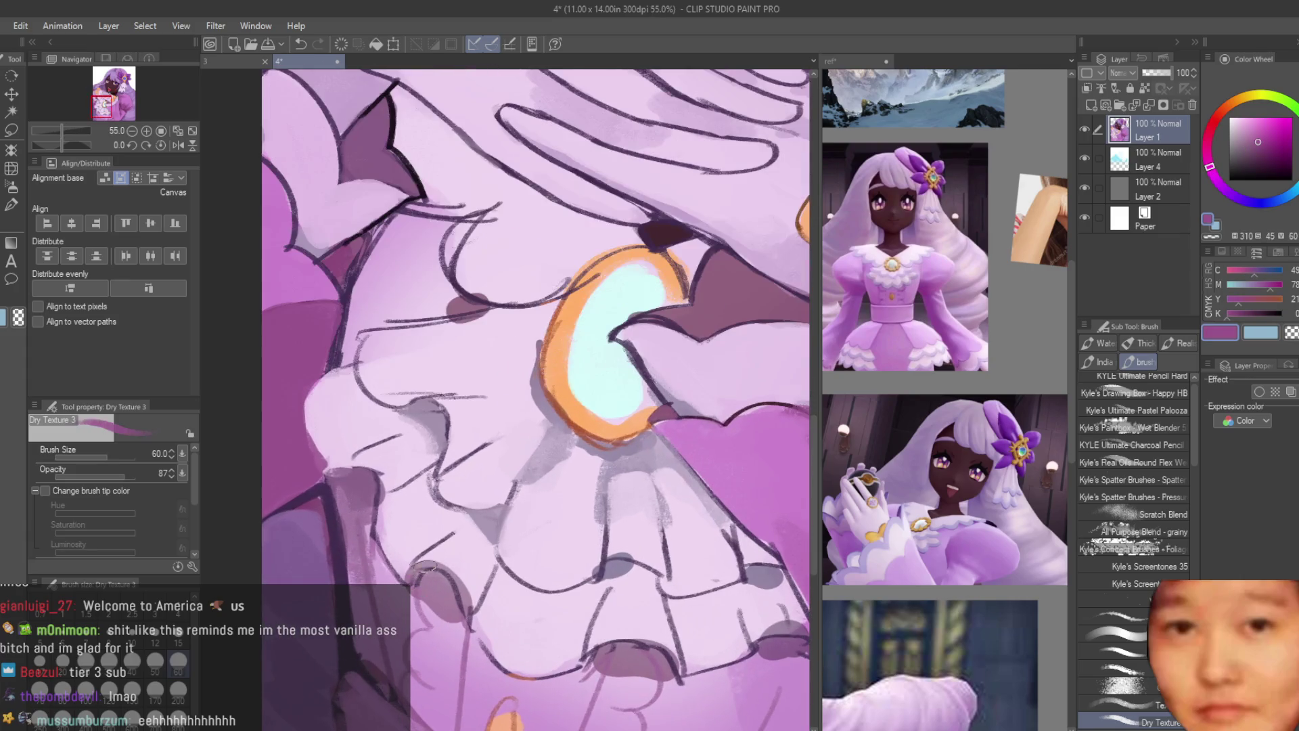
pyautogui.keyDown('alt'); pyautogui.click(428, 564); pyautogui.keyUp('alt')
pyautogui.moveTo(650, 658)
pyautogui.mouseDown()
pyautogui.moveTo(596, 642)
pyautogui.moveTo(683, 677)
pyautogui.mouseUp()
# Step: Extend the collar shadow with a darker purple stroke
pyautogui.keyDown('alt'); pyautogui.click(626, 660); pyautogui.keyUp('alt')
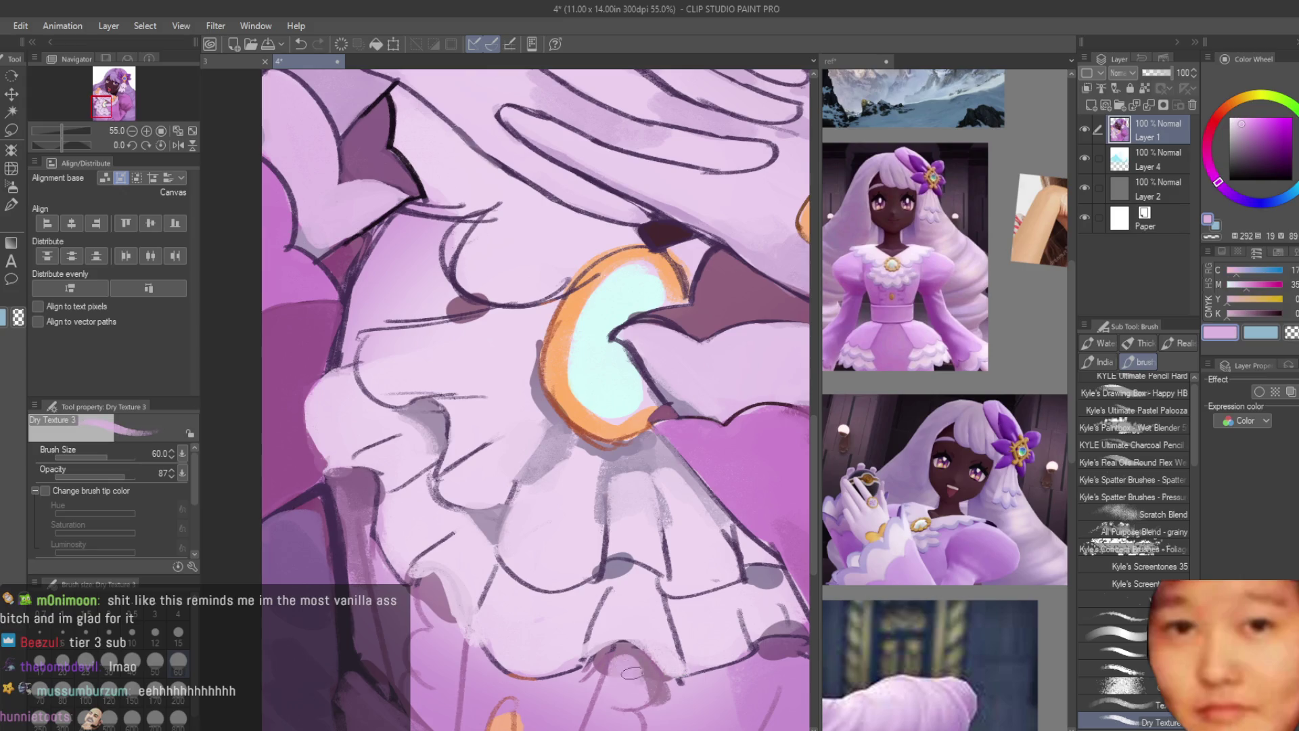
pyautogui.scroll(-5, 440, 623)
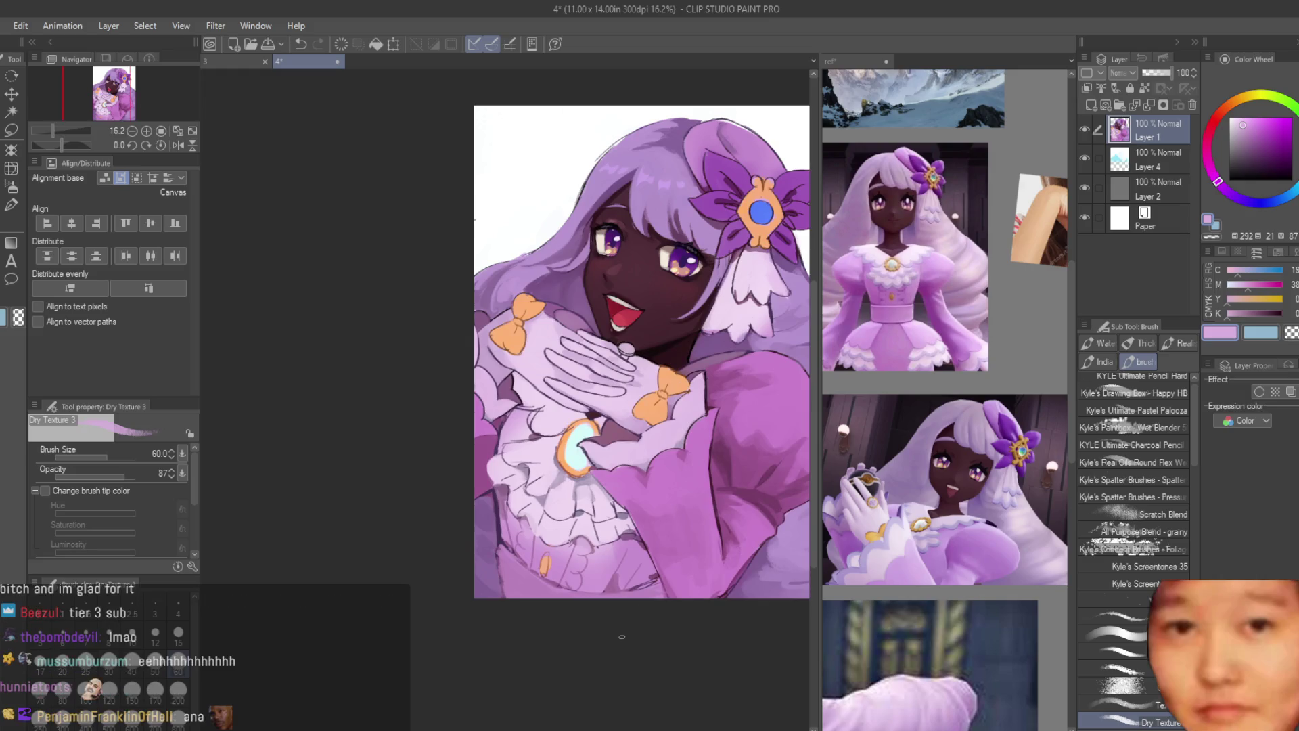
pyautogui.scroll(6, 620, 642)
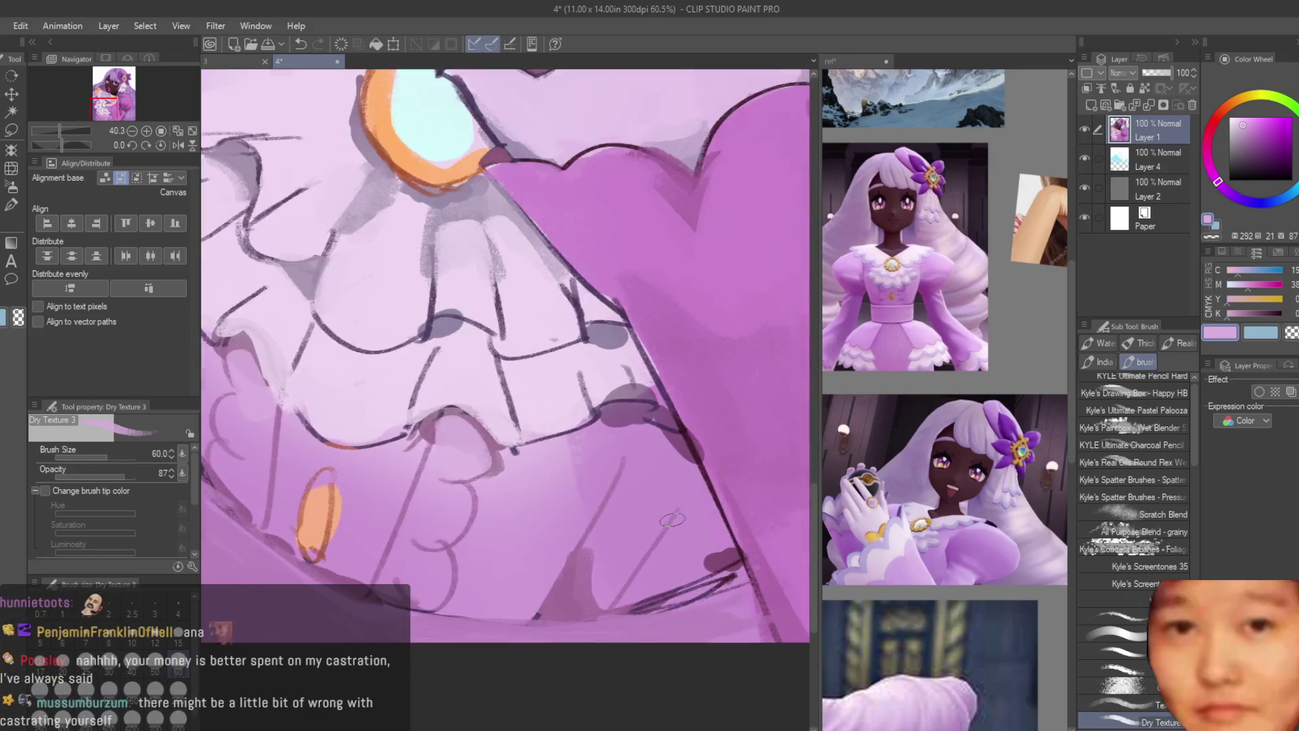
pyautogui.scroll(1, 578, 401)
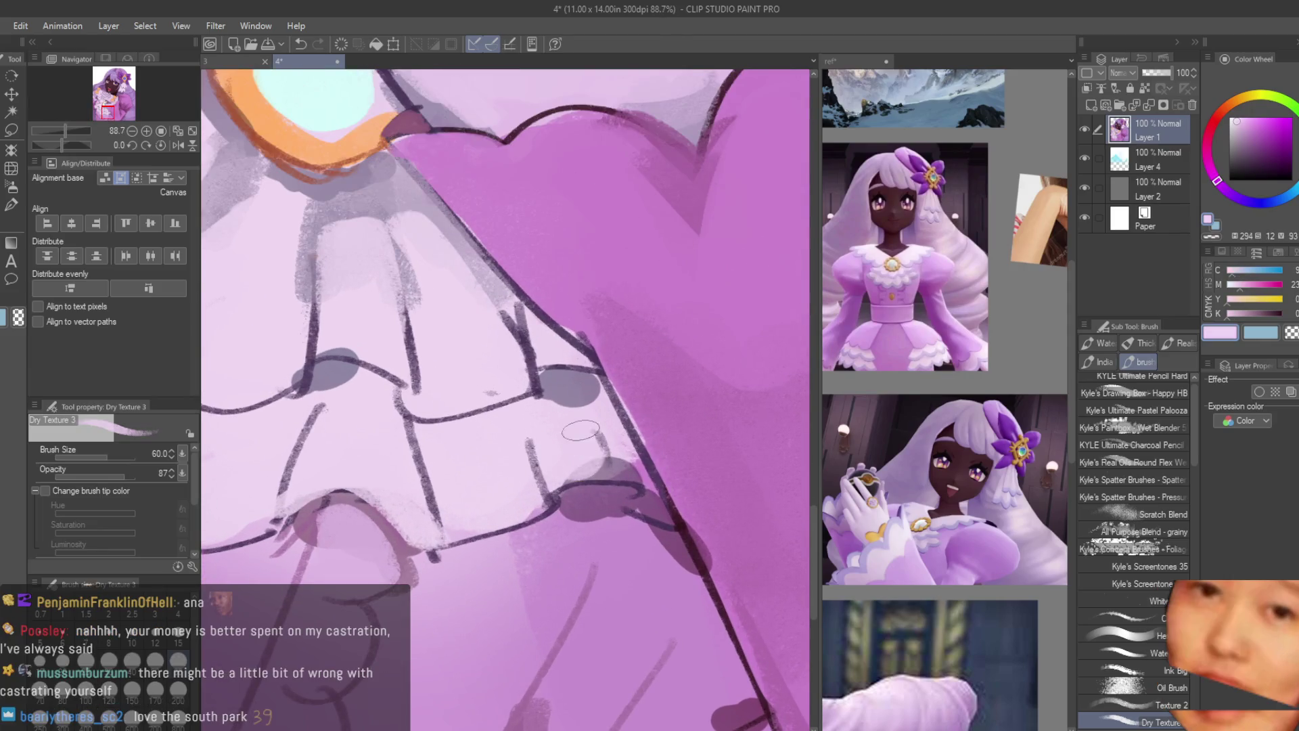
pyautogui.keyDown('alt'); pyautogui.click(629, 497); pyautogui.keyUp('alt')
pyautogui.moveTo(589, 497); pyautogui.dragTo(641, 507)
# Step: Paint a grey-mauve shadow under the left ruffle
pyautogui.keyDown('alt'); pyautogui.click(596, 531); pyautogui.keyUp('alt')
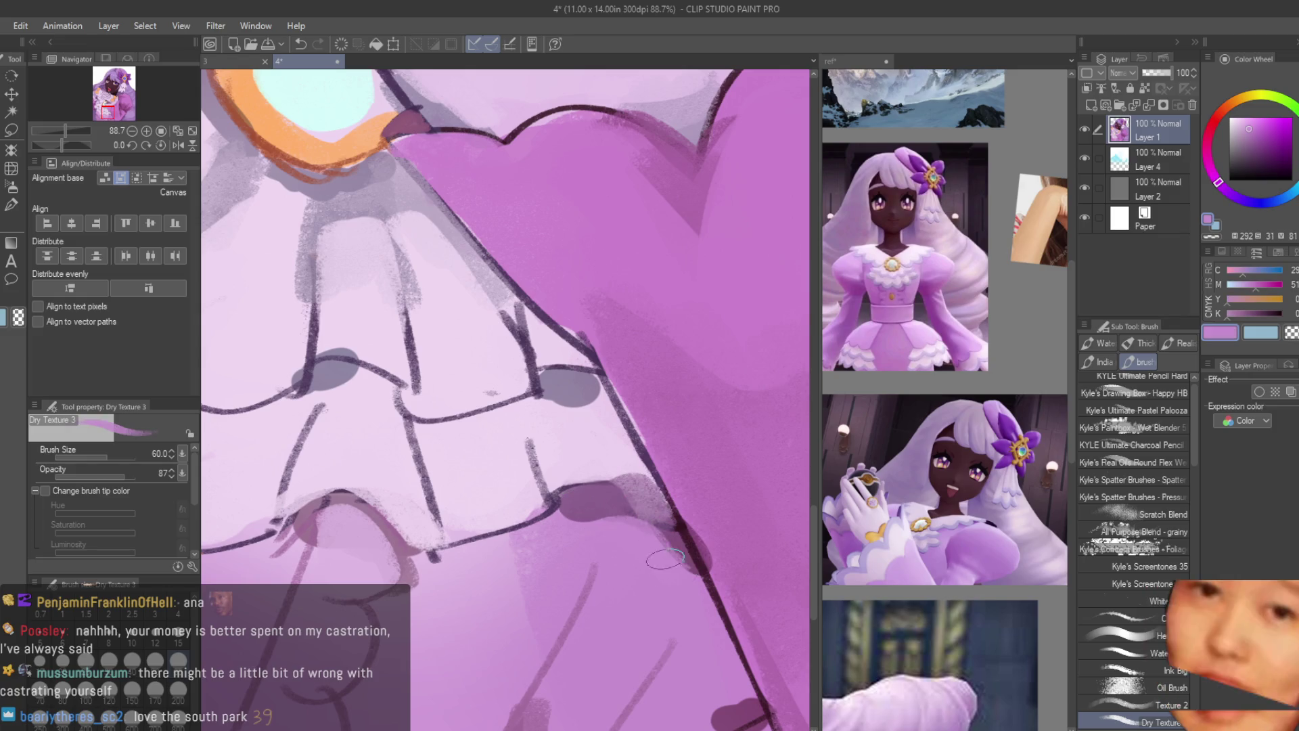
pyautogui.keyDown('alt'); pyautogui.click(574, 517); pyautogui.keyUp('alt')
pyautogui.keyDown('alt'); pyautogui.click(612, 540); pyautogui.keyUp('alt')
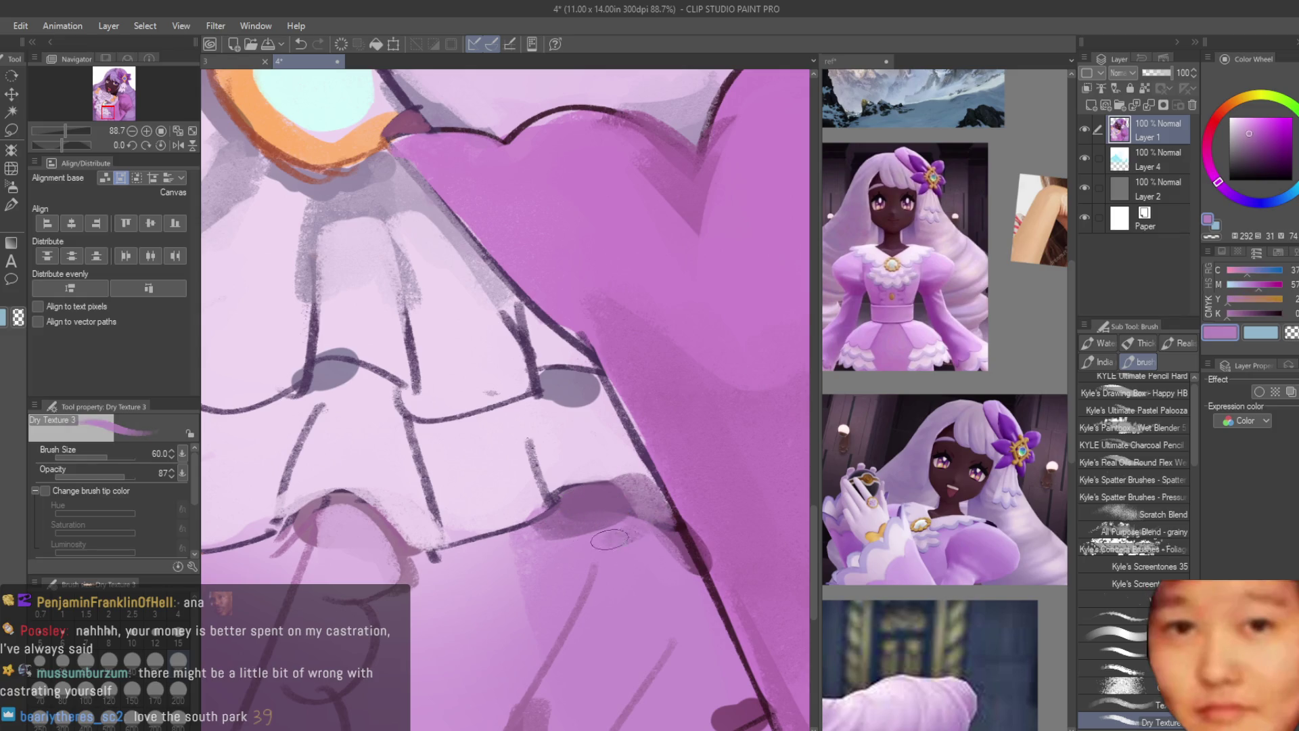
pyautogui.scroll(-1, 438, 559)
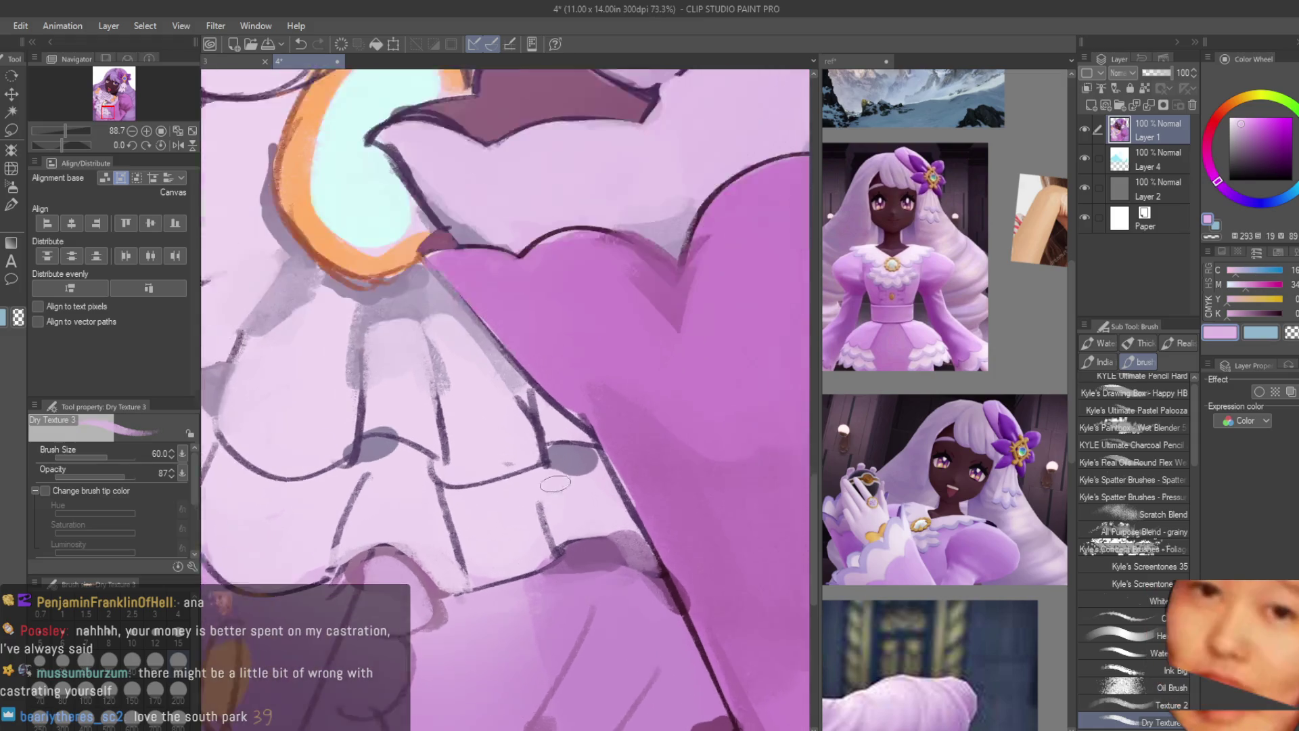
pyautogui.keyDown('alt'); pyautogui.click(556, 444); pyautogui.keyUp('alt')
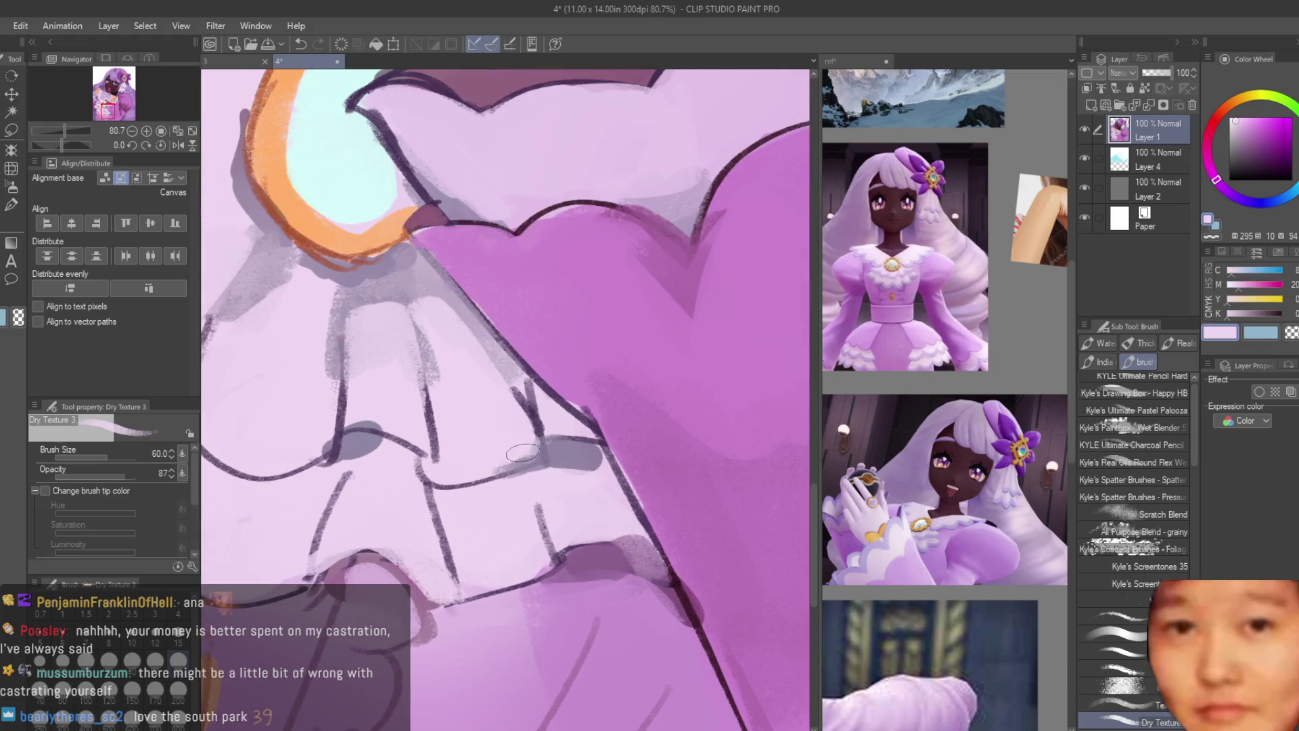
pyautogui.scroll(3, 519, 466)
pyautogui.moveTo(351, 450); pyautogui.dragTo(446, 460)
# Step: Soften the grey ruffle shading with light pink, with the brooch centred right
pyautogui.keyDown('alt'); pyautogui.click(415, 407); pyautogui.keyUp('alt')
pyautogui.scroll(-5, 416, 407)
pyautogui.moveTo(304, 270)
pyautogui.mouseDown()
pyautogui.moveTo(474, 473)
pyautogui.moveTo(514, 446)
pyautogui.mouseUp()
pyautogui.scroll(-3, 472, 513)
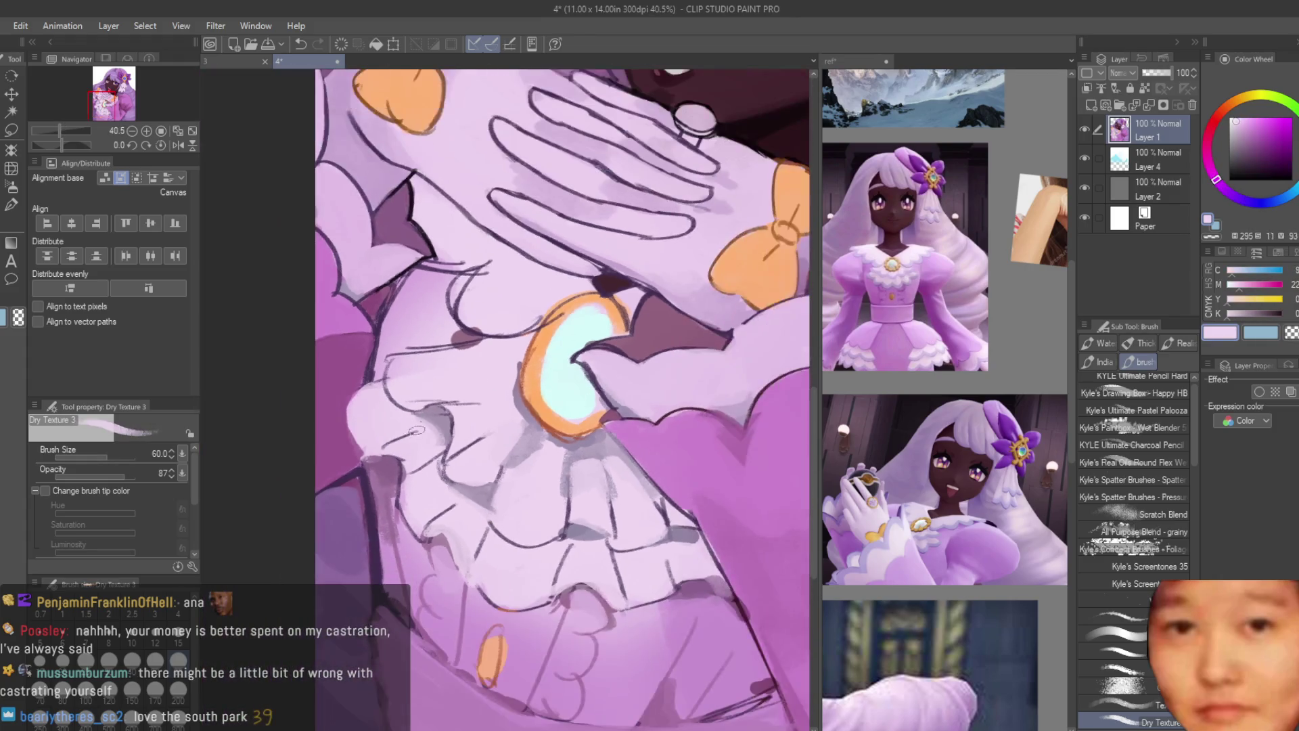
pyautogui.scroll(2, 401, 429)
pyautogui.moveTo(387, 449)
pyautogui.mouseDown()
pyautogui.moveTo(440, 416)
pyautogui.moveTo(384, 433)
pyautogui.mouseUp()
# Step: Add a small grey-purple shadow stroke on the ruffle
pyautogui.scroll(-4, 374, 449)
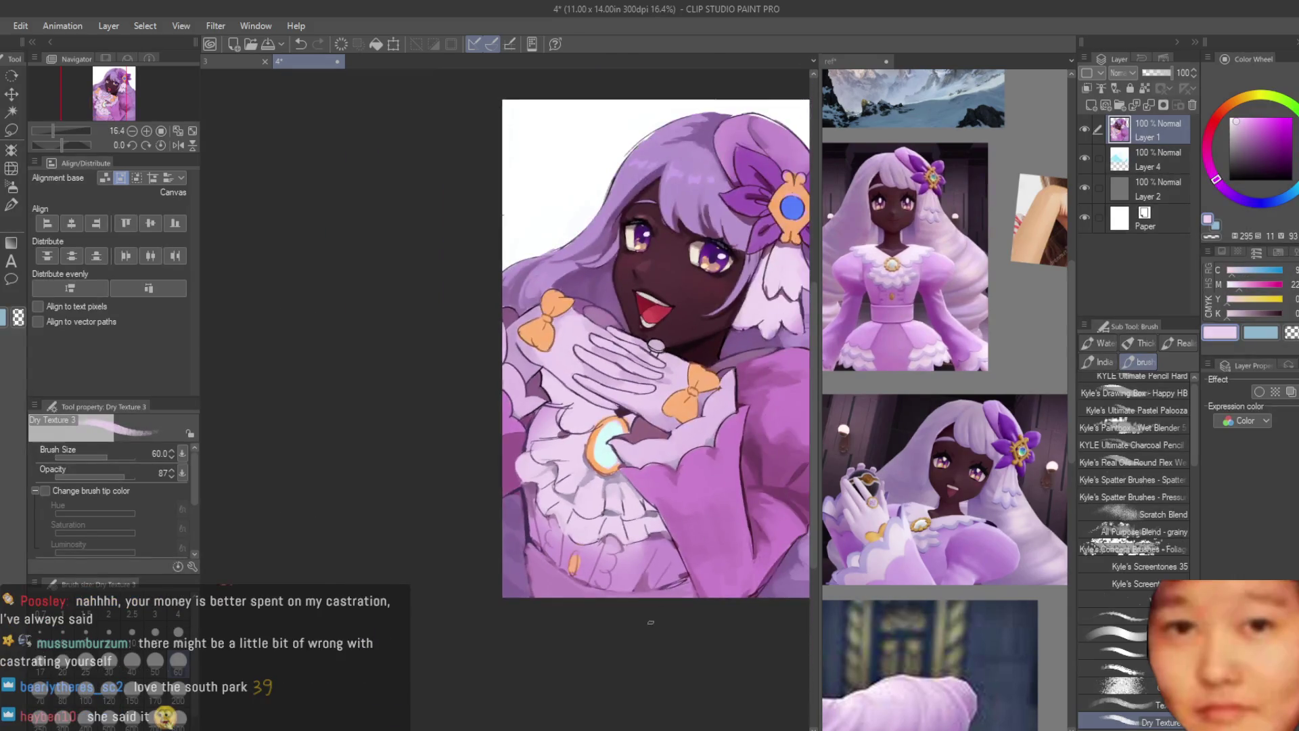
pyautogui.scroll(4, 511, 388)
pyautogui.scroll(3, 511, 388)
pyautogui.keyDown('alt'); pyautogui.click(514, 405); pyautogui.keyUp('alt')
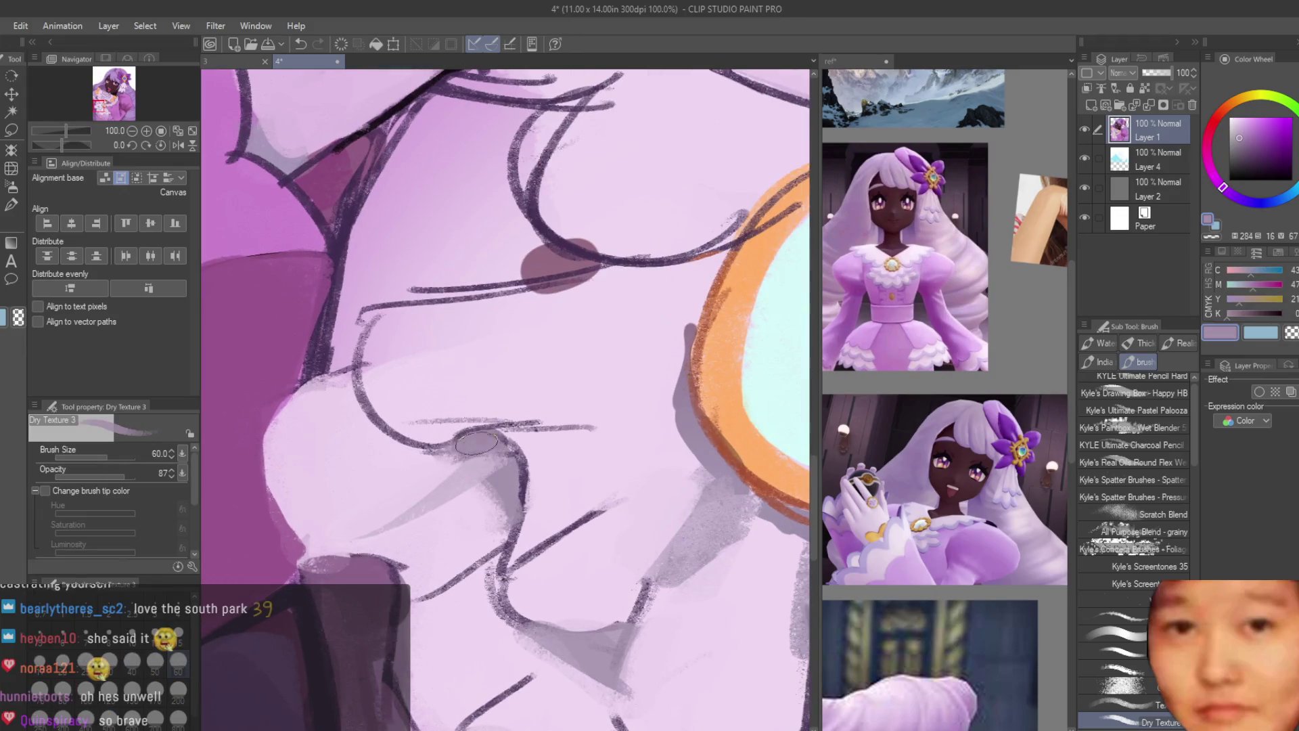
pyautogui.scroll(-3, 555, 508)
pyautogui.scroll(2, 585, 612)
pyautogui.moveTo(524, 518); pyautogui.dragTo(529, 495)
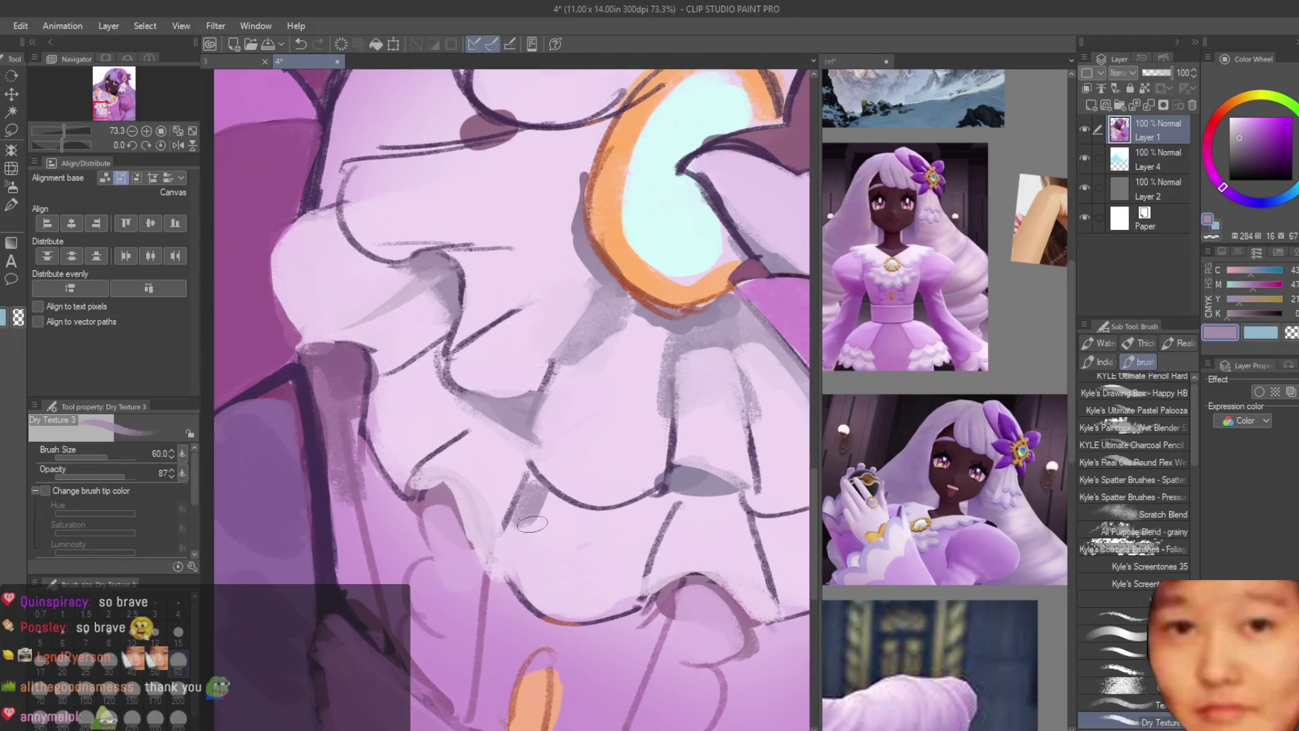
# Step: Paint greyer-pink shadow strokes on the ruffles left of the brooch
pyautogui.scroll(-7, 528, 519)
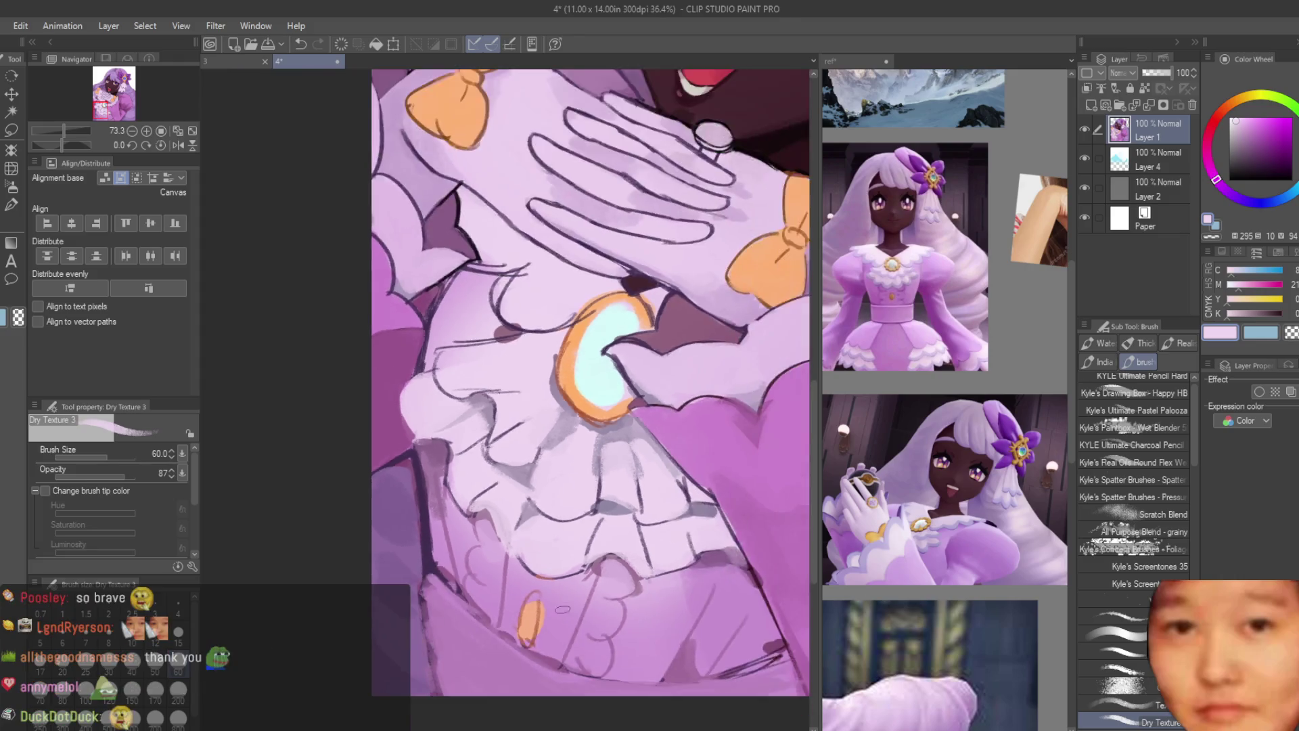
pyautogui.scroll(4, 750, 559)
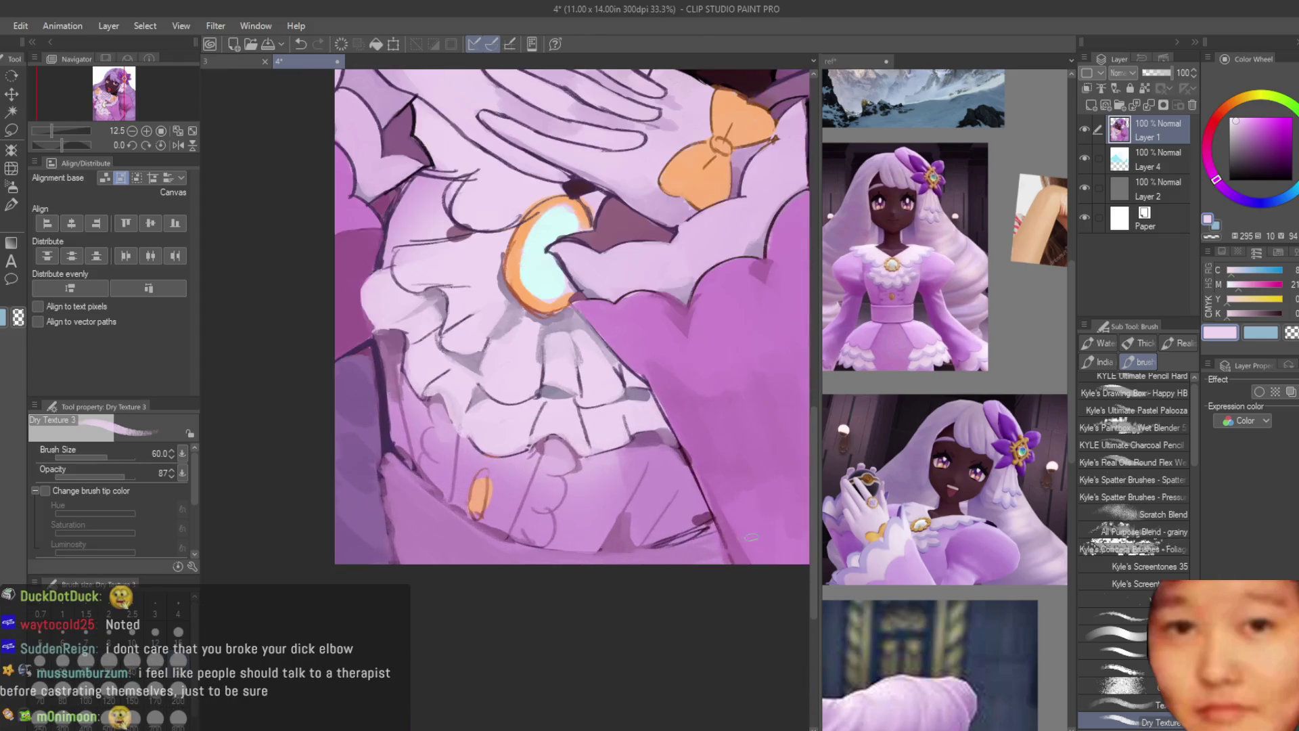
pyautogui.scroll(4, 527, 419)
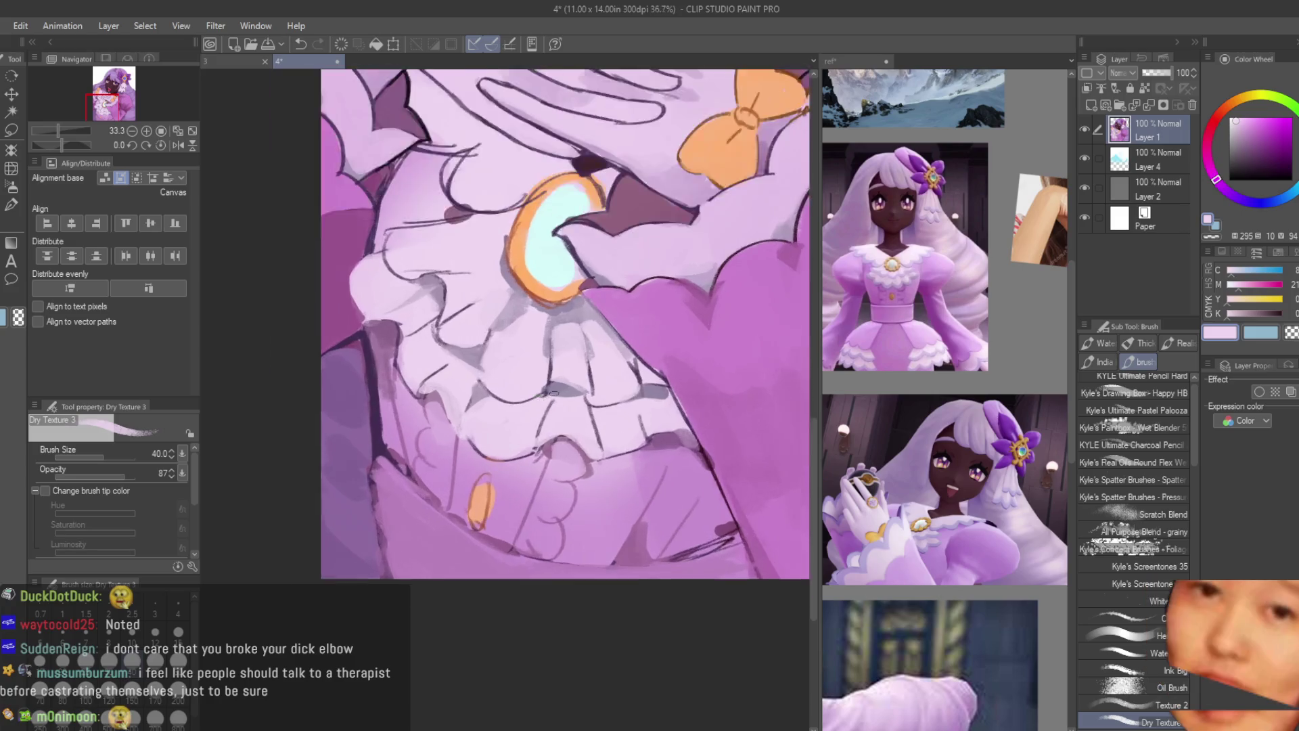
pyautogui.scroll(1, 598, 399)
pyautogui.scroll(-3, 577, 445)
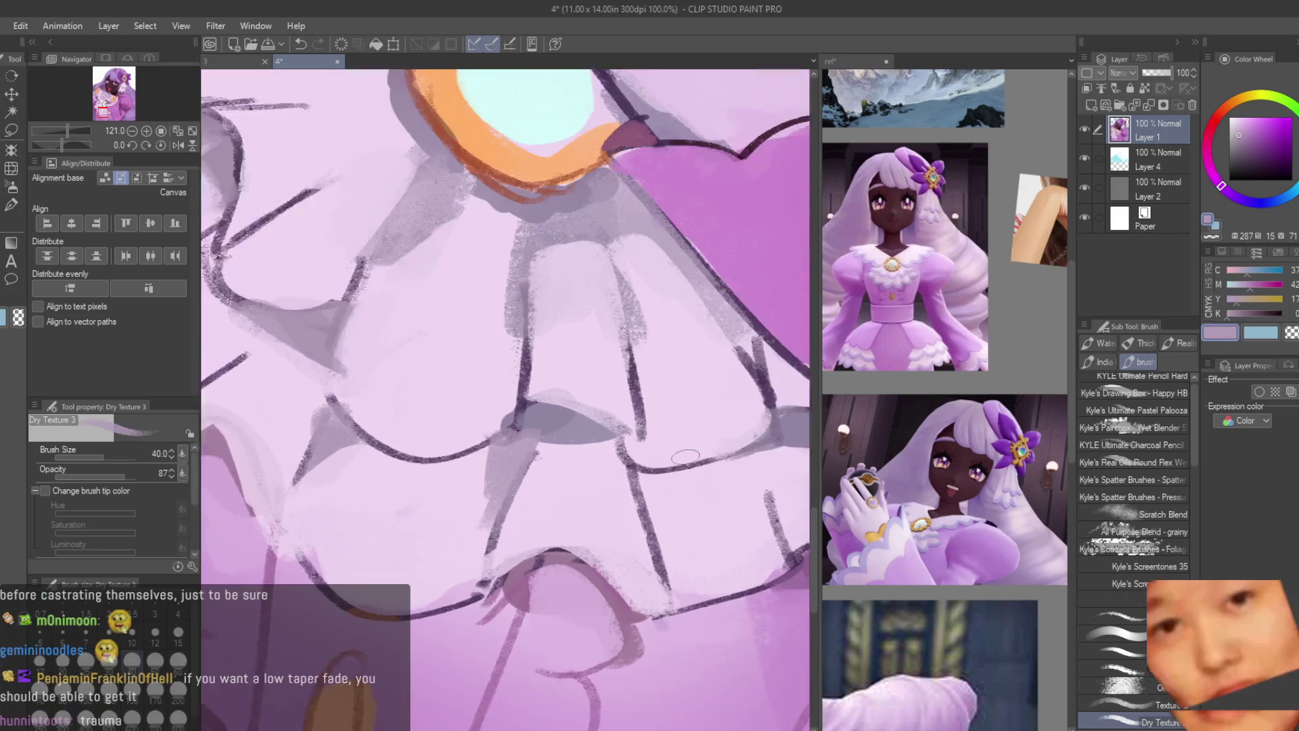
pyautogui.scroll(2, 612, 504)
pyautogui.scroll(1, 684, 524)
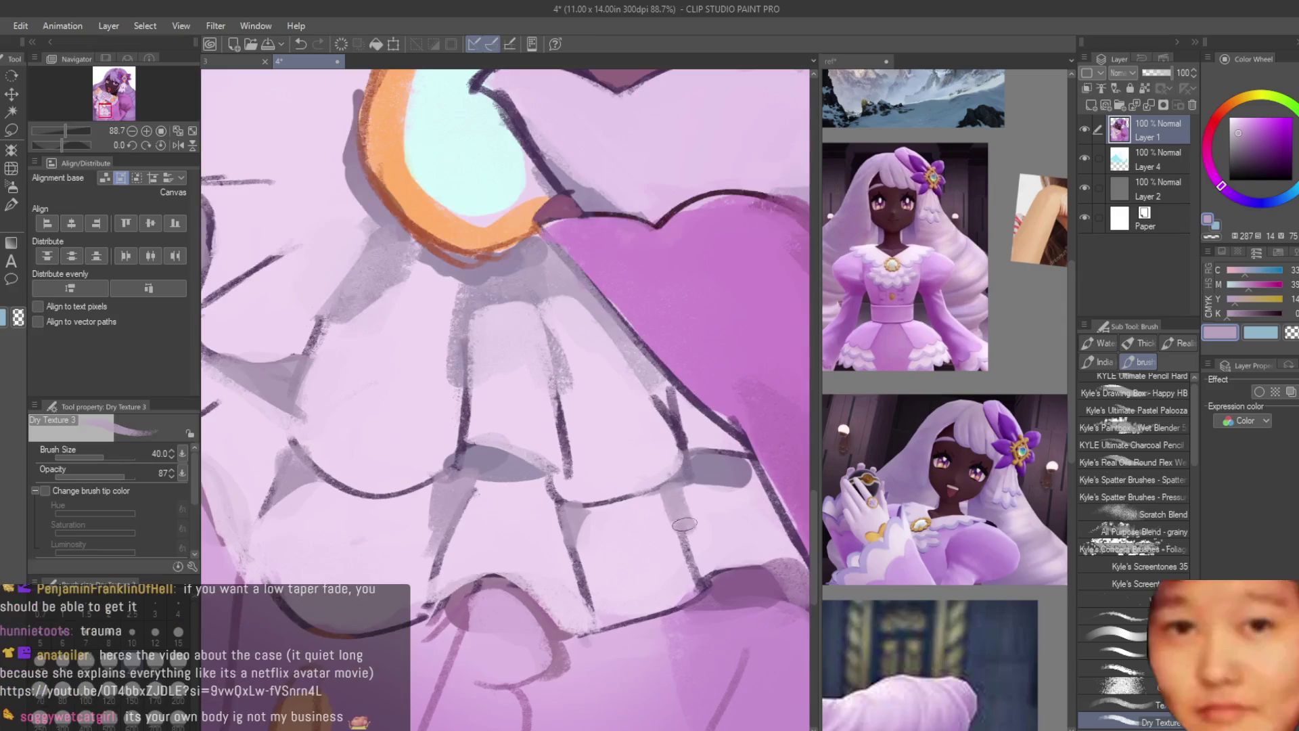
pyautogui.keyDown('alt'); pyautogui.click(661, 535); pyautogui.keyUp('alt')
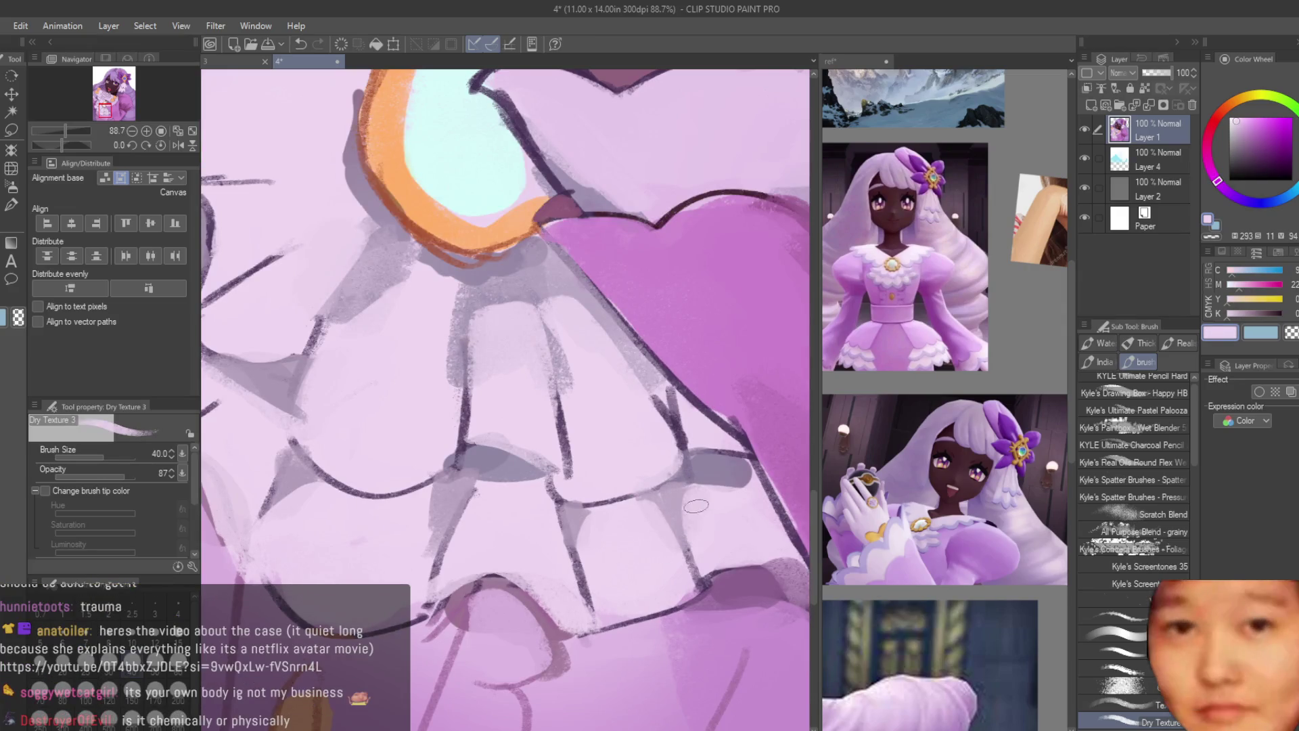
pyautogui.scroll(-4, 696, 506)
pyautogui.scroll(3, 612, 587)
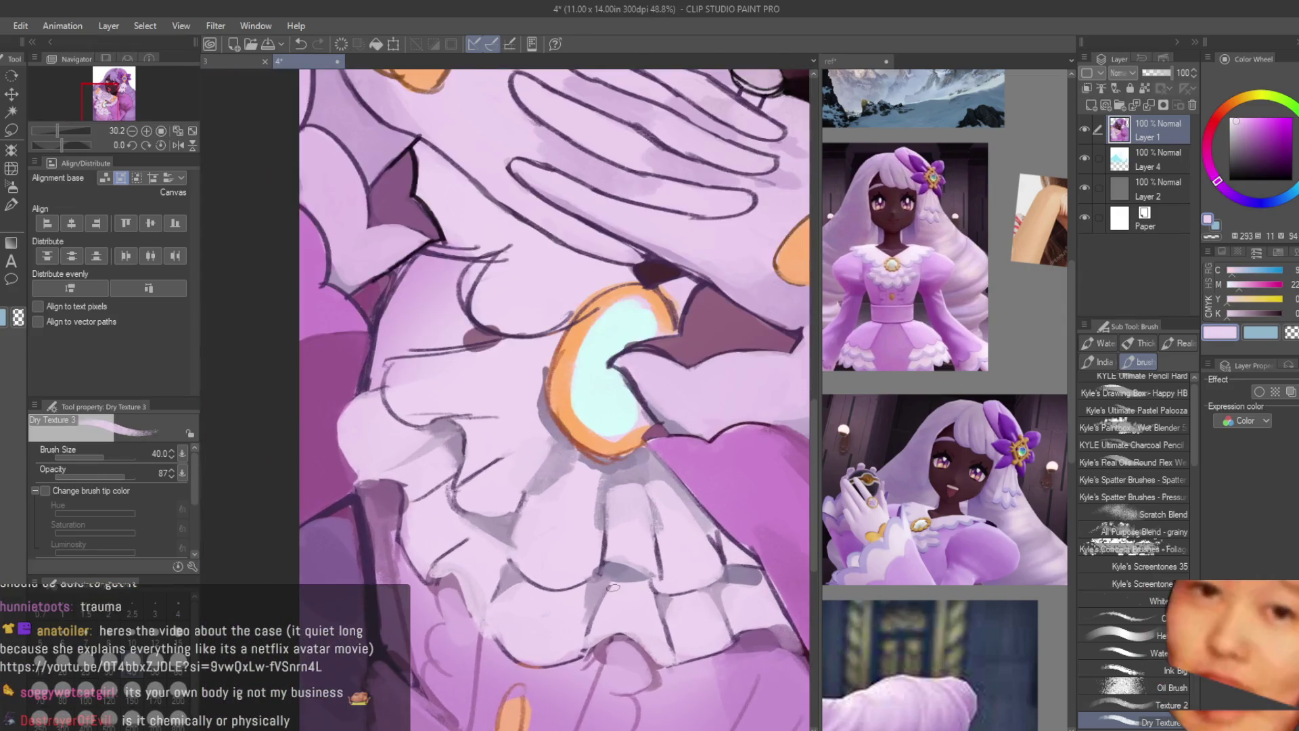
pyautogui.keyDown('alt'); pyautogui.click(612, 587); pyautogui.keyUp('alt')
pyautogui.scroll(2, 496, 410)
pyautogui.moveTo(490, 414)
pyautogui.mouseDown()
pyautogui.moveTo(544, 416)
pyautogui.moveTo(540, 463)
pyautogui.mouseUp()
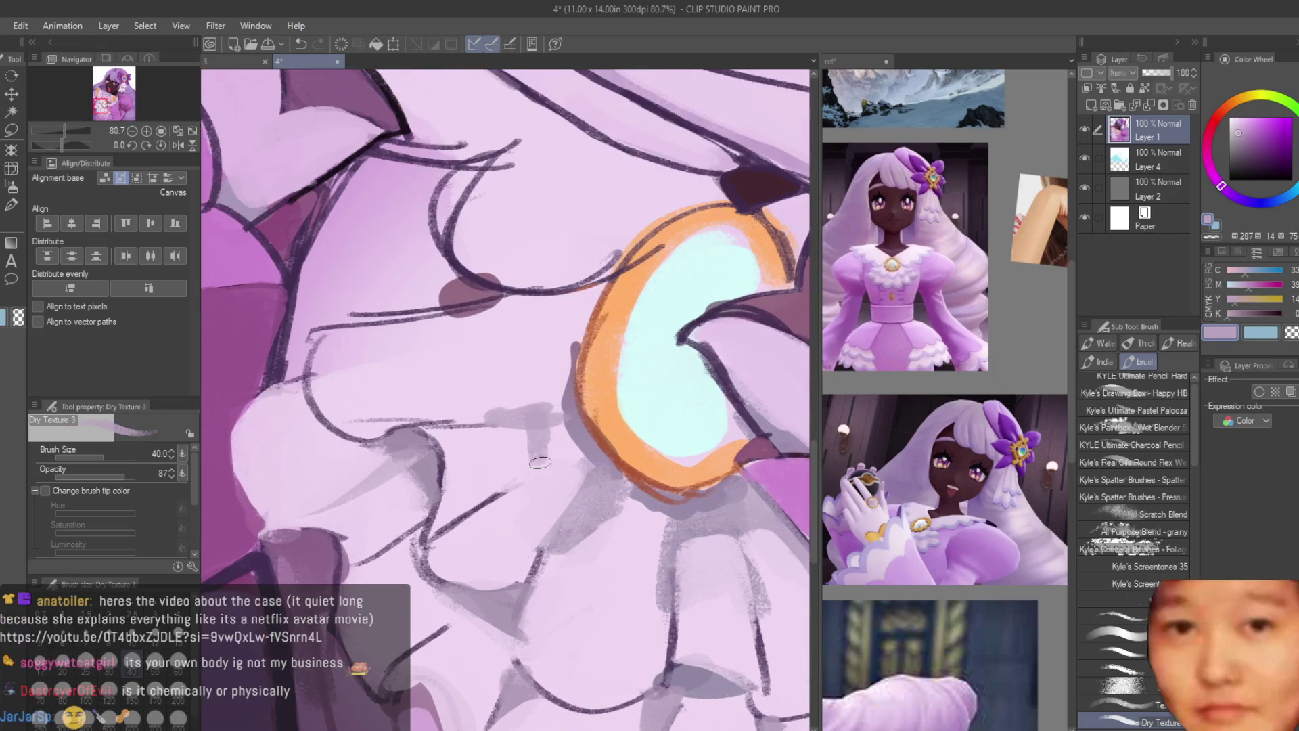
# Step: Blend a soft stroke across the grey ruffle area and pick up the lighter pink
pyautogui.keyDown('alt'); pyautogui.click(556, 465); pyautogui.keyUp('alt')
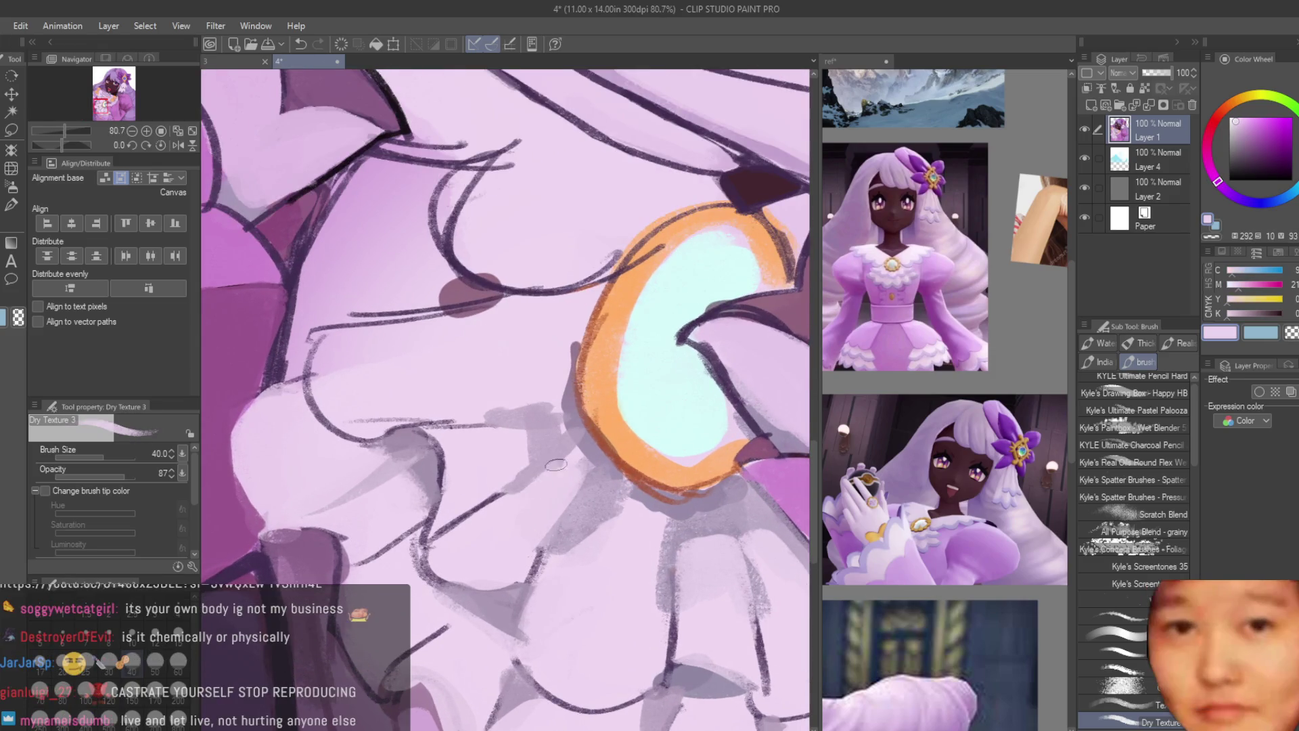
pyautogui.keyDown('alt'); pyautogui.click(529, 429); pyautogui.keyUp('alt')
pyautogui.keyDown('alt'); pyautogui.click(432, 421); pyautogui.keyUp('alt')
pyautogui.moveTo(443, 423); pyautogui.dragTo(545, 406)
pyautogui.keyDown('alt'); pyautogui.click(545, 420); pyautogui.keyUp('alt')
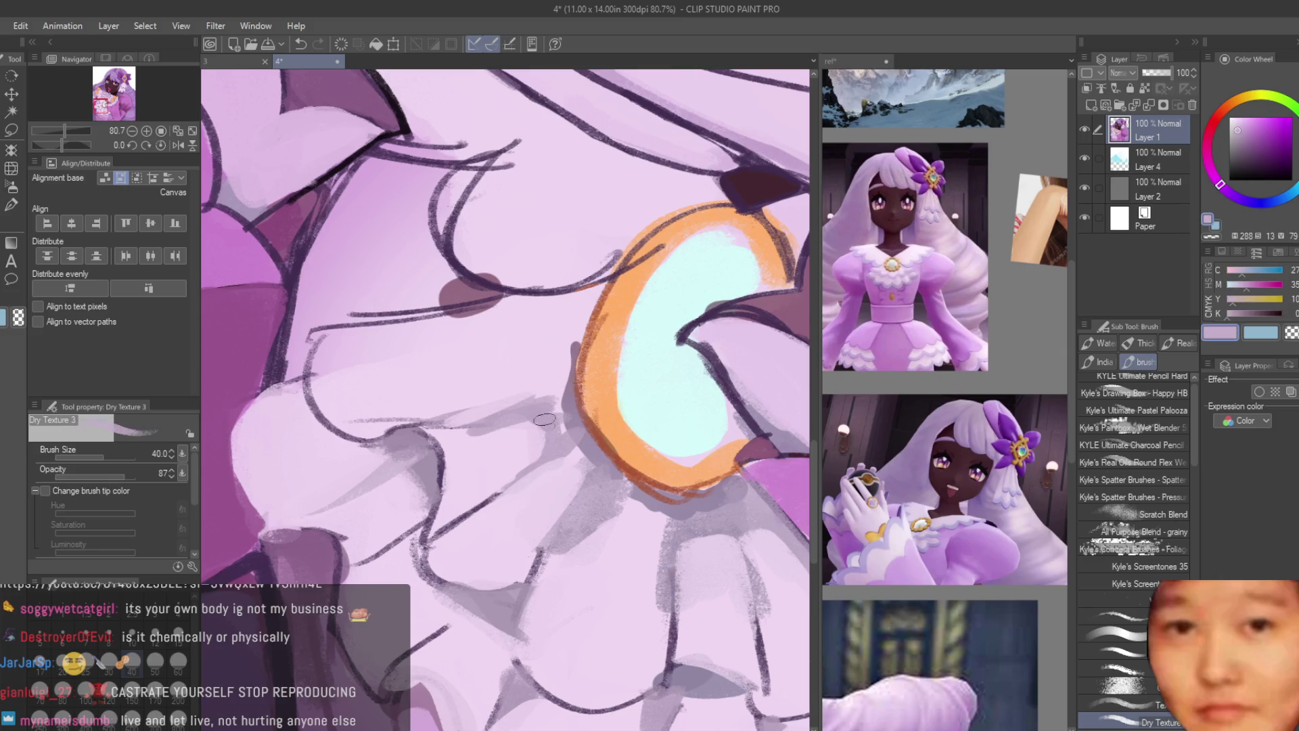
pyautogui.keyDown('alt'); pyautogui.click(534, 310); pyautogui.keyUp('alt')
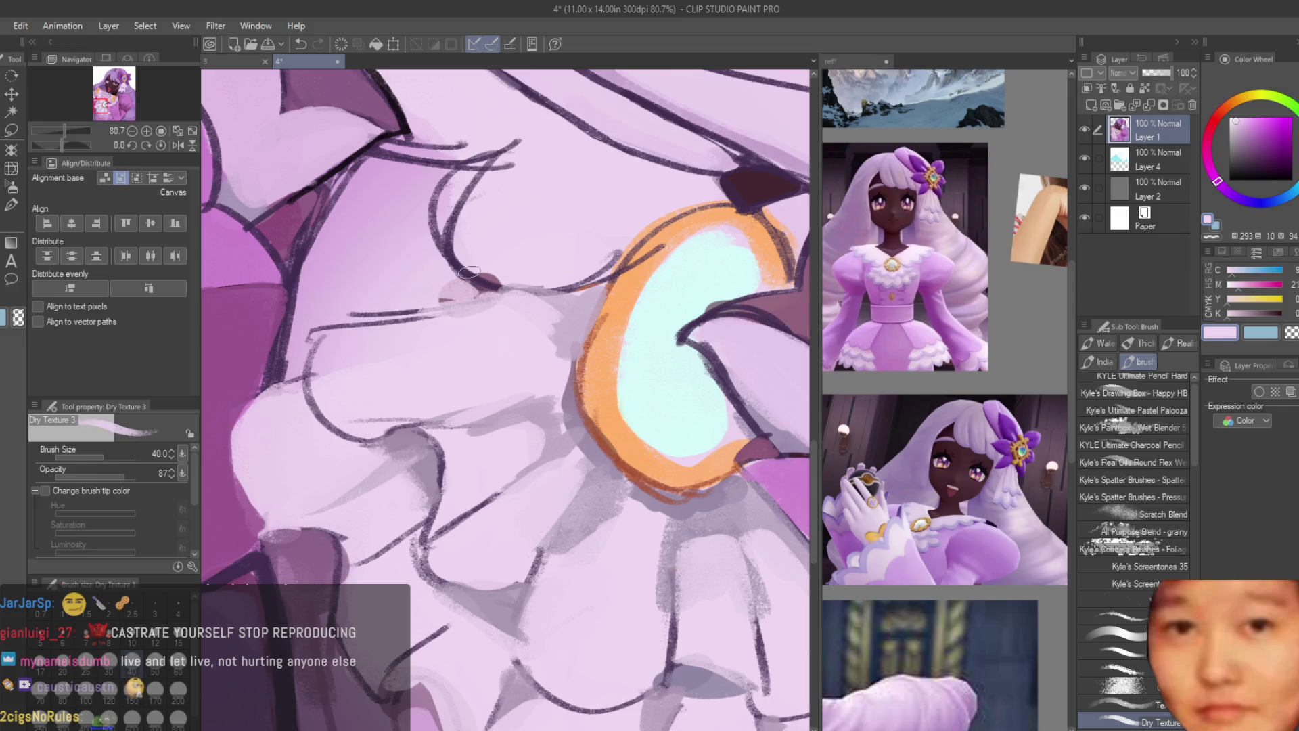
pyautogui.scroll(-10, 469, 272)
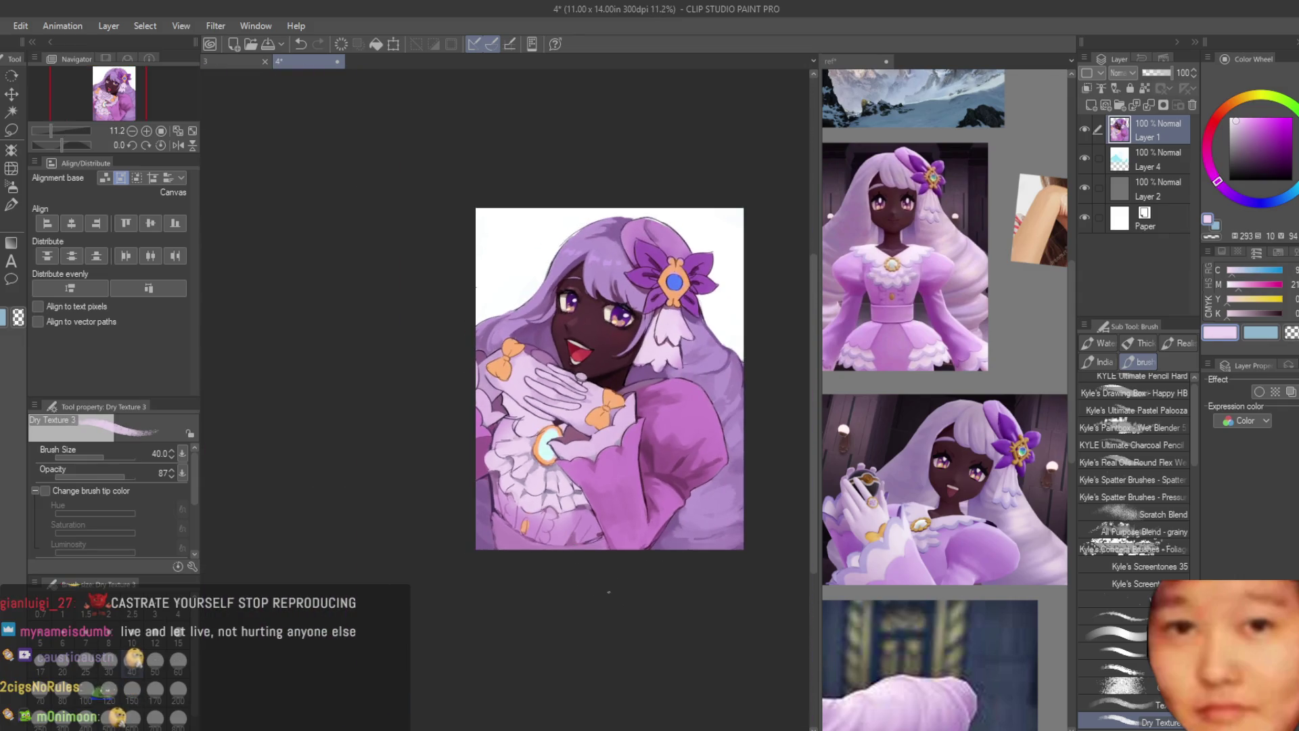
# Step: Sample the sleeve's deeper pink and enlarge the Dry Texture brush to 170
pyautogui.scroll(3, 675, 438)
pyautogui.scroll(-2, 675, 438)
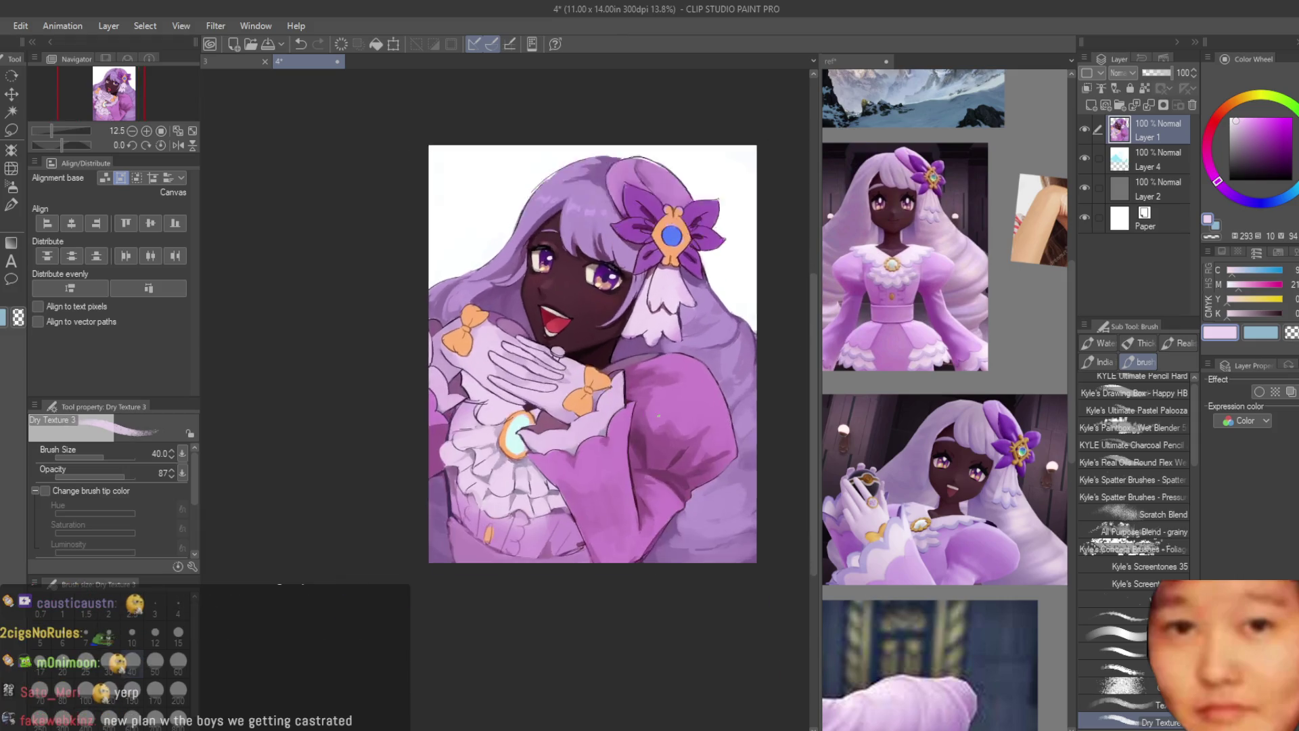
pyautogui.scroll(3, 675, 437)
pyautogui.keyDown('alt'); pyautogui.click(648, 441); pyautogui.keyUp('alt')
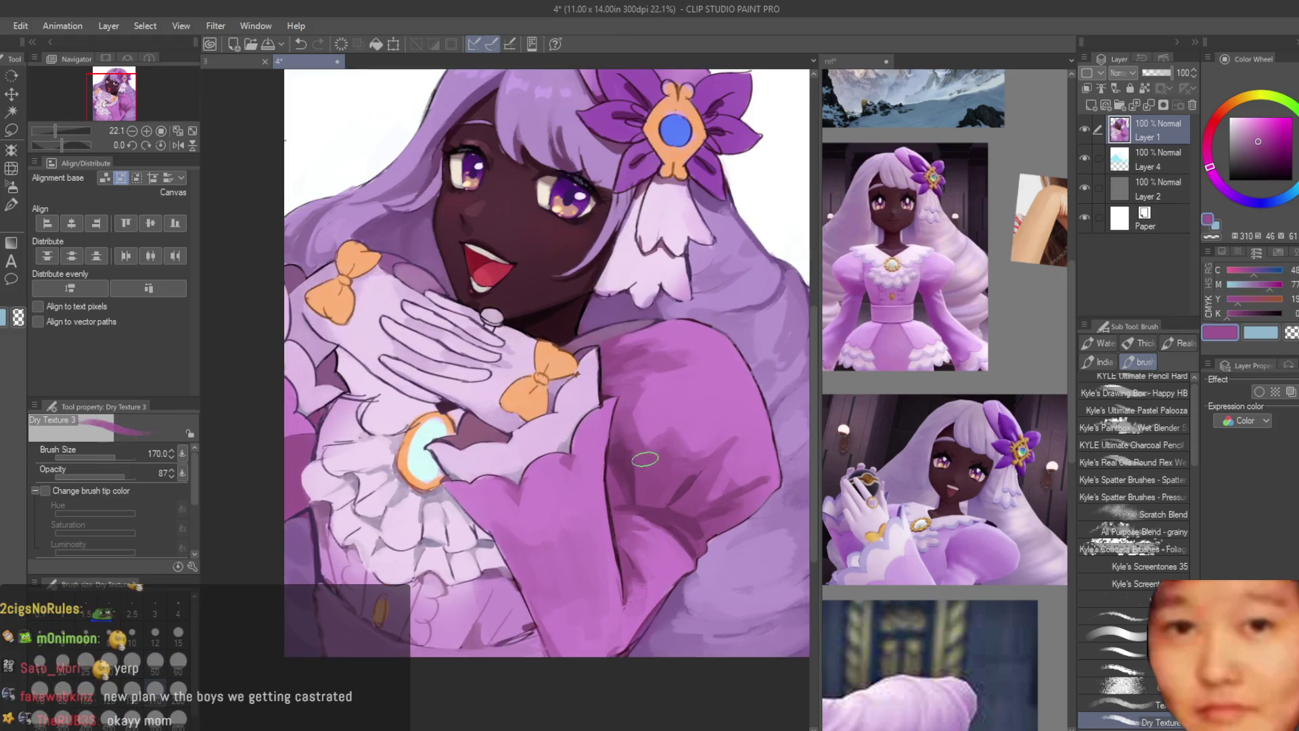
pyautogui.keyDown('alt'); pyautogui.click(695, 402); pyautogui.keyUp('alt')
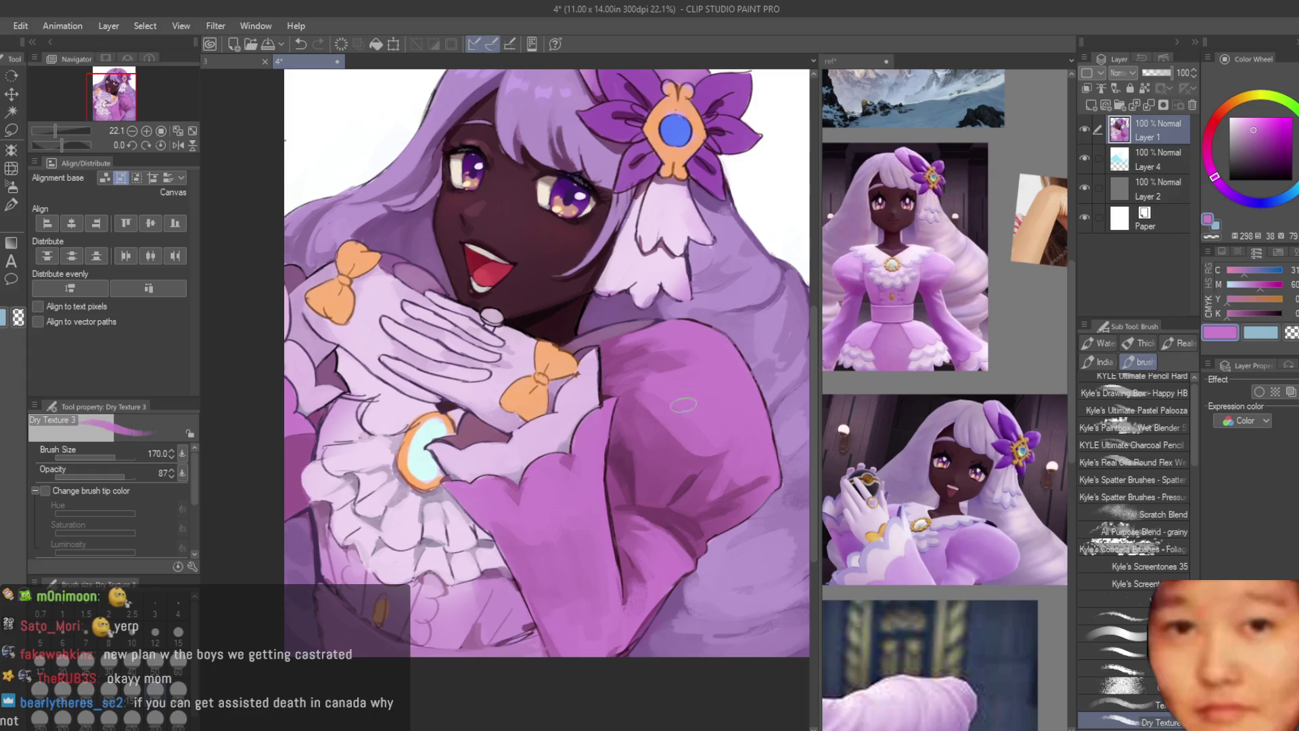
pyautogui.keyDown('alt'); pyautogui.click(737, 480); pyautogui.keyUp('alt')
# Step: Shrink the brush to size 100 and load the glove's light pink
pyautogui.scroll(-5, 740, 473)
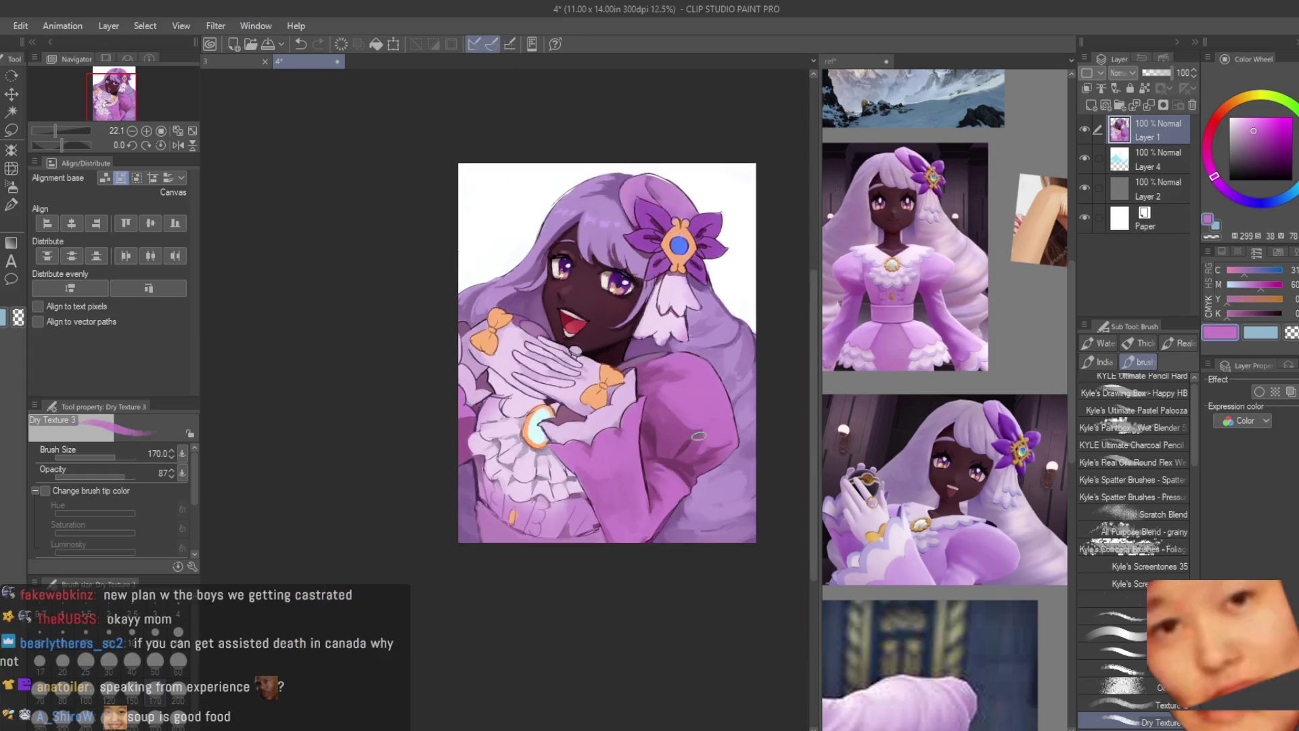
pyautogui.scroll(2, 719, 412)
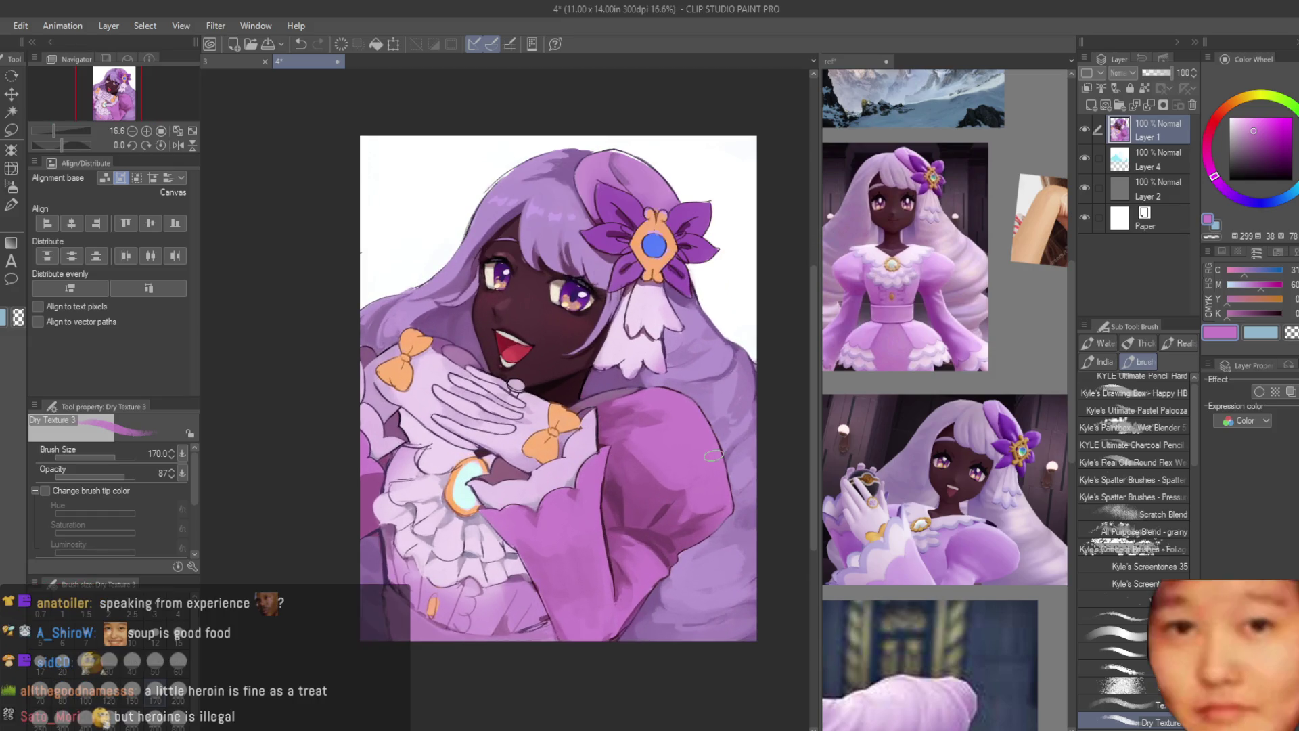
pyautogui.scroll(2, 712, 458)
pyautogui.keyDown('alt'); pyautogui.click(629, 390); pyautogui.keyUp('alt')
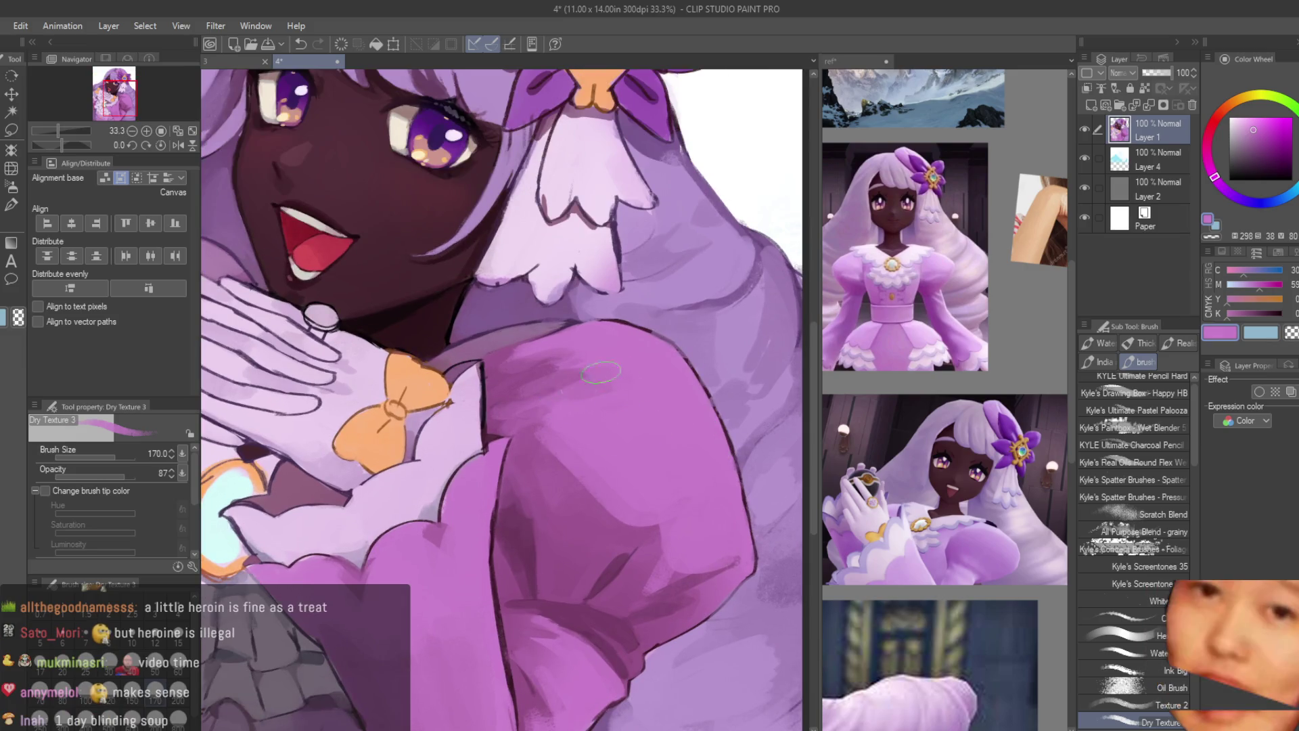
pyautogui.press('[')
pyautogui.press('[')
pyautogui.press('[')
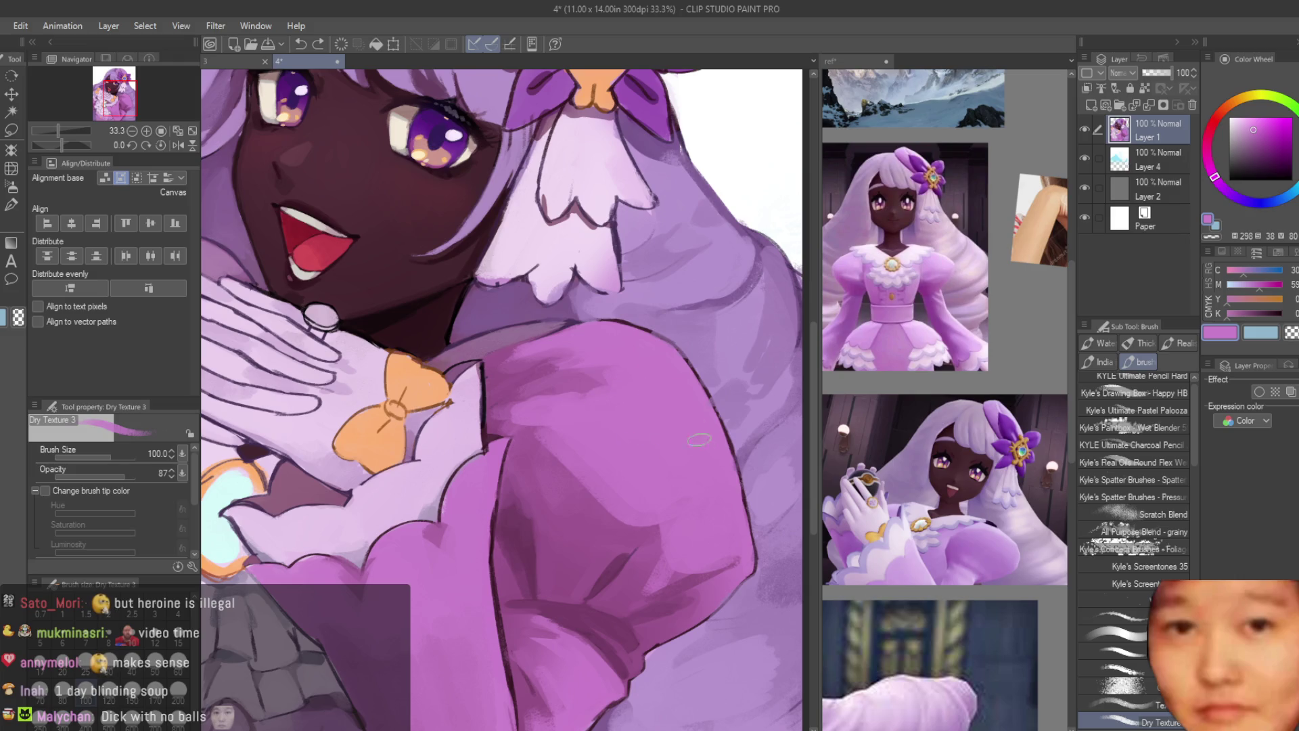
pyautogui.scroll(-4, 698, 440)
pyautogui.scroll(5, 524, 484)
pyautogui.keyDown('alt'); pyautogui.click(525, 484); pyautogui.keyUp('alt')
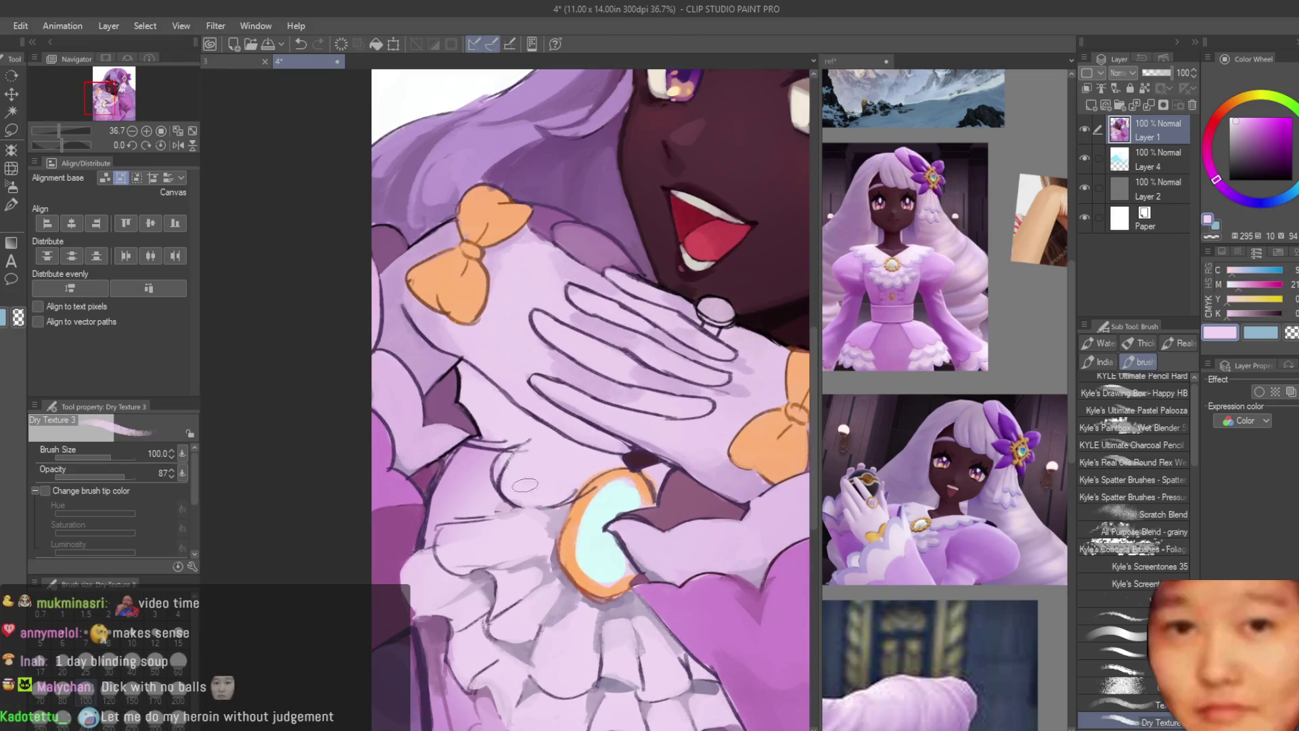
# Step: Eyedrop a greyish lavender from the glove and smooth the grey area under the hands lighter
pyautogui.keyDown('alt'); pyautogui.click(525, 484); pyautogui.keyUp('alt')
pyautogui.scroll(1, 525, 485)
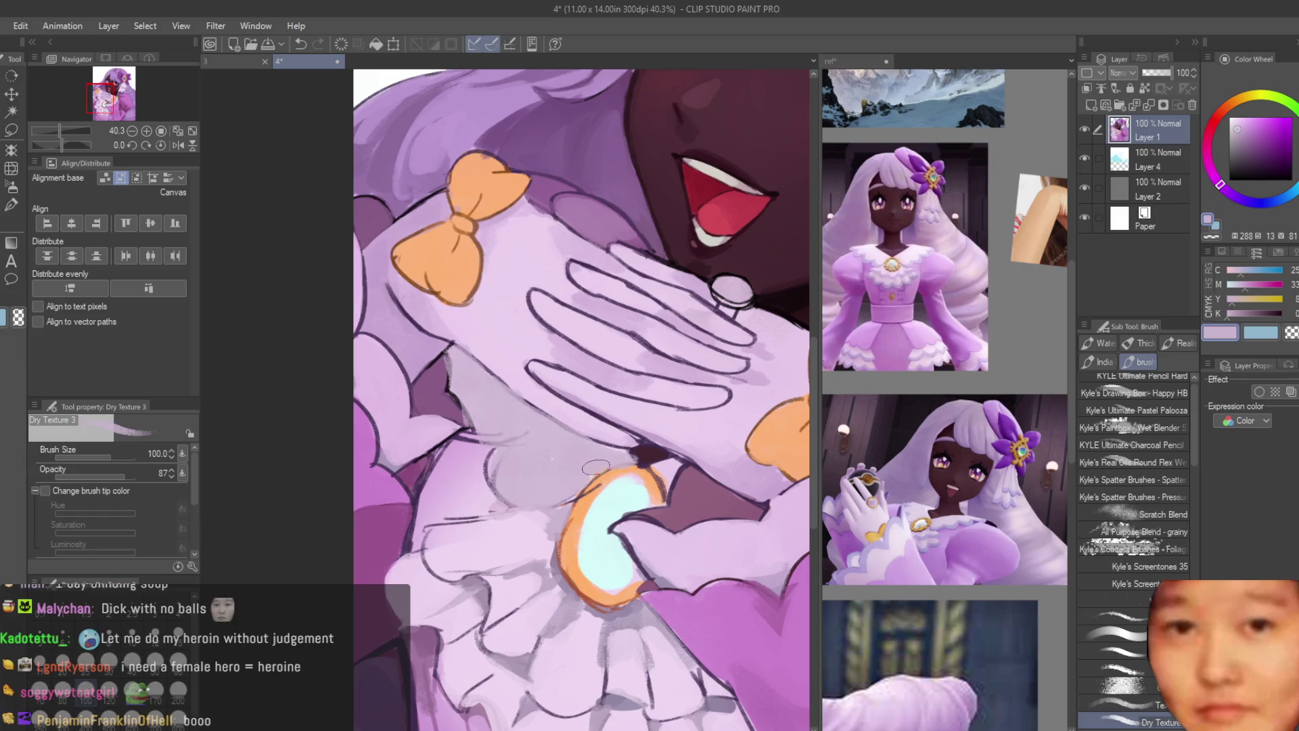
pyautogui.scroll(-6, 516, 408)
pyautogui.scroll(1, 721, 461)
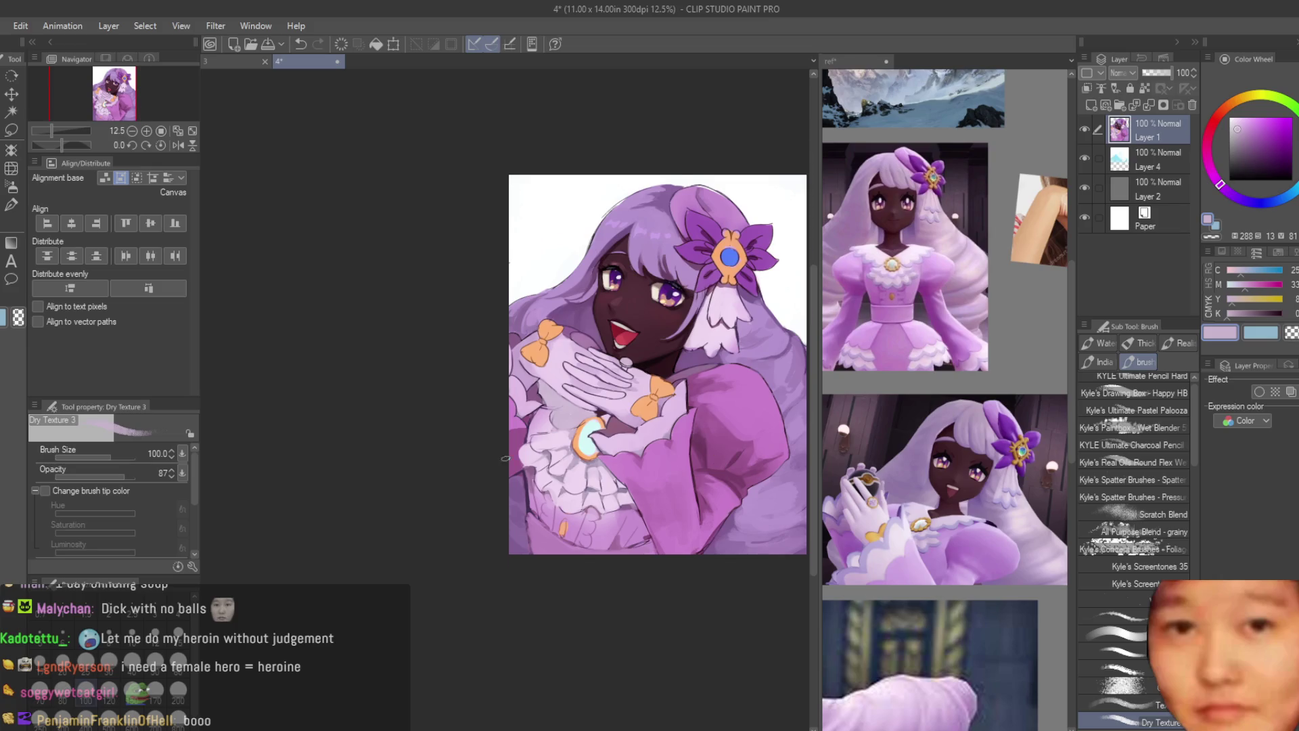
pyautogui.scroll(5, 505, 458)
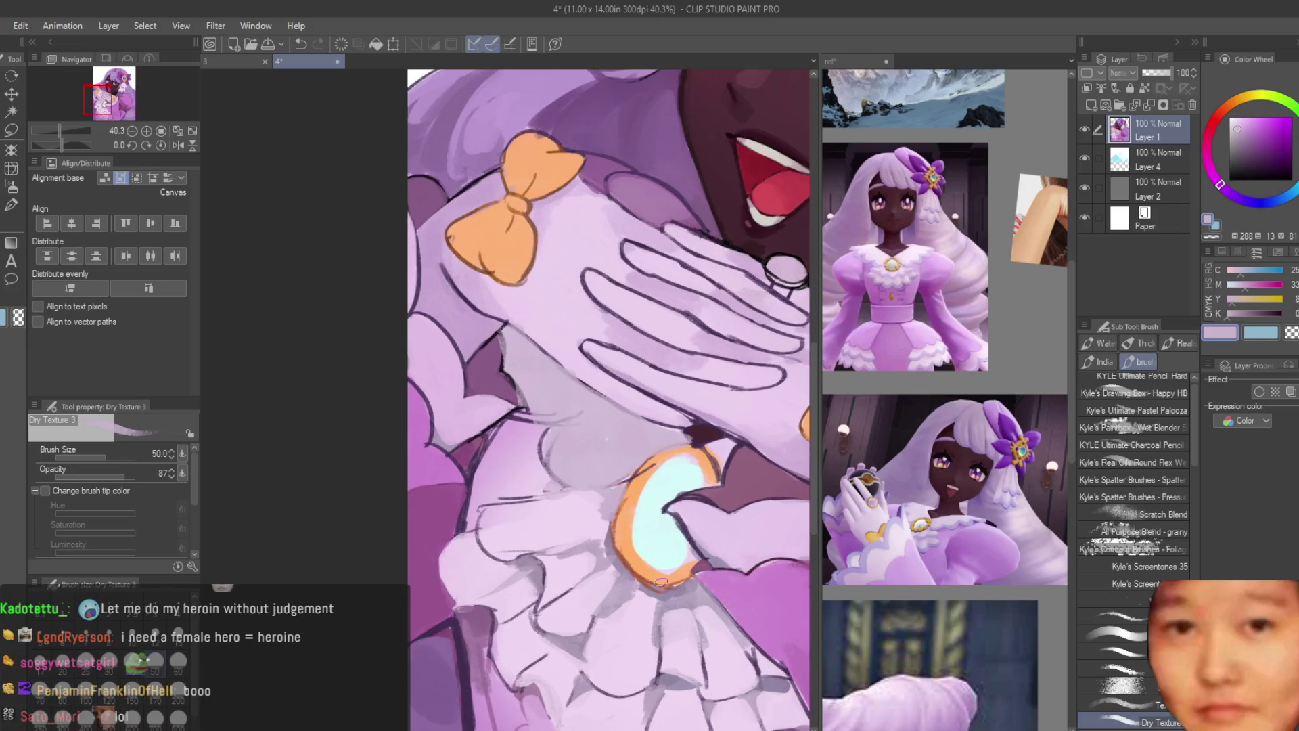
pyautogui.scroll(2, 545, 440)
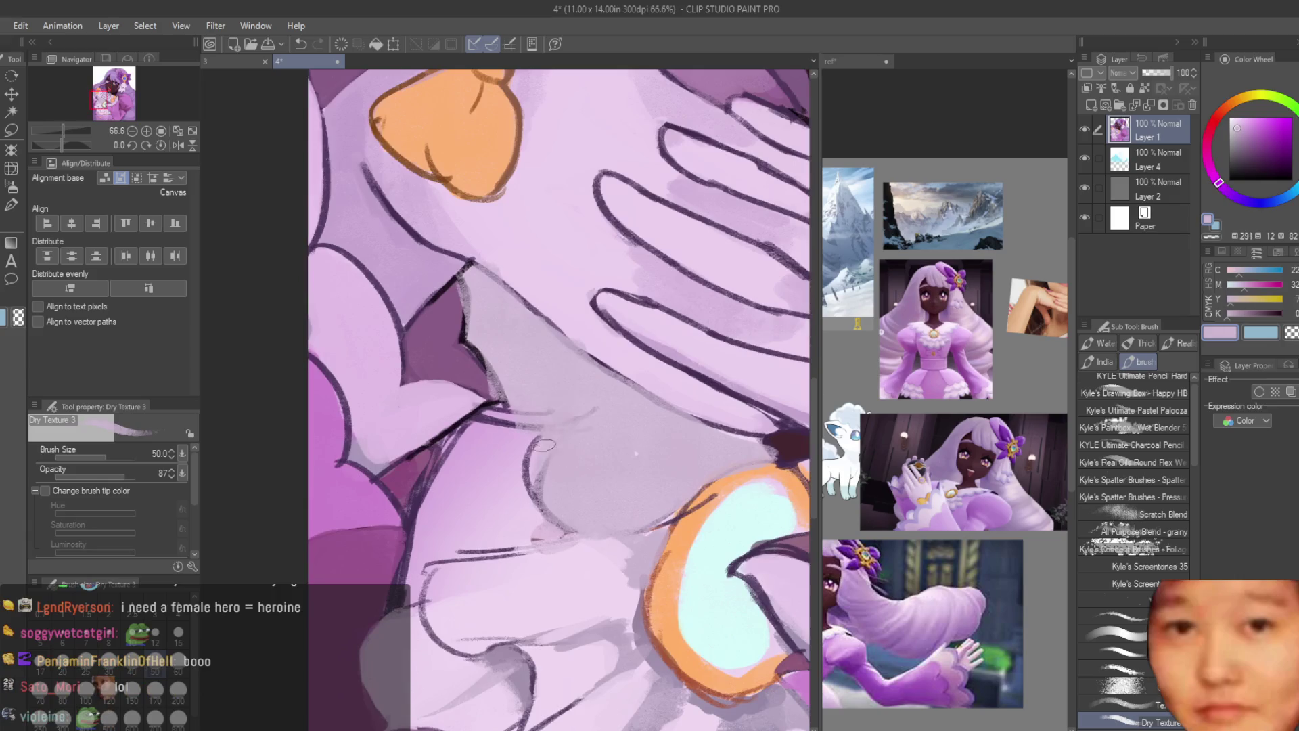
pyautogui.moveTo(589, 467); pyautogui.dragTo(518, 422)
pyautogui.scroll(-1, 575, 474)
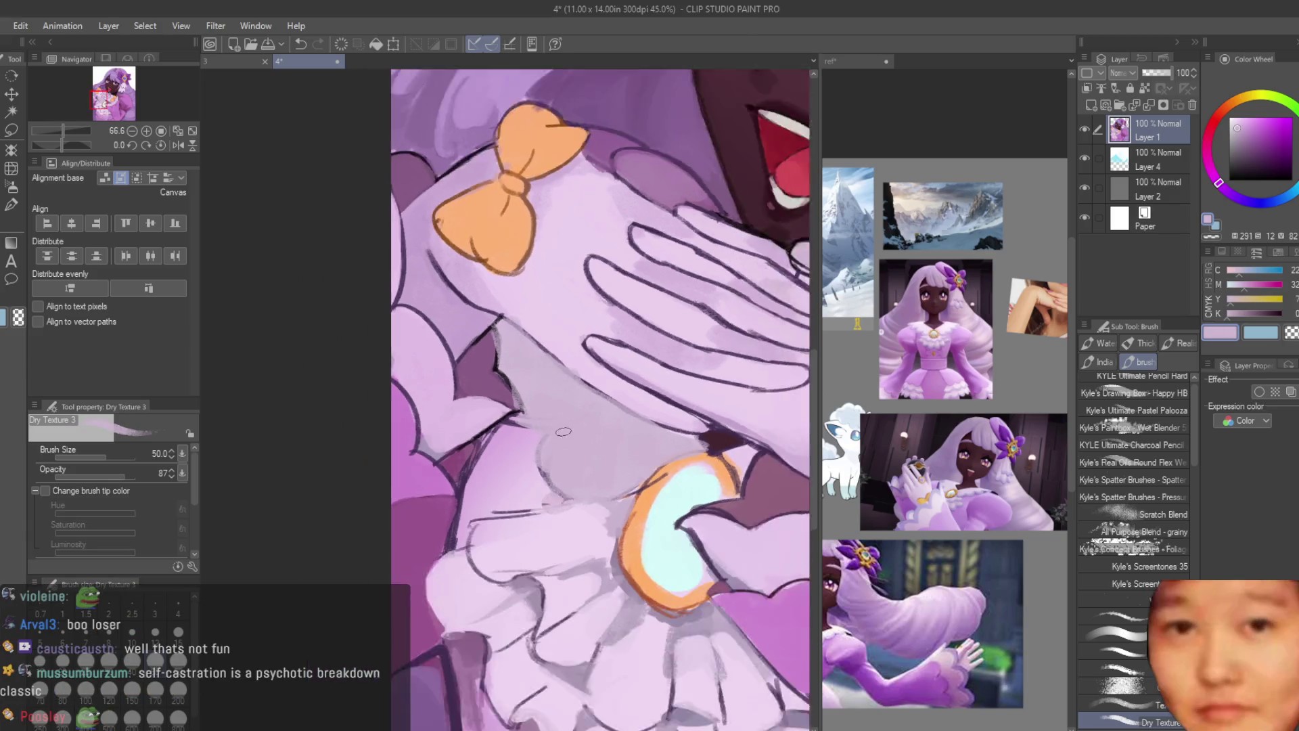
pyautogui.scroll(1, 574, 474)
pyautogui.scroll(-1, 596, 433)
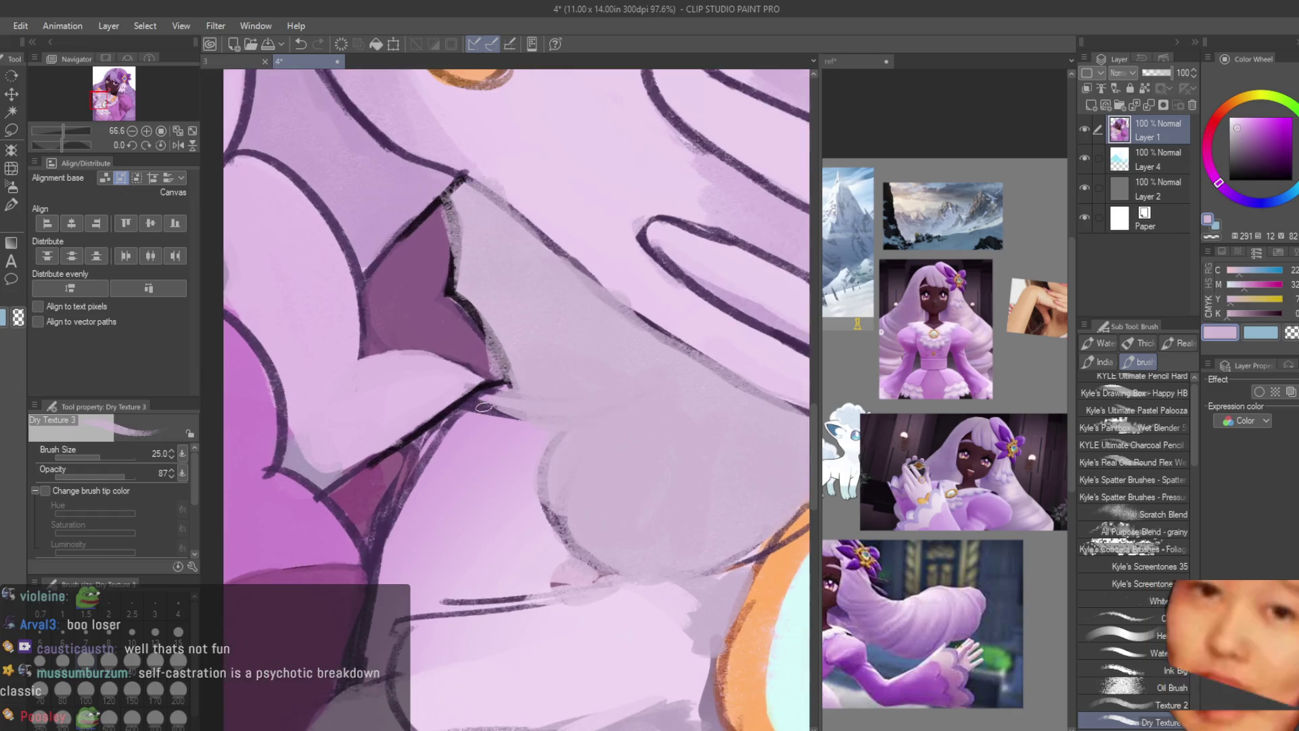
pyautogui.scroll(1, 619, 445)
pyautogui.scroll(2, 565, 429)
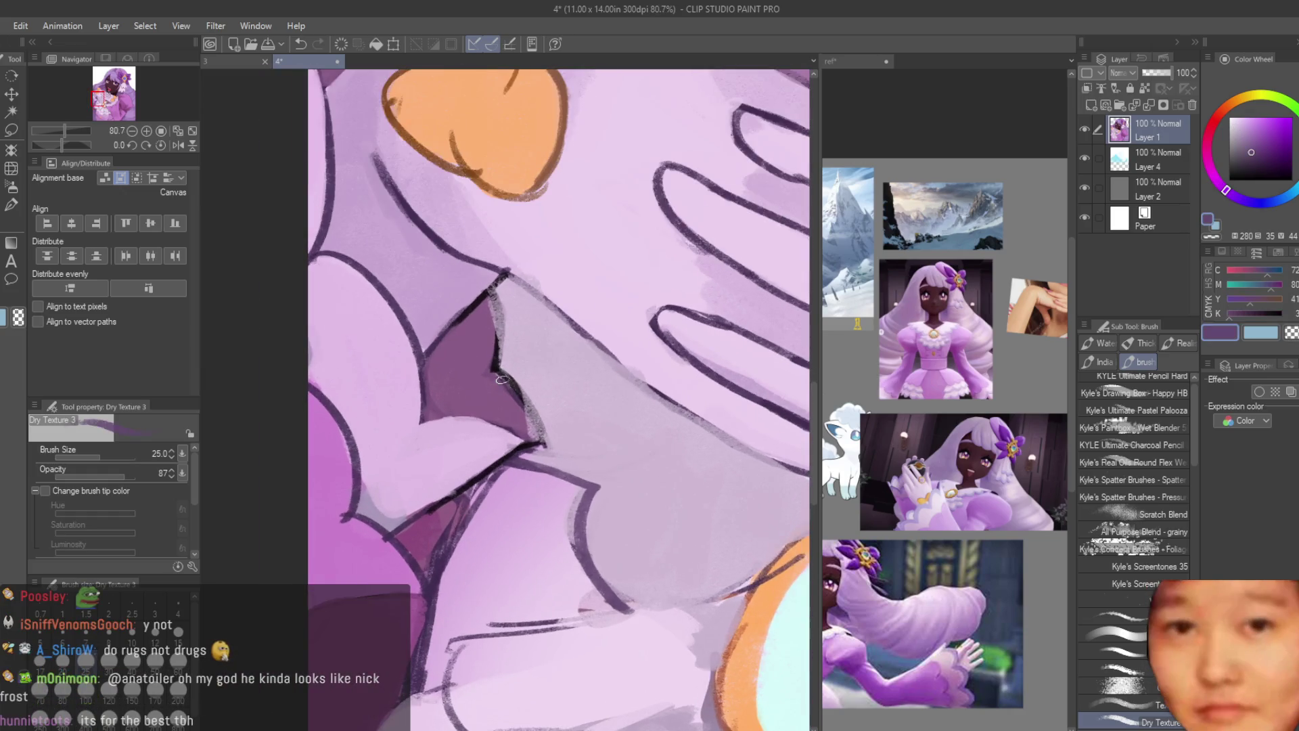
pyautogui.scroll(-2, 507, 349)
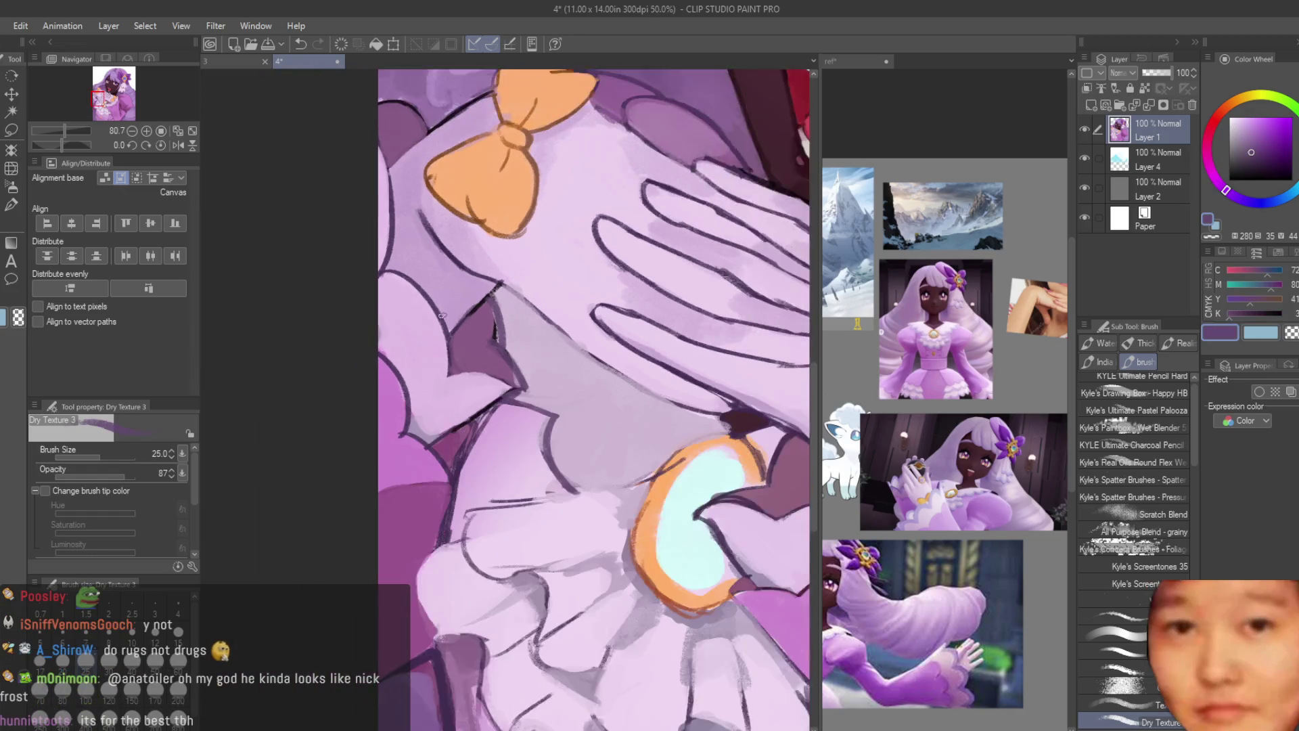
pyautogui.scroll(1, 498, 278)
pyautogui.scroll(-3, 676, 423)
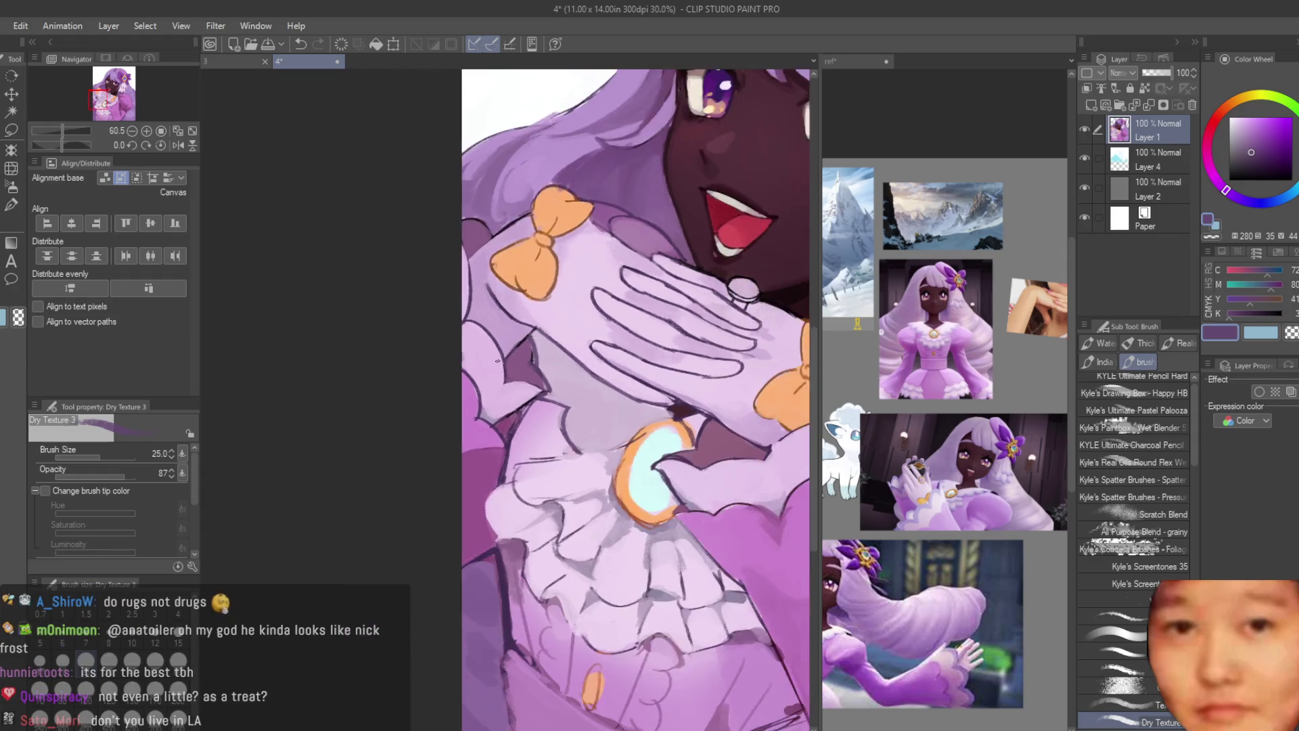
pyautogui.scroll(2, 622, 430)
# Step: Eyedrop dark purple and, at brush size 25, draw a dark line toward the orange brooch rim
pyautogui.keyDown('alt'); pyautogui.click(606, 431); pyautogui.keyUp('alt')
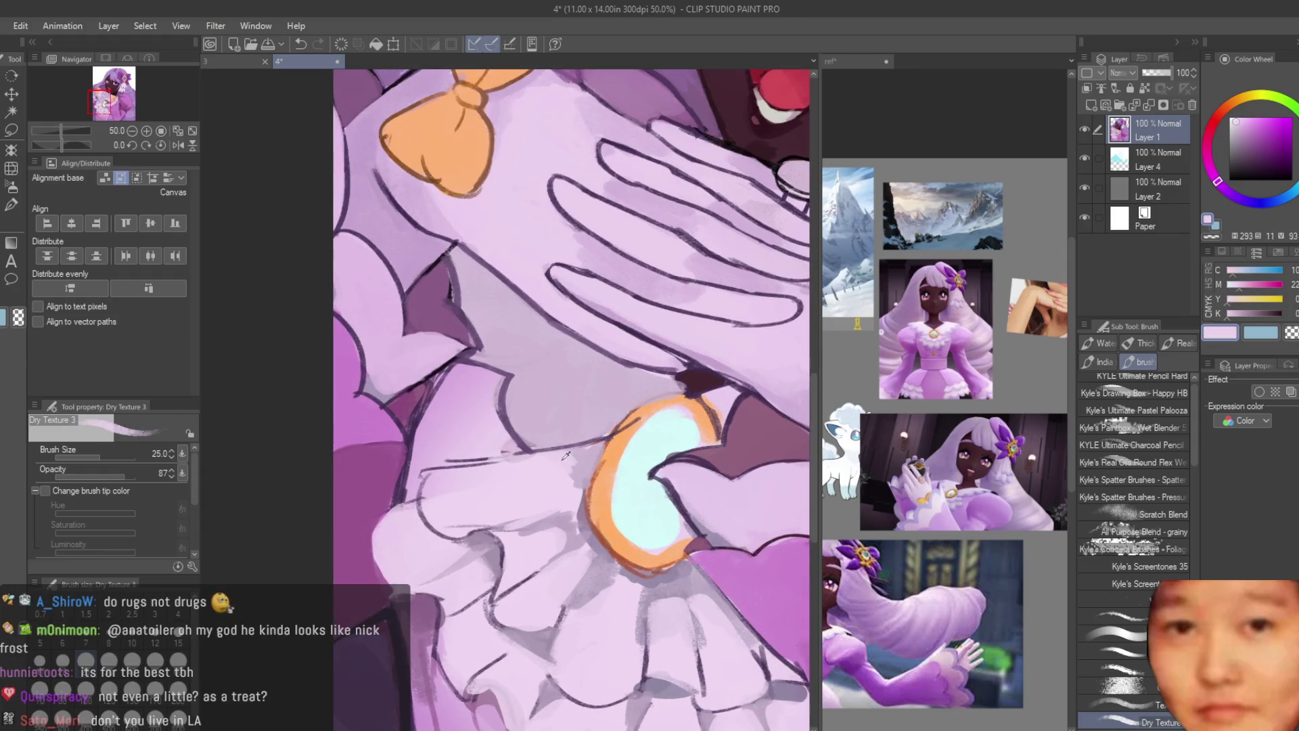
pyautogui.scroll(-4, 565, 455)
pyautogui.scroll(2, 583, 404)
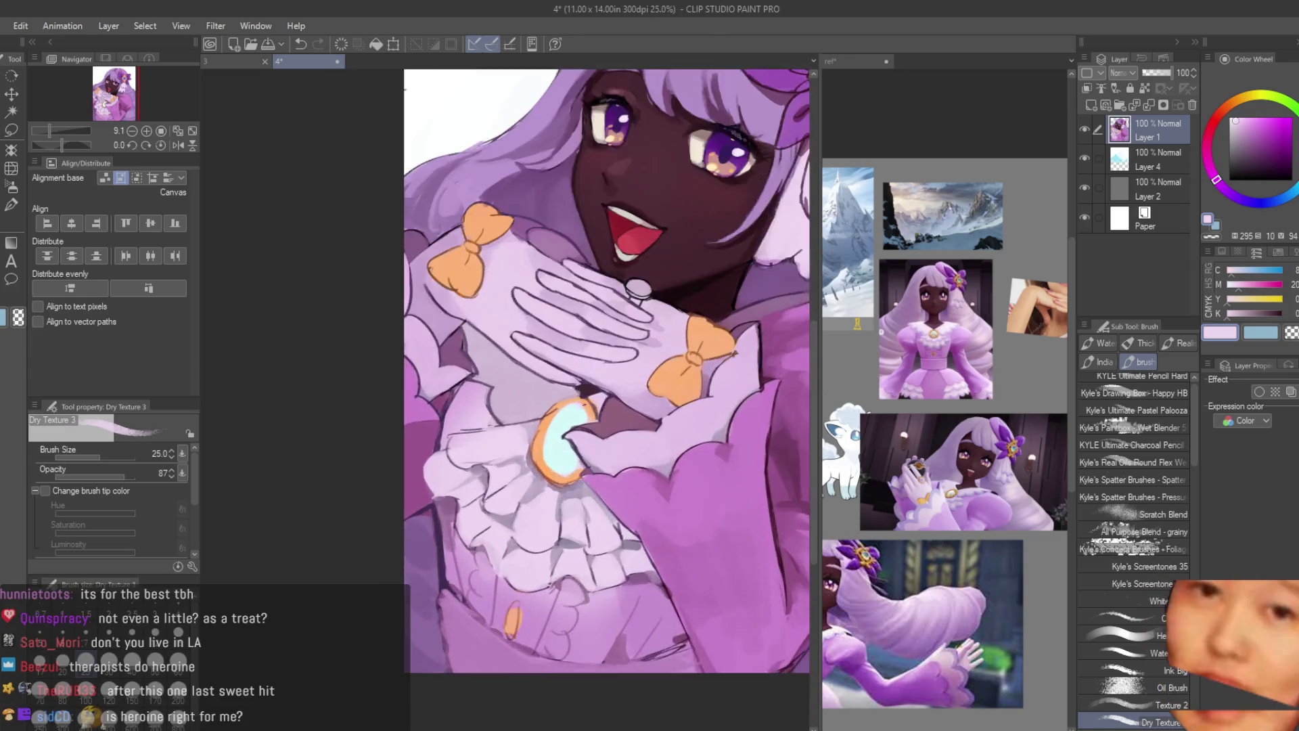
pyautogui.scroll(3, 584, 404)
pyautogui.keyDown('alt'); pyautogui.click(599, 392); pyautogui.keyUp('alt')
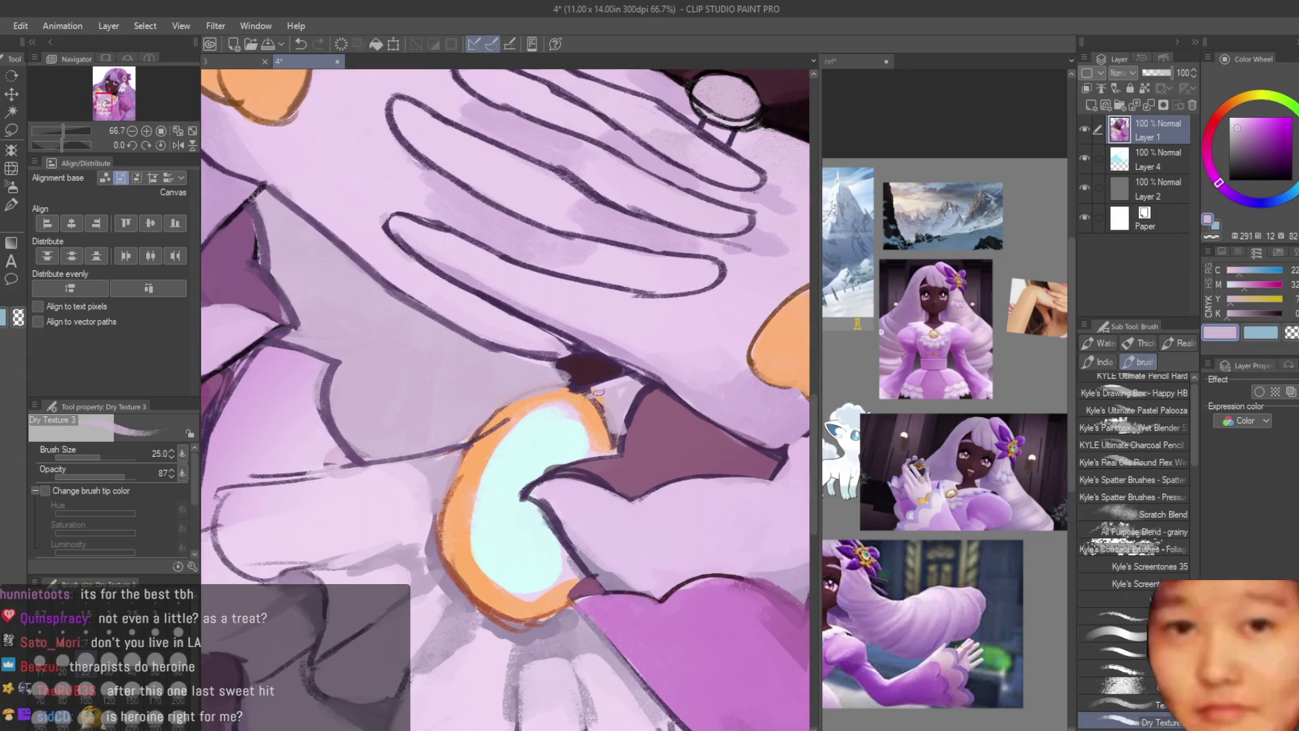
pyautogui.keyDown('alt'); pyautogui.click(614, 431); pyautogui.keyUp('alt')
pyautogui.scroll(-5, 594, 470)
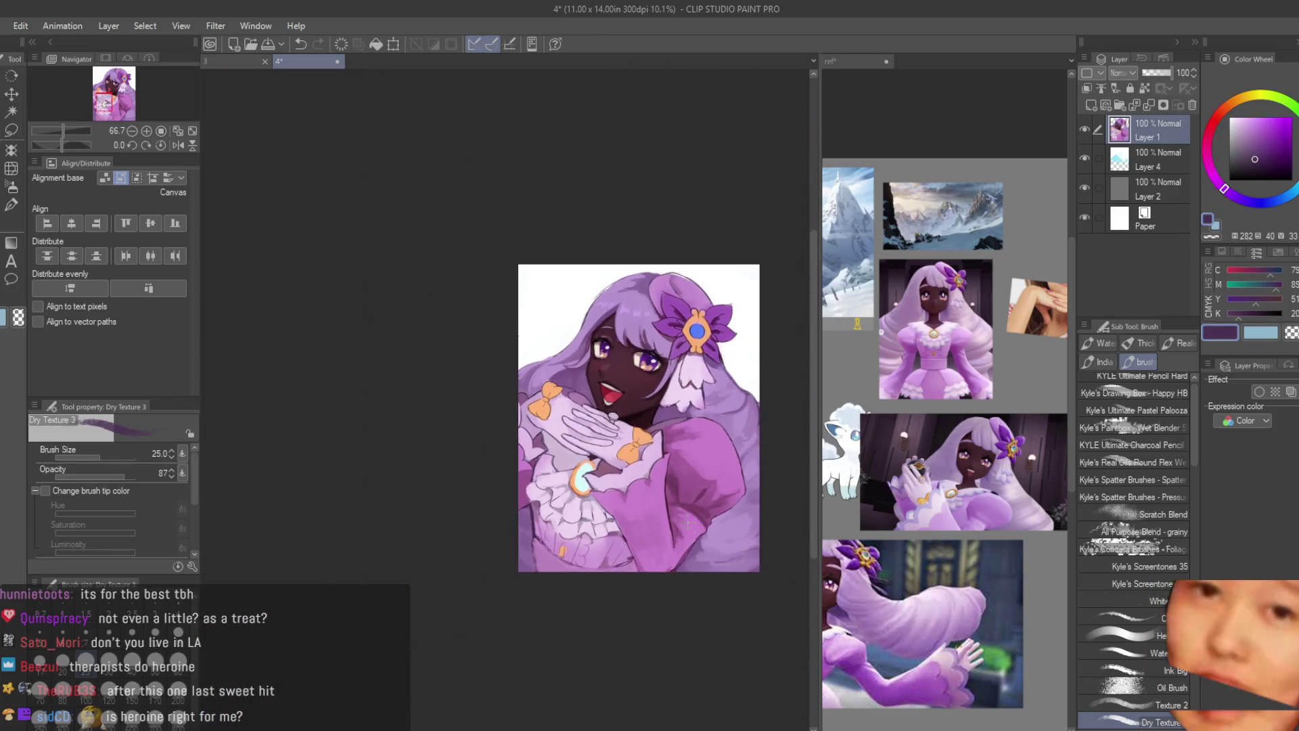
pyautogui.scroll(3, 581, 440)
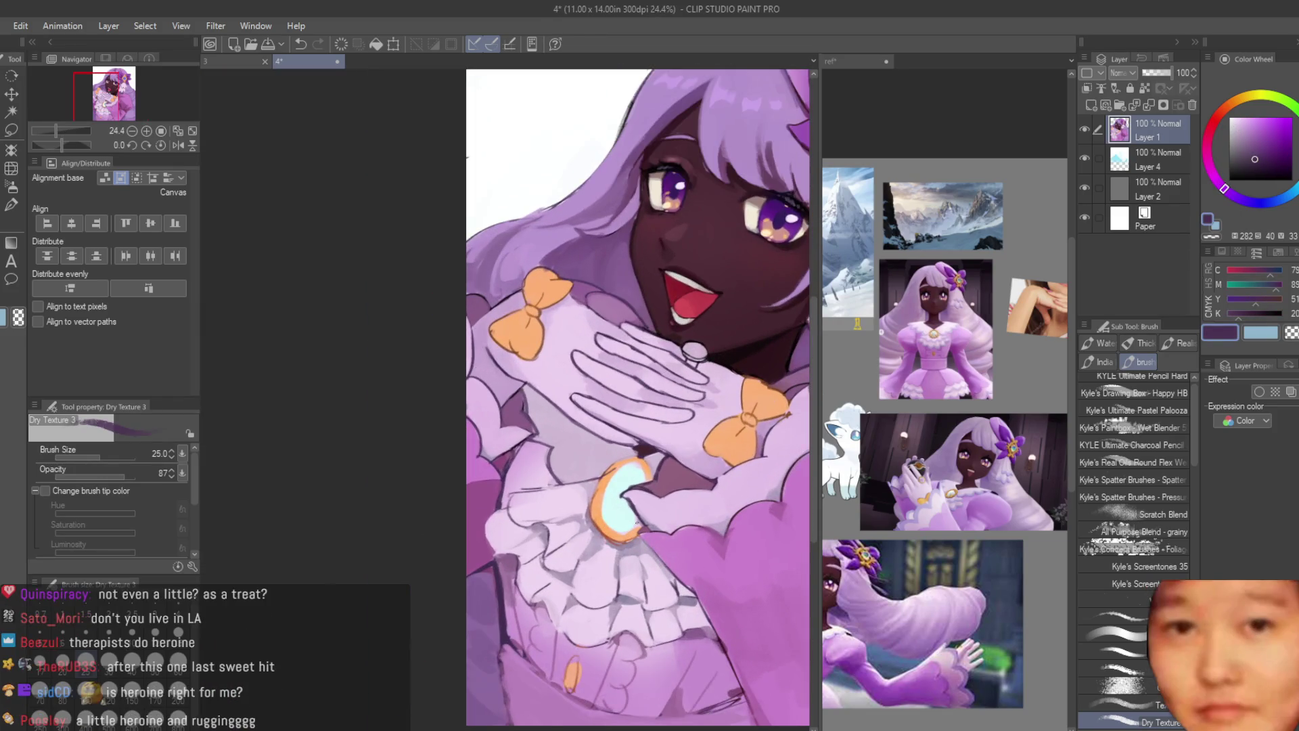
pyautogui.scroll(3, 944, 309)
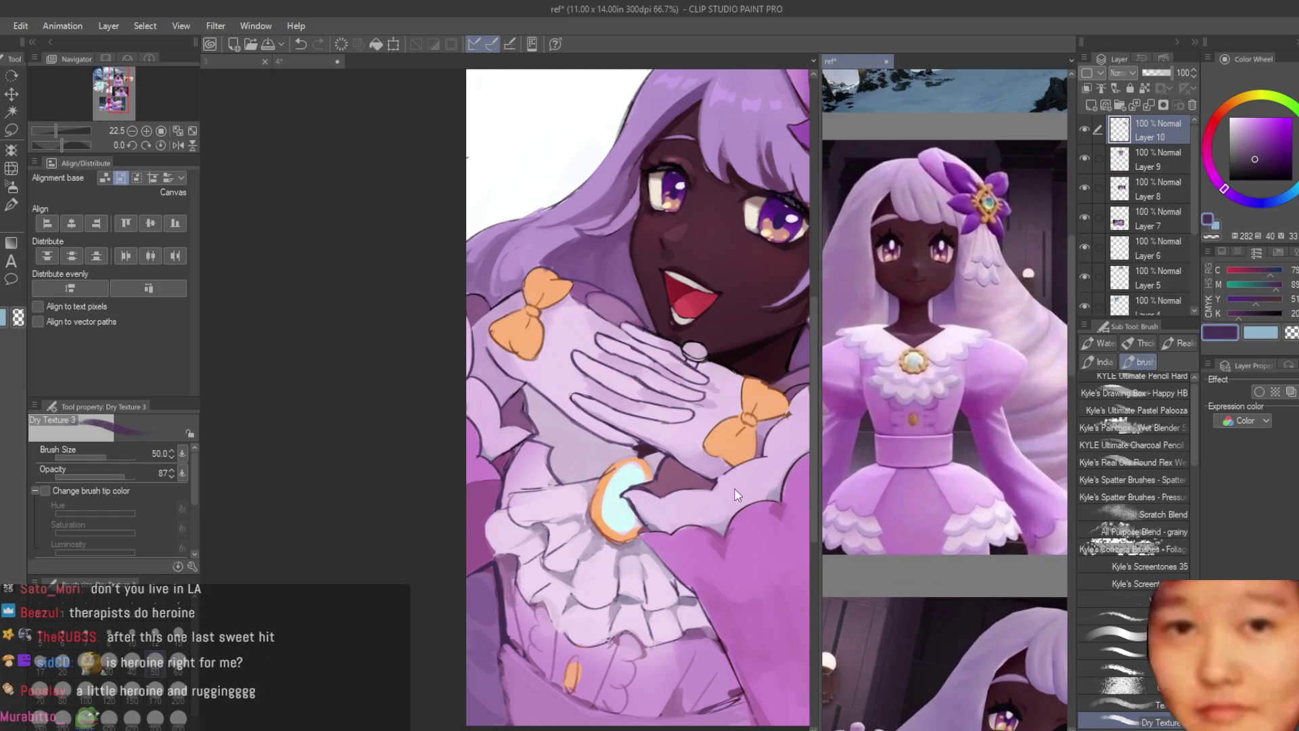
pyautogui.click(737, 494)
pyautogui.scroll(3, 561, 504)
pyautogui.press('[')
pyautogui.moveTo(541, 484)
pyautogui.mouseDown()
pyautogui.moveTo(636, 474)
pyautogui.moveTo(619, 466)
pyautogui.mouseUp()
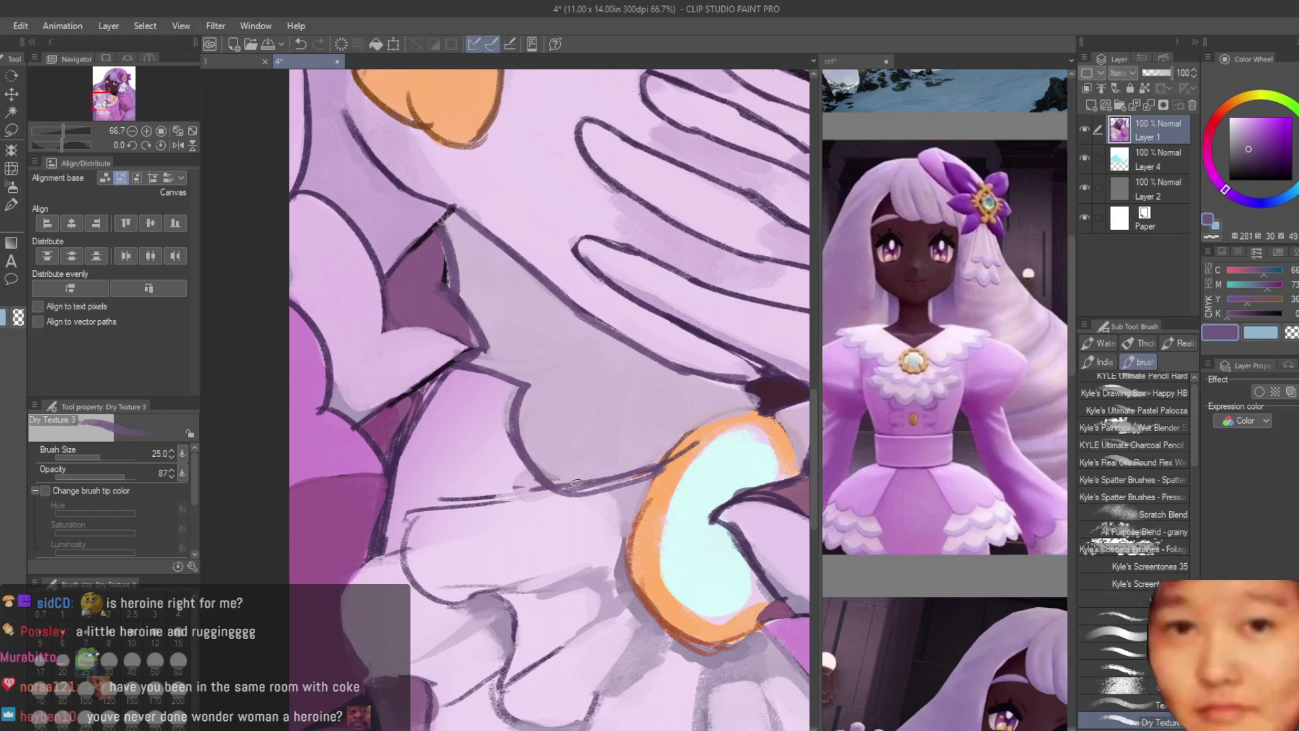
# Step: Pick a paler lavender and paint over the area below the hands at brush size 70
pyautogui.scroll(2, 604, 482)
pyautogui.keyDown('alt'); pyautogui.click(599, 485); pyautogui.keyUp('alt')
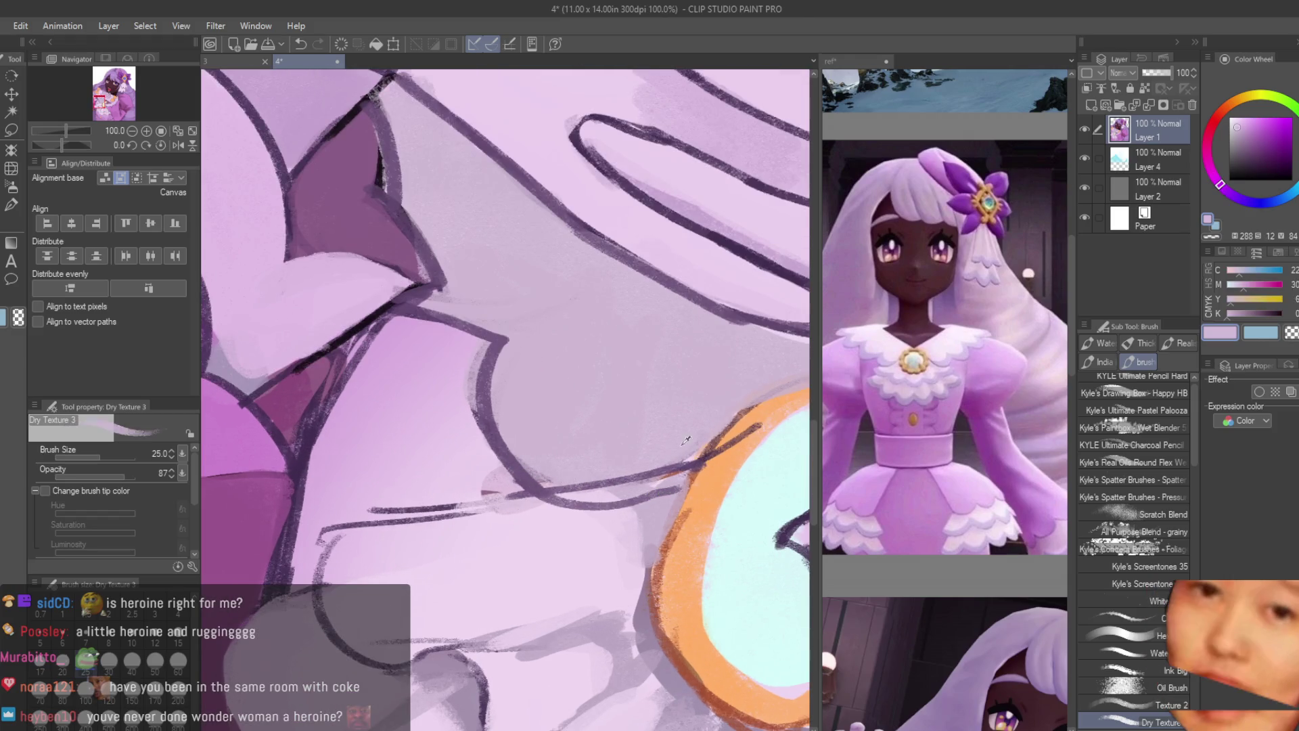
pyautogui.keyDown('alt'); pyautogui.click(561, 491); pyautogui.keyUp('alt')
pyautogui.press(']')
pyautogui.press(']')
pyautogui.press(']')
pyautogui.moveTo(603, 322)
pyautogui.mouseDown()
pyautogui.moveTo(670, 406)
pyautogui.moveTo(595, 291)
pyautogui.moveTo(744, 385)
pyautogui.moveTo(575, 379)
pyautogui.moveTo(623, 409)
pyautogui.mouseUp()
pyautogui.scroll(-3, 623, 409)
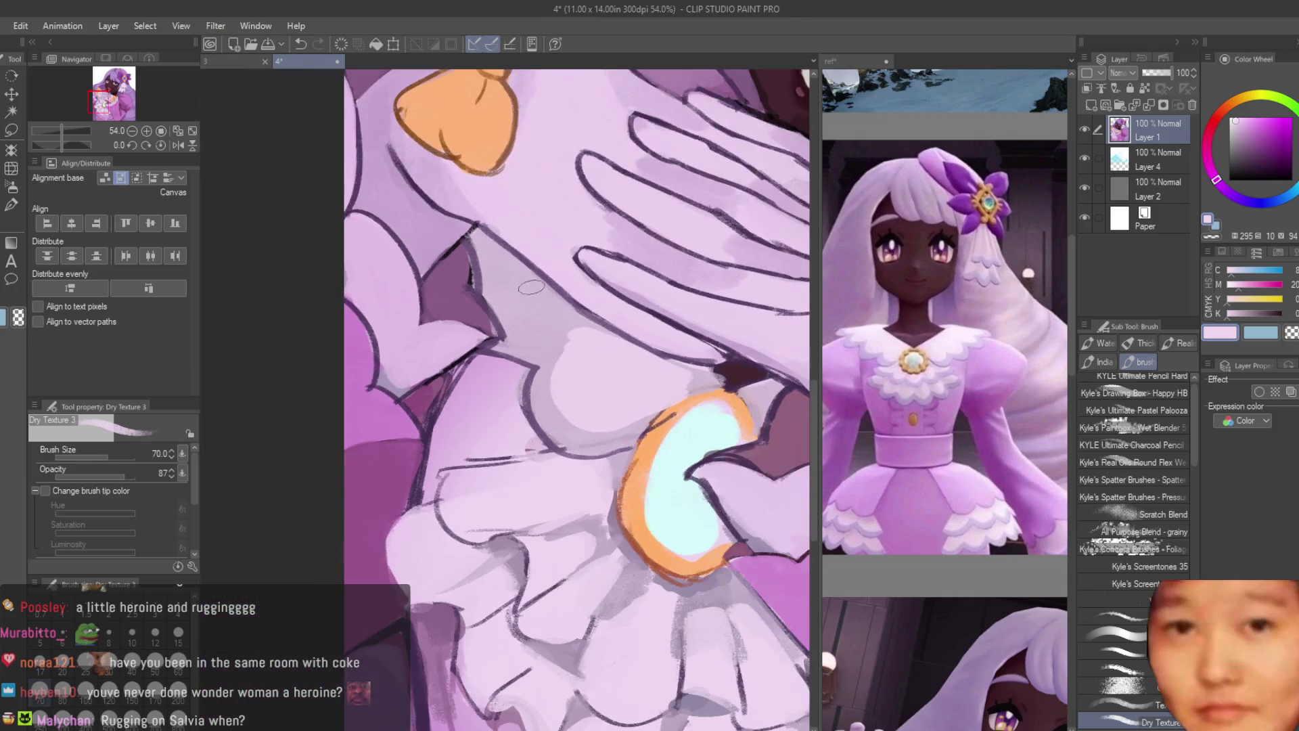
pyautogui.scroll(-5, 510, 269)
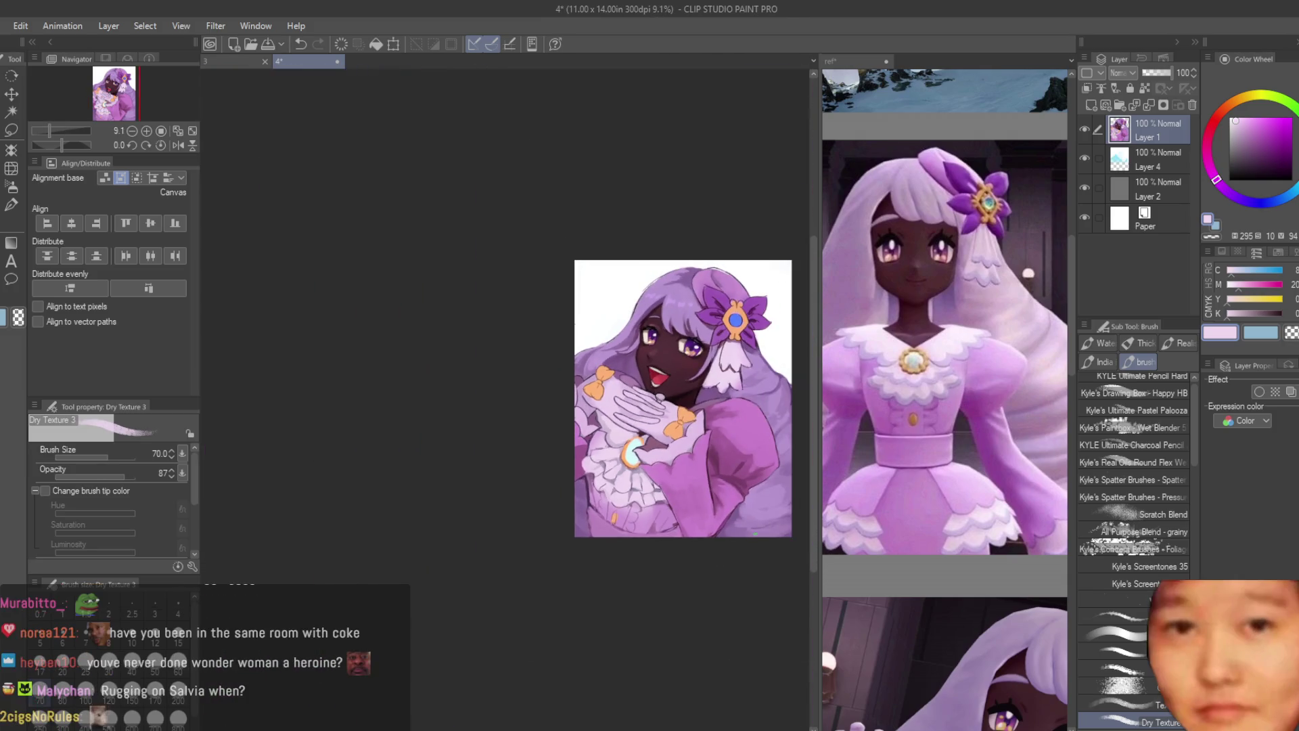
pyautogui.scroll(5, 639, 454)
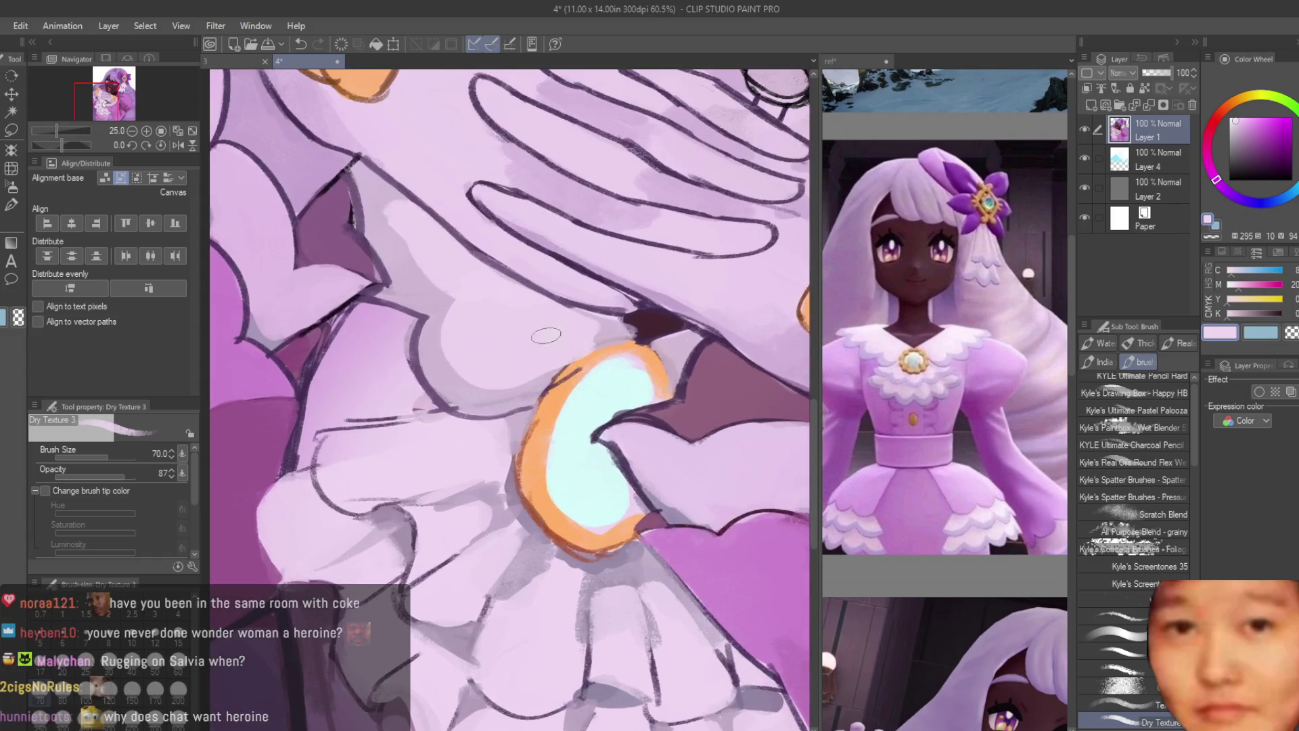
pyautogui.keyDown('alt'); pyautogui.click(558, 408); pyautogui.keyUp('alt')
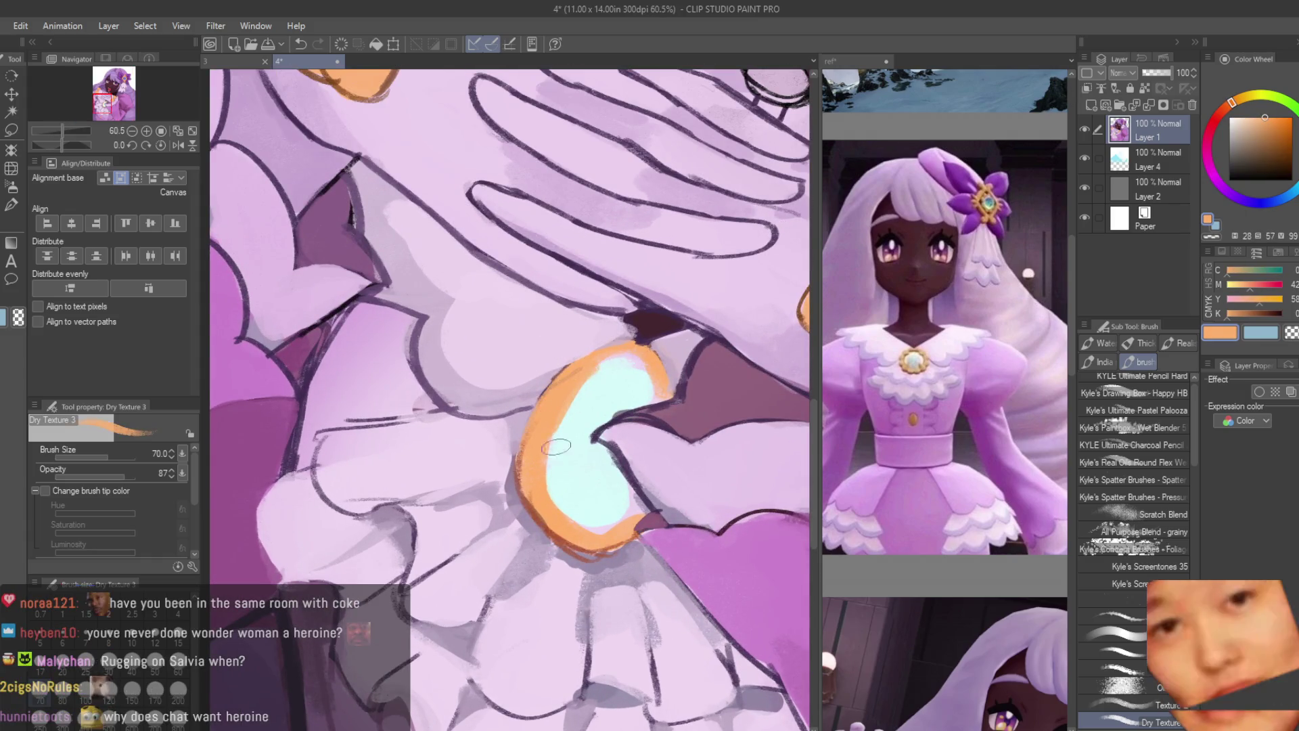
# Step: Brighten the brooch's light-cyan centre and thicken the orange rim along its left edge
pyautogui.keyDown('alt'); pyautogui.click(579, 438); pyautogui.keyUp('alt')
pyautogui.moveTo(557, 474); pyautogui.dragTo(558, 504)
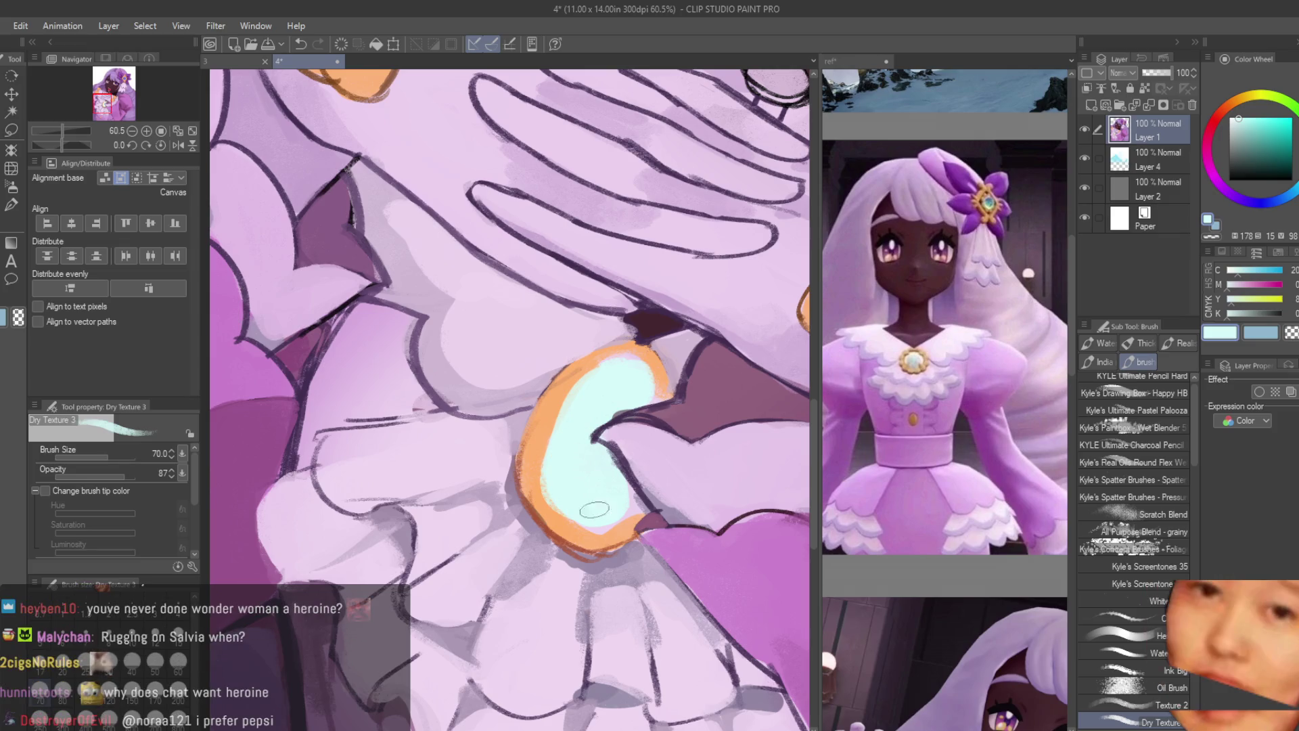
pyautogui.keyDown('alt'); pyautogui.click(583, 539); pyautogui.keyUp('alt')
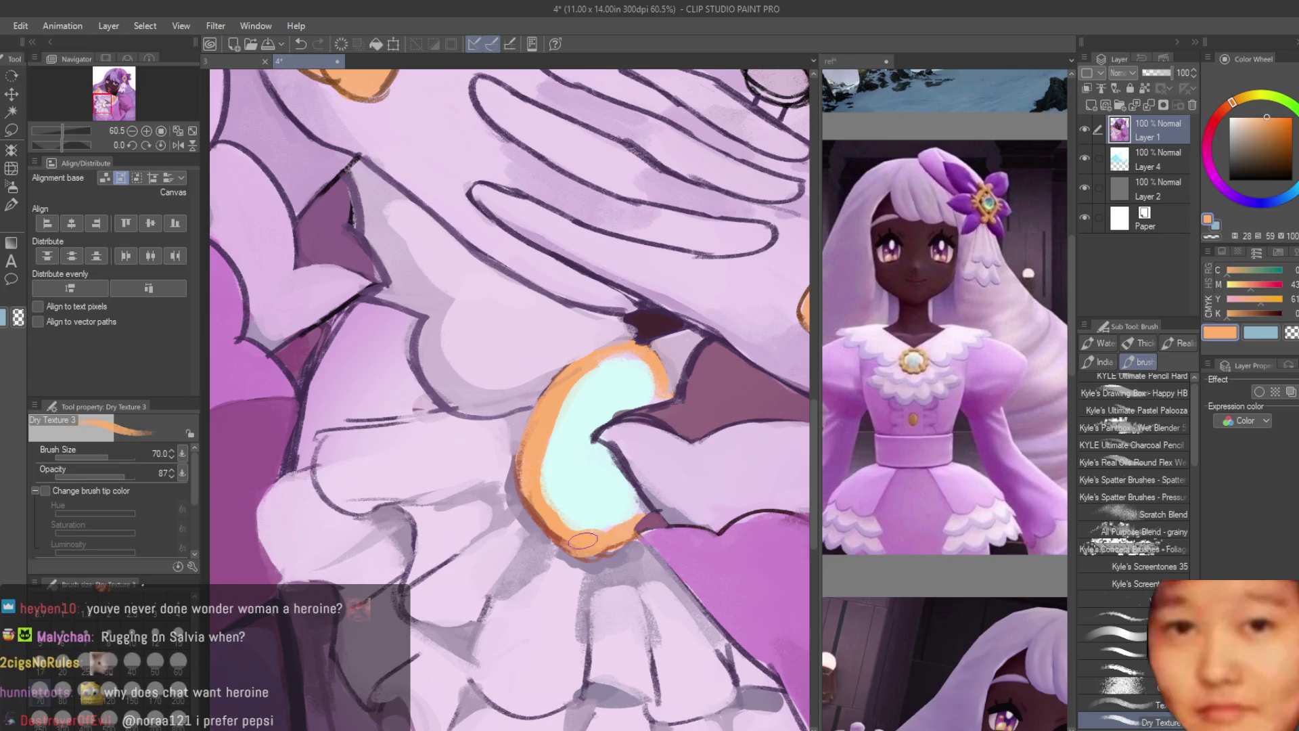
pyautogui.moveTo(522, 491); pyautogui.dragTo(539, 432)
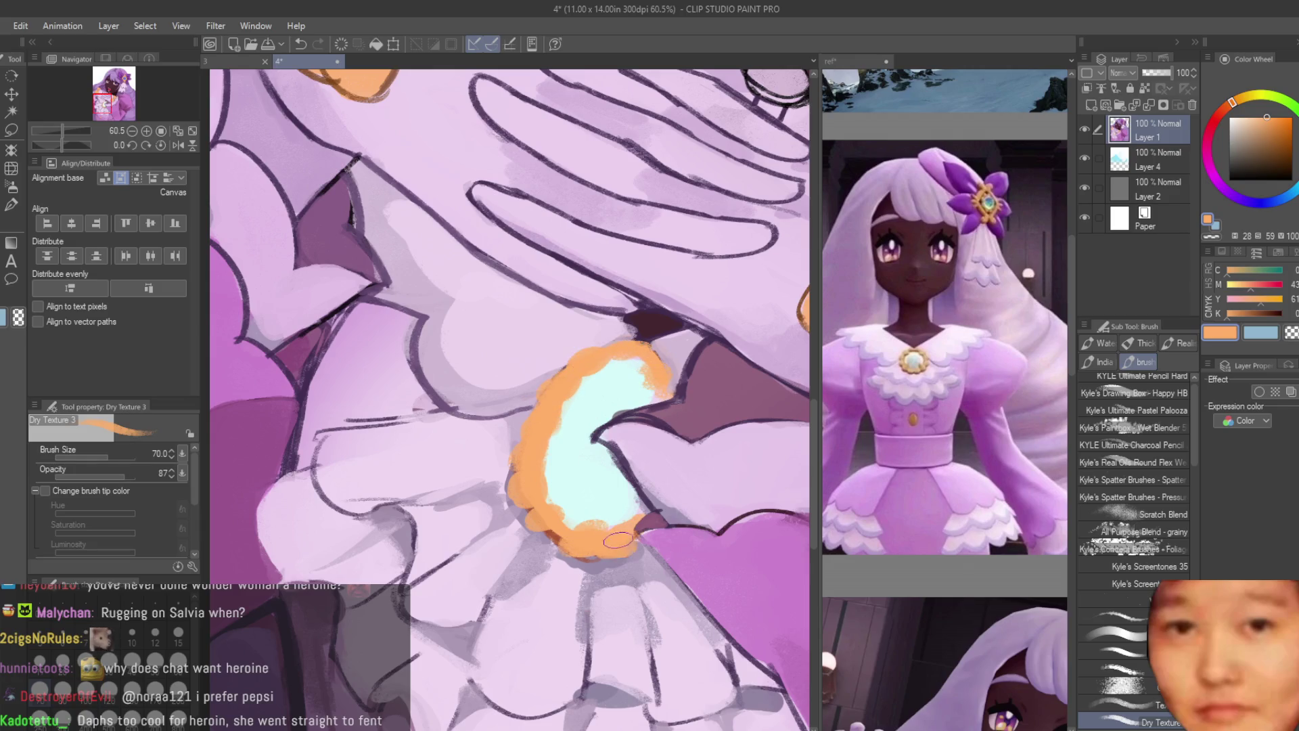
pyautogui.keyDown('alt'); pyautogui.click(595, 518); pyautogui.keyUp('alt')
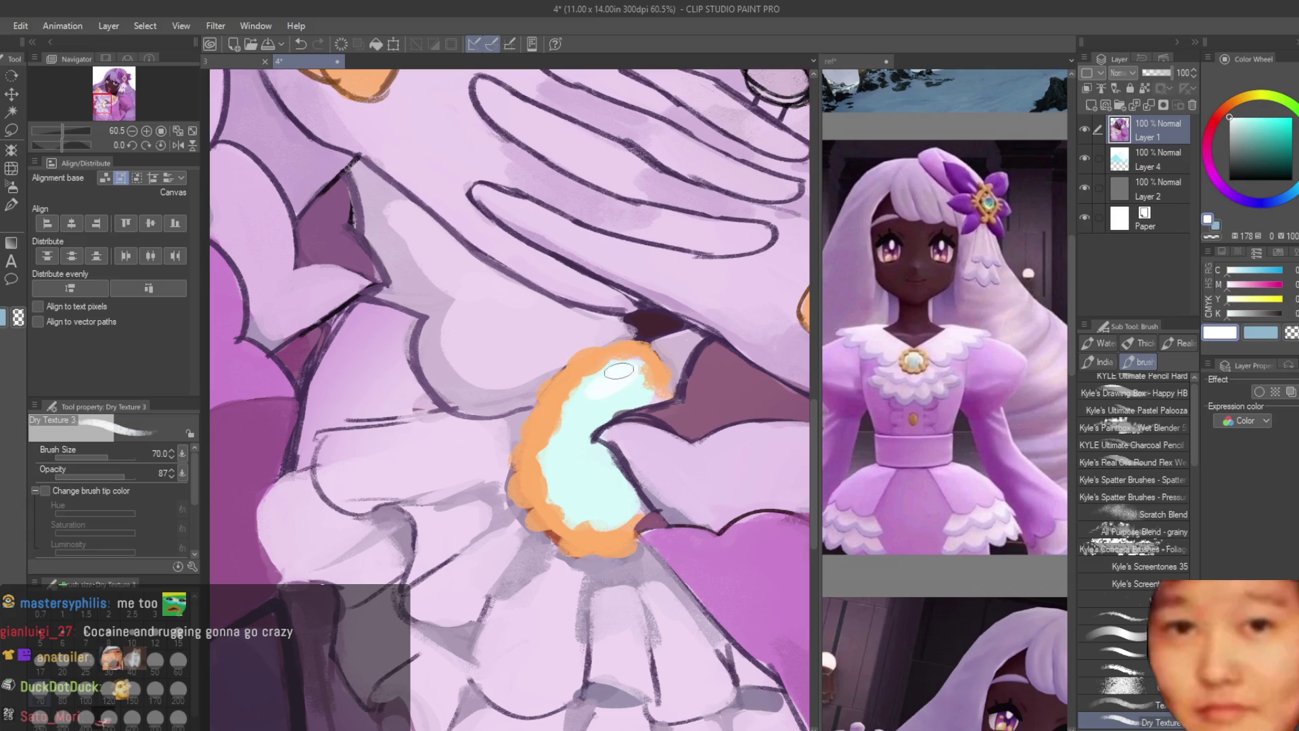
pyautogui.scroll(-10, 596, 469)
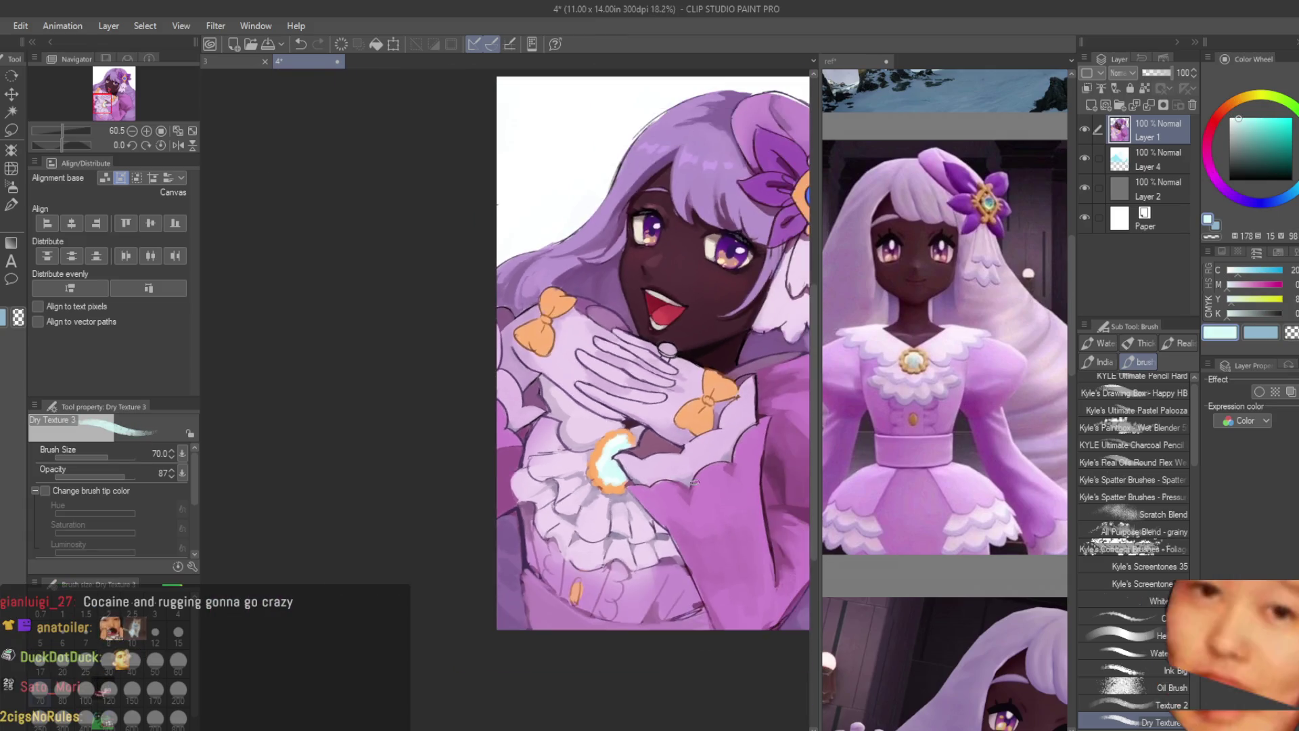
# Step: Save the illustration with Ctrl+S
pyautogui.hotkey('ctrl', 's')
pyautogui.scroll(2, 793, 473)
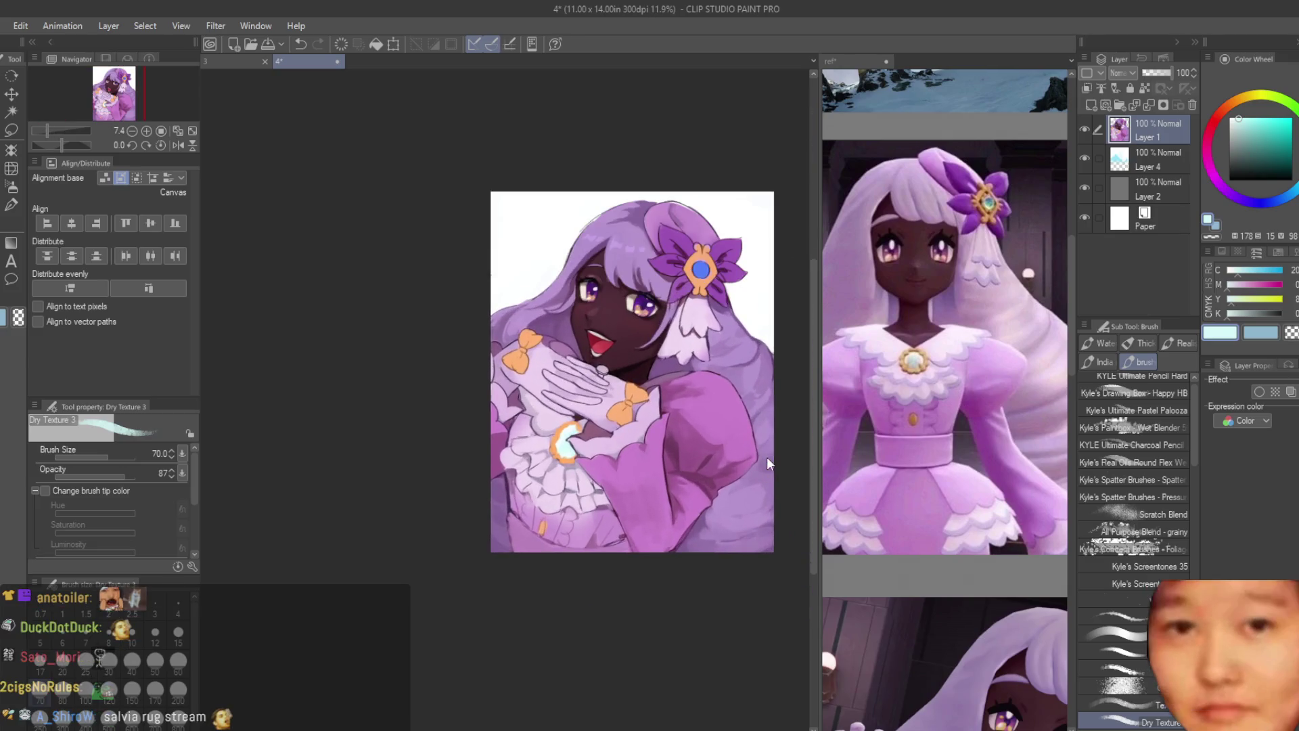
pyautogui.scroll(2, 648, 243)
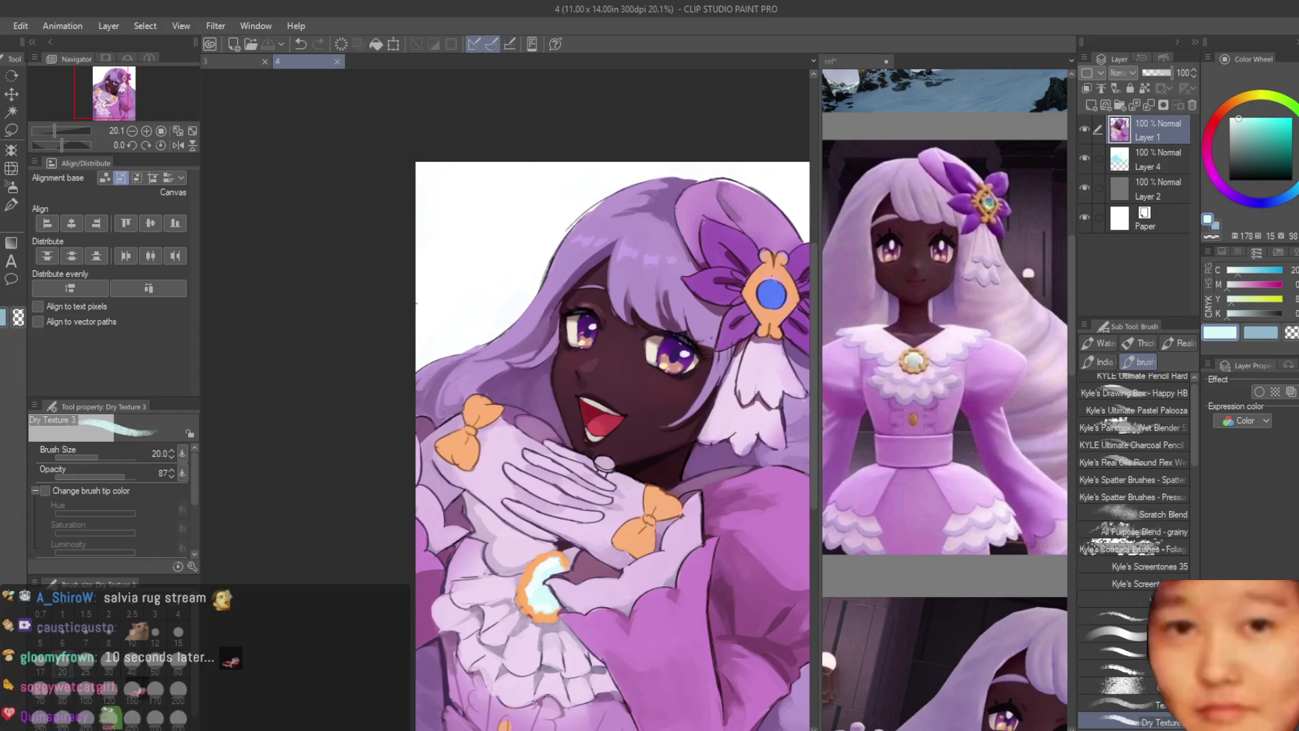
pyautogui.scroll(4, 710, 297)
pyautogui.scroll(1, 715, 290)
# Step: Choose a deeper cyan in the colour square and dab a small touch near the girl's eye
pyautogui.moveTo(1270, 108); pyautogui.dragTo(1281, 119)
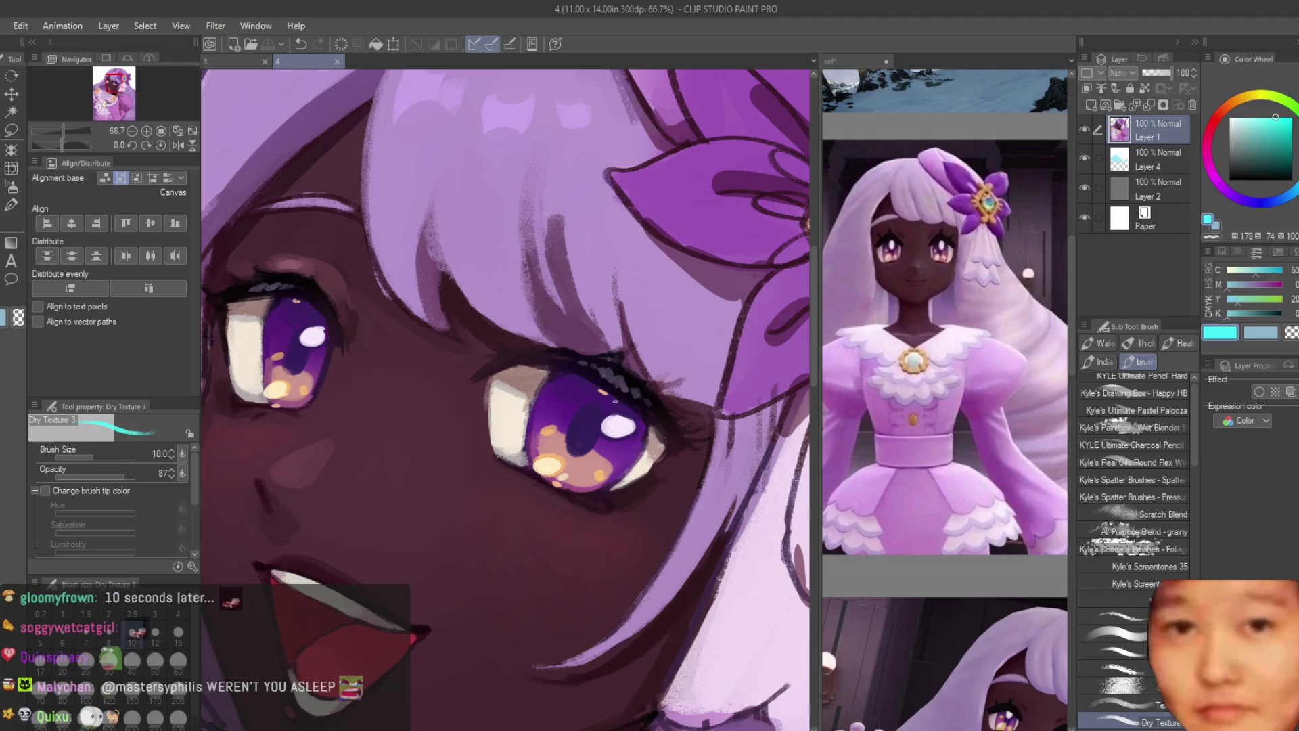
pyautogui.scroll(3, 596, 406)
pyautogui.moveTo(568, 372); pyautogui.dragTo(605, 398)
pyautogui.scroll(-5, 595, 406)
pyautogui.scroll(4, 494, 393)
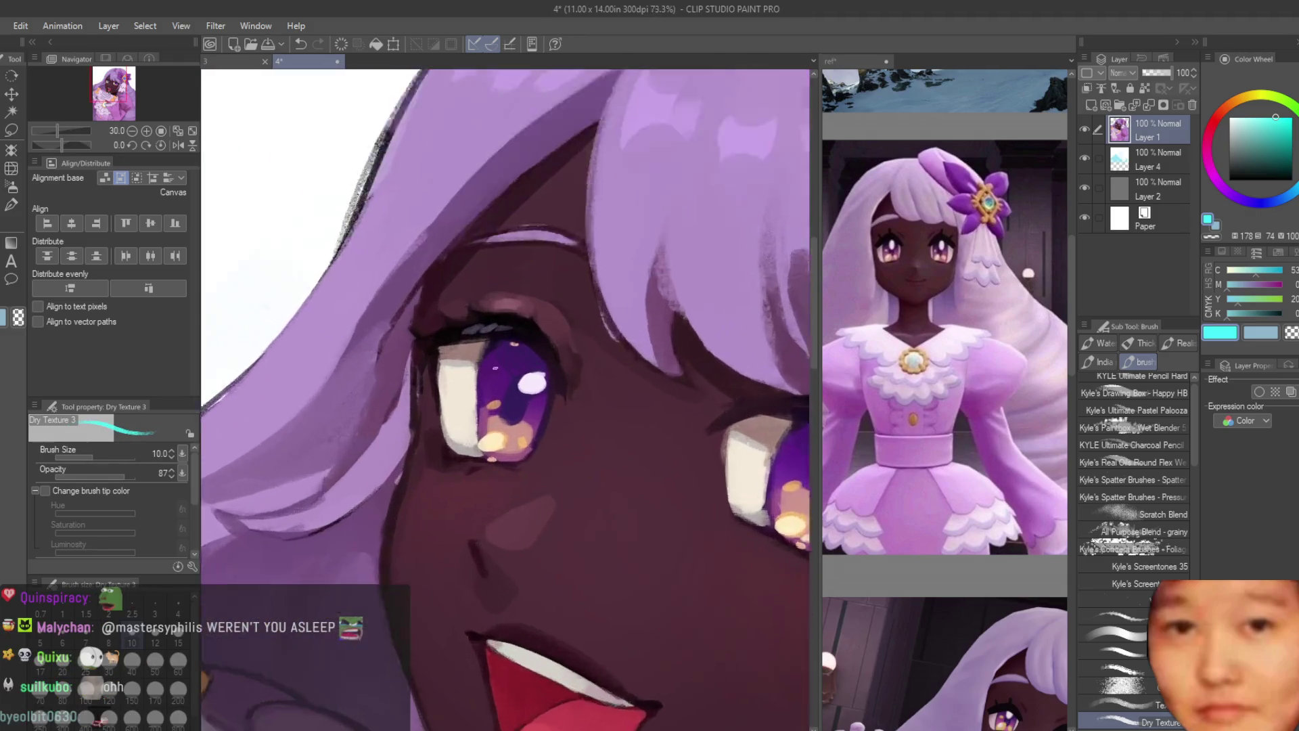
pyautogui.scroll(3, 514, 338)
pyautogui.scroll(-8, 514, 366)
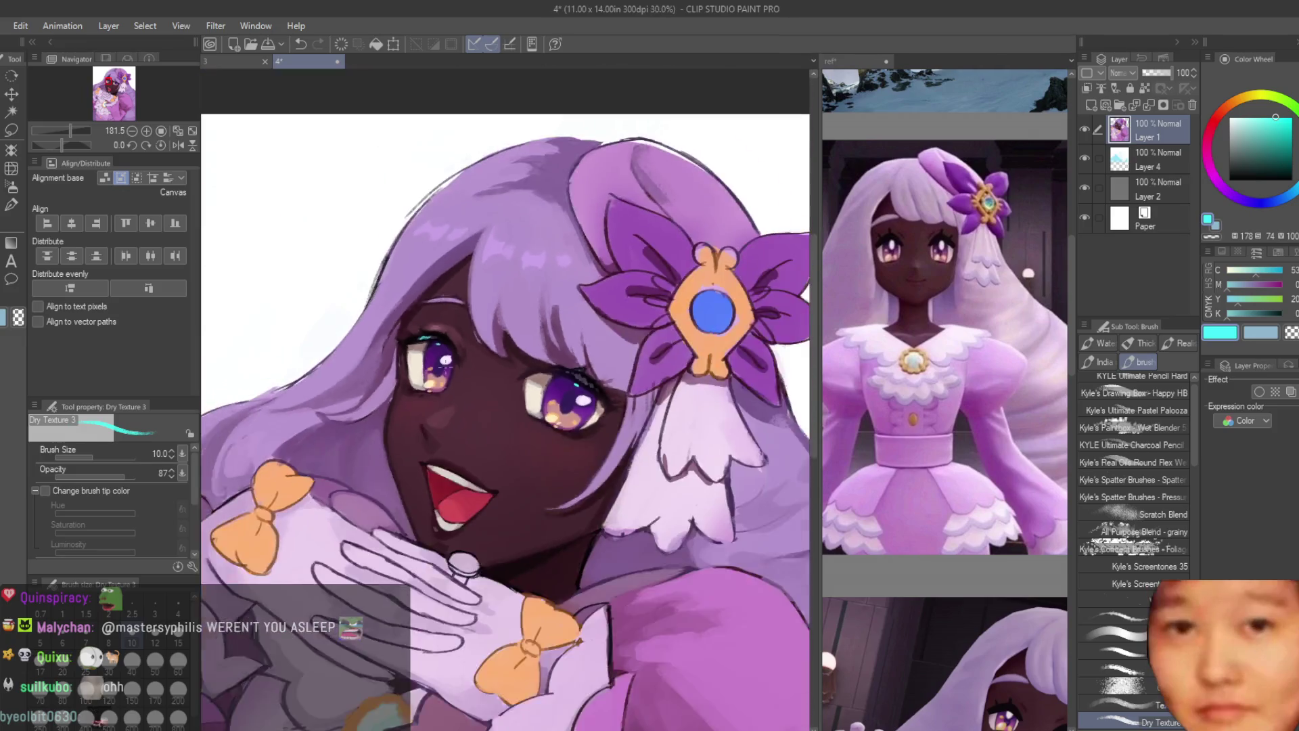
pyautogui.scroll(2, 637, 459)
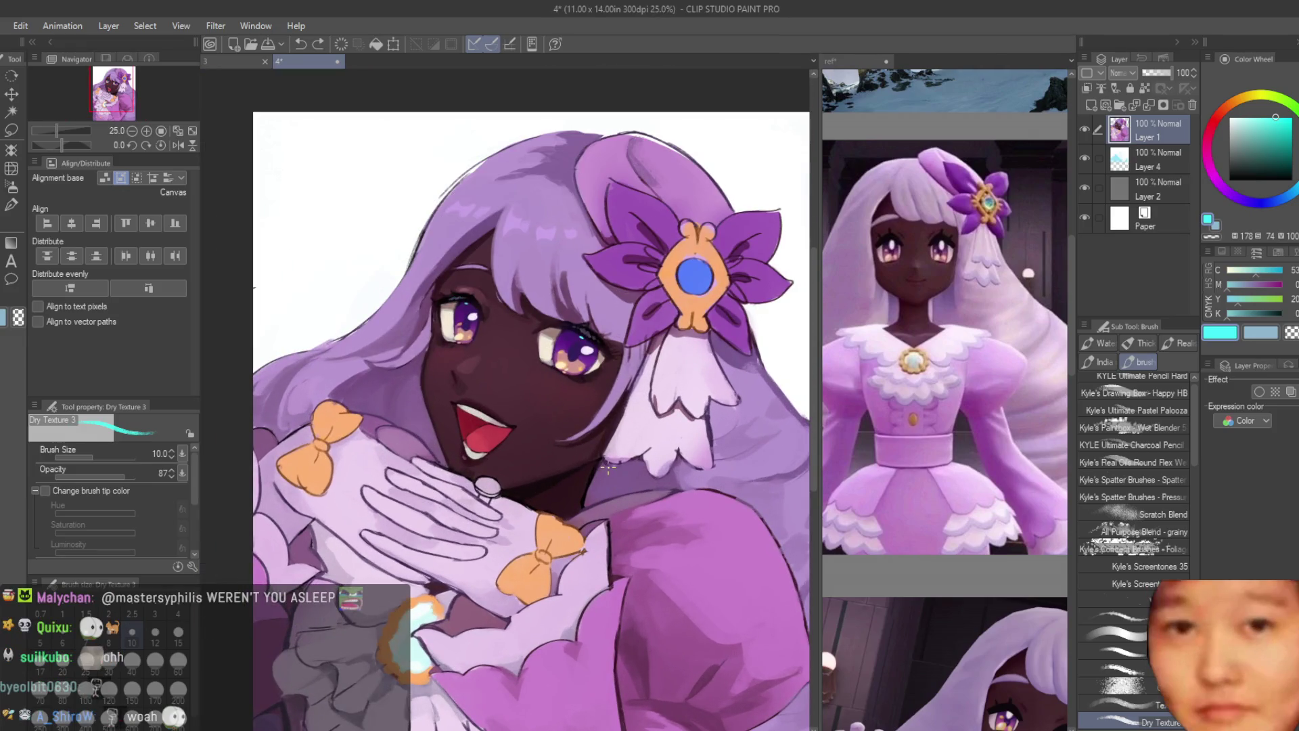
pyautogui.scroll(-2, 611, 457)
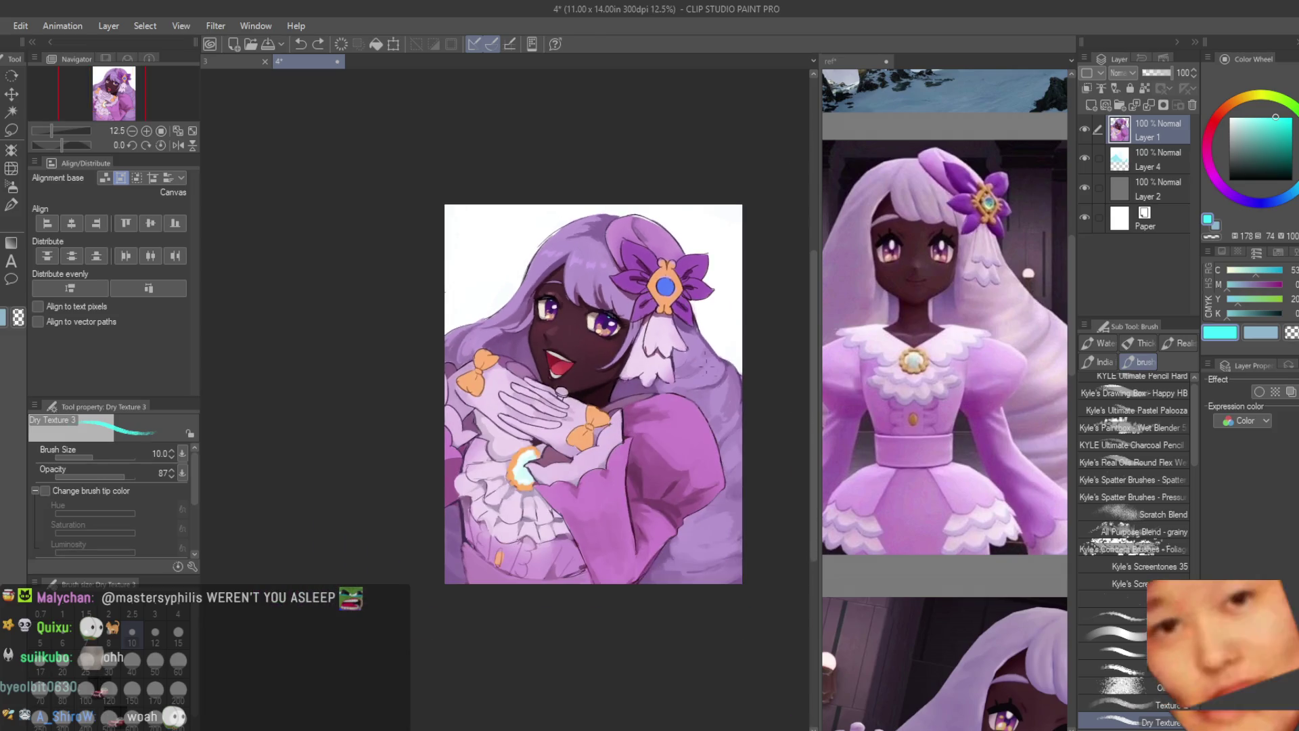
pyautogui.scroll(2, 684, 309)
pyautogui.scroll(3, 666, 373)
pyautogui.keyDown('alt'); pyautogui.click(476, 500); pyautogui.keyUp('alt')
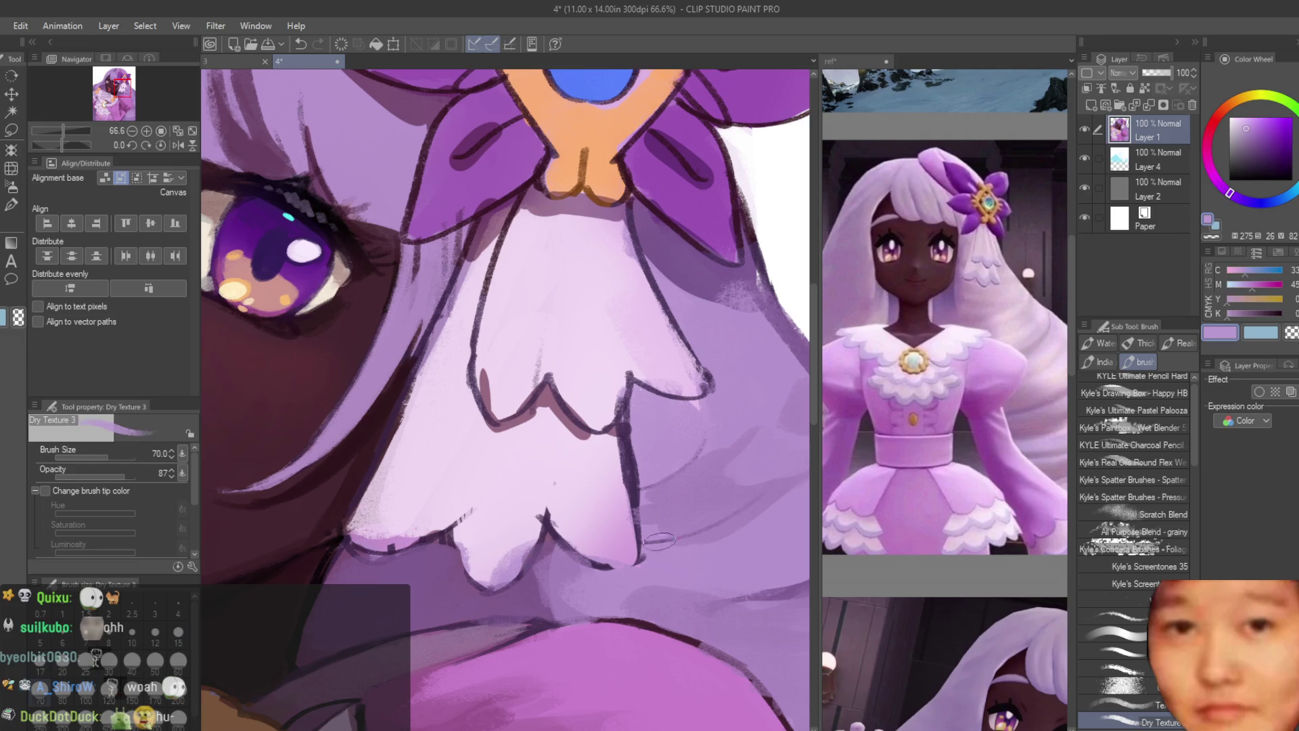
# Step: Shade the ribbon's wavy lower edge and upper scalloped line with a brighter lavender
pyautogui.keyDown('alt'); pyautogui.click(497, 568); pyautogui.keyUp('alt')
pyautogui.scroll(2, 501, 567)
pyautogui.moveTo(530, 514)
pyautogui.mouseDown()
pyautogui.moveTo(480, 581)
pyautogui.moveTo(406, 491)
pyautogui.moveTo(281, 534)
pyautogui.mouseUp()
pyautogui.moveTo(572, 504); pyautogui.dragTo(613, 567)
pyautogui.moveTo(467, 284)
pyautogui.mouseDown()
pyautogui.moveTo(697, 298)
pyautogui.moveTo(758, 271)
pyautogui.mouseUp()
pyautogui.scroll(-5, 651, 359)
pyautogui.scroll(-8, 464, 457)
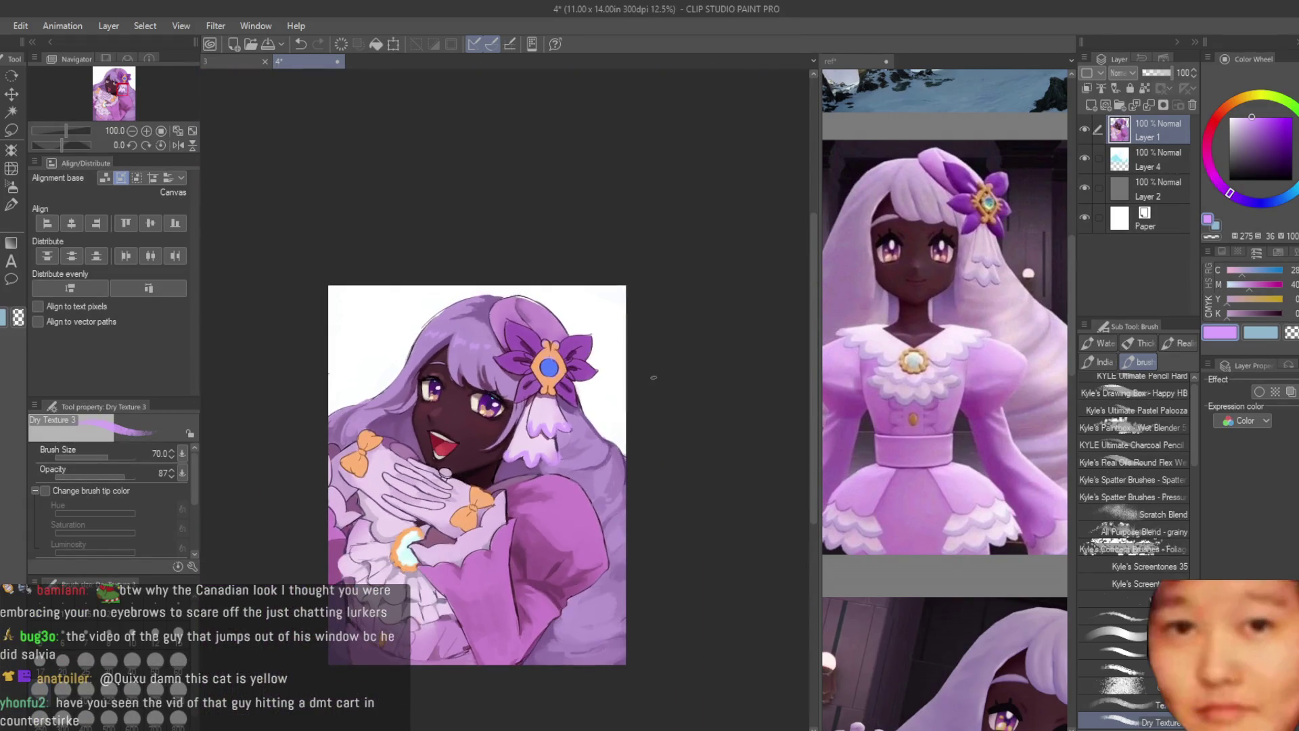
pyautogui.scroll(5, 464, 456)
pyautogui.scroll(2, 643, 330)
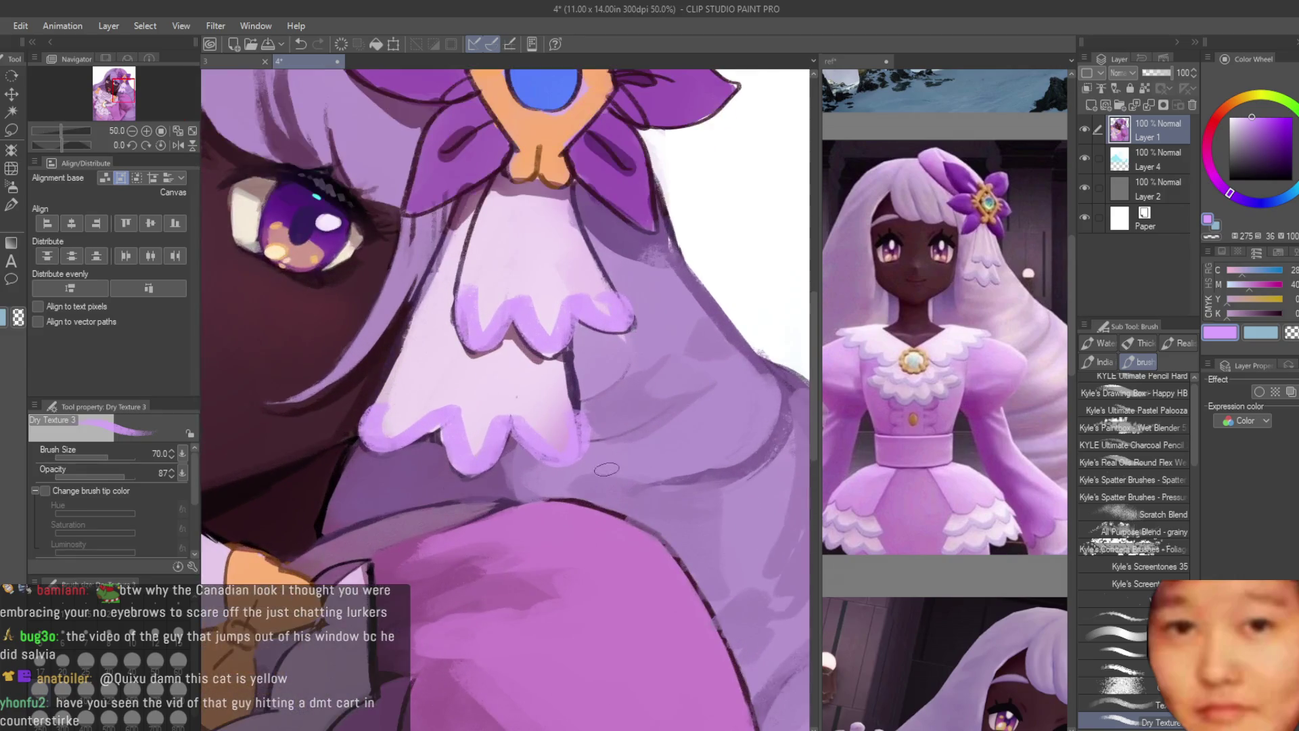
pyautogui.scroll(2, 650, 409)
# Step: Lighten the notch between the purple scallops with very light pink and shrink the brush to 20
pyautogui.keyDown('alt'); pyautogui.click(590, 312); pyautogui.keyUp('alt')
pyautogui.keyDown('alt'); pyautogui.click(462, 317); pyautogui.keyUp('alt')
pyautogui.moveTo(462, 318); pyautogui.dragTo(461, 324)
pyautogui.keyDown('alt'); pyautogui.click(327, 260); pyautogui.keyUp('alt')
pyautogui.press('[')
pyautogui.press('[')
pyautogui.press('[')
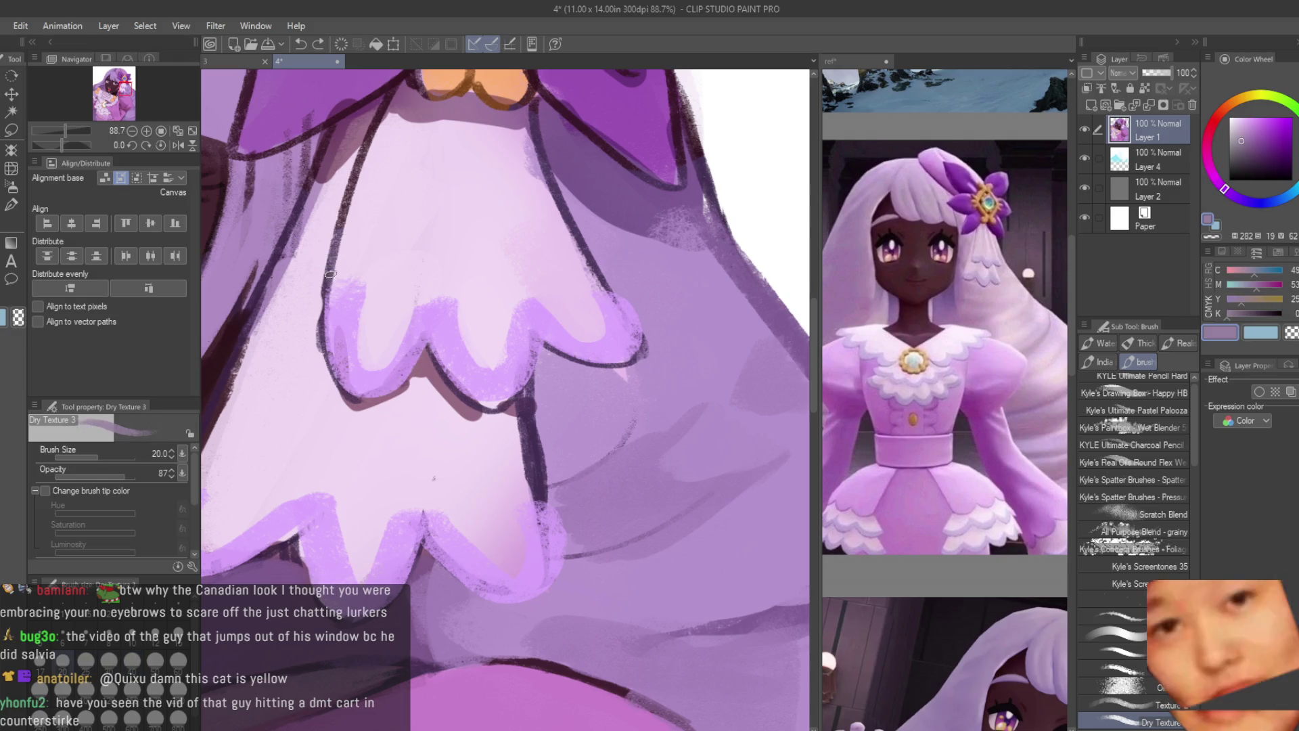
pyautogui.keyDown('alt'); pyautogui.click(426, 348); pyautogui.keyUp('alt')
pyautogui.scroll(2, 429, 349)
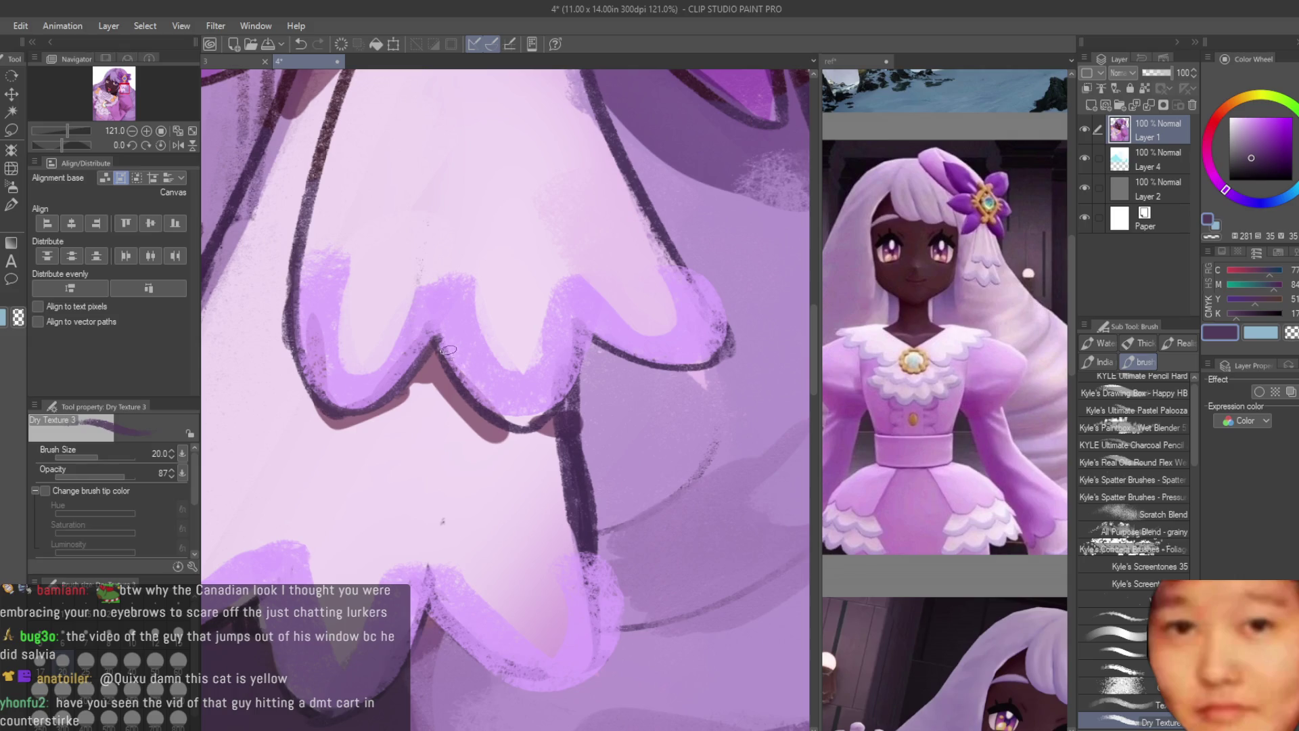
pyautogui.scroll(-1, 728, 334)
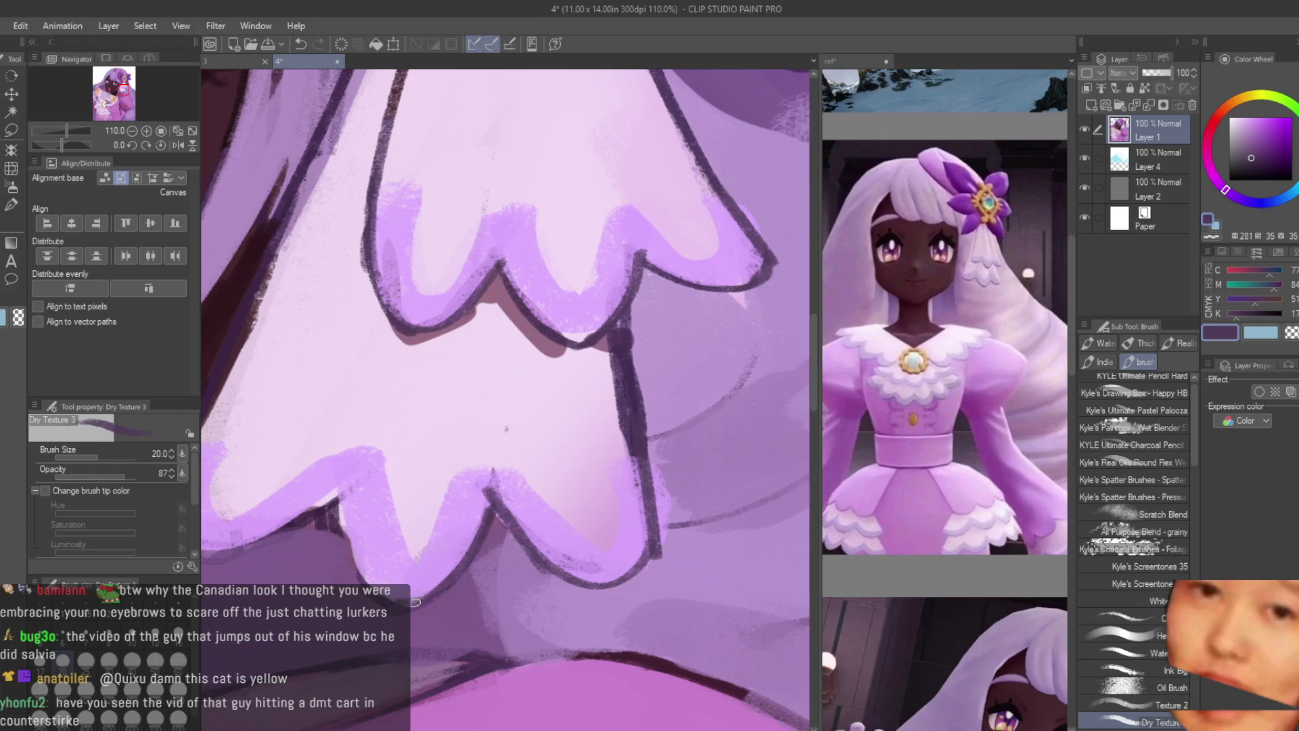
pyautogui.scroll(-3, 378, 555)
pyautogui.scroll(-5, 247, 527)
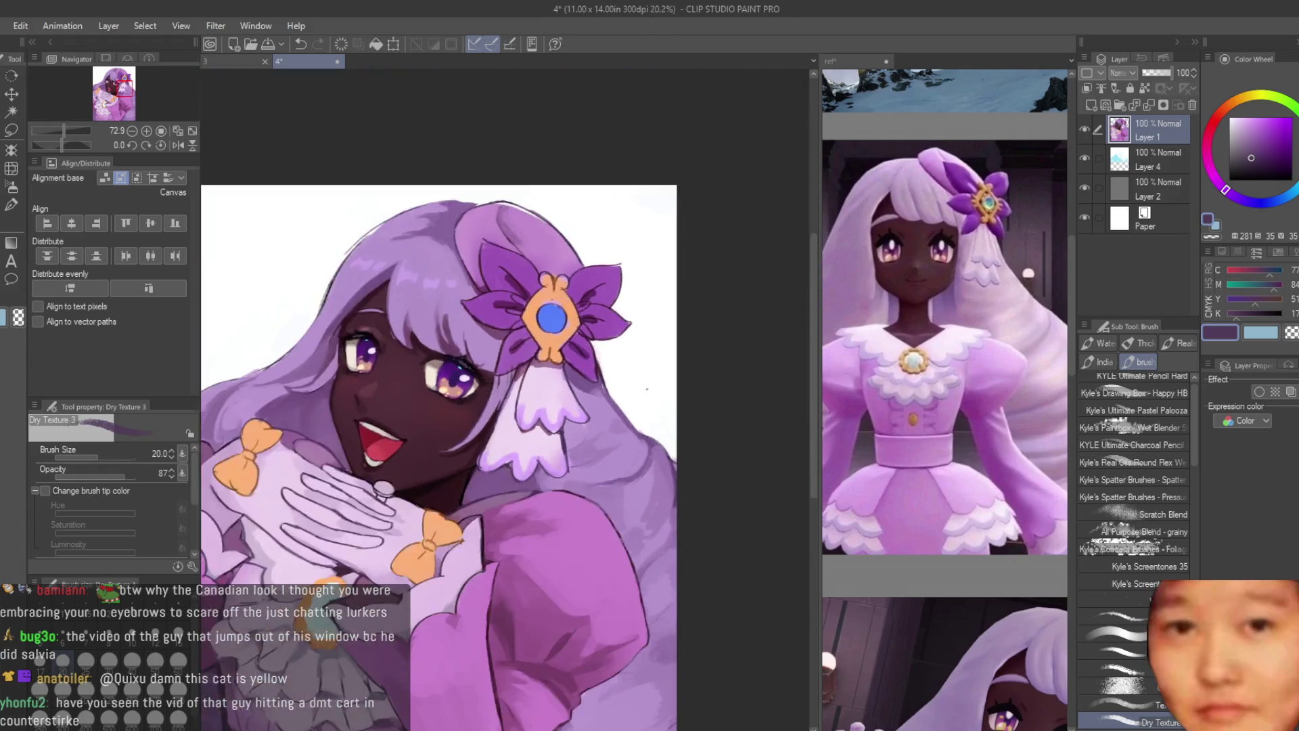
pyautogui.scroll(5, 587, 422)
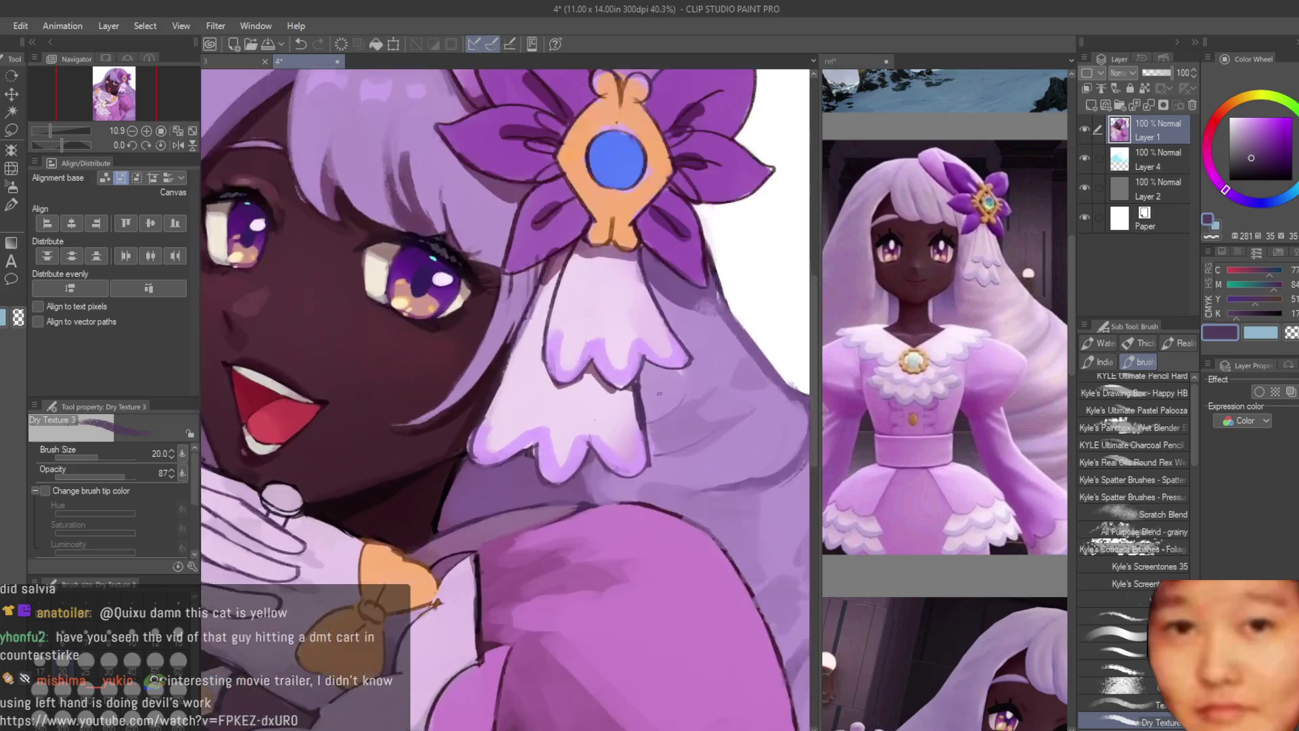
# Step: Reduce the brush size to 50 and pick a darker purple
pyautogui.scroll(-2, 587, 423)
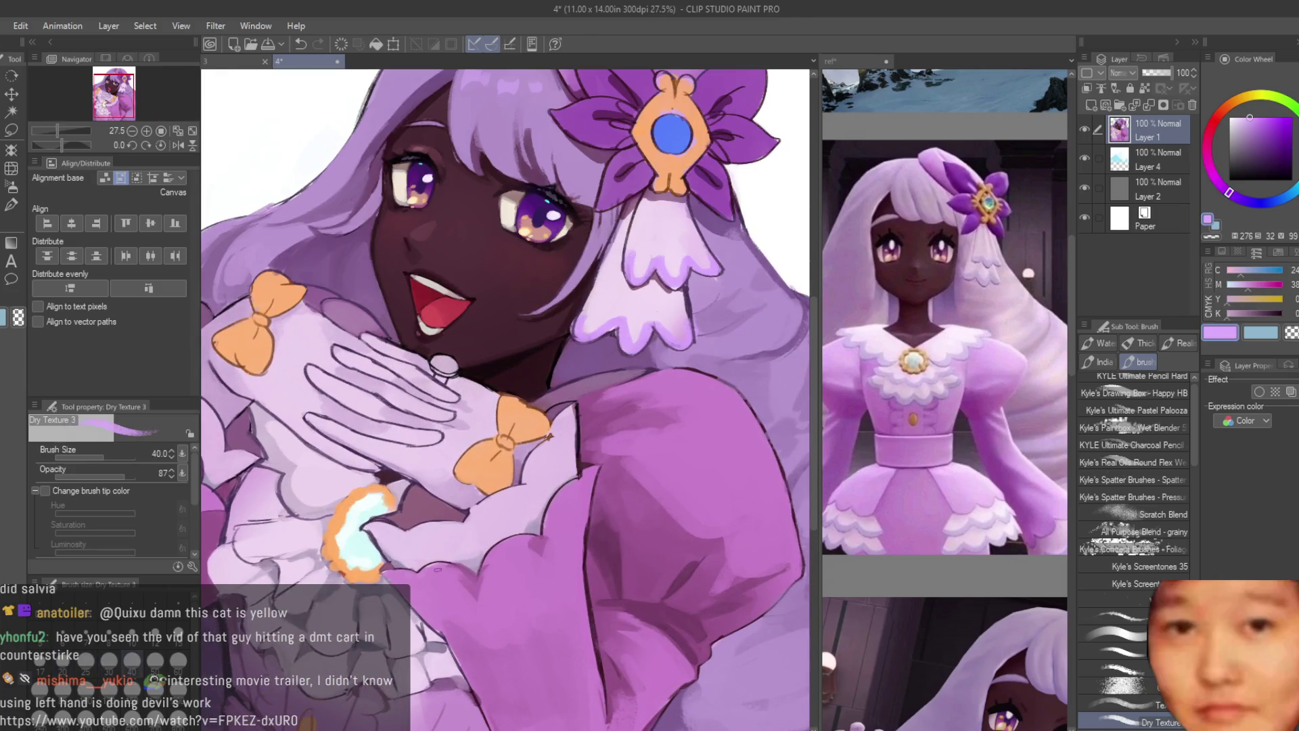
pyautogui.scroll(4, 493, 493)
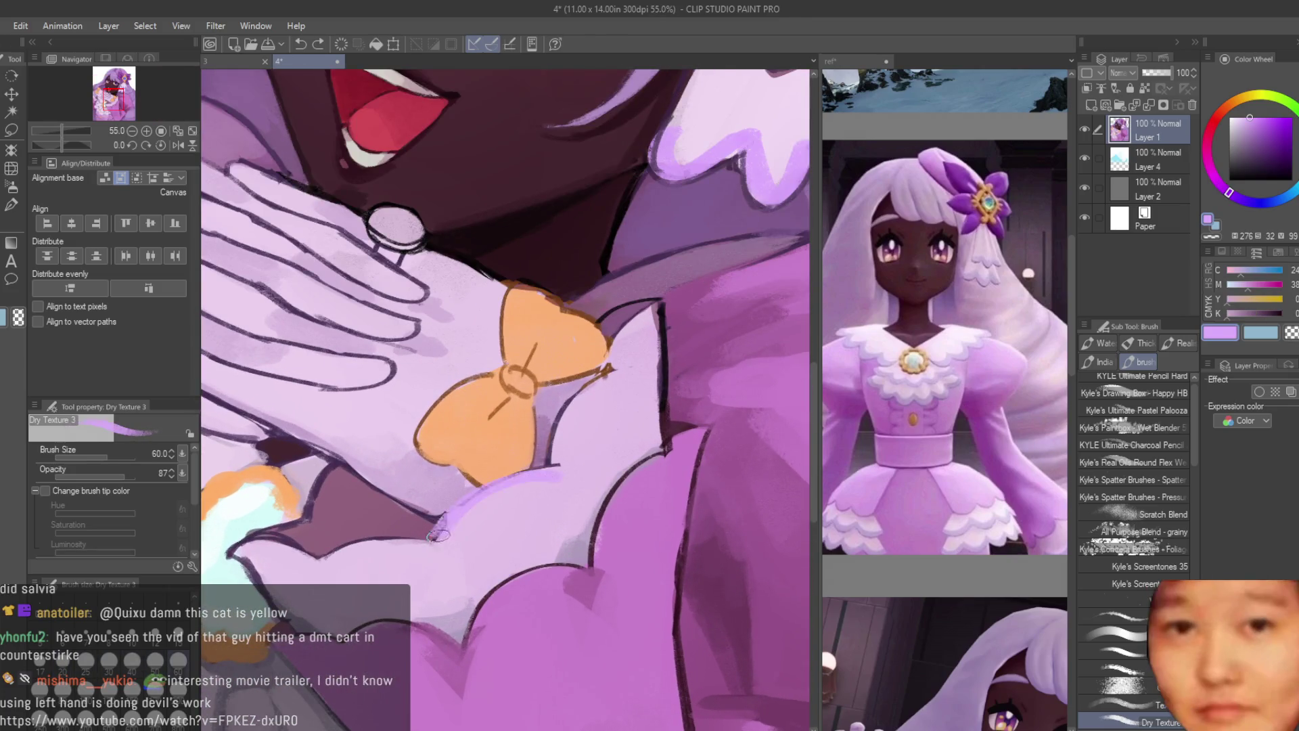
pyautogui.scroll(-5, 946, 438)
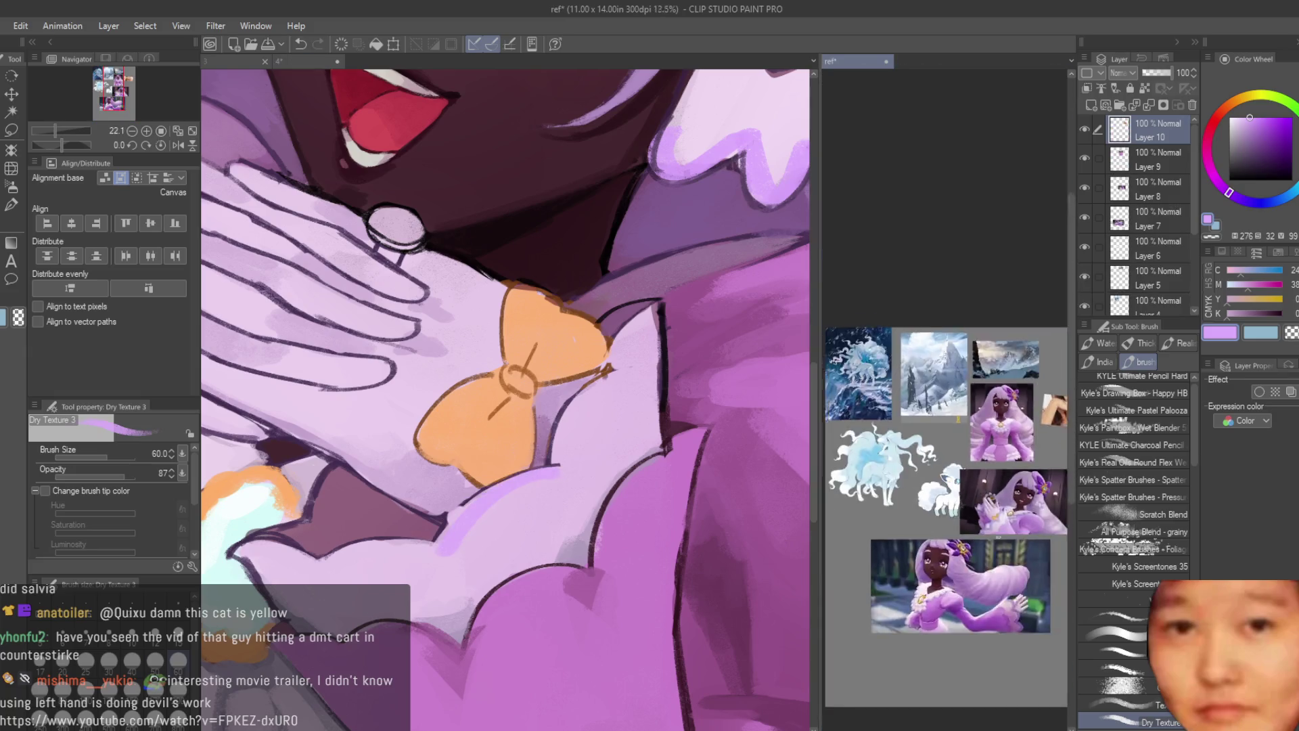
pyautogui.scroll(3, 1027, 593)
pyautogui.scroll(2, 318, 566)
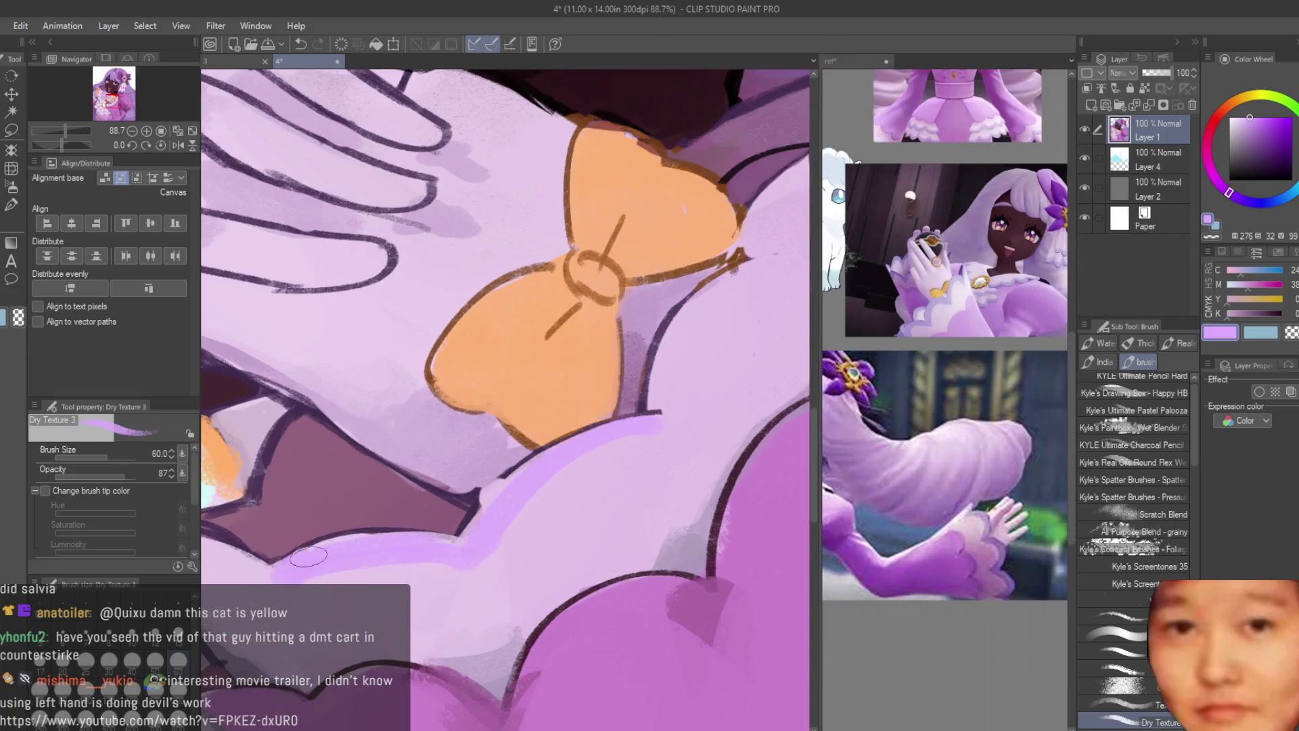
pyautogui.scroll(-4, 318, 566)
pyautogui.scroll(3, 673, 471)
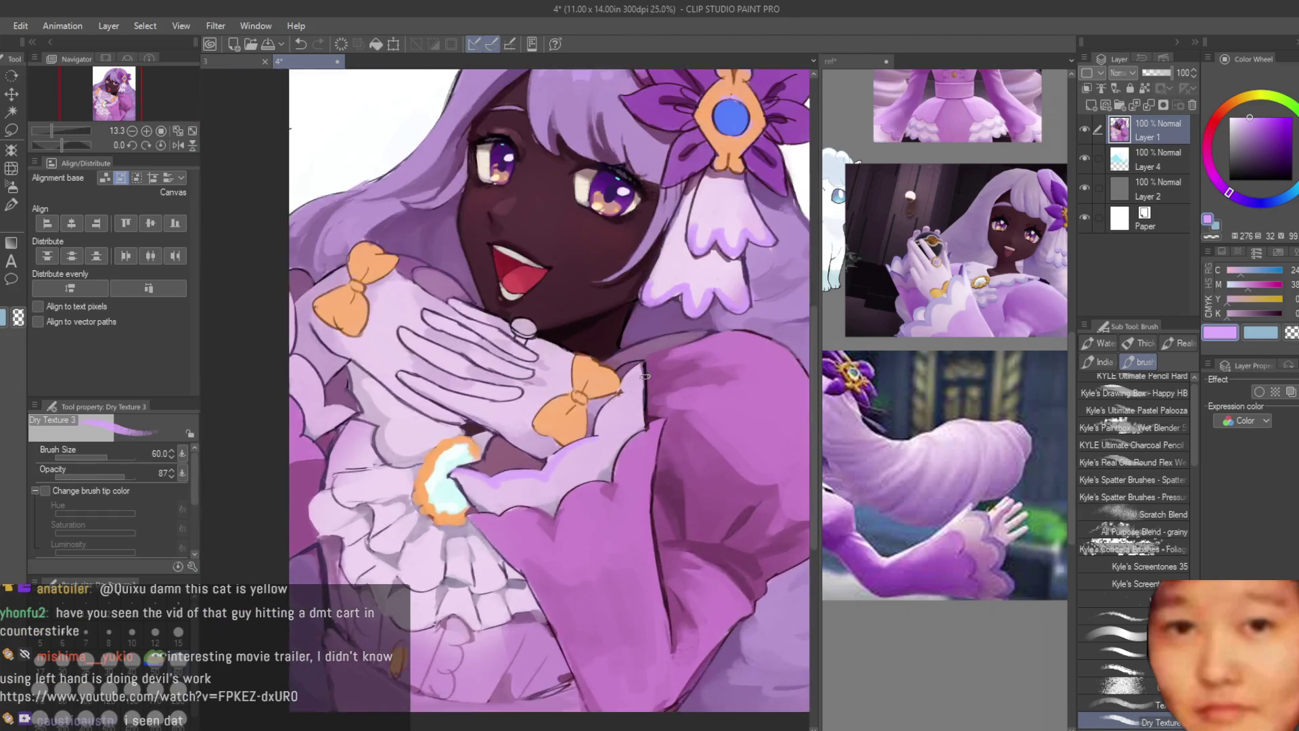
pyautogui.scroll(2, 674, 472)
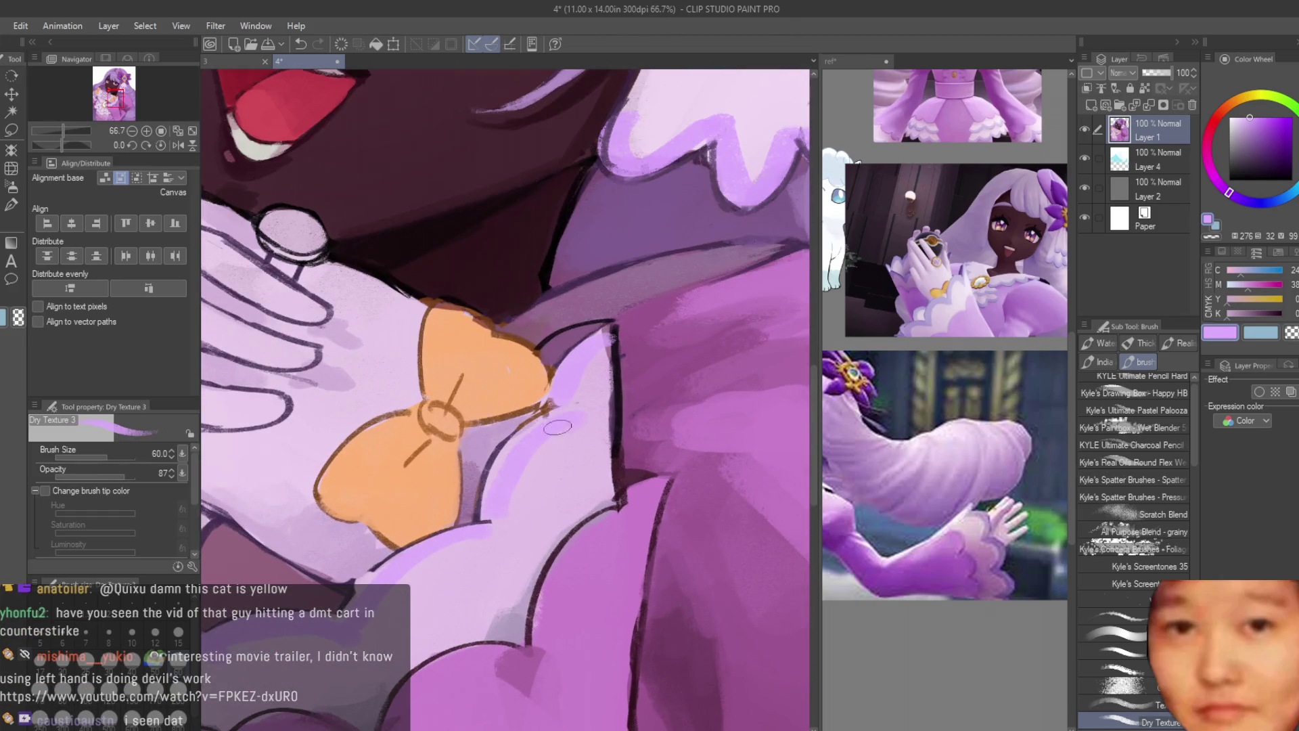
pyautogui.scroll(-3, 448, 560)
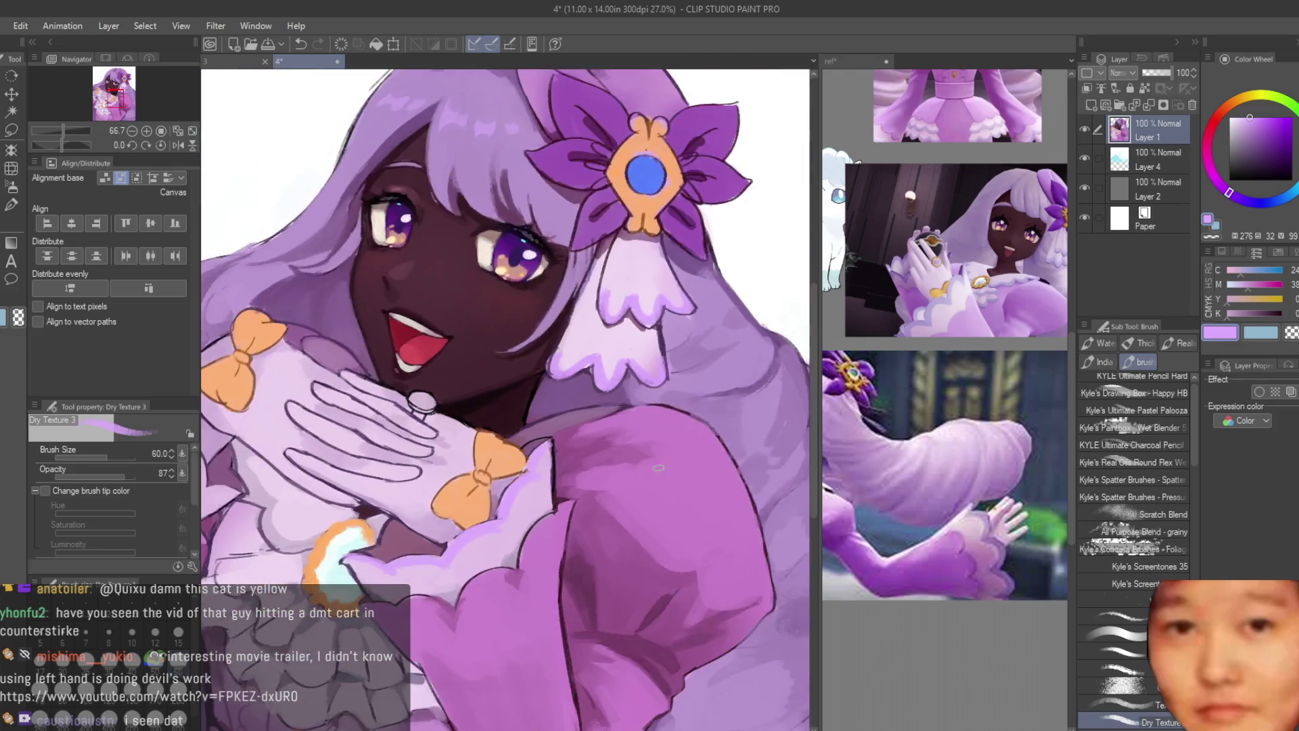
pyautogui.scroll(3, 428, 374)
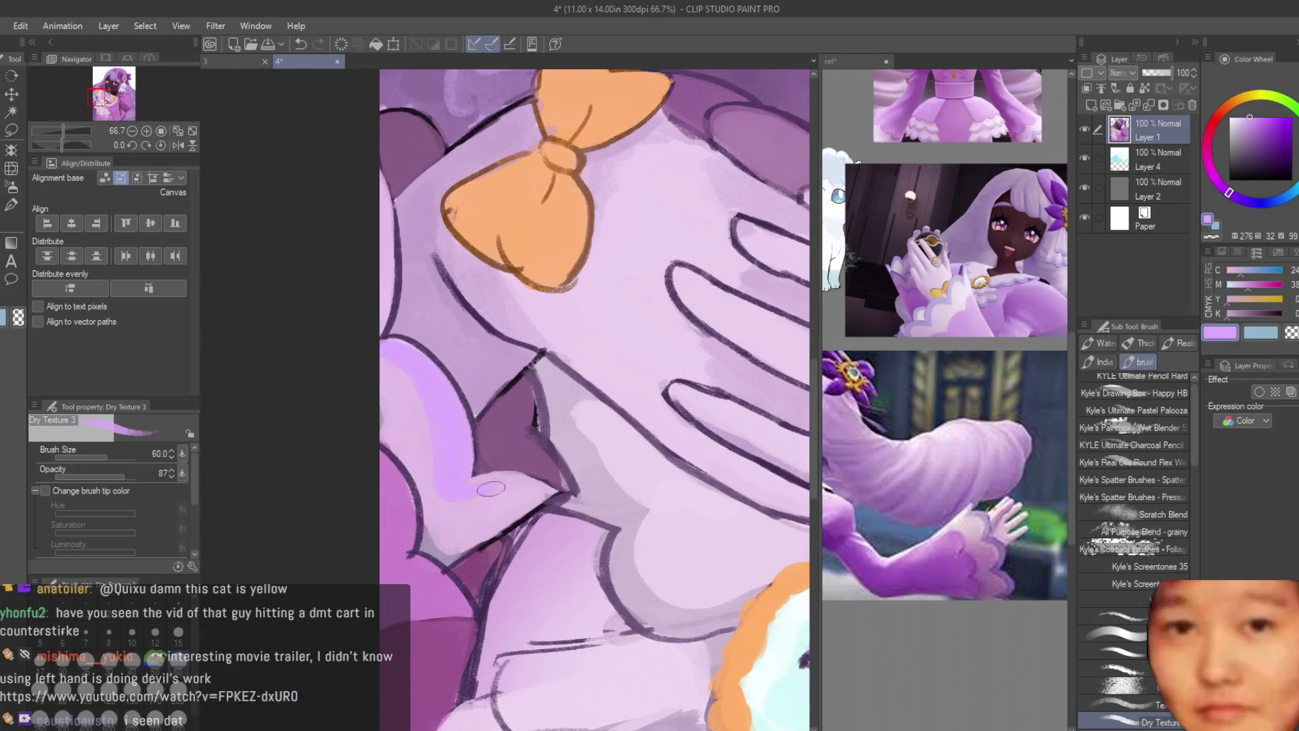
pyautogui.scroll(-3, 355, 358)
pyautogui.scroll(4, 361, 350)
pyautogui.scroll(2, 361, 350)
pyautogui.press('[')
pyautogui.keyDown('alt'); pyautogui.click(476, 319); pyautogui.keyUp('alt')
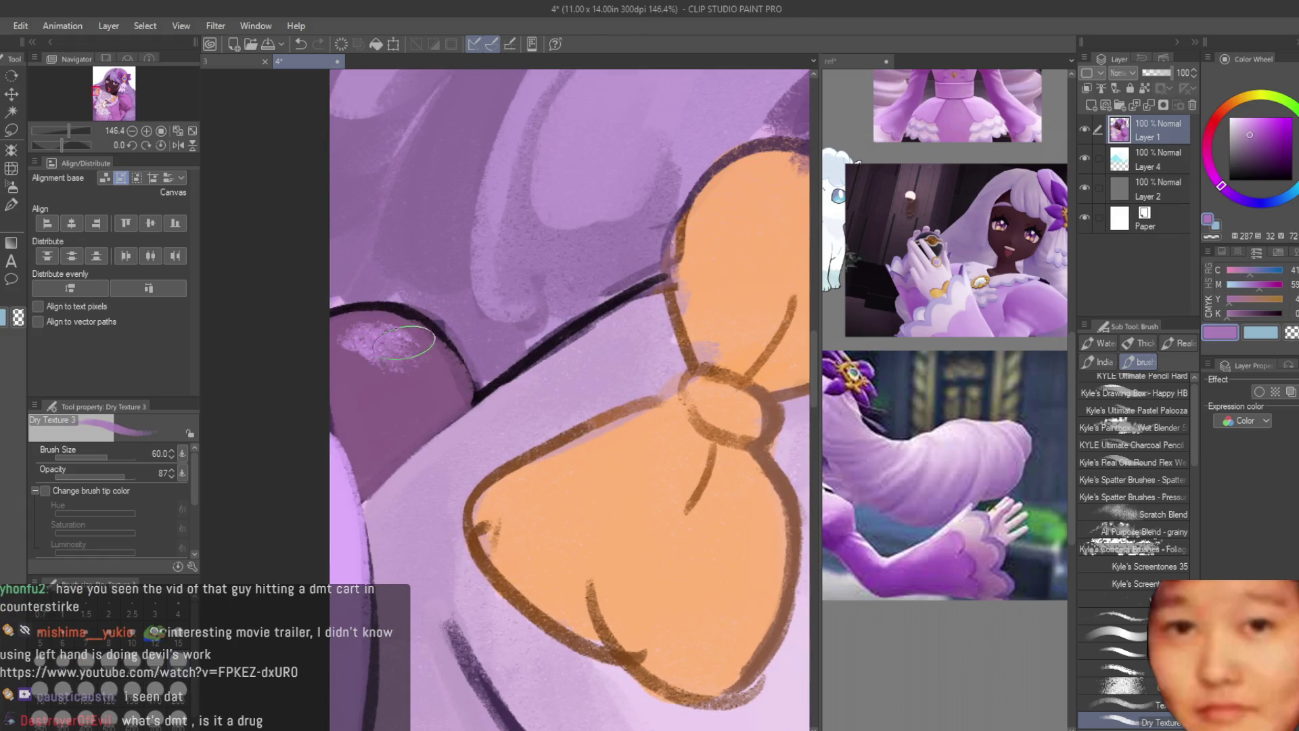
# Step: Eyedrop a dark purple and paint a shadow stroke along the sleeve edge with the Dry Texture brush
pyautogui.scroll(-2, 440, 439)
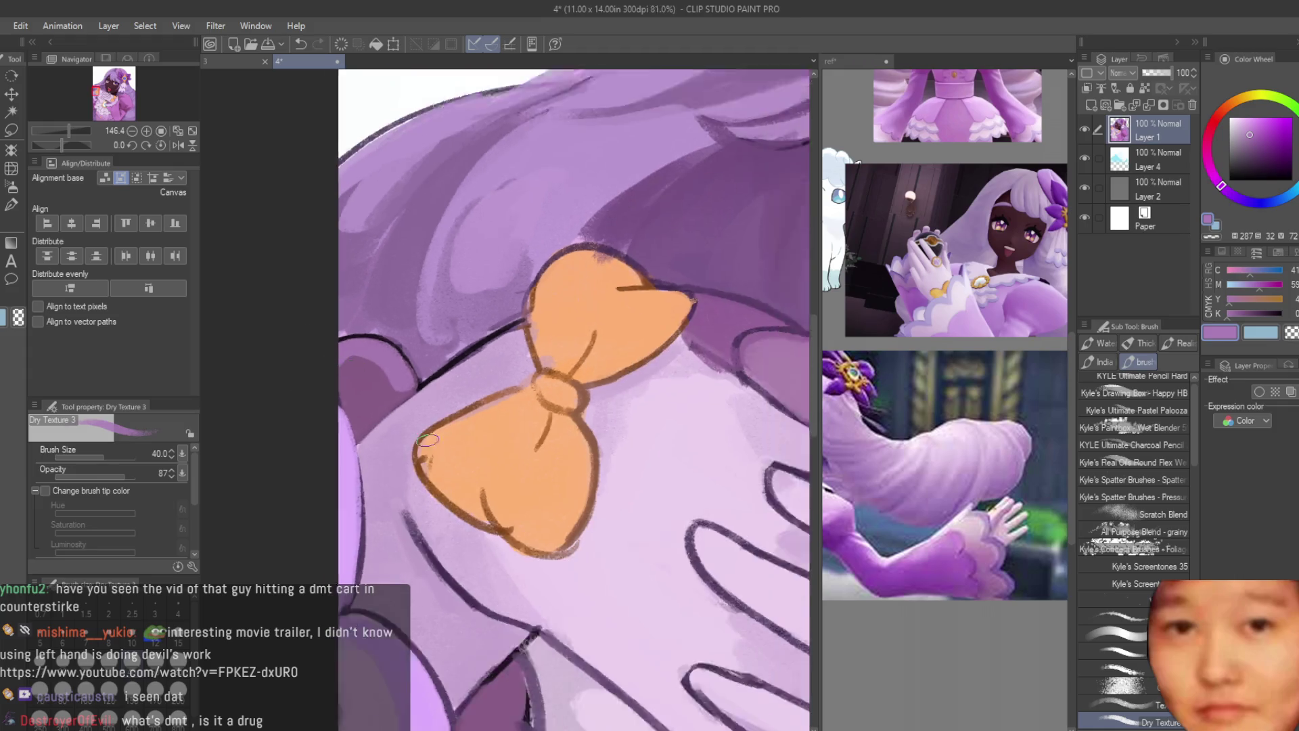
pyautogui.scroll(1, 490, 523)
pyautogui.scroll(-4, 535, 659)
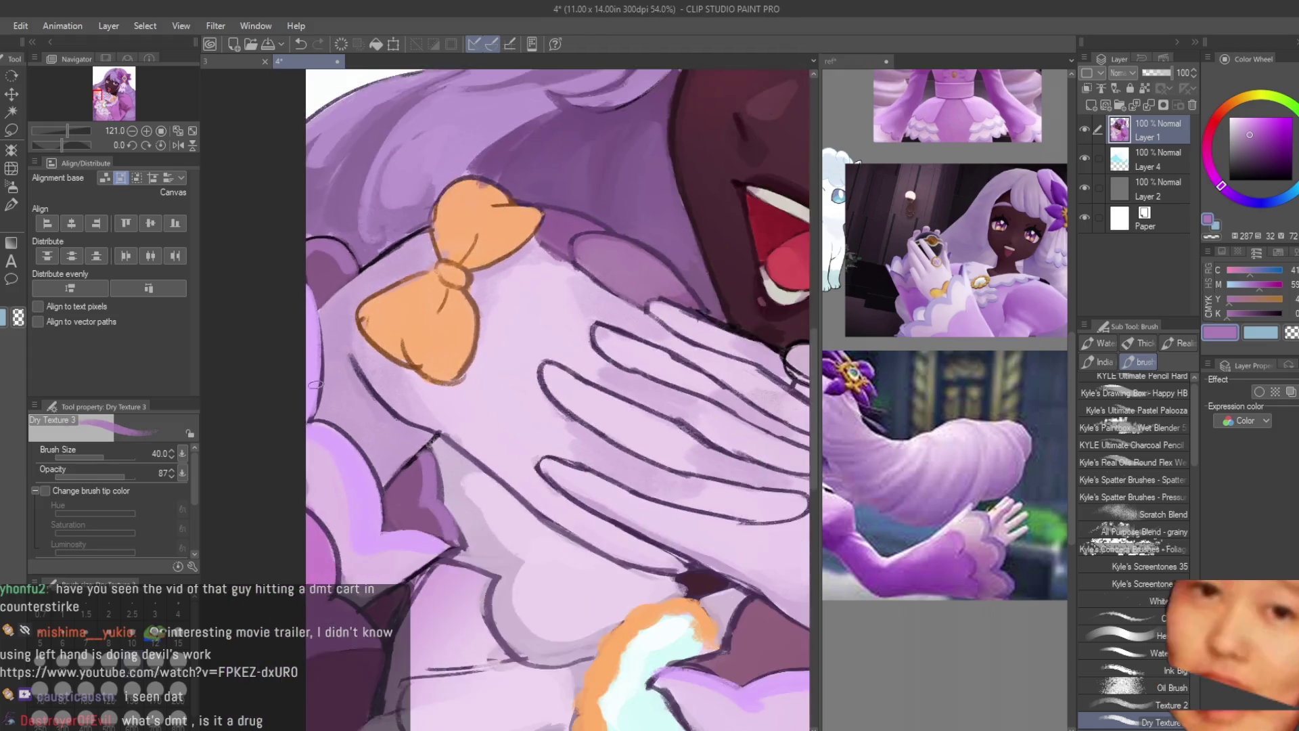
pyautogui.scroll(3, 391, 456)
pyautogui.scroll(2, 391, 456)
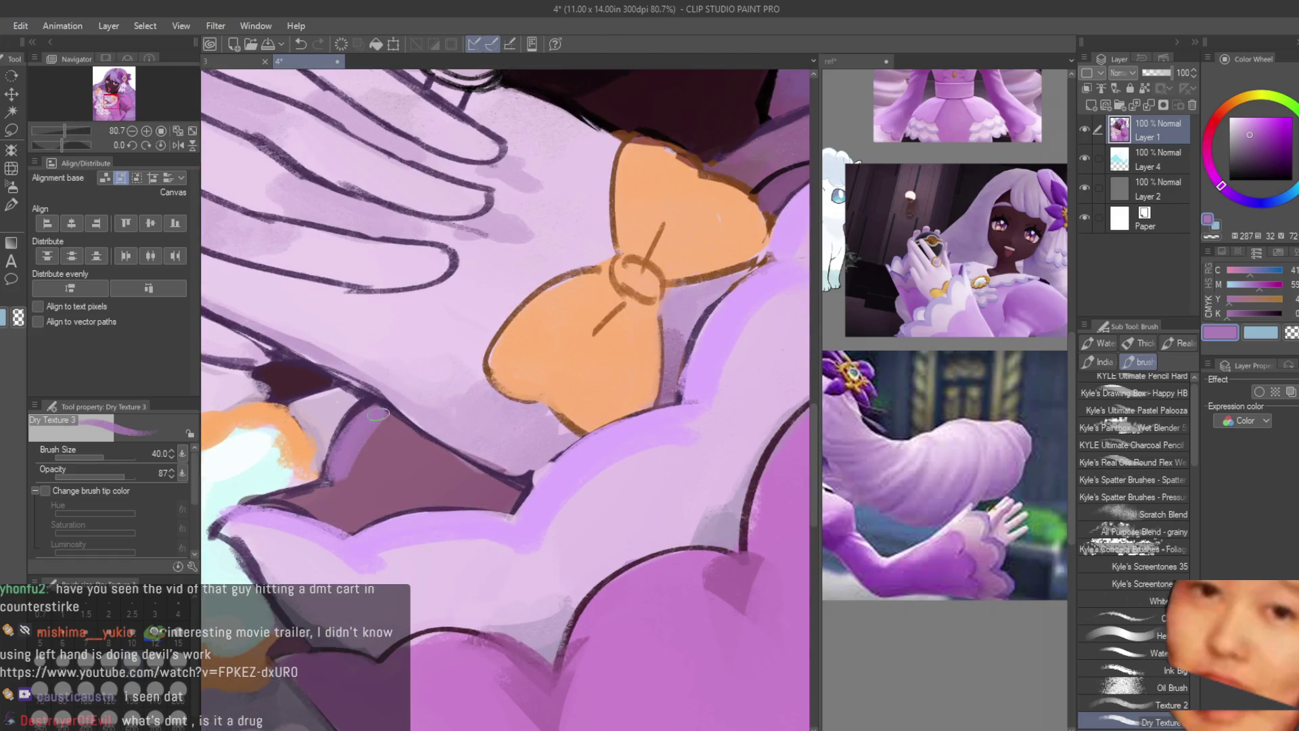
pyautogui.keyDown('alt'); pyautogui.click(364, 408); pyautogui.keyUp('alt')
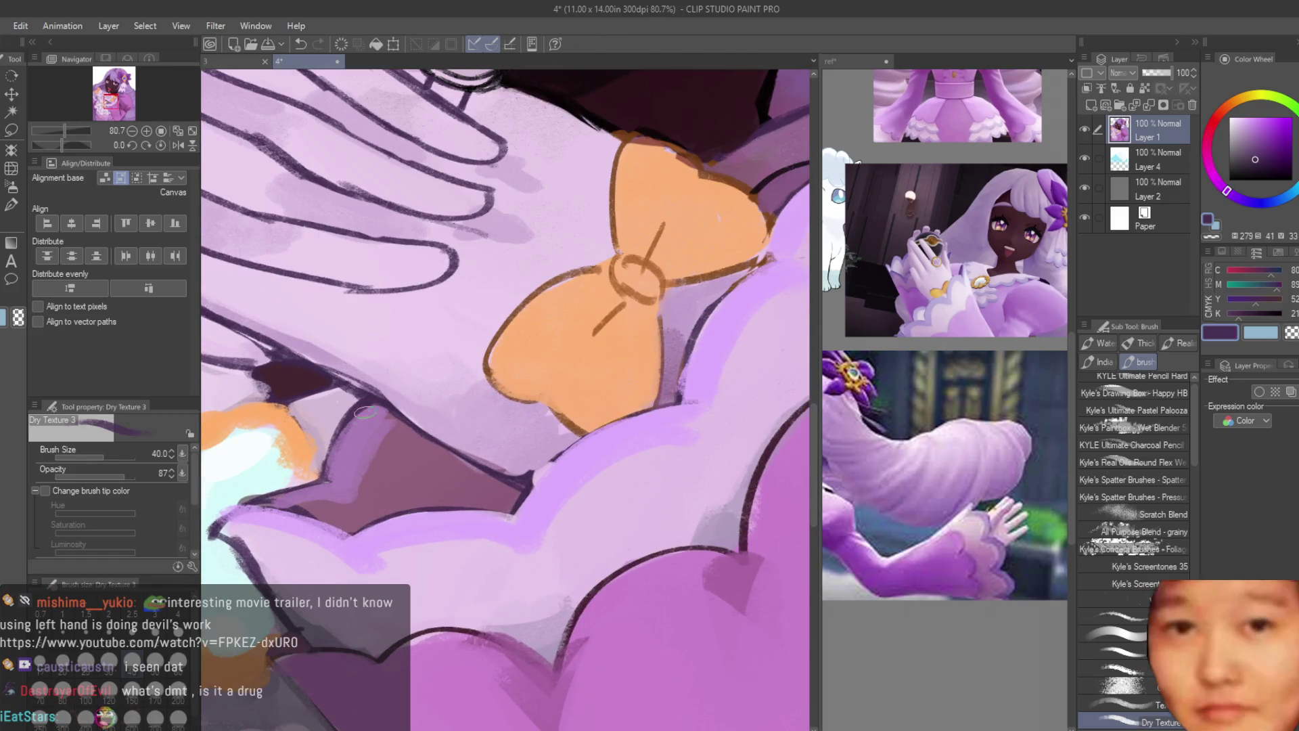
pyautogui.press('p')
pyautogui.press('b')
pyautogui.moveTo(351, 420); pyautogui.dragTo(328, 477)
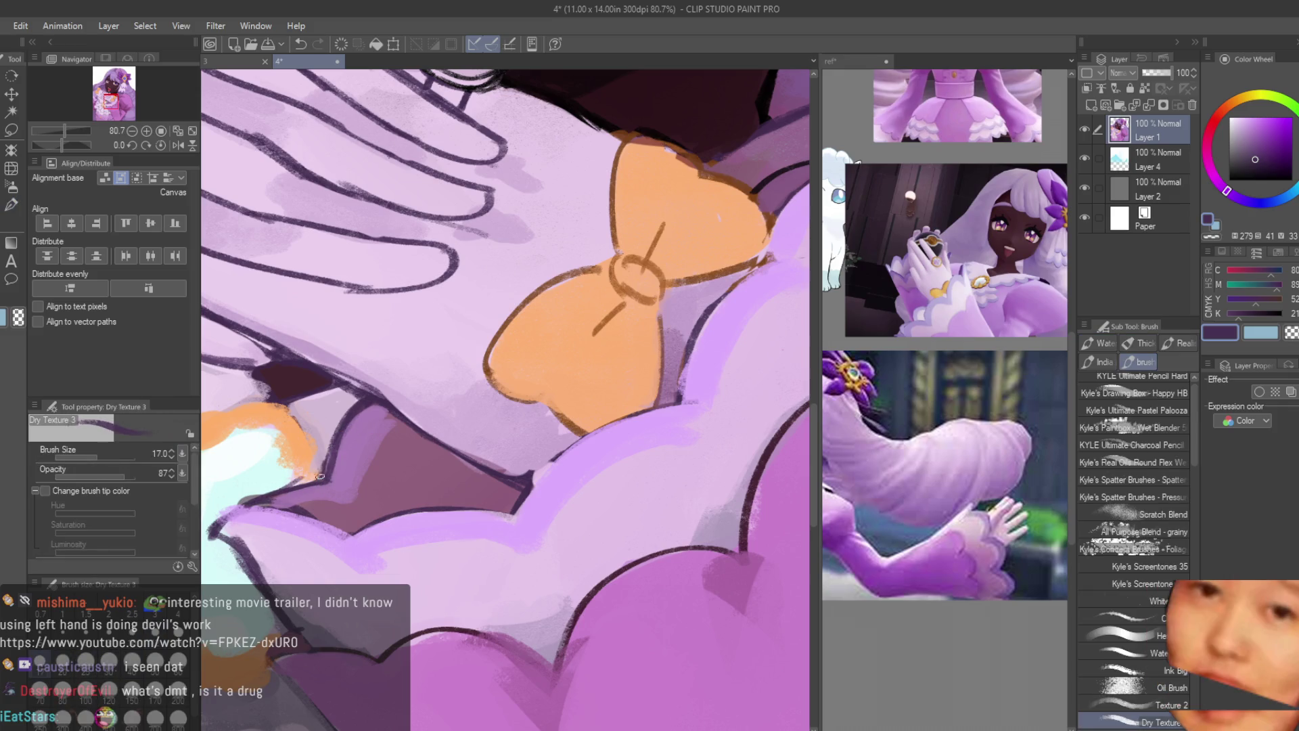
# Step: Sample a muted mauve from the sleeve shadow, then a paler lavender from the canvas
pyautogui.keyDown('alt'); pyautogui.click(385, 440); pyautogui.keyUp('alt')
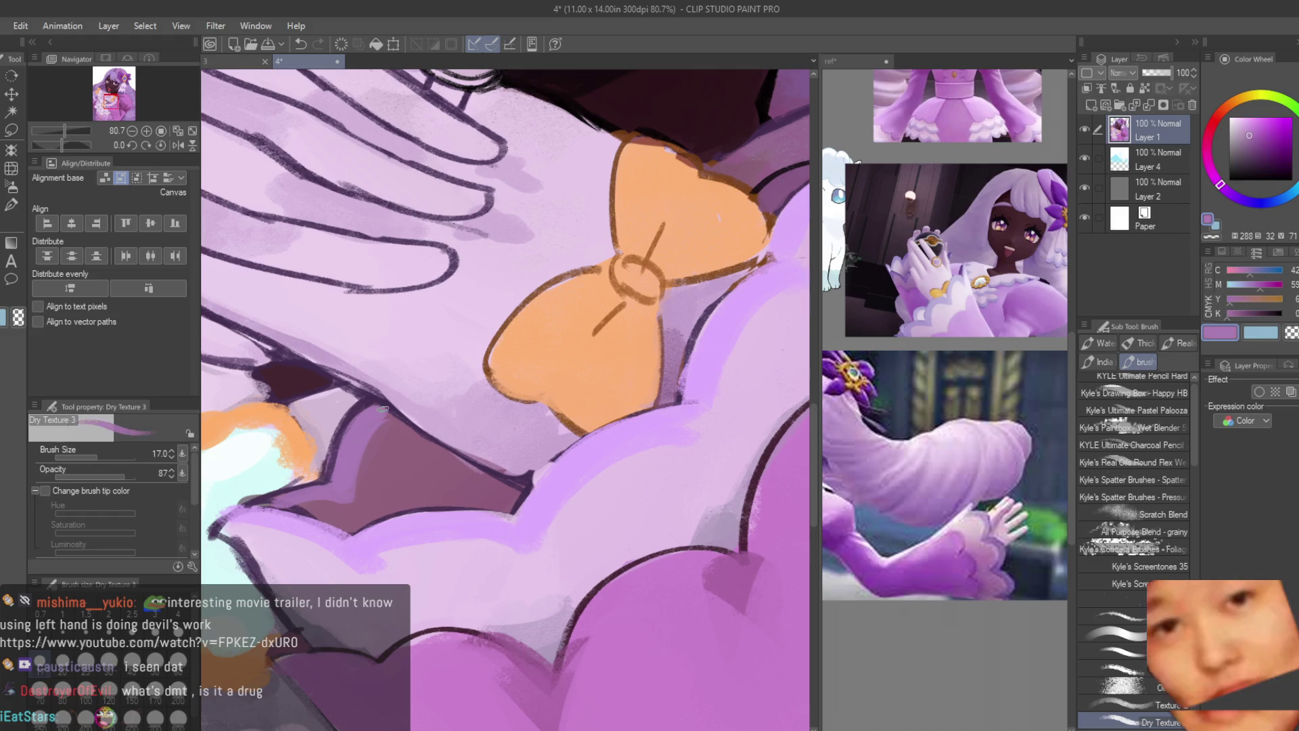
pyautogui.scroll(-10, 650, 496)
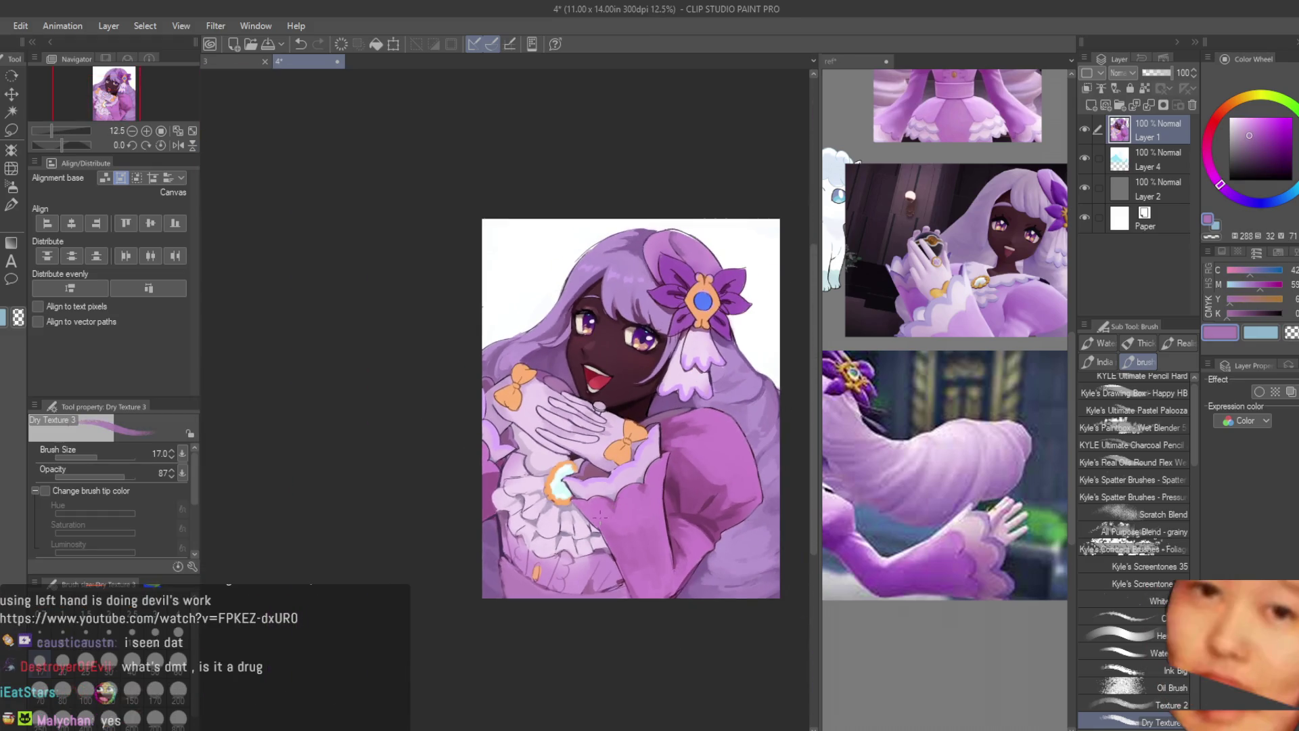
pyautogui.scroll(10, 581, 491)
pyautogui.keyDown('alt'); pyautogui.click(556, 437); pyautogui.keyUp('alt')
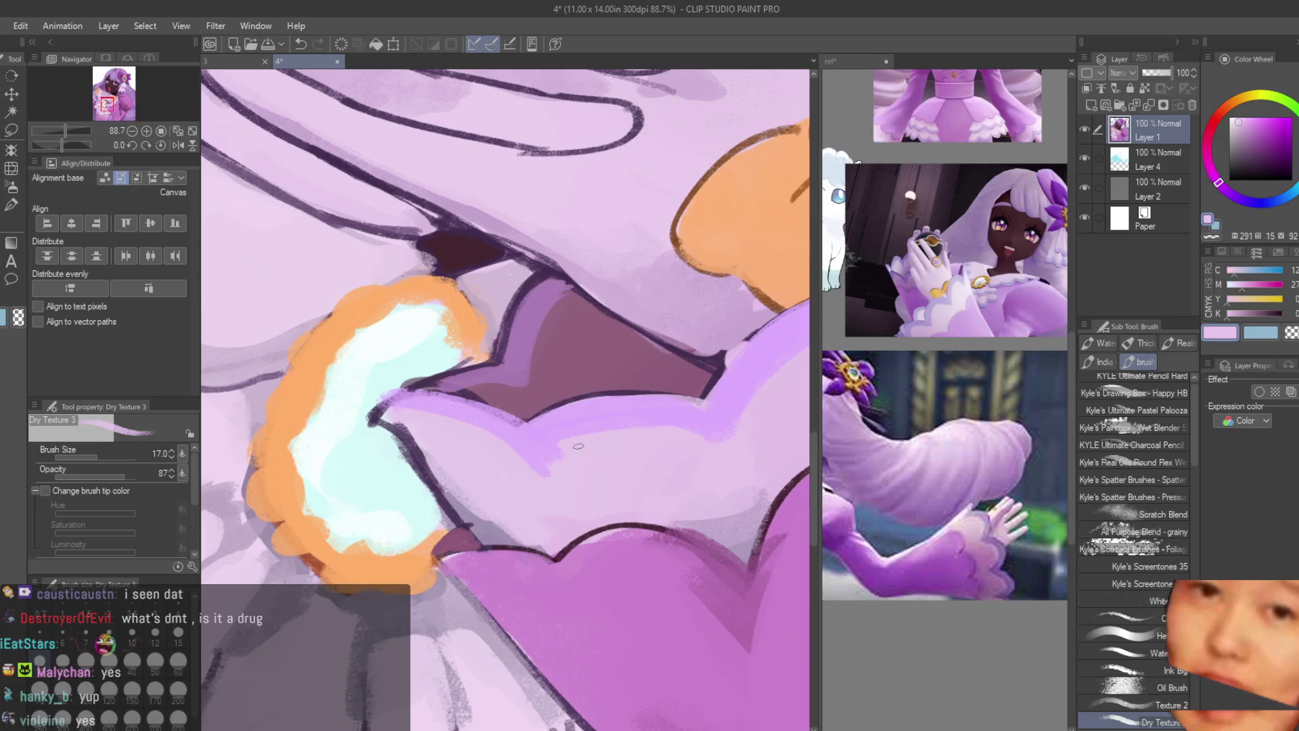
pyautogui.scroll(-9, 581, 473)
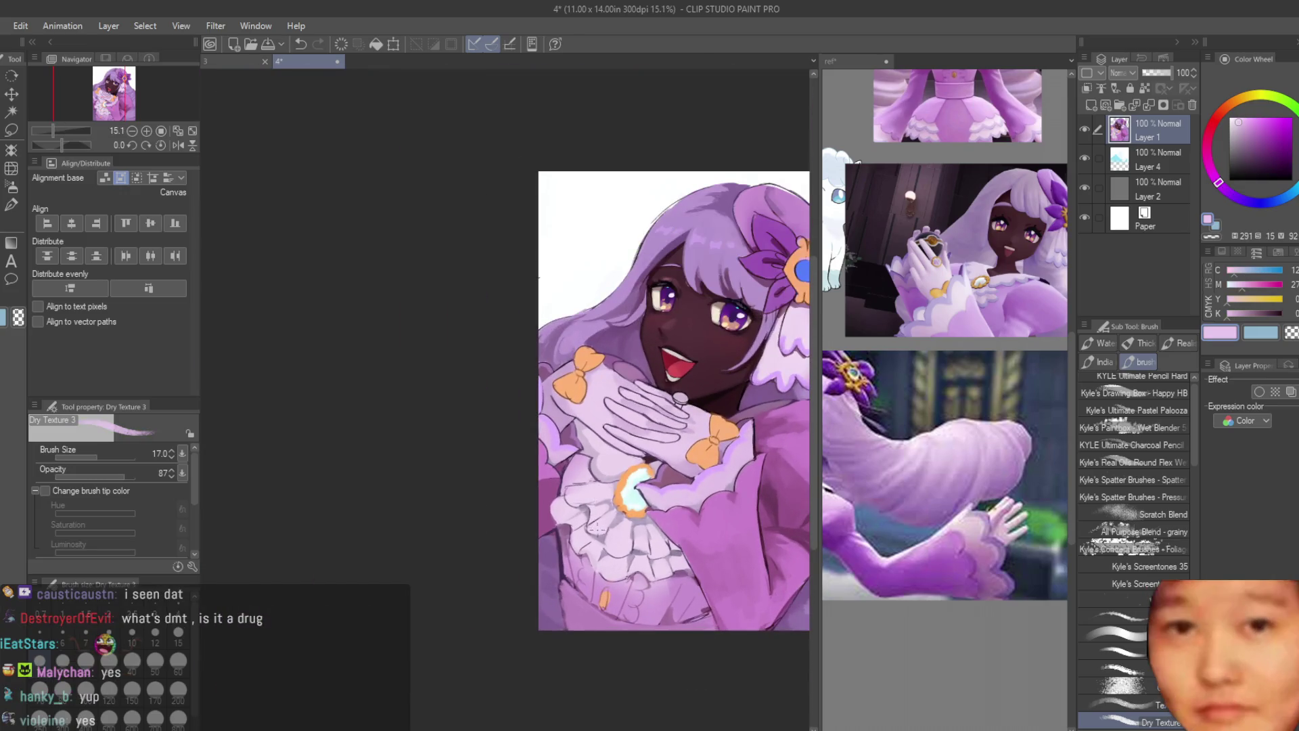
pyautogui.scroll(3, 550, 497)
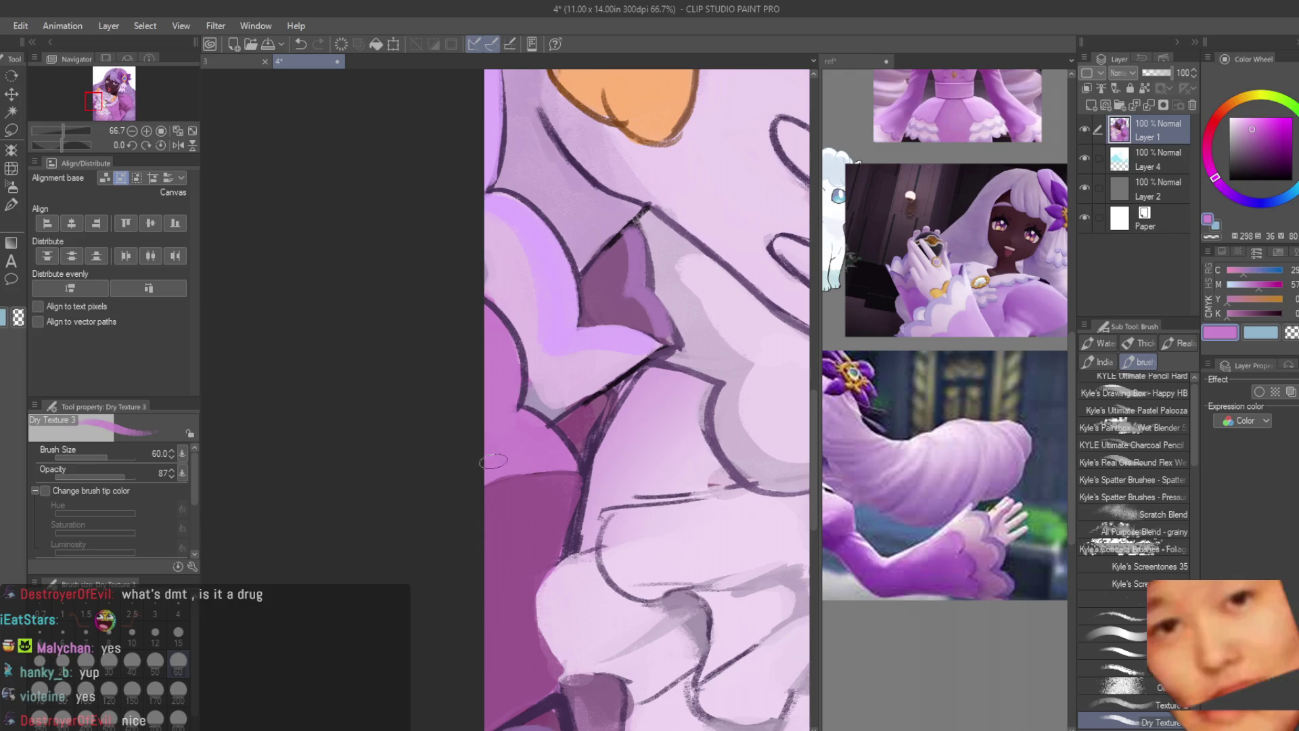
# Step: Lighten the colour to pale pink, shrink the brush, and highlight the sleeve's left, upper and lower edges
pyautogui.keyDown('alt'); pyautogui.click(523, 459); pyautogui.keyUp('alt')
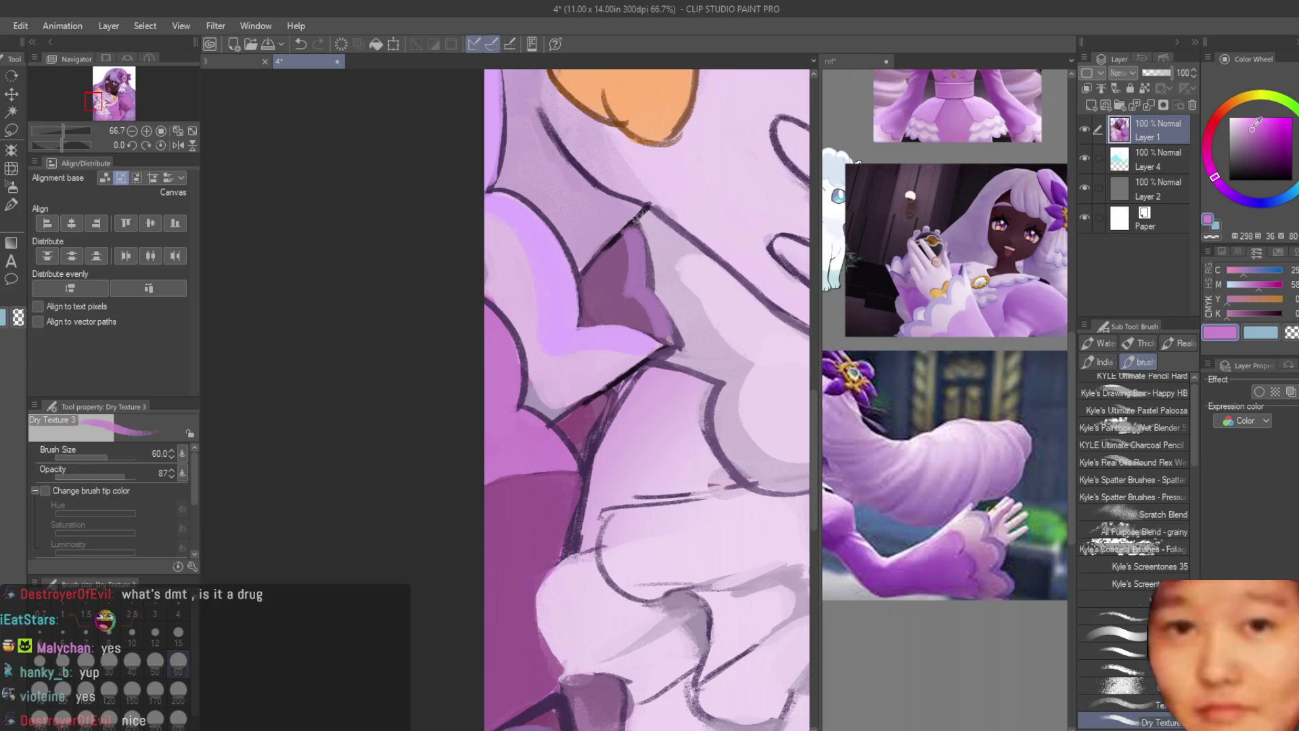
pyautogui.click(1253, 117)
pyautogui.scroll(2, 532, 405)
pyautogui.press('[')
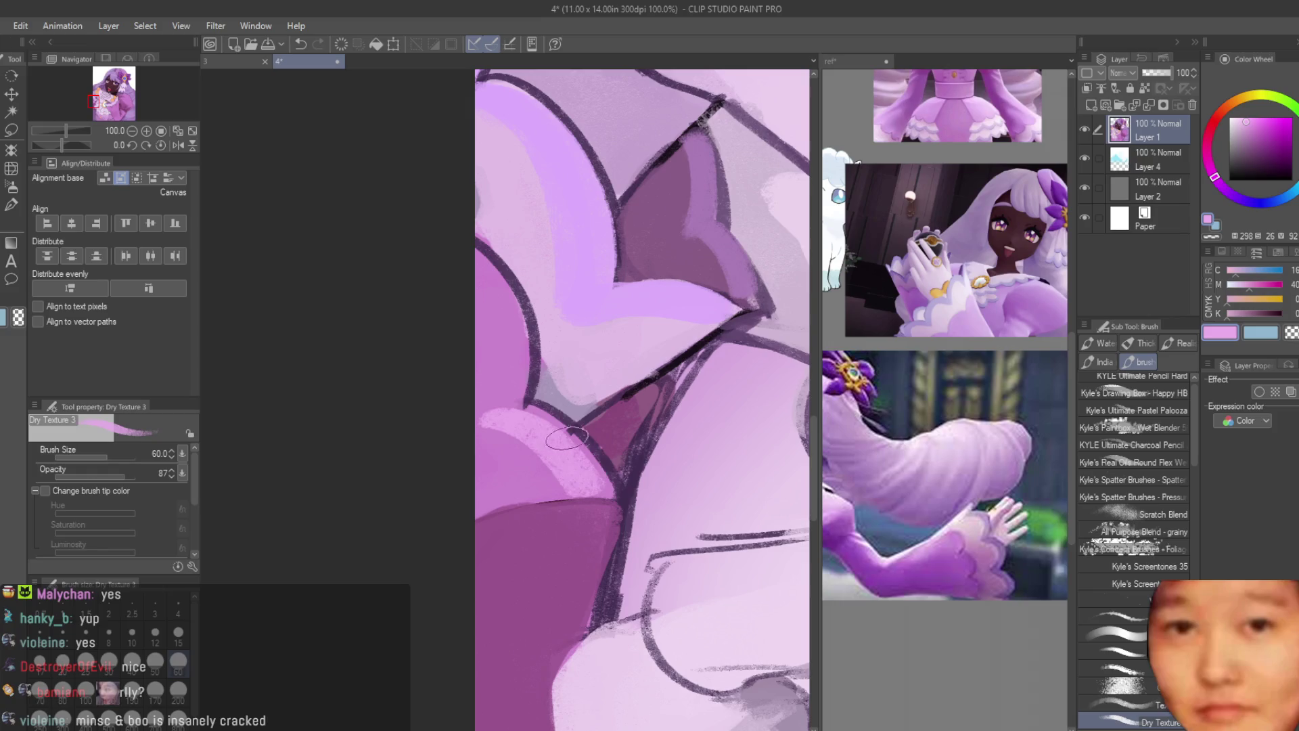
pyautogui.moveTo(531, 411); pyautogui.dragTo(589, 473)
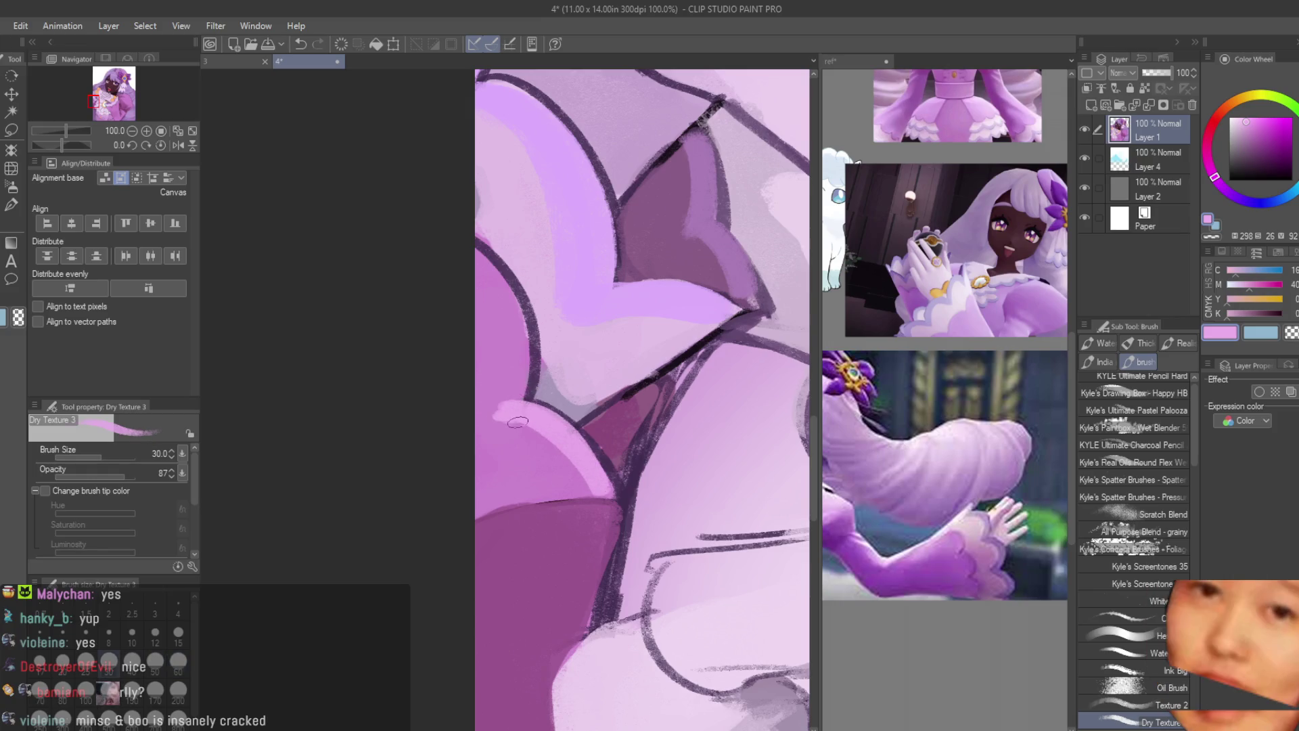
pyautogui.moveTo(521, 399); pyautogui.dragTo(512, 306)
pyautogui.scroll(-3, 512, 307)
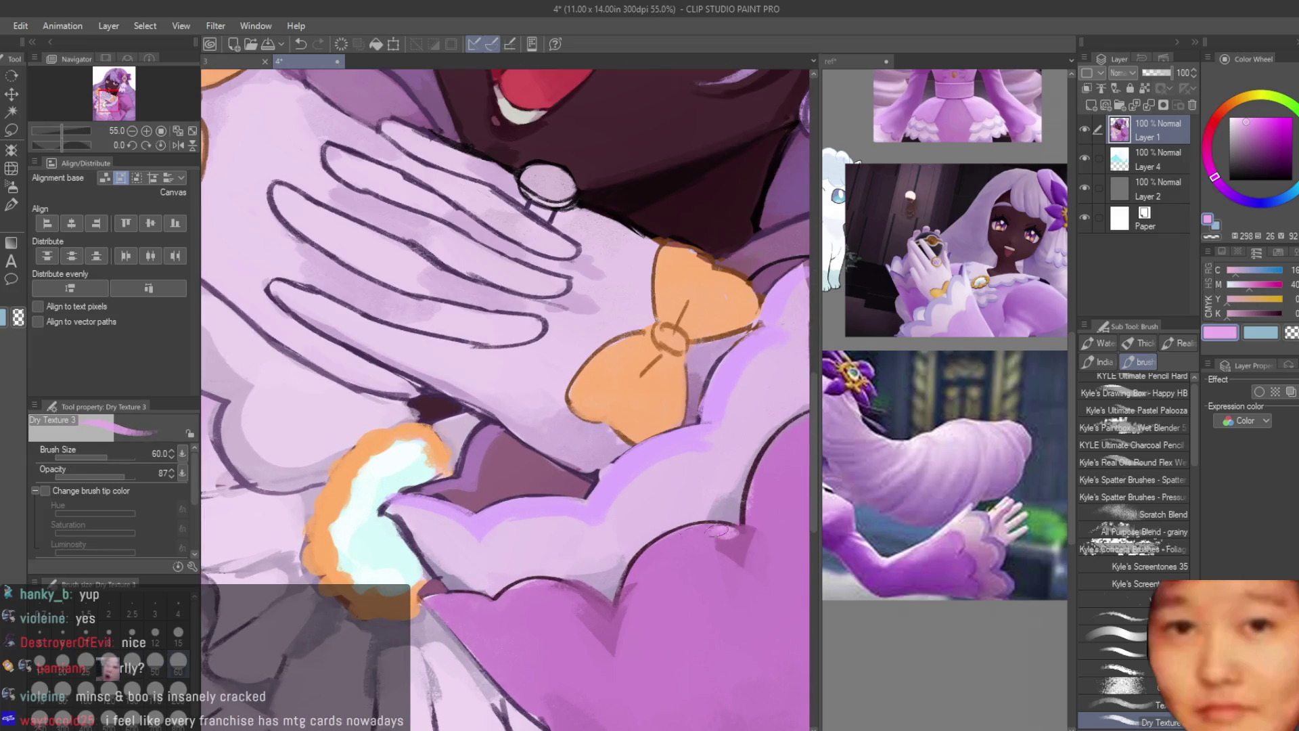
pyautogui.moveTo(716, 530); pyautogui.dragTo(632, 608)
pyautogui.moveTo(512, 591); pyautogui.dragTo(575, 617)
pyautogui.moveTo(501, 600)
pyautogui.mouseDown()
pyautogui.moveTo(433, 605)
pyautogui.moveTo(464, 612)
pyautogui.mouseUp()
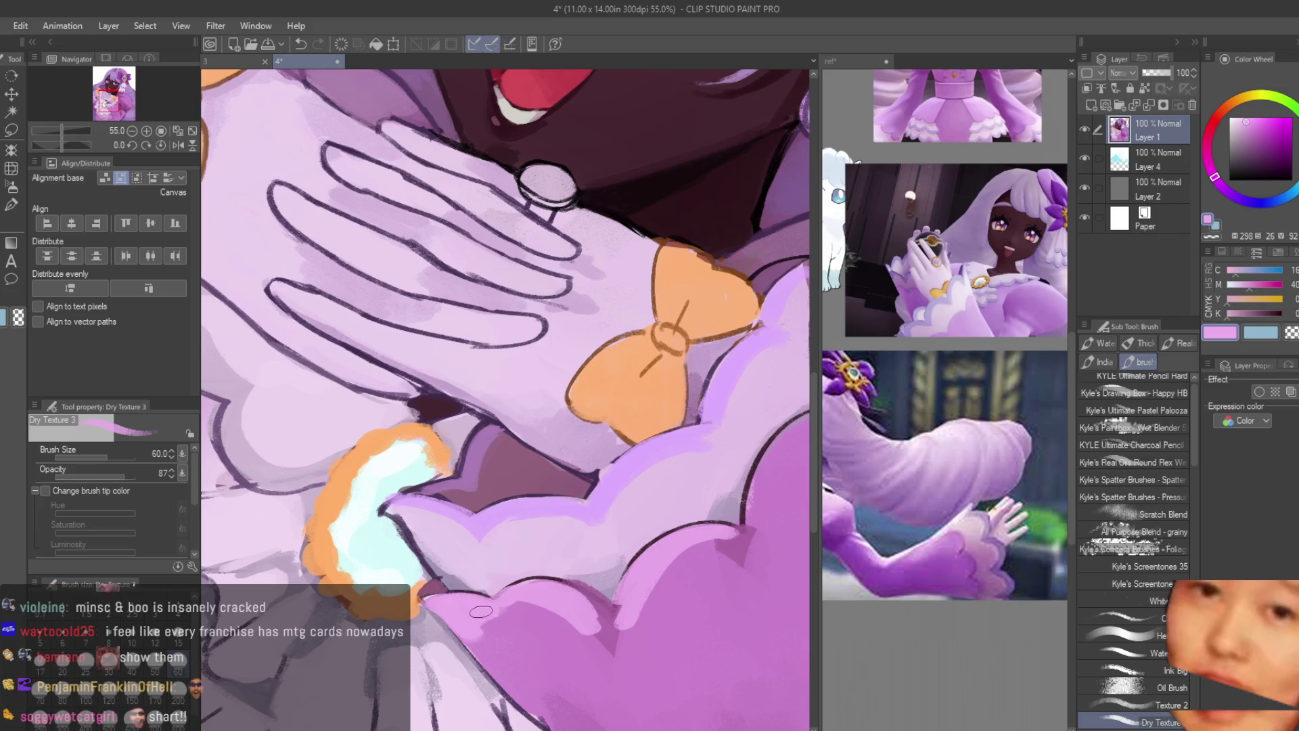
pyautogui.scroll(-3, 490, 614)
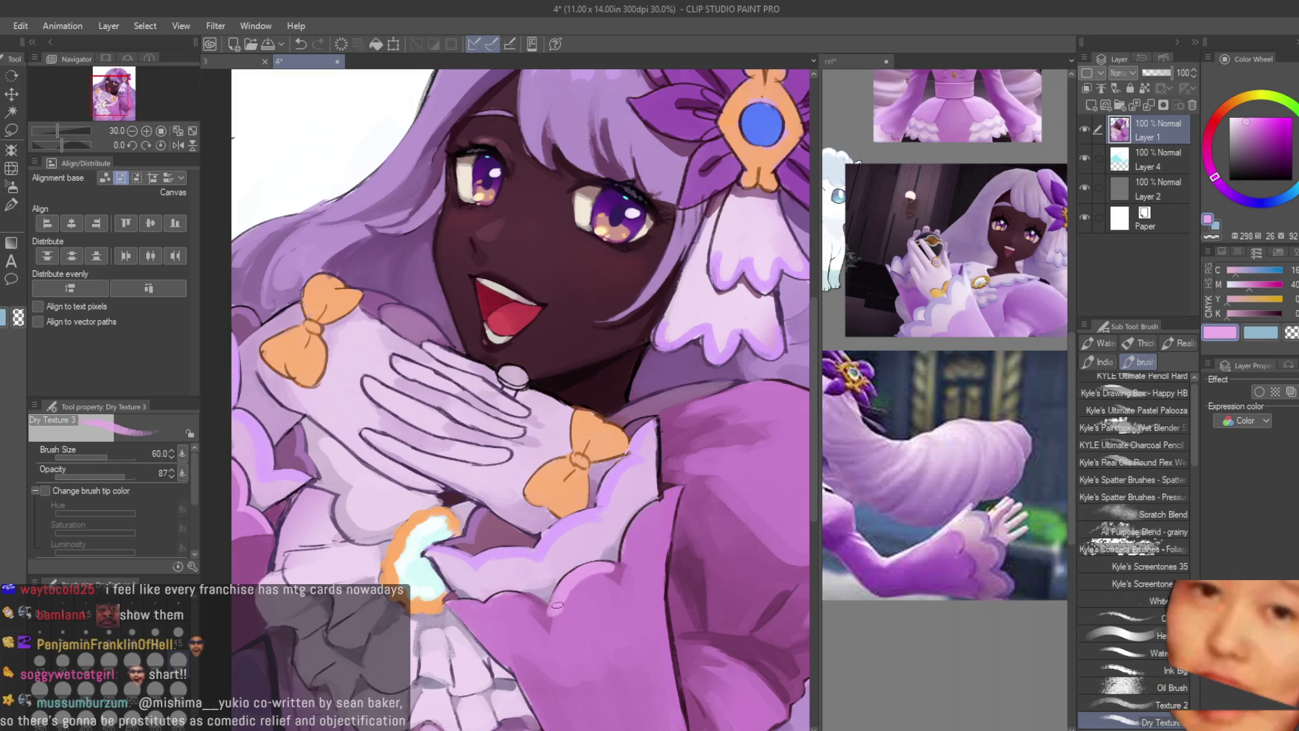
pyautogui.scroll(3, 487, 588)
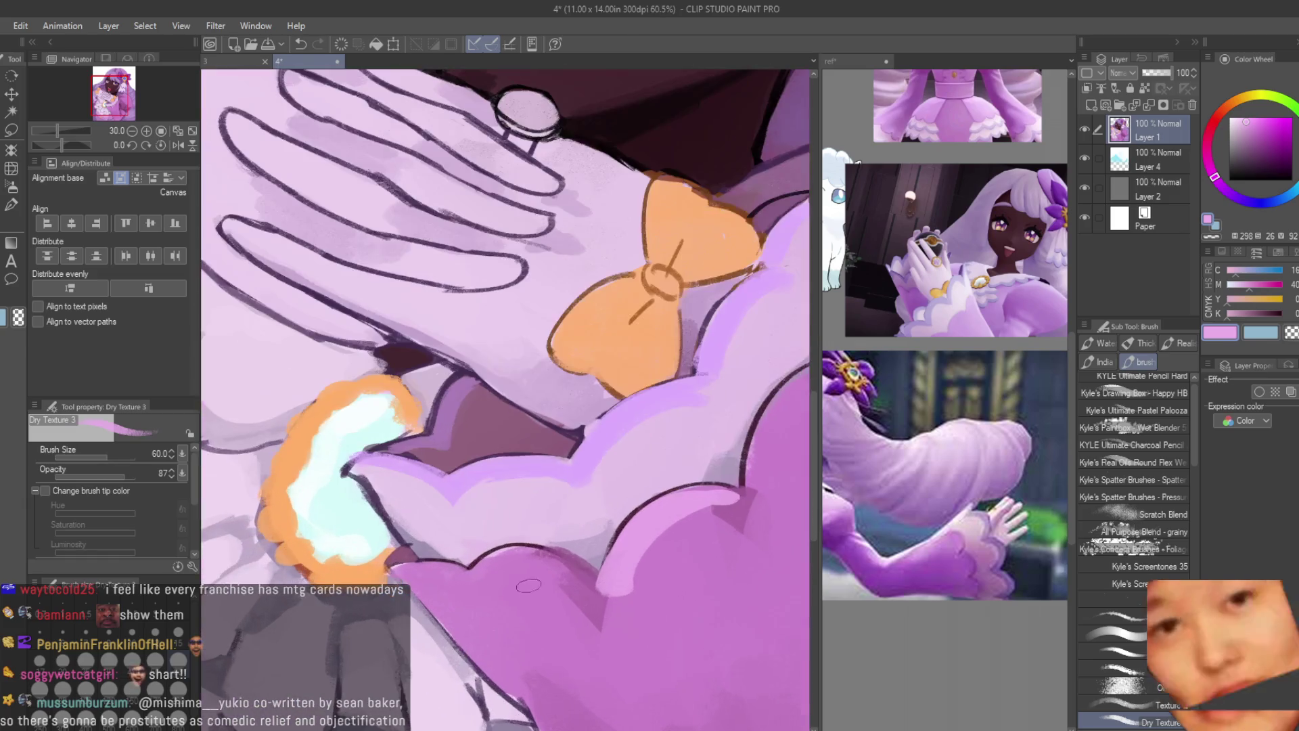
pyautogui.scroll(-3, 477, 576)
pyautogui.scroll(1, 607, 567)
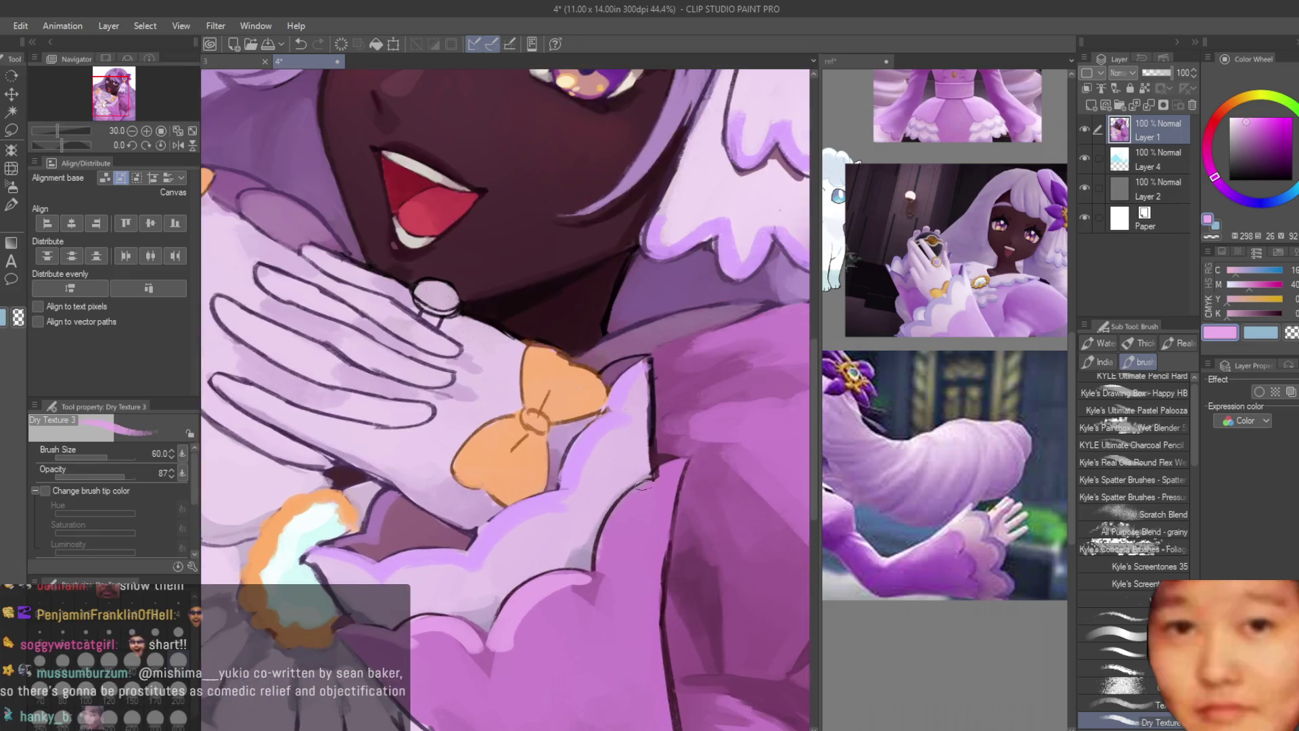
pyautogui.scroll(-3, 680, 470)
pyautogui.scroll(4, 500, 410)
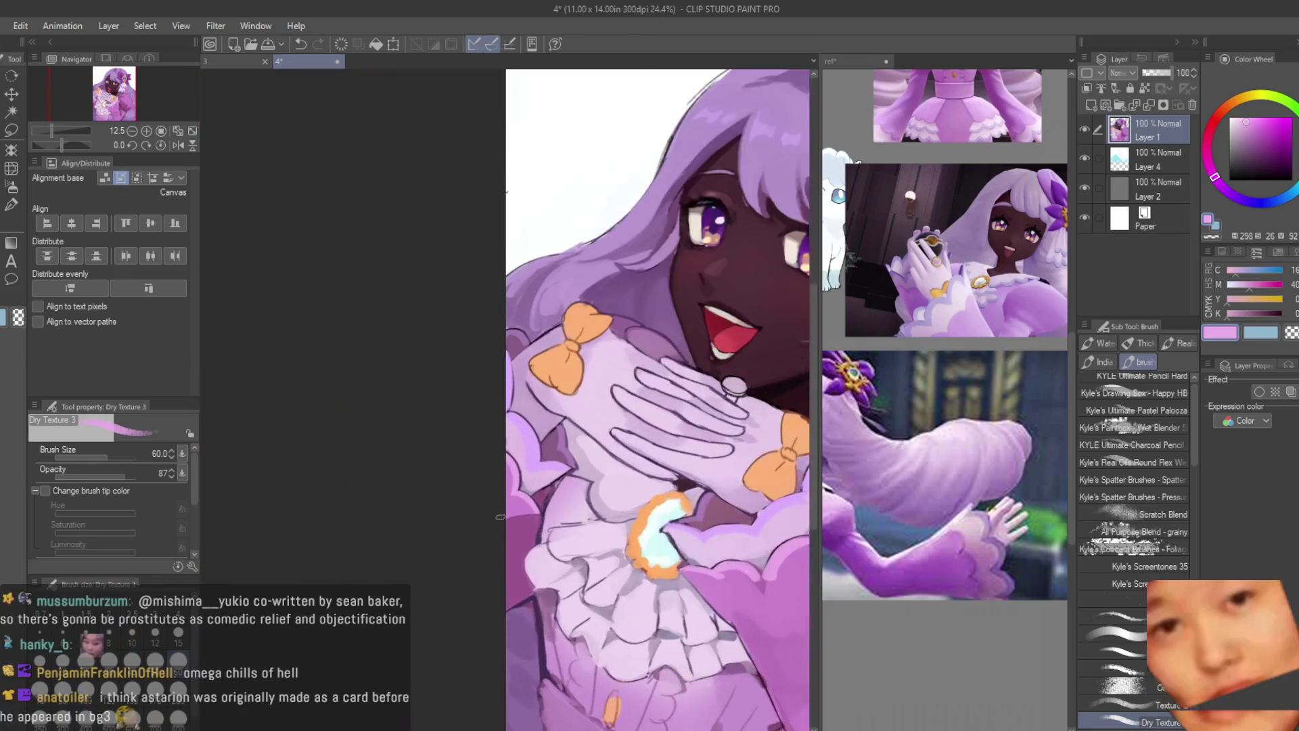
pyautogui.scroll(-4, 500, 410)
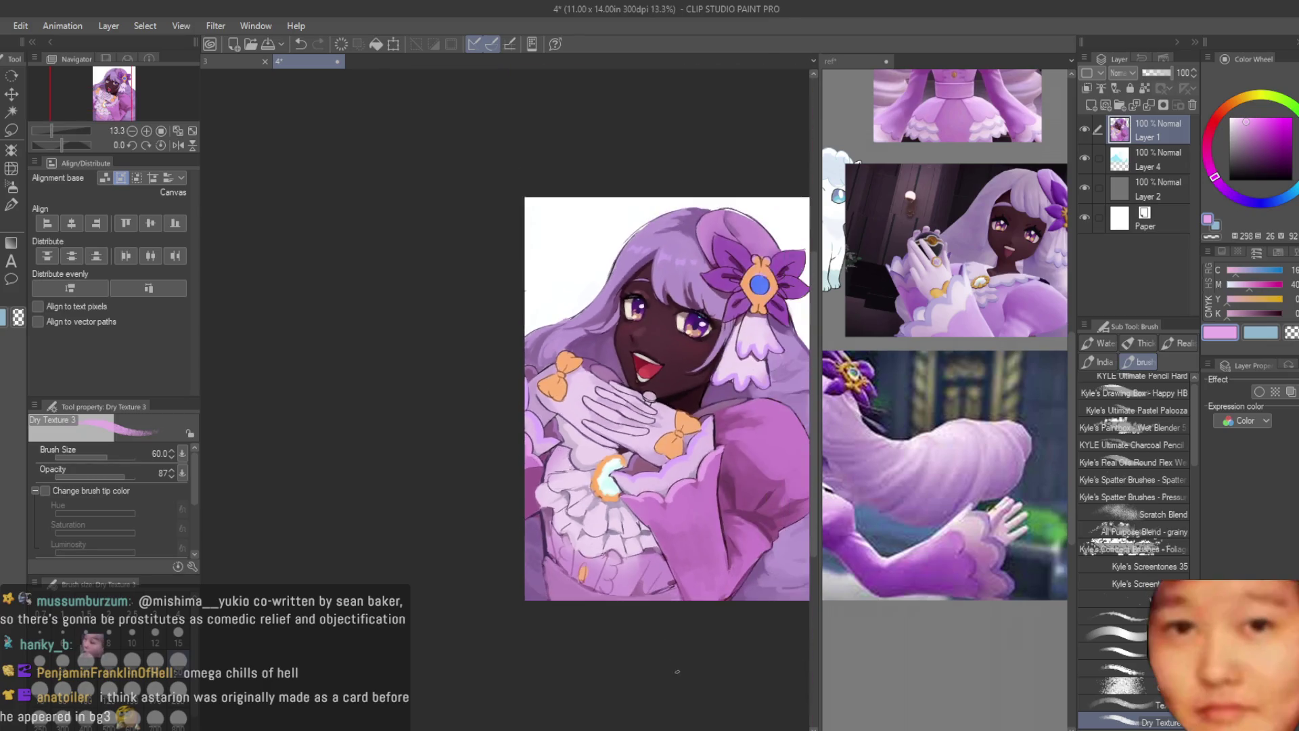
pyautogui.scroll(2, 609, 338)
pyautogui.scroll(-5, 947, 406)
pyautogui.scroll(3, 930, 485)
pyautogui.scroll(-3, 931, 485)
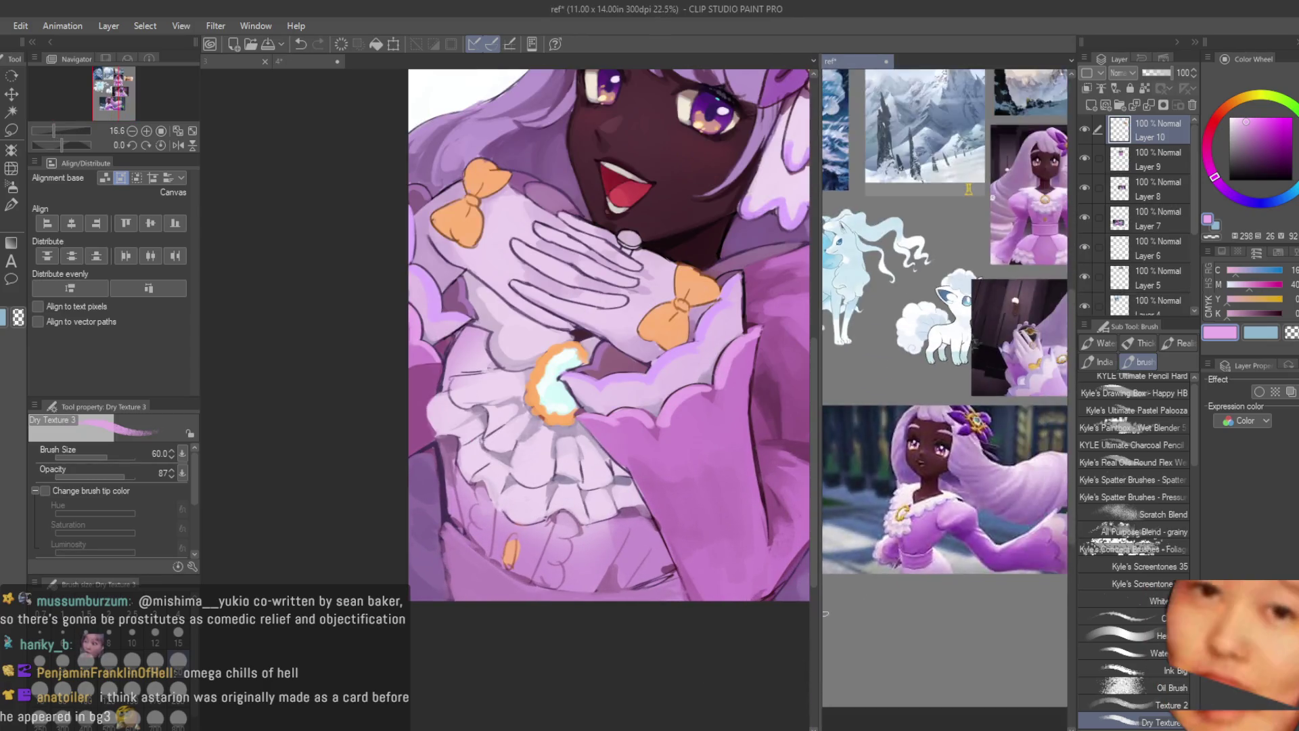
pyautogui.scroll(5, 931, 485)
pyautogui.scroll(4, 473, 440)
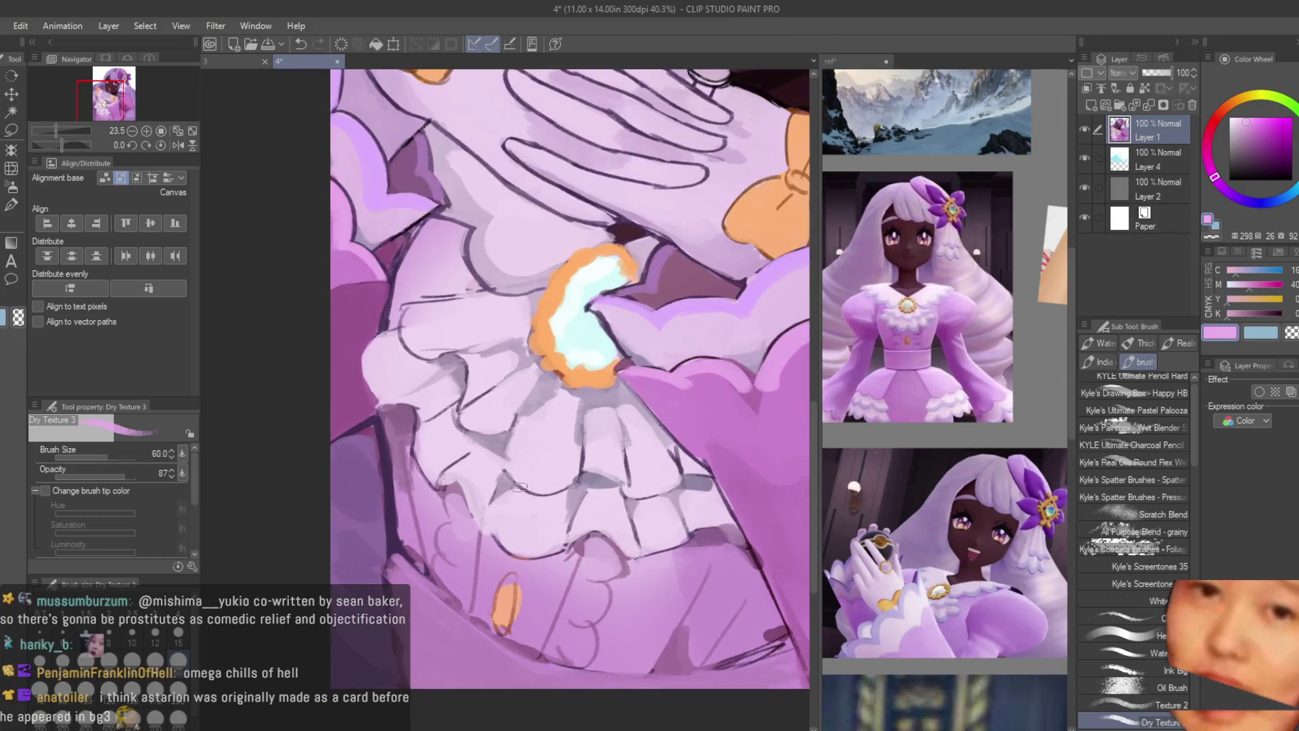
# Step: Undo the stray pink ruffle stroke and switch the colour to a light lilac
pyautogui.moveTo(442, 440); pyautogui.dragTo(461, 477)
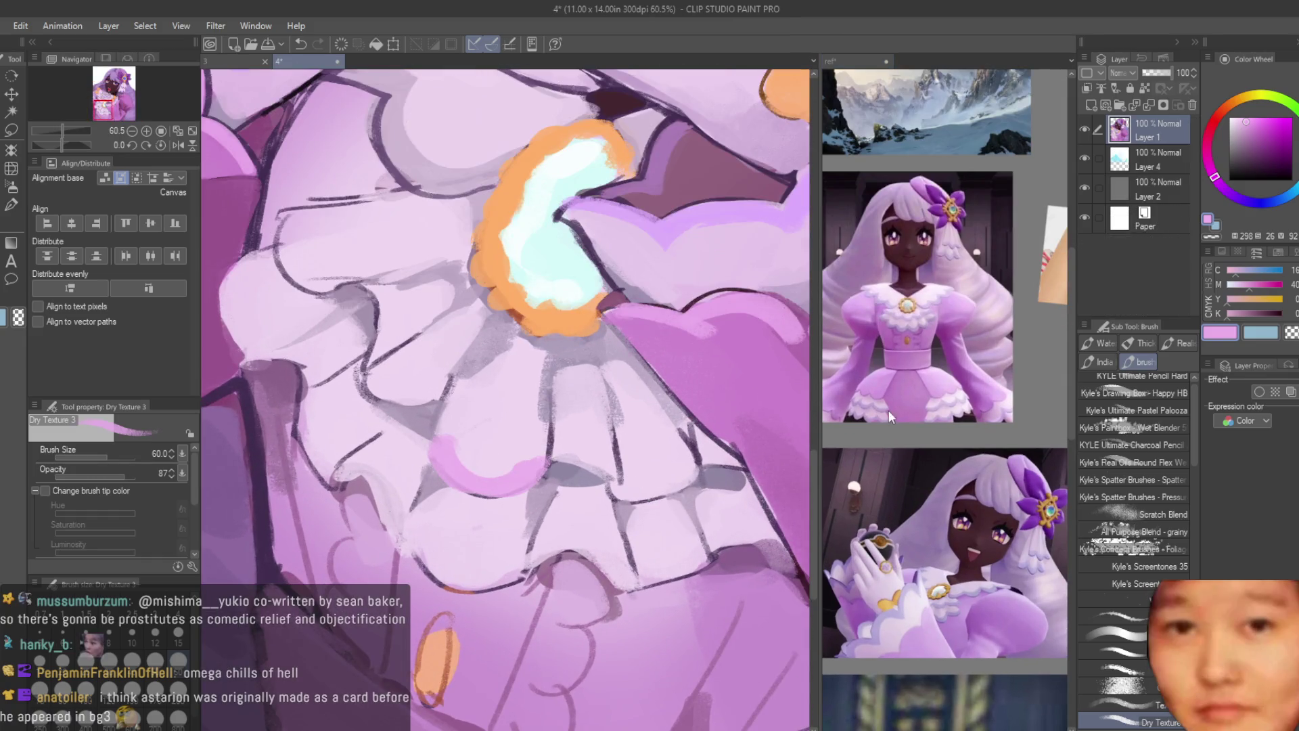
pyautogui.hotkey('ctrl', 'z')
pyautogui.click(1206, 151)
pyautogui.scroll(-4, 579, 564)
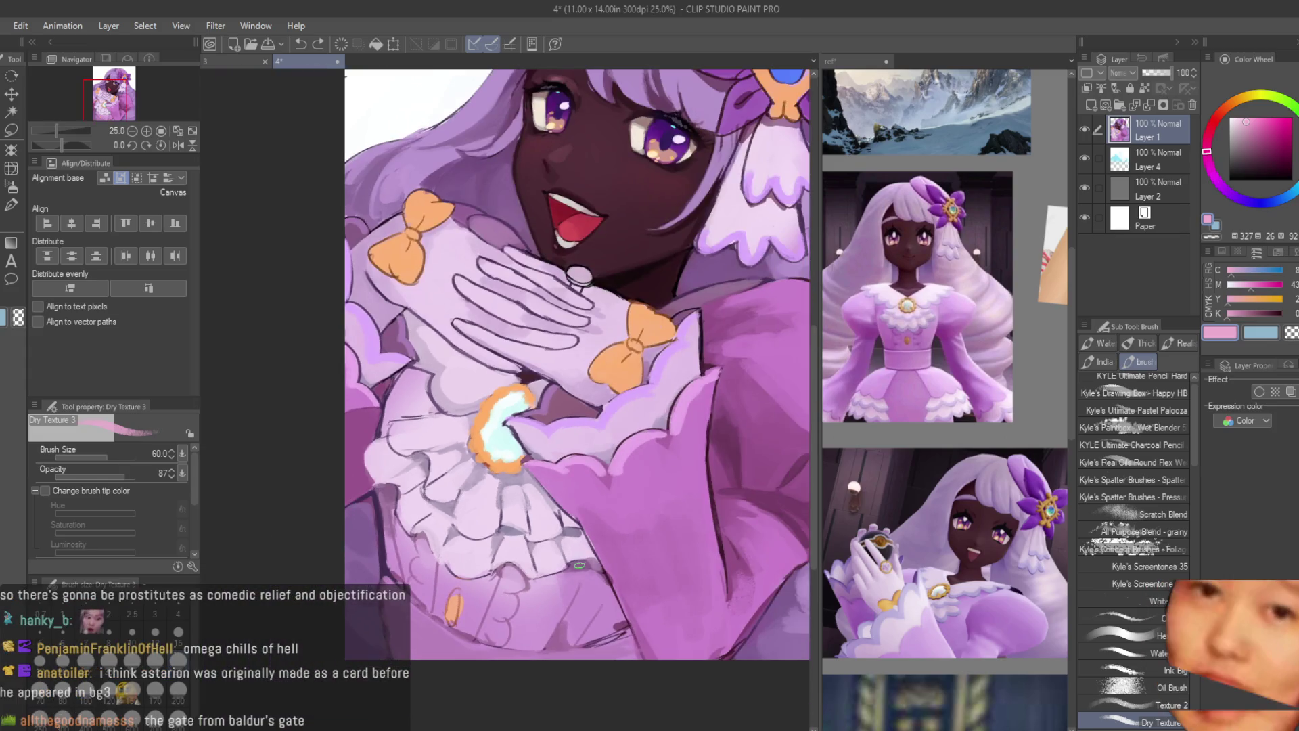
pyautogui.scroll(4, 723, 423)
pyautogui.scroll(-2, 722, 424)
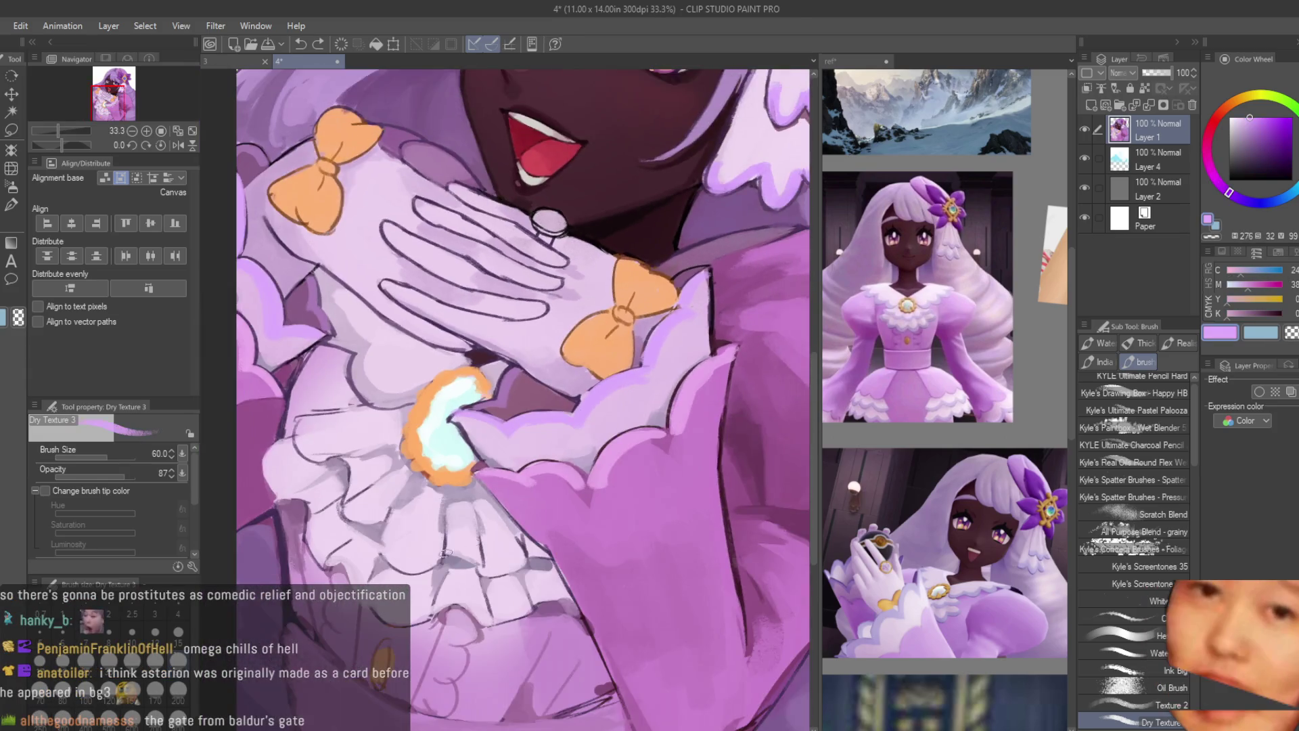
pyautogui.scroll(2, 722, 423)
pyautogui.keyDown('alt'); pyautogui.click(722, 424); pyautogui.keyUp('alt')
# Step: Highlight the lower, left and upper-left ruffle edges in light lilac
pyautogui.moveTo(338, 677)
pyautogui.mouseDown()
pyautogui.moveTo(514, 643)
pyautogui.moveTo(592, 668)
pyautogui.mouseUp()
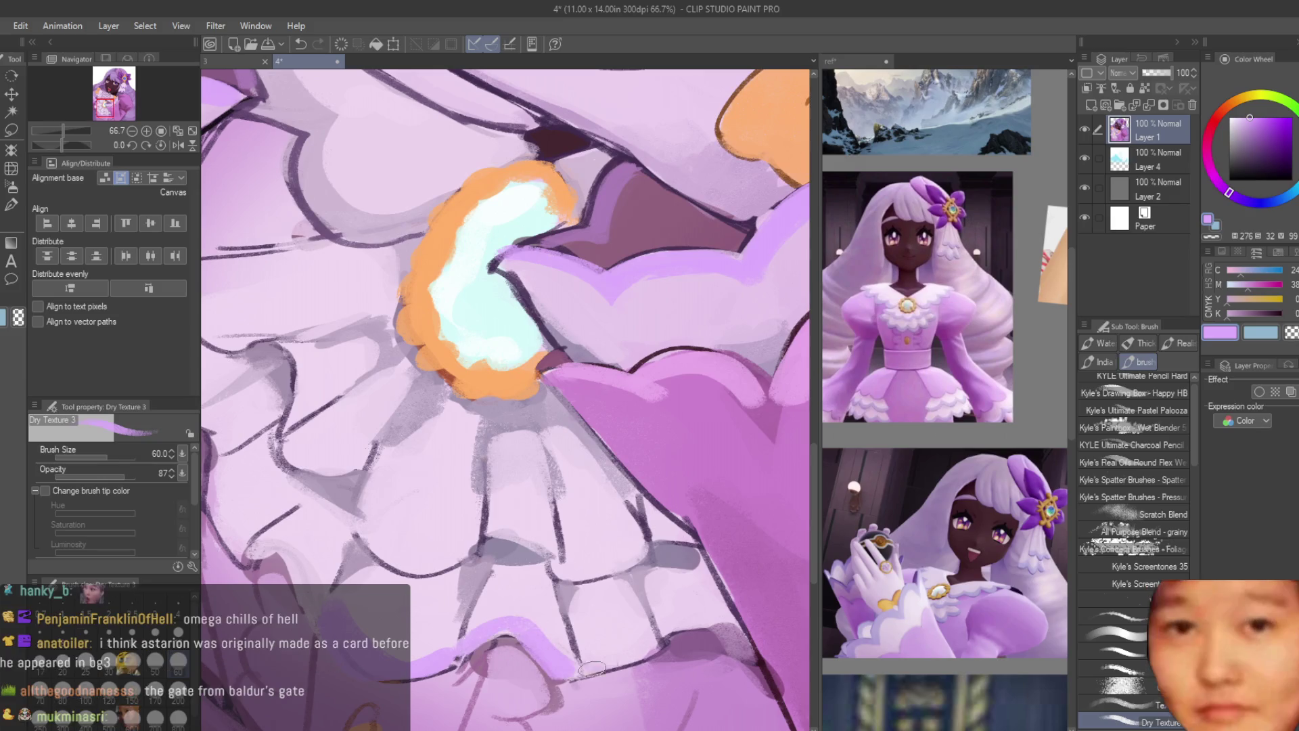
pyautogui.scroll(-4, 631, 646)
pyautogui.scroll(4, 463, 566)
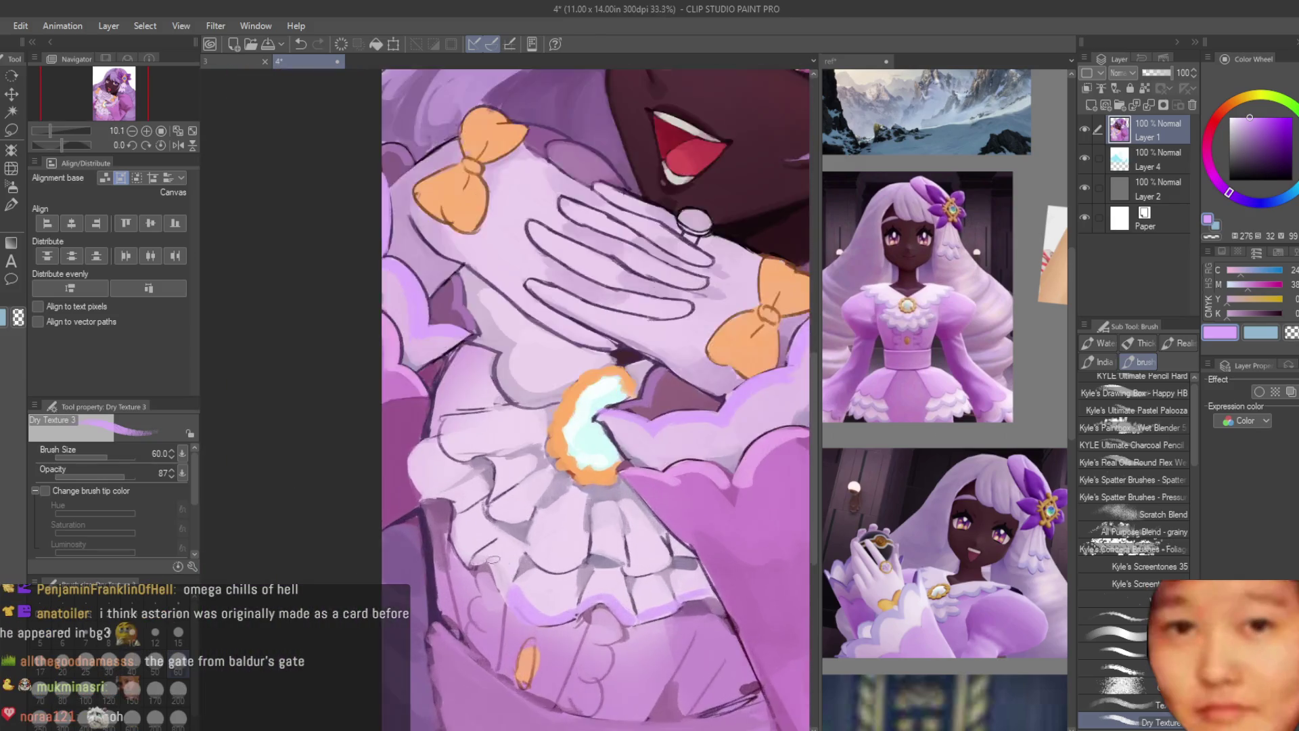
pyautogui.moveTo(462, 566)
pyautogui.mouseDown()
pyautogui.moveTo(420, 473)
pyautogui.moveTo(372, 420)
pyautogui.moveTo(351, 338)
pyautogui.mouseUp()
pyautogui.moveTo(399, 281); pyautogui.dragTo(504, 368)
# Step: Add lilac highlights along the lower ruffle curves and a curved one beside the brooch
pyautogui.moveTo(490, 433)
pyautogui.mouseDown()
pyautogui.moveTo(582, 477)
pyautogui.moveTo(656, 562)
pyautogui.mouseUp()
pyautogui.scroll(-2, 656, 562)
pyautogui.scroll(-3, 559, 415)
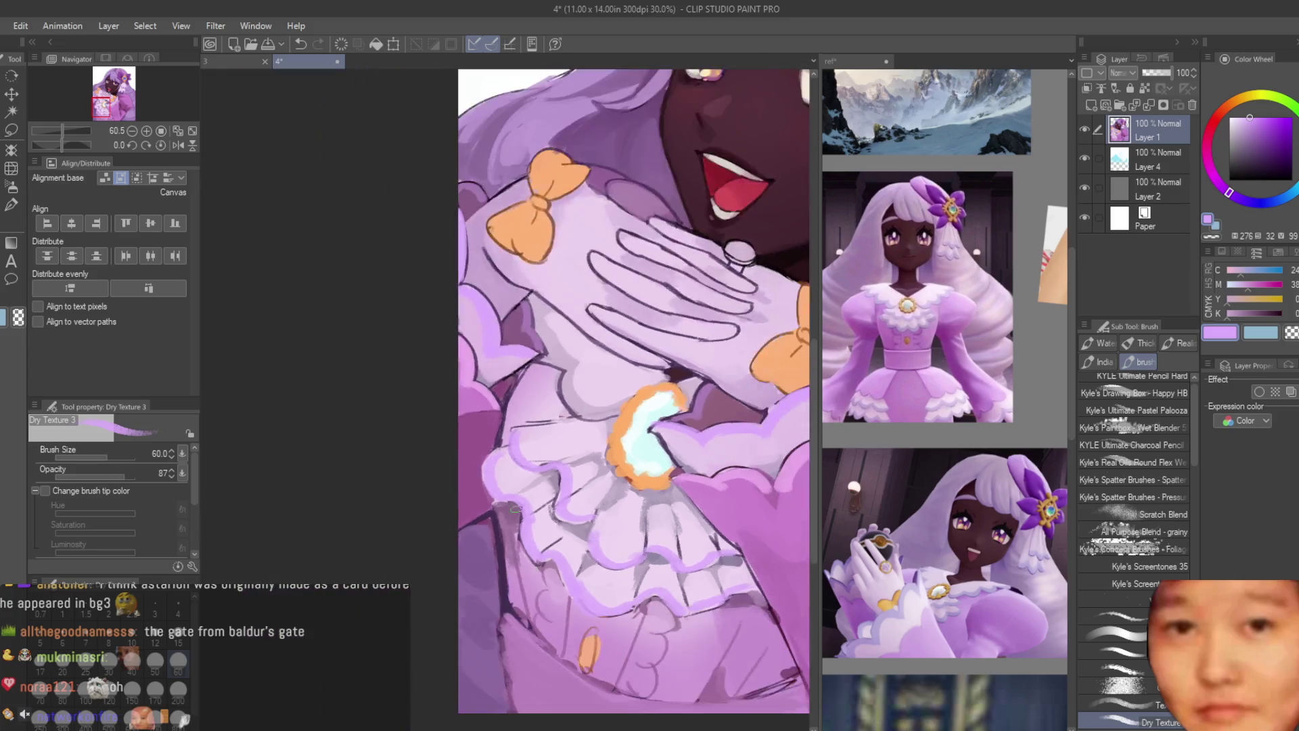
pyautogui.scroll(3, 559, 415)
pyautogui.scroll(2, 438, 345)
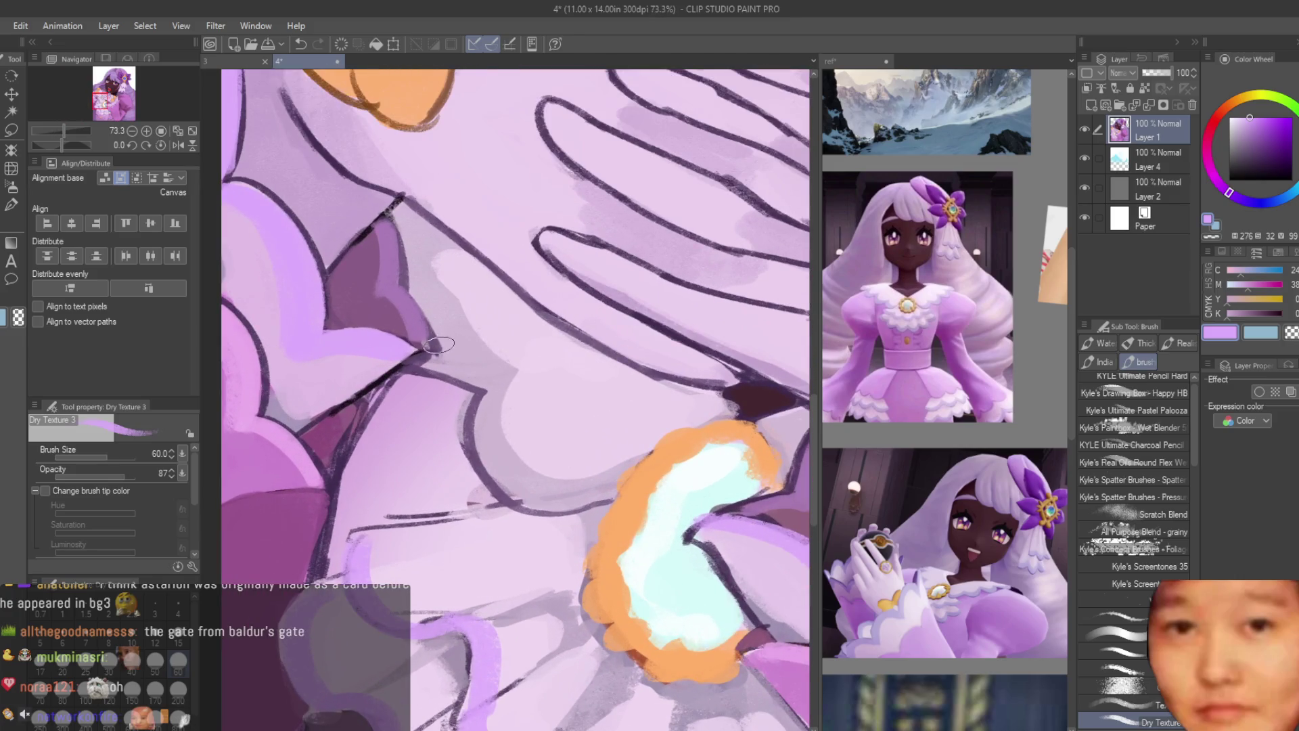
pyautogui.moveTo(466, 369)
pyautogui.mouseDown()
pyautogui.moveTo(515, 467)
pyautogui.moveTo(606, 477)
pyautogui.mouseUp()
pyautogui.scroll(-3, 424, 263)
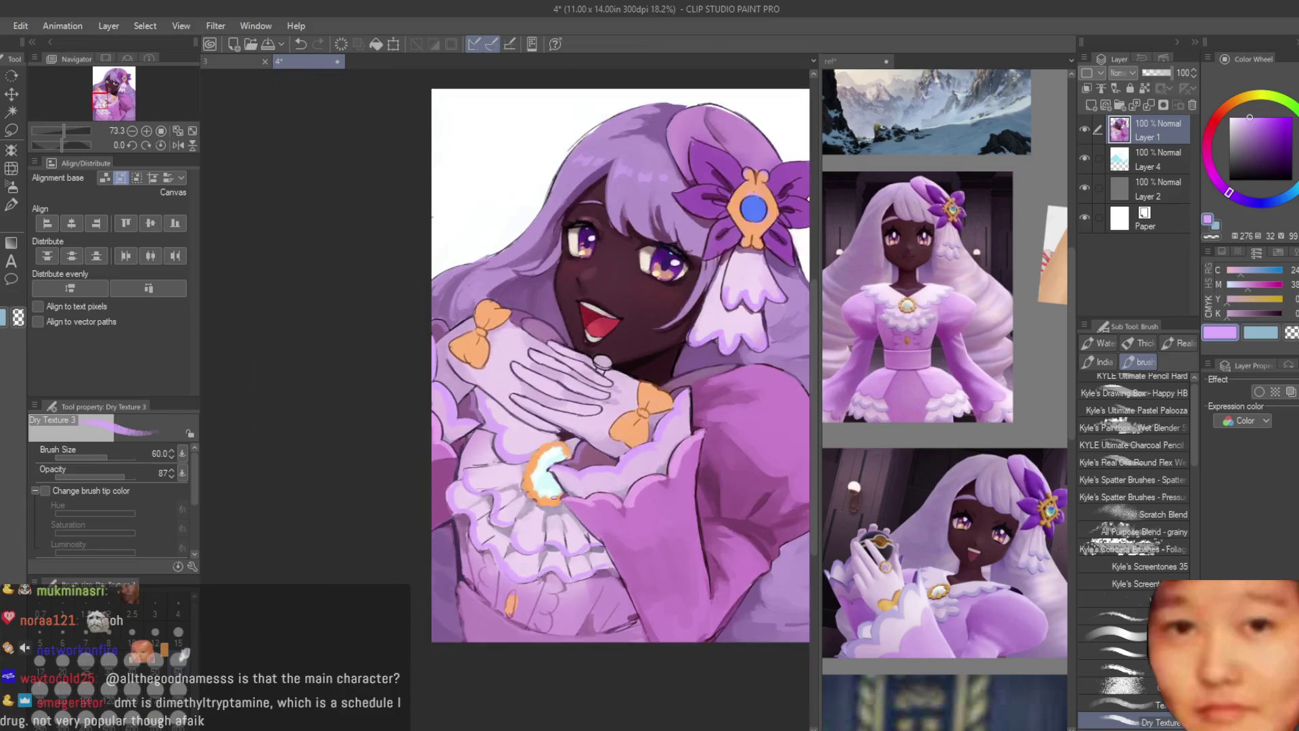
# Step: Sample the dress magenta and paint darker magenta shading on the sleeve
pyautogui.scroll(1, 508, 486)
pyautogui.scroll(-1, 508, 486)
pyautogui.scroll(-2, 509, 485)
pyautogui.scroll(3, 508, 486)
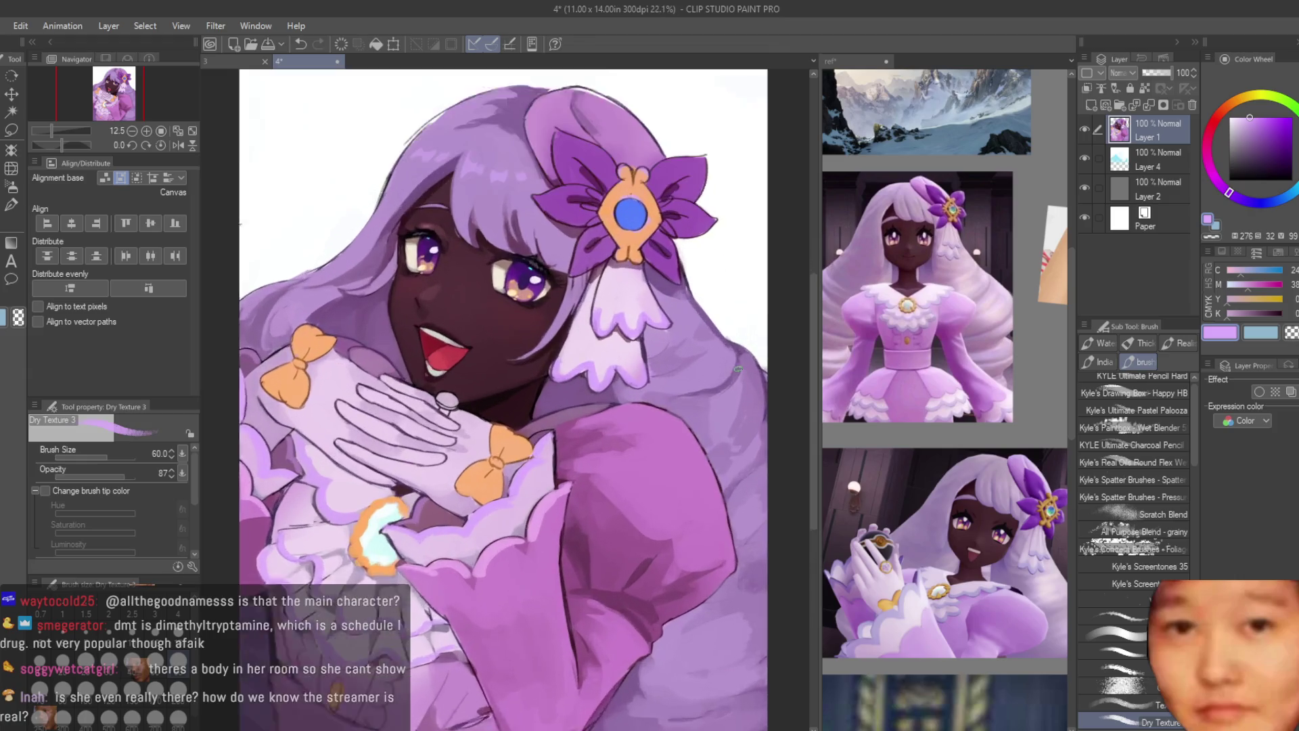
pyautogui.scroll(-3, 692, 450)
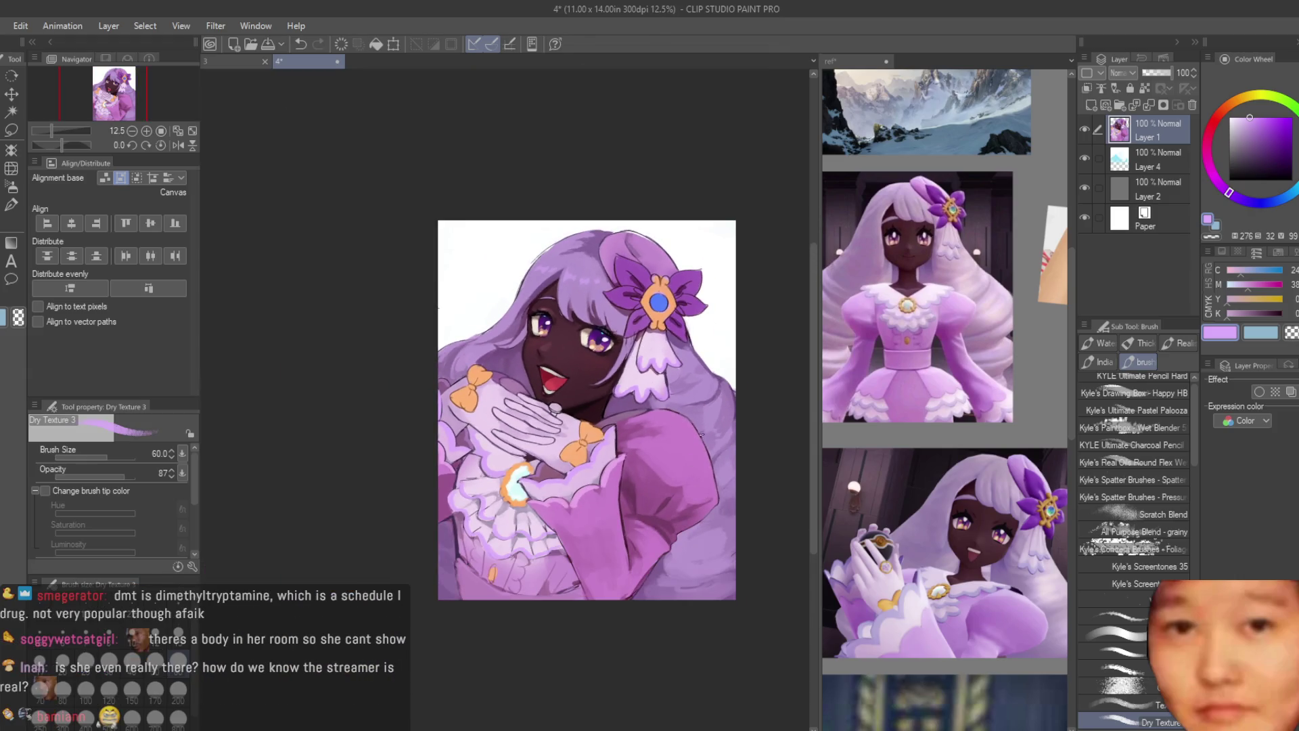
pyautogui.scroll(4, 699, 423)
pyautogui.keyDown('alt'); pyautogui.click(581, 406); pyautogui.keyUp('alt')
pyautogui.moveTo(480, 457)
pyautogui.mouseDown()
pyautogui.moveTo(602, 403)
pyautogui.moveTo(539, 397)
pyautogui.mouseUp()
pyautogui.moveTo(617, 404); pyautogui.dragTo(535, 439)
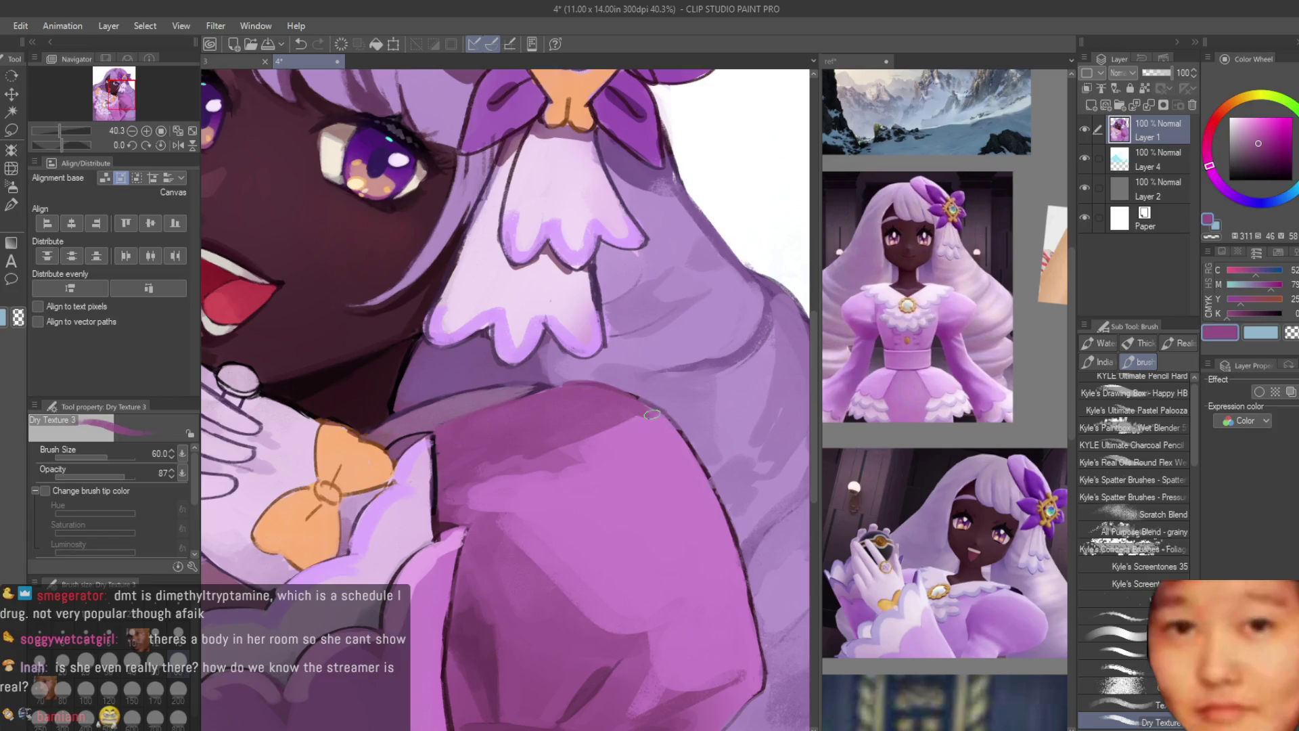
# Step: Pick a lighter purple from the sleeve and paint lighter strokes on it
pyautogui.scroll(-8, 703, 428)
pyautogui.scroll(1, 702, 451)
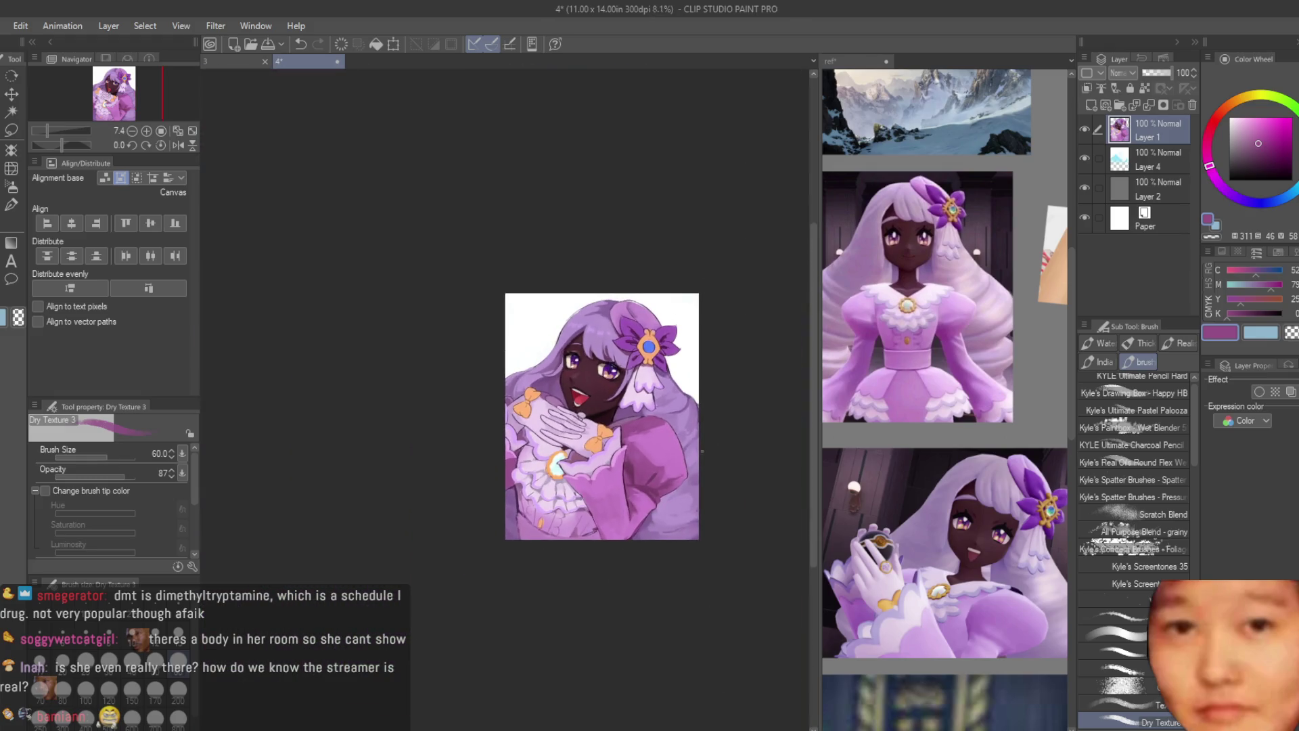
pyautogui.scroll(5, 679, 423)
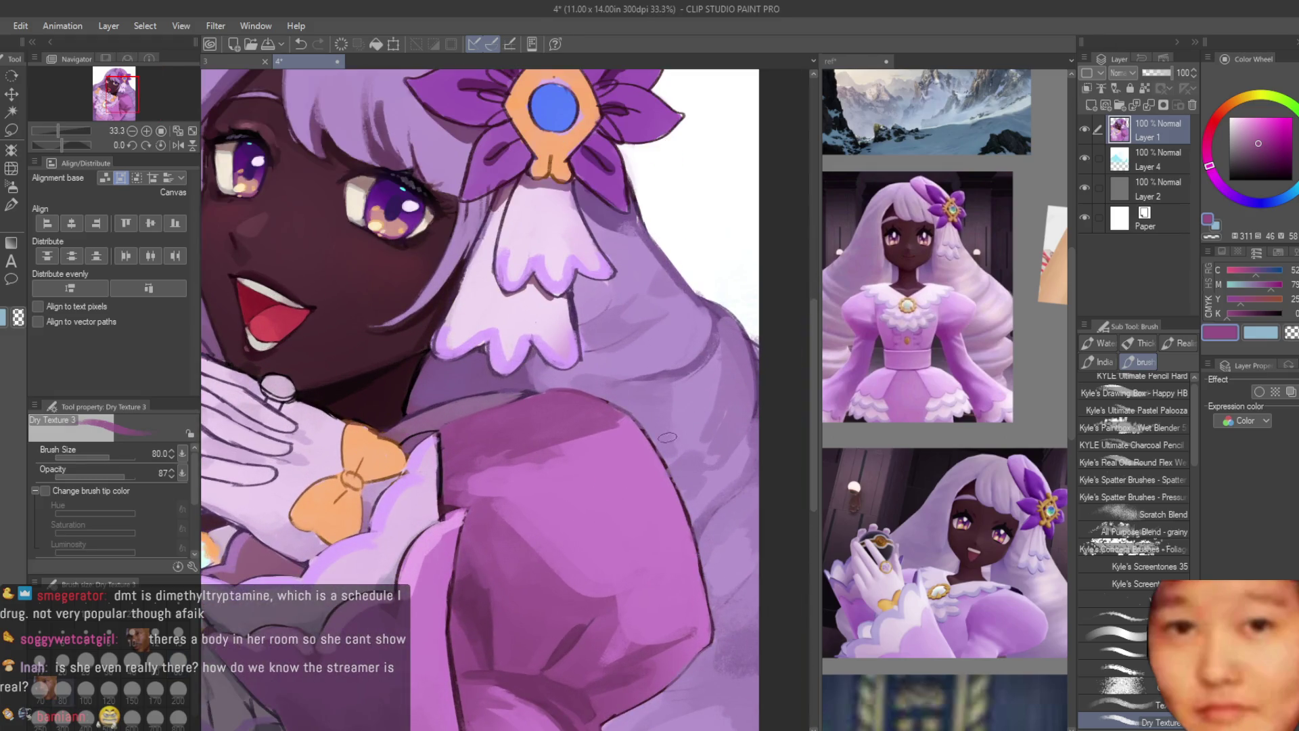
pyautogui.scroll(1, 667, 437)
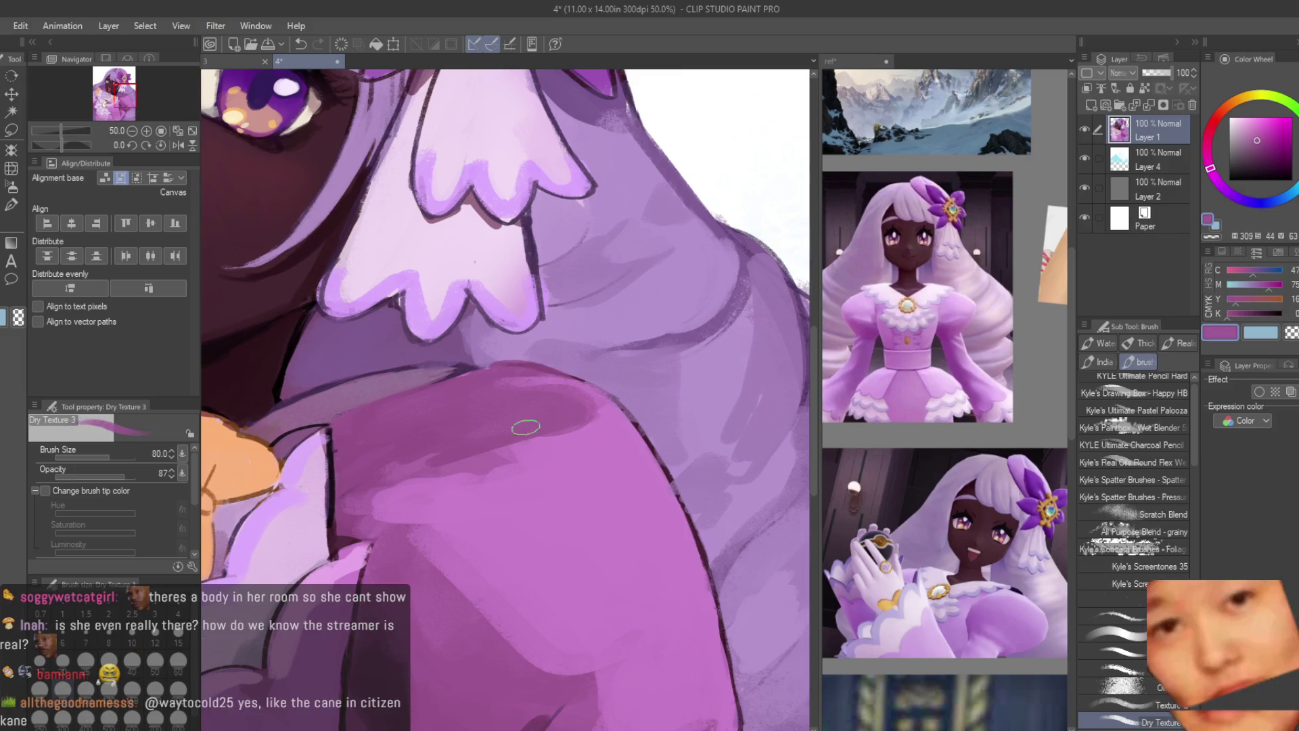
pyautogui.keyDown('alt'); pyautogui.click(527, 463); pyautogui.keyUp('alt')
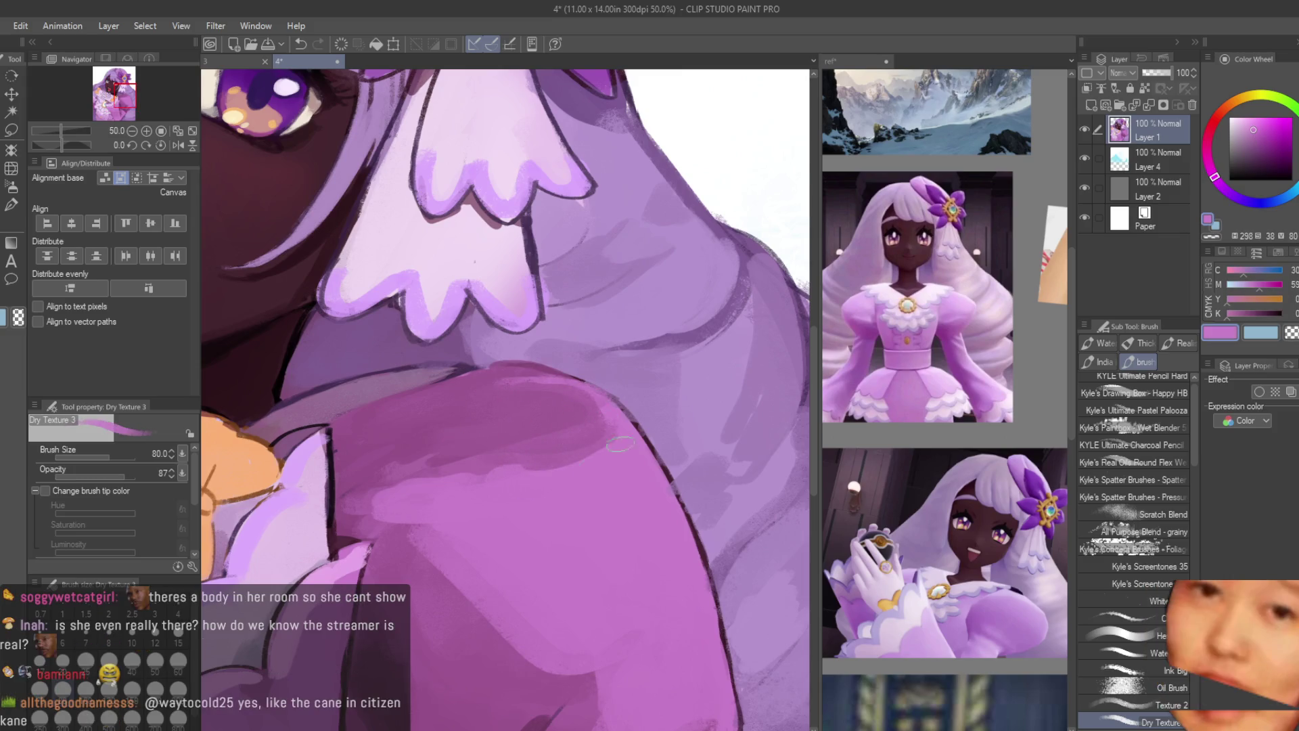
pyautogui.keyDown('alt'); pyautogui.click(474, 392); pyautogui.keyUp('alt')
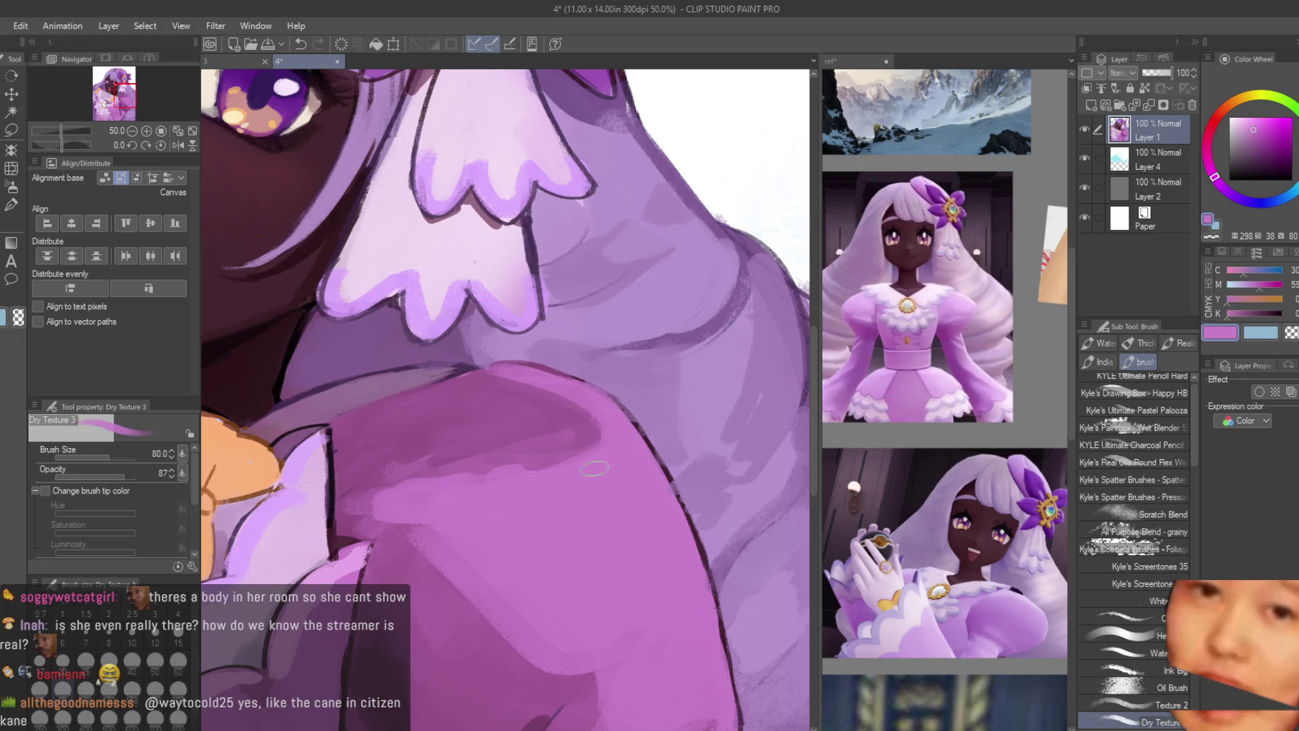
pyautogui.keyDown('alt'); pyautogui.click(399, 446); pyautogui.keyUp('alt')
pyautogui.keyDown('alt'); pyautogui.click(369, 426); pyautogui.keyUp('alt')
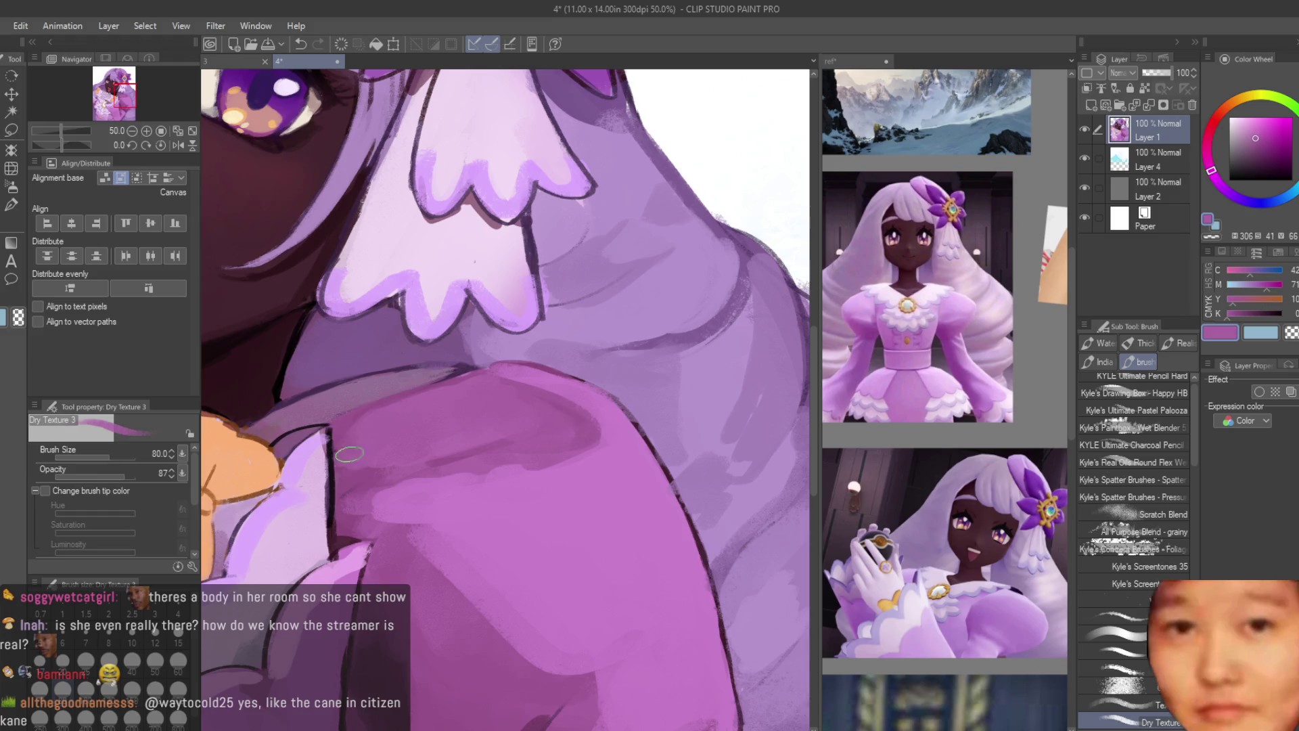
pyautogui.scroll(-5, 655, 471)
pyautogui.scroll(7, 526, 410)
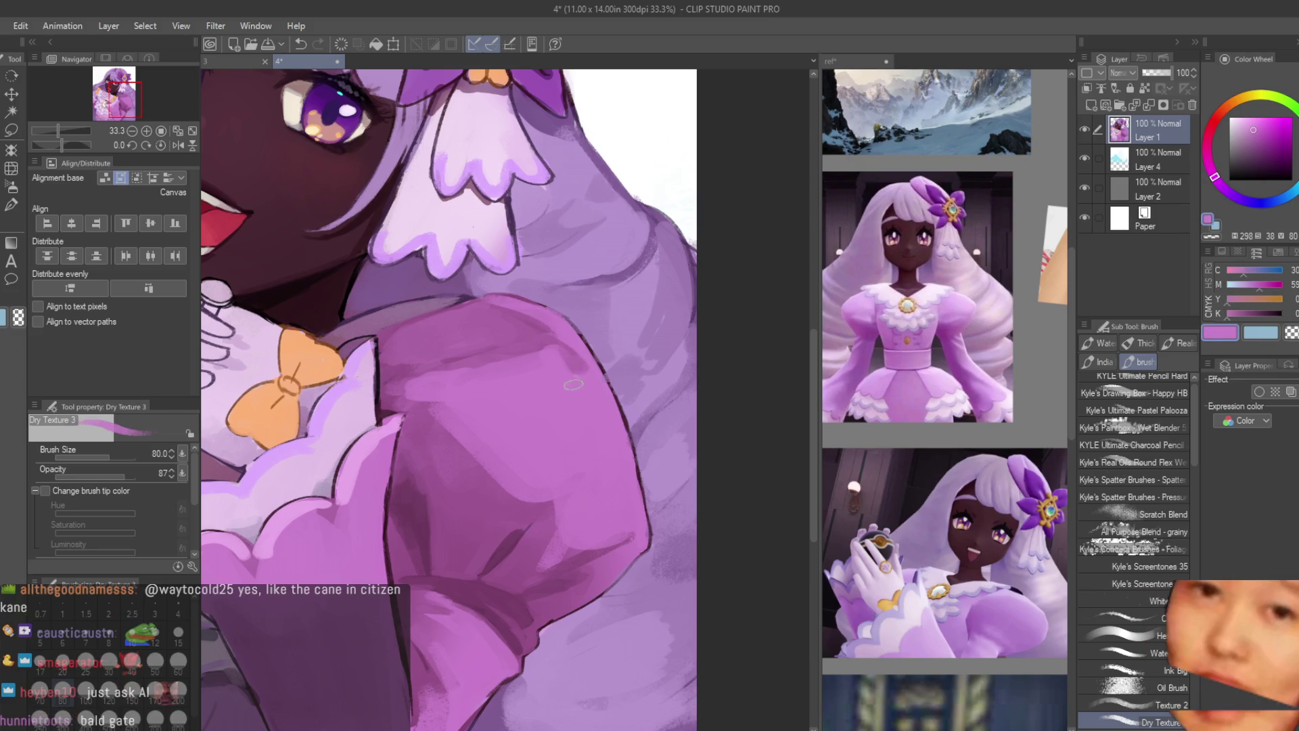
pyautogui.scroll(-7, 669, 408)
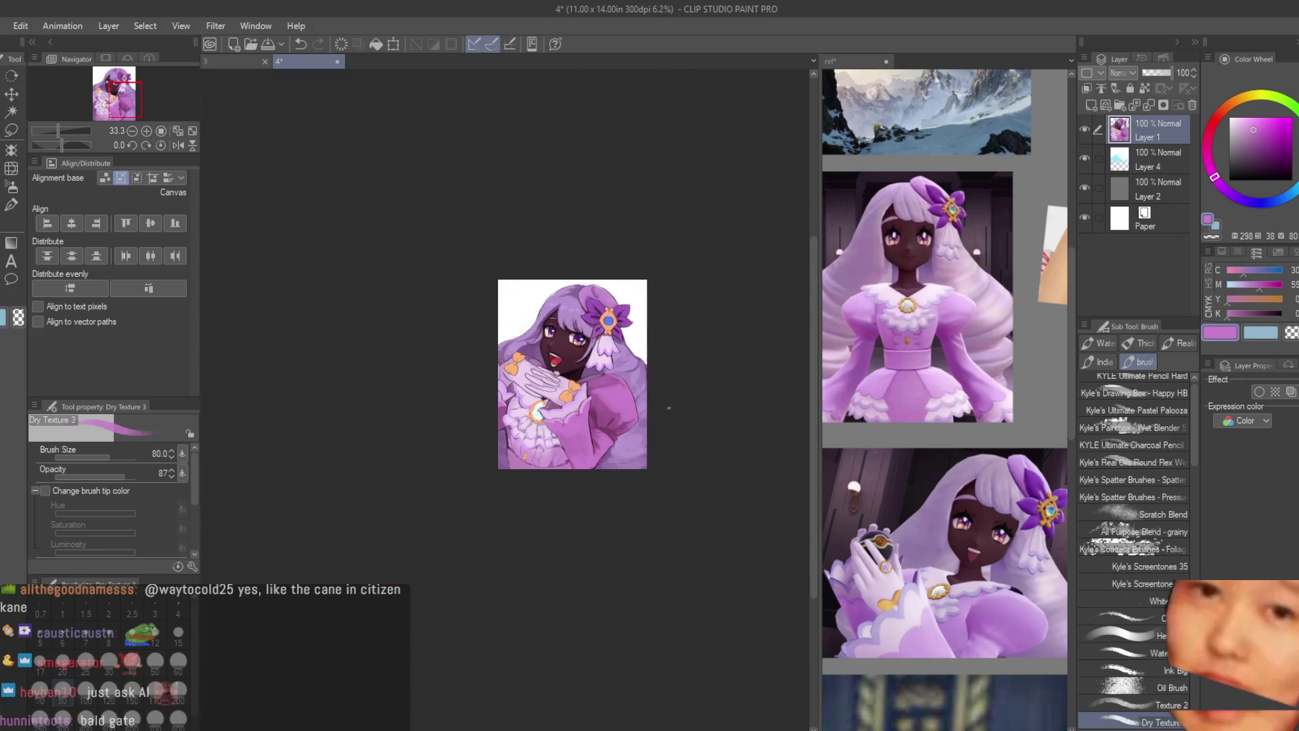
pyautogui.scroll(8, 568, 394)
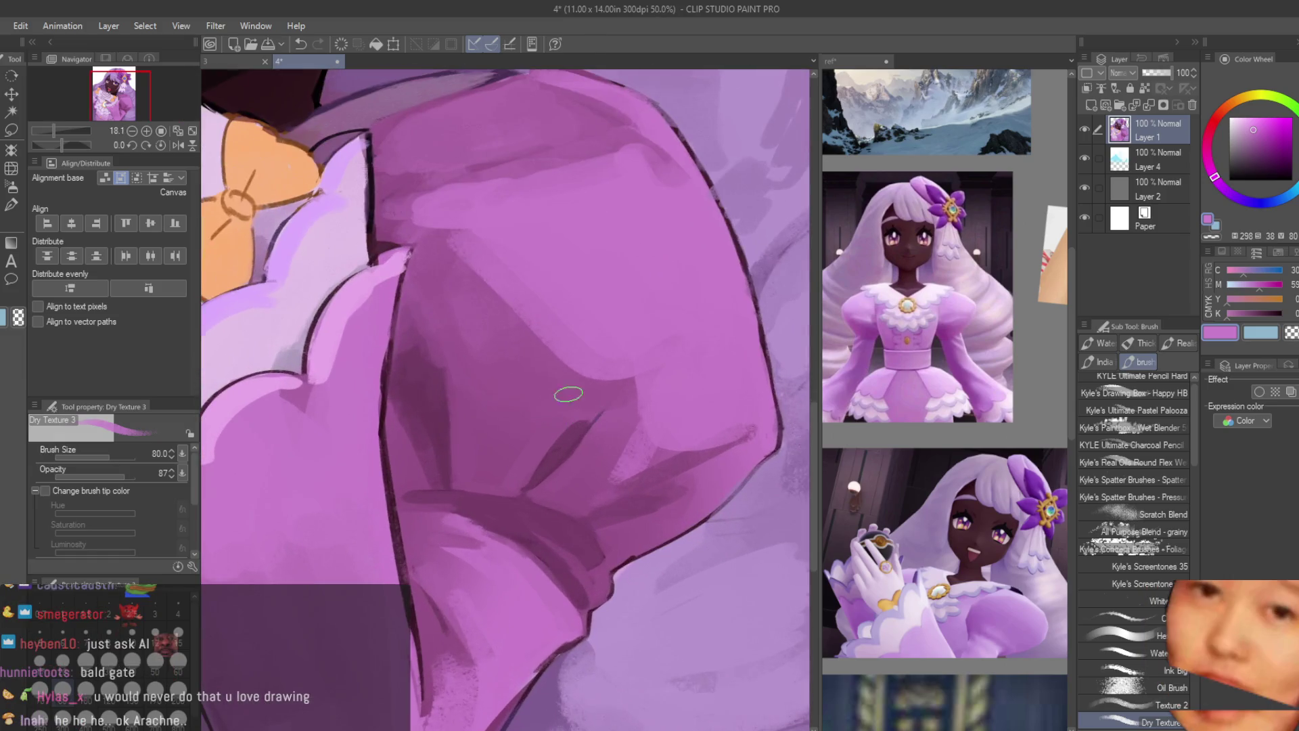
pyautogui.moveTo(493, 352)
pyautogui.mouseDown()
pyautogui.moveTo(474, 426)
pyautogui.moveTo(468, 316)
pyautogui.moveTo(499, 464)
pyautogui.mouseUp()
# Step: Add more purple shading across the sleeve and check it in a mirrored view
pyautogui.keyDown('alt'); pyautogui.click(456, 342); pyautogui.keyUp('alt')
pyautogui.moveTo(474, 298); pyautogui.dragTo(534, 385)
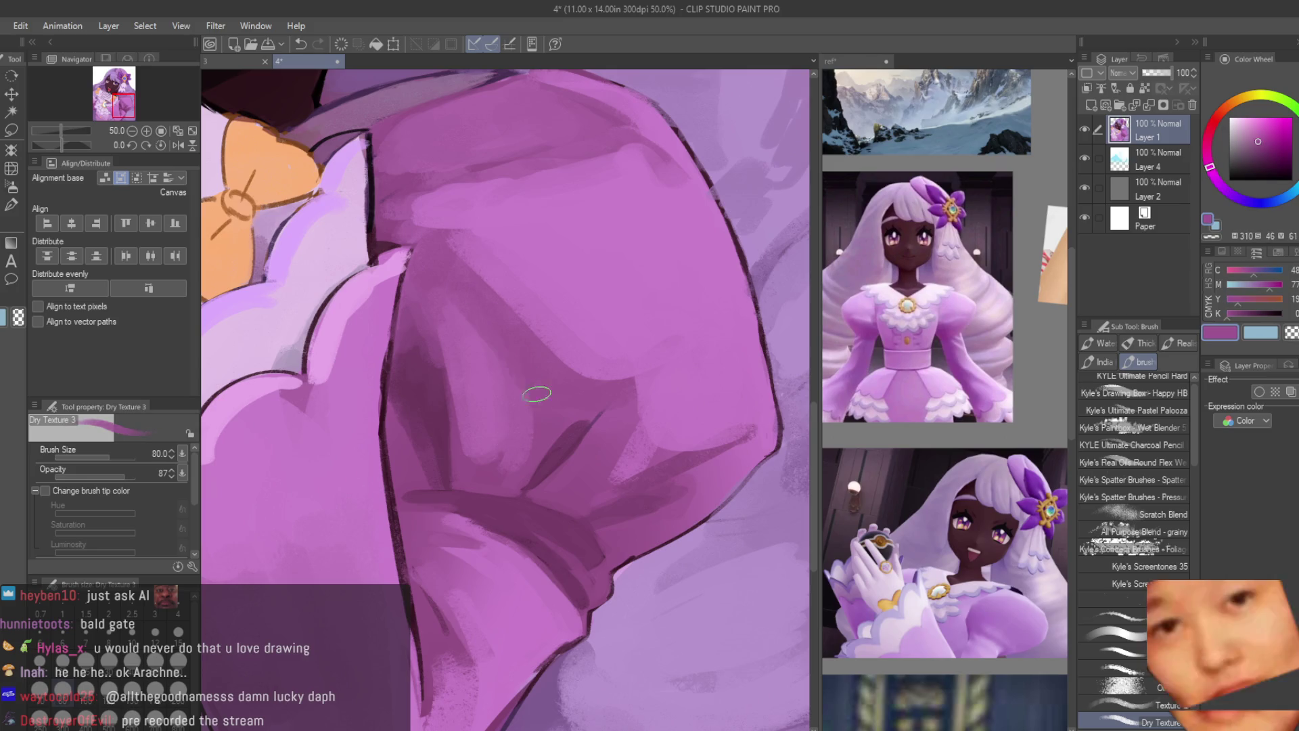
pyautogui.scroll(-8, 536, 435)
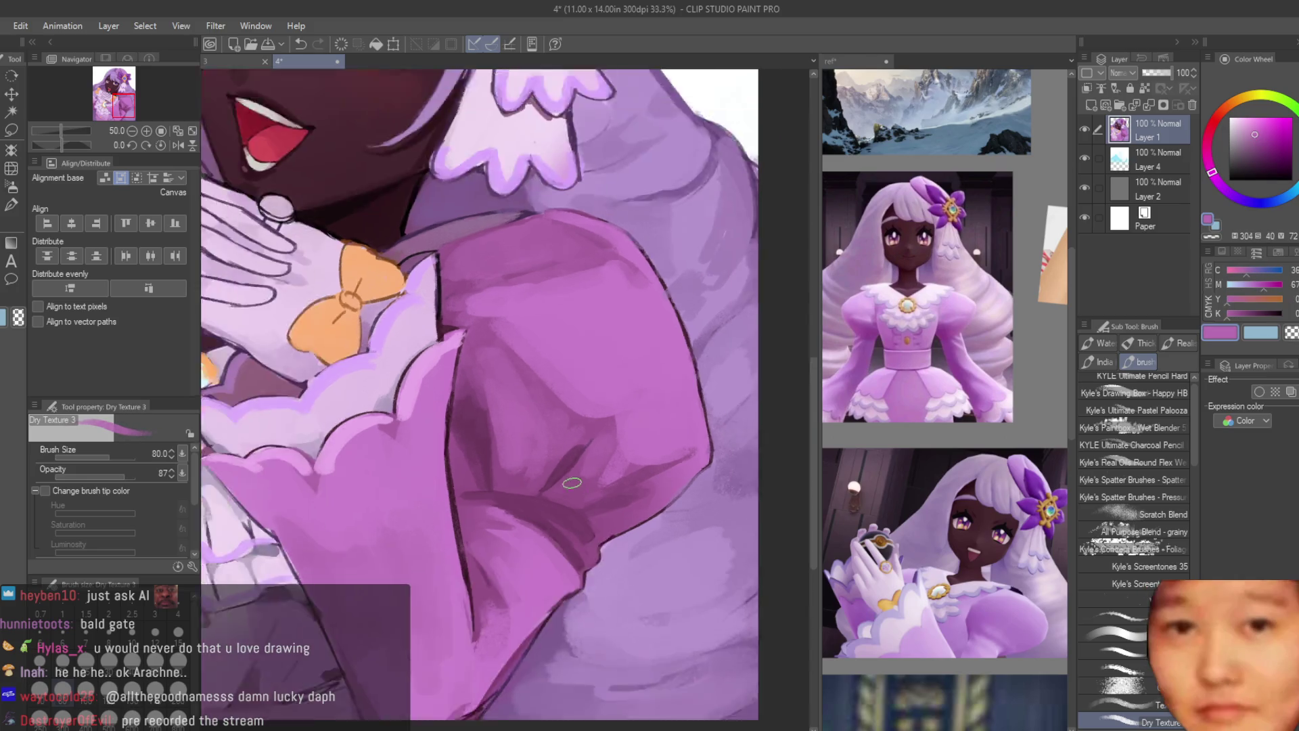
pyautogui.scroll(-1, 646, 432)
pyautogui.press('h')
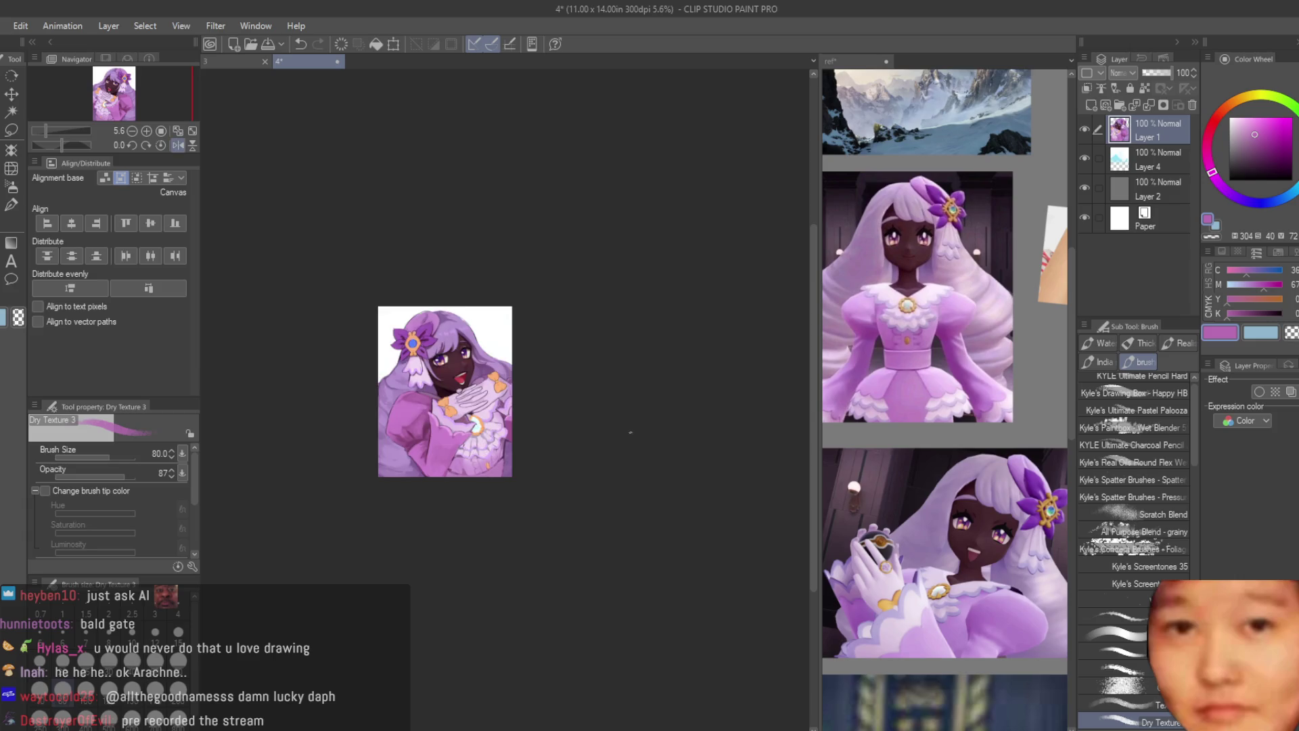
pyautogui.press('h')
pyautogui.scroll(2, 623, 428)
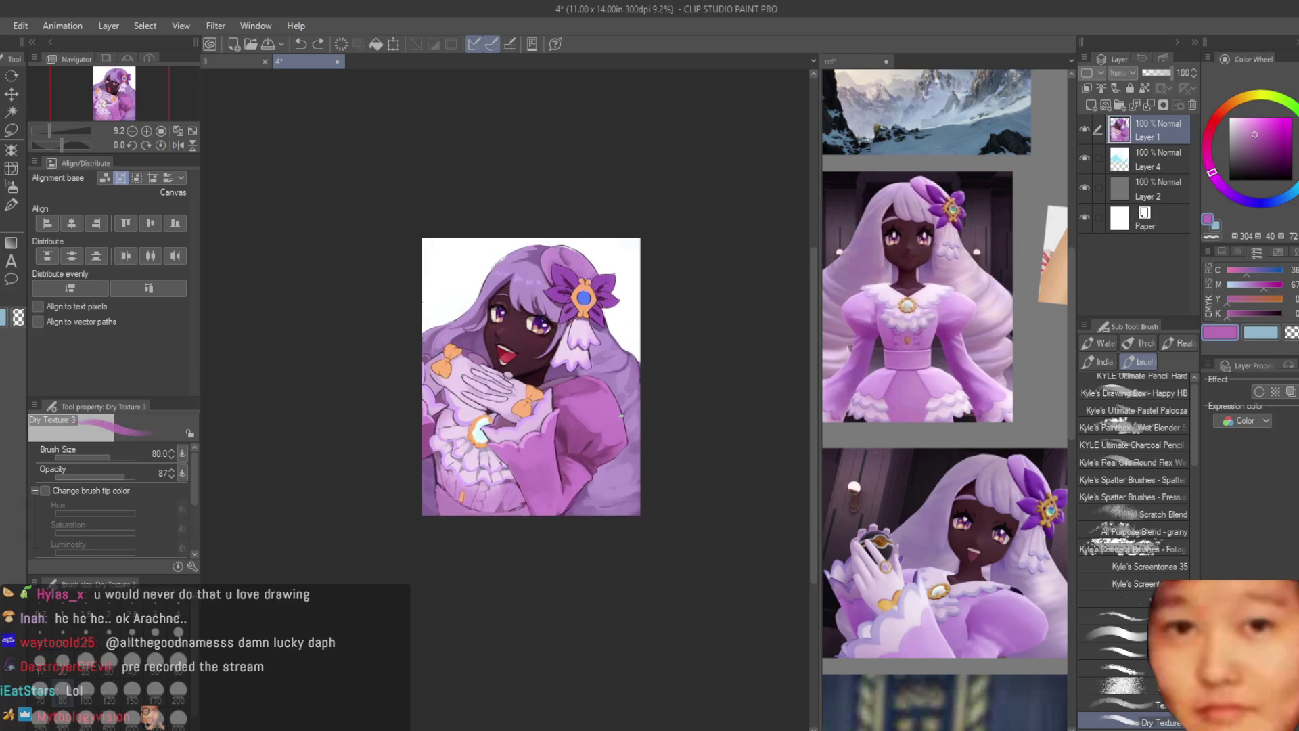
pyautogui.scroll(8, 617, 416)
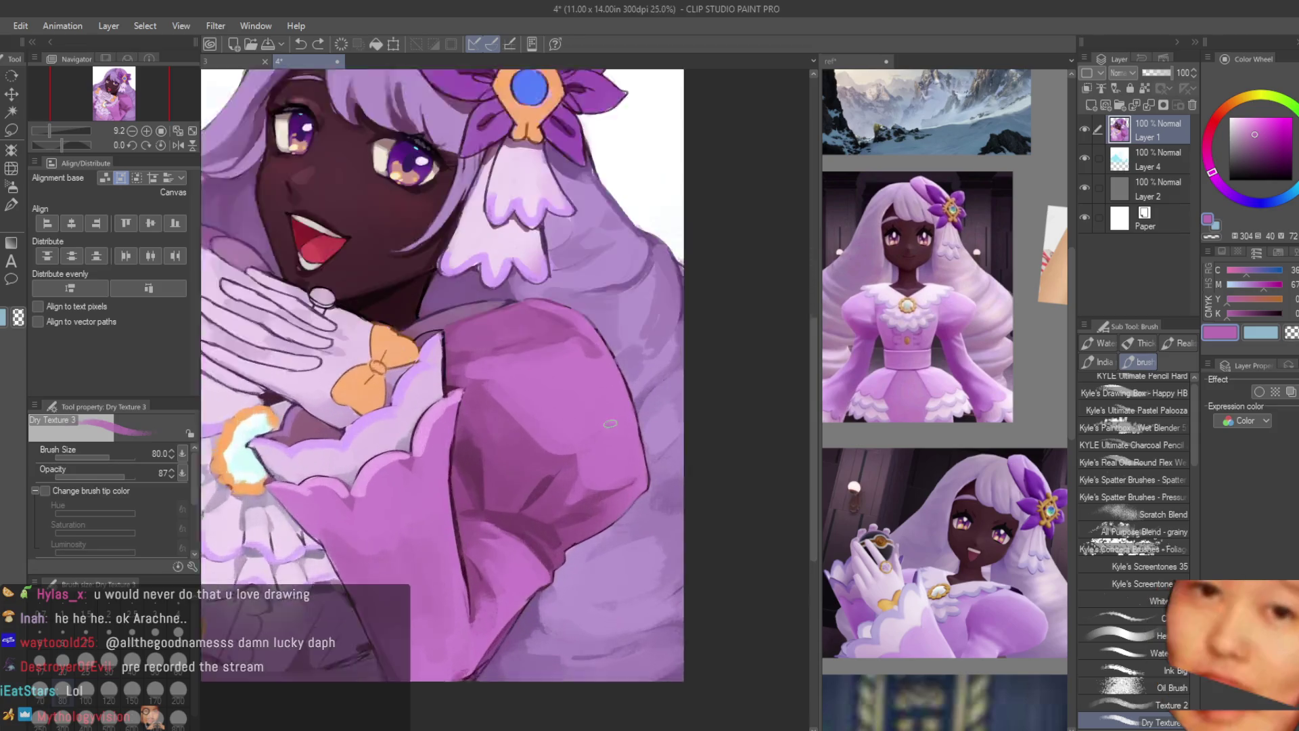
# Step: Paint a darker purple stroke on the sleeve and resample nearby sleeve purples
pyautogui.moveTo(524, 369); pyautogui.dragTo(531, 480)
pyautogui.keyDown('alt'); pyautogui.click(494, 398); pyautogui.keyUp('alt')
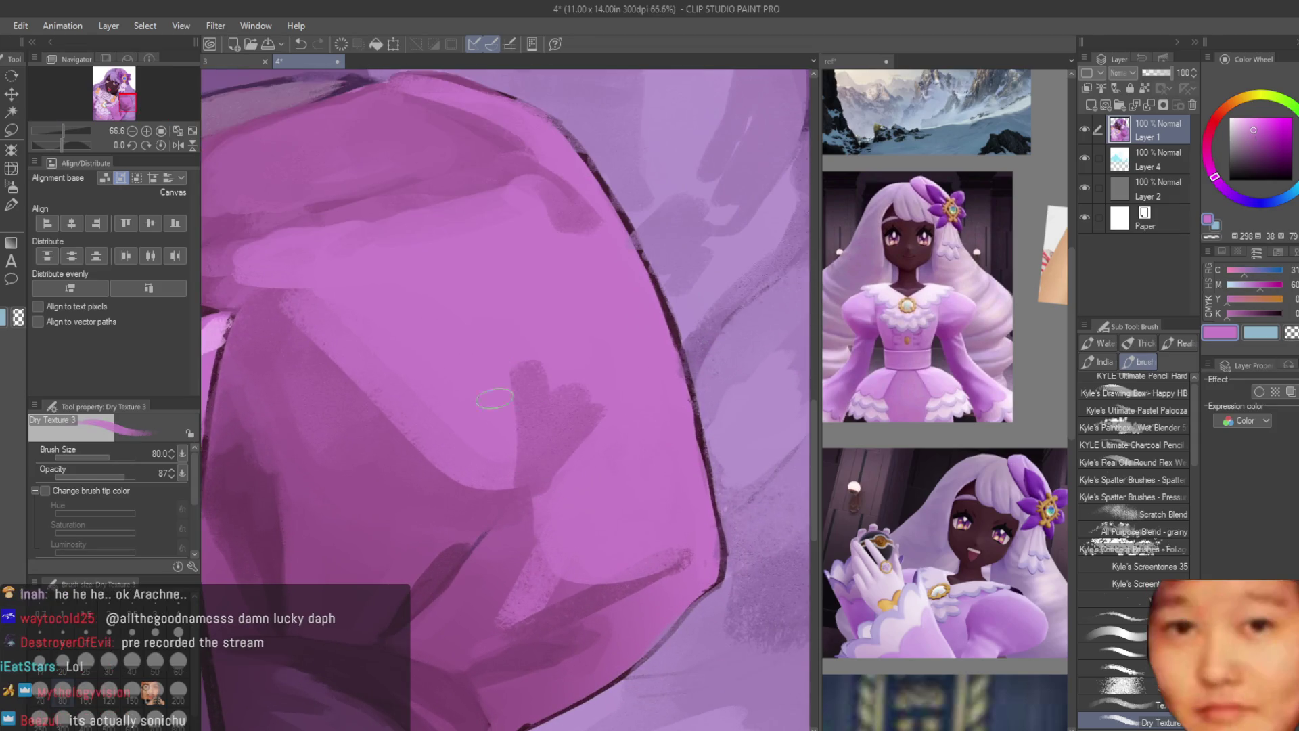
pyautogui.keyDown('alt'); pyautogui.click(558, 485); pyautogui.keyUp('alt')
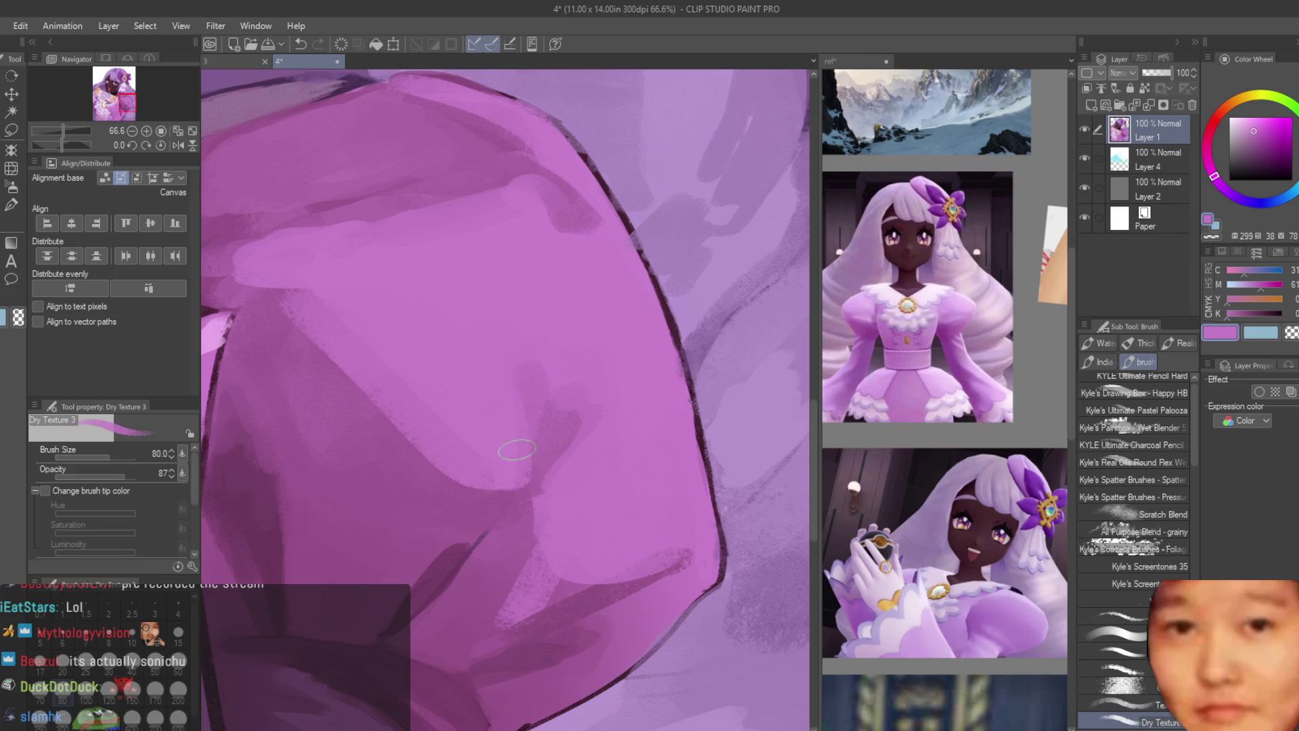
pyautogui.scroll(-10, 568, 433)
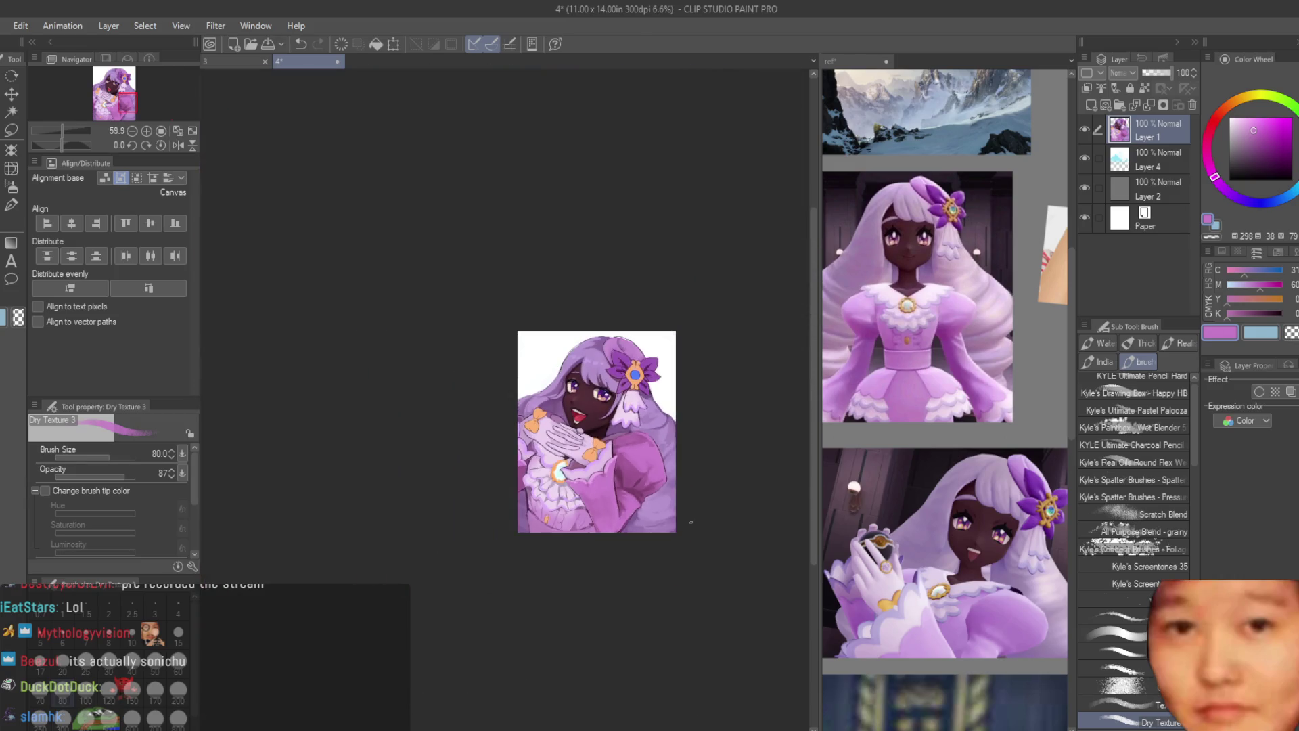
pyautogui.scroll(5, 661, 472)
pyautogui.keyDown('alt'); pyautogui.click(629, 447); pyautogui.keyUp('alt')
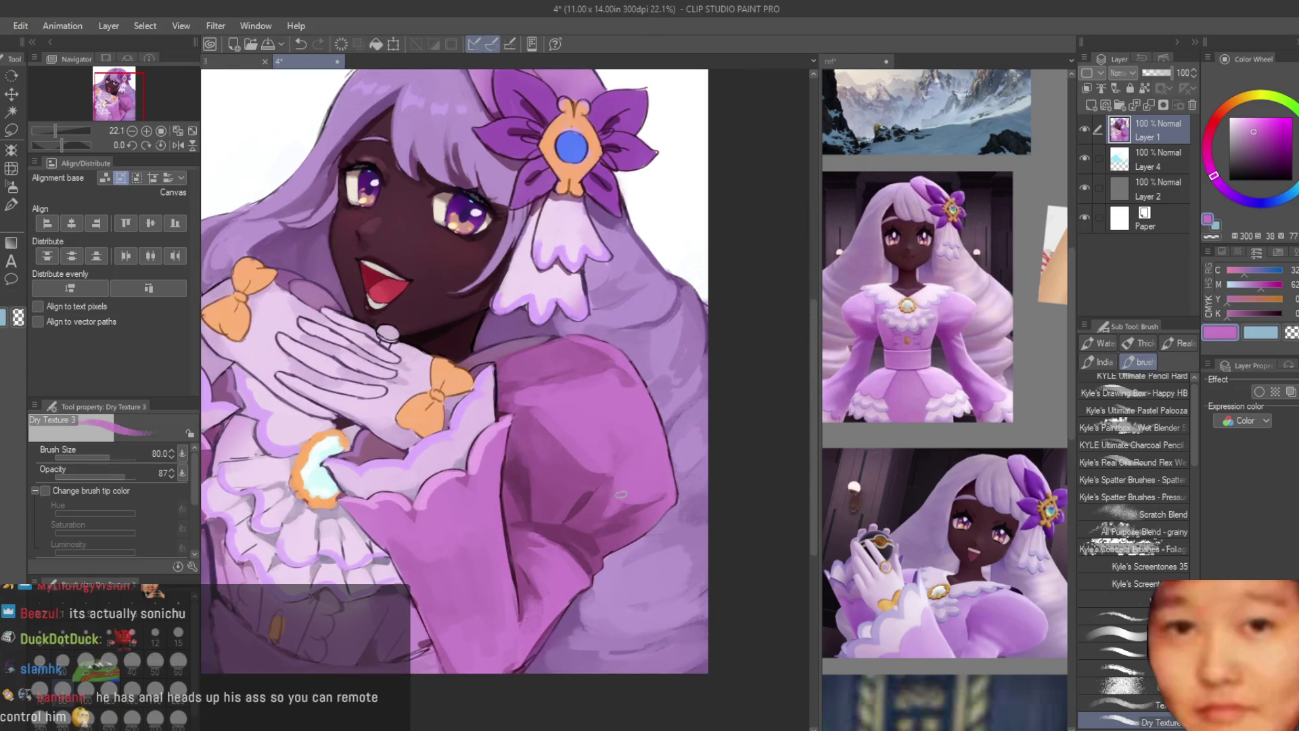
pyautogui.scroll(-3, 636, 494)
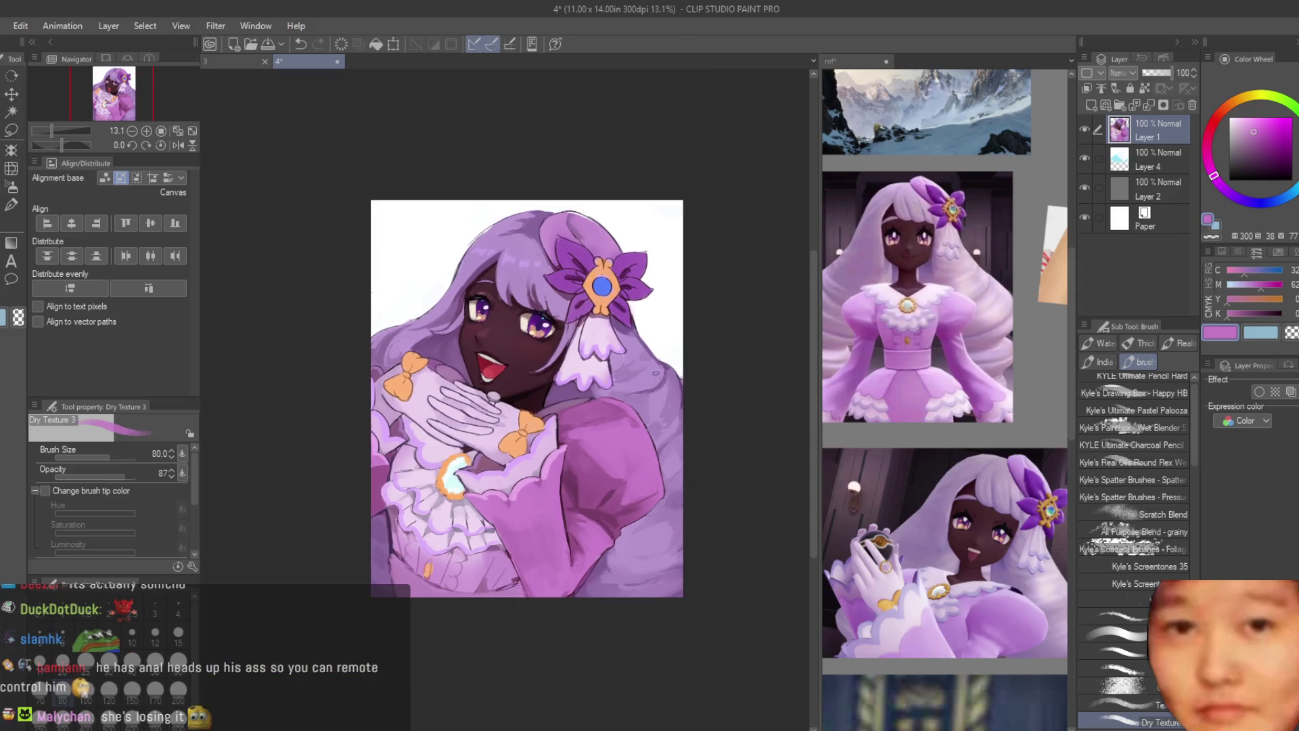
pyautogui.scroll(6, 655, 372)
# Step: Paint lavender into the ribbon scallops and greyish mauve shading in the upper ones
pyautogui.keyDown('alt'); pyautogui.click(466, 434); pyautogui.keyUp('alt')
pyautogui.moveTo(466, 434)
pyautogui.mouseDown()
pyautogui.moveTo(517, 440)
pyautogui.moveTo(534, 460)
pyautogui.mouseUp()
pyautogui.moveTo(521, 352)
pyautogui.mouseDown()
pyautogui.moveTo(533, 304)
pyautogui.moveTo(544, 311)
pyautogui.moveTo(527, 258)
pyautogui.moveTo(533, 279)
pyautogui.moveTo(545, 233)
pyautogui.mouseUp()
pyautogui.keyDown('alt'); pyautogui.click(544, 276); pyautogui.keyUp('alt')
pyautogui.scroll(1, 537, 230)
pyautogui.keyDown('alt'); pyautogui.click(534, 271); pyautogui.keyUp('alt')
pyautogui.keyDown('alt'); pyautogui.click(544, 298); pyautogui.keyUp('alt')
pyautogui.keyDown('alt'); pyautogui.click(555, 257); pyautogui.keyUp('alt')
pyautogui.moveTo(545, 297)
pyautogui.mouseDown()
pyautogui.moveTo(552, 284)
pyautogui.moveTo(549, 311)
pyautogui.mouseUp()
# Step: Add faint light strokes to the lower scallops and shade the ribbon's left edge
pyautogui.keyDown('alt'); pyautogui.click(548, 297); pyautogui.keyUp('alt')
pyautogui.keyDown('alt'); pyautogui.click(507, 439); pyautogui.keyUp('alt')
pyautogui.moveTo(494, 440); pyautogui.dragTo(494, 454)
pyautogui.moveTo(456, 267); pyautogui.dragTo(406, 430)
pyautogui.moveTo(433, 359); pyautogui.dragTo(404, 447)
pyautogui.scroll(-5, 405, 447)
# Step: Sample medium, darker and lighter purples from the lavender hair with the eyedropper
pyautogui.scroll(3, 574, 374)
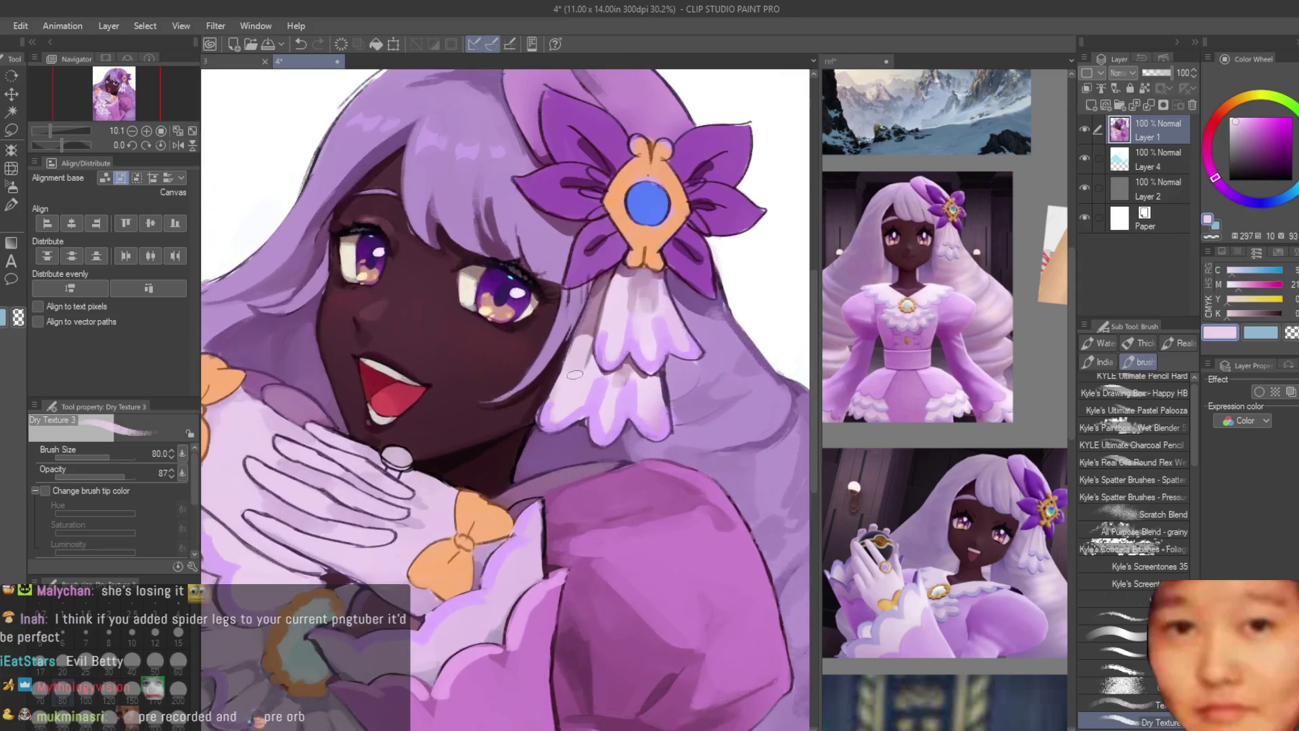
pyautogui.scroll(-3, 596, 318)
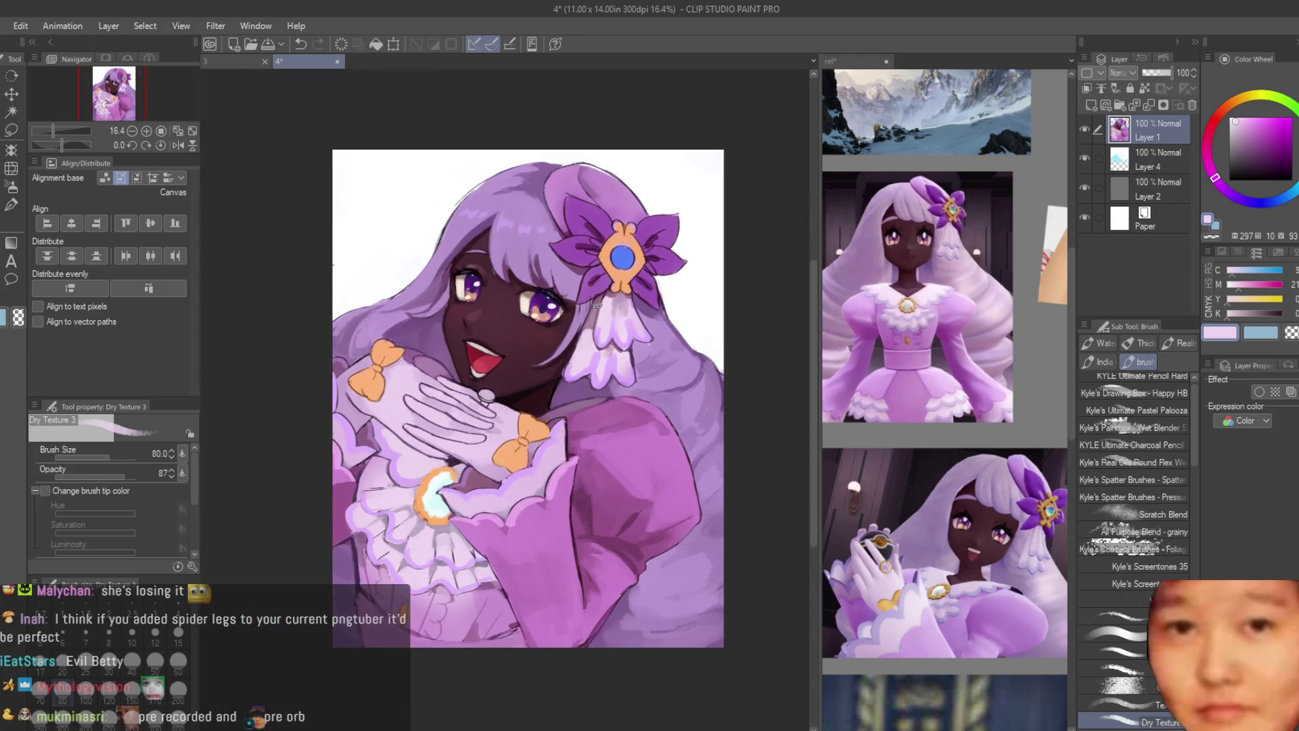
pyautogui.scroll(4, 501, 169)
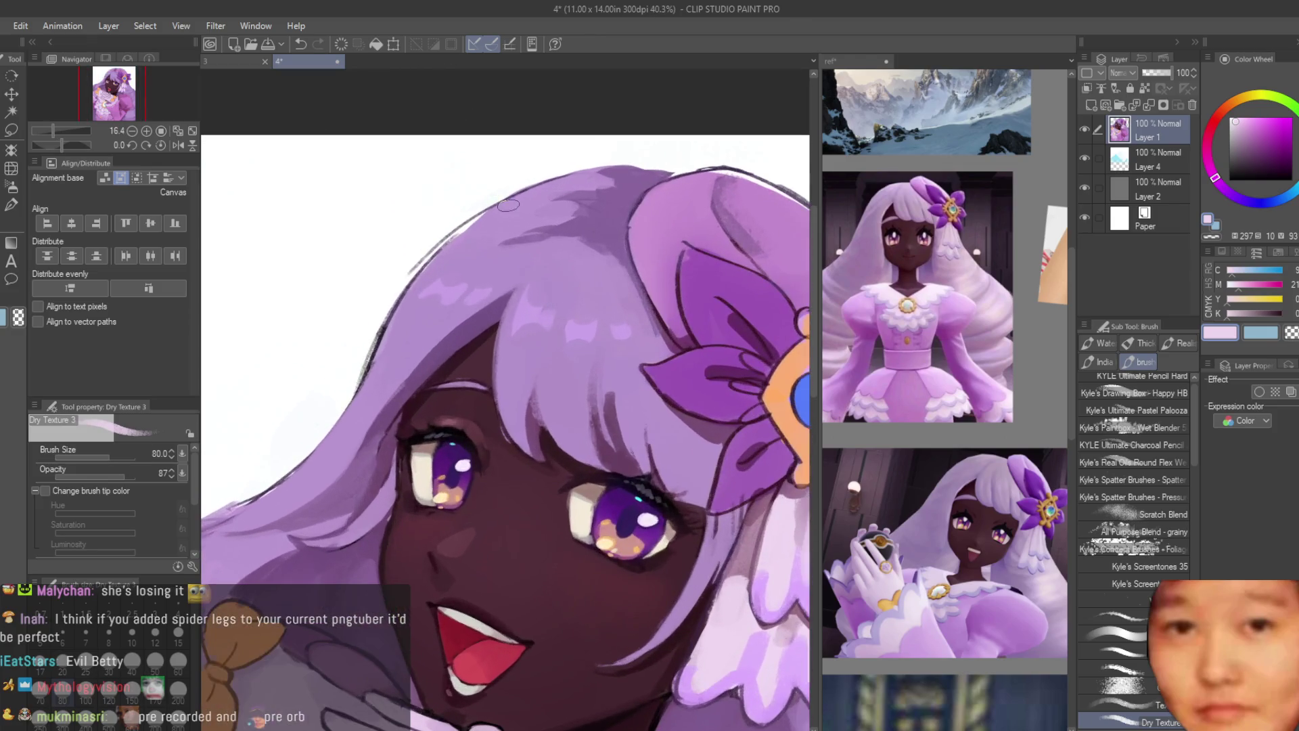
pyautogui.keyDown('alt'); pyautogui.click(518, 280); pyautogui.keyUp('alt')
pyautogui.scroll(2, 579, 285)
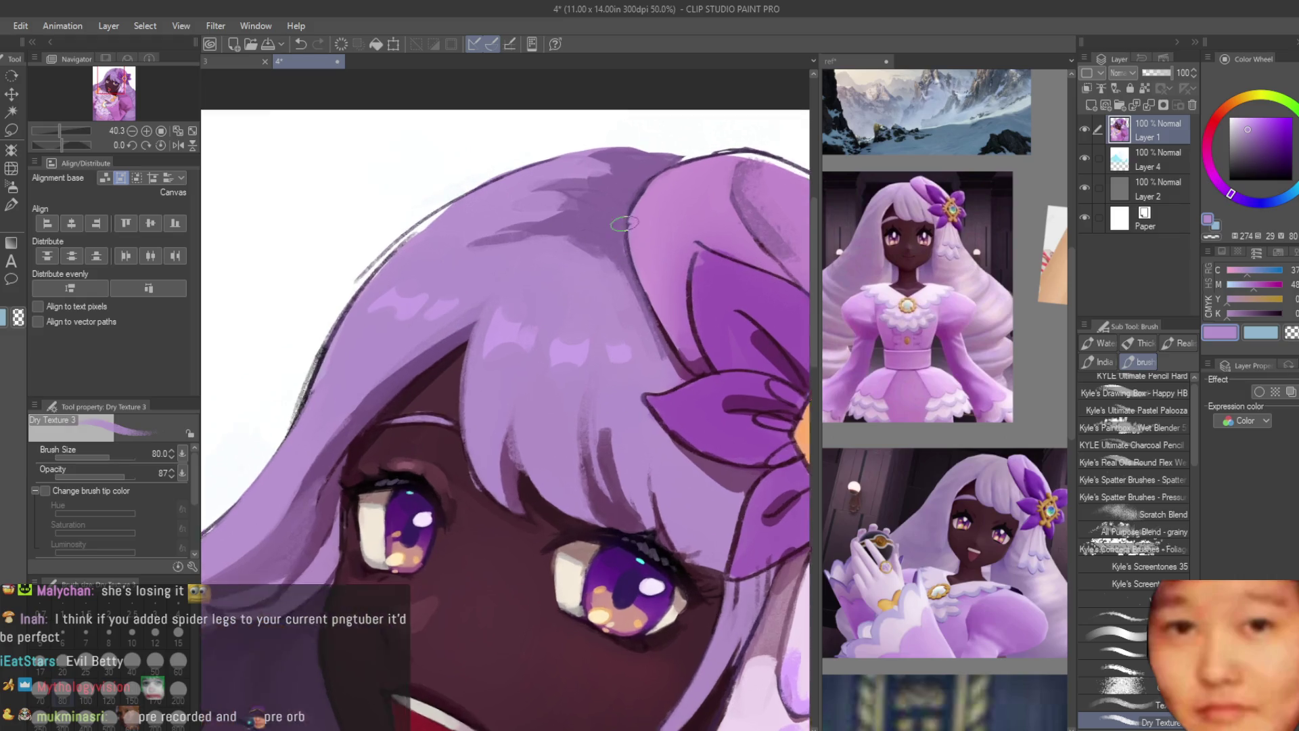
pyautogui.keyDown('alt'); pyautogui.click(589, 216); pyautogui.keyUp('alt')
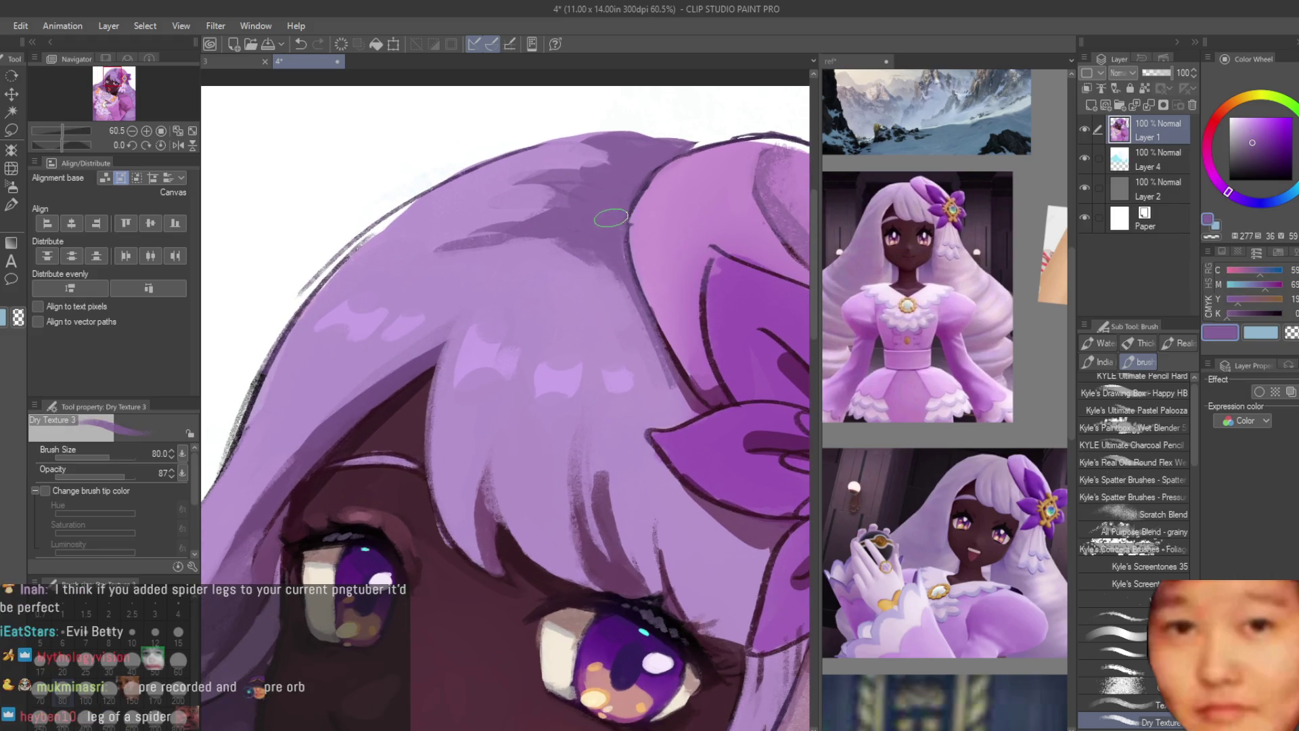
pyautogui.keyDown('alt'); pyautogui.click(565, 293); pyautogui.keyUp('alt')
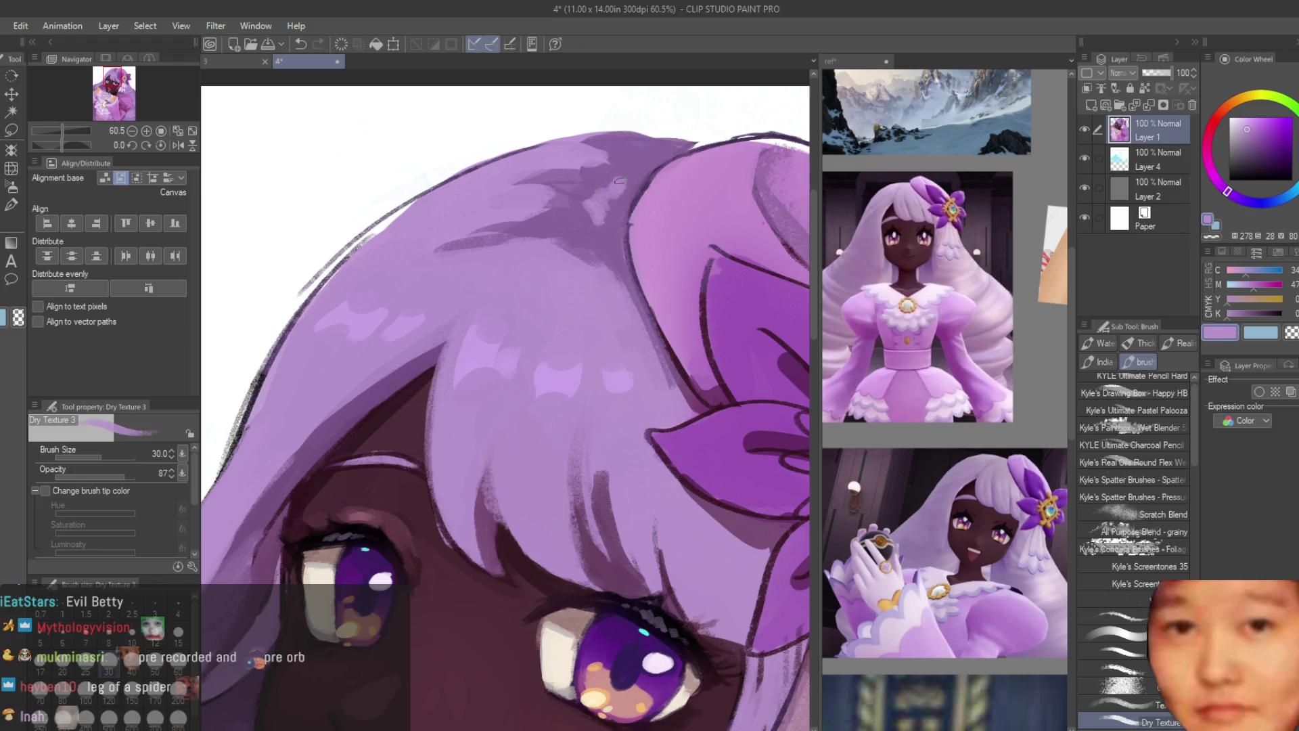
pyautogui.scroll(-6, 625, 217)
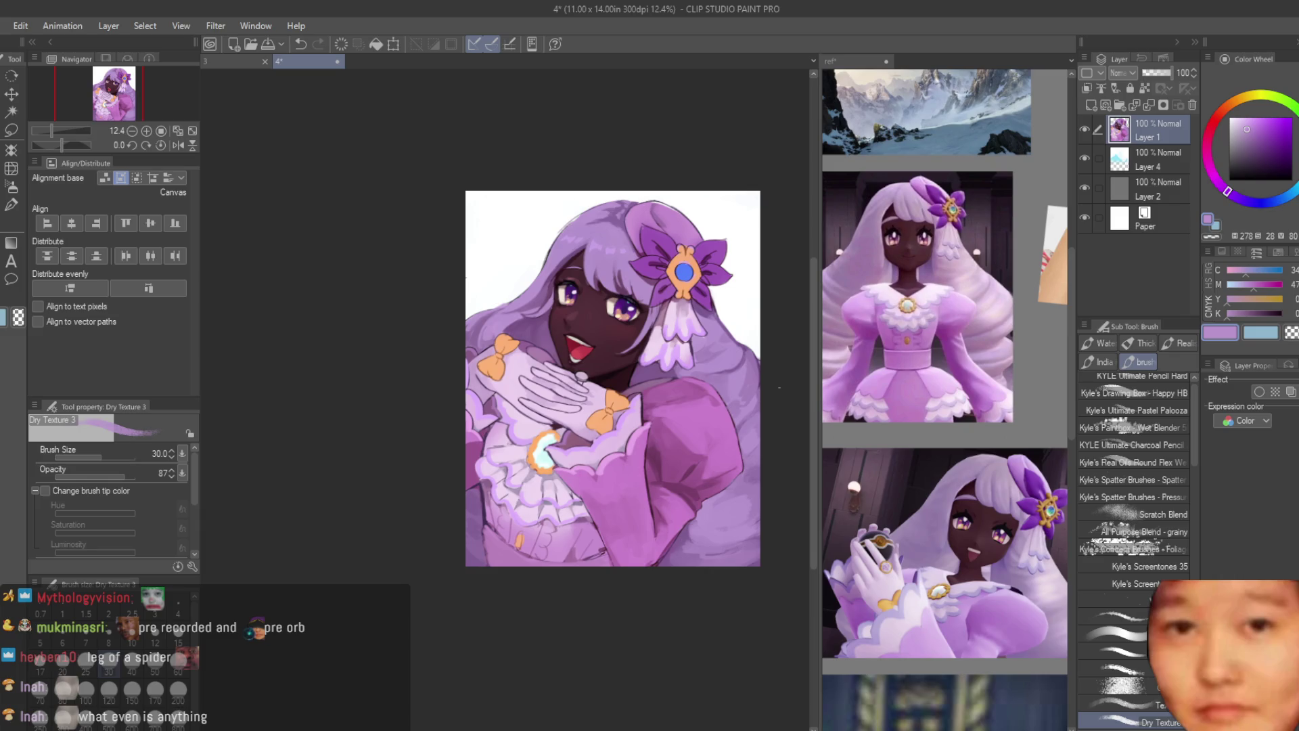
# Step: Sample dark purple from the sleeve line art while zooming around the sleeve
pyautogui.scroll(6, 497, 517)
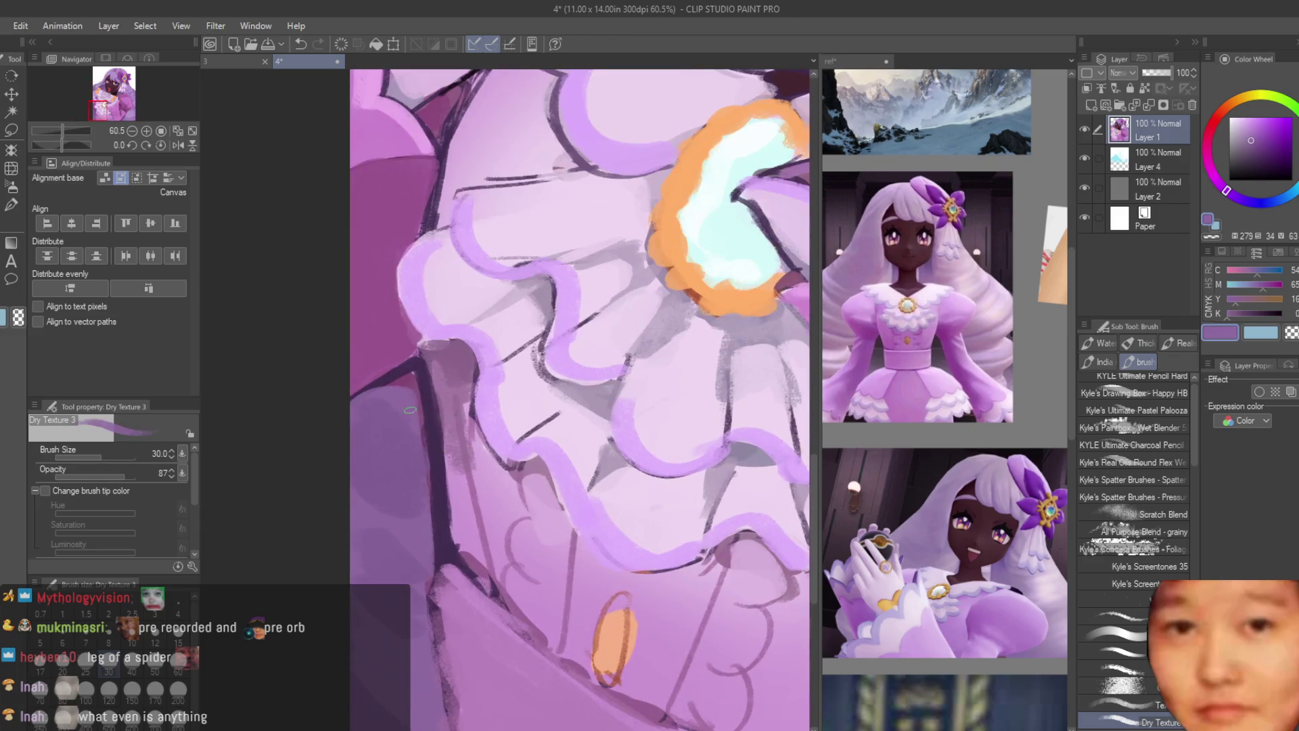
pyautogui.scroll(-1, 433, 548)
pyautogui.keyDown('alt'); pyautogui.click(451, 671); pyautogui.keyUp('alt')
pyautogui.scroll(-4, 451, 672)
pyautogui.scroll(-5, 460, 574)
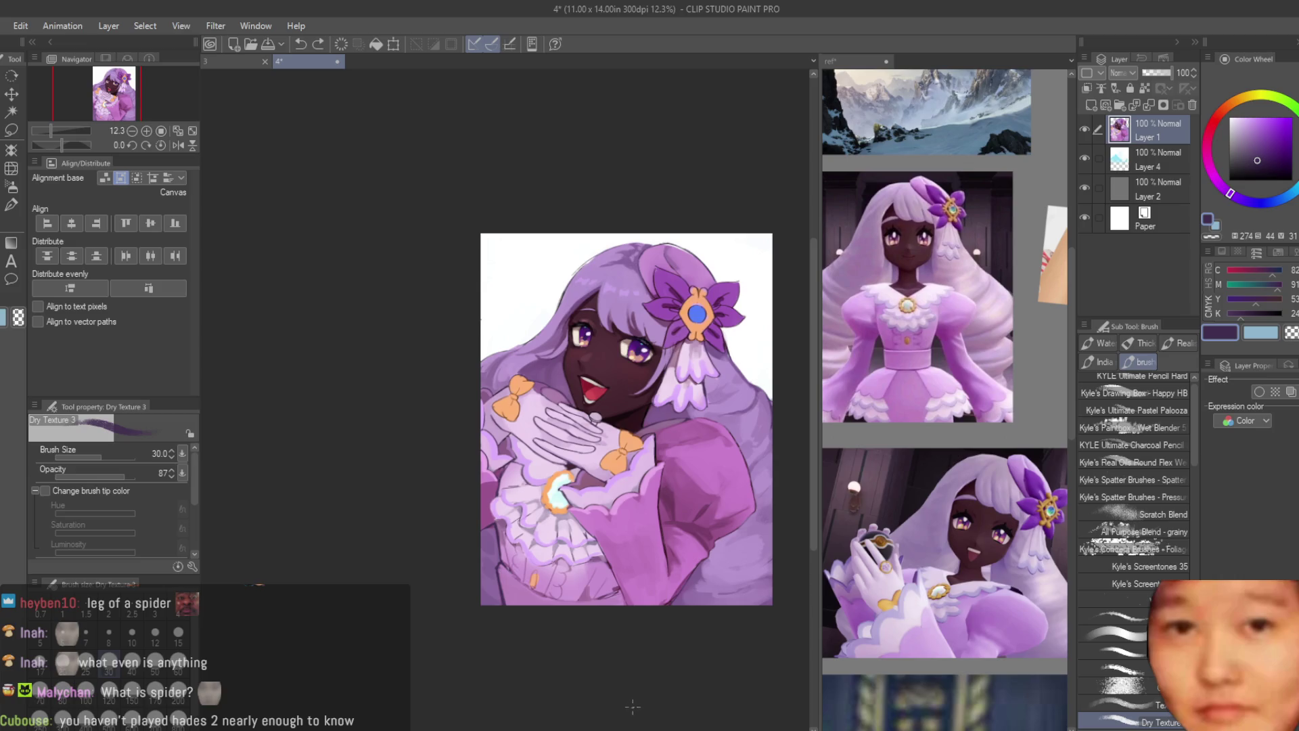
pyautogui.scroll(5, 665, 622)
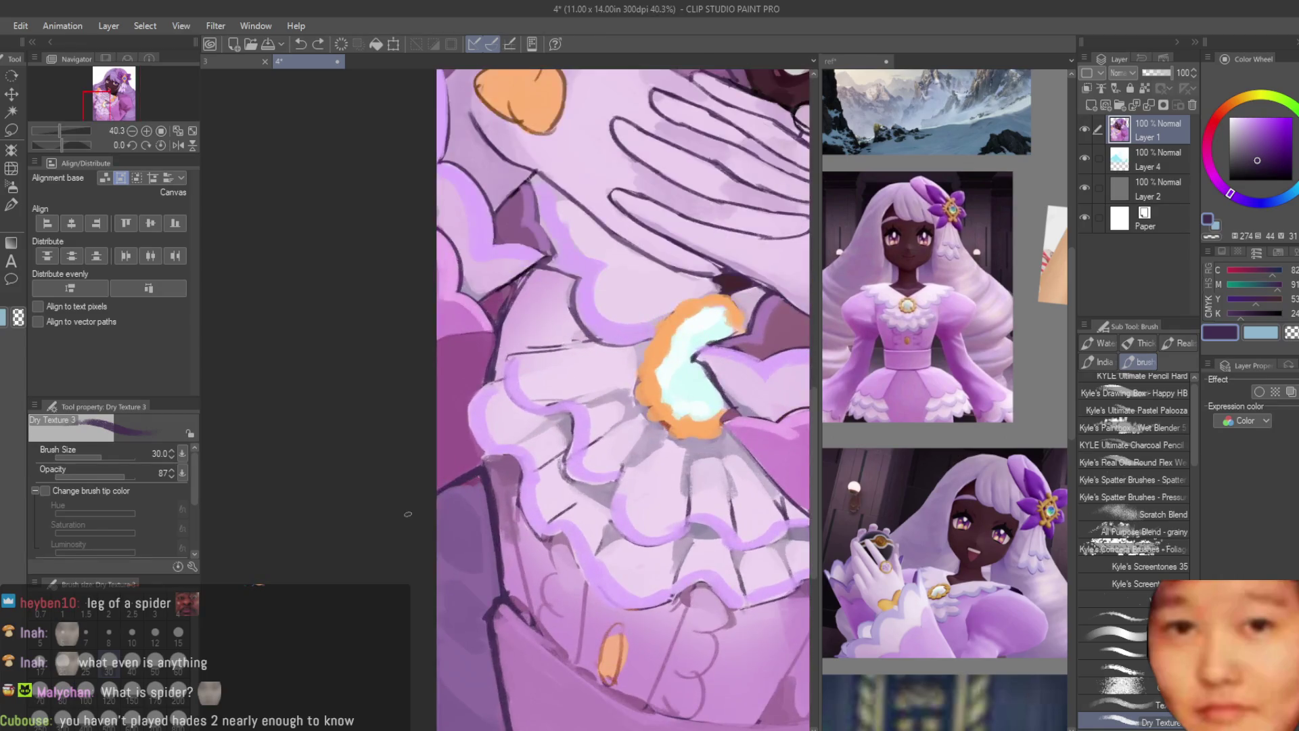
pyautogui.scroll(-6, 665, 623)
pyautogui.scroll(4, 666, 623)
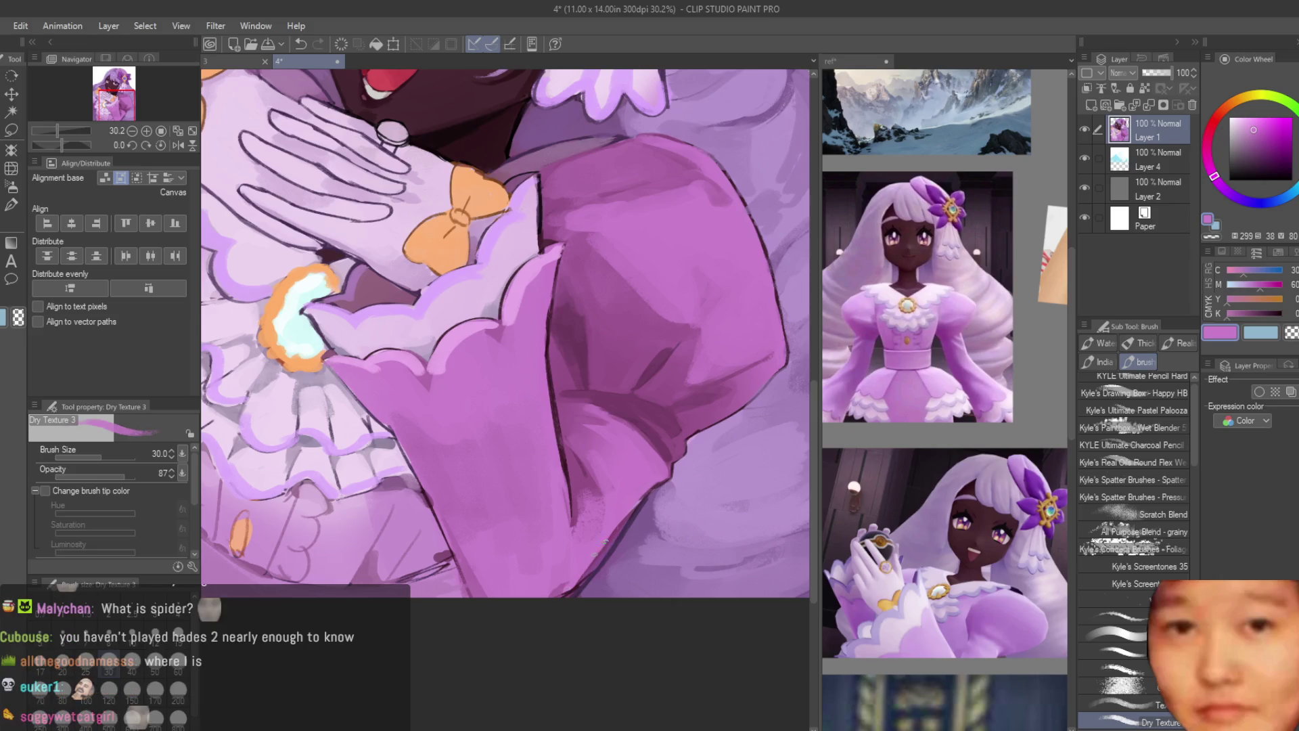
pyautogui.scroll(-5, 591, 574)
pyautogui.scroll(3, 616, 610)
pyautogui.scroll(4, 563, 539)
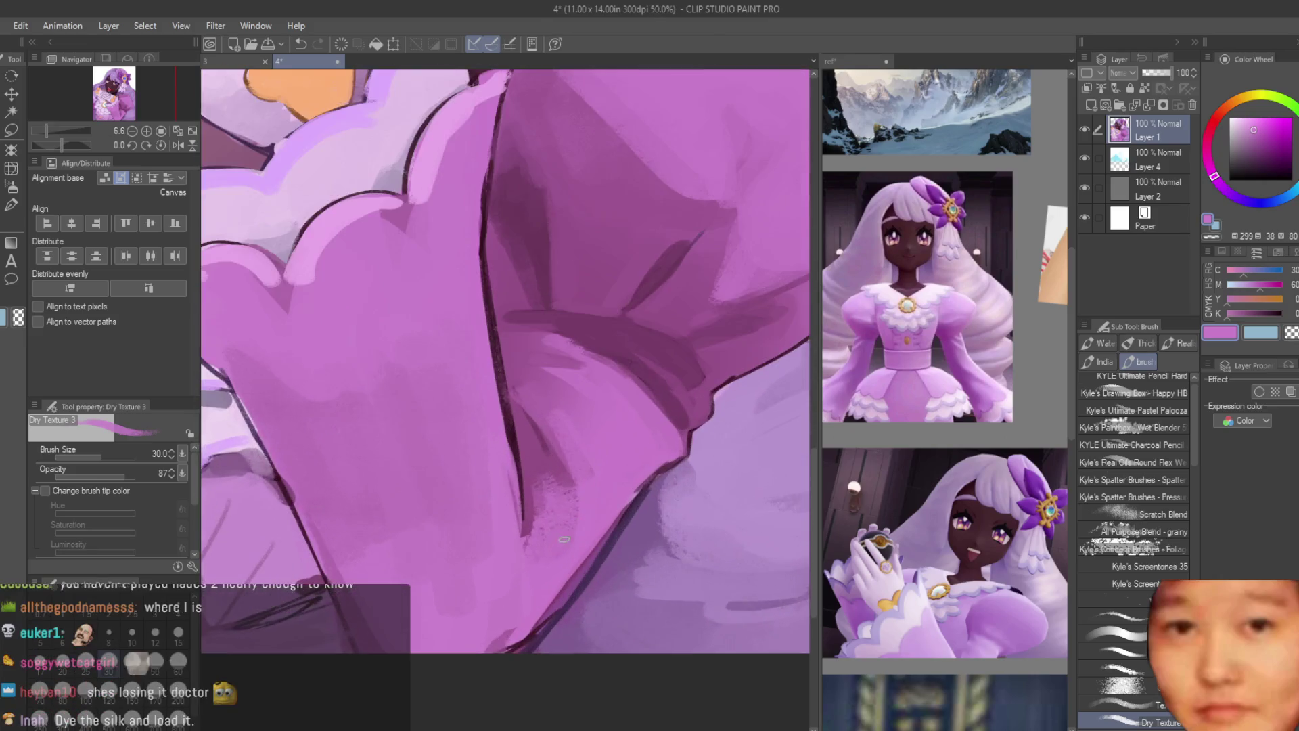
pyautogui.scroll(-3, 480, 668)
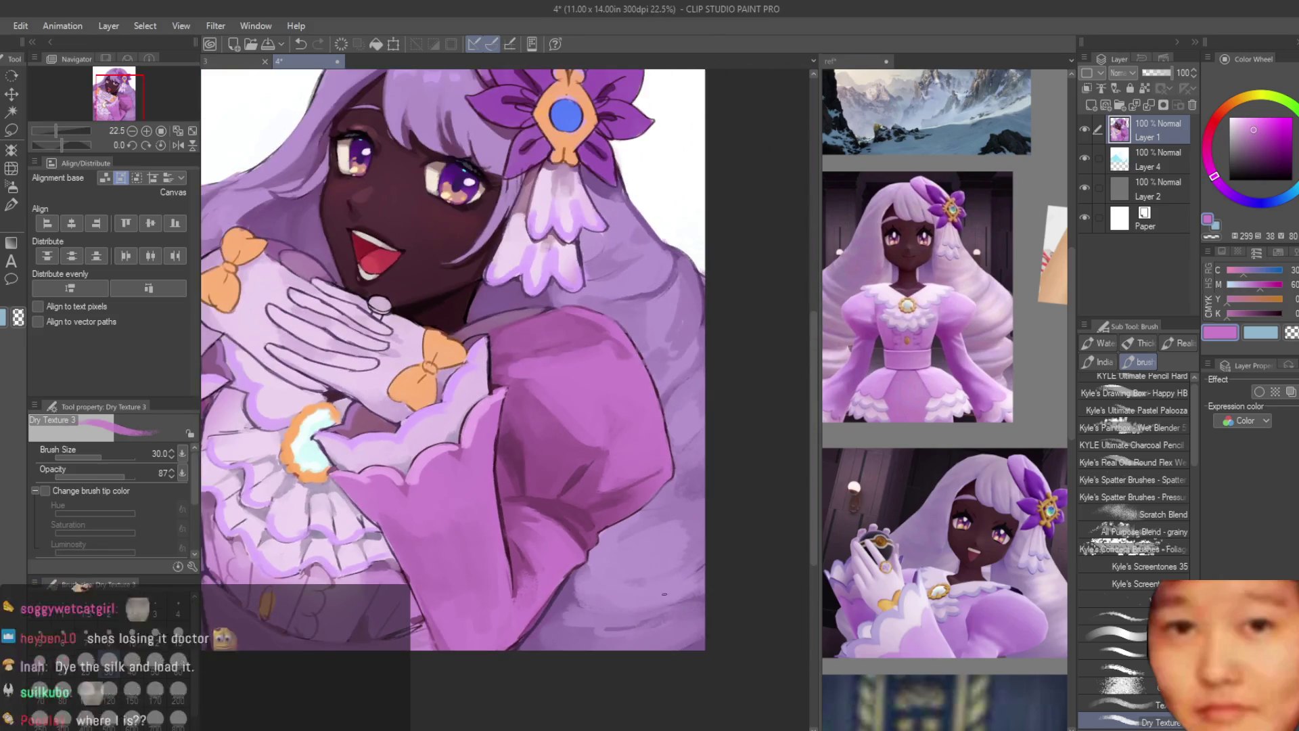
pyautogui.scroll(2, 732, 488)
# Step: Choose a lighter lavender on the Color Wheel for the sleeve highlights
pyautogui.click(1244, 123)
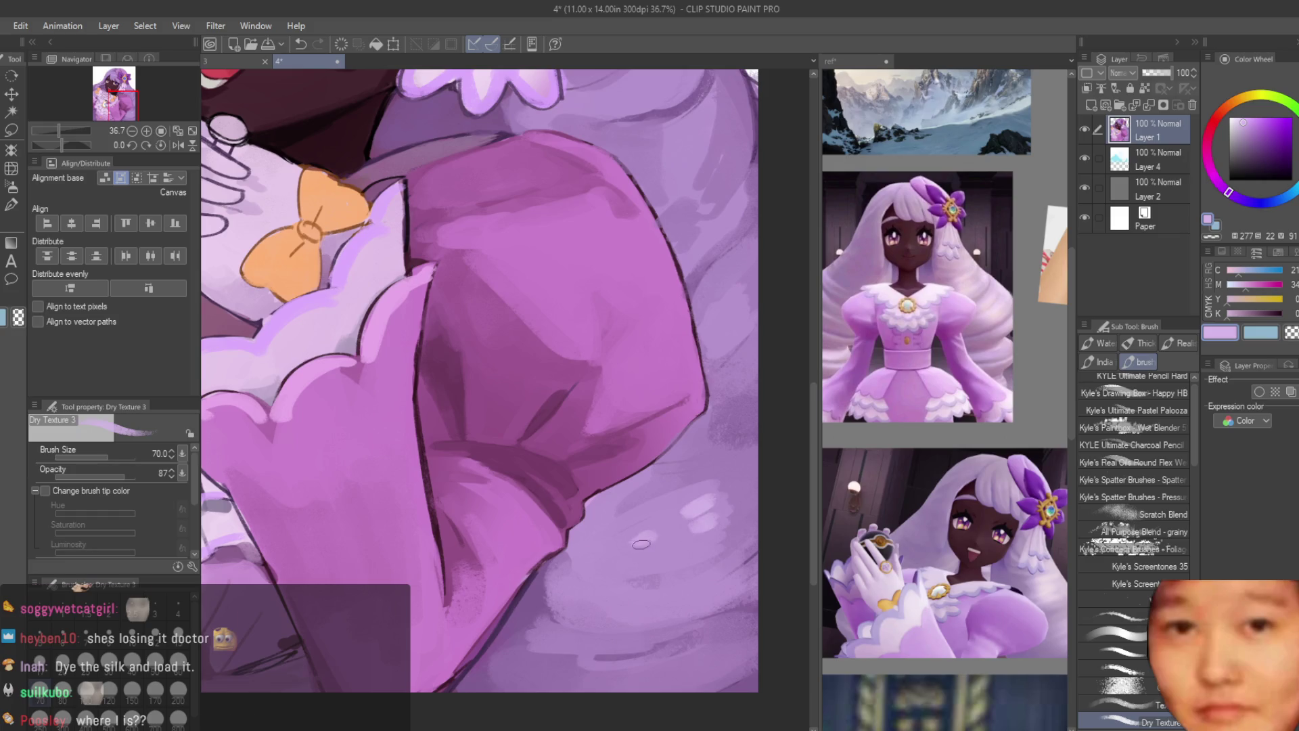
pyautogui.scroll(-3, 641, 544)
pyautogui.scroll(1, 697, 491)
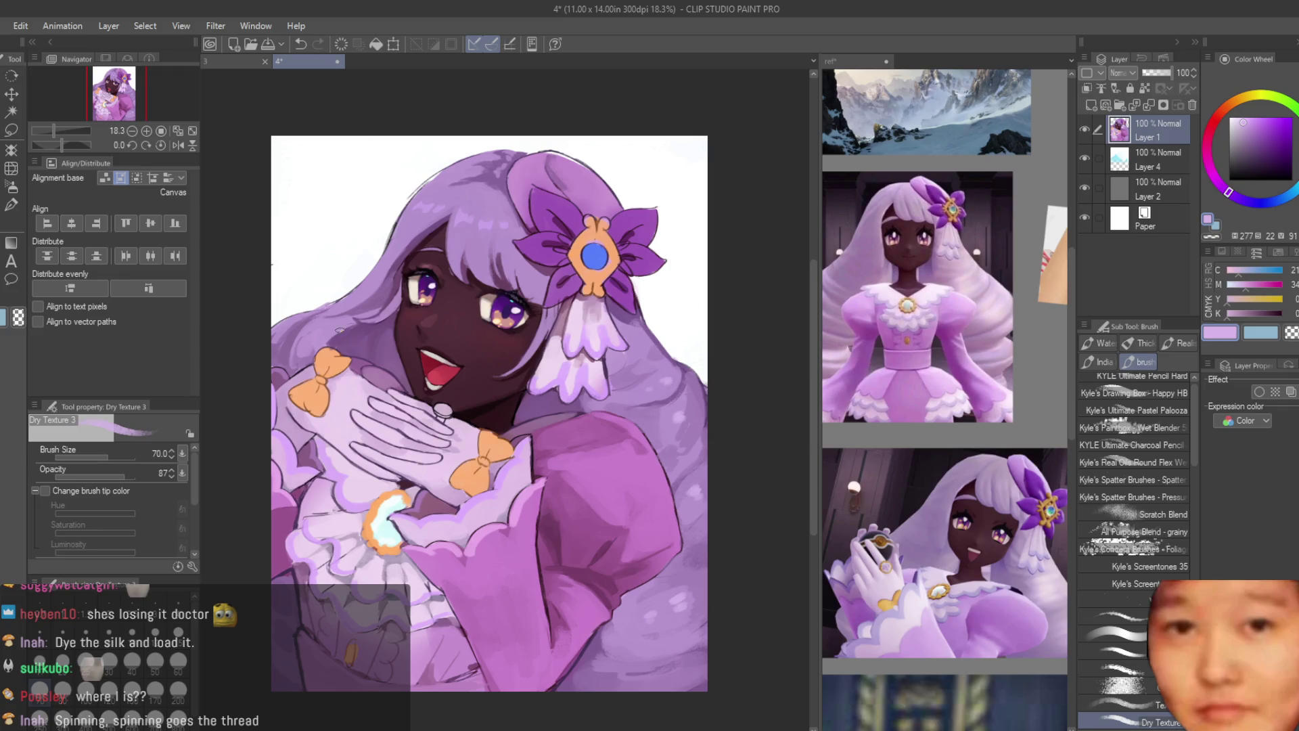
pyautogui.scroll(1, 319, 325)
pyautogui.scroll(-2, 489, 332)
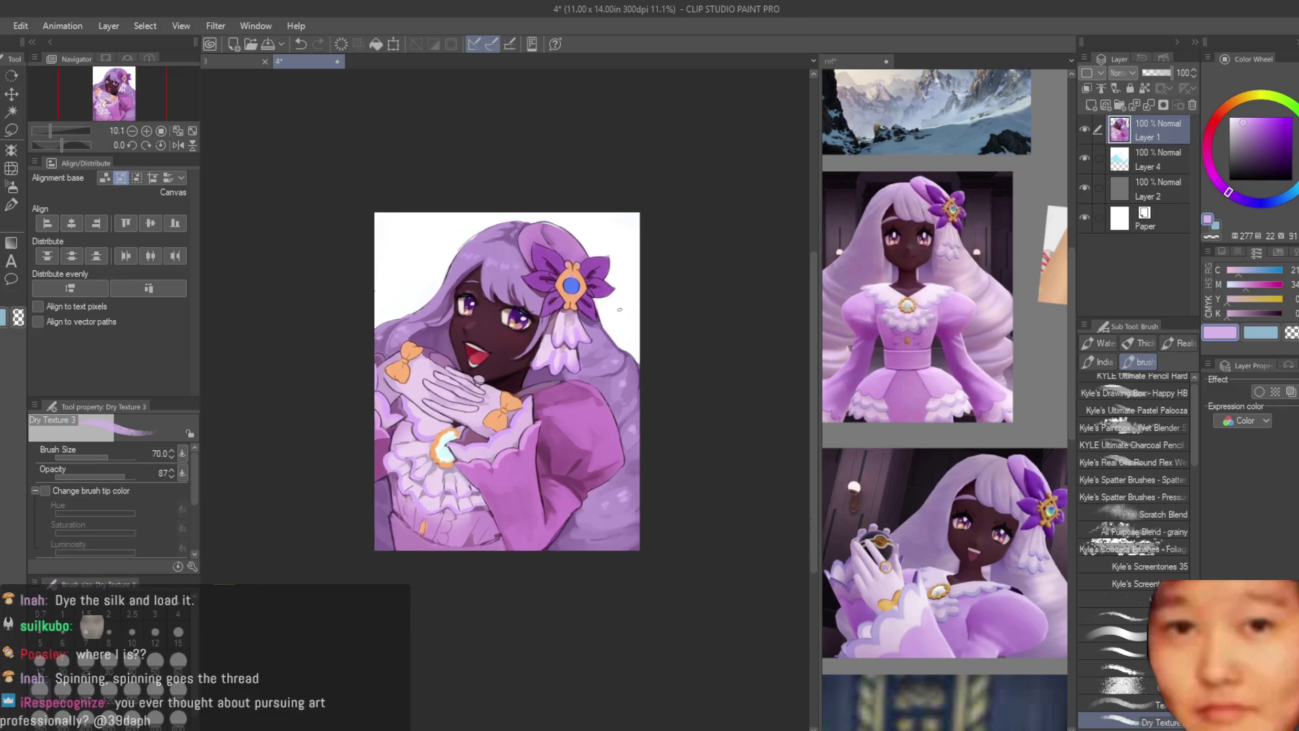
pyautogui.scroll(-2, 1010, 517)
pyautogui.scroll(1, 947, 473)
pyautogui.scroll(3, 448, 288)
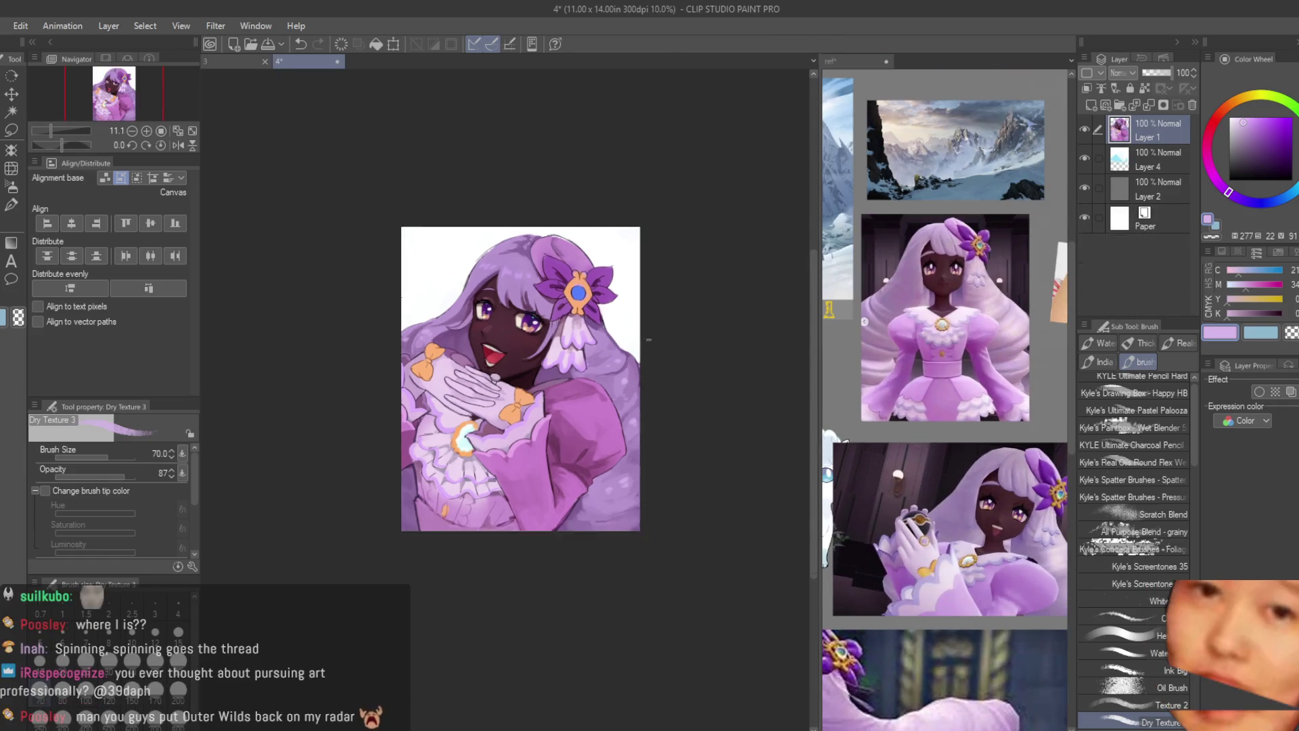
# Step: Shrink the brush and paint a bright red rim around the eye highlight
pyautogui.scroll(7, 399, 318)
pyautogui.press('[')
pyautogui.press('[')
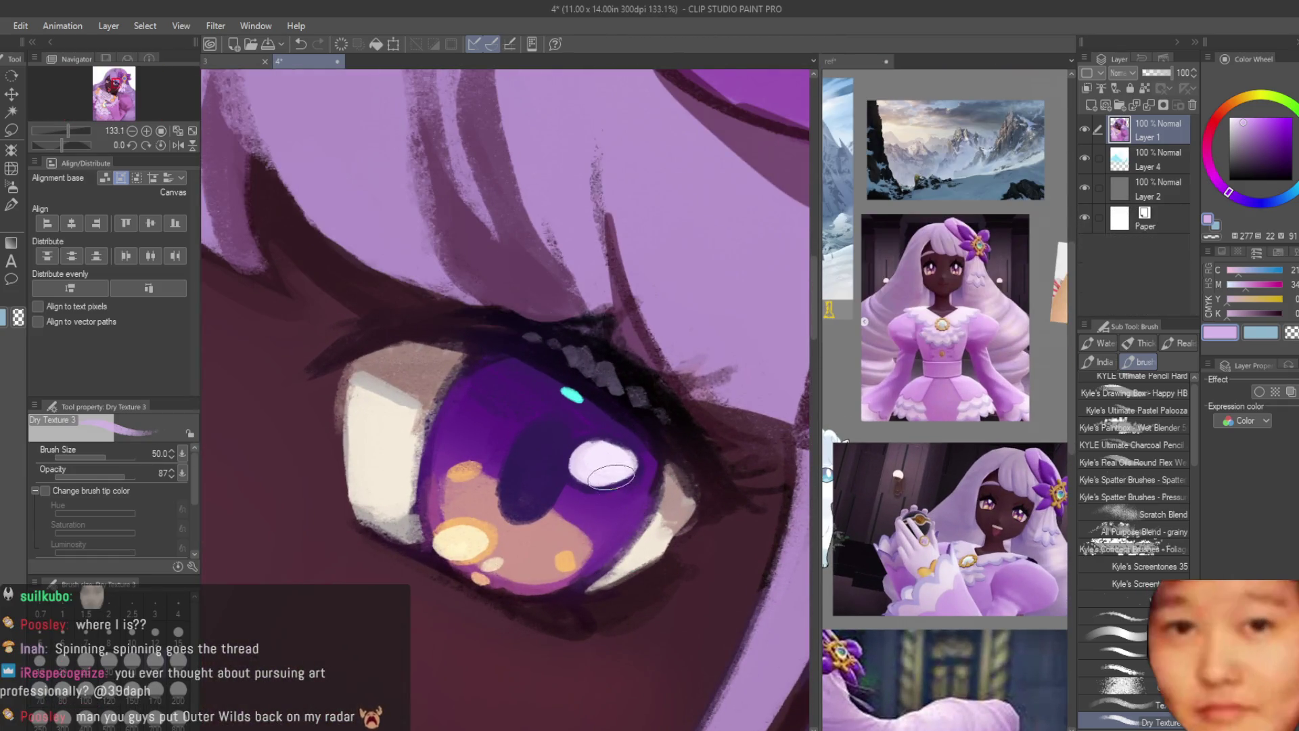
pyautogui.click(1212, 123)
pyautogui.moveTo(1252, 135); pyautogui.dragTo(1274, 115)
pyautogui.scroll(3, 640, 462)
pyautogui.moveTo(650, 453); pyautogui.dragTo(527, 474)
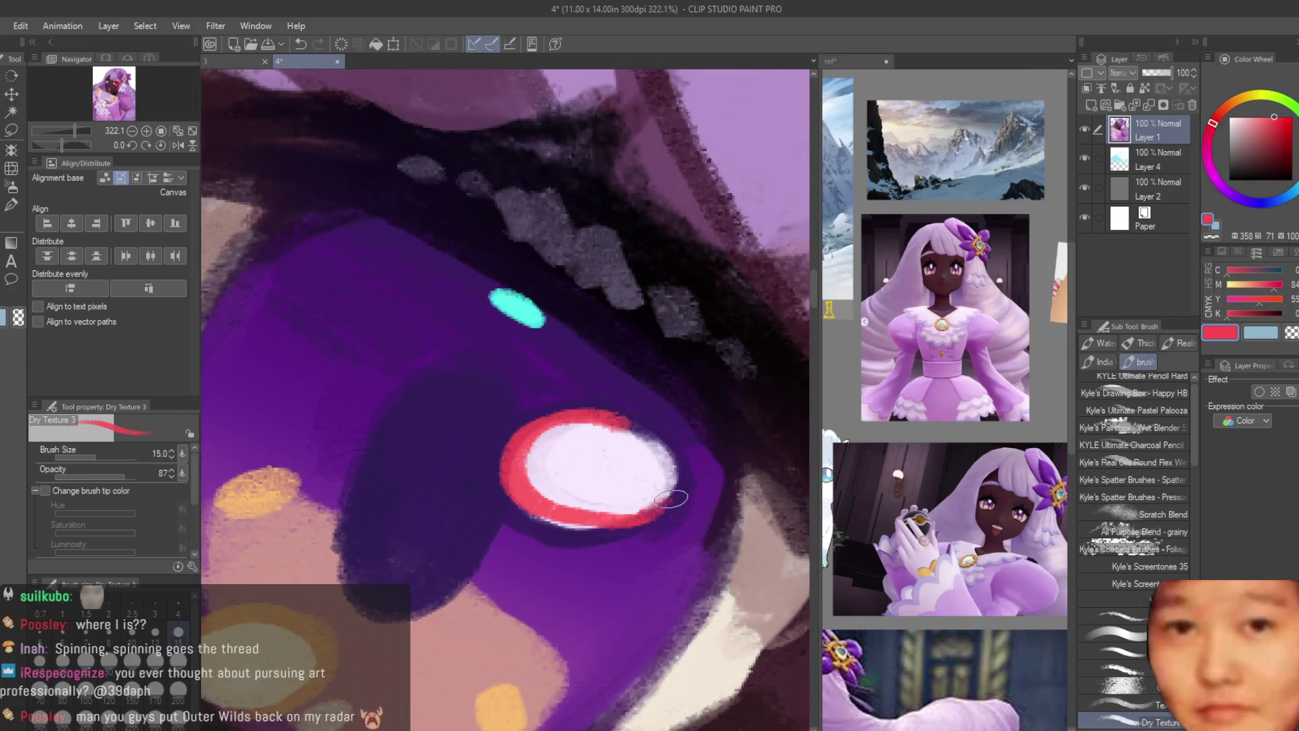
# Step: Sample the dark maroon skin colour near the eyes
pyautogui.scroll(-10, 595, 466)
pyautogui.scroll(-2, 637, 373)
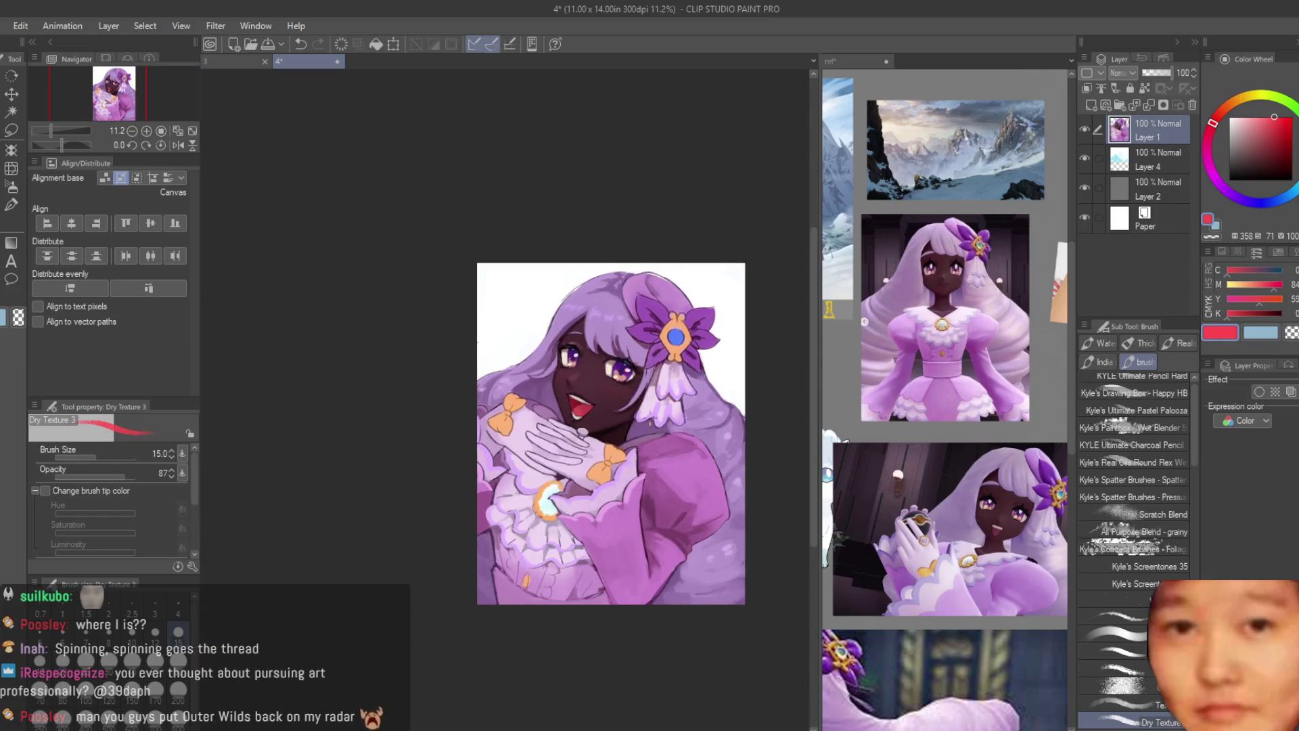
pyautogui.scroll(5, 632, 379)
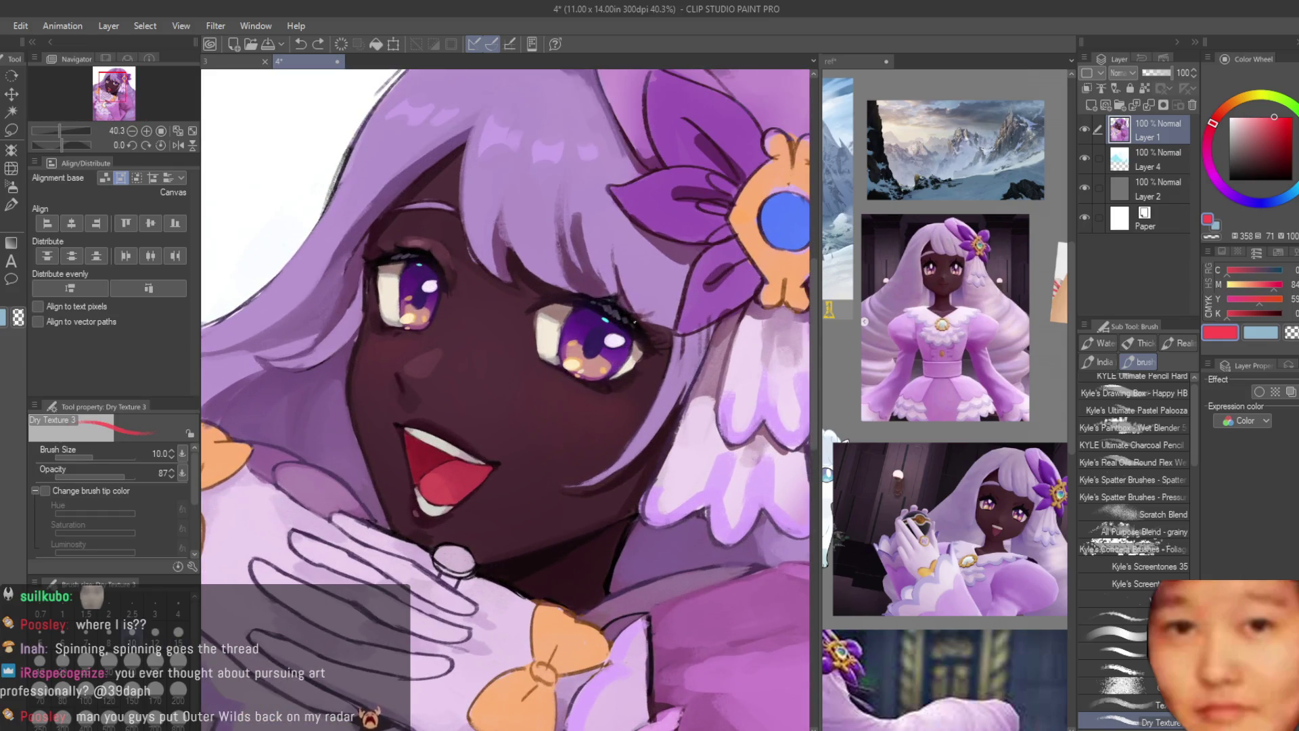
pyautogui.scroll(5, 634, 323)
pyautogui.keyDown('alt'); pyautogui.click(665, 341); pyautogui.keyUp('alt')
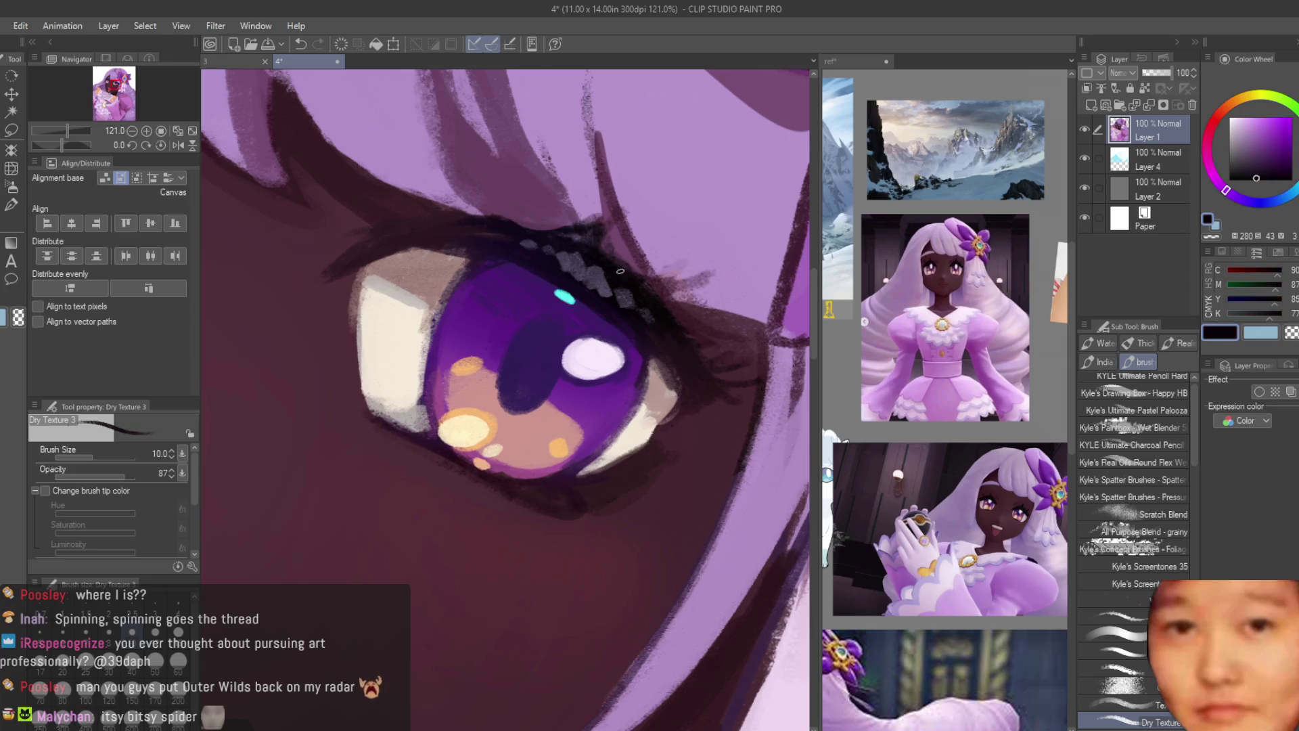
pyautogui.scroll(1, 567, 451)
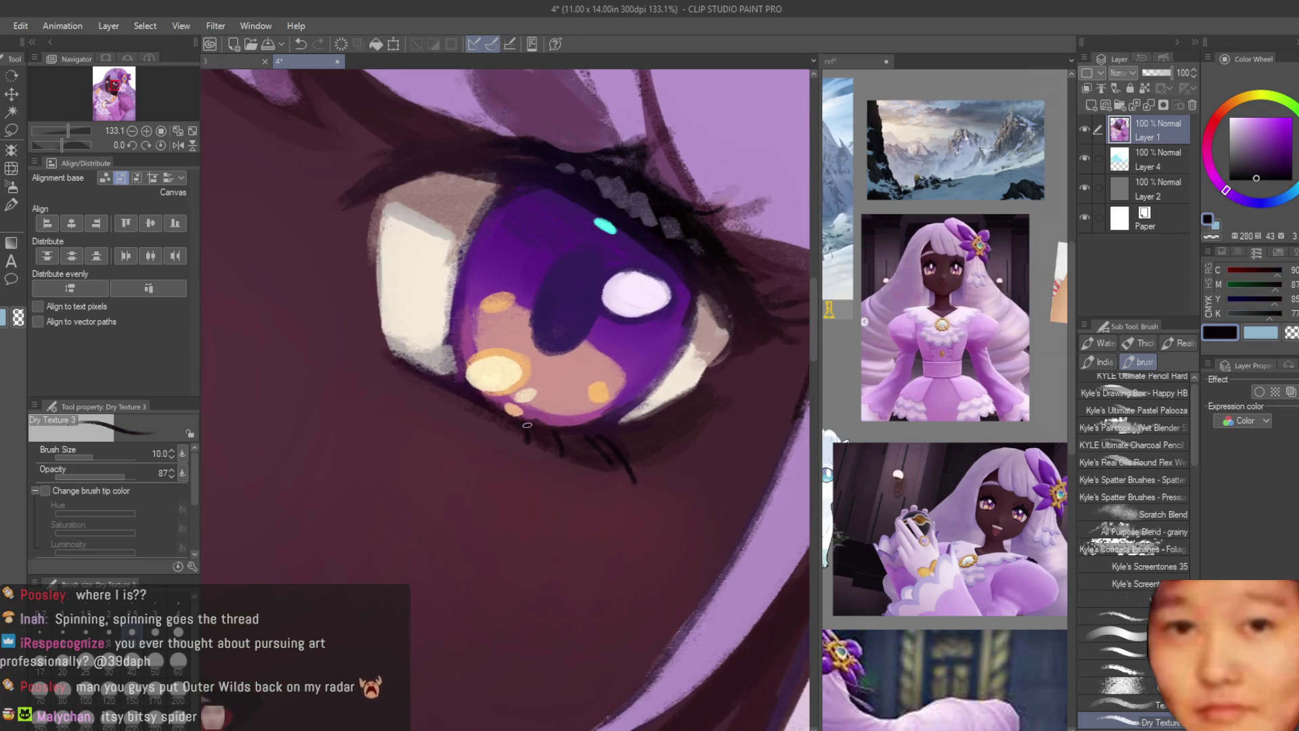
pyautogui.scroll(-4, 527, 425)
pyautogui.scroll(4, 631, 424)
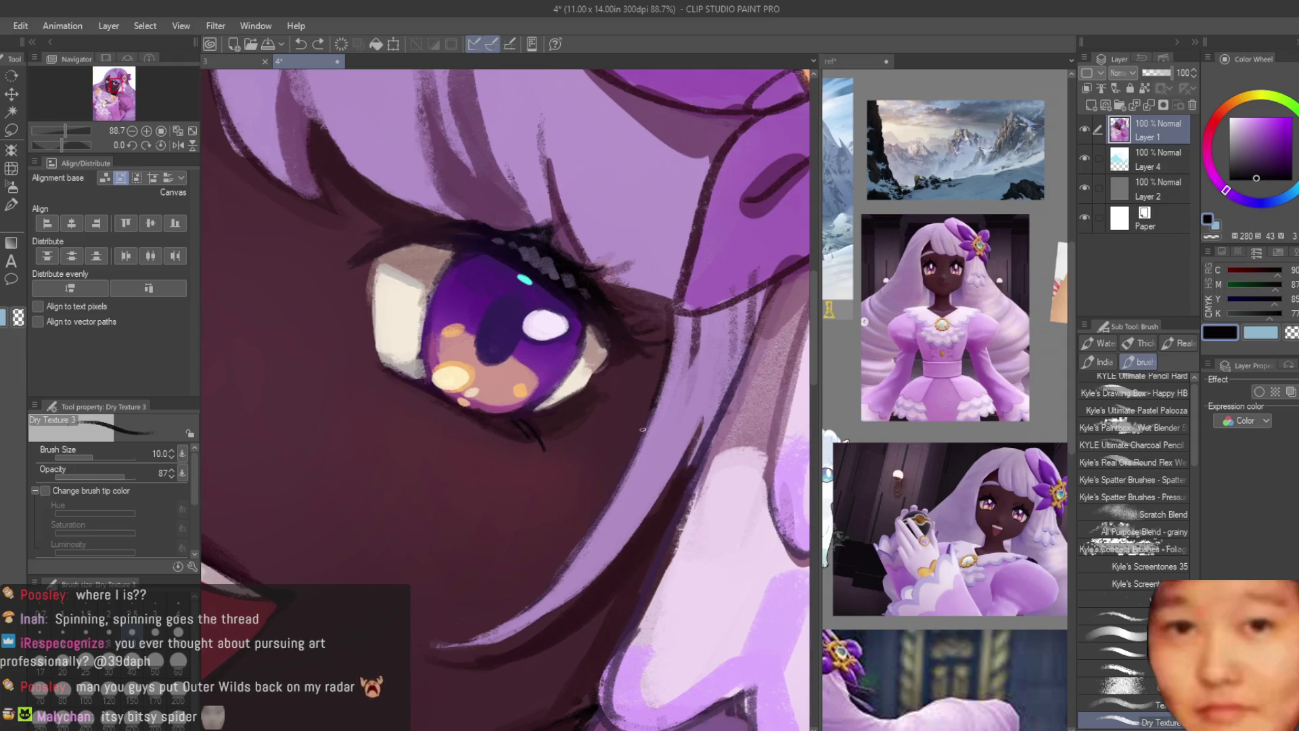
pyautogui.scroll(2, 589, 417)
# Step: Resample skin shades beside and under the eye and a lighter face tone
pyautogui.keyDown('alt'); pyautogui.click(517, 447); pyautogui.keyUp('alt')
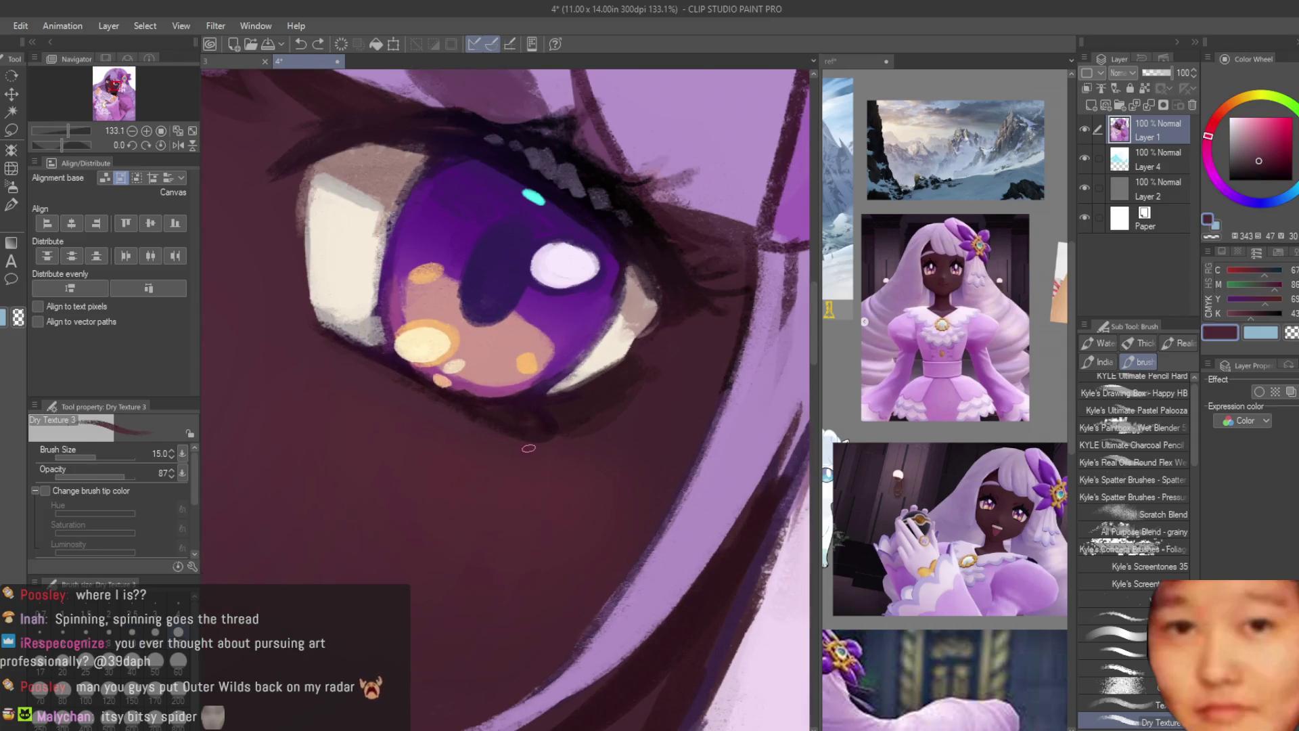
pyautogui.keyDown('alt'); pyautogui.click(518, 449); pyautogui.keyUp('alt')
pyautogui.keyDown('alt'); pyautogui.click(535, 440); pyautogui.keyUp('alt')
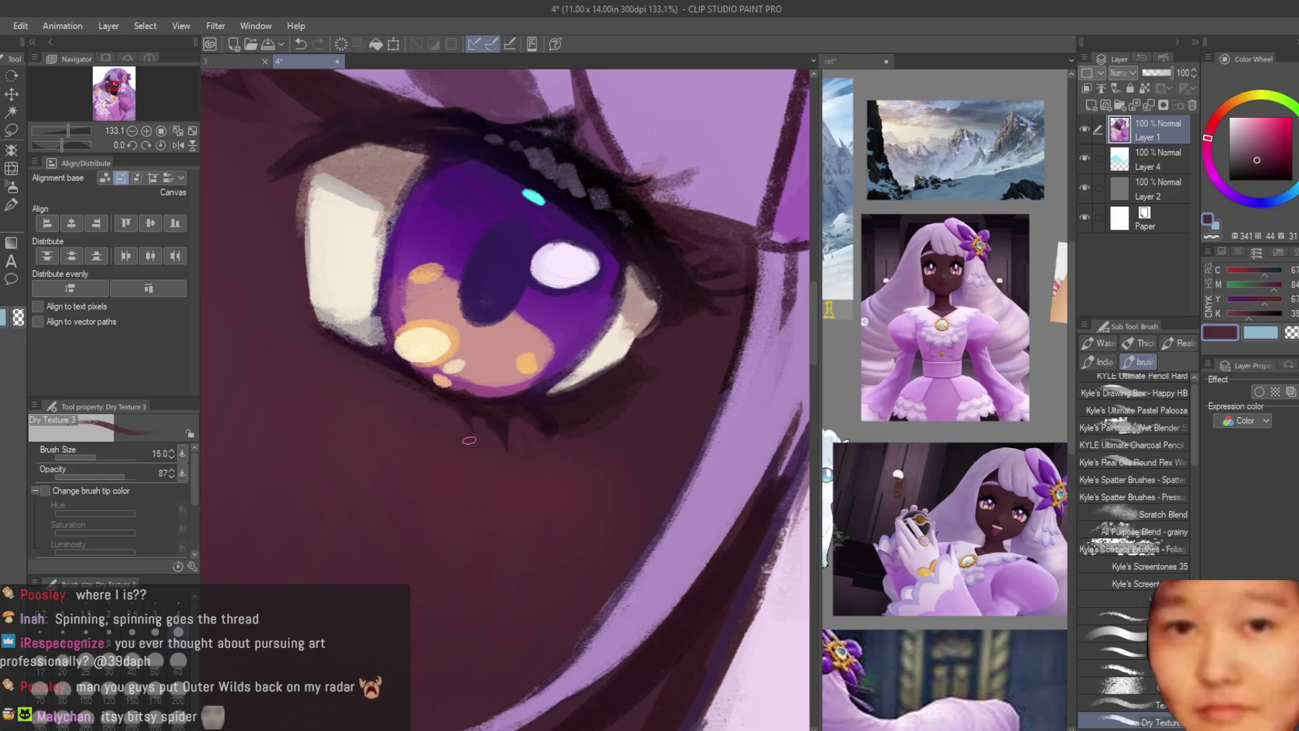
pyautogui.keyDown('alt'); pyautogui.click(470, 440); pyautogui.keyUp('alt')
pyautogui.scroll(-3, 469, 441)
pyautogui.keyDown('alt'); pyautogui.click(419, 387); pyautogui.keyUp('alt')
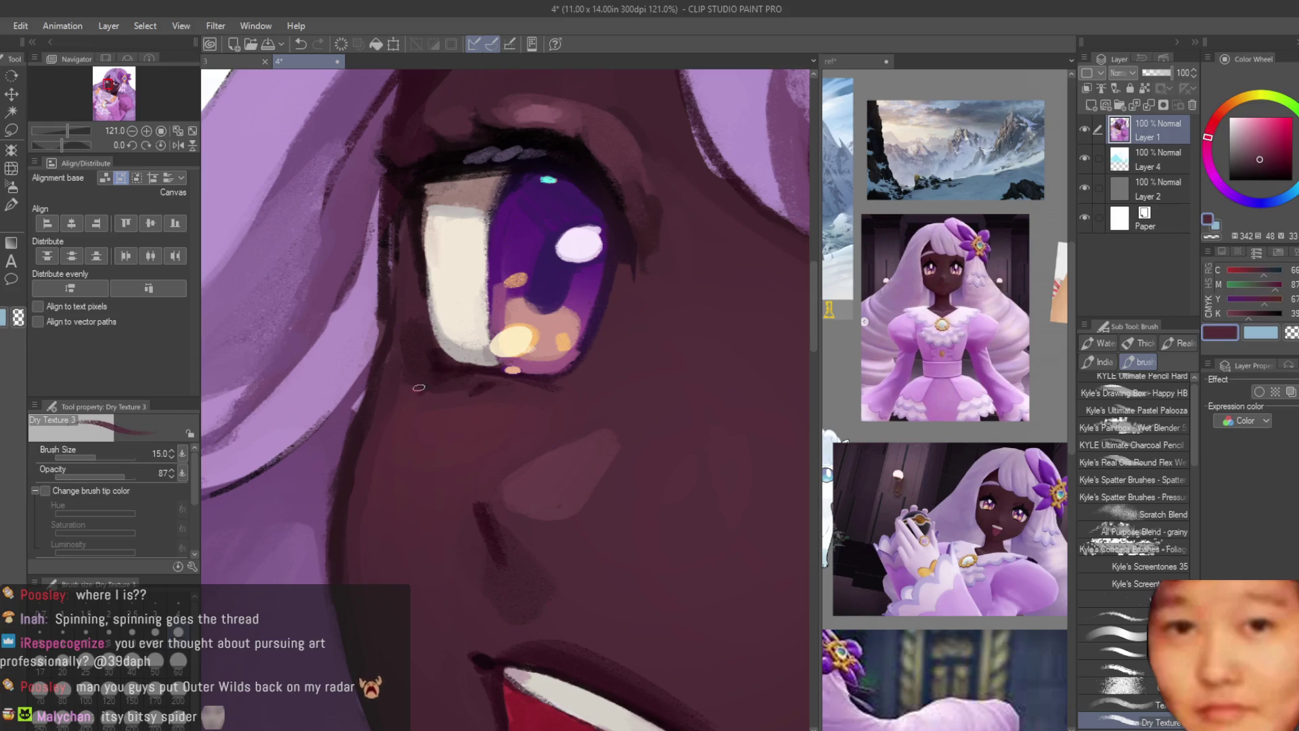
pyautogui.scroll(-5, 434, 399)
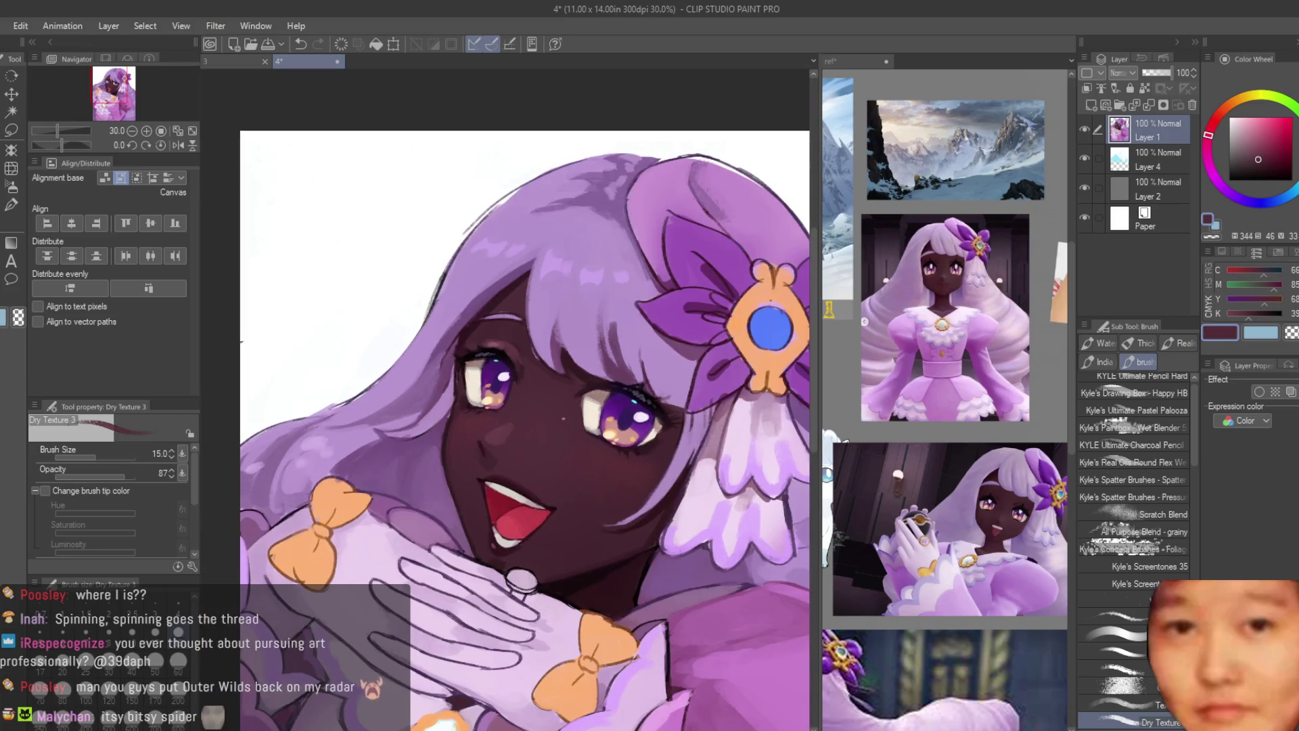
pyautogui.scroll(6, 563, 418)
pyautogui.scroll(-4, 410, 399)
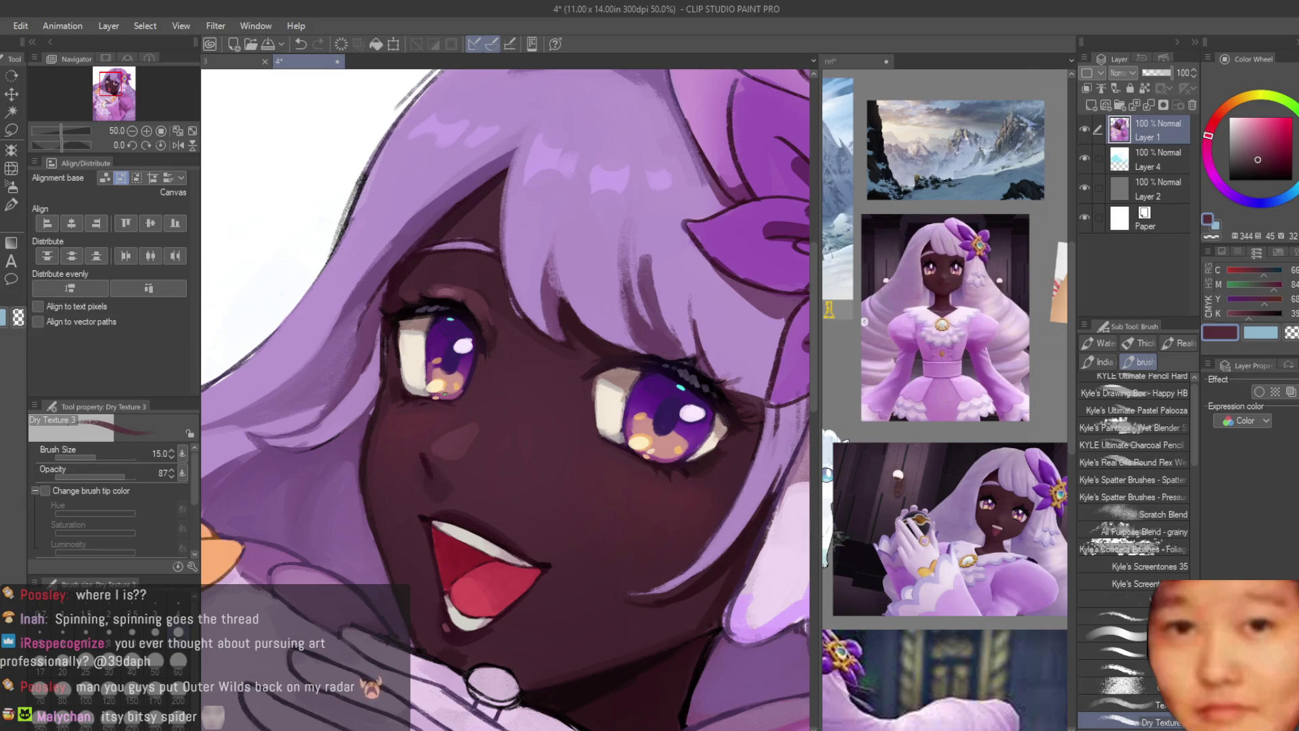
# Step: Enlarge the brush and paint over the dark patch on the hair above the eye
pyautogui.scroll(-5, 474, 339)
pyautogui.scroll(3, 514, 270)
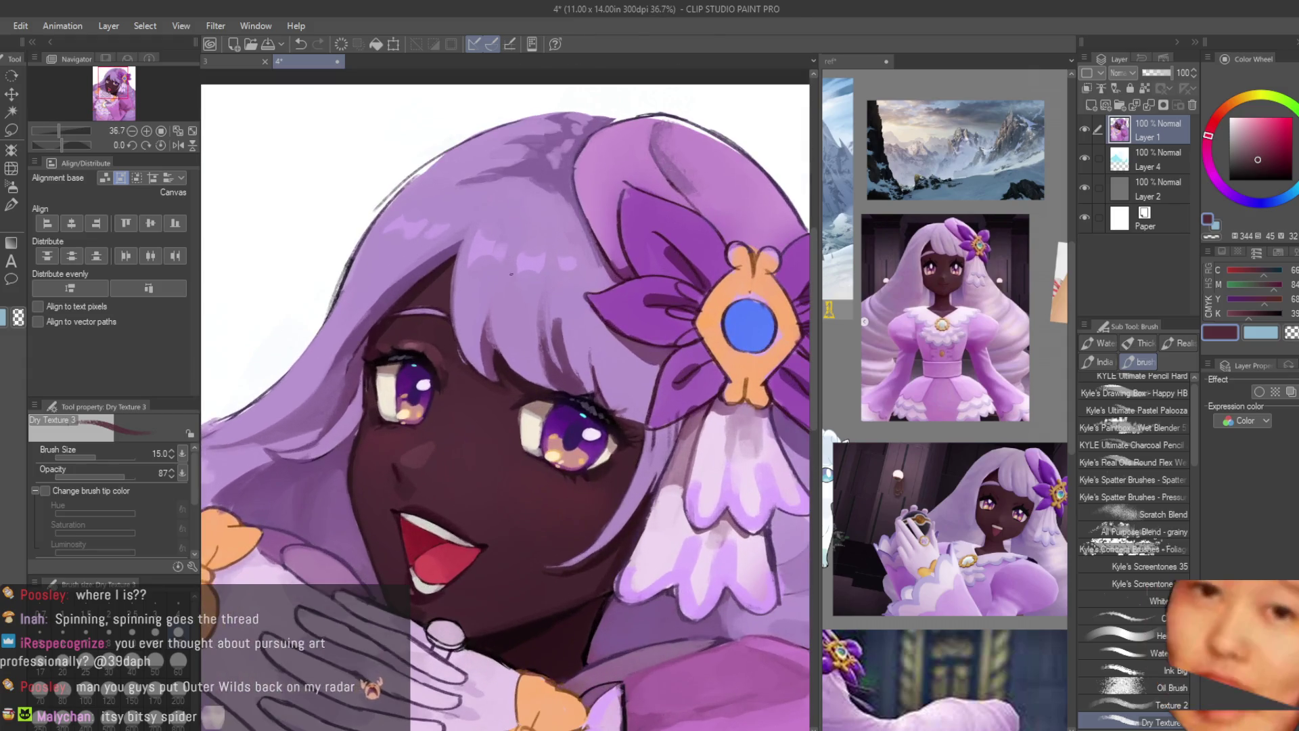
pyautogui.moveTo(510, 273); pyautogui.dragTo(604, 287)
pyautogui.scroll(2, 621, 272)
pyautogui.moveTo(534, 338)
pyautogui.mouseDown()
pyautogui.moveTo(513, 374)
pyautogui.moveTo(496, 303)
pyautogui.mouseUp()
pyautogui.keyDown('alt'); pyautogui.click(521, 352); pyautogui.keyUp('alt')
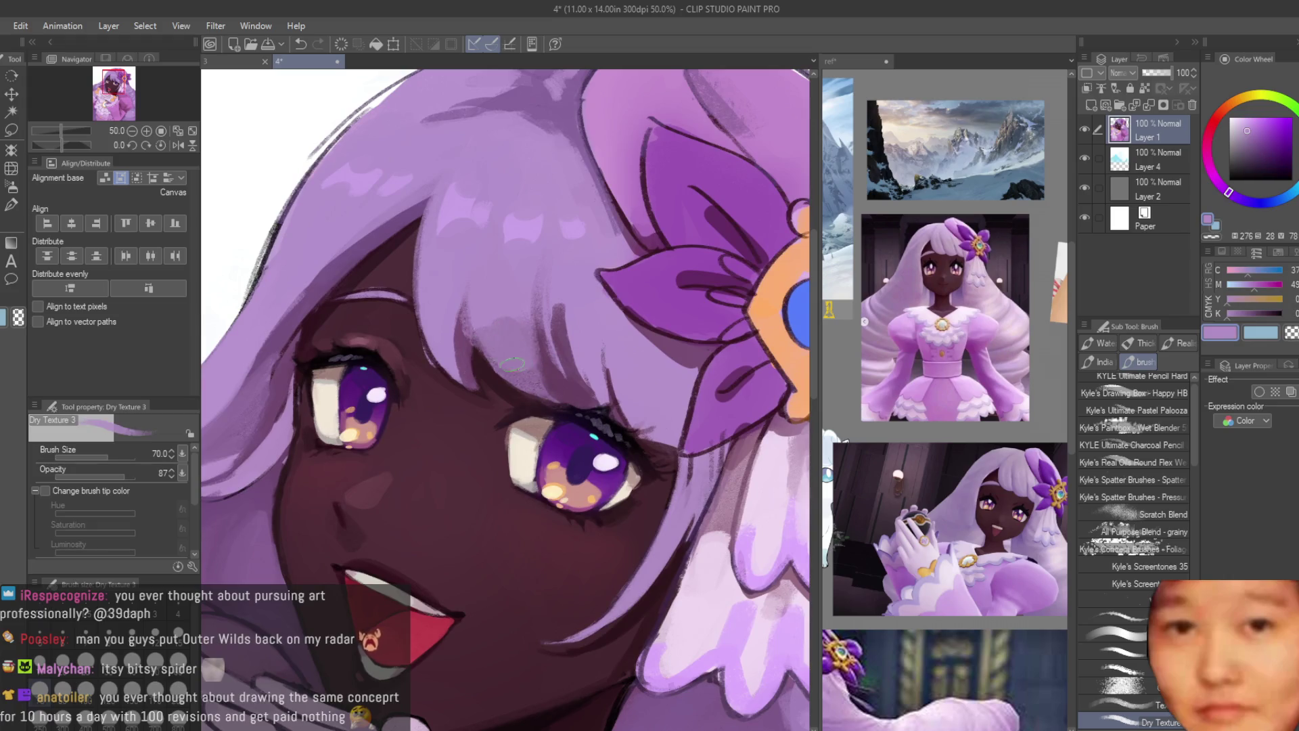
# Step: Cover the dark hair patch right of the eye, alternating lighter and darker eyedropped purples
pyautogui.scroll(-5, 501, 309)
pyautogui.scroll(6, 548, 343)
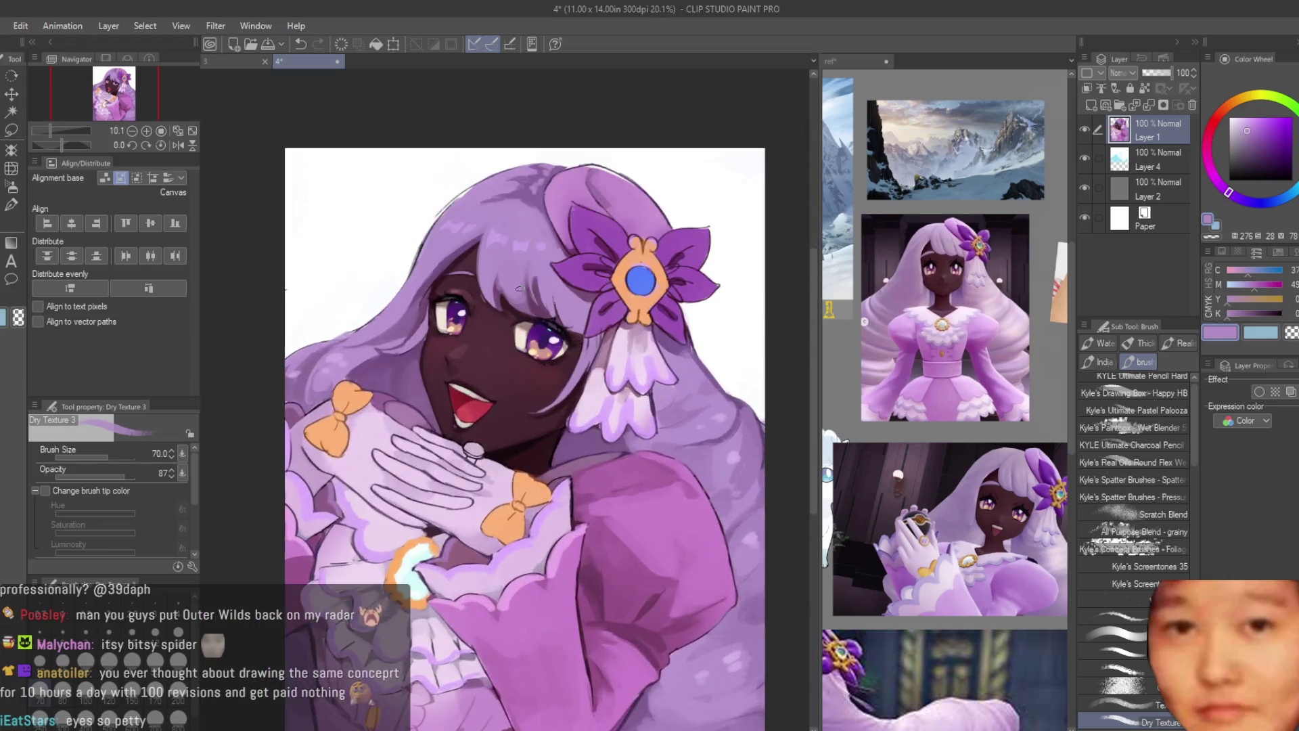
pyautogui.keyDown('alt'); pyautogui.click(439, 277); pyautogui.keyUp('alt')
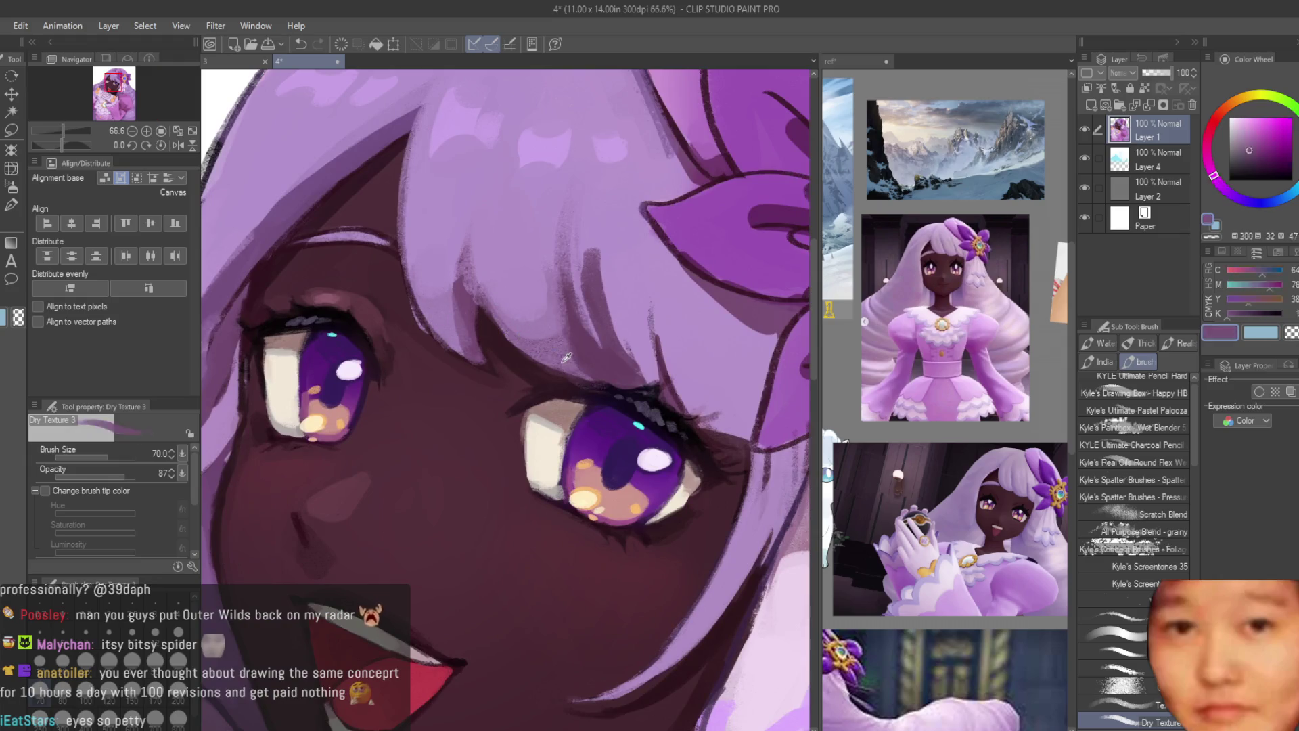
pyautogui.moveTo(690, 393); pyautogui.dragTo(747, 386)
pyautogui.keyDown('alt'); pyautogui.click(675, 316); pyautogui.keyUp('alt')
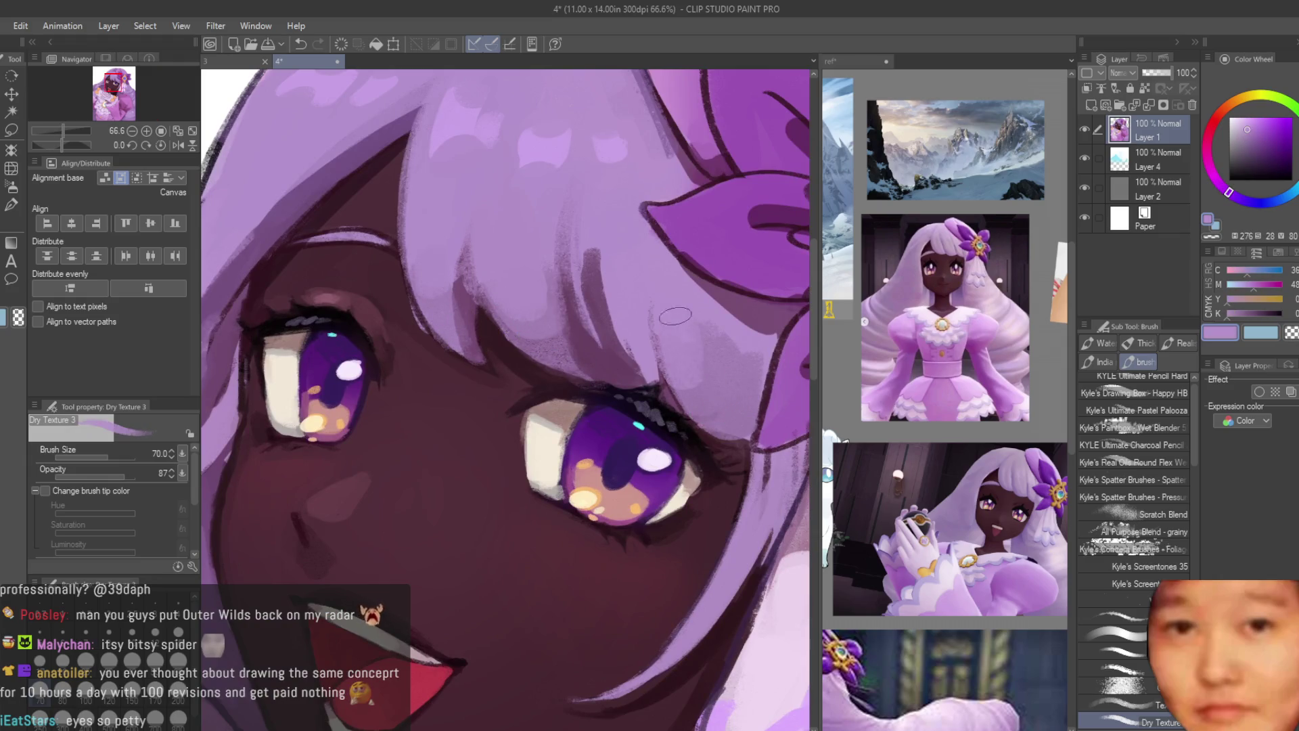
pyautogui.keyDown('alt'); pyautogui.click(702, 381); pyautogui.keyUp('alt')
pyautogui.keyDown('alt'); pyautogui.click(687, 356); pyautogui.keyUp('alt')
pyautogui.keyDown('alt'); pyautogui.click(710, 383); pyautogui.keyUp('alt')
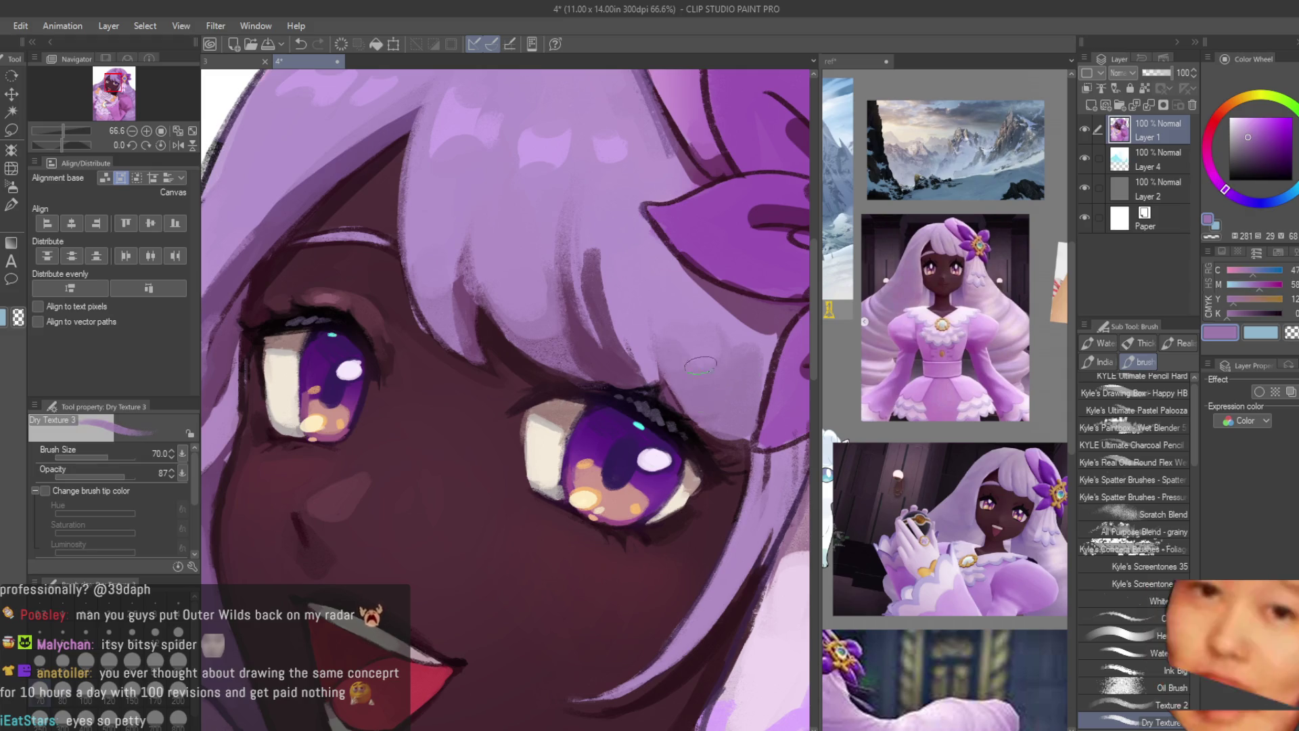
pyautogui.keyDown('alt'); pyautogui.click(631, 319); pyautogui.keyUp('alt')
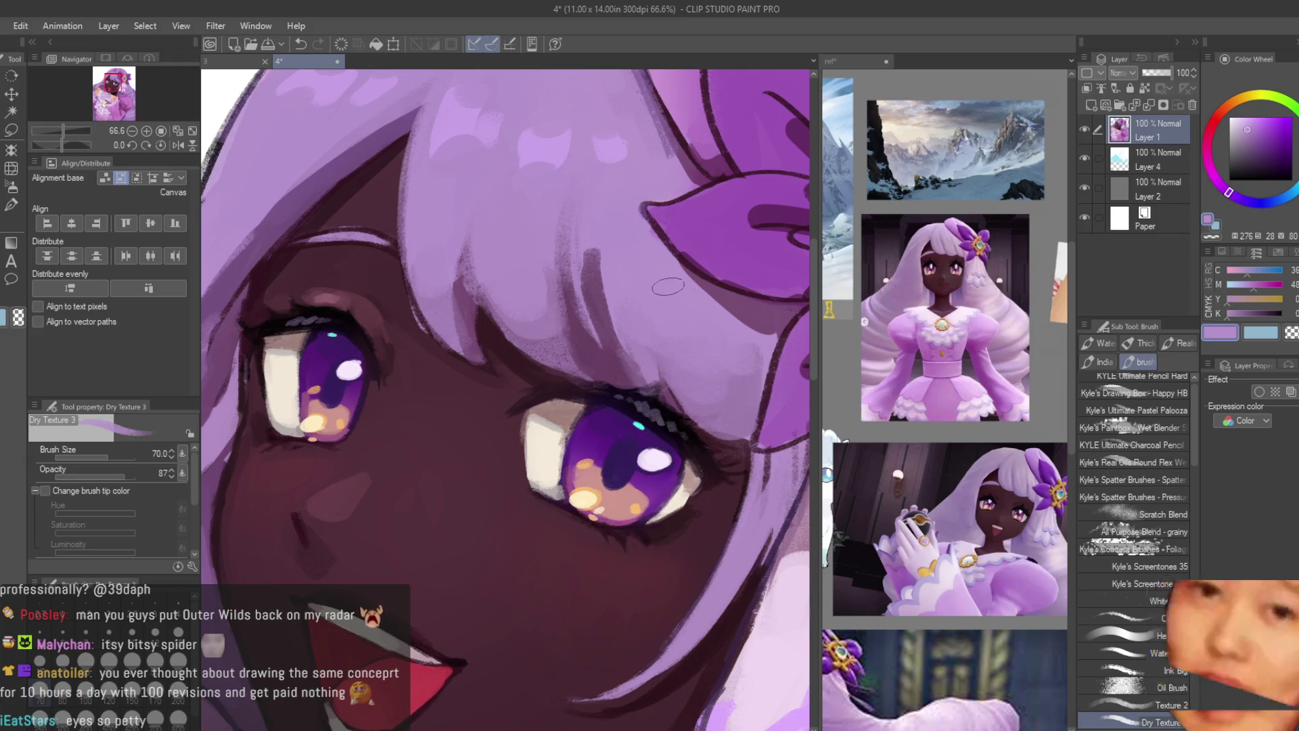
pyautogui.scroll(-3, 608, 438)
pyautogui.scroll(4, 607, 438)
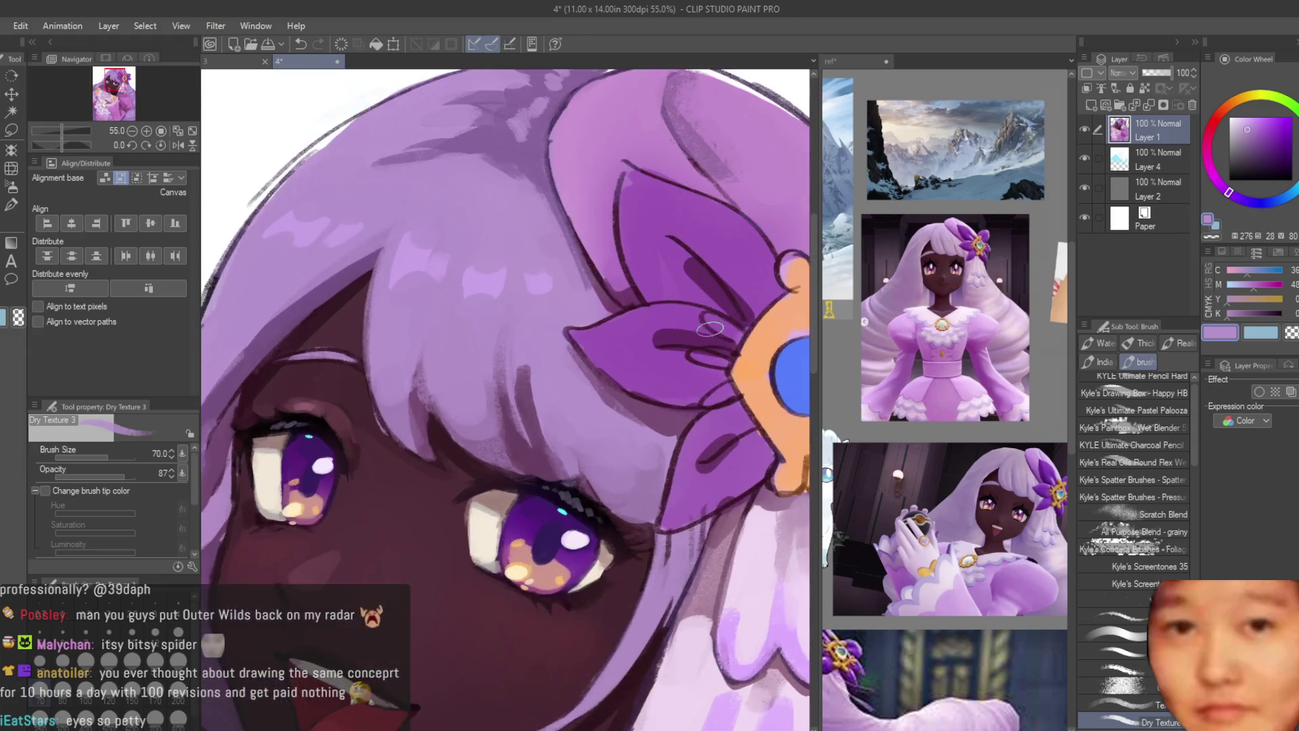
pyautogui.keyDown('alt'); pyautogui.click(596, 404); pyautogui.keyUp('alt')
# Step: Paint three orange petal arms onto the hair ornament
pyautogui.moveTo(605, 369); pyautogui.dragTo(538, 351)
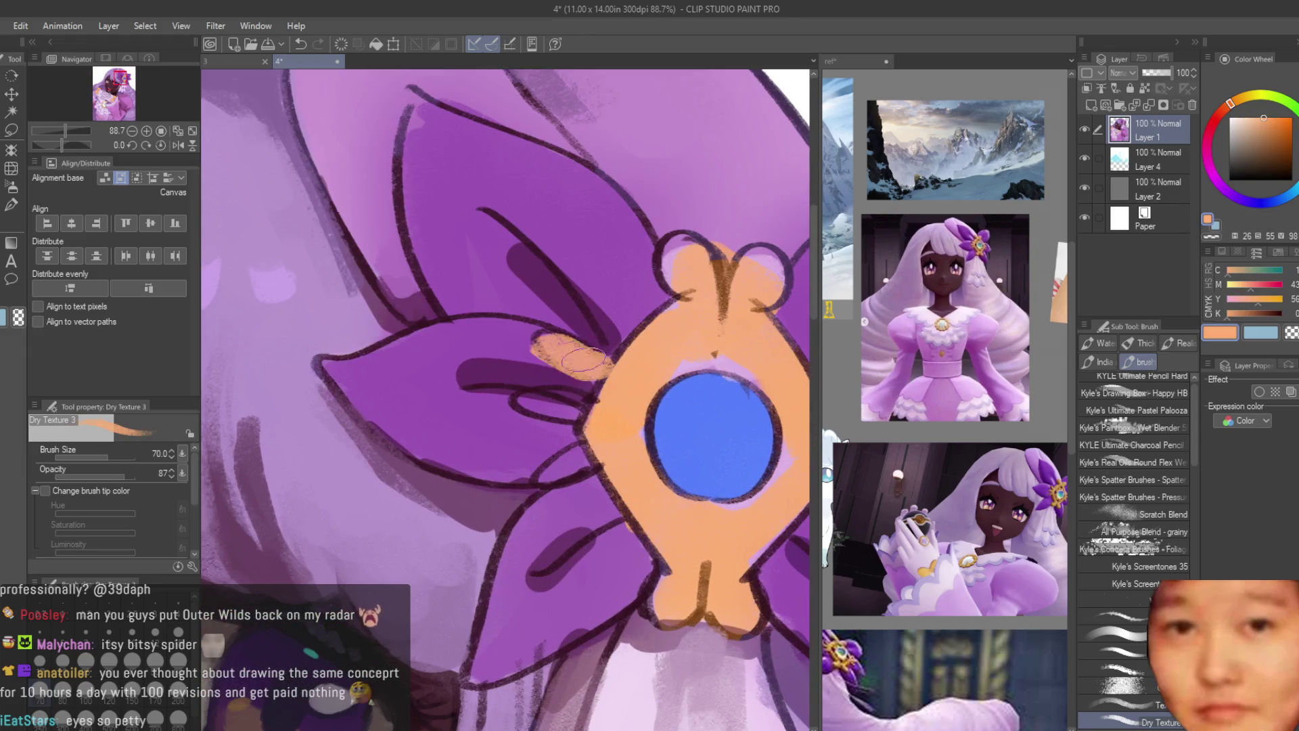
pyautogui.moveTo(591, 416); pyautogui.dragTo(513, 406)
pyautogui.moveTo(592, 448); pyautogui.dragTo(529, 470)
pyautogui.scroll(-1, 740, 400)
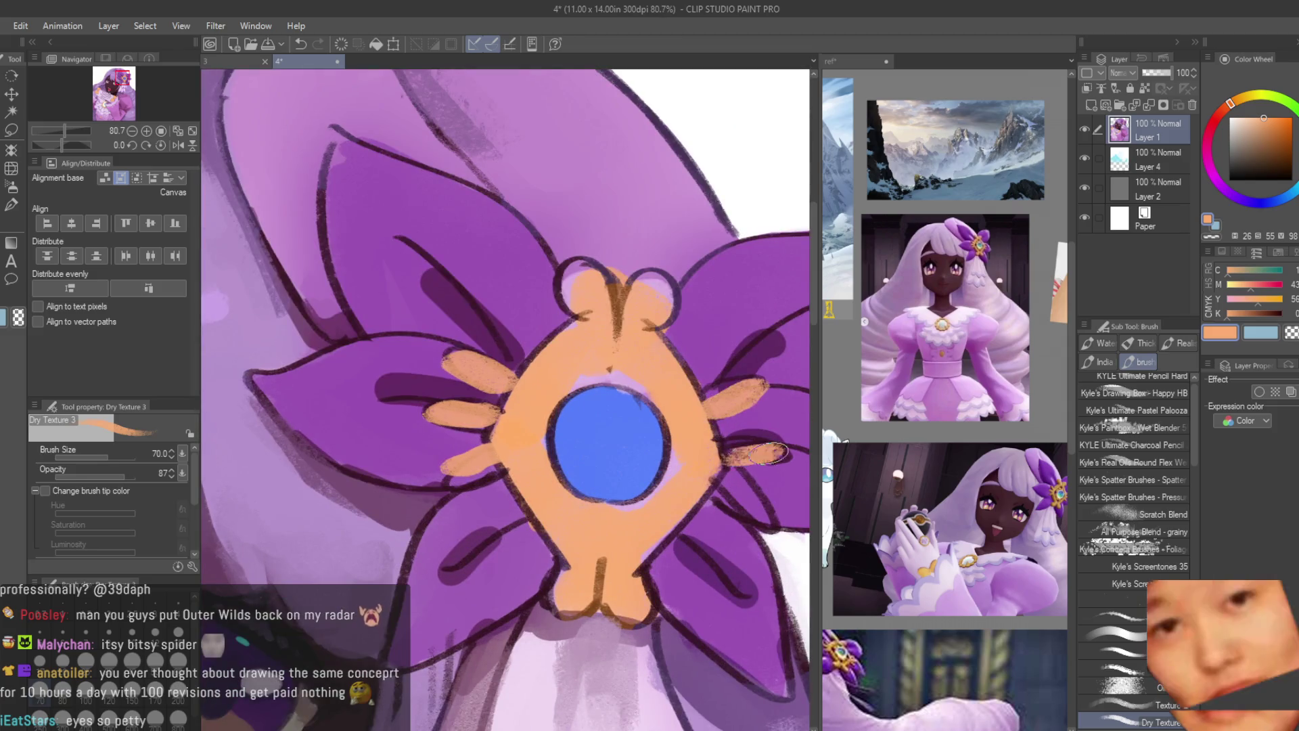
pyautogui.scroll(-5, 759, 476)
pyautogui.scroll(1, 759, 477)
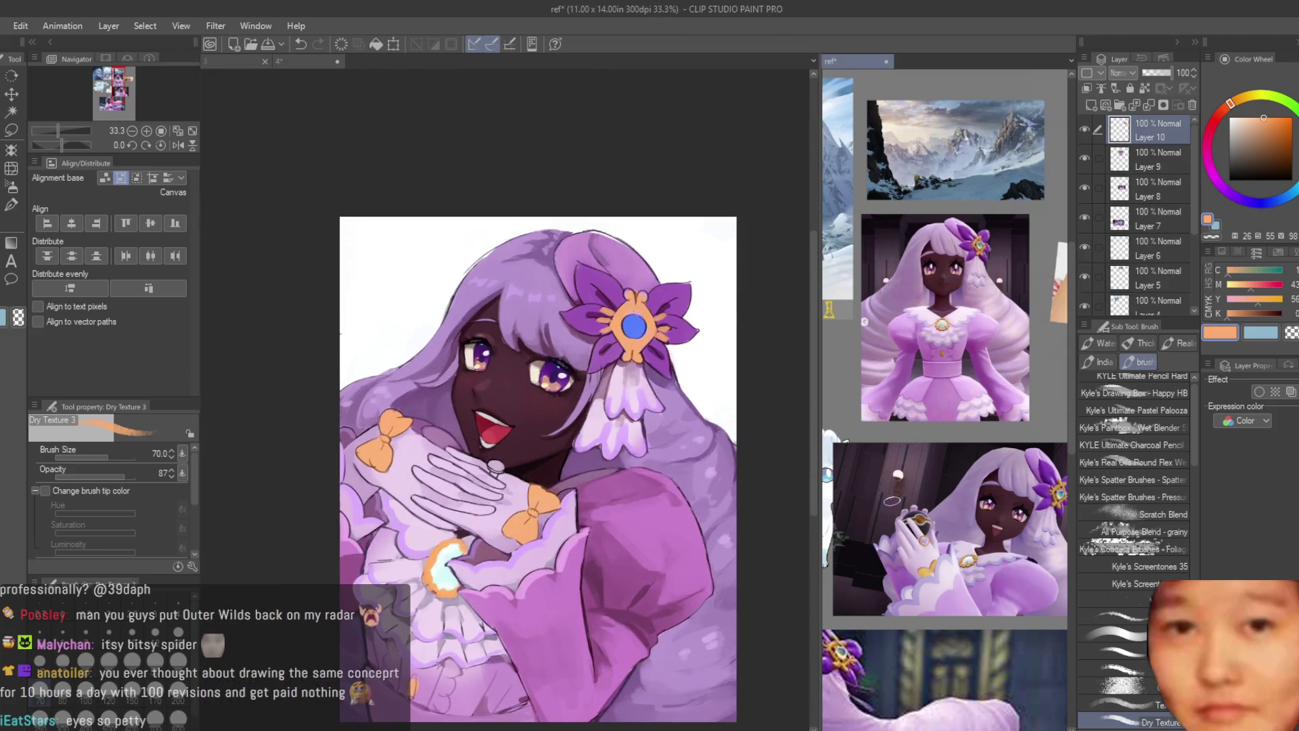
pyautogui.scroll(-4, 947, 405)
pyautogui.scroll(4, 562, 341)
# Step: Paint the lower half of the ornament's gem light cyan
pyautogui.click(1293, 156)
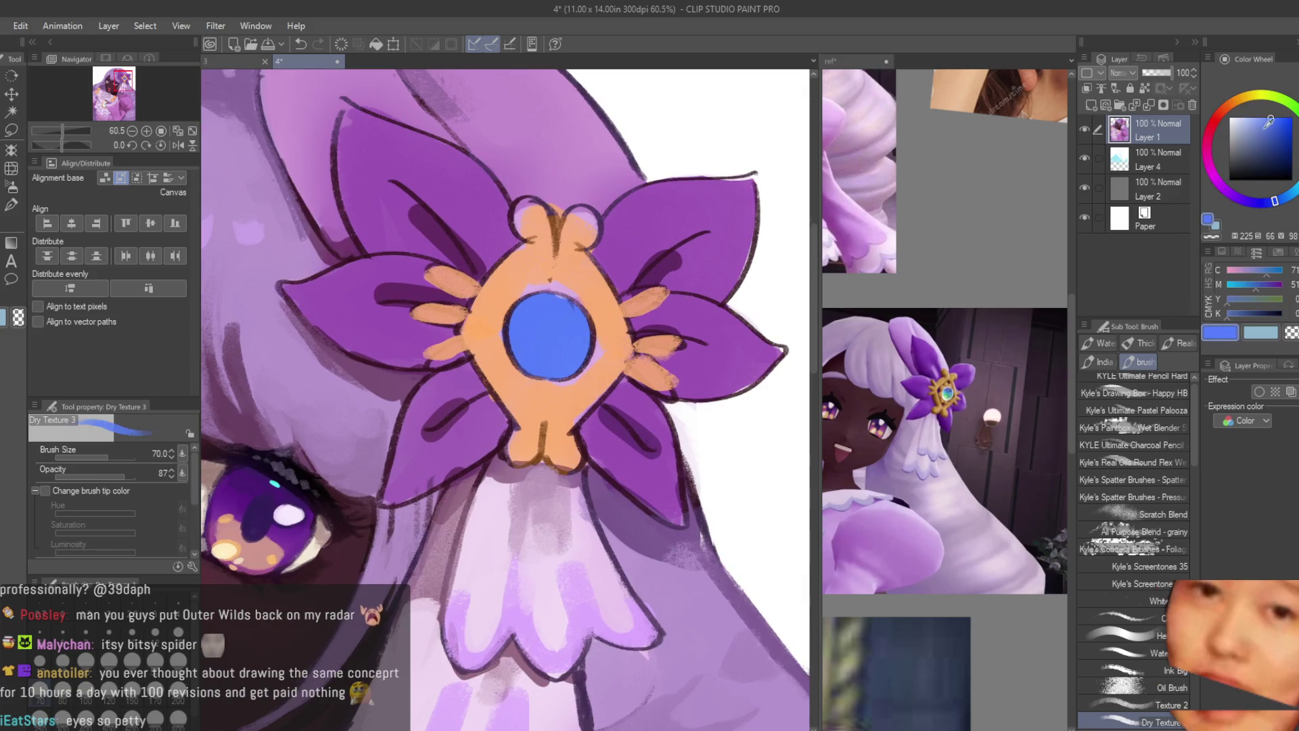
pyautogui.click(1277, 117)
pyautogui.scroll(2, 531, 333)
pyautogui.moveTo(530, 334)
pyautogui.mouseDown()
pyautogui.moveTo(534, 351)
pyautogui.moveTo(545, 338)
pyautogui.mouseUp()
pyautogui.keyDown('alt'); pyautogui.click(547, 313); pyautogui.keyUp('alt')
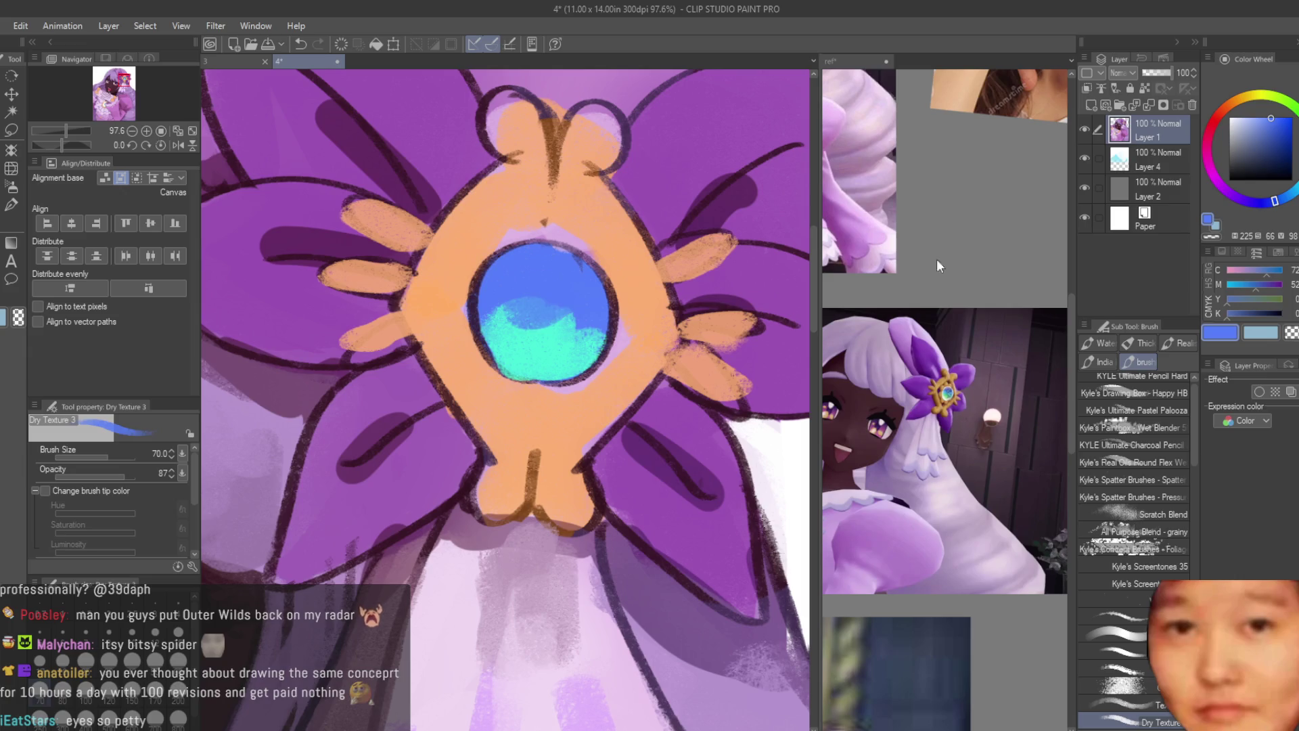
# Step: Paint a pale yellow rim around the inside of the gem
pyautogui.click(1243, 119)
pyautogui.click(1256, 93)
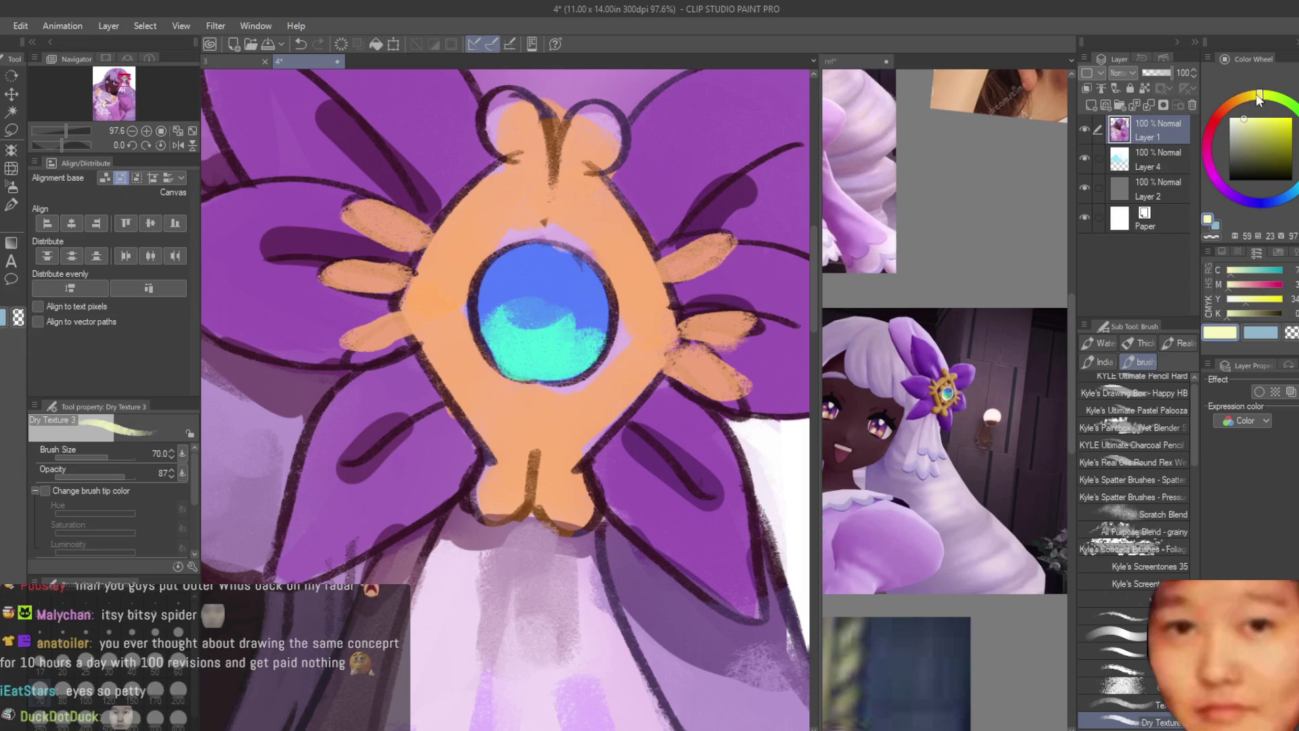
pyautogui.scroll(1, 542, 263)
pyautogui.moveTo(521, 247); pyautogui.dragTo(470, 365)
pyautogui.moveTo(609, 291)
pyautogui.mouseDown()
pyautogui.moveTo(616, 338)
pyautogui.moveTo(545, 396)
pyautogui.mouseUp()
# Step: Shade the gem's lower edge and the area above it in orange-brown
pyautogui.click(1230, 103)
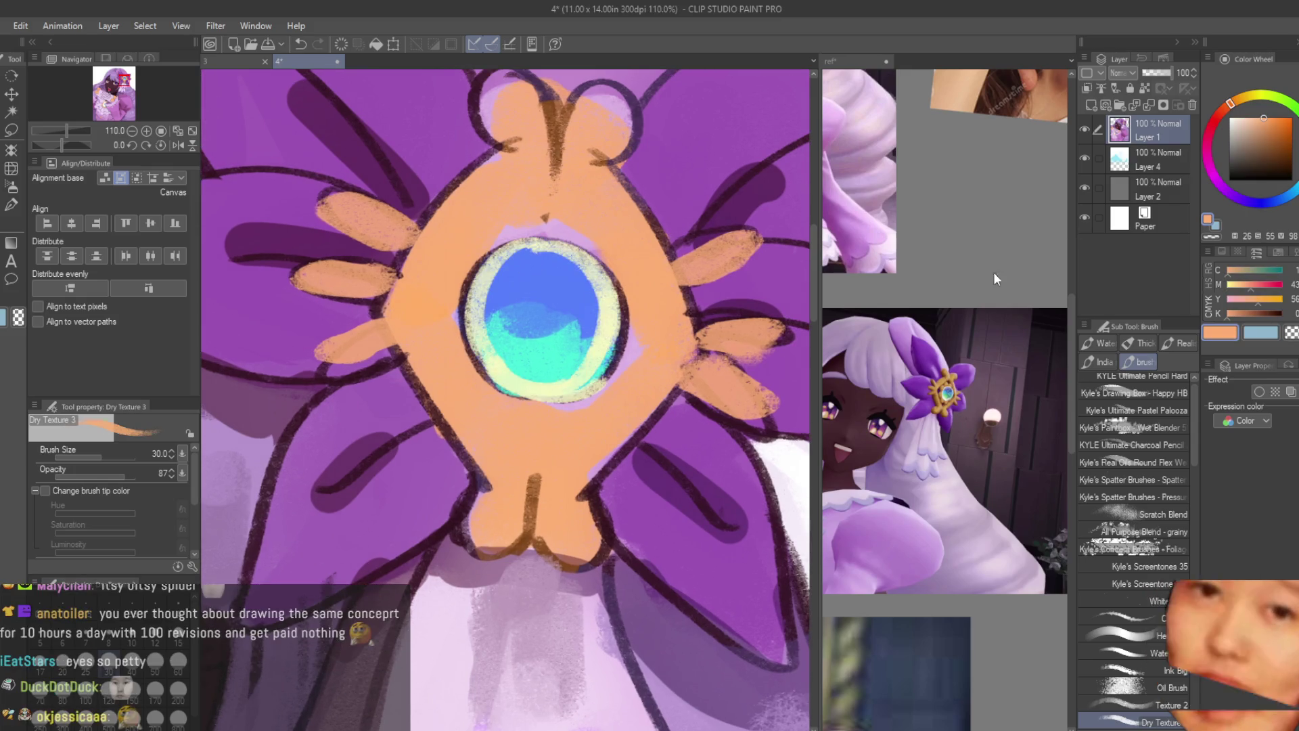
pyautogui.click(1273, 140)
pyautogui.click(1224, 109)
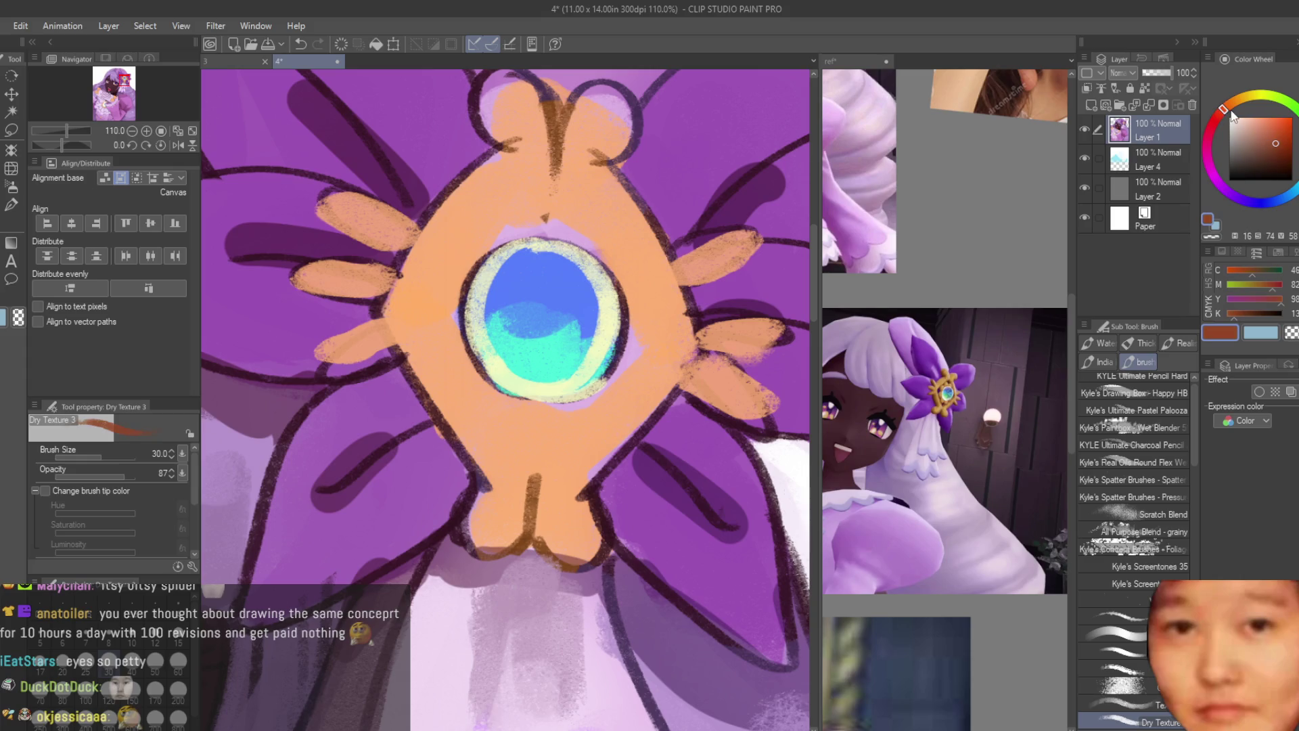
pyautogui.moveTo(524, 413)
pyautogui.mouseDown()
pyautogui.moveTo(596, 399)
pyautogui.moveTo(467, 365)
pyautogui.mouseUp()
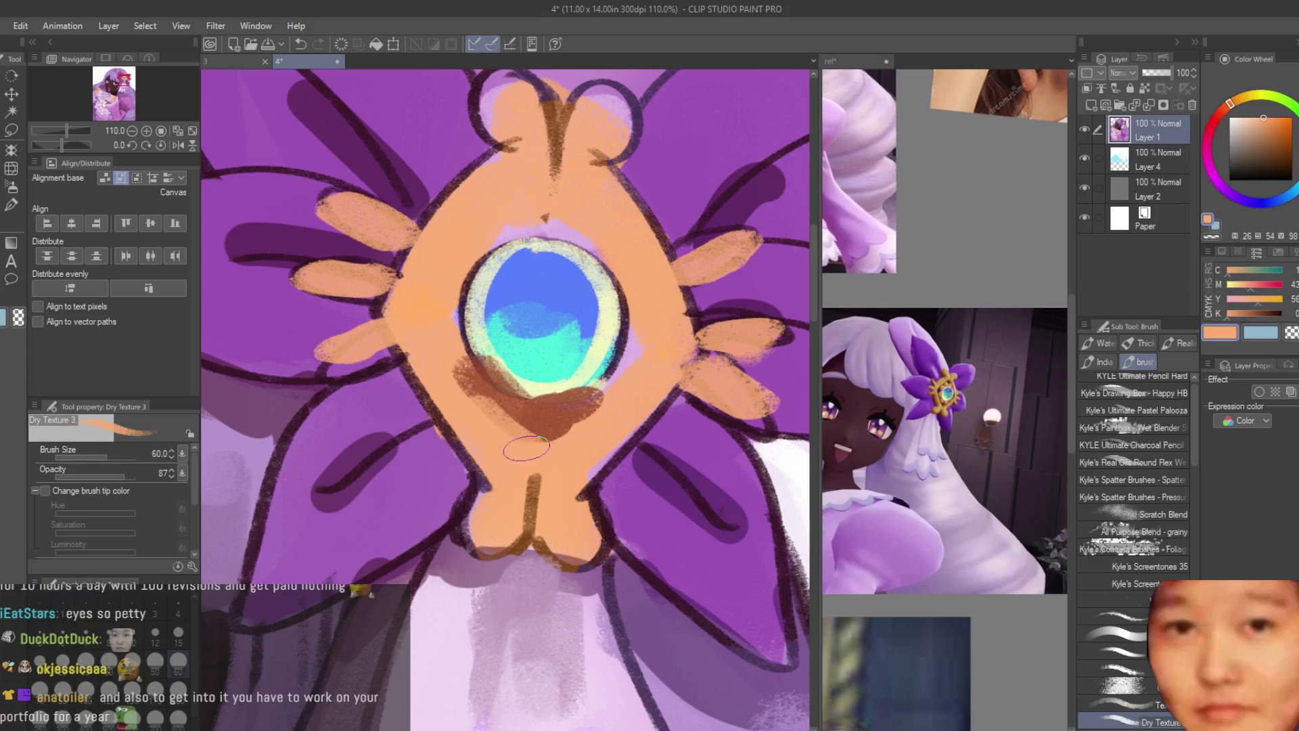
pyautogui.keyDown('alt'); pyautogui.click(562, 396); pyautogui.keyUp('alt')
pyautogui.moveTo(545, 205); pyautogui.dragTo(518, 240)
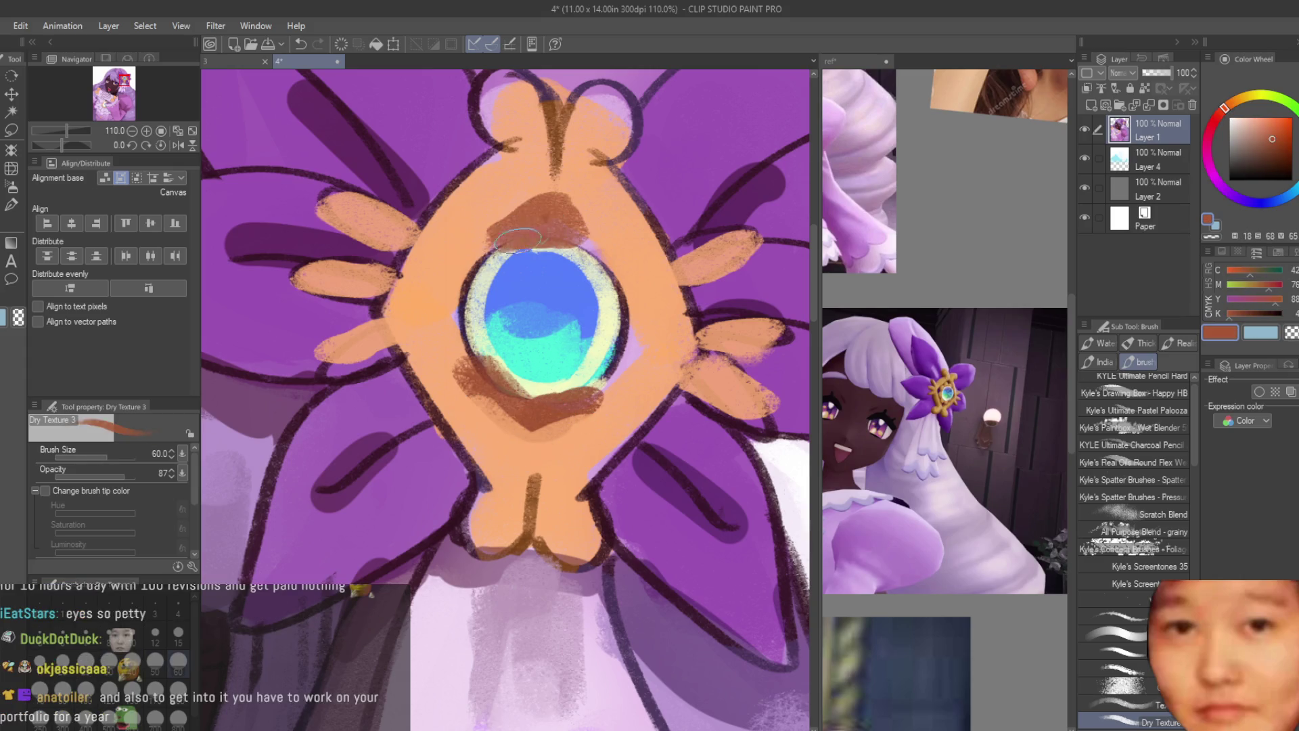
pyautogui.keyDown('alt'); pyautogui.click(562, 218); pyautogui.keyUp('alt')
pyautogui.hotkey('ctrl', '-')
pyautogui.hotkey('ctrl', '-')
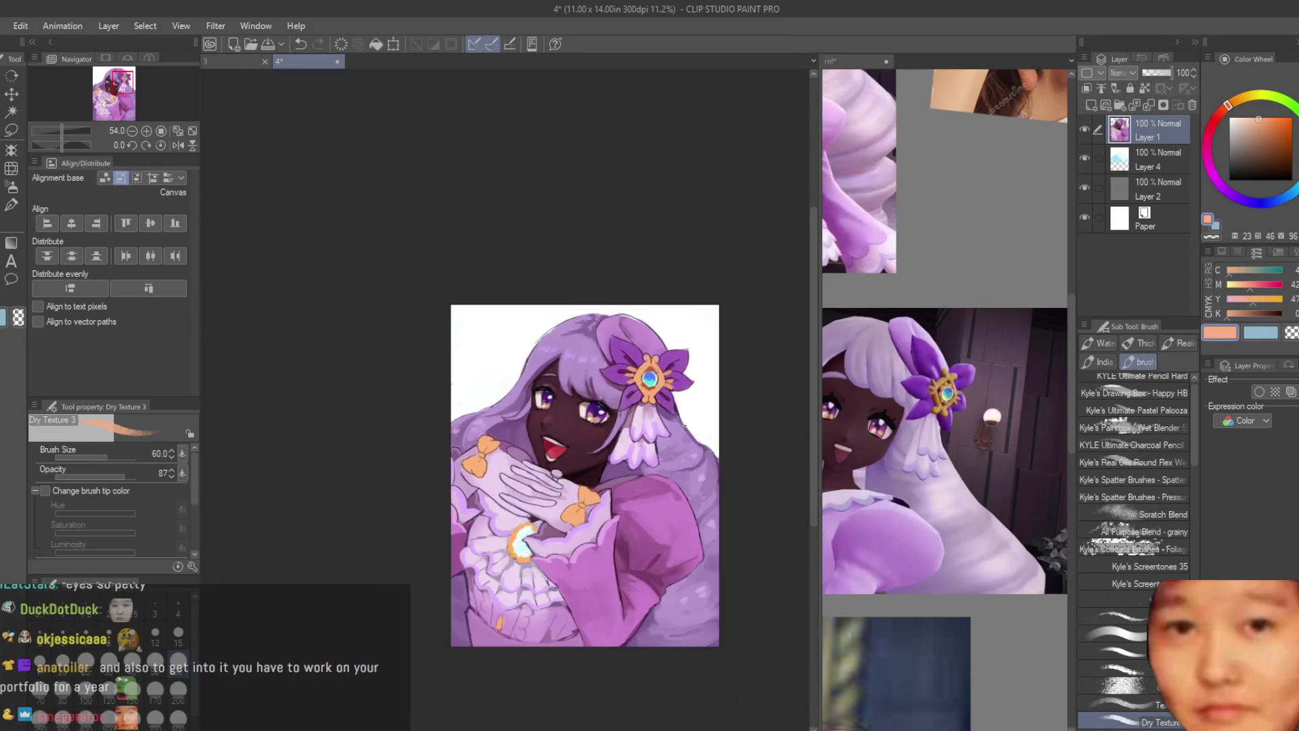
# Step: Zoom onto the ornament and fill its top-left lobe with peach
pyautogui.scroll(2, 703, 426)
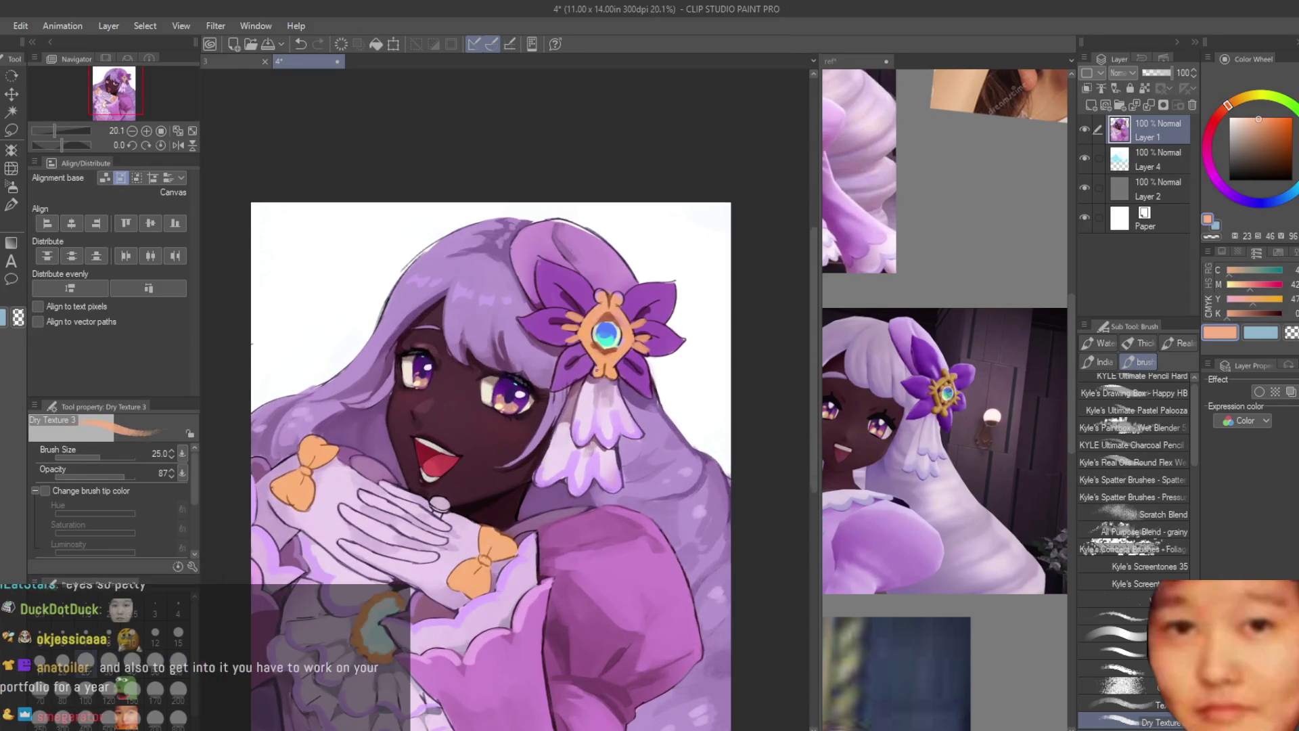
pyautogui.scroll(3, 600, 369)
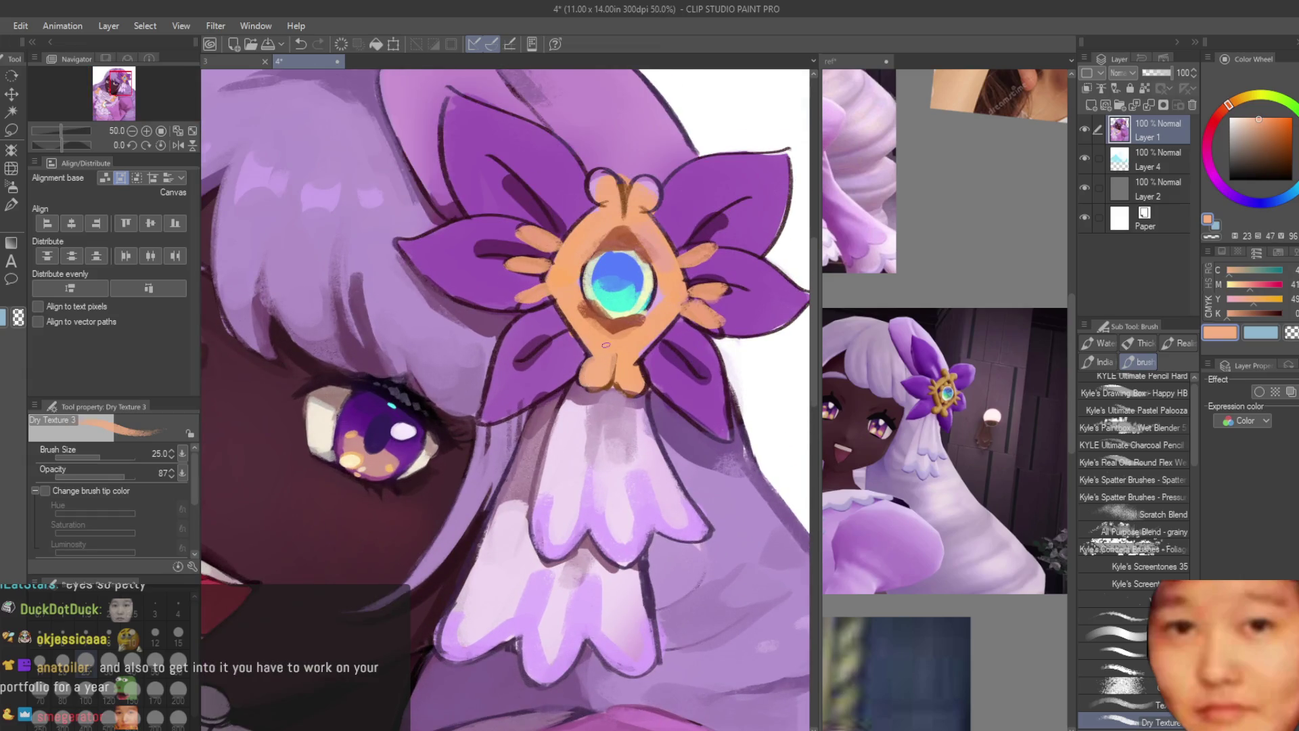
pyautogui.scroll(2, 605, 345)
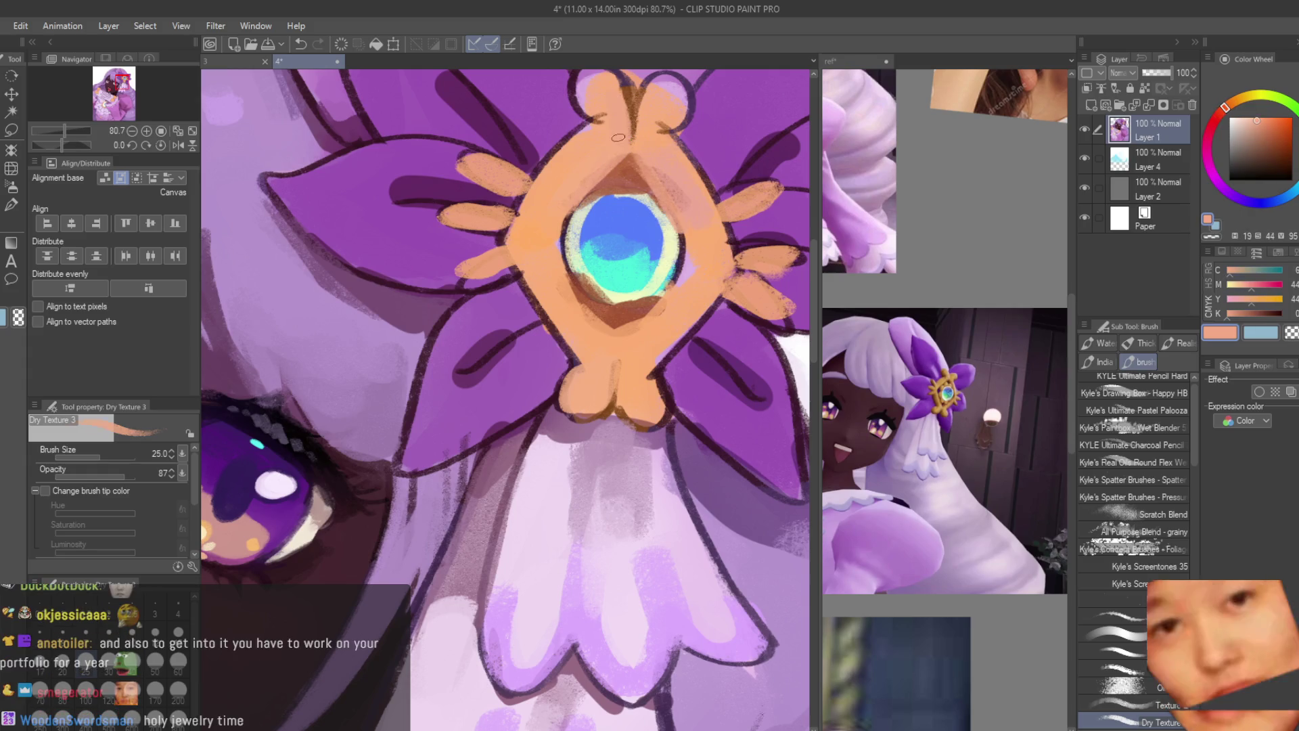
pyautogui.scroll(2, 625, 145)
pyautogui.moveTo(546, 175); pyautogui.dragTo(504, 152)
pyautogui.keyDown('alt'); pyautogui.click(648, 184); pyautogui.keyUp('alt')
pyautogui.click(1262, 122)
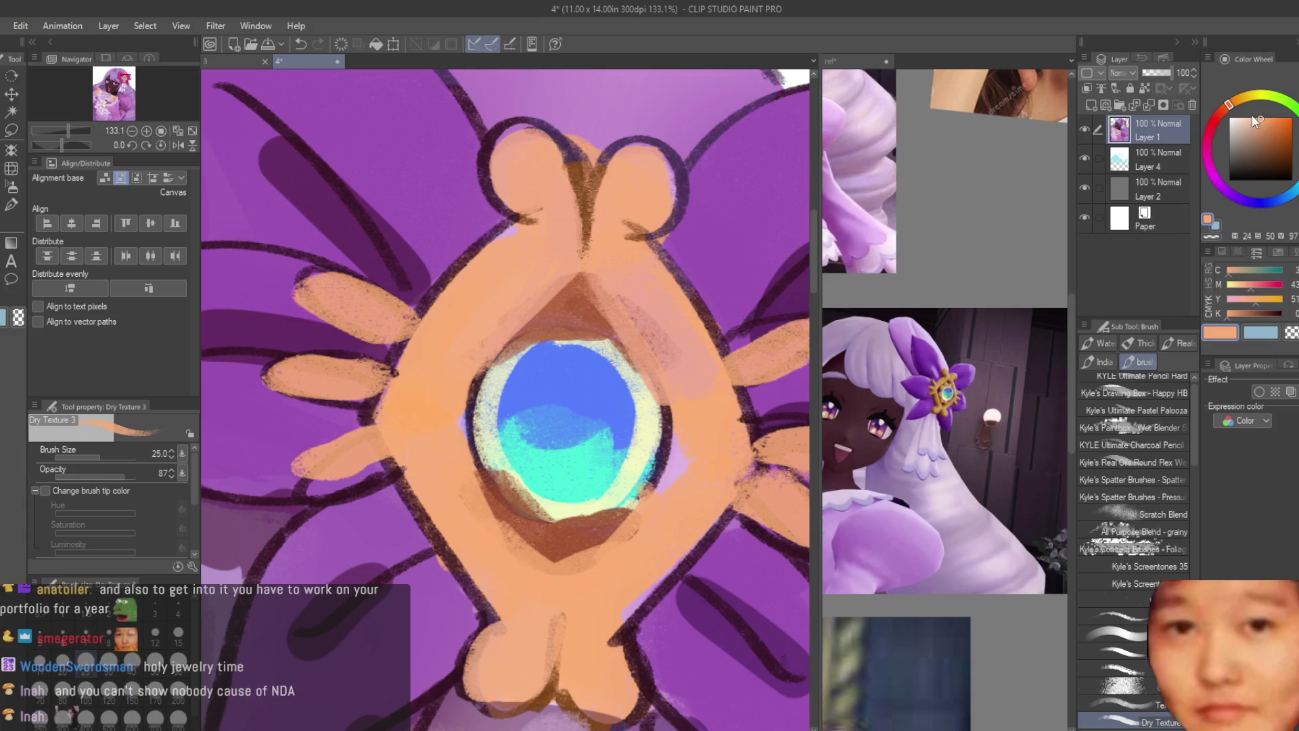
# Step: Brush a pale yellow highlight onto the ornament frame's left lobe
pyautogui.moveTo(1253, 130); pyautogui.dragTo(1249, 118)
pyautogui.click(1248, 95)
pyautogui.moveTo(473, 298); pyautogui.dragTo(433, 331)
pyautogui.keyDown('alt'); pyautogui.click(440, 318); pyautogui.keyUp('alt')
pyautogui.press(']')
pyautogui.press(']')
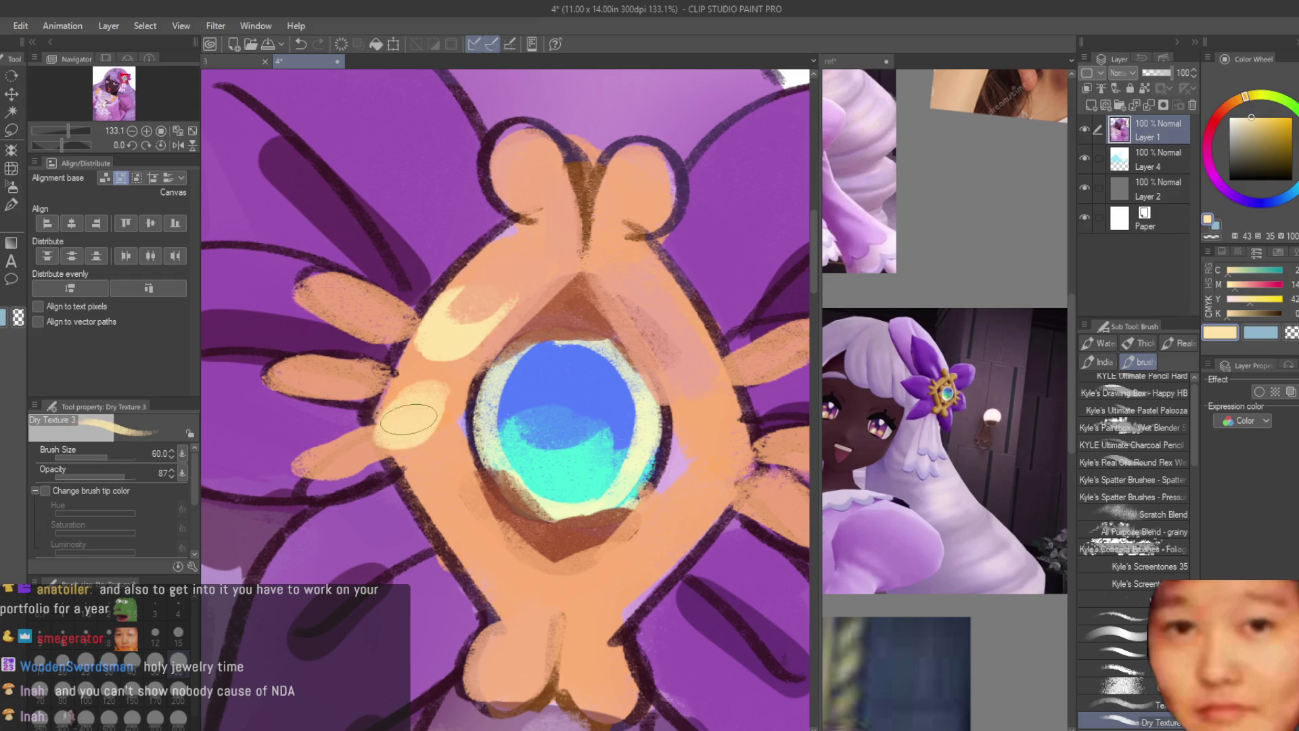
pyautogui.keyDown('alt'); pyautogui.click(670, 367); pyautogui.keyUp('alt')
pyautogui.scroll(-10, 717, 339)
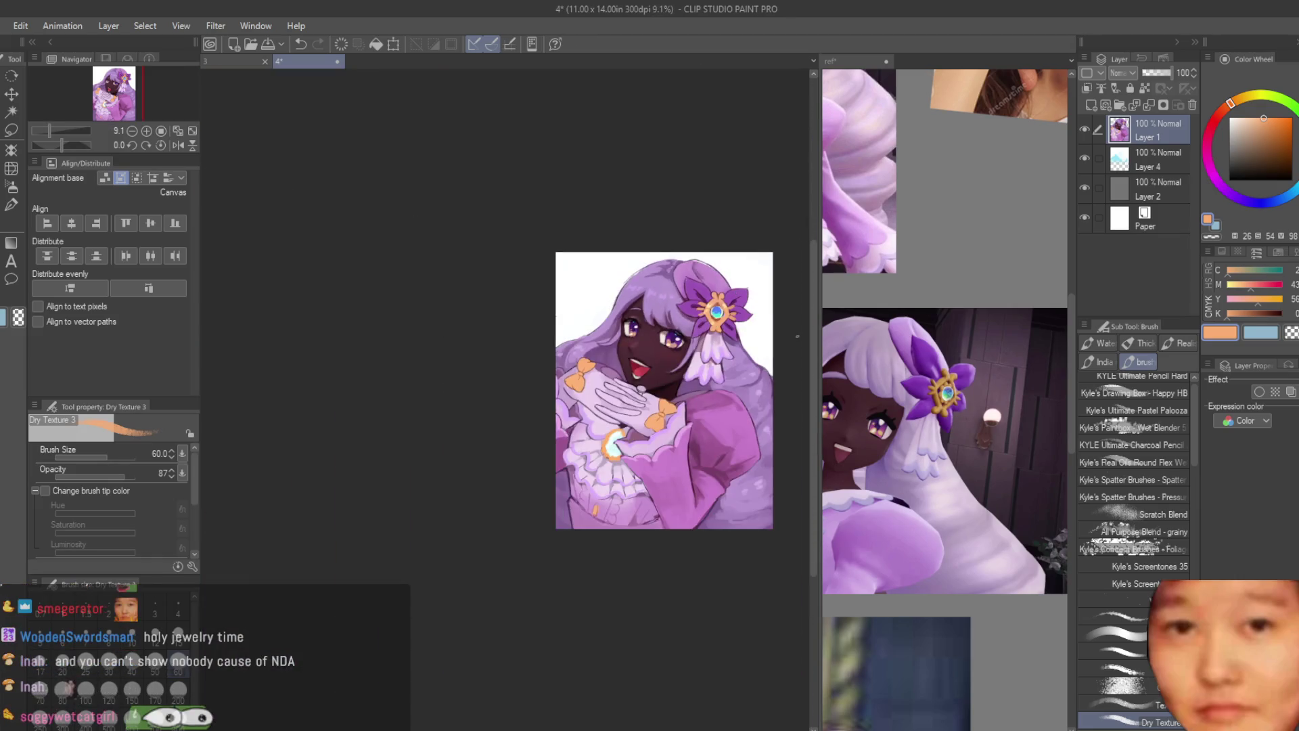
pyautogui.scroll(1, 796, 336)
pyautogui.scroll(1, 792, 336)
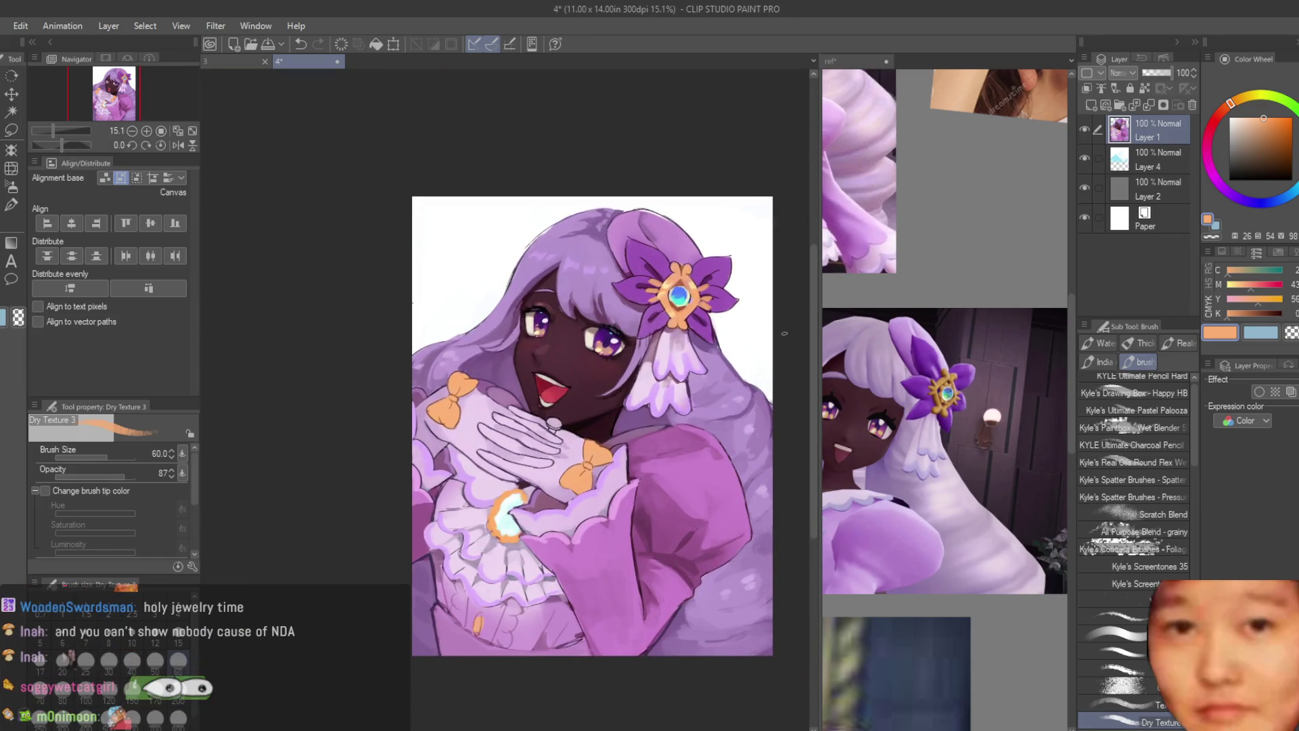
pyautogui.scroll(7, 588, 460)
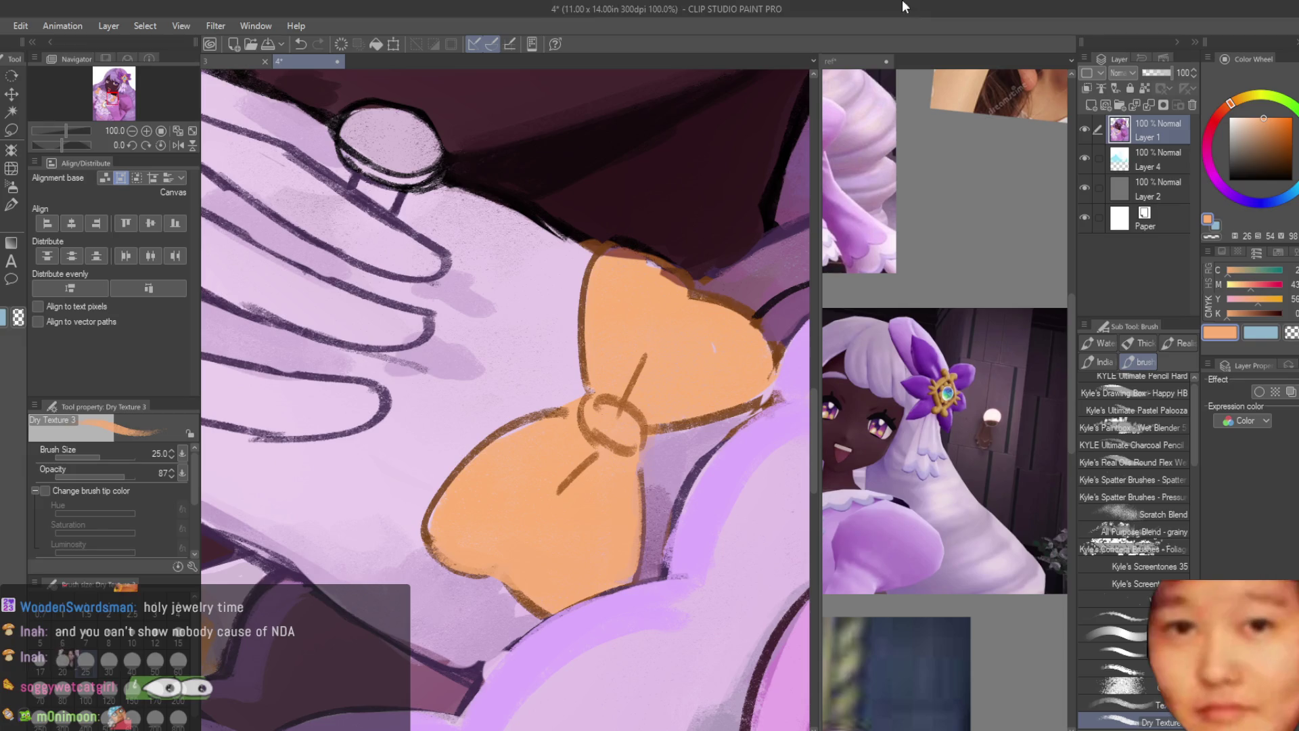
# Step: Shade the bow's knot and lobes in brown, undoing two stray strokes
pyautogui.scroll(1, 608, 490)
pyautogui.moveTo(612, 416)
pyautogui.mouseDown()
pyautogui.moveTo(542, 490)
pyautogui.moveTo(552, 481)
pyautogui.mouseUp()
pyautogui.hotkey('ctrl', 'z')
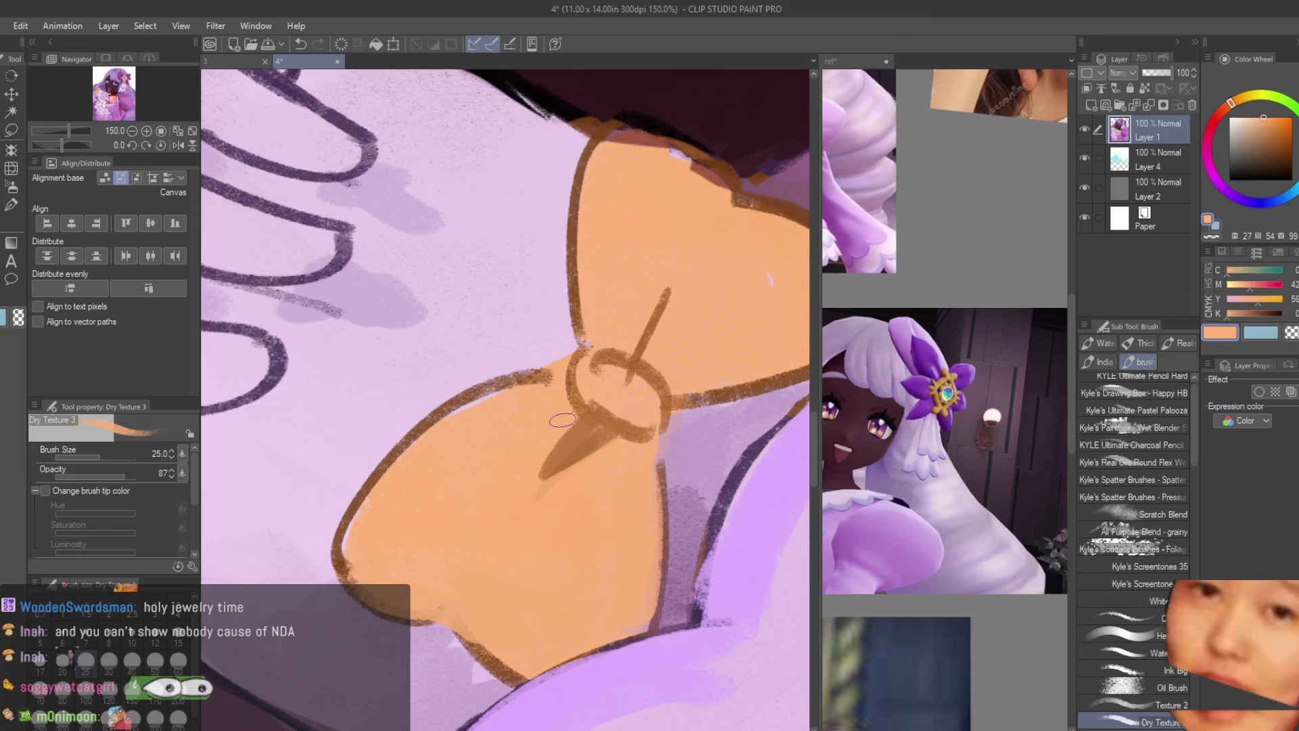
pyautogui.moveTo(633, 354); pyautogui.dragTo(670, 292)
pyautogui.hotkey('ctrl', 'z')
pyautogui.scroll(-3, 629, 474)
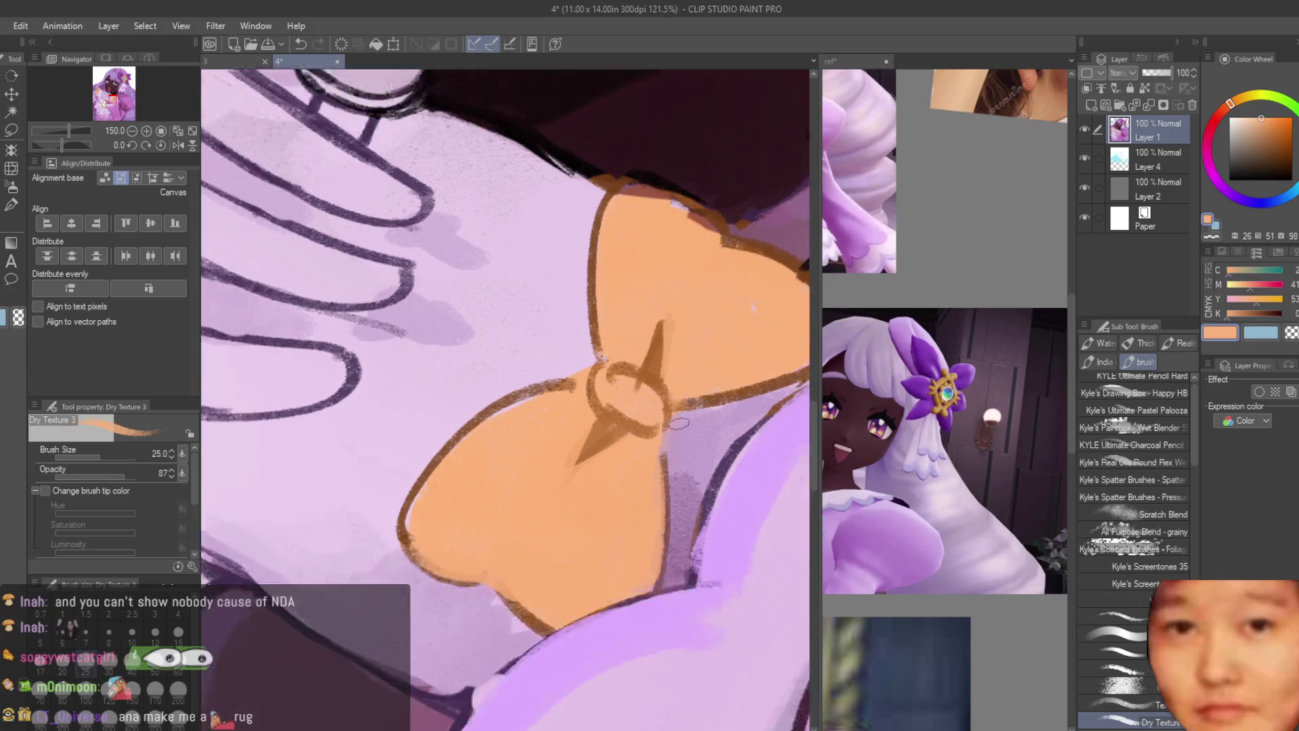
pyautogui.scroll(3, 627, 563)
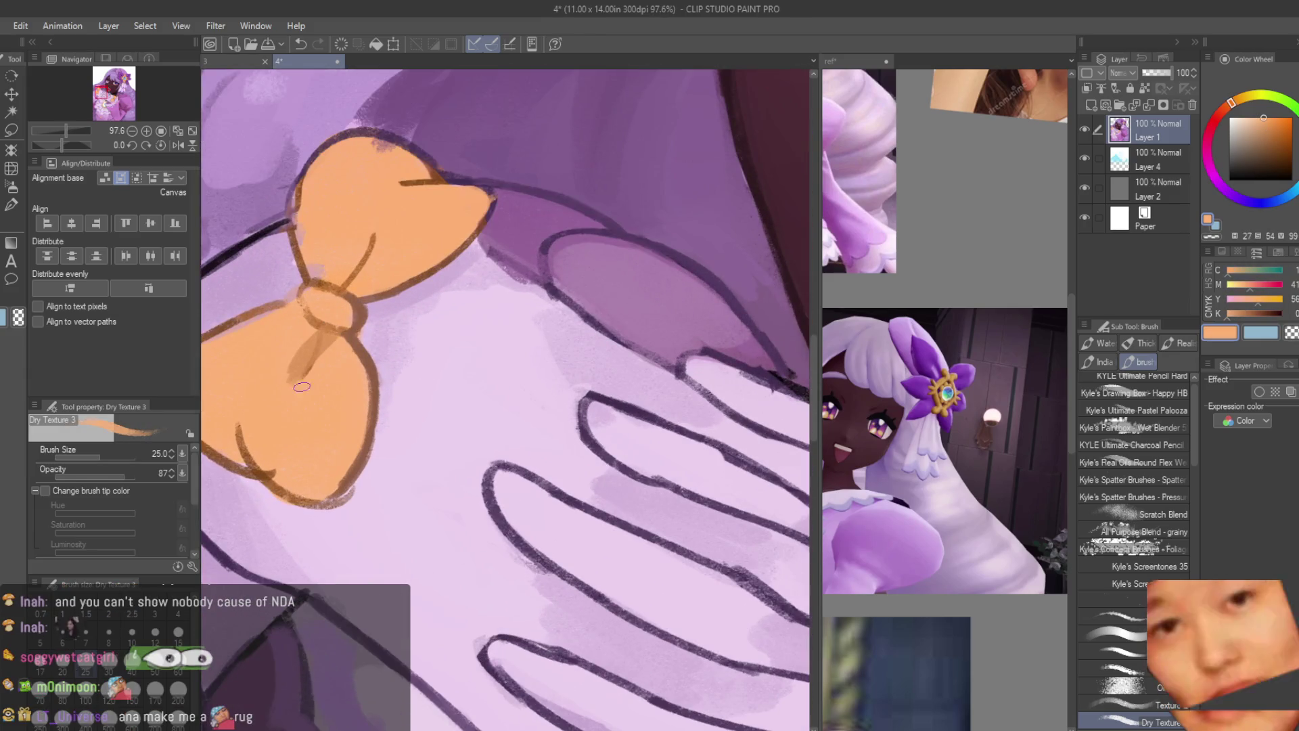
pyautogui.moveTo(341, 284)
pyautogui.mouseDown()
pyautogui.moveTo(374, 236)
pyautogui.moveTo(332, 298)
pyautogui.mouseUp()
pyautogui.scroll(-1, 277, 382)
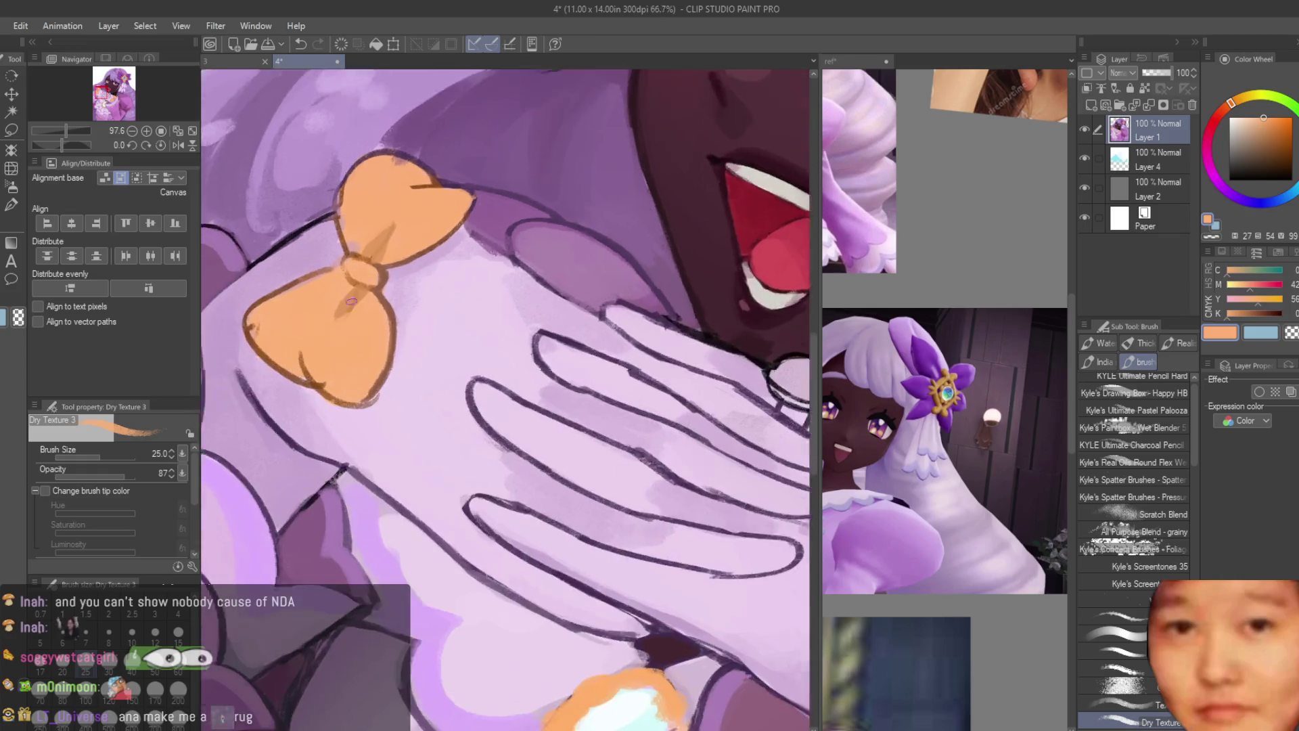
pyautogui.moveTo(278, 382)
pyautogui.mouseDown()
pyautogui.moveTo(304, 409)
pyautogui.moveTo(281, 352)
pyautogui.mouseUp()
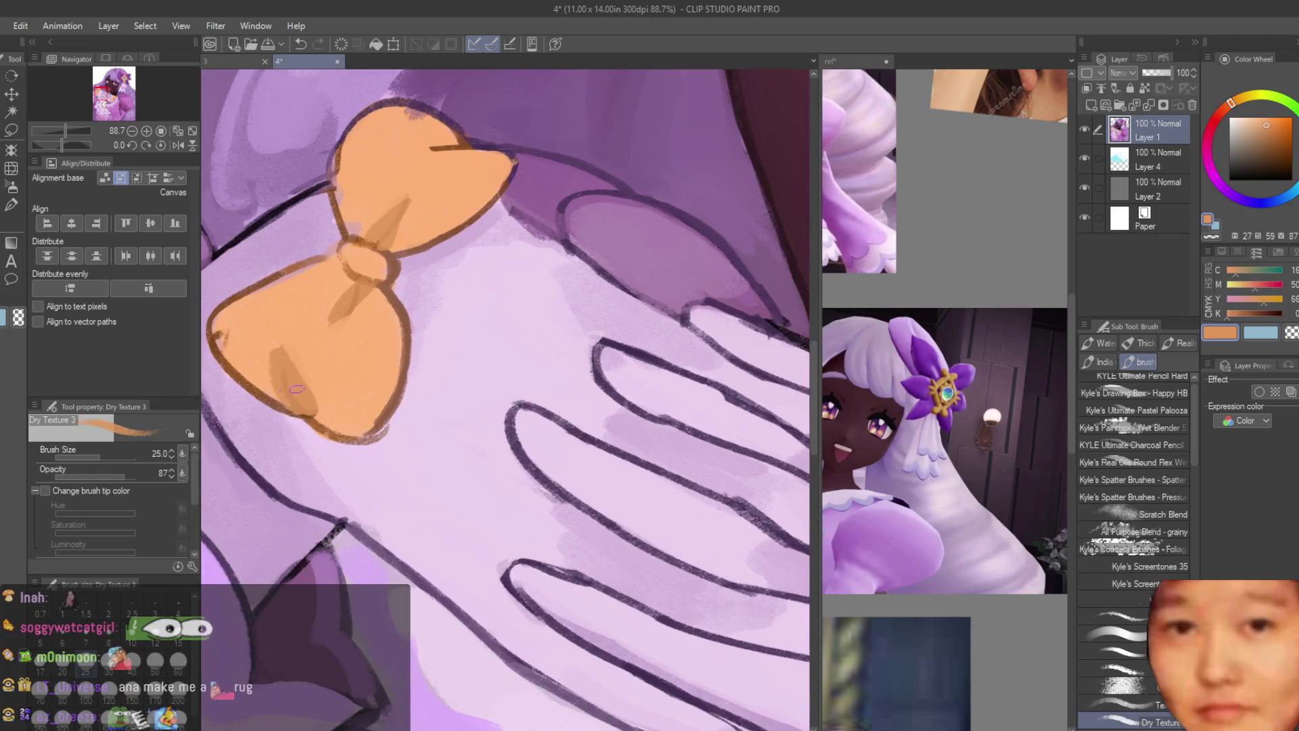
# Step: Cover the dark mark on the upper-right lobe and shade the lower bow brown
pyautogui.moveTo(463, 145)
pyautogui.mouseDown()
pyautogui.moveTo(437, 119)
pyautogui.moveTo(431, 153)
pyautogui.mouseUp()
pyautogui.scroll(-5, 430, 153)
pyautogui.scroll(5, 562, 527)
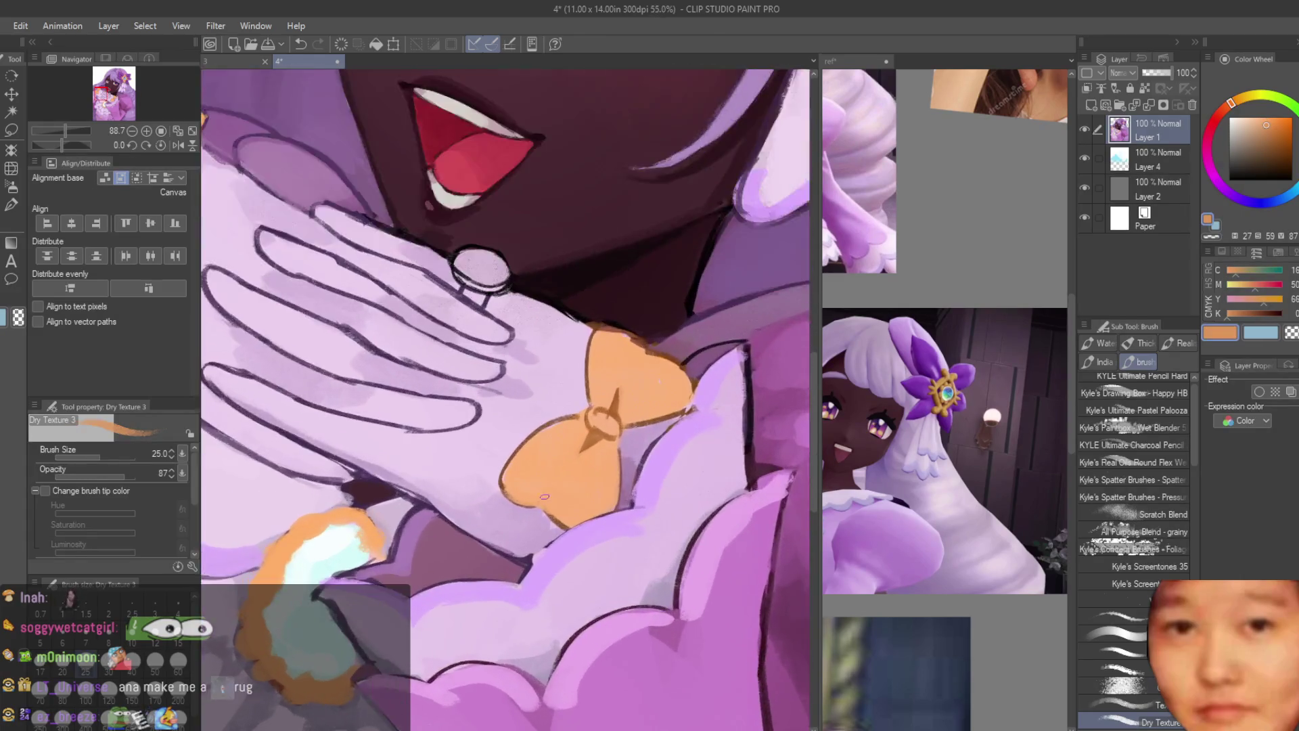
pyautogui.moveTo(521, 477); pyautogui.dragTo(563, 529)
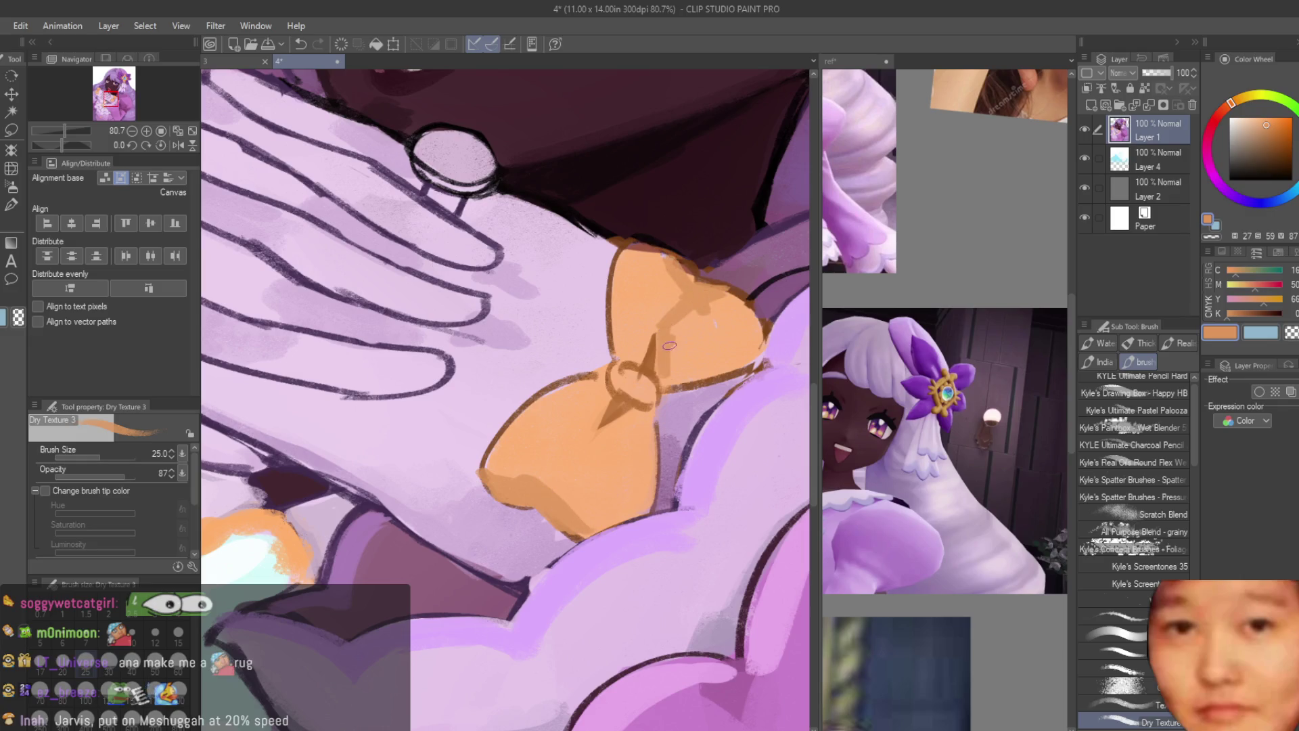
pyautogui.moveTo(556, 522); pyautogui.dragTo(596, 511)
pyautogui.moveTo(650, 402); pyautogui.dragTo(648, 520)
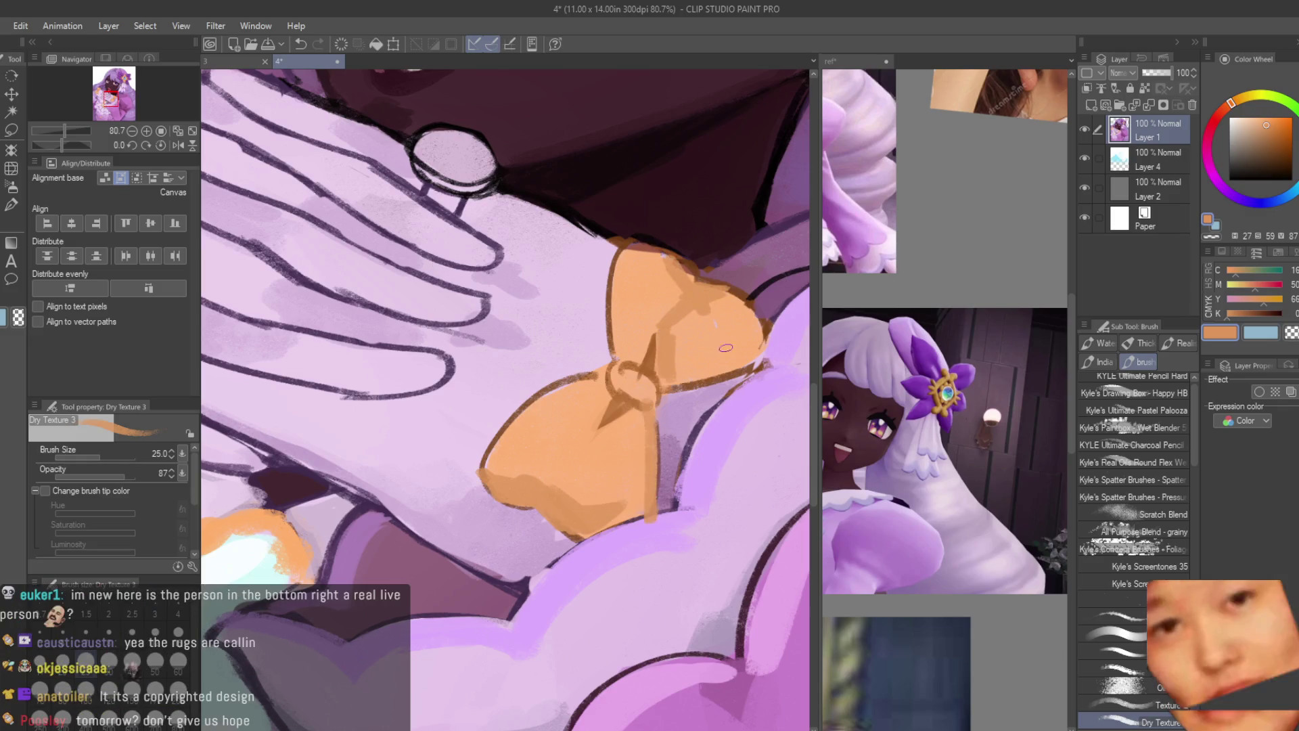
pyautogui.scroll(-3, 648, 473)
pyautogui.scroll(2, 665, 391)
pyautogui.scroll(-6, 703, 389)
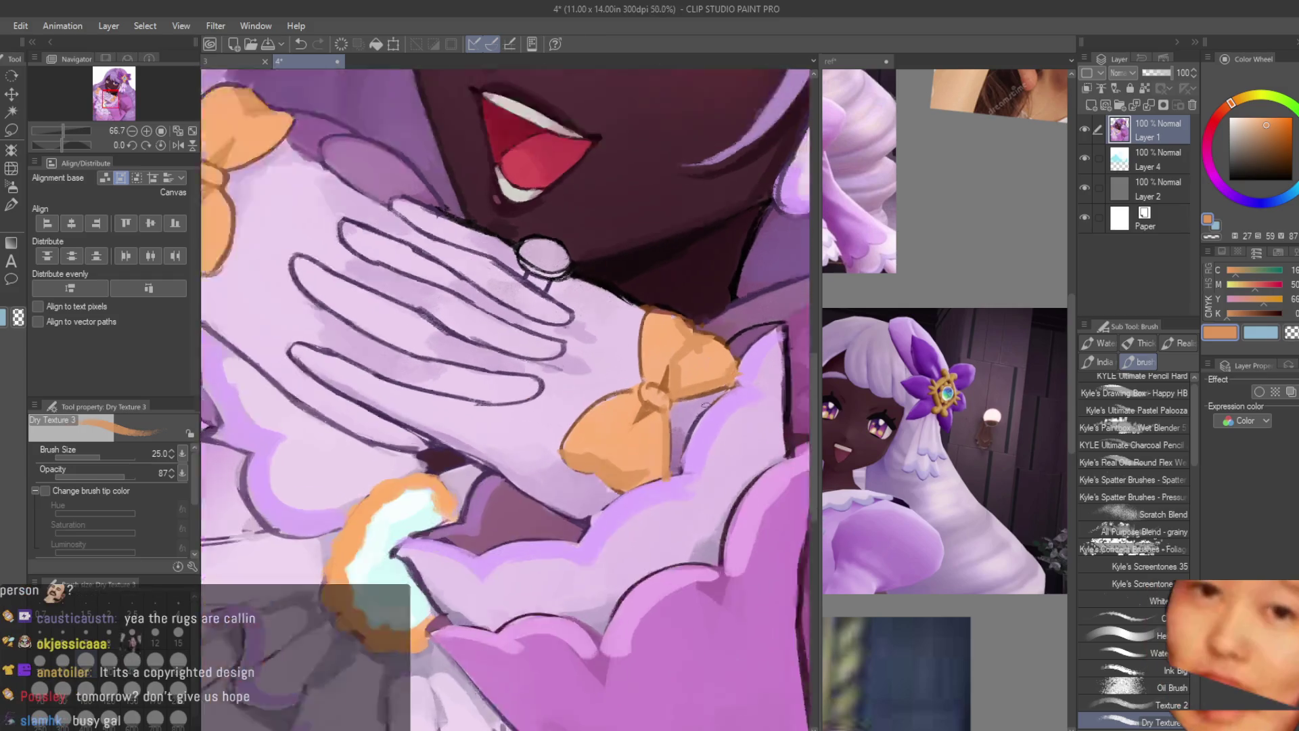
# Step: Add a dark purple stroke along the sleeve
pyautogui.moveTo(609, 643); pyautogui.dragTo(609, 169)
pyautogui.scroll(-3, 511, 685)
pyautogui.scroll(8, 334, 356)
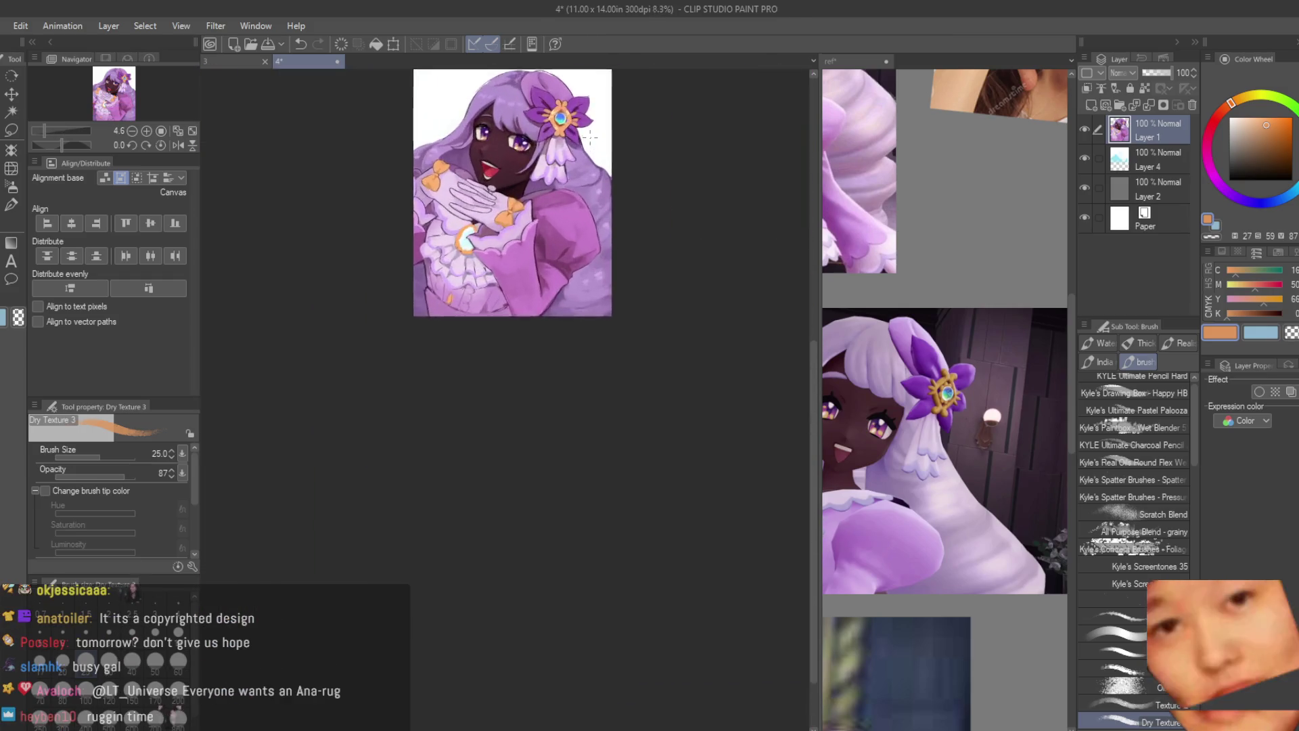
pyautogui.scroll(2, 333, 356)
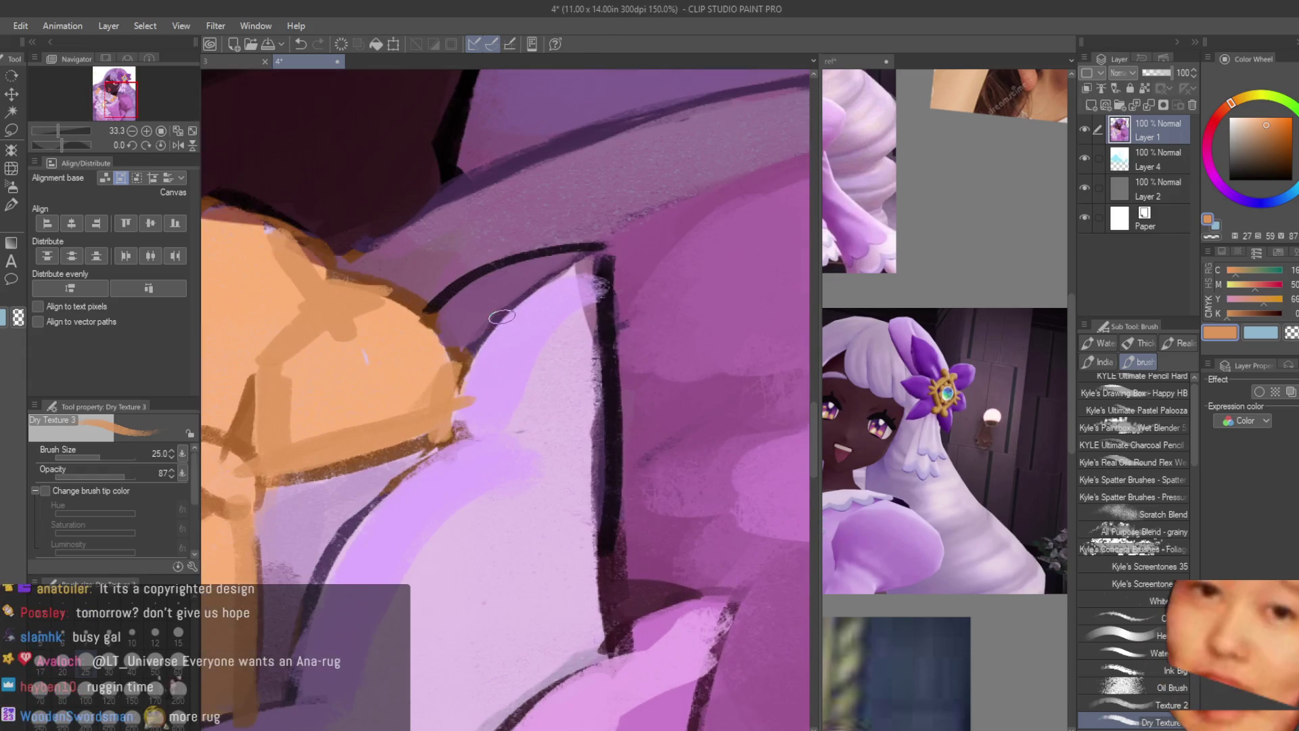
pyautogui.keyDown('alt'); pyautogui.click(474, 352); pyautogui.keyUp('alt')
pyautogui.moveTo(433, 433); pyautogui.dragTo(487, 324)
# Step: Redraw the arm's left edge in dark purple and smooth it with light lilac
pyautogui.scroll(-1, 420, 468)
pyautogui.scroll(-2, 420, 468)
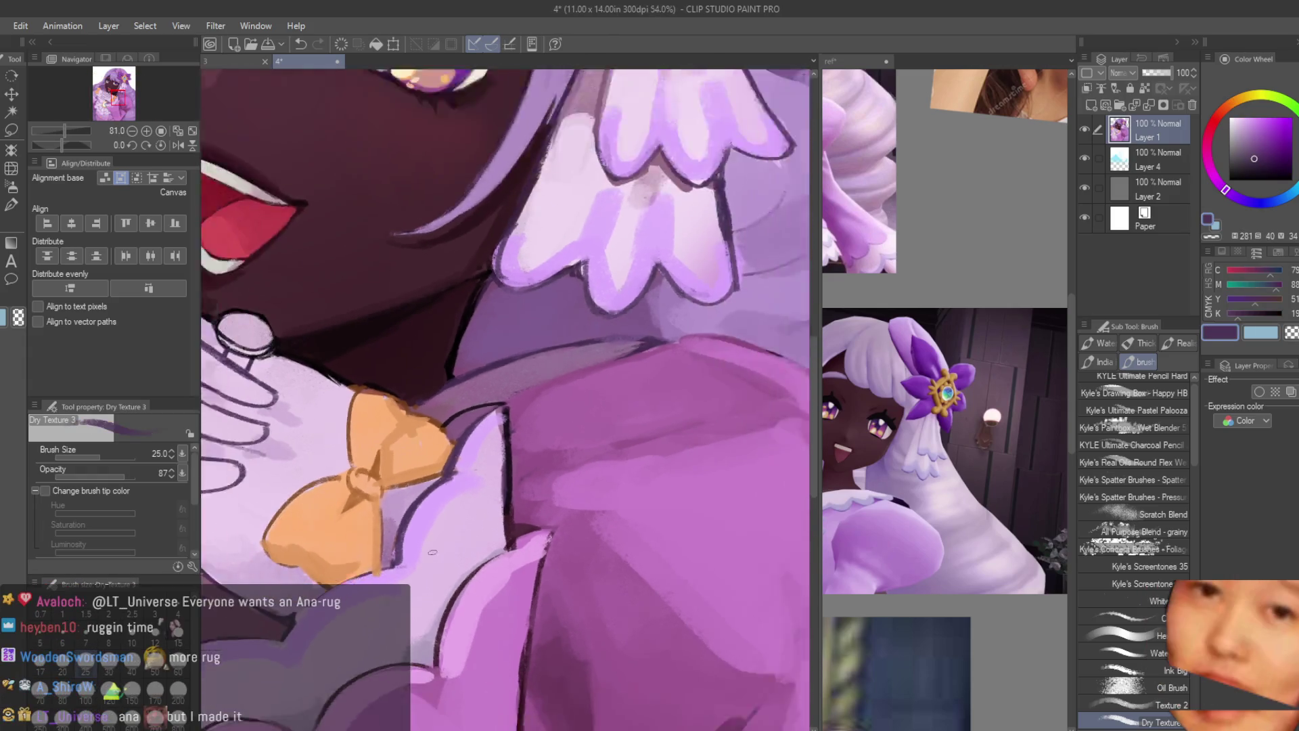
pyautogui.scroll(2, 420, 469)
pyautogui.keyDown('alt'); pyautogui.click(330, 603); pyautogui.keyUp('alt')
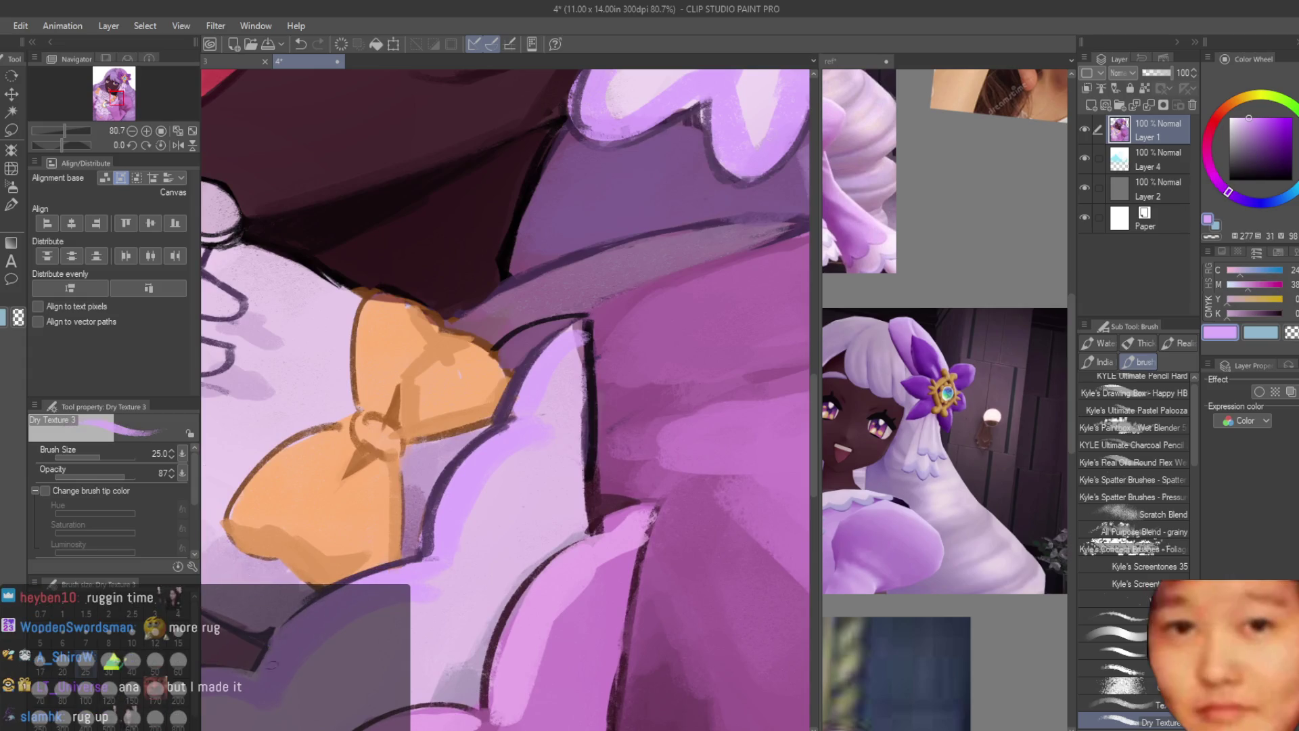
pyautogui.keyDown('alt'); pyautogui.click(318, 590); pyautogui.keyUp('alt')
pyautogui.scroll(-5, 318, 591)
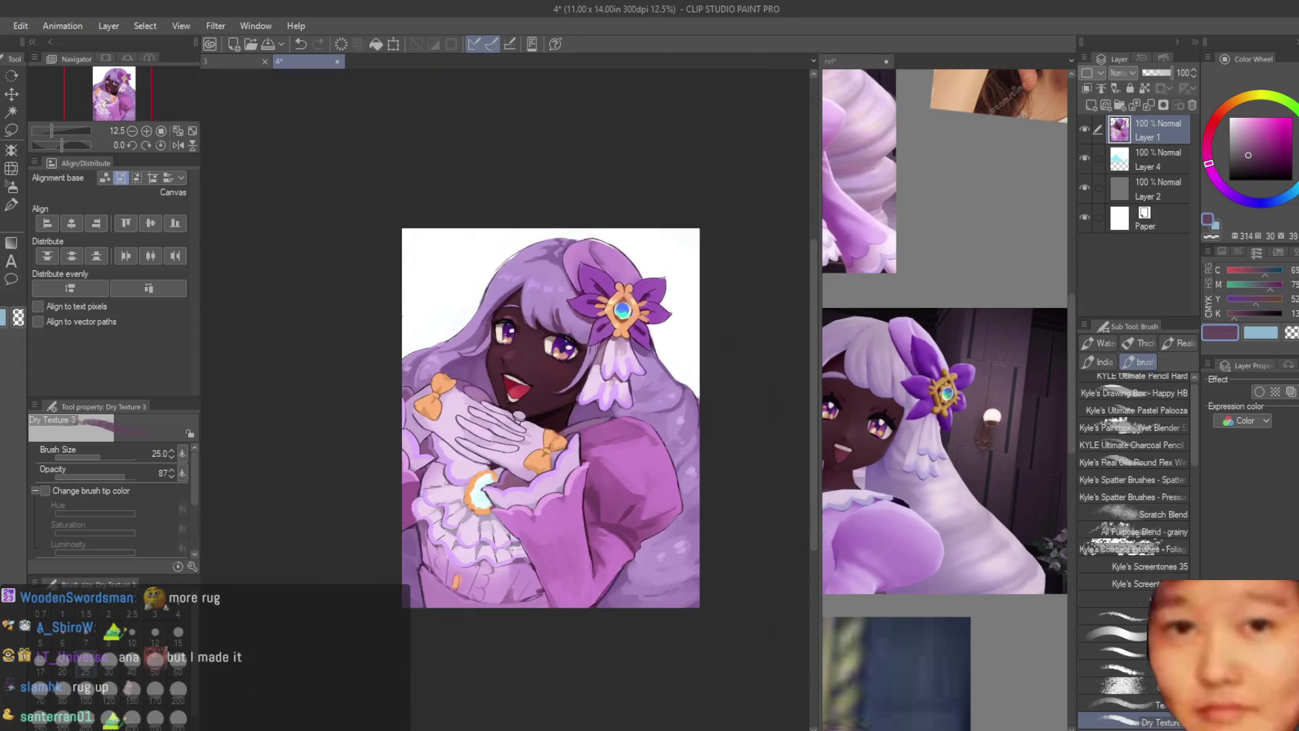
pyautogui.scroll(4, 438, 436)
pyautogui.scroll(3, 438, 436)
pyautogui.keyDown('alt'); pyautogui.click(336, 425); pyautogui.keyUp('alt')
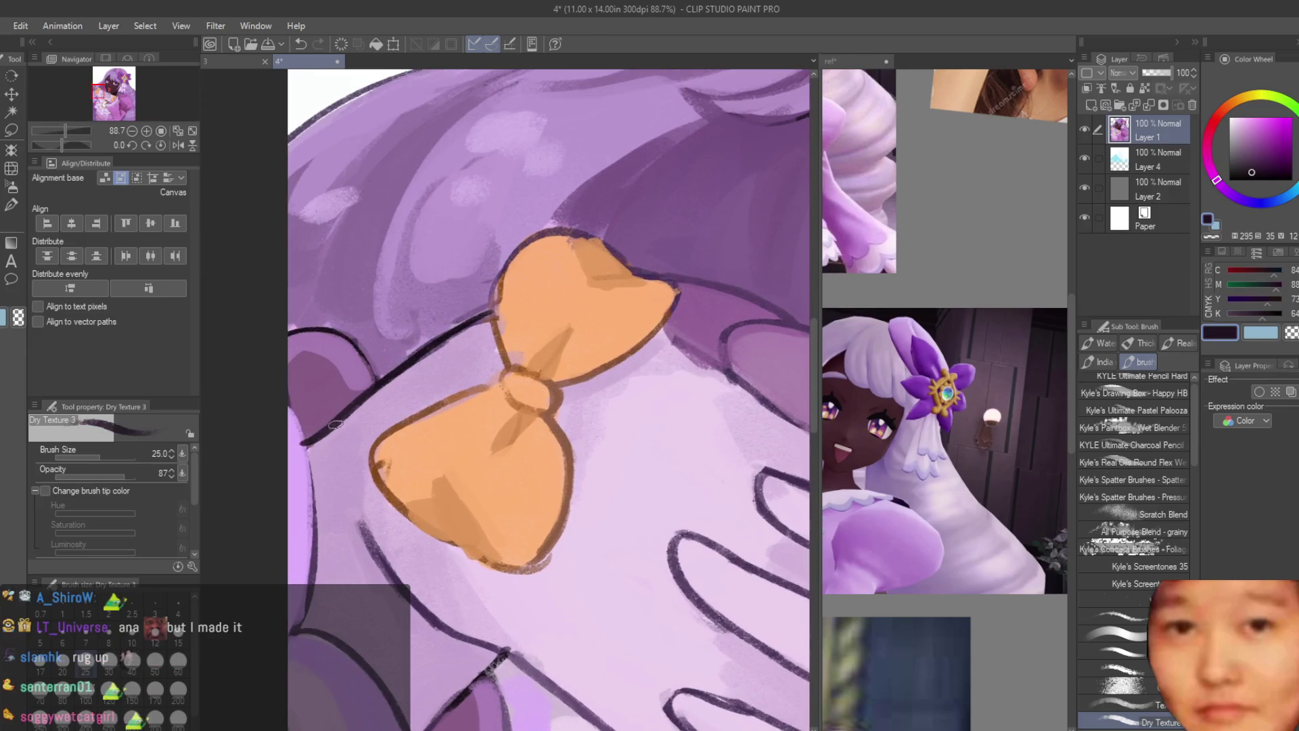
pyautogui.moveTo(292, 404); pyautogui.dragTo(308, 634)
pyautogui.keyDown('alt'); pyautogui.click(303, 507); pyautogui.keyUp('alt')
pyautogui.moveTo(274, 430); pyautogui.dragTo(301, 636)
# Step: Retrace the lower-left bow outline in eyedropped brown
pyautogui.scroll(1, 447, 447)
pyautogui.keyDown('alt'); pyautogui.click(391, 501); pyautogui.keyUp('alt')
pyautogui.moveTo(375, 469); pyautogui.dragTo(429, 544)
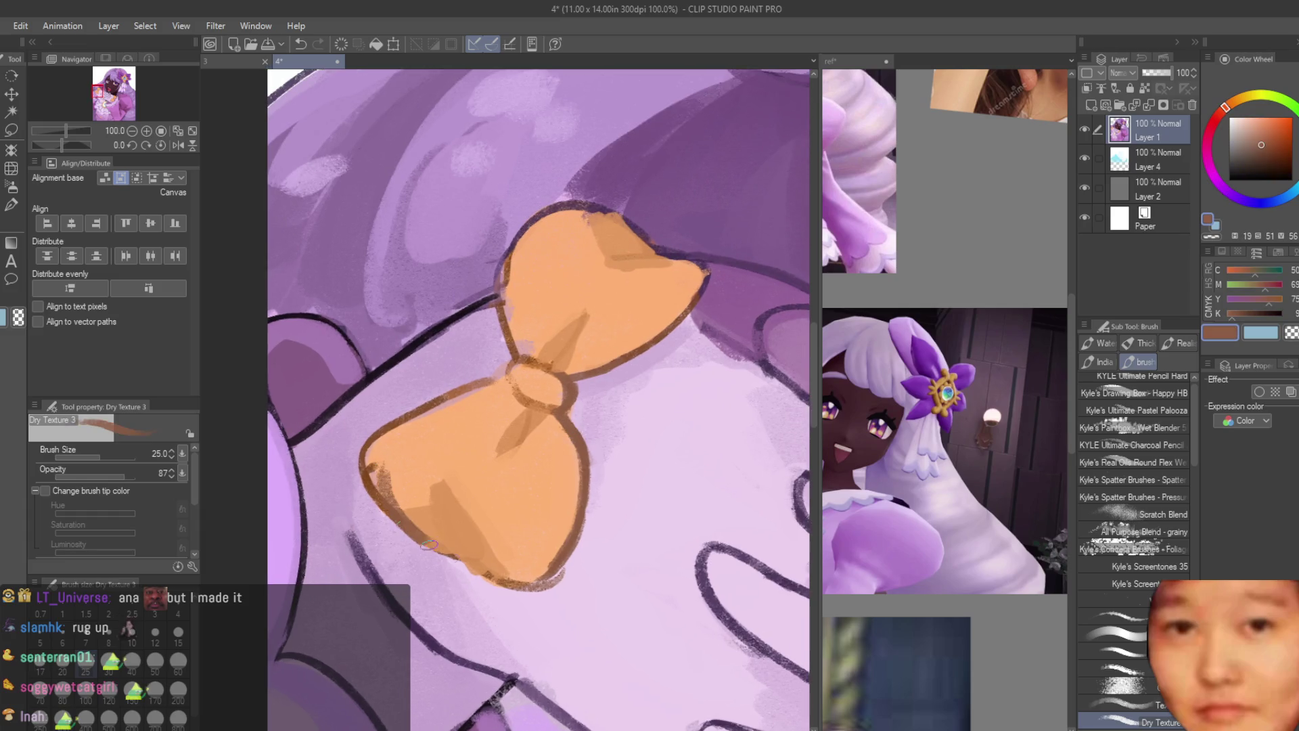
pyautogui.scroll(-5, 429, 545)
pyautogui.scroll(3, 439, 514)
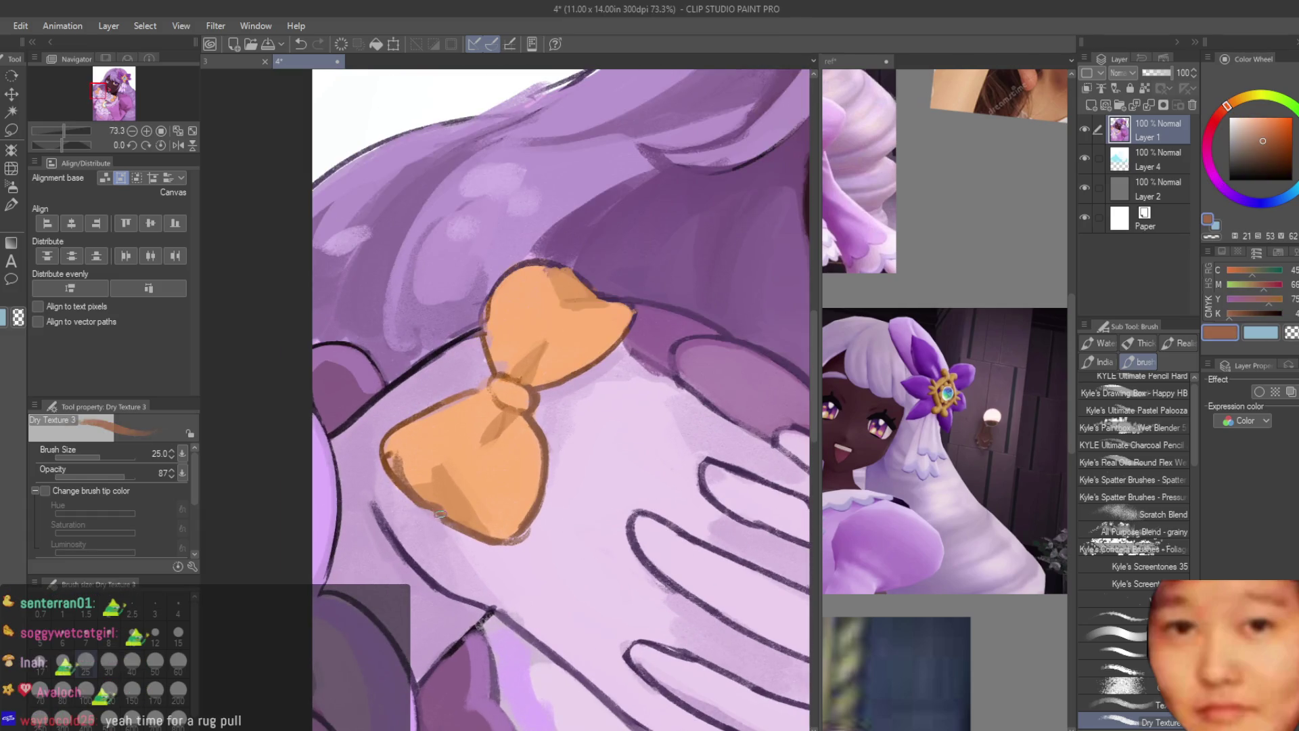
pyautogui.scroll(-5, 440, 514)
pyautogui.scroll(1, 426, 406)
pyautogui.scroll(-2, 426, 339)
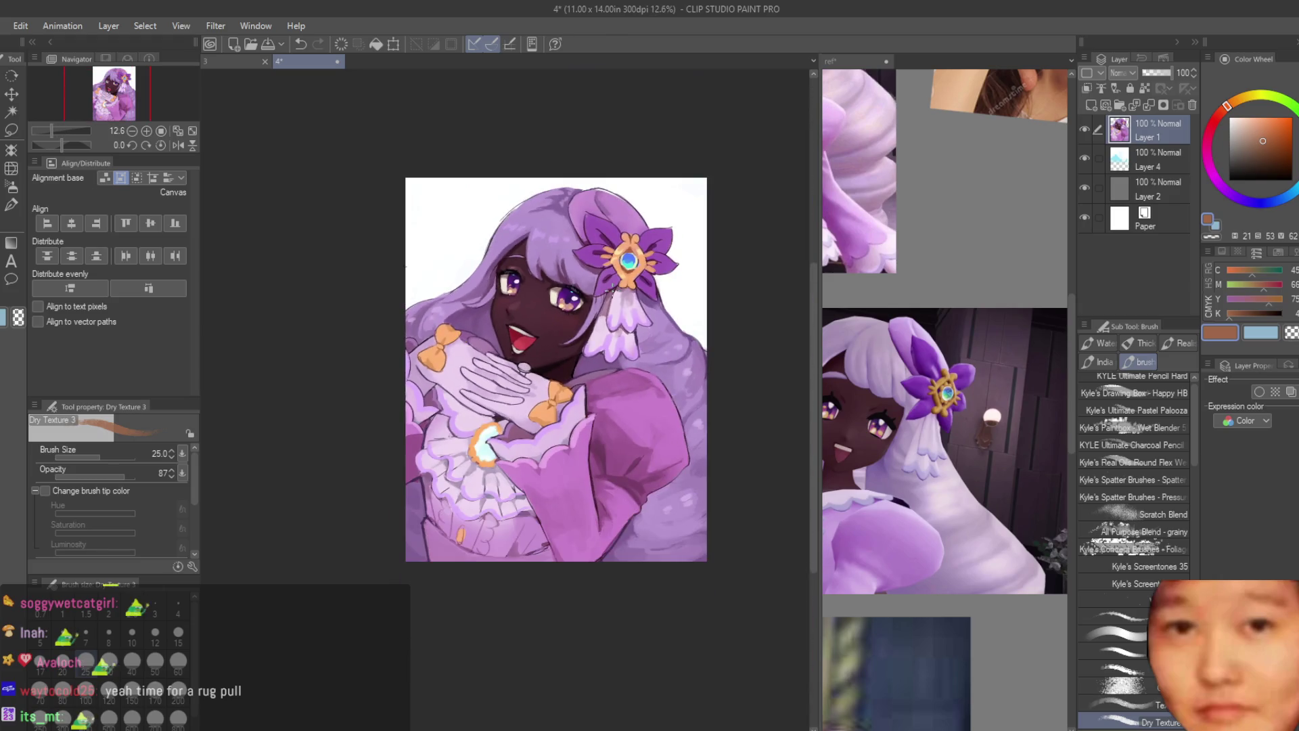
# Step: Toggle Layer 1's visibility to check the background, then select Layer 4
pyautogui.click(1084, 129)
pyautogui.click(1084, 129)
pyautogui.scroll(-2, 573, 261)
pyautogui.scroll(2, 435, 249)
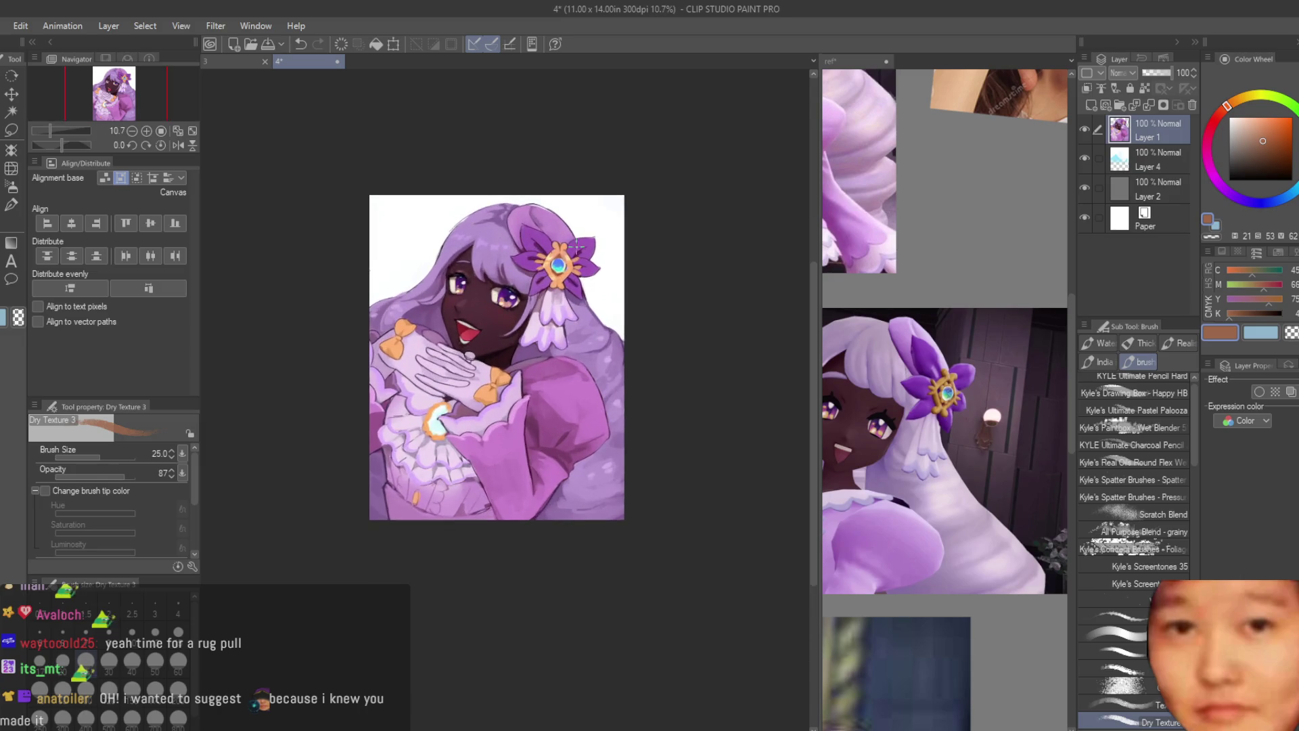
pyautogui.click(1150, 159)
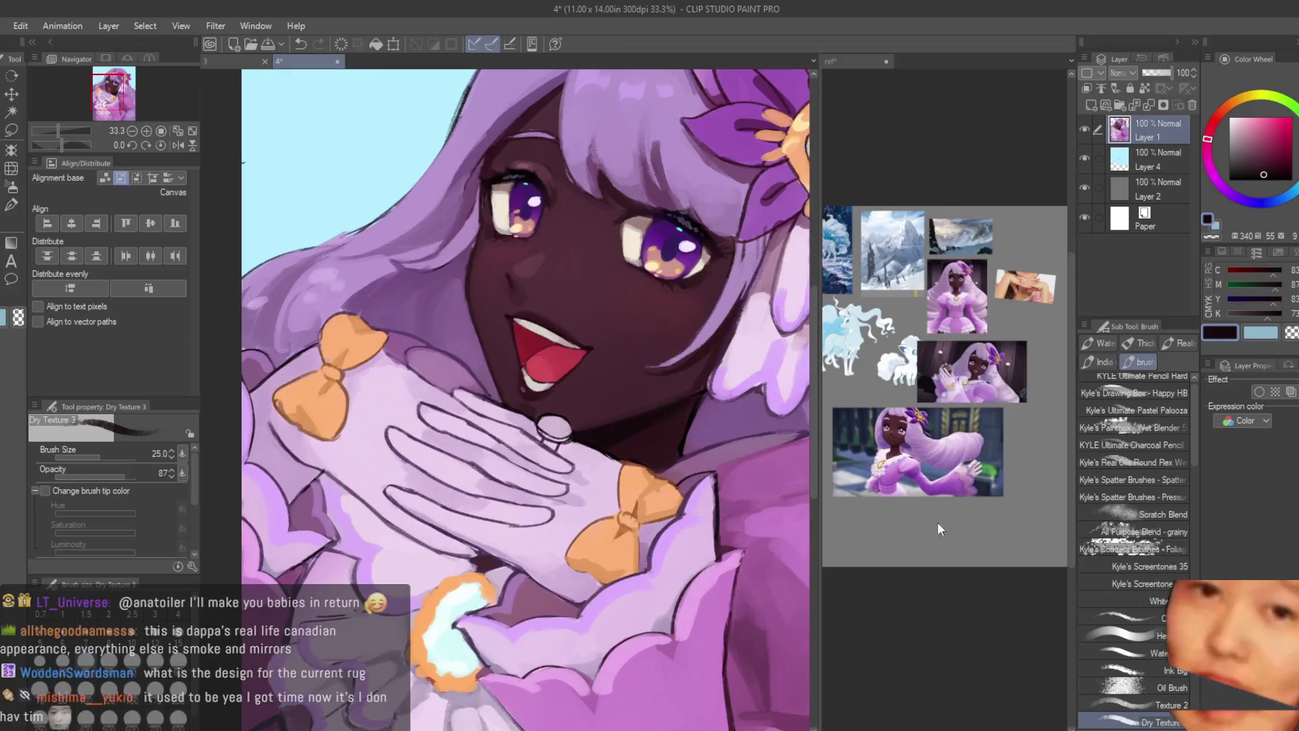
# Step: Paint the ring's lower rim brown and its band orange-brown
pyautogui.scroll(5, 749, 432)
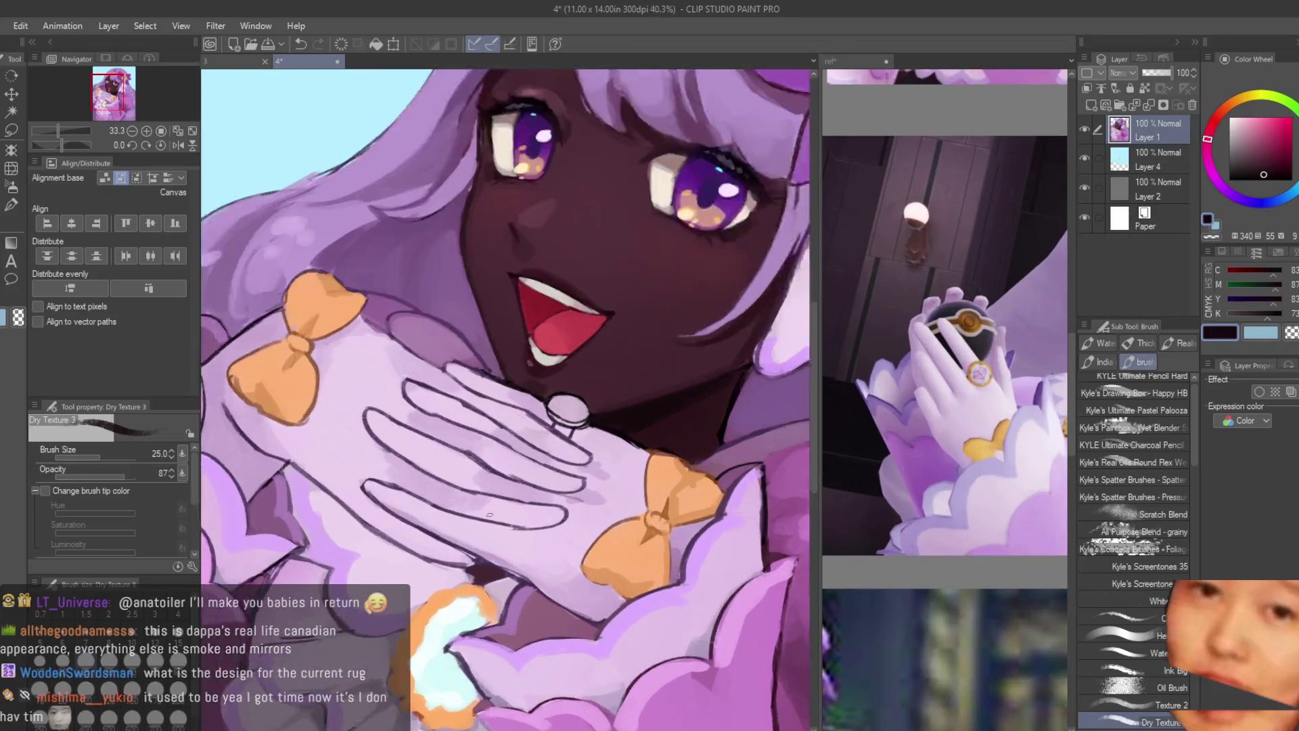
pyautogui.keyDown('alt'); pyautogui.click(749, 432); pyautogui.keyUp('alt')
pyautogui.scroll(5, 562, 334)
pyautogui.moveTo(338, 308)
pyautogui.mouseDown()
pyautogui.moveTo(535, 356)
pyautogui.moveTo(424, 369)
pyautogui.moveTo(450, 423)
pyautogui.moveTo(383, 395)
pyautogui.moveTo(369, 360)
pyautogui.mouseUp()
pyautogui.scroll(-5, 440, 413)
pyautogui.keyDown('alt'); pyautogui.click(663, 664); pyautogui.keyUp('alt')
pyautogui.scroll(2, 460, 406)
pyautogui.keyDown('alt'); pyautogui.click(407, 412); pyautogui.keyUp('alt')
pyautogui.moveTo(447, 391)
pyautogui.mouseDown()
pyautogui.moveTo(389, 375)
pyautogui.moveTo(416, 338)
pyautogui.moveTo(440, 331)
pyautogui.moveTo(487, 354)
pyautogui.mouseUp()
# Step: Give the ring a light pink gem with a bluish-white highlight
pyautogui.click(1212, 172)
pyautogui.click(1245, 116)
pyautogui.click(1248, 116)
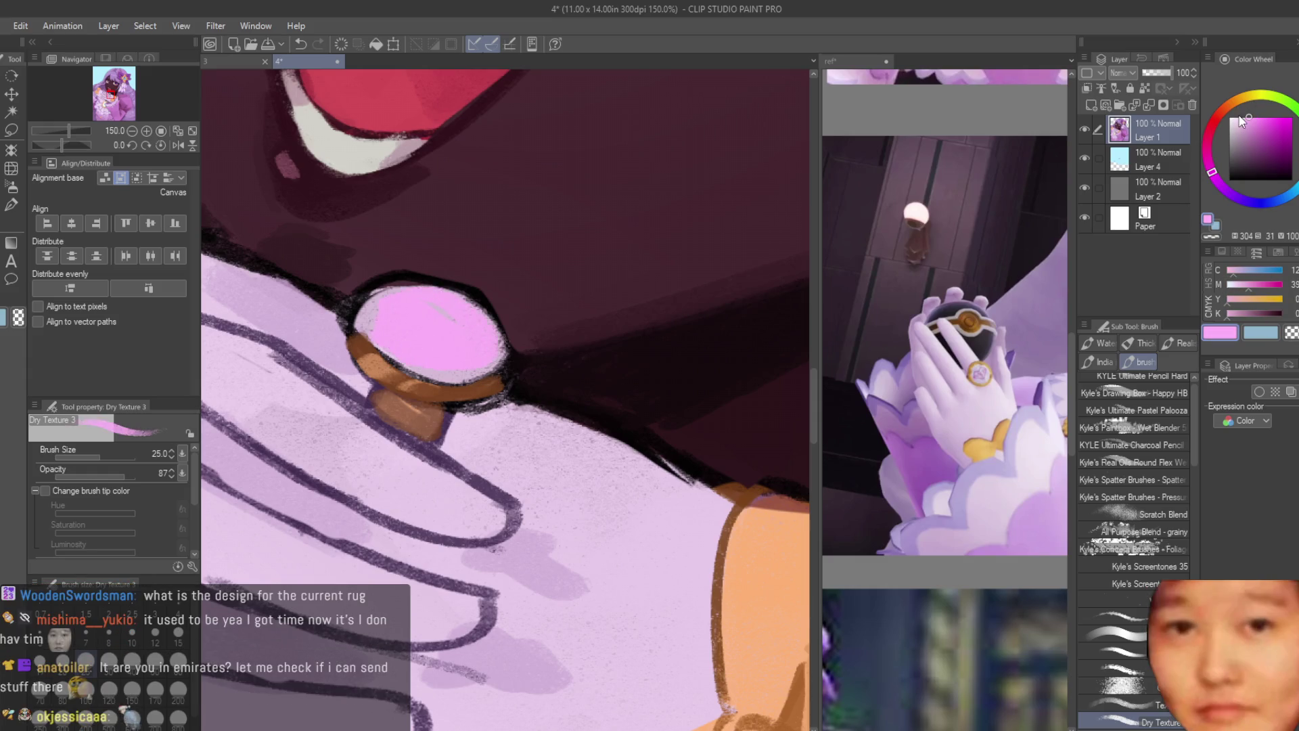
pyautogui.click(1294, 191)
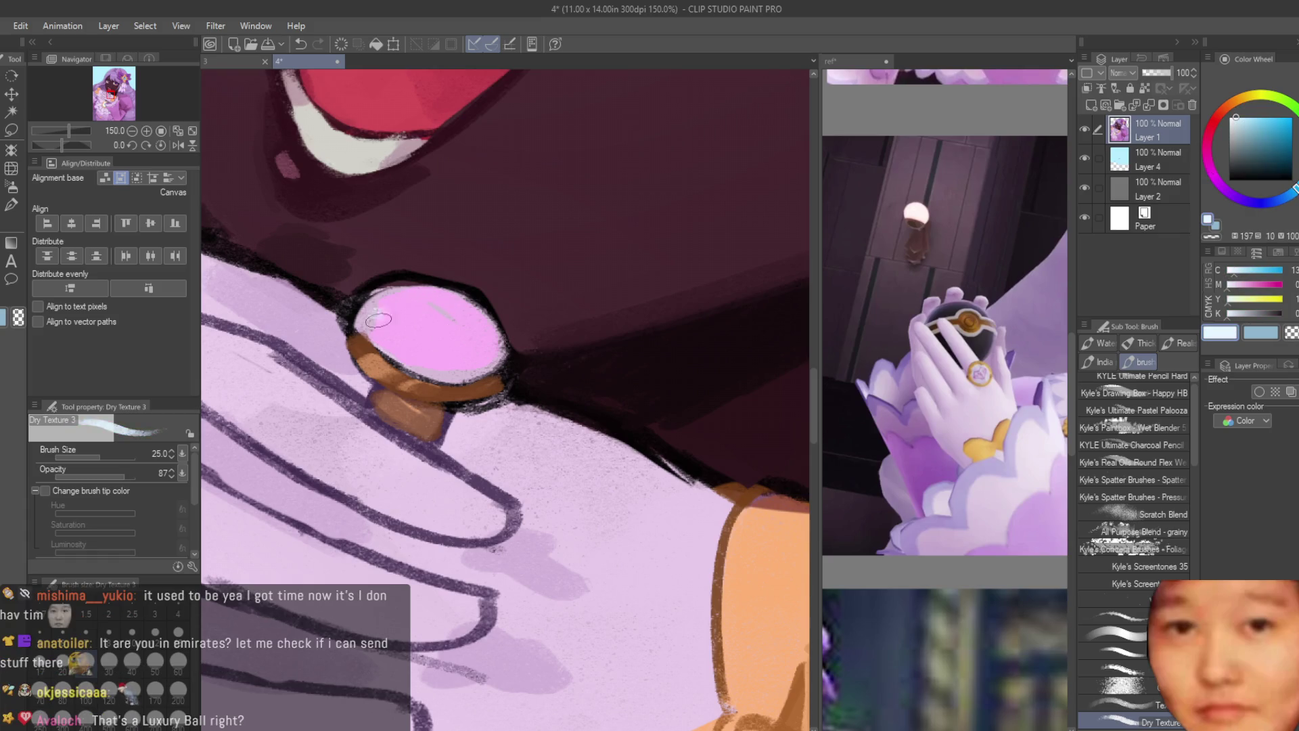
pyautogui.moveTo(378, 320); pyautogui.dragTo(379, 331)
pyautogui.keyDown('alt'); pyautogui.click(478, 362); pyautogui.keyUp('alt')
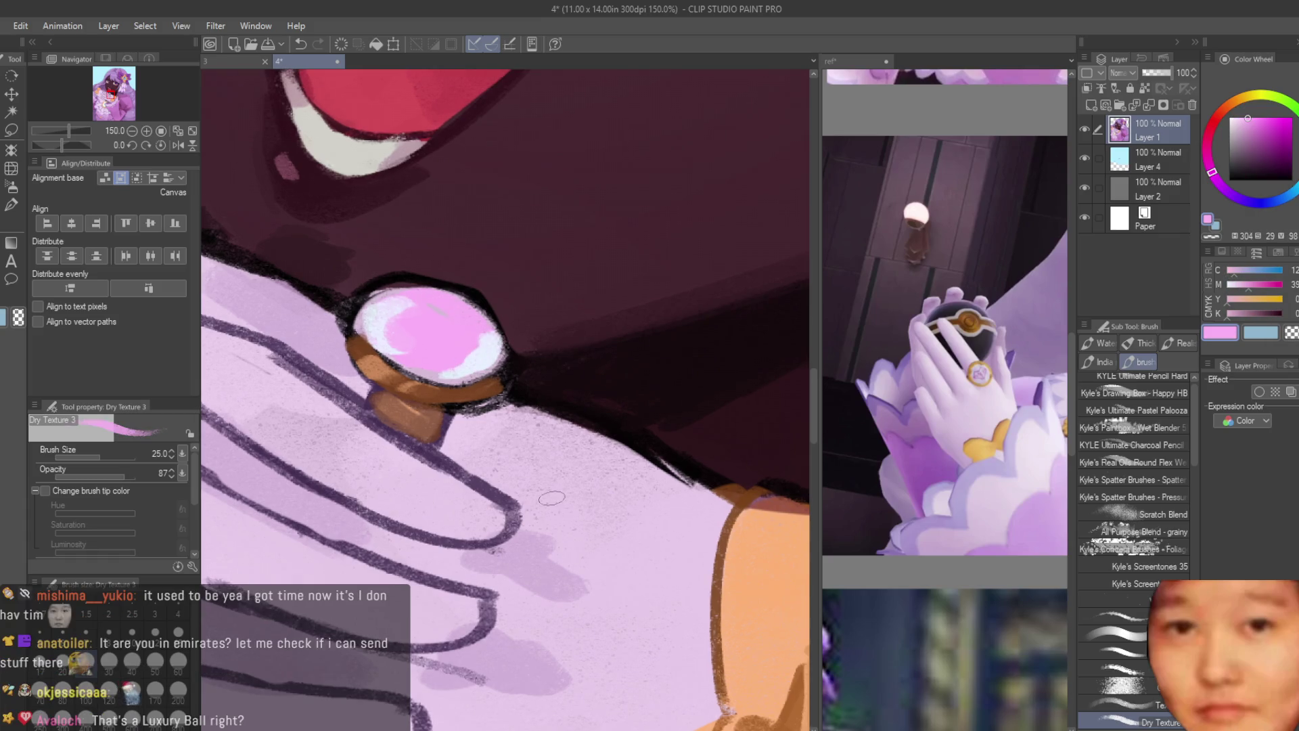
# Step: Save the illustration with Ctrl+S
pyautogui.scroll(-8, 594, 448)
pyautogui.hotkey('ctrl', 's')
pyautogui.scroll(2, 594, 448)
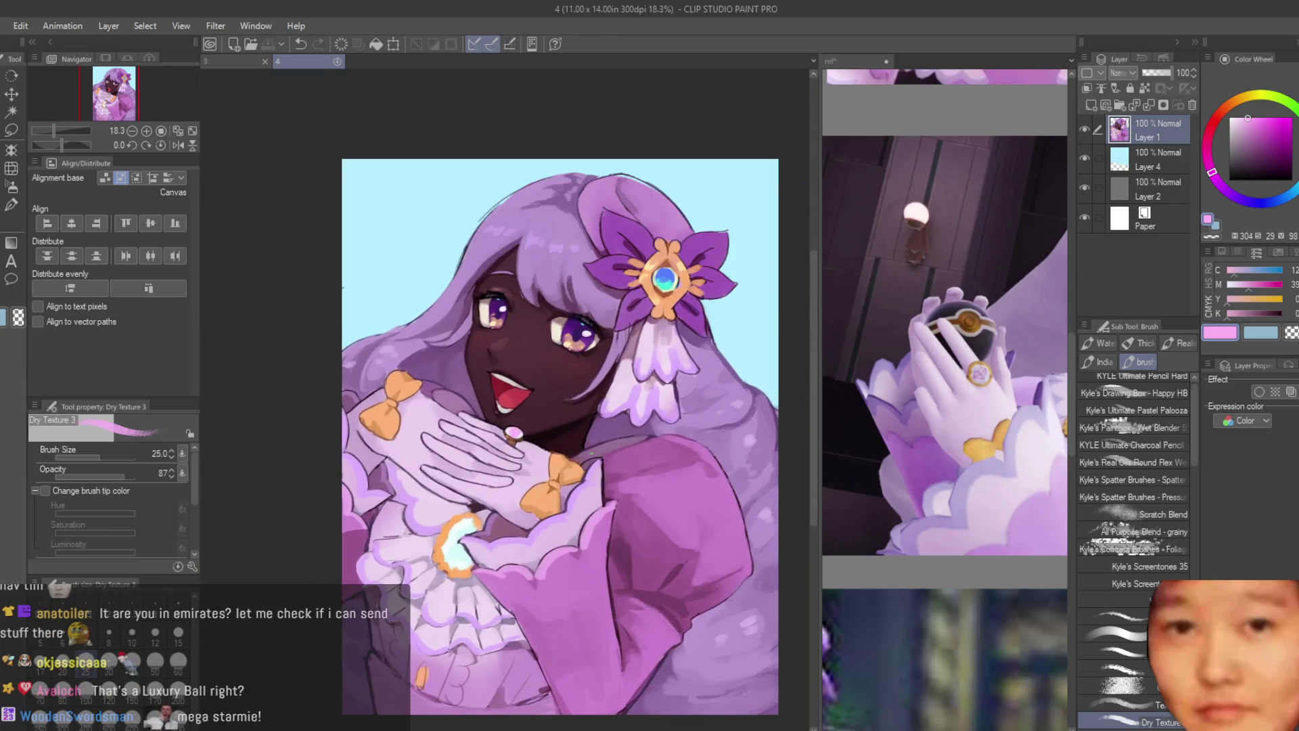
# Step: Try dark purple and light pink colours and shrink the brush from 25 to 20
pyautogui.scroll(4, 477, 328)
pyautogui.keyDown('alt'); pyautogui.click(419, 380); pyautogui.keyUp('alt')
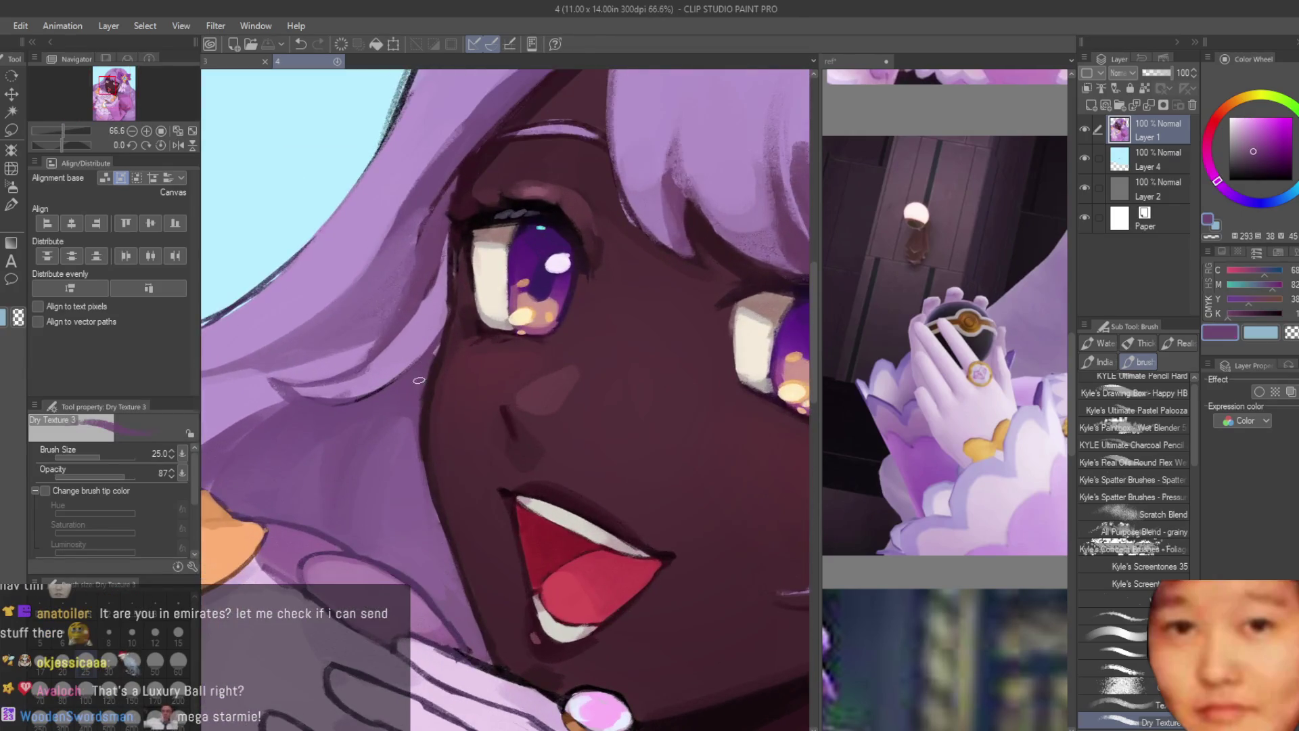
pyautogui.scroll(-3, 419, 405)
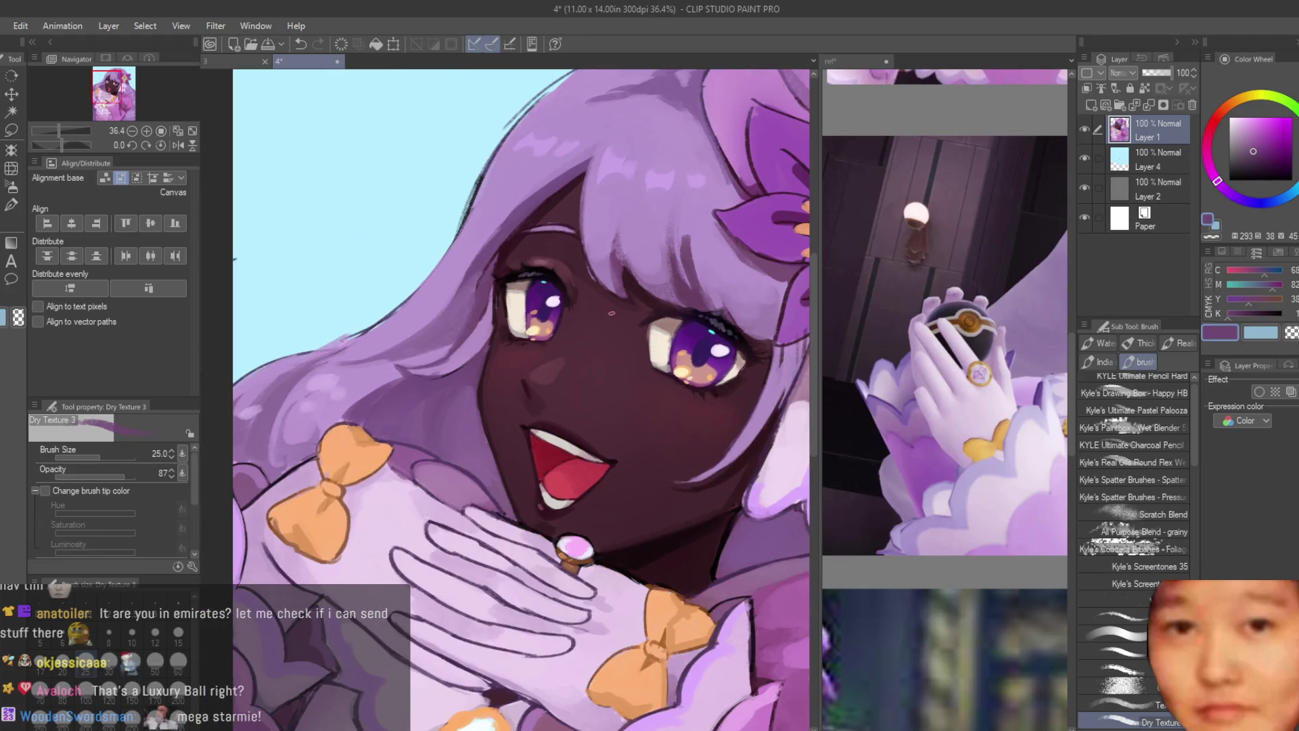
pyautogui.keyDown('alt'); pyautogui.click(573, 544); pyautogui.keyUp('alt')
pyautogui.scroll(1, 487, 282)
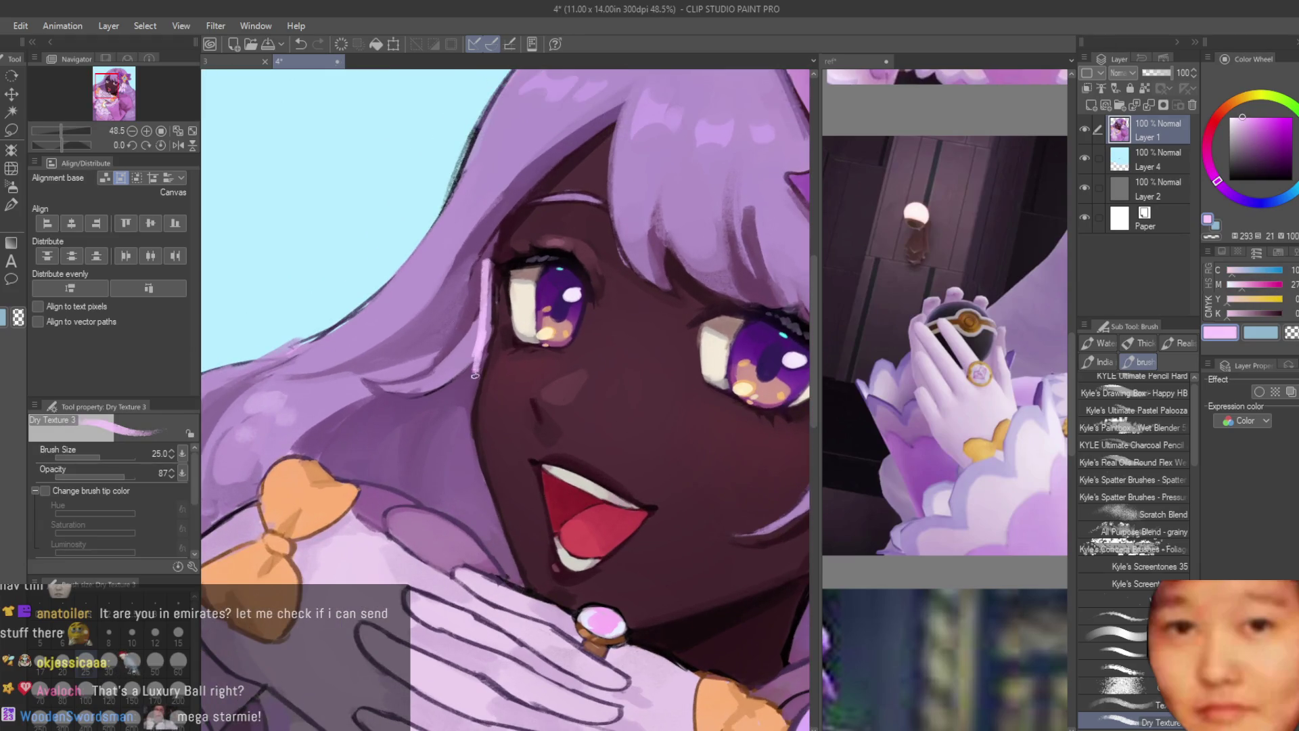
pyautogui.scroll(-5, 468, 419)
pyautogui.scroll(2, 573, 538)
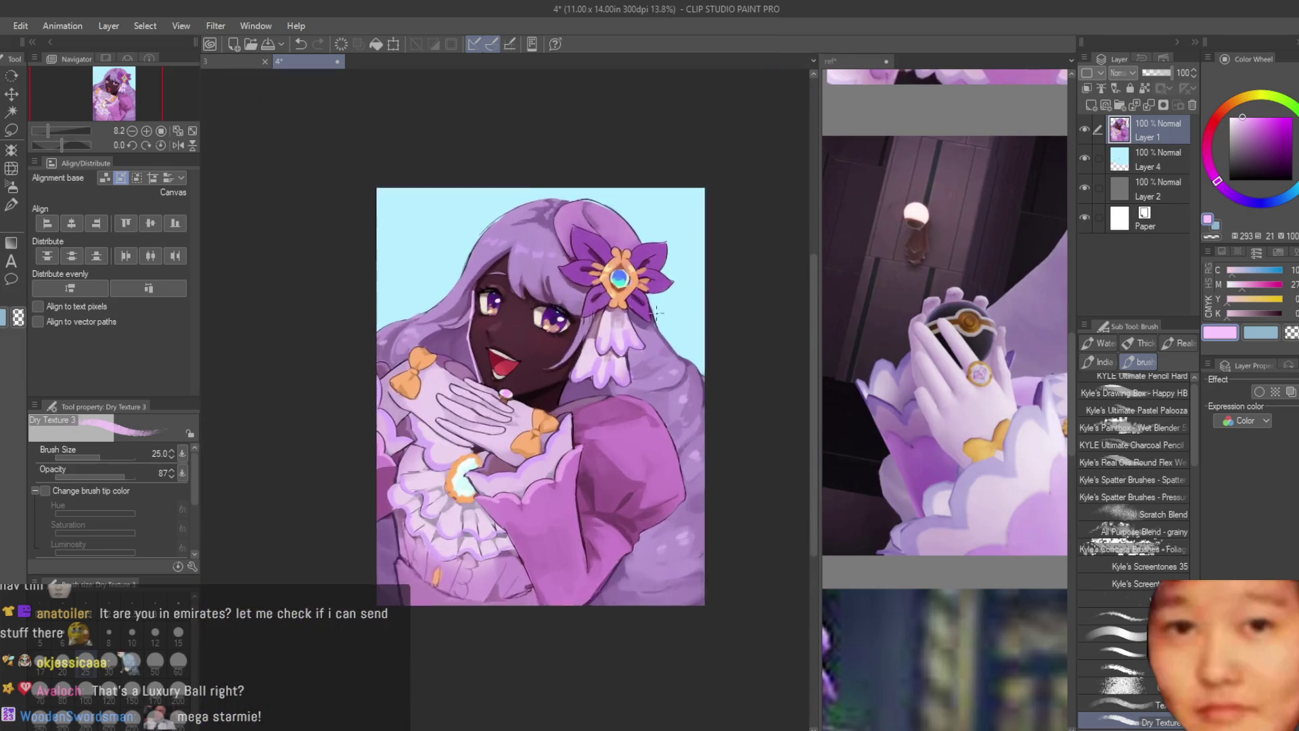
pyautogui.press('[')
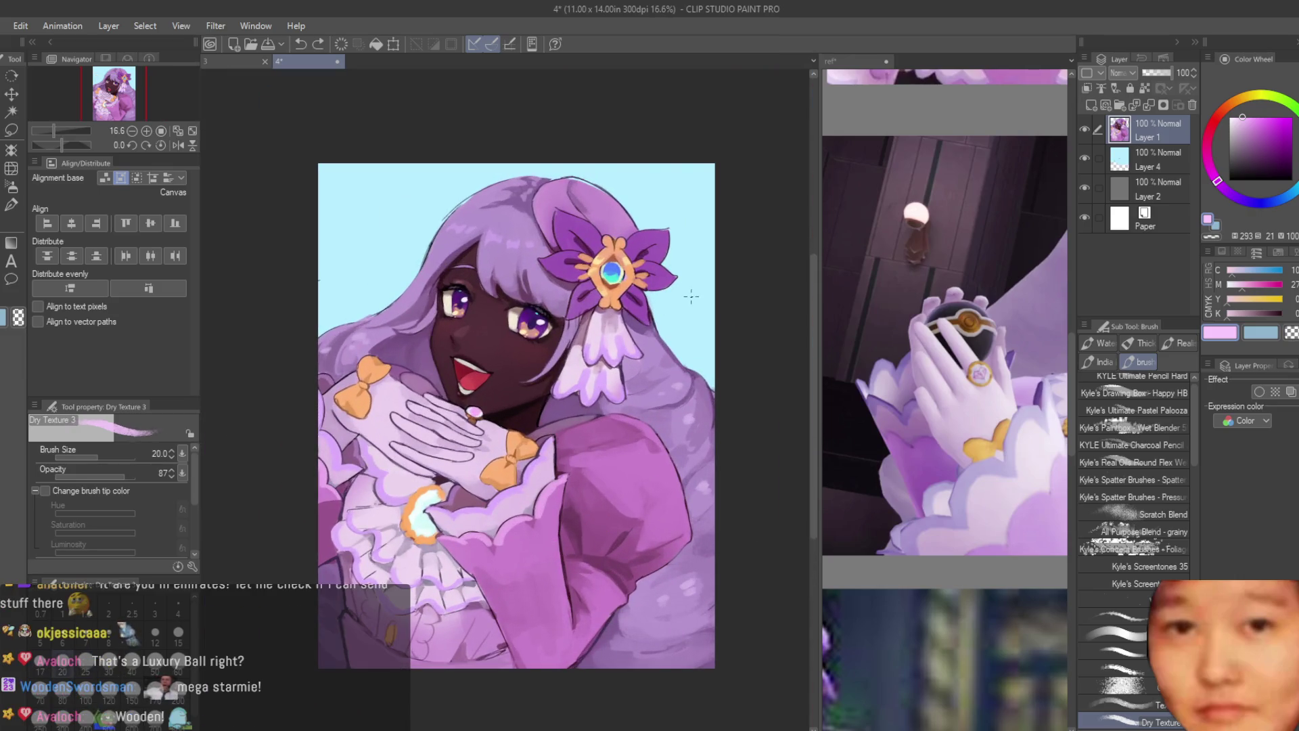
pyautogui.scroll(5, 536, 247)
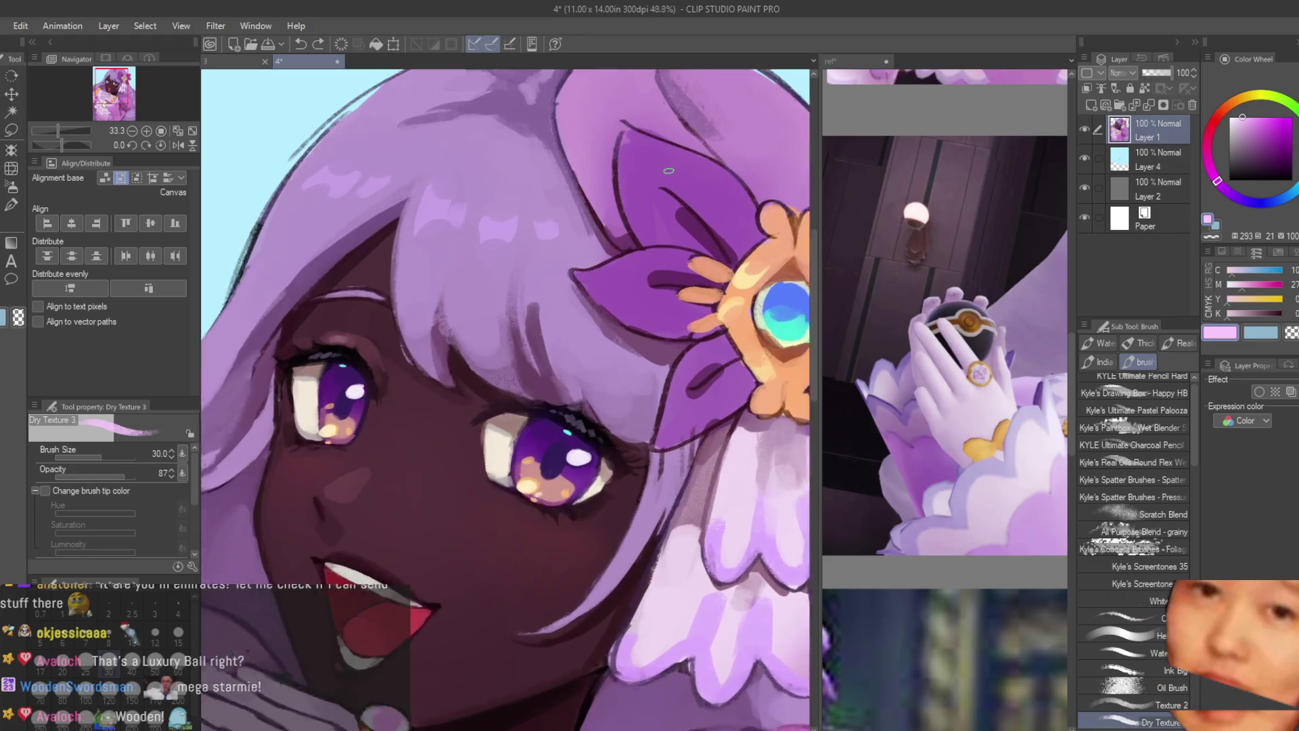
# Step: Settle on a darker purple sampled from the flower petal for the outline
pyautogui.keyDown('alt'); pyautogui.click(669, 196); pyautogui.keyUp('alt')
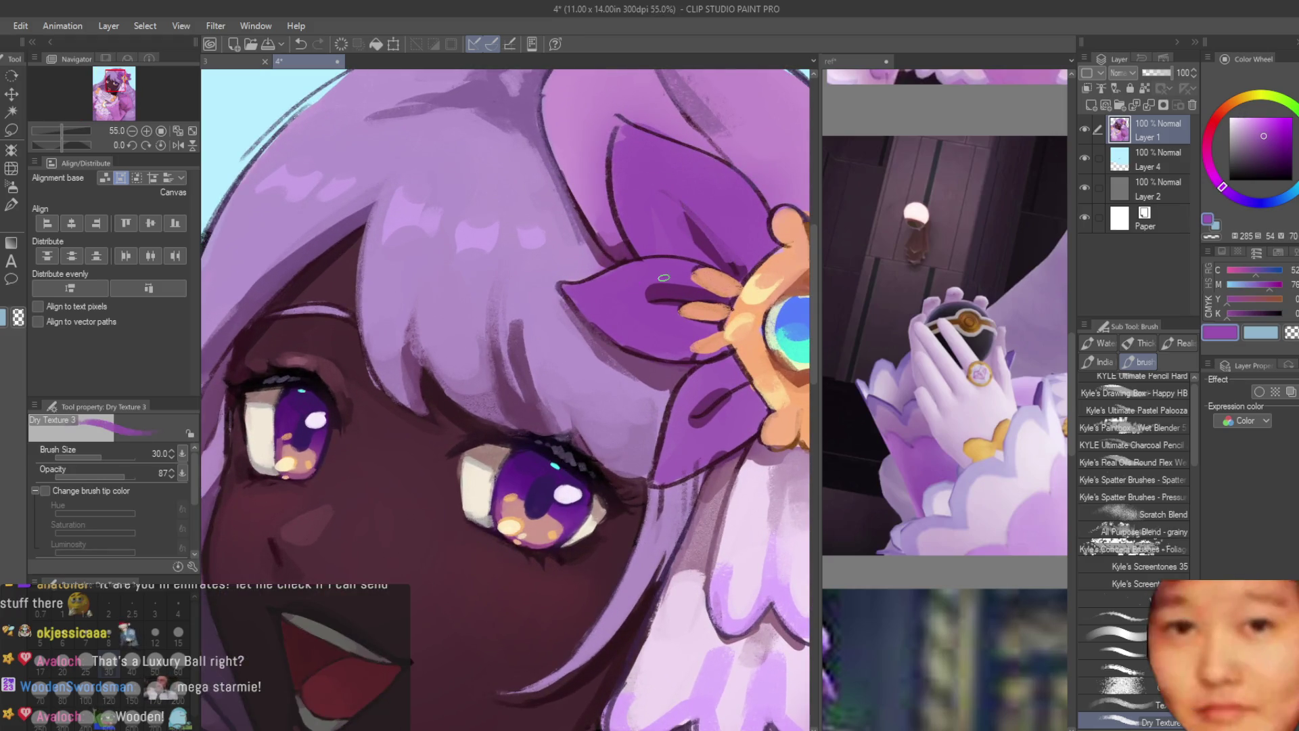
pyautogui.keyDown('alt'); pyautogui.click(697, 369); pyautogui.keyUp('alt')
pyautogui.keyDown('alt'); pyautogui.click(711, 398); pyautogui.keyUp('alt')
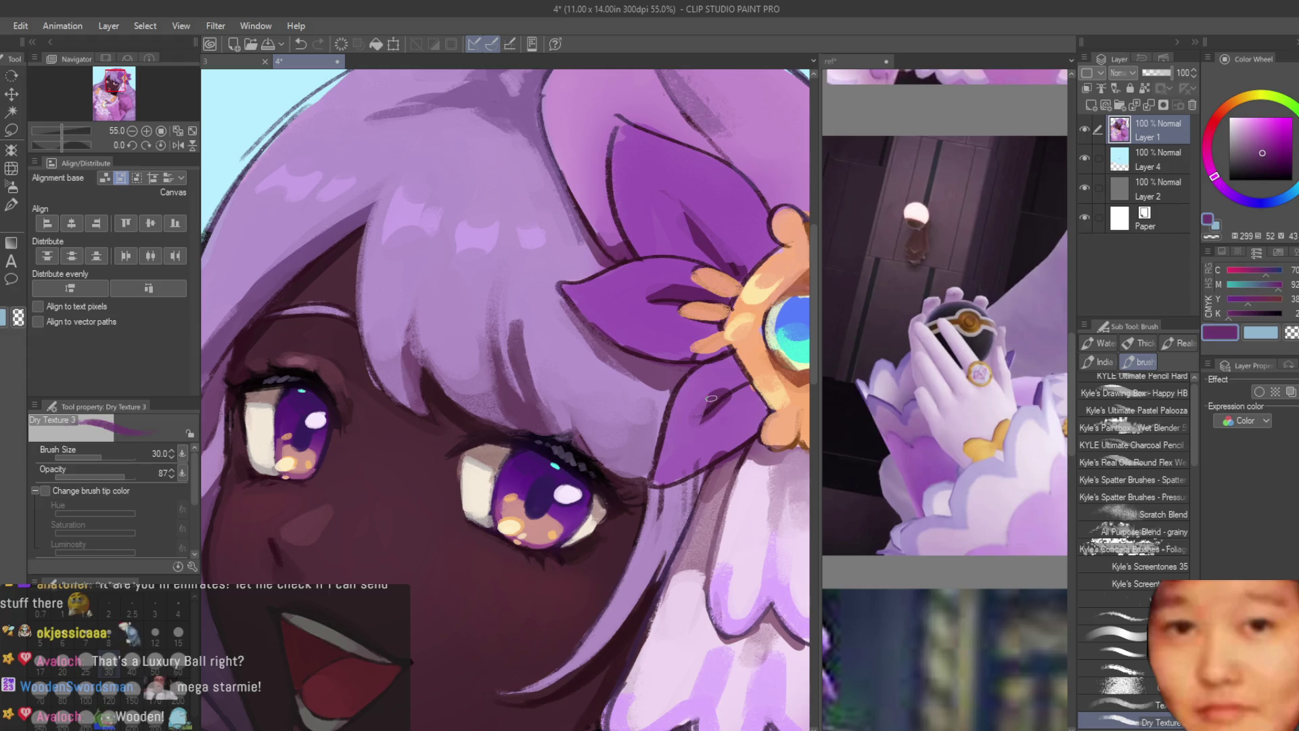
pyautogui.scroll(-3, 688, 428)
pyautogui.scroll(2, 717, 399)
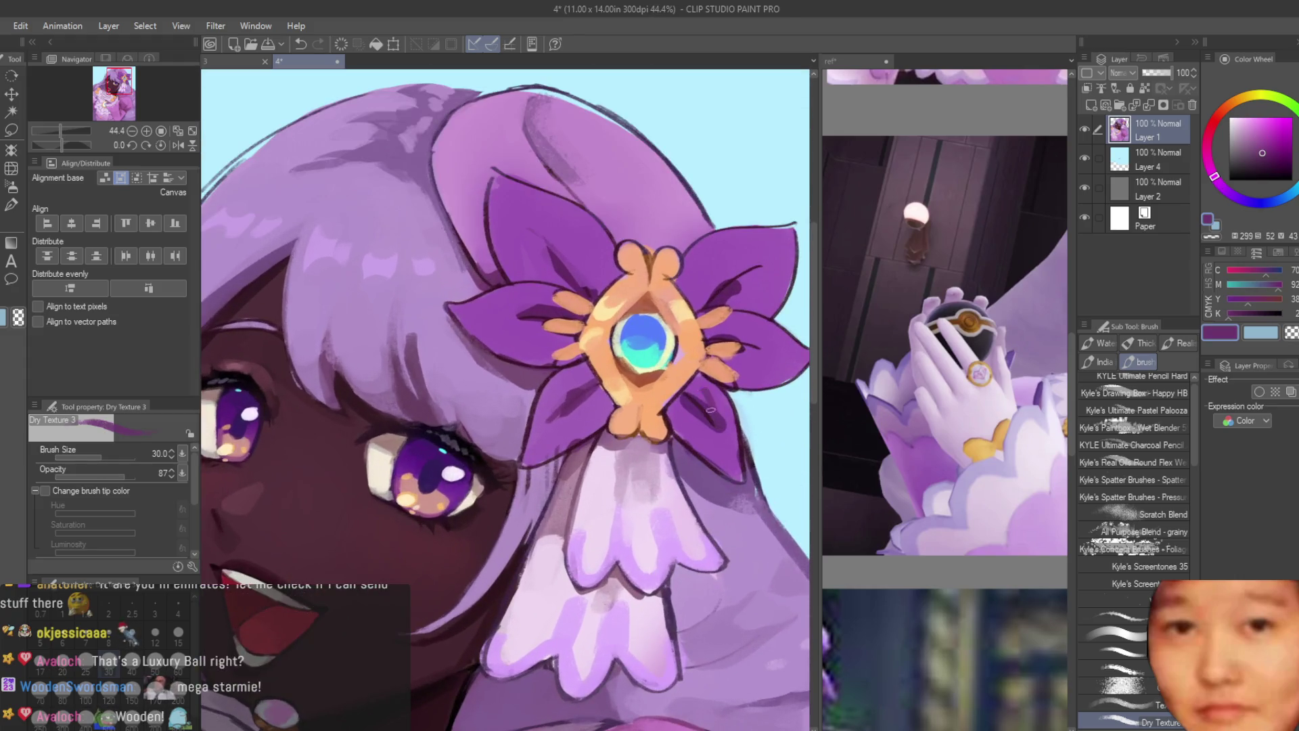
pyautogui.keyDown('alt'); pyautogui.click(724, 392); pyautogui.keyUp('alt')
pyautogui.scroll(2, 685, 391)
pyautogui.keyDown('alt'); pyautogui.click(750, 332); pyautogui.keyUp('alt')
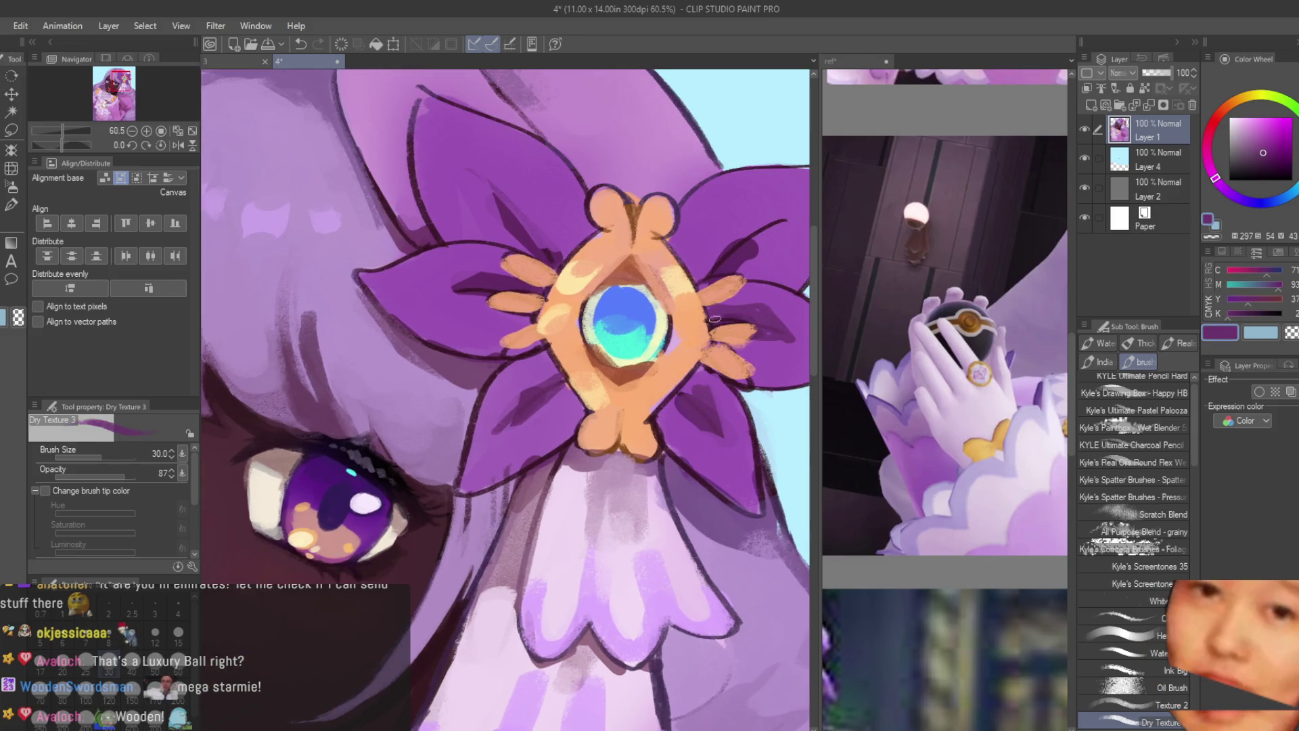
# Step: Paint the darker purple line along the right petal's top edge, then lighten the purple and enlarge the brush to 80
pyautogui.moveTo(784, 221); pyautogui.dragTo(753, 237)
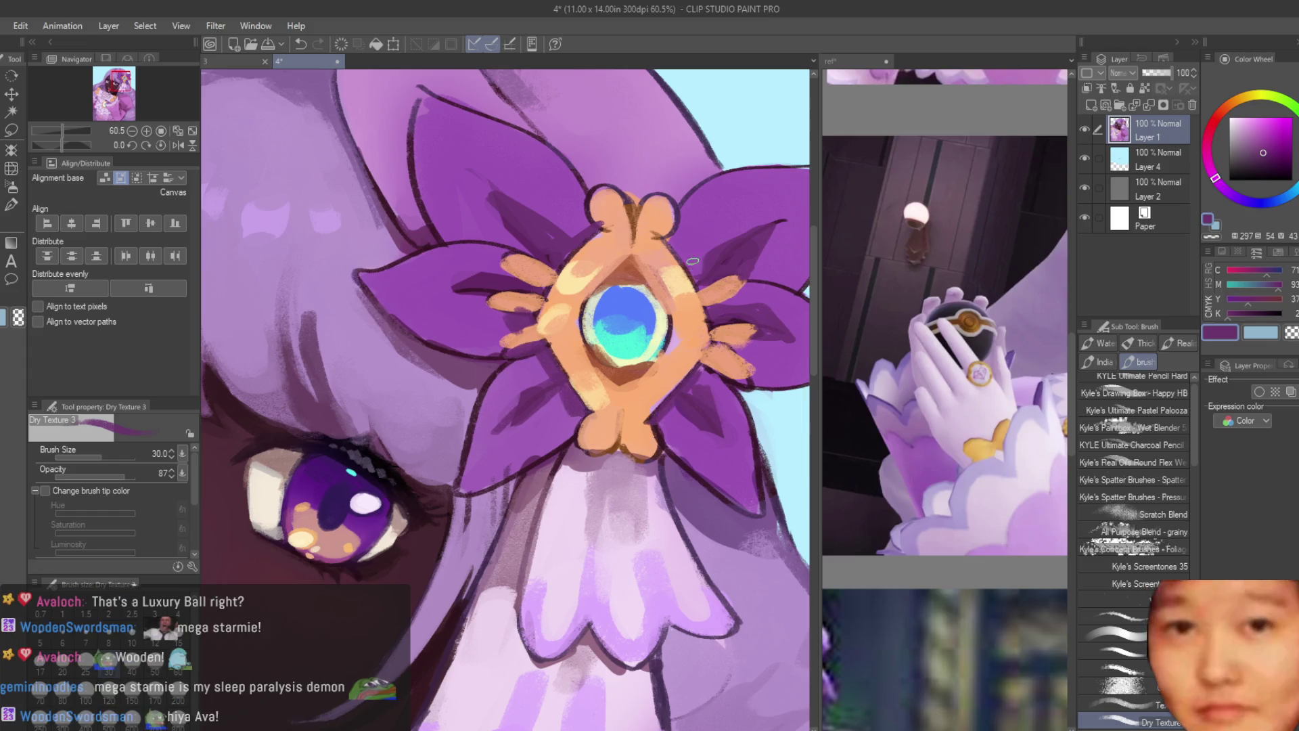
pyautogui.scroll(-6, 678, 242)
pyautogui.scroll(6, 569, 386)
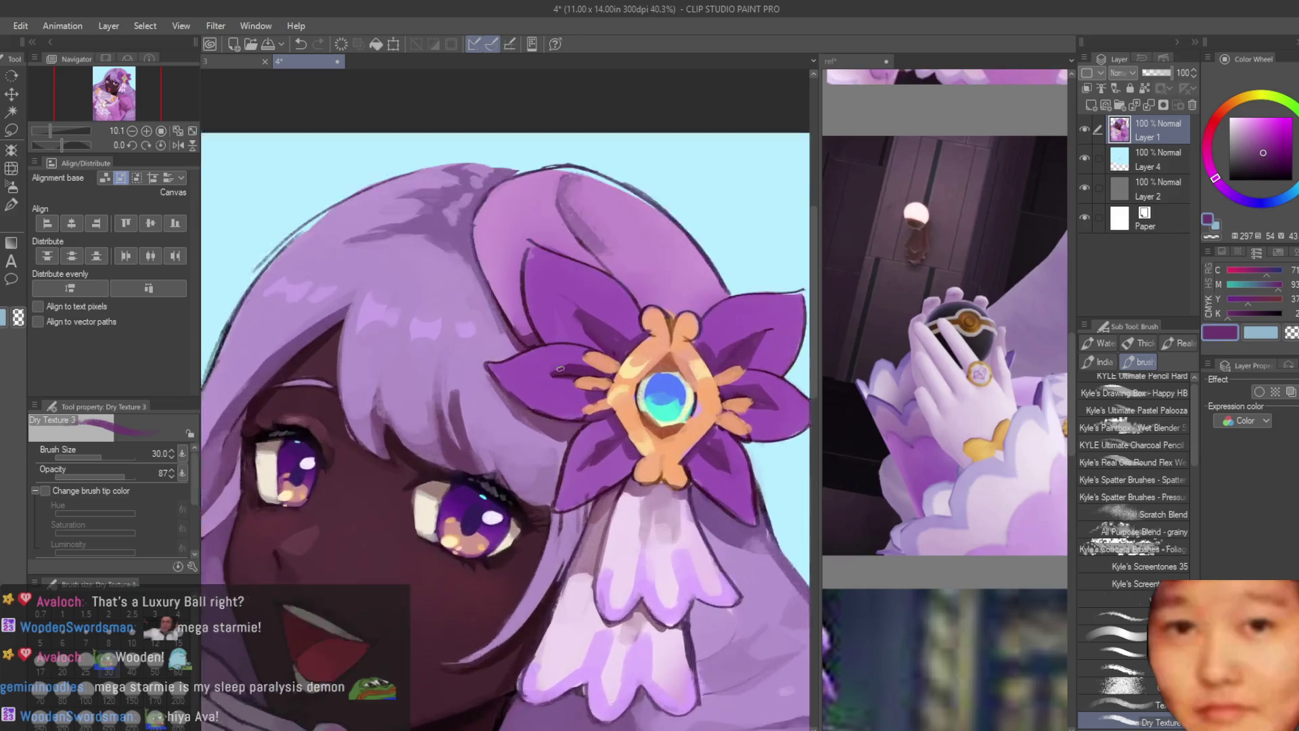
pyautogui.scroll(-3, 575, 320)
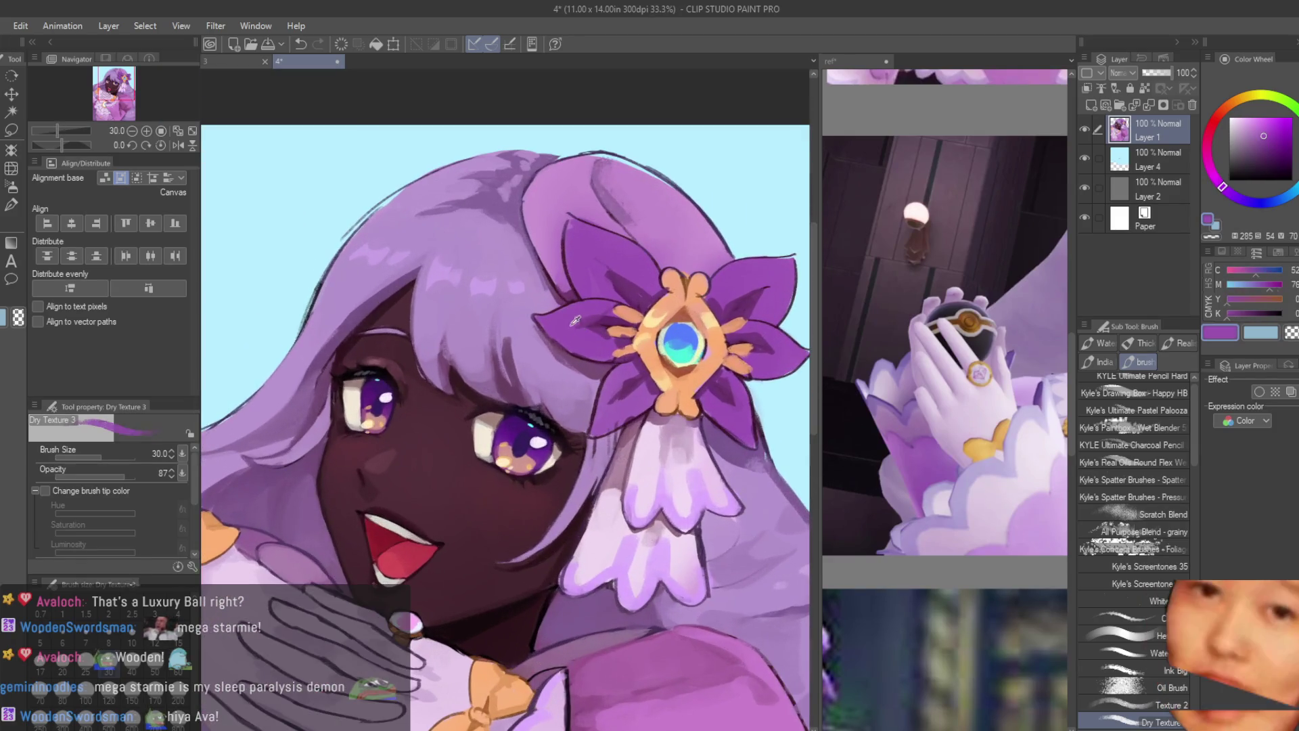
pyautogui.click(1262, 132)
pyautogui.press(']')
pyautogui.press(']')
pyautogui.press(']')
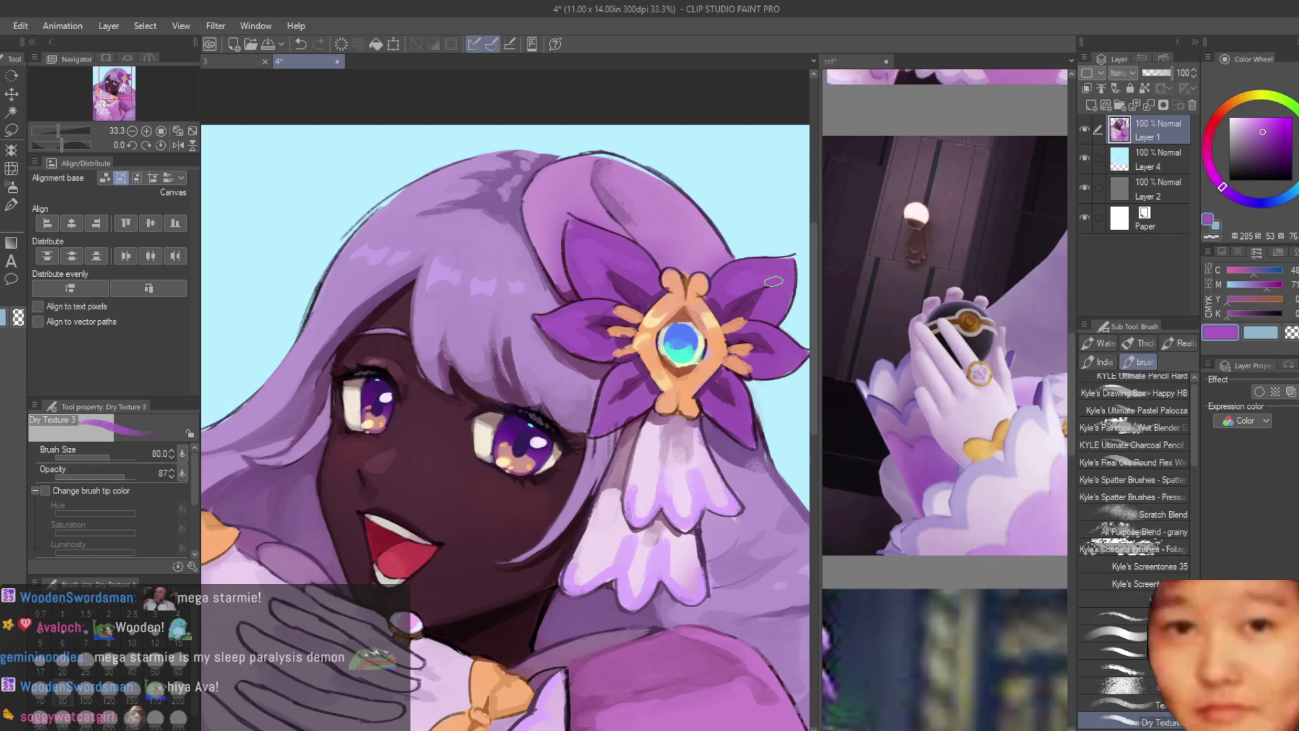
pyautogui.scroll(-4, 640, 224)
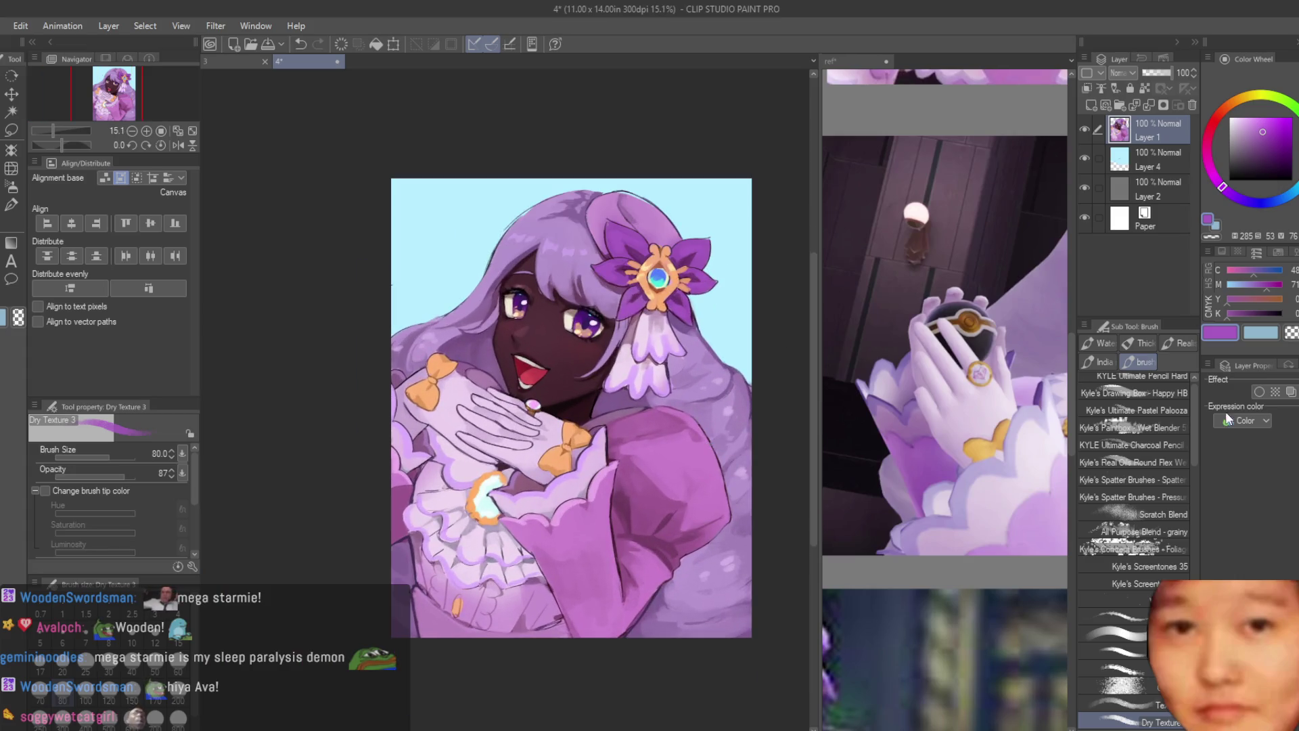
pyautogui.click(1258, 391)
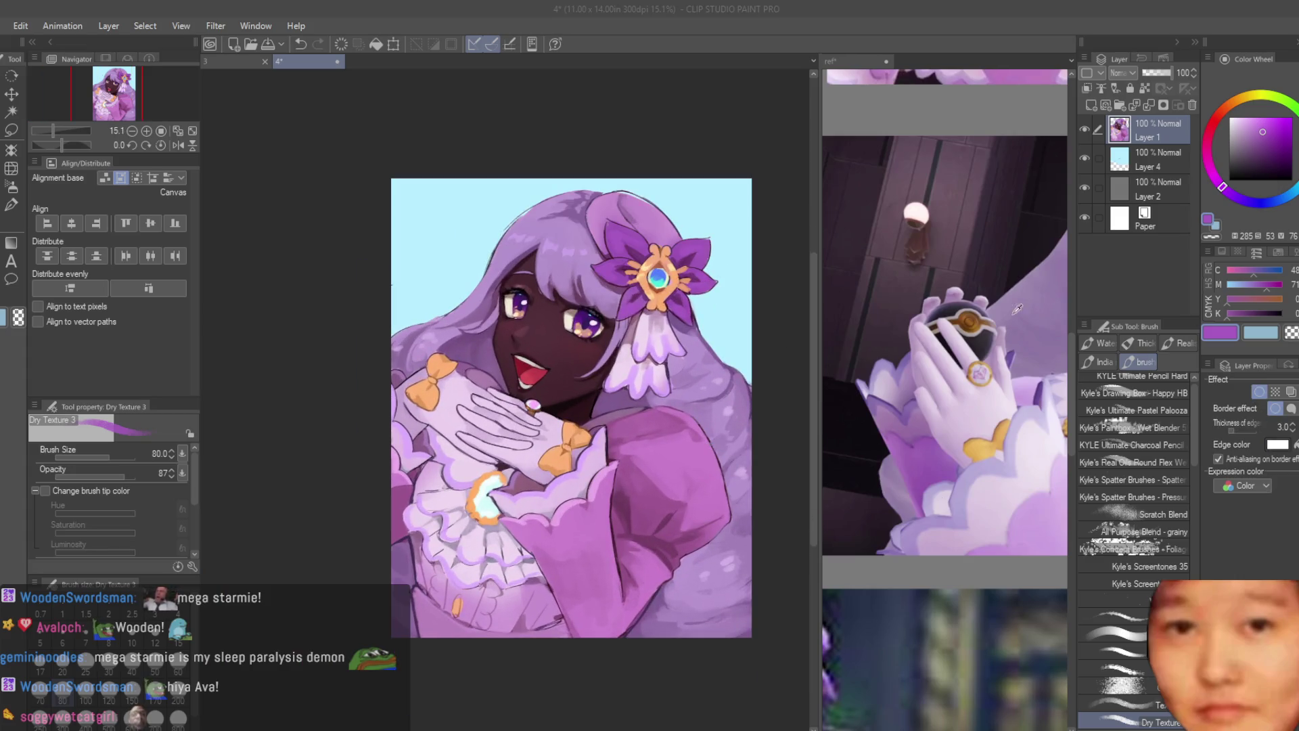
pyautogui.scroll(2, 629, 316)
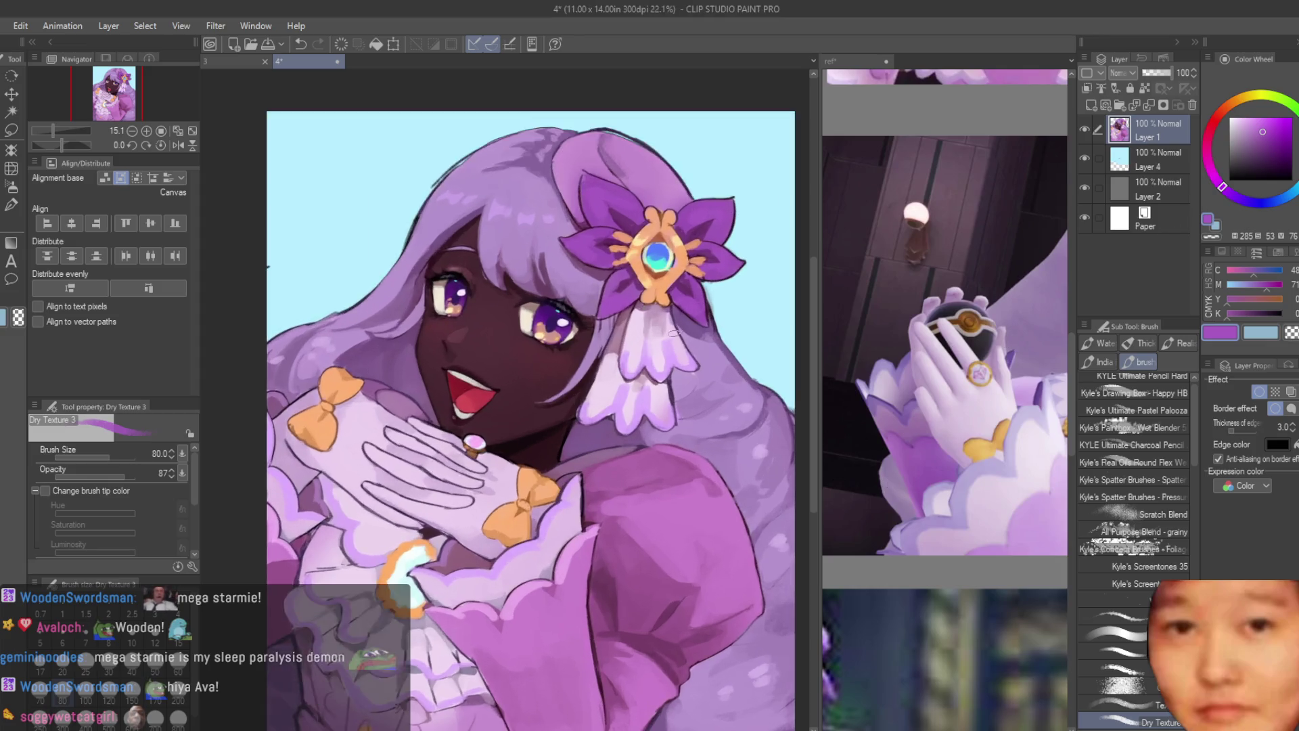
pyautogui.moveTo(1236, 433); pyautogui.dragTo(1248, 432)
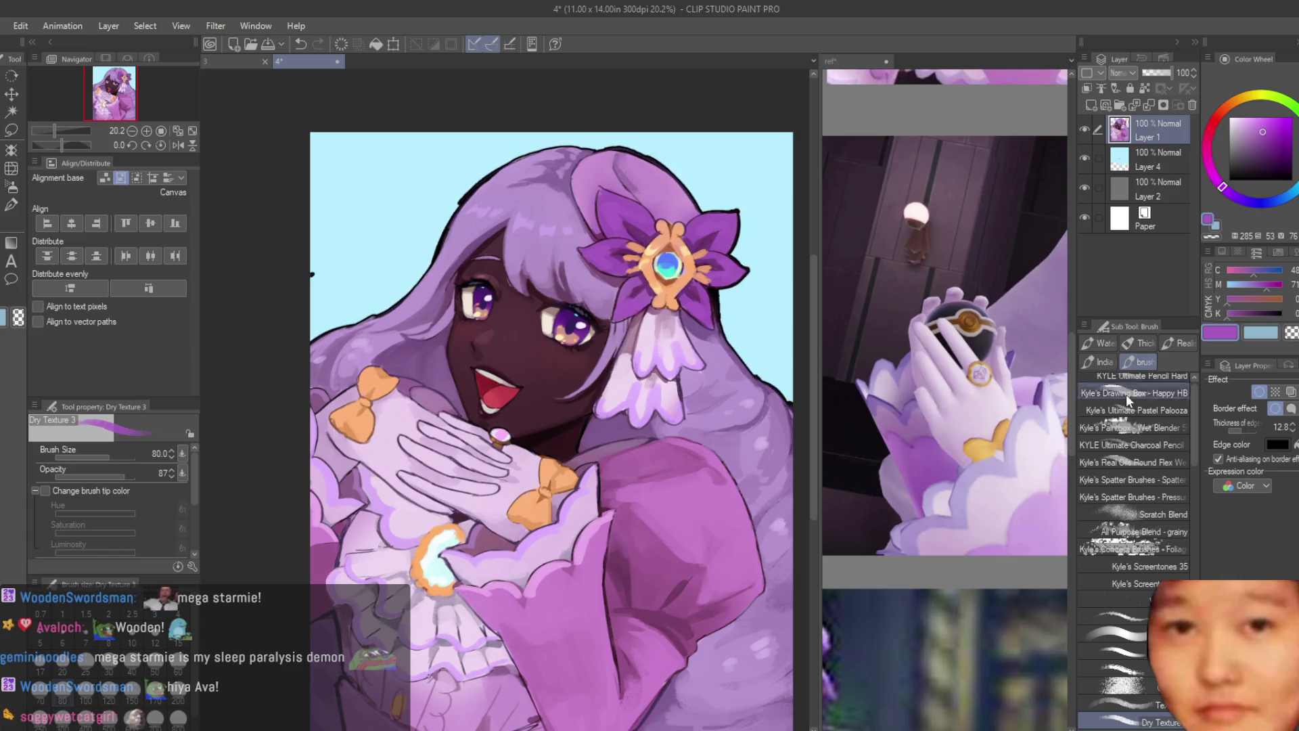
pyautogui.scroll(-2, 536, 420)
pyautogui.scroll(2, 630, 308)
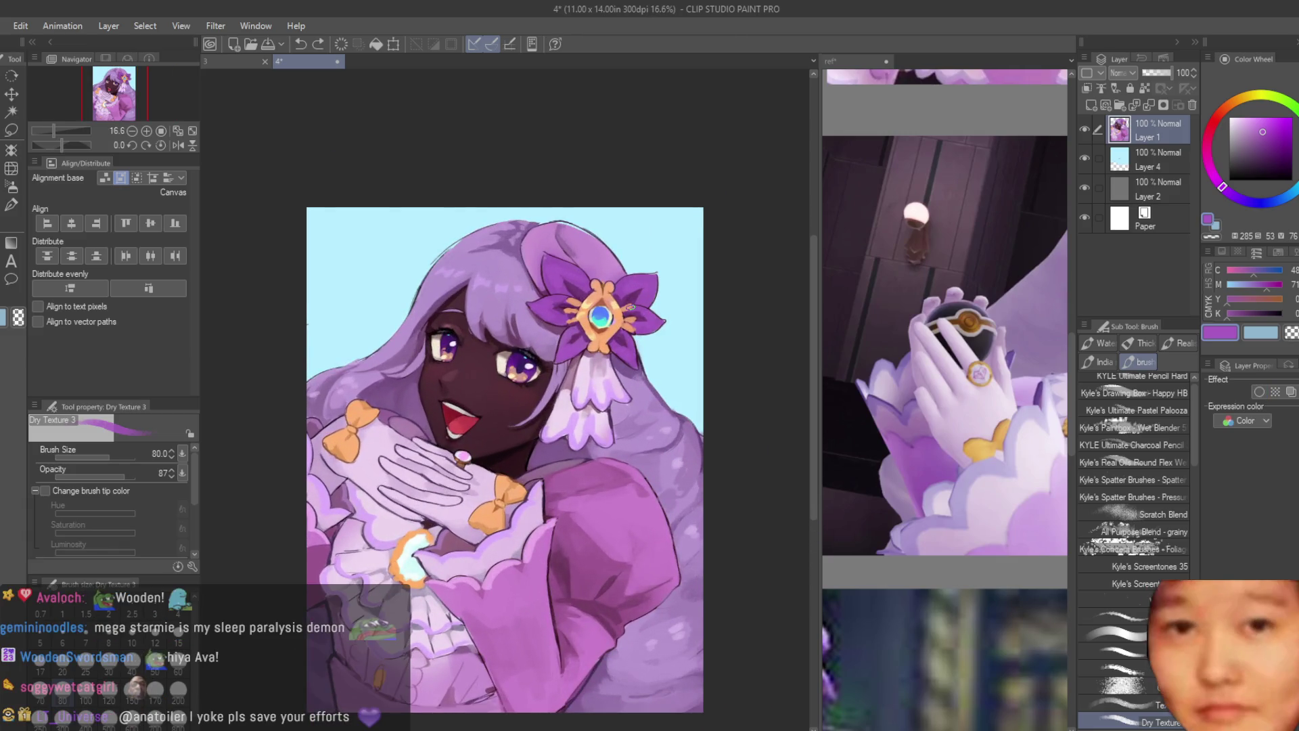
pyautogui.scroll(1, 598, 338)
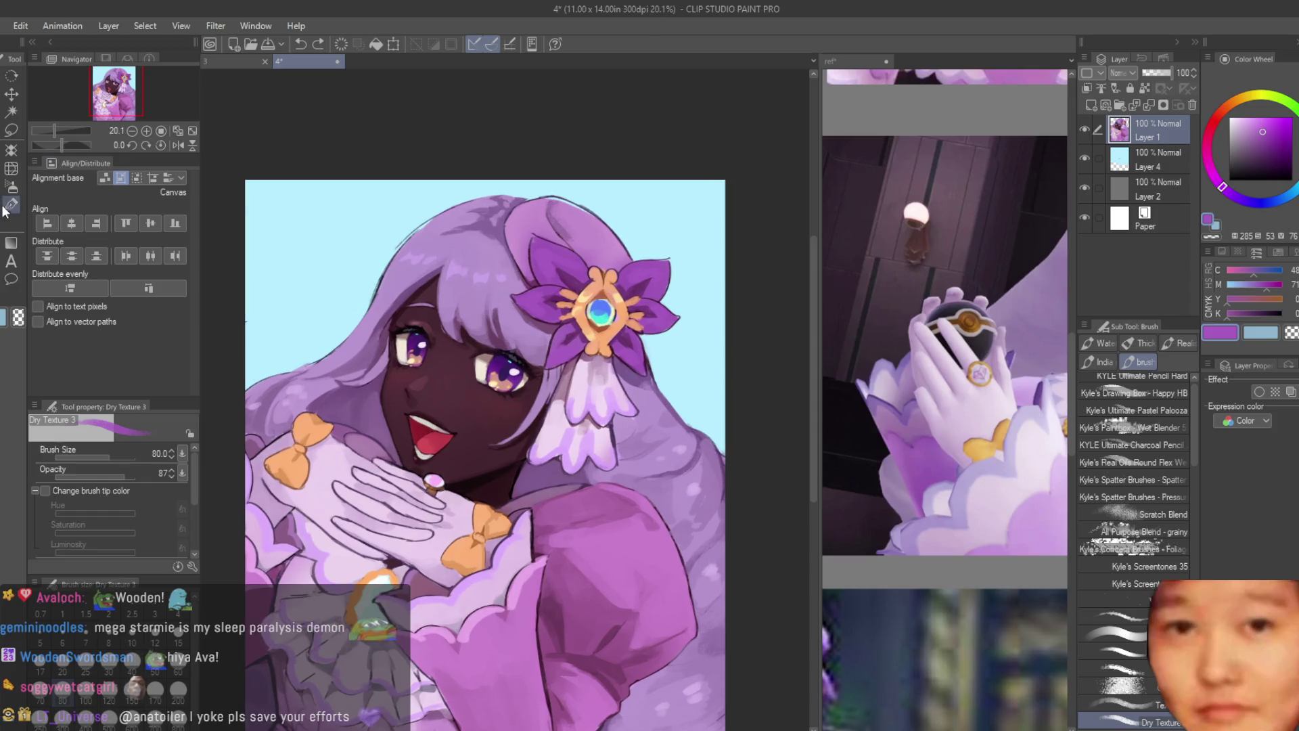
pyautogui.scroll(-2, 688, 302)
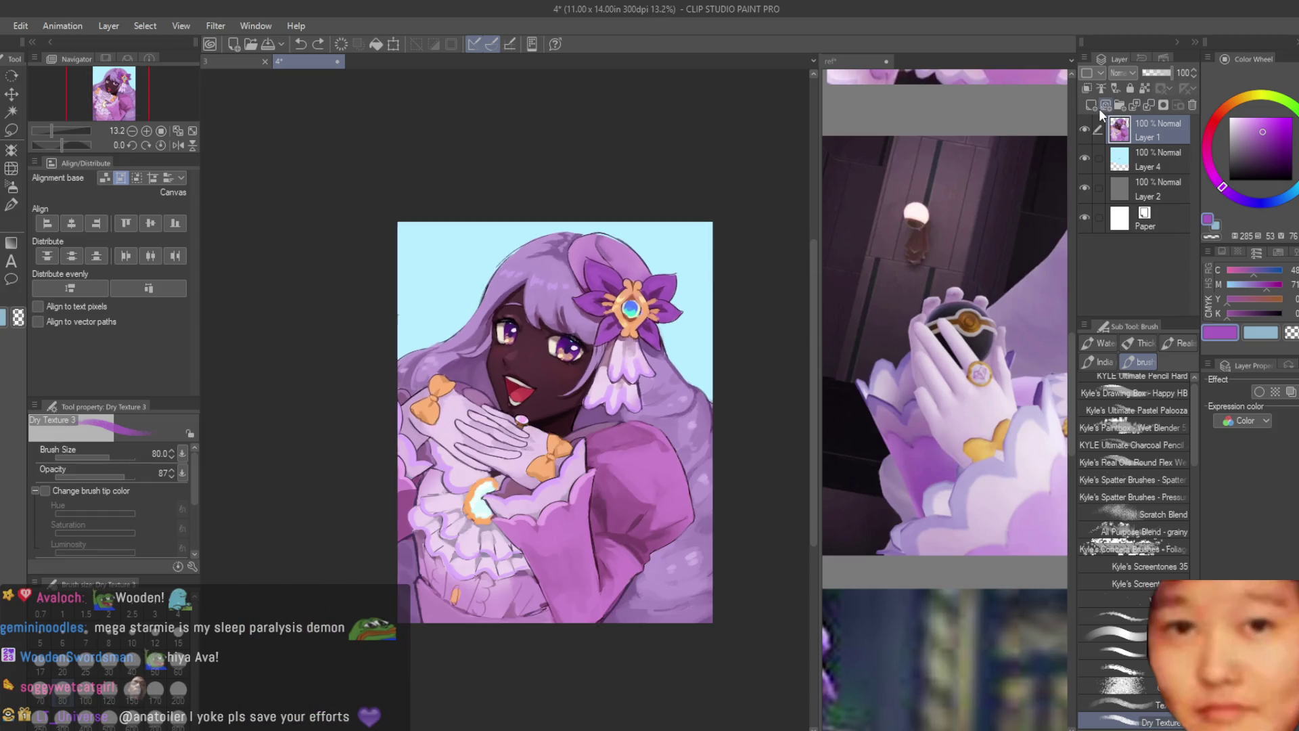
pyautogui.click(1091, 106)
pyautogui.click(11, 129)
pyautogui.scroll(2, 405, 543)
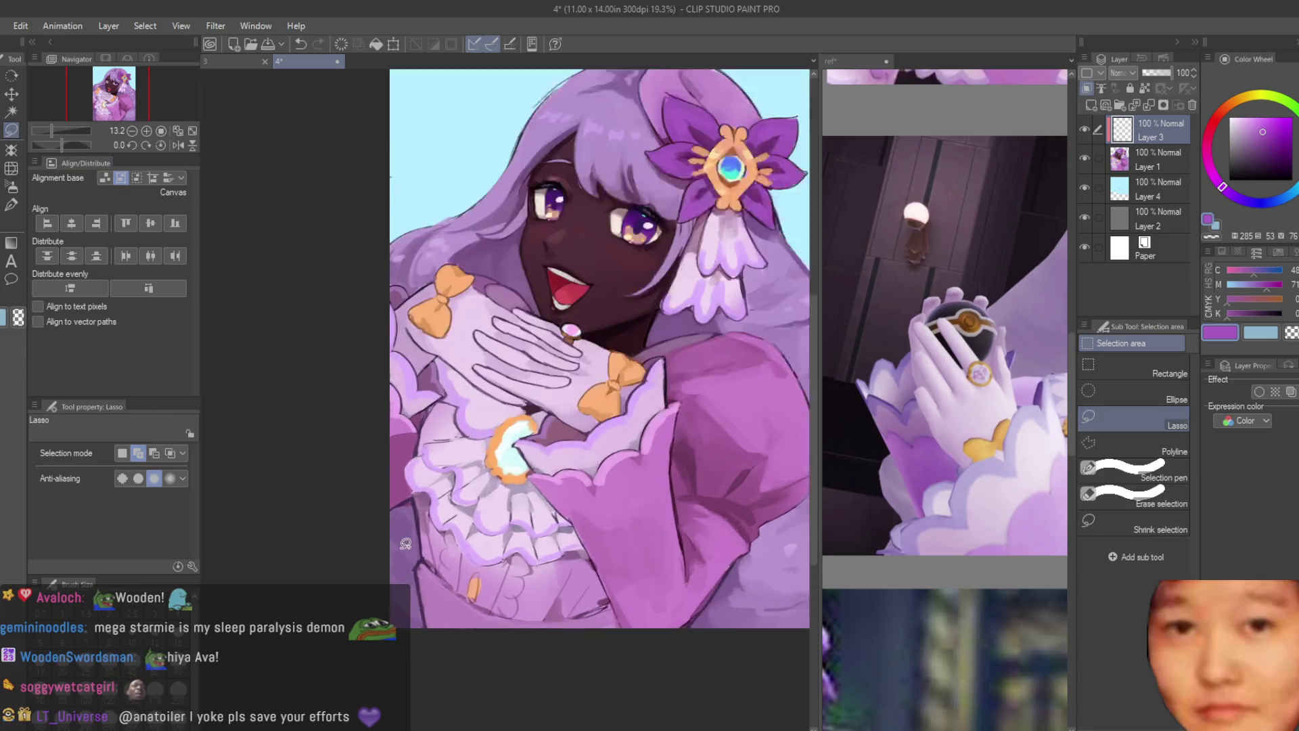
pyautogui.scroll(2, 405, 543)
pyautogui.moveTo(418, 486); pyautogui.dragTo(373, 514)
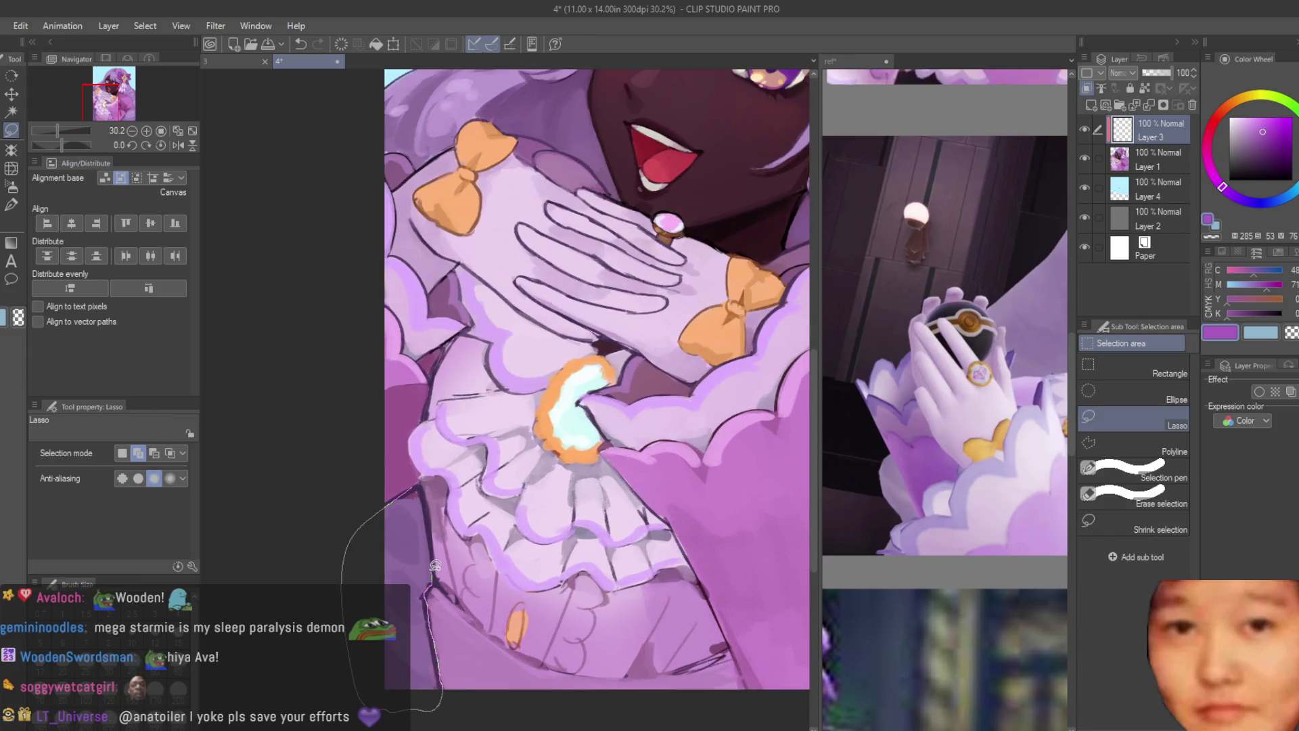
pyautogui.moveTo(435, 566); pyautogui.dragTo(433, 570)
pyautogui.click(12, 189)
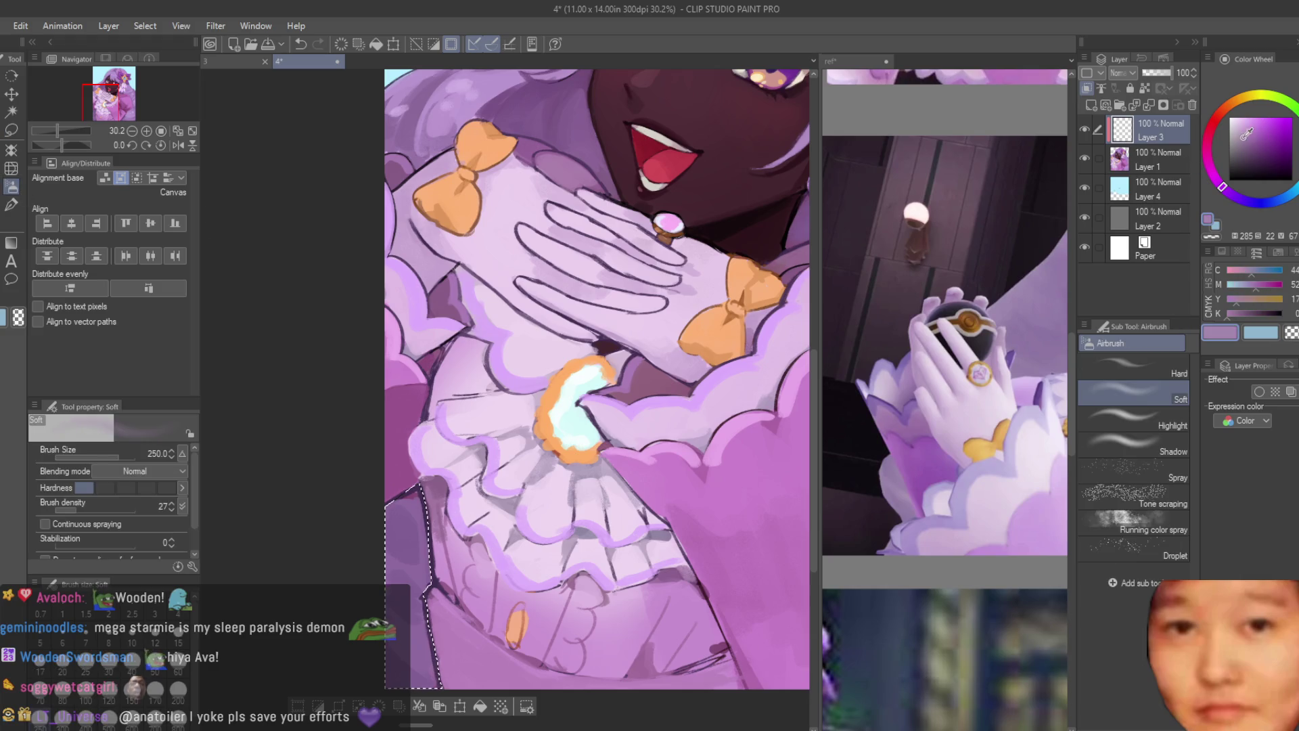
pyautogui.scroll(-2, 482, 448)
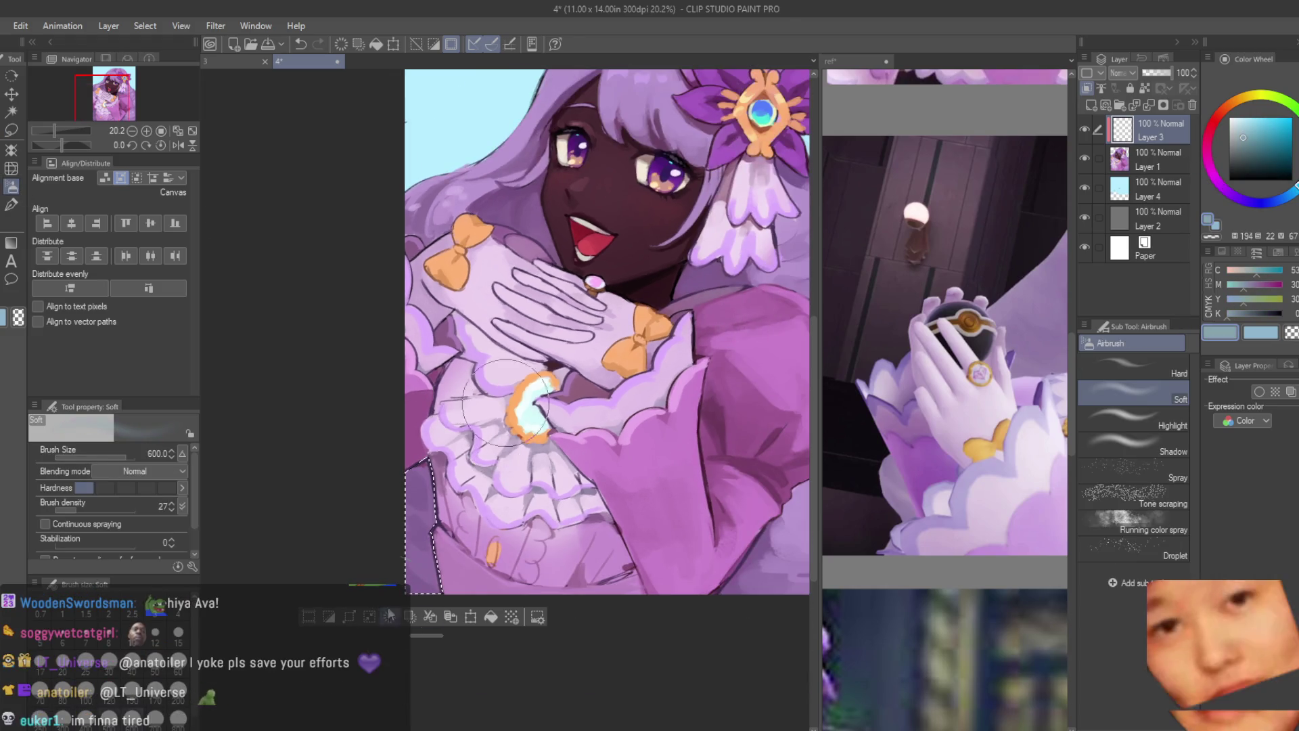
pyautogui.moveTo(305, 575); pyautogui.dragTo(521, 690)
pyautogui.scroll(-5, 319, 464)
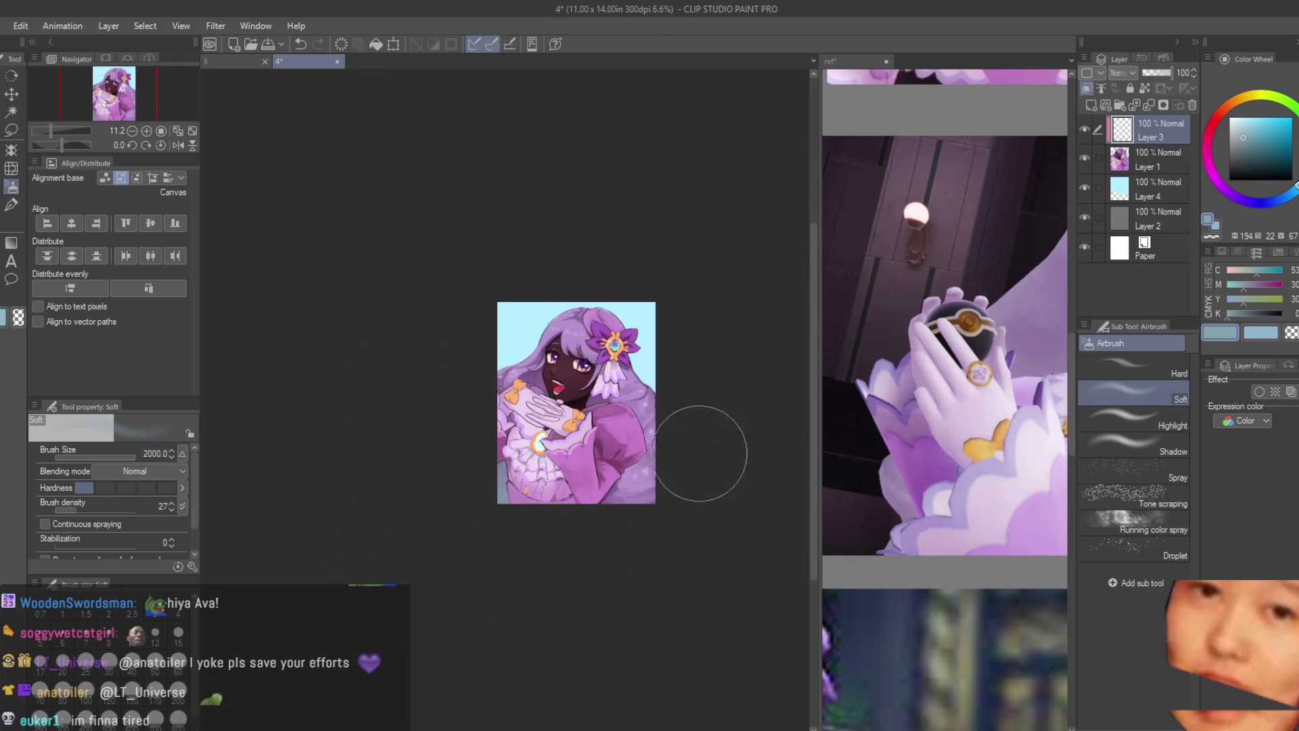
pyautogui.press('o')
pyautogui.scroll(1, 590, 446)
pyautogui.press('b')
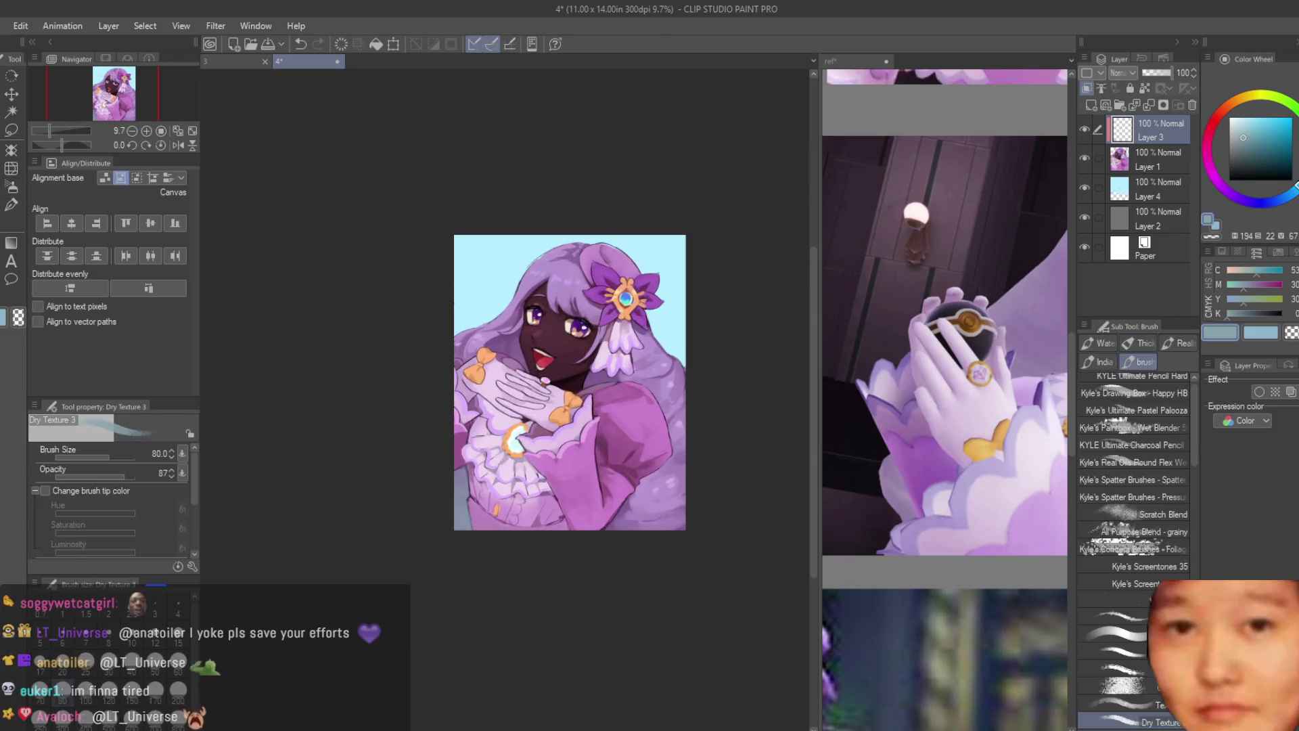
pyautogui.click(1192, 105)
pyautogui.scroll(1, 669, 270)
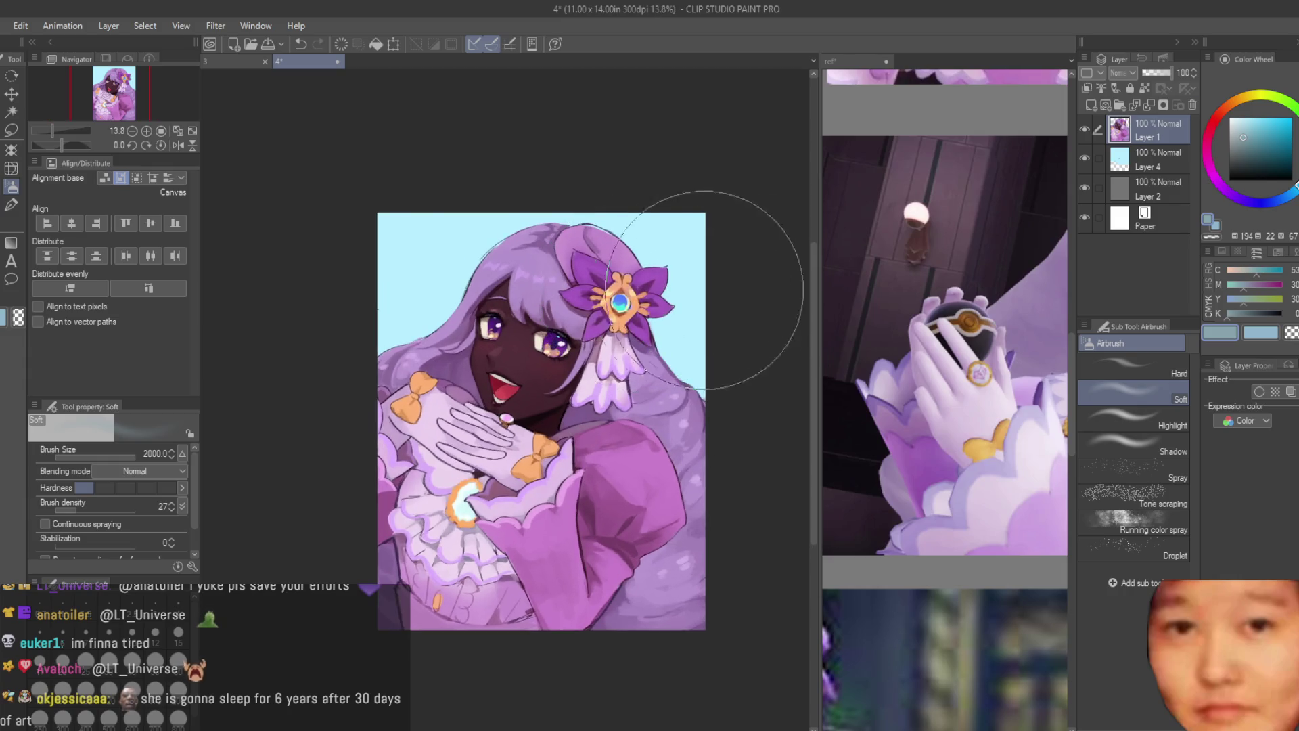
# Step: Return to the Dry Texture 3 brush at size 30 and paint a pale pink highlight down the ribbon
pyautogui.press('b')
pyautogui.scroll(5, 667, 366)
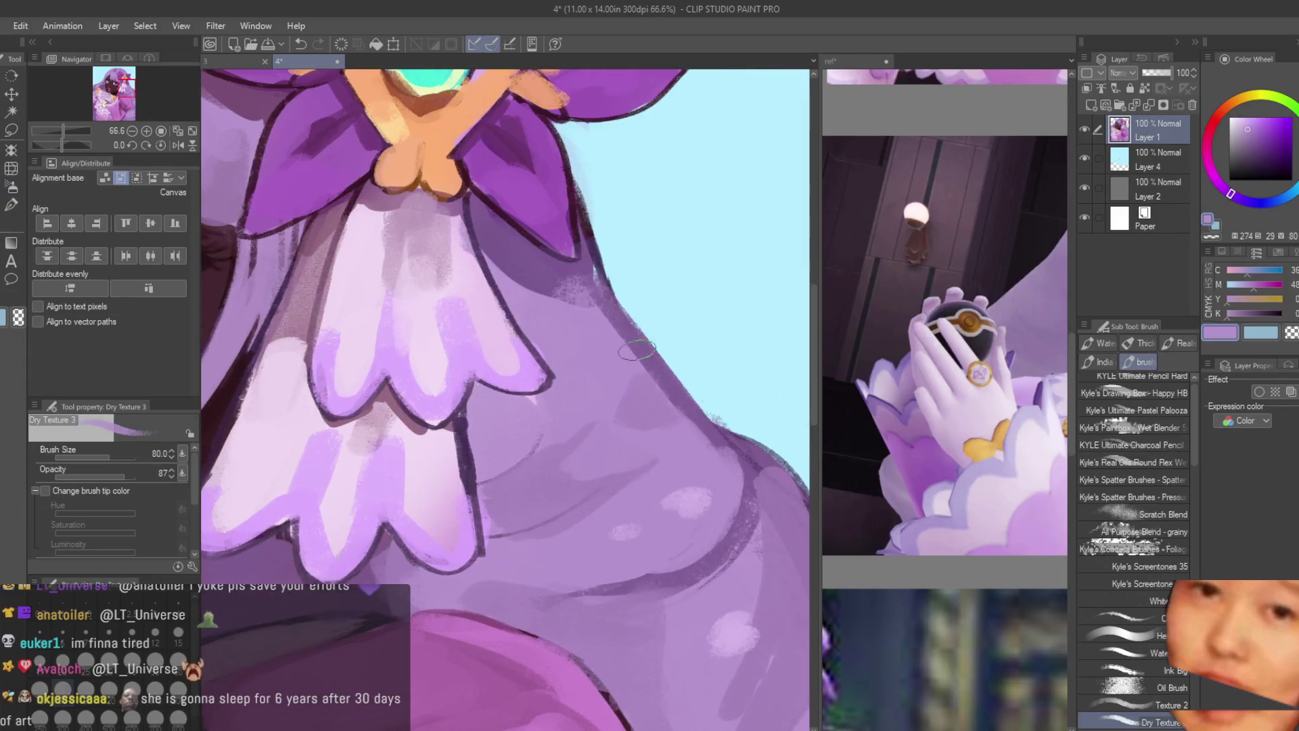
pyautogui.press('[')
pyautogui.press('[')
pyautogui.press('[')
pyautogui.moveTo(583, 283)
pyautogui.mouseDown()
pyautogui.moveTo(695, 440)
pyautogui.moveTo(738, 545)
pyautogui.moveTo(589, 568)
pyautogui.mouseUp()
pyautogui.scroll(-7, 742, 516)
pyautogui.scroll(1, 742, 516)
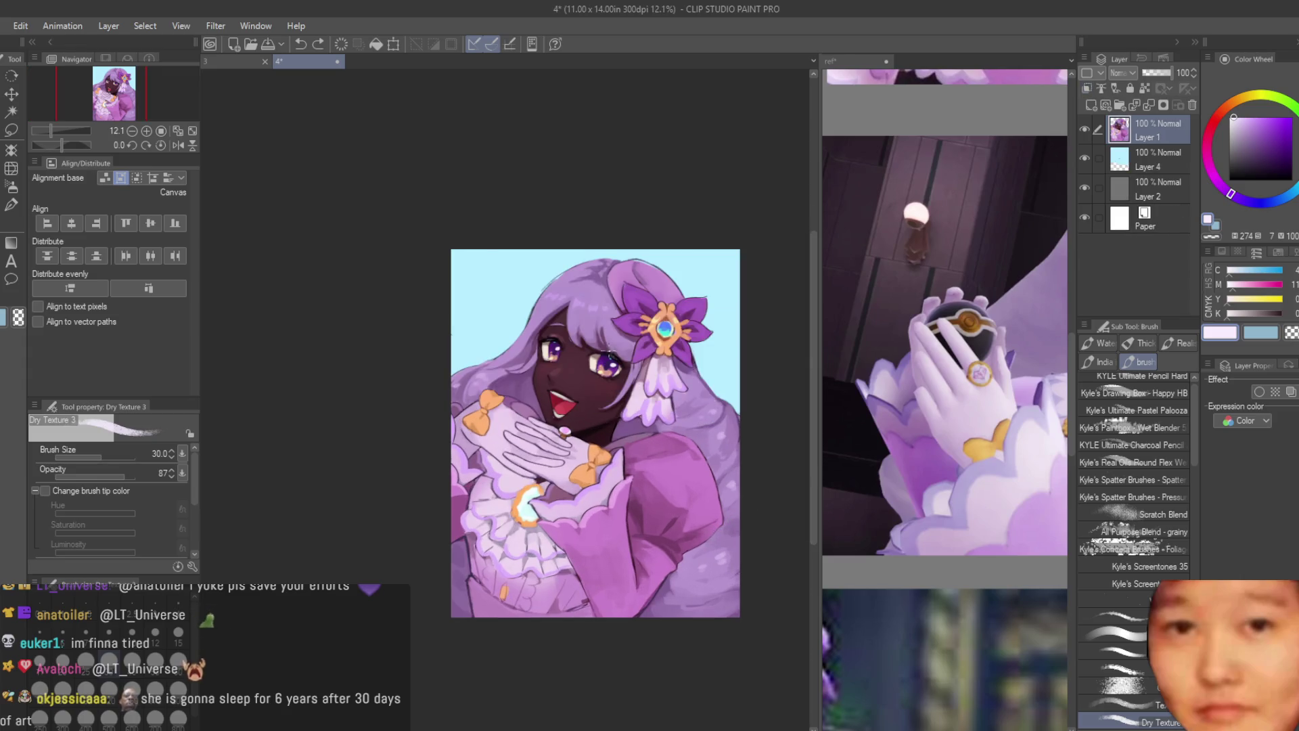
pyautogui.scroll(5, 608, 352)
# Step: Clean up the hair edge with the light blue background colour, then sample the glove's light lilac
pyautogui.keyDown('alt'); pyautogui.click(514, 318); pyautogui.keyUp('alt')
pyautogui.moveTo(540, 274); pyautogui.dragTo(466, 375)
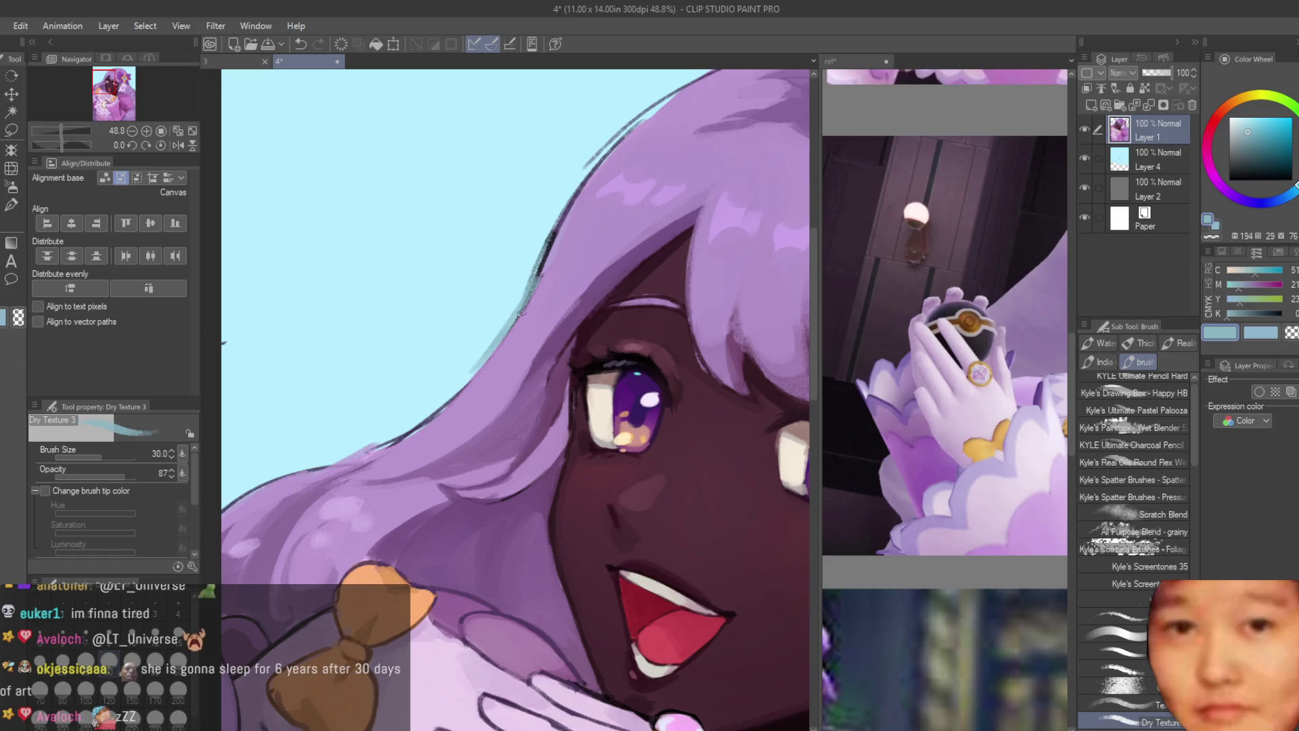
pyautogui.moveTo(539, 276); pyautogui.dragTo(469, 374)
pyautogui.scroll(-5, 474, 271)
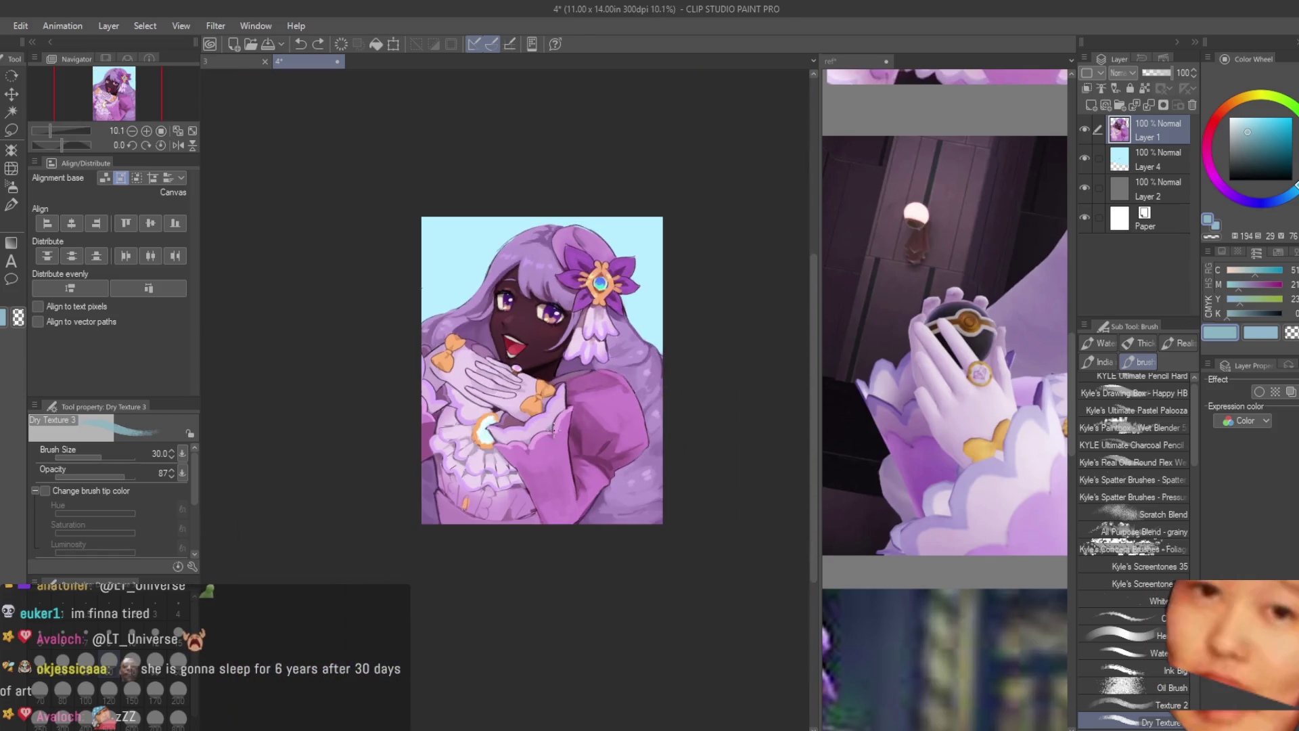
pyautogui.scroll(8, 552, 430)
pyautogui.keyDown('alt'); pyautogui.click(534, 422); pyautogui.keyUp('alt')
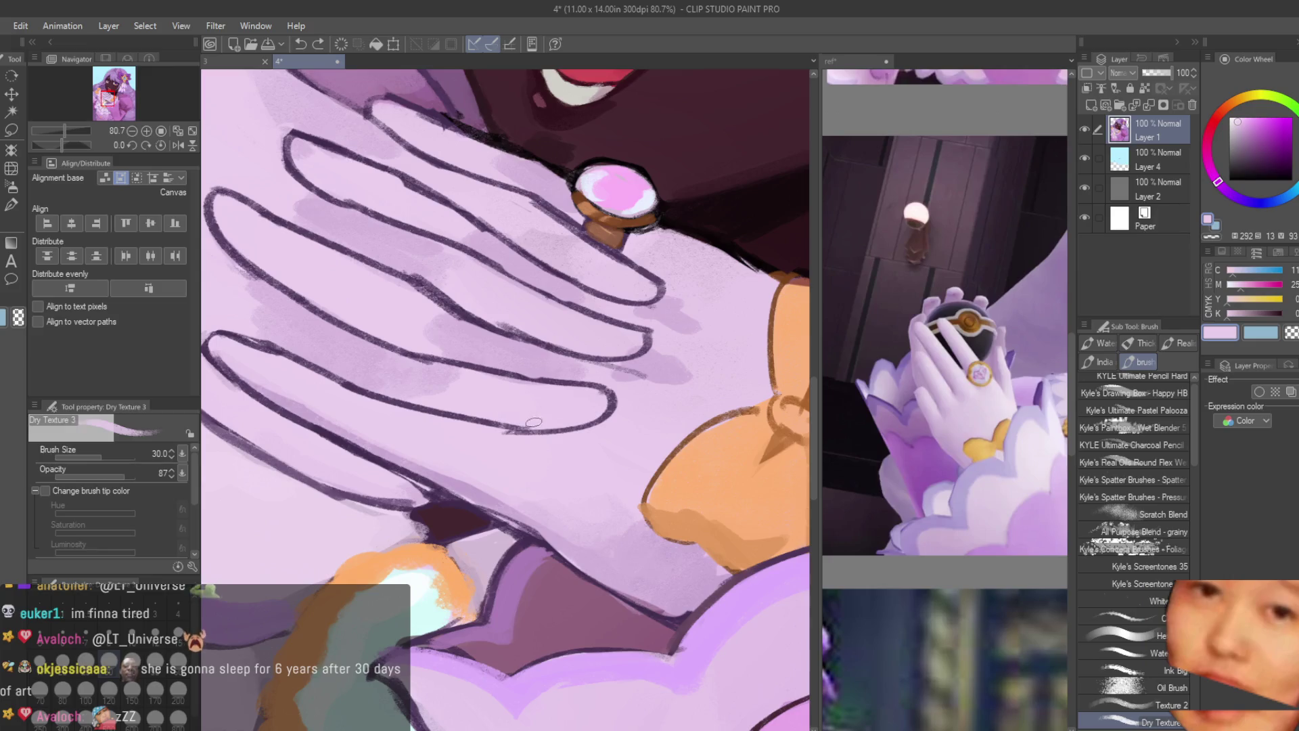
pyautogui.scroll(-6, 510, 437)
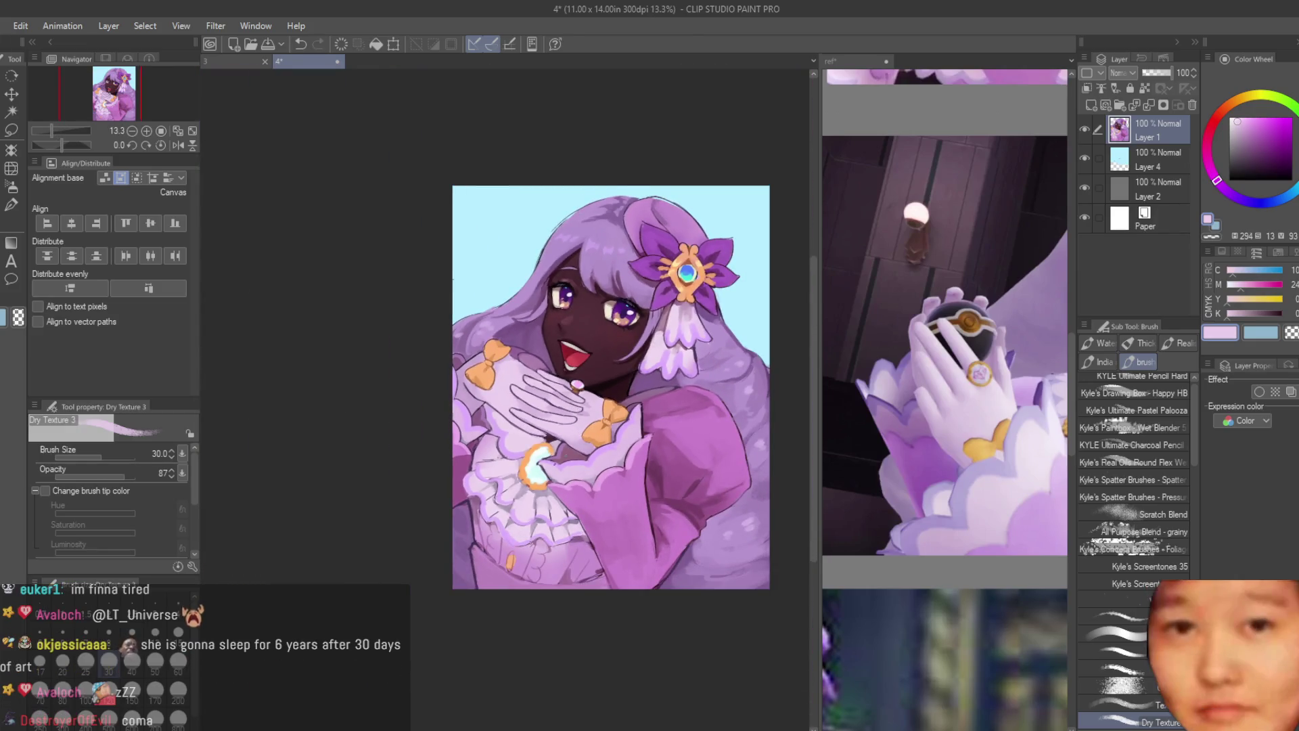
# Step: Add a blue-grey line along the hair edge and flip the canvas horizontally to check it
pyautogui.scroll(5, 537, 259)
pyautogui.keyDown('alt'); pyautogui.click(552, 265); pyautogui.keyUp('alt')
pyautogui.moveTo(548, 264); pyautogui.dragTo(453, 389)
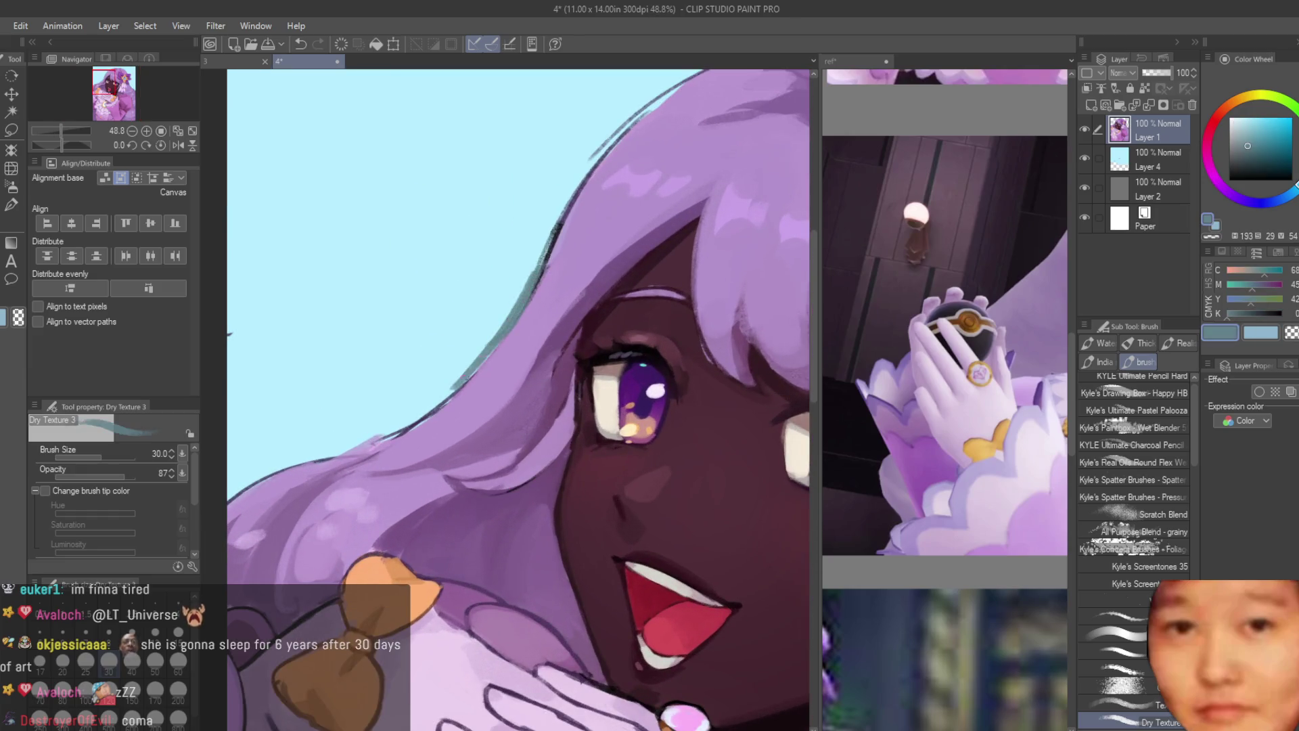
pyautogui.scroll(-5, 552, 289)
pyautogui.press('h')
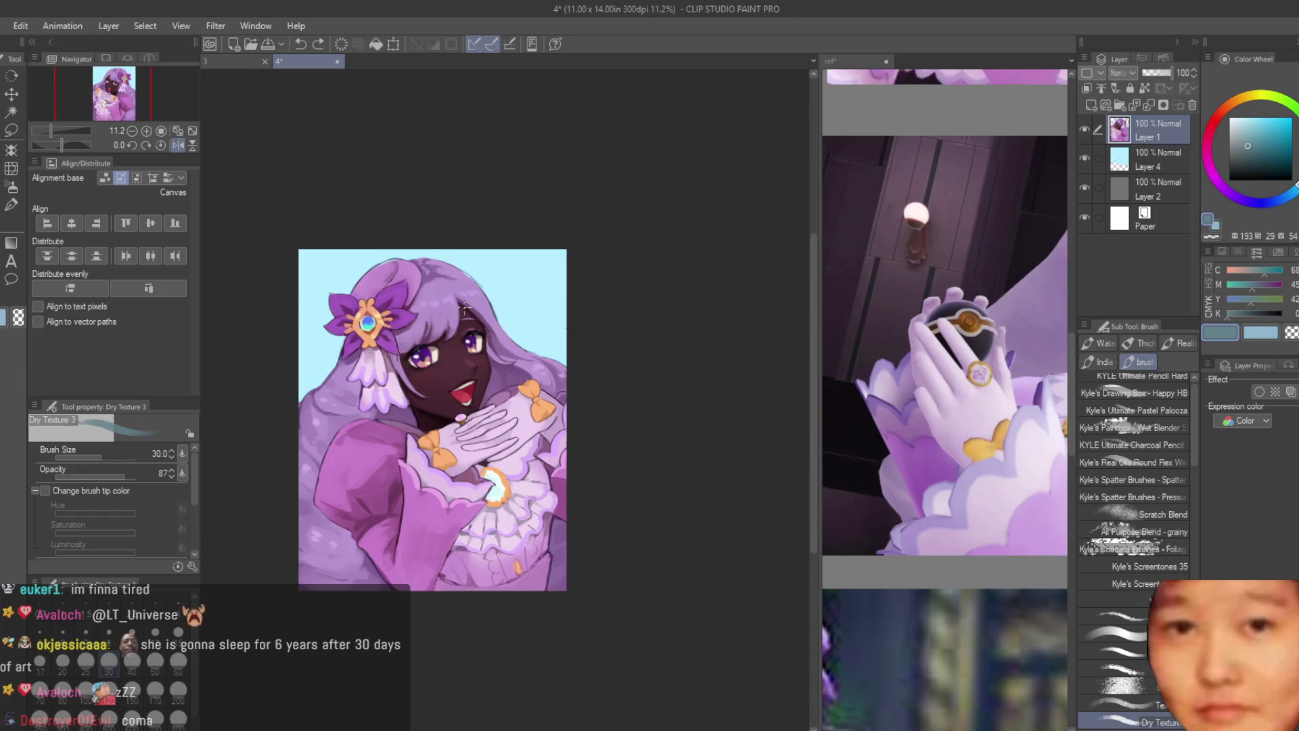
pyautogui.scroll(6, 433, 342)
# Step: Sample the dark maroon skin tone and shift its hue to a dark purple
pyautogui.keyDown('alt'); pyautogui.click(448, 376); pyautogui.keyUp('alt')
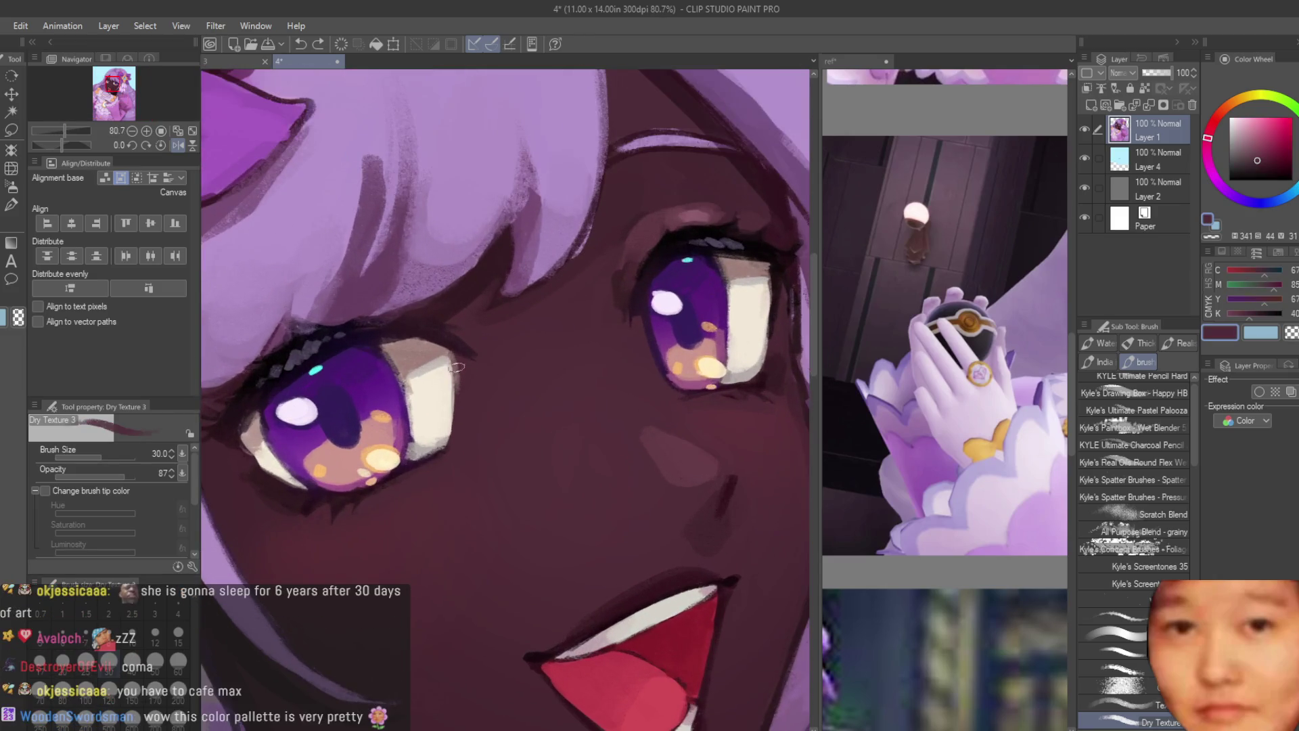
pyautogui.keyDown('alt'); pyautogui.click(467, 426); pyautogui.keyUp('alt')
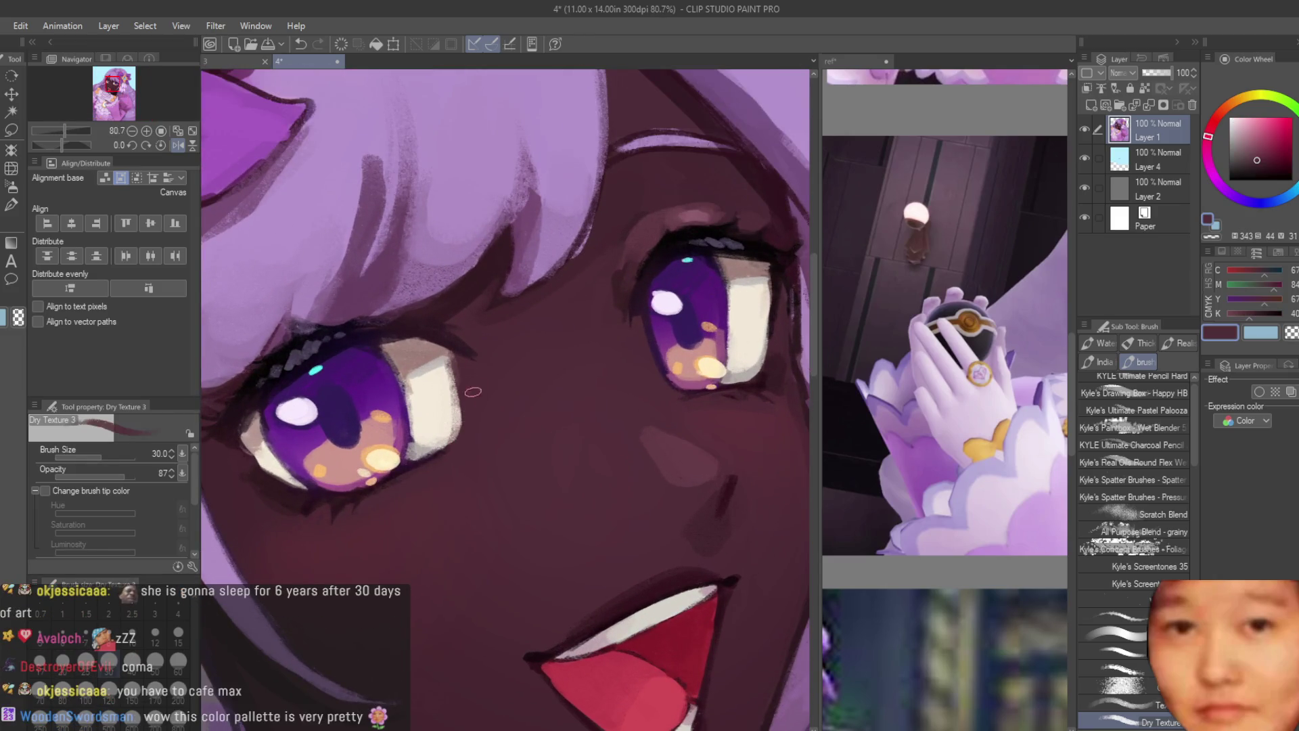
pyautogui.scroll(-3, 628, 270)
pyautogui.scroll(1, 629, 271)
pyautogui.click(1268, 170)
pyautogui.moveTo(1235, 203); pyautogui.dragTo(1222, 187)
pyautogui.scroll(-1, 406, 271)
pyautogui.scroll(2, 340, 137)
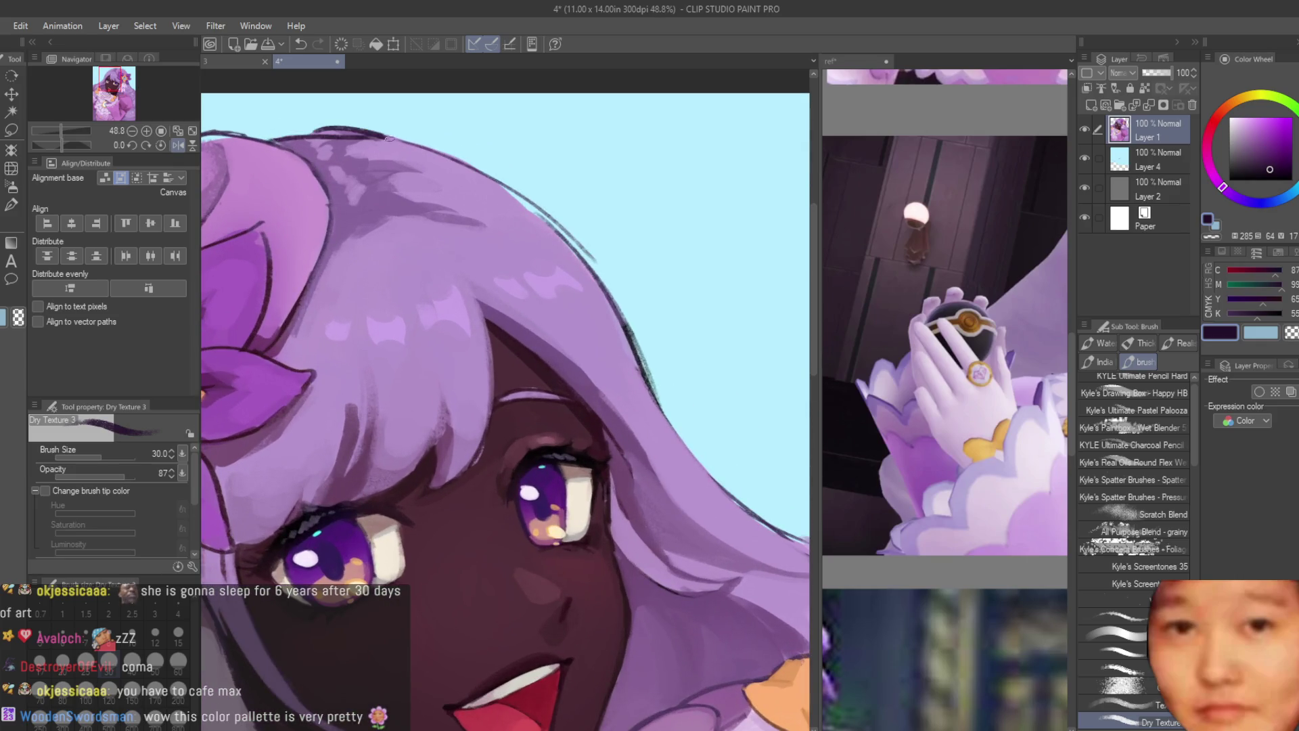
# Step: Outline the top of the hair in dark purple, undoing and retrying strokes
pyautogui.hotkey('ctrl', 'z')
pyautogui.moveTo(359, 137); pyautogui.dragTo(374, 139)
pyautogui.hotkey('ctrl', 'z')
pyautogui.hotkey('ctrl', 'z')
pyautogui.moveTo(272, 135)
pyautogui.mouseDown()
pyautogui.moveTo(392, 139)
pyautogui.moveTo(540, 207)
pyautogui.mouseUp()
pyautogui.hotkey('ctrl', 'z')
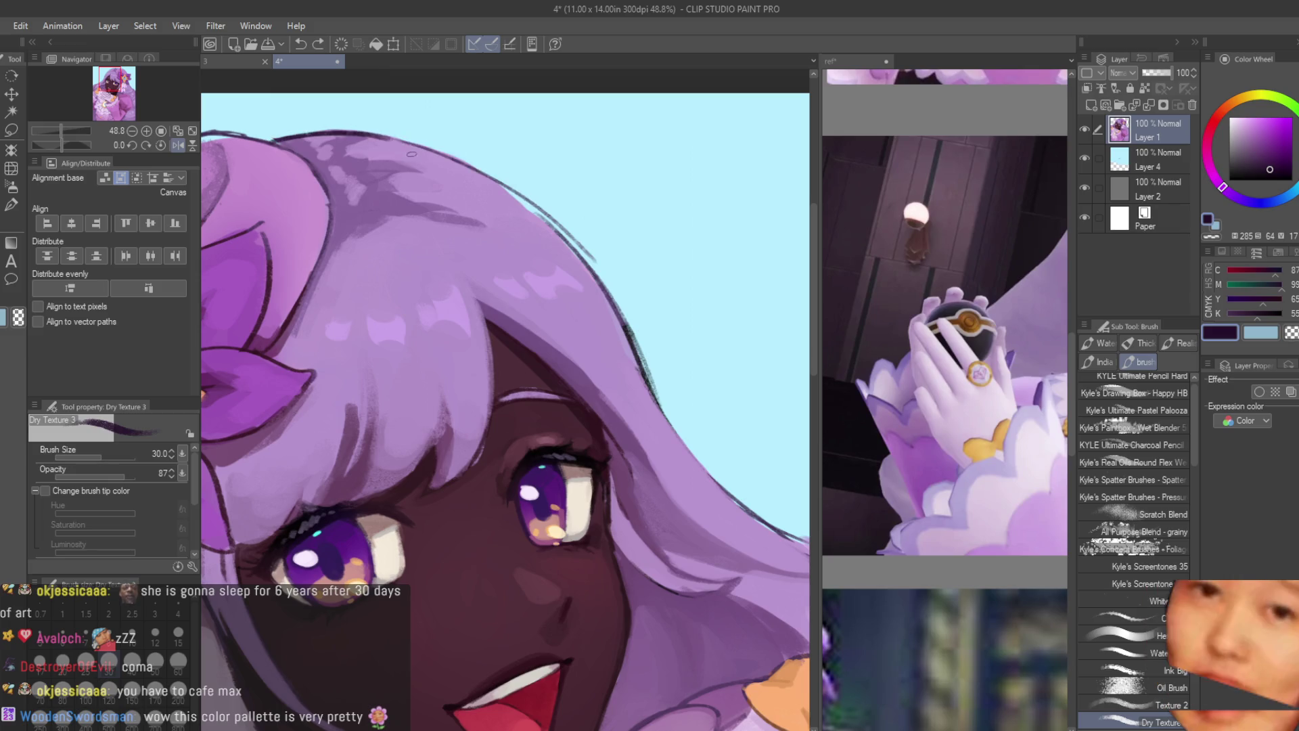
pyautogui.hotkey('ctrl', 'z')
pyautogui.moveTo(412, 146)
pyautogui.mouseDown()
pyautogui.moveTo(575, 244)
pyautogui.moveTo(638, 345)
pyautogui.moveTo(631, 324)
pyautogui.mouseUp()
pyautogui.hotkey('ctrl', 'z')
pyautogui.hotkey('ctrl', 'z')
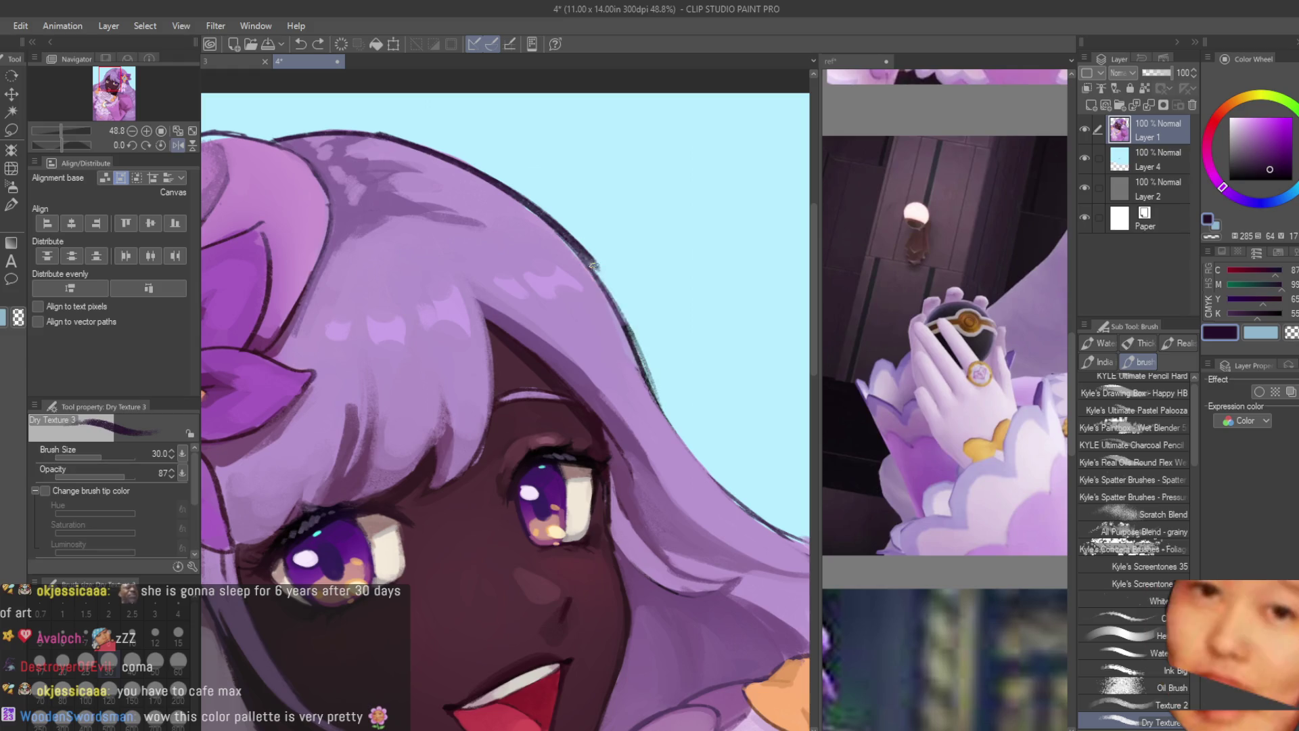
# Step: Paint light purple and then a dark purple outline along the hair's right edge
pyautogui.scroll(2, 515, 217)
pyautogui.keyDown('alt'); pyautogui.click(541, 218); pyautogui.keyUp('alt')
pyautogui.moveTo(535, 215)
pyautogui.mouseDown()
pyautogui.moveTo(660, 379)
pyautogui.moveTo(676, 433)
pyautogui.mouseUp()
pyautogui.keyDown('alt'); pyautogui.click(613, 284); pyautogui.keyUp('alt')
pyautogui.moveTo(598, 270)
pyautogui.mouseDown()
pyautogui.moveTo(649, 335)
pyautogui.moveTo(693, 436)
pyautogui.mouseUp()
pyautogui.scroll(-3, 502, 219)
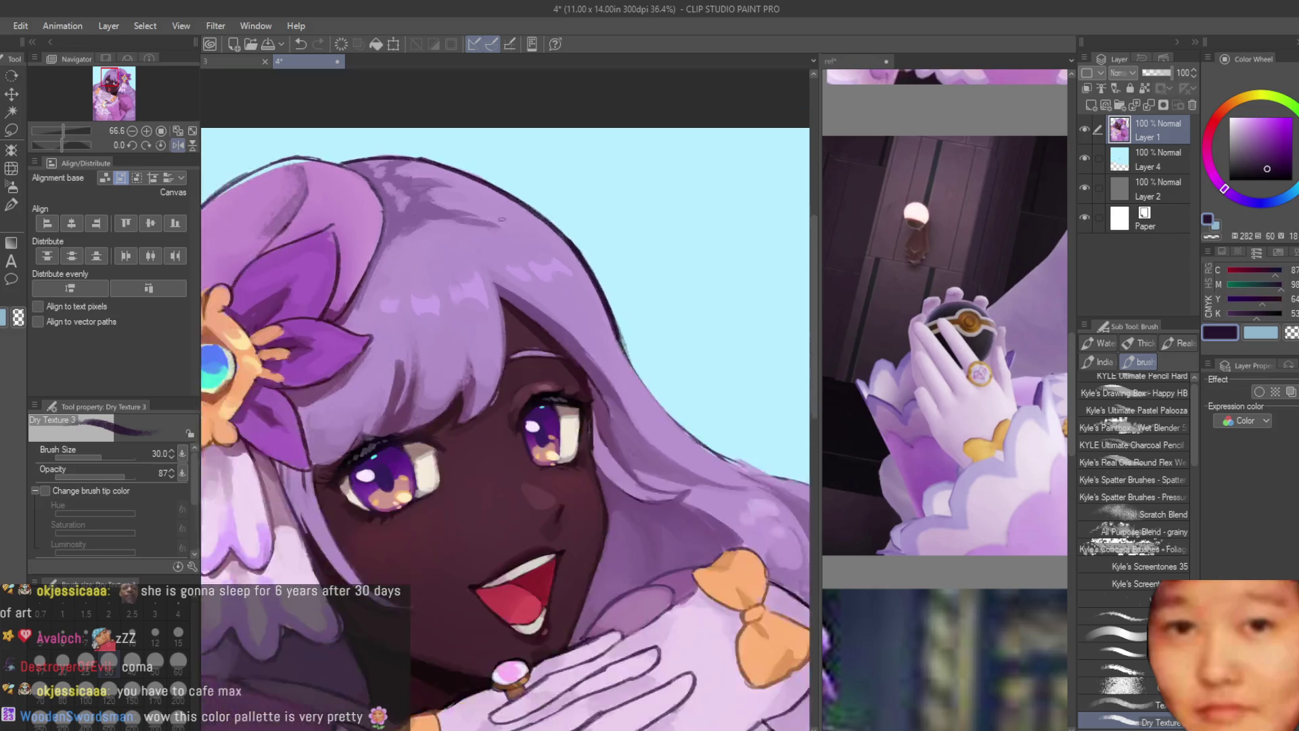
pyautogui.scroll(-3, 501, 218)
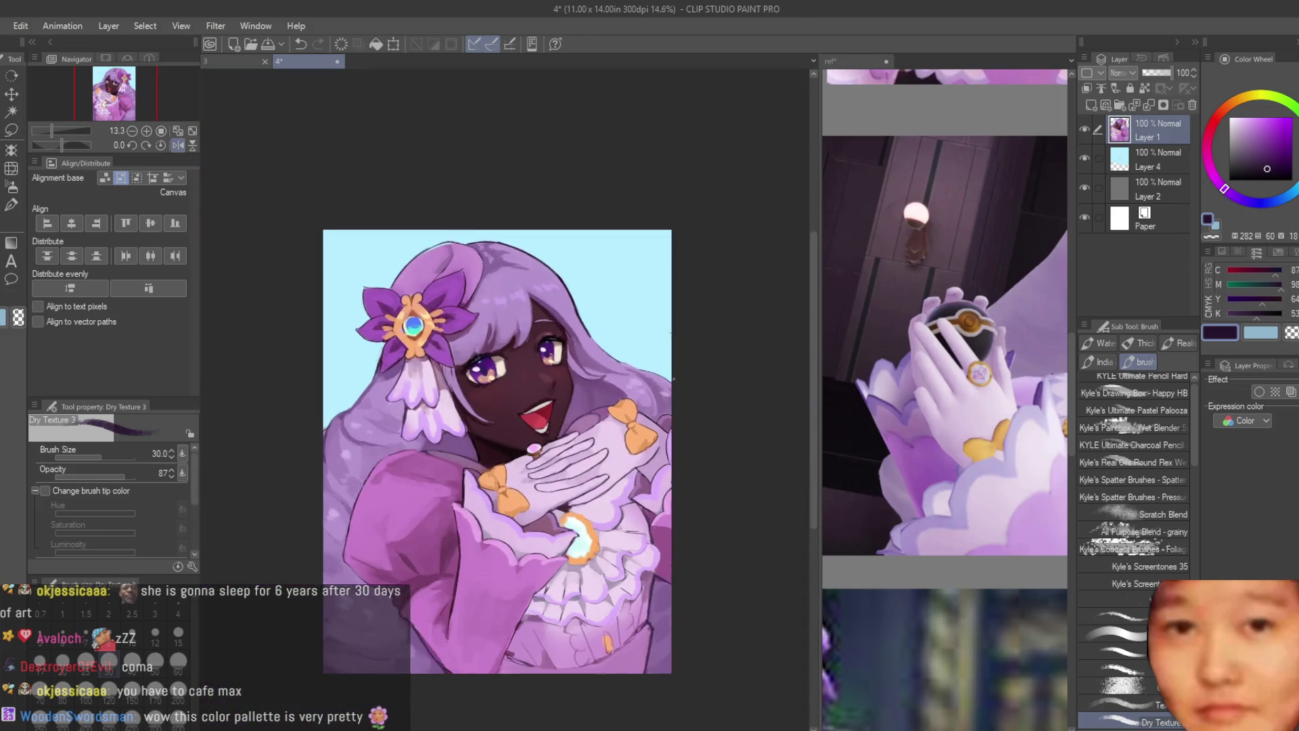
pyautogui.scroll(3, 673, 365)
# Step: Redraw a thinner dark purple line down the hair's right edge toward the petal
pyautogui.hotkey('ctrl', 'z')
pyautogui.moveTo(404, 224)
pyautogui.mouseDown()
pyautogui.moveTo(498, 342)
pyautogui.moveTo(602, 390)
pyautogui.mouseUp()
pyautogui.hotkey('ctrl', 'z')
pyautogui.moveTo(493, 333); pyautogui.dragTo(700, 450)
pyautogui.hotkey('ctrl', '0')
pyautogui.scroll(5, 545, 270)
pyautogui.moveTo(389, 177); pyautogui.dragTo(585, 284)
pyautogui.moveTo(514, 227)
pyautogui.mouseDown()
pyautogui.moveTo(606, 333)
pyautogui.moveTo(686, 474)
pyautogui.mouseUp()
# Step: Thicken the right petal's outline and darken the outline along the dress's right side
pyautogui.scroll(2, 613, 335)
pyautogui.moveTo(727, 514)
pyautogui.mouseDown()
pyautogui.moveTo(758, 534)
pyautogui.moveTo(680, 583)
pyautogui.mouseUp()
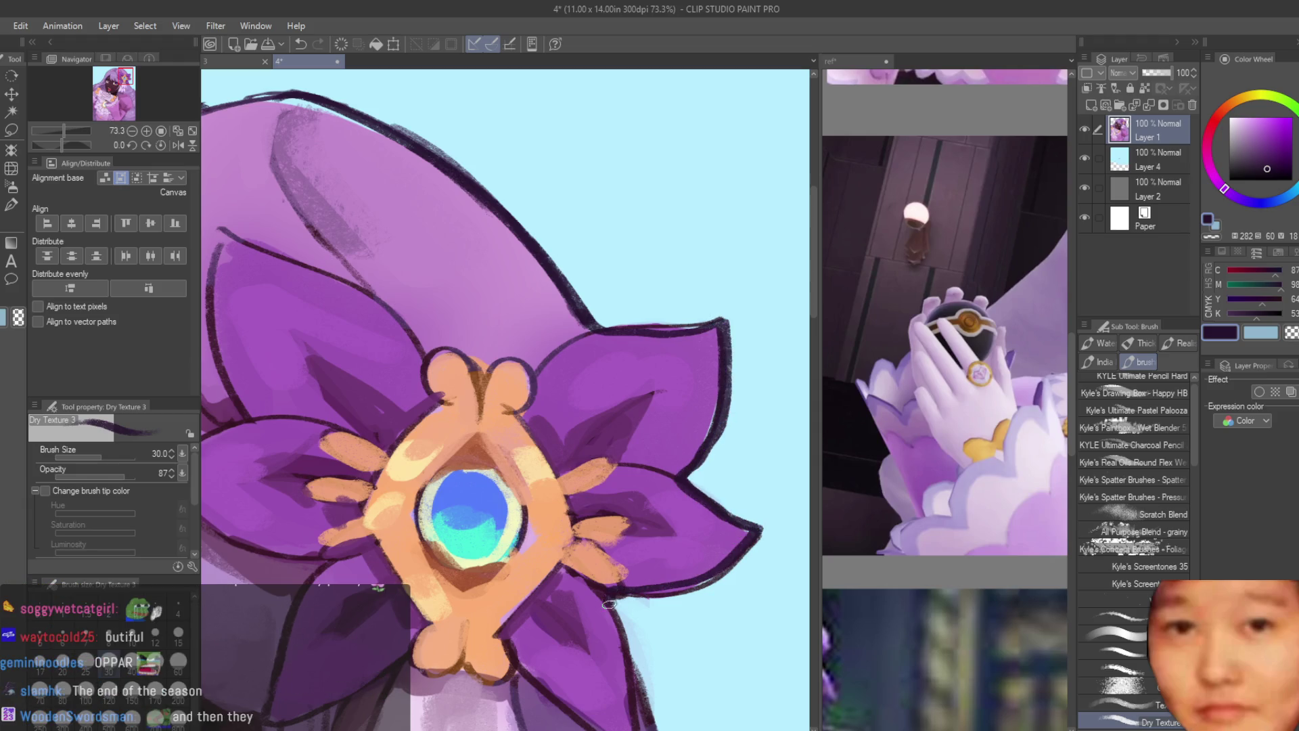
pyautogui.hotkey('ctrl', '0')
pyautogui.scroll(5, 534, 390)
pyautogui.scroll(-1, 534, 390)
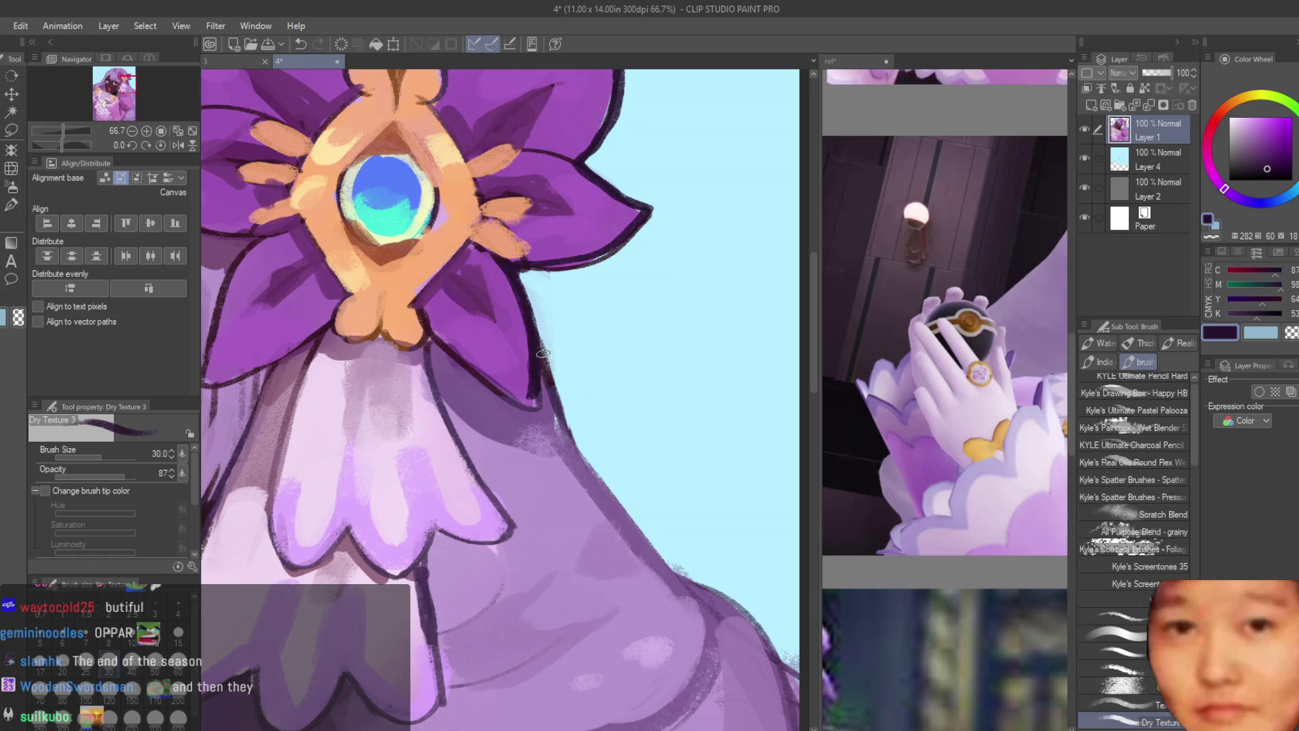
pyautogui.moveTo(543, 353); pyautogui.dragTo(590, 465)
pyautogui.scroll(-3, 589, 465)
pyautogui.scroll(2, 575, 433)
pyautogui.moveTo(558, 420)
pyautogui.mouseDown()
pyautogui.moveTo(664, 548)
pyautogui.moveTo(718, 591)
pyautogui.mouseUp()
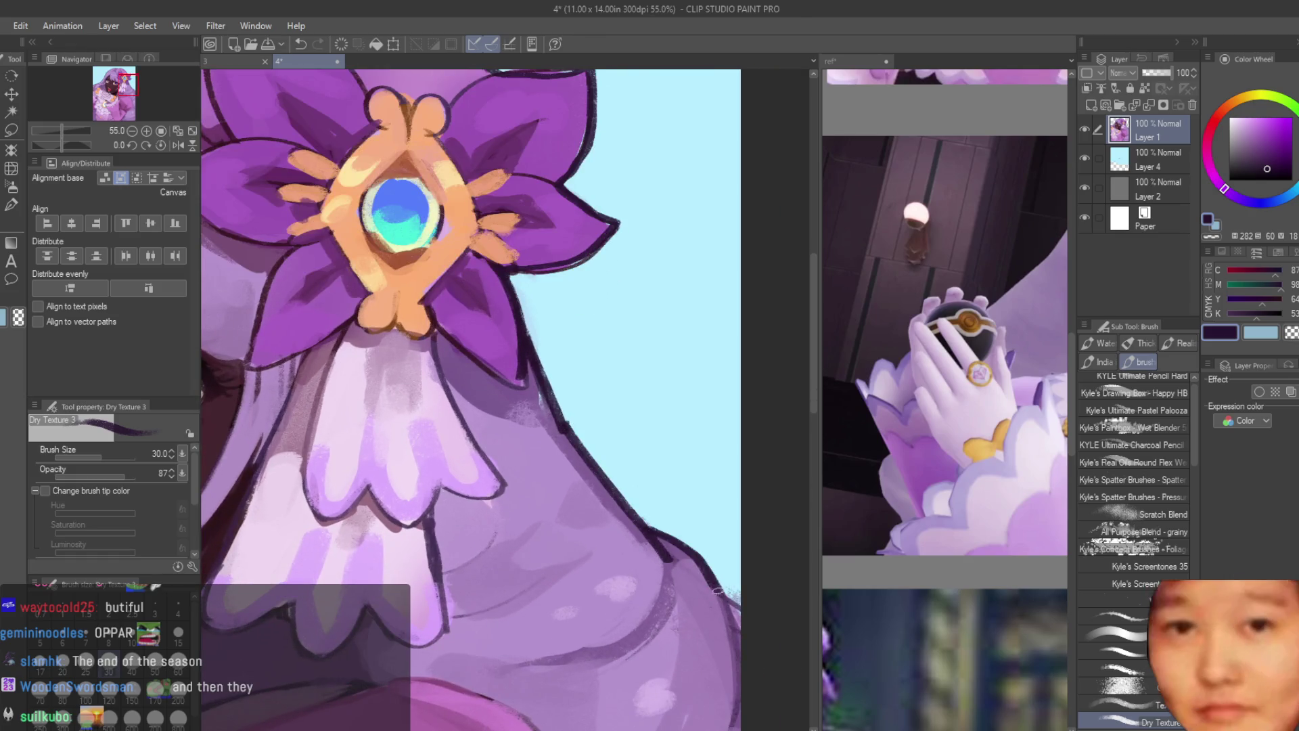
pyautogui.scroll(-6, 719, 591)
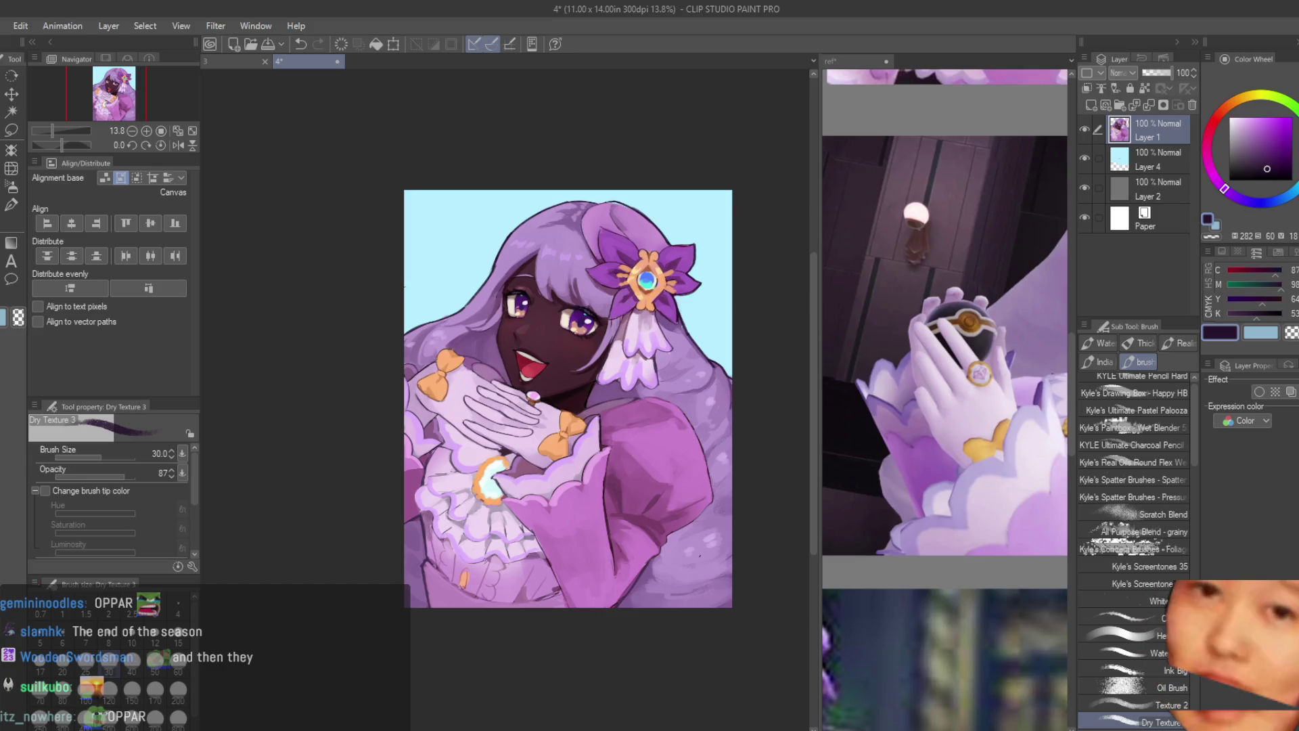
# Step: Darken and extend the dark purple outline down the sleeve's right edge
pyautogui.scroll(5, 683, 487)
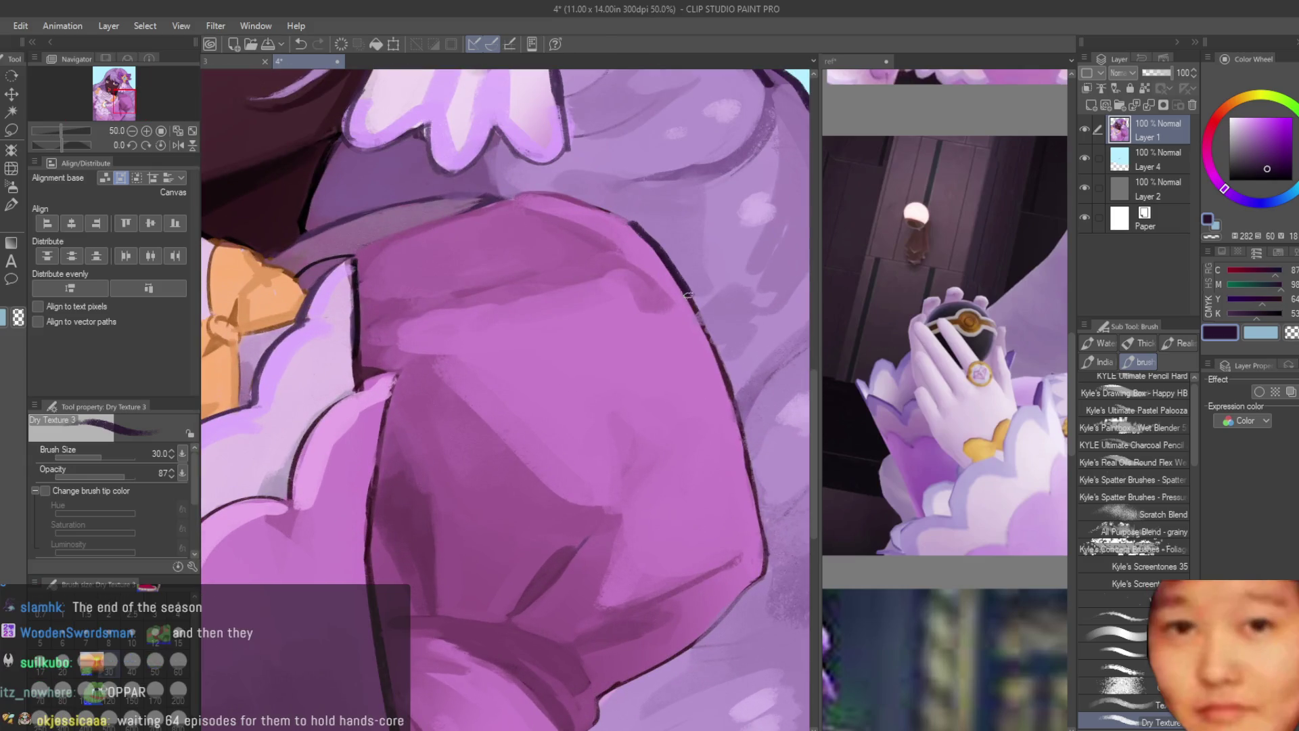
pyautogui.moveTo(723, 373); pyautogui.dragTo(759, 570)
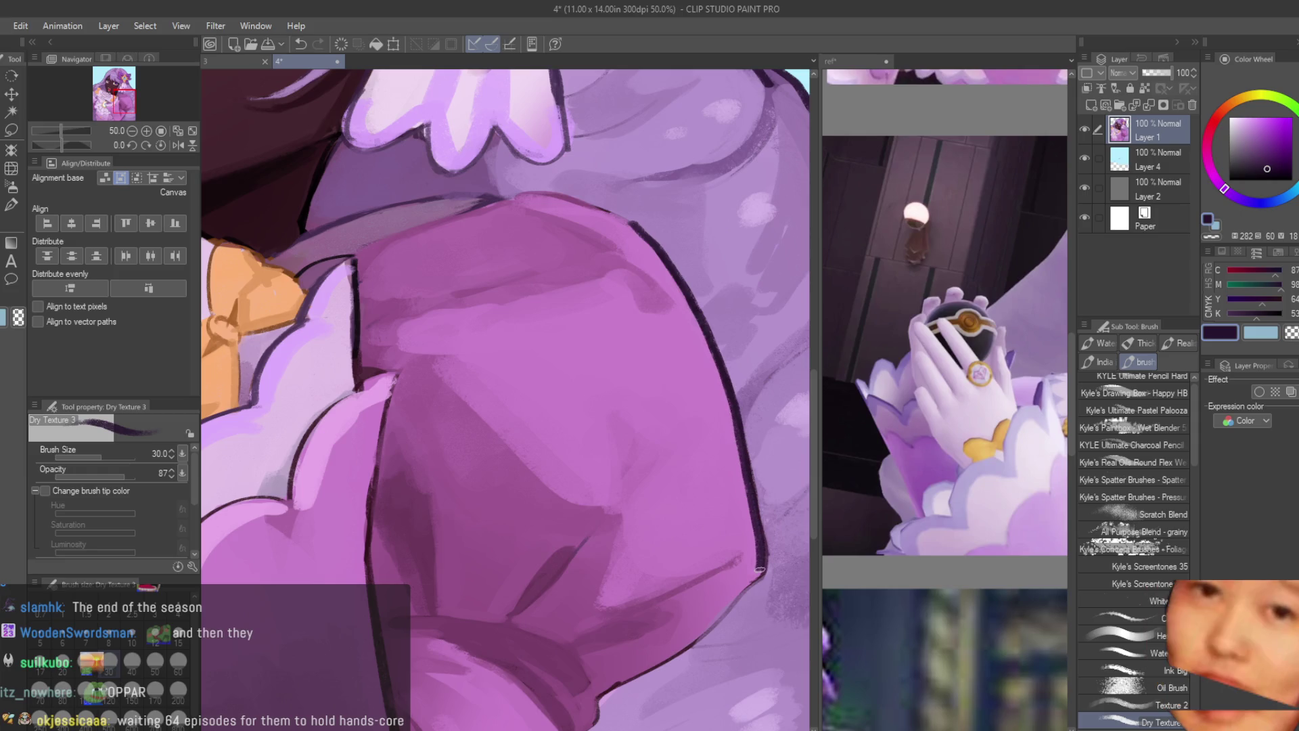
pyautogui.scroll(-3, 796, 425)
pyautogui.scroll(5, 733, 506)
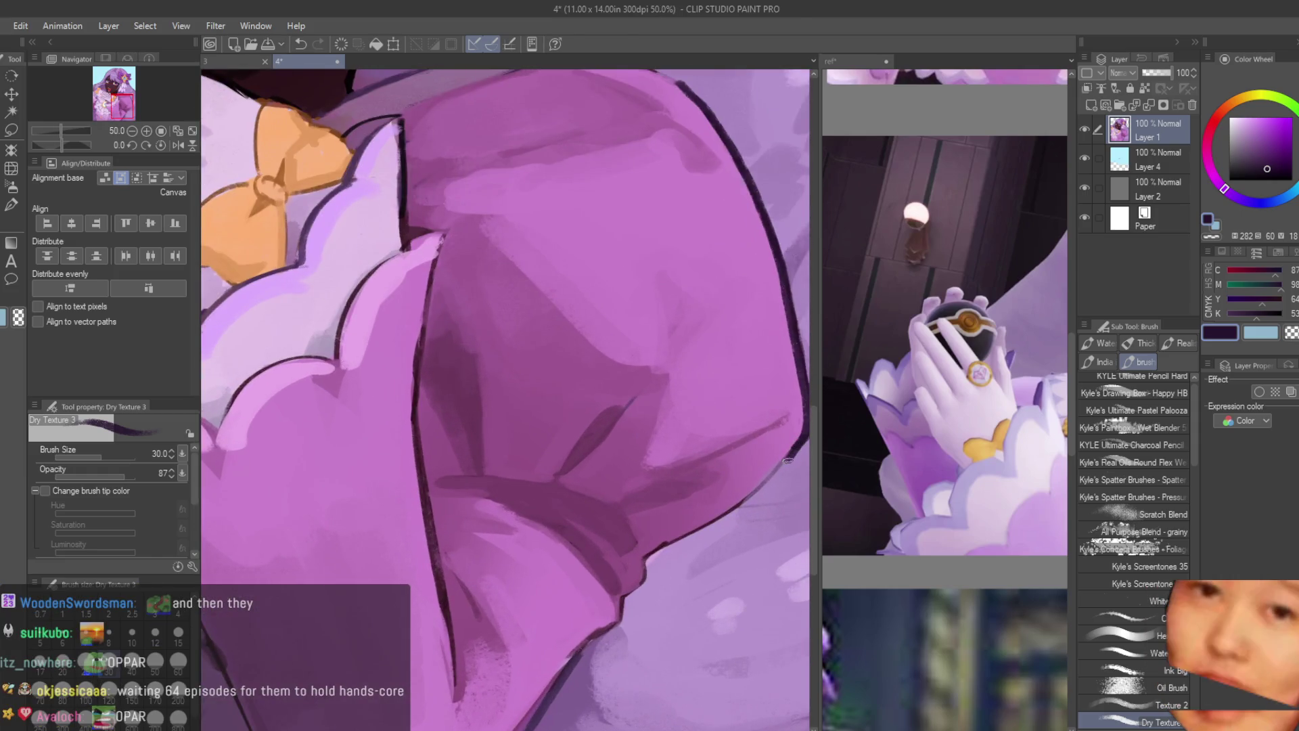
pyautogui.moveTo(763, 490); pyautogui.dragTo(678, 547)
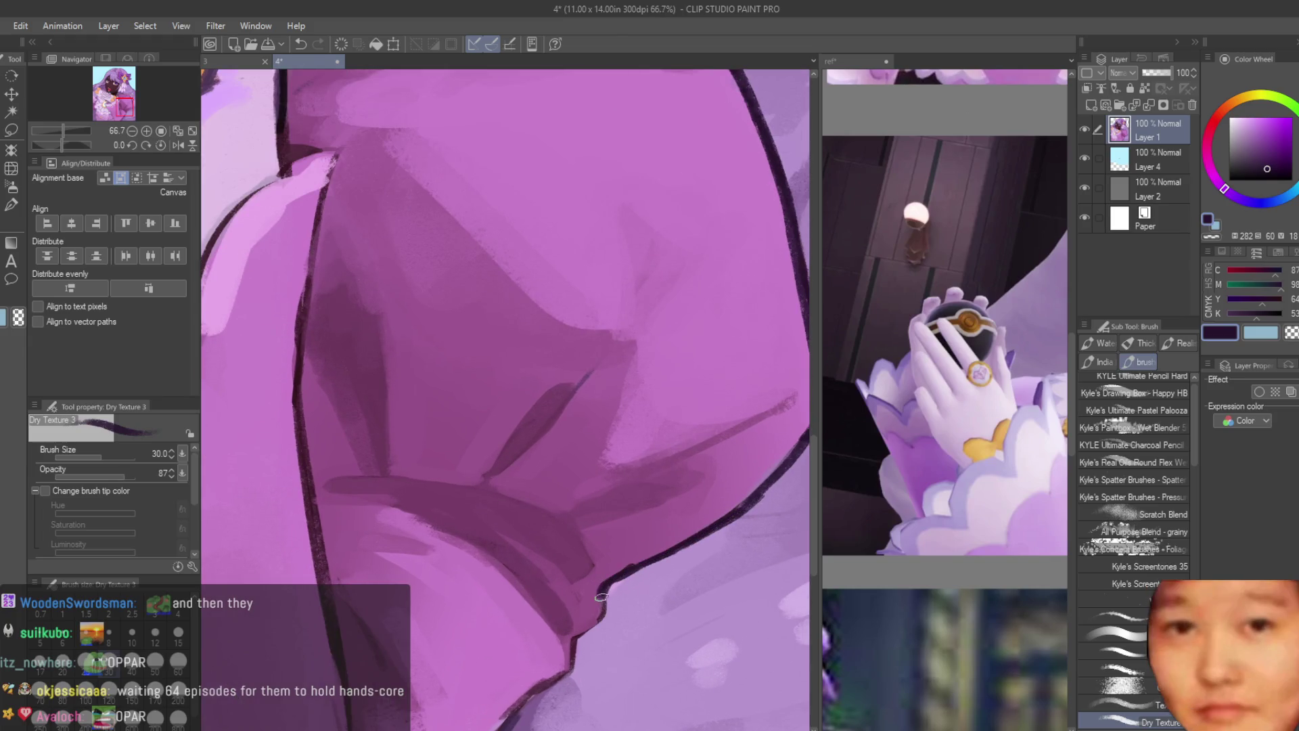
pyautogui.scroll(-3, 569, 637)
pyautogui.scroll(2, 713, 443)
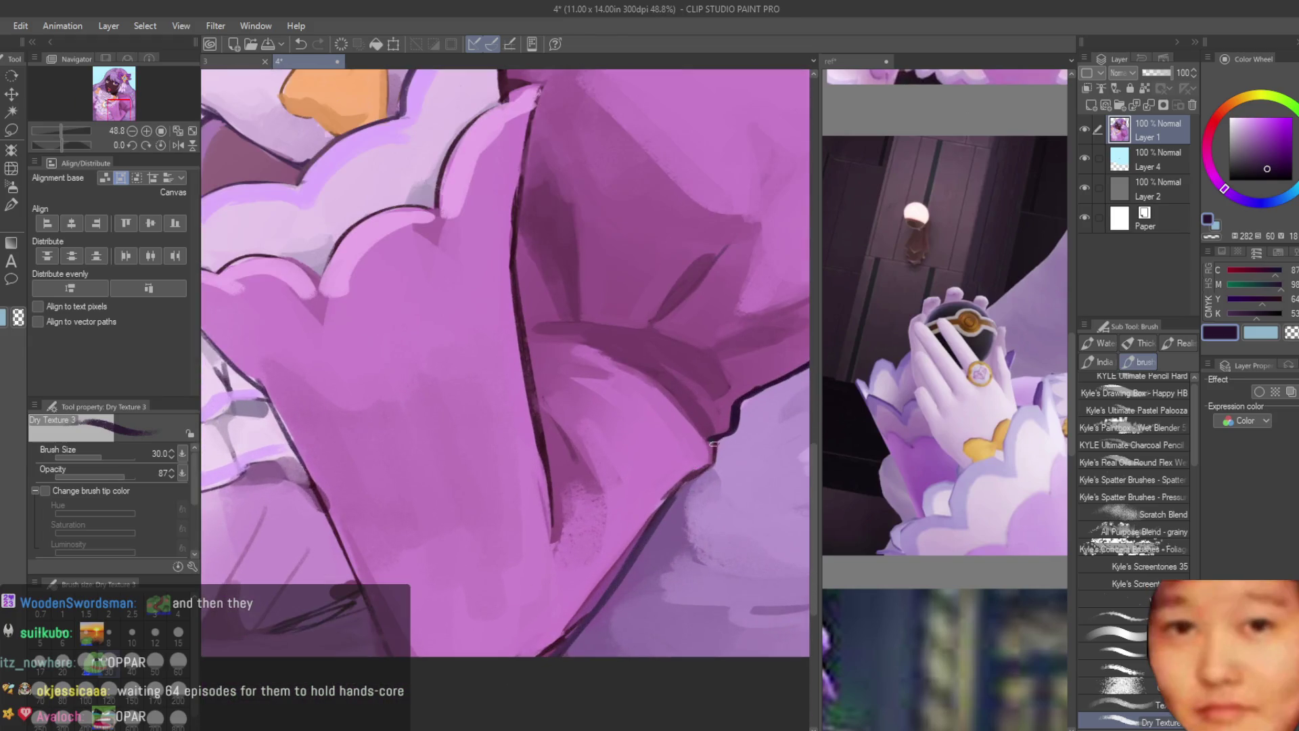
pyautogui.moveTo(659, 510); pyautogui.dragTo(555, 646)
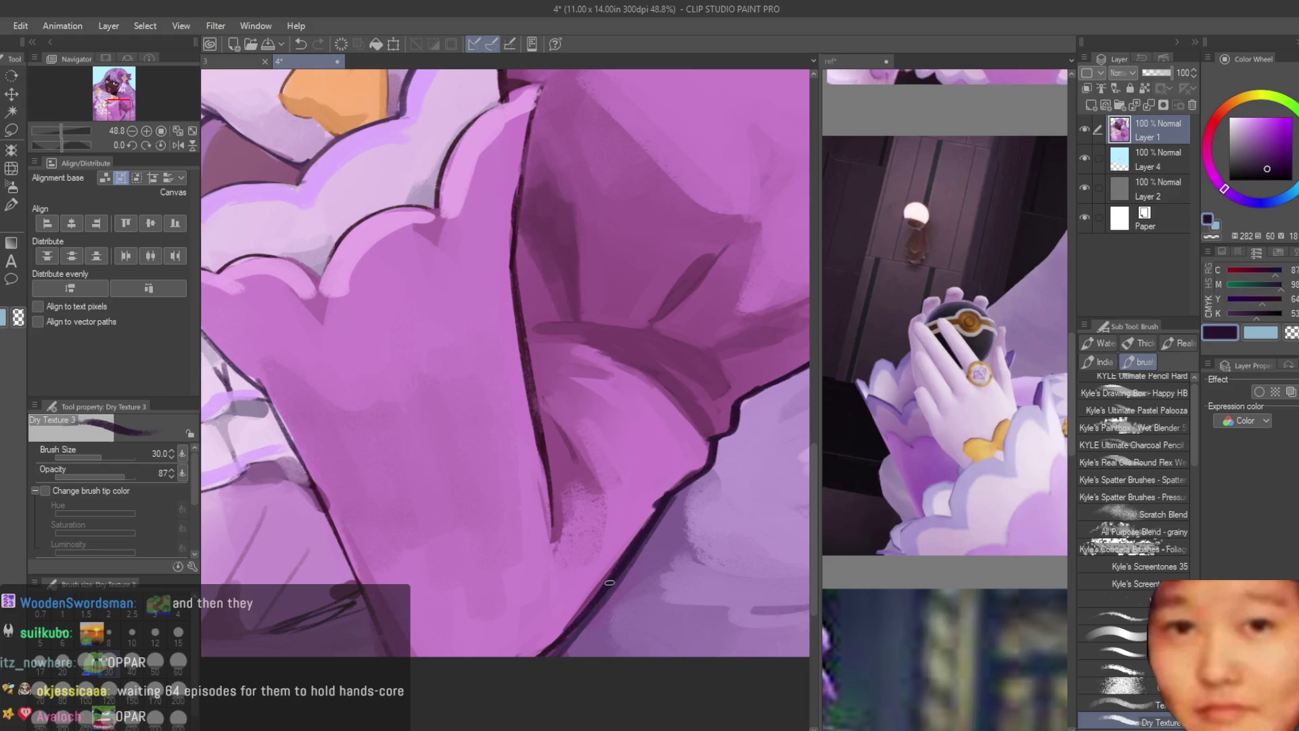
pyautogui.scroll(-5, 694, 589)
pyautogui.scroll(4, 650, 552)
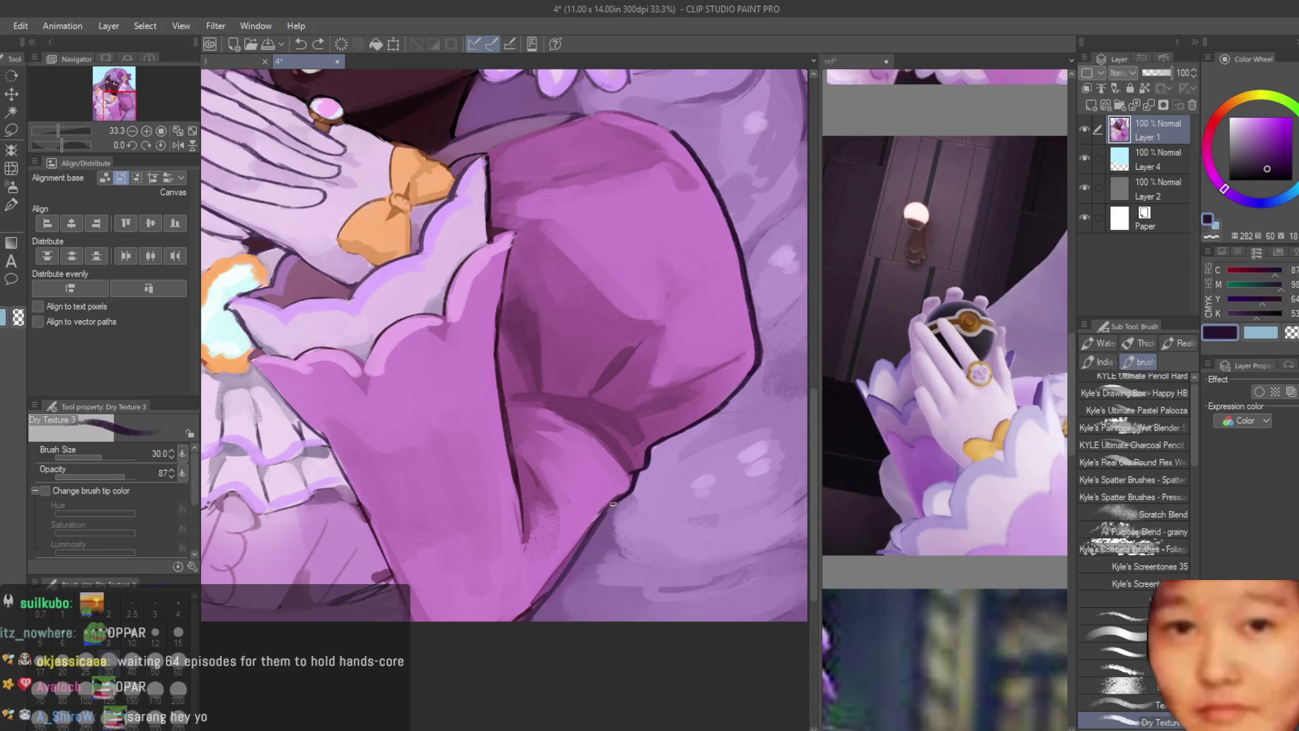
pyautogui.moveTo(613, 504); pyautogui.dragTo(604, 512)
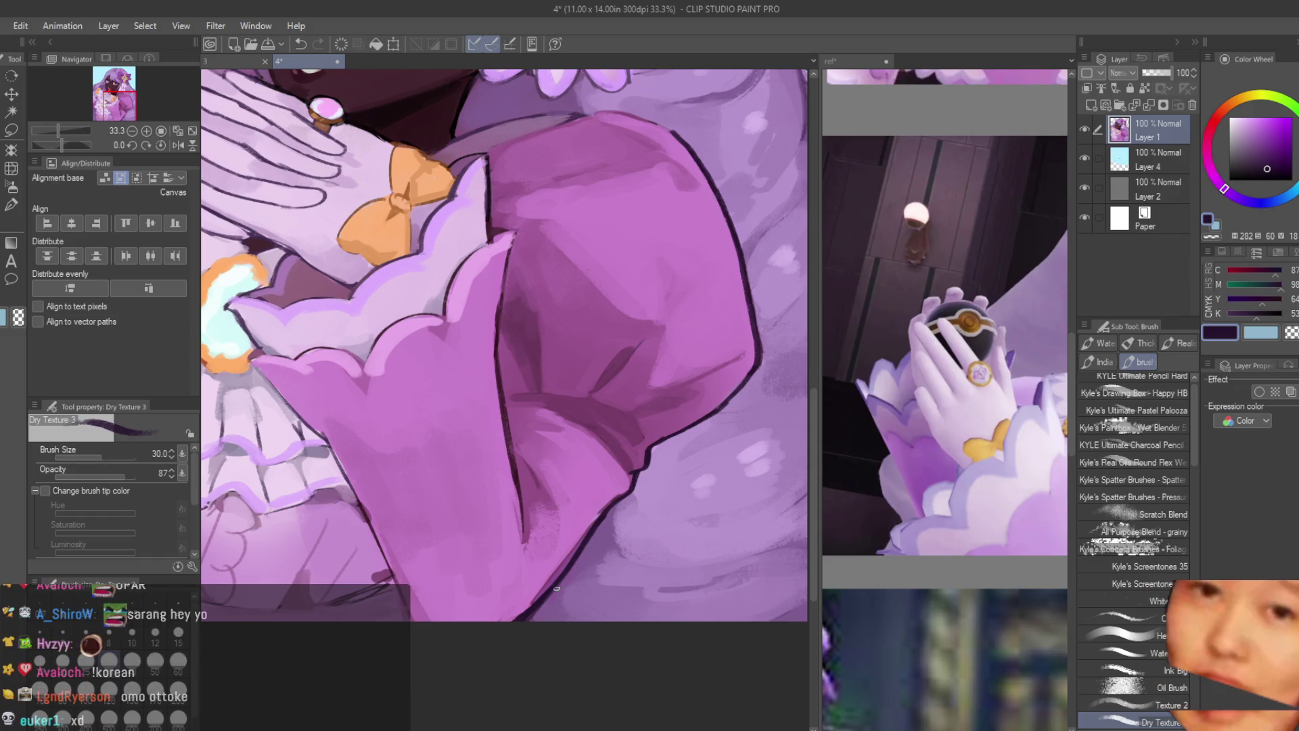
# Step: Stroke a bold dark purple line along the collar below the chin, retrying with undo
pyautogui.hotkey('ctrl', '0')
pyautogui.scroll(5, 592, 337)
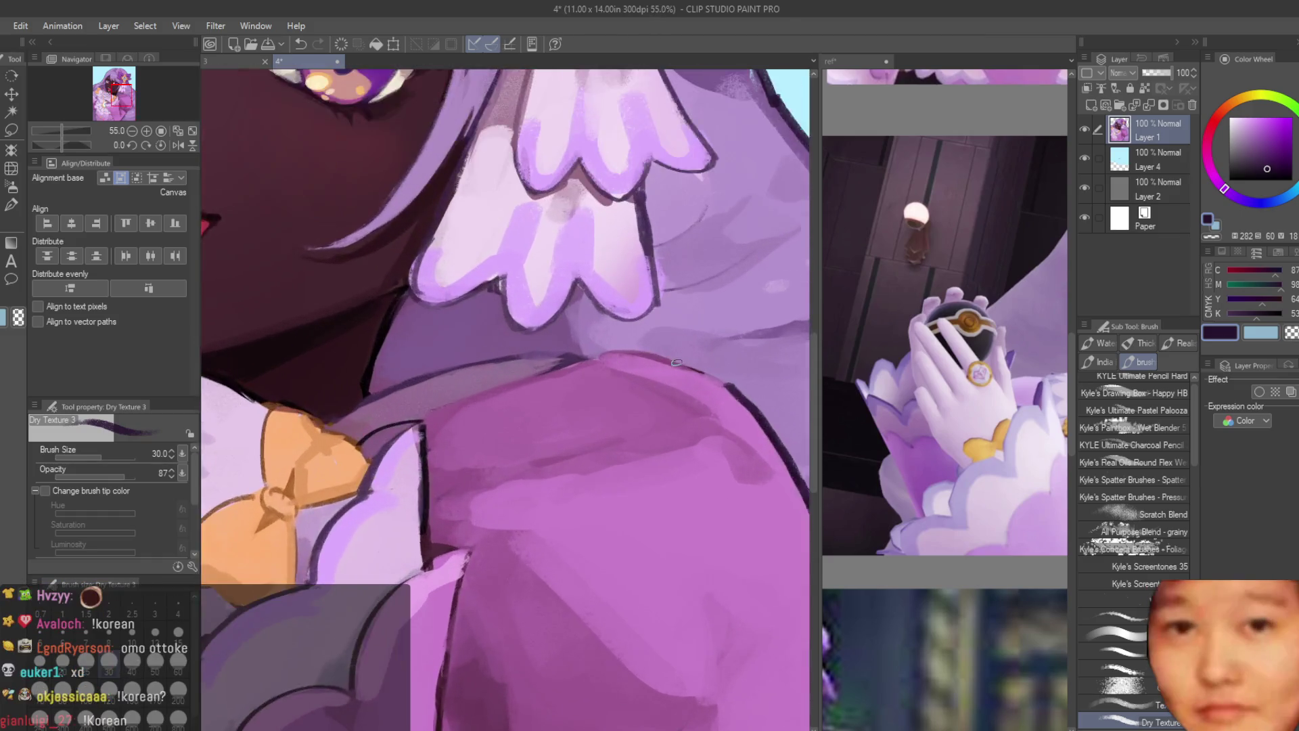
pyautogui.scroll(-1, 592, 337)
pyautogui.moveTo(440, 357)
pyautogui.mouseDown()
pyautogui.moveTo(676, 391)
pyautogui.moveTo(744, 429)
pyautogui.mouseUp()
pyautogui.scroll(-2, 744, 430)
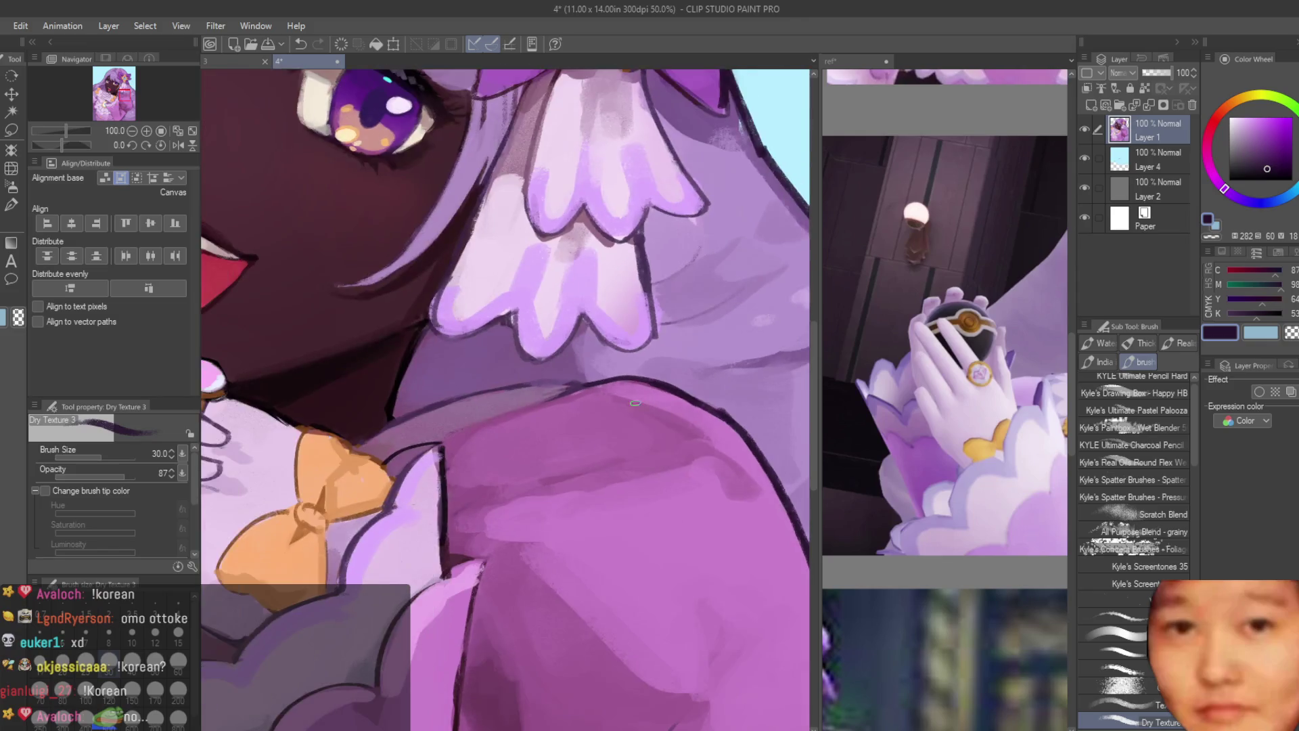
pyautogui.scroll(2, 389, 394)
pyautogui.moveTo(407, 425)
pyautogui.mouseDown()
pyautogui.moveTo(579, 392)
pyautogui.moveTo(528, 382)
pyautogui.mouseUp()
pyautogui.hotkey('ctrl', 'z')
pyautogui.hotkey('ctrl', 'z')
pyautogui.moveTo(623, 377); pyautogui.dragTo(479, 395)
pyautogui.hotkey('ctrl', 'z')
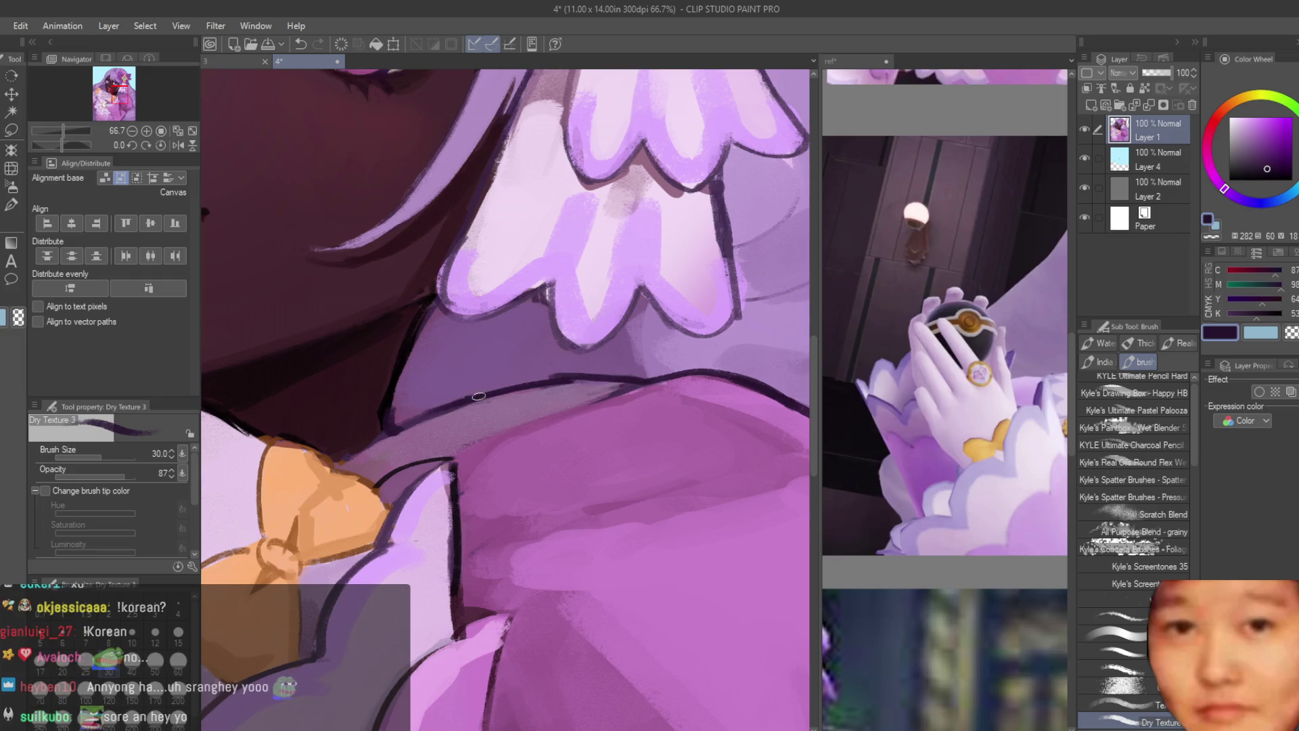
pyautogui.scroll(-8, 634, 385)
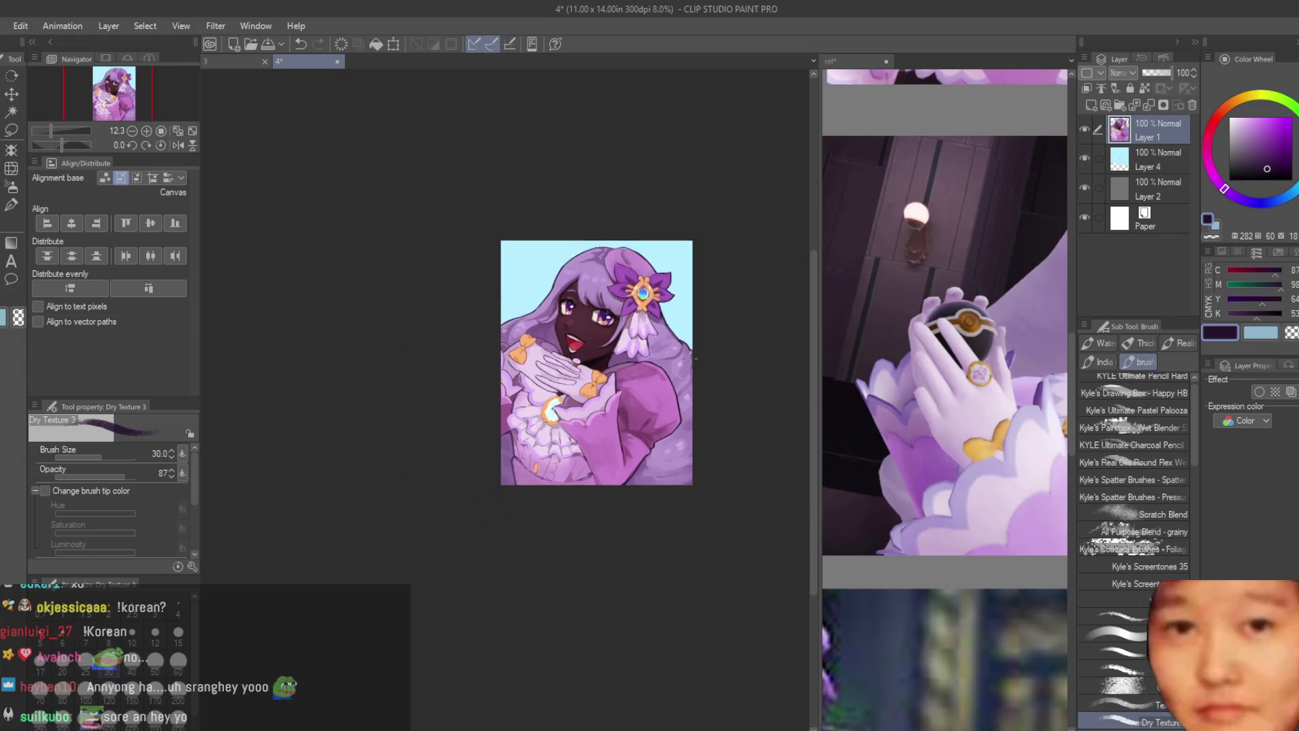
# Step: Zoom to the wrist cuff and redraw its dark purple outline
pyautogui.scroll(2, 642, 363)
pyautogui.scroll(3, 607, 534)
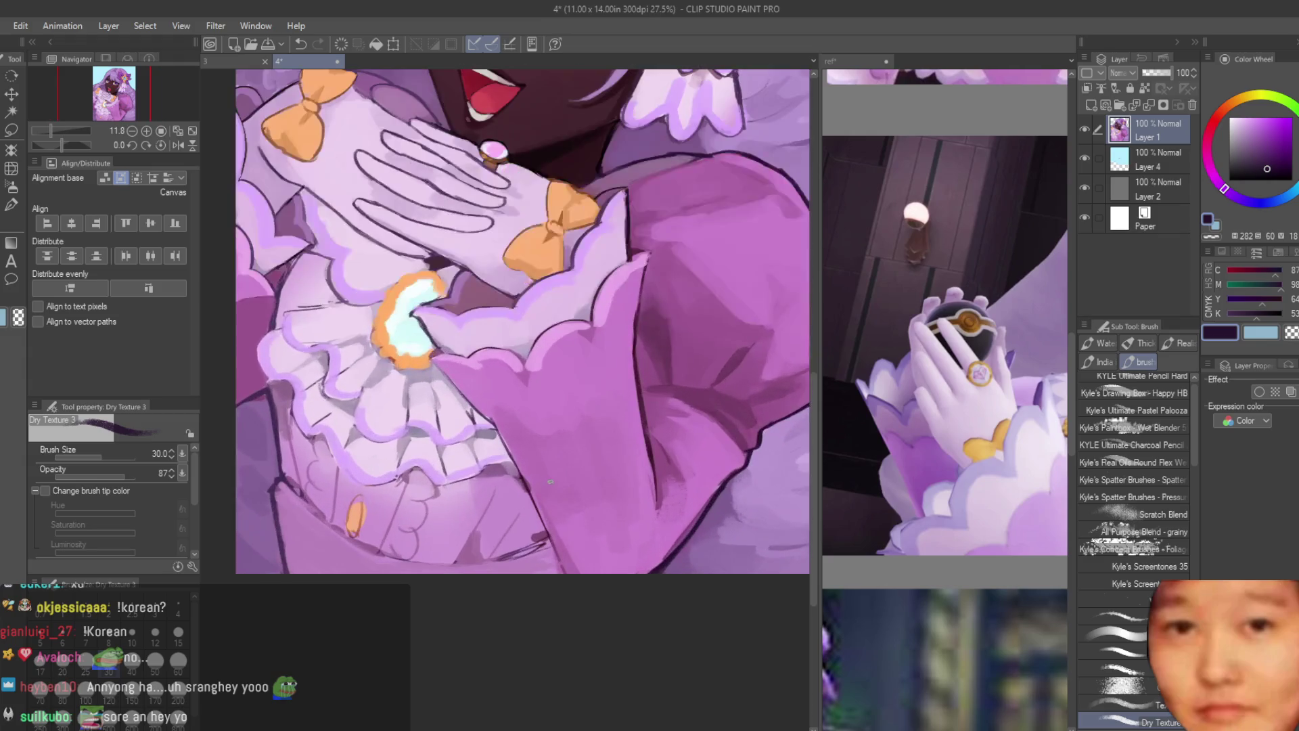
pyautogui.scroll(4, 420, 311)
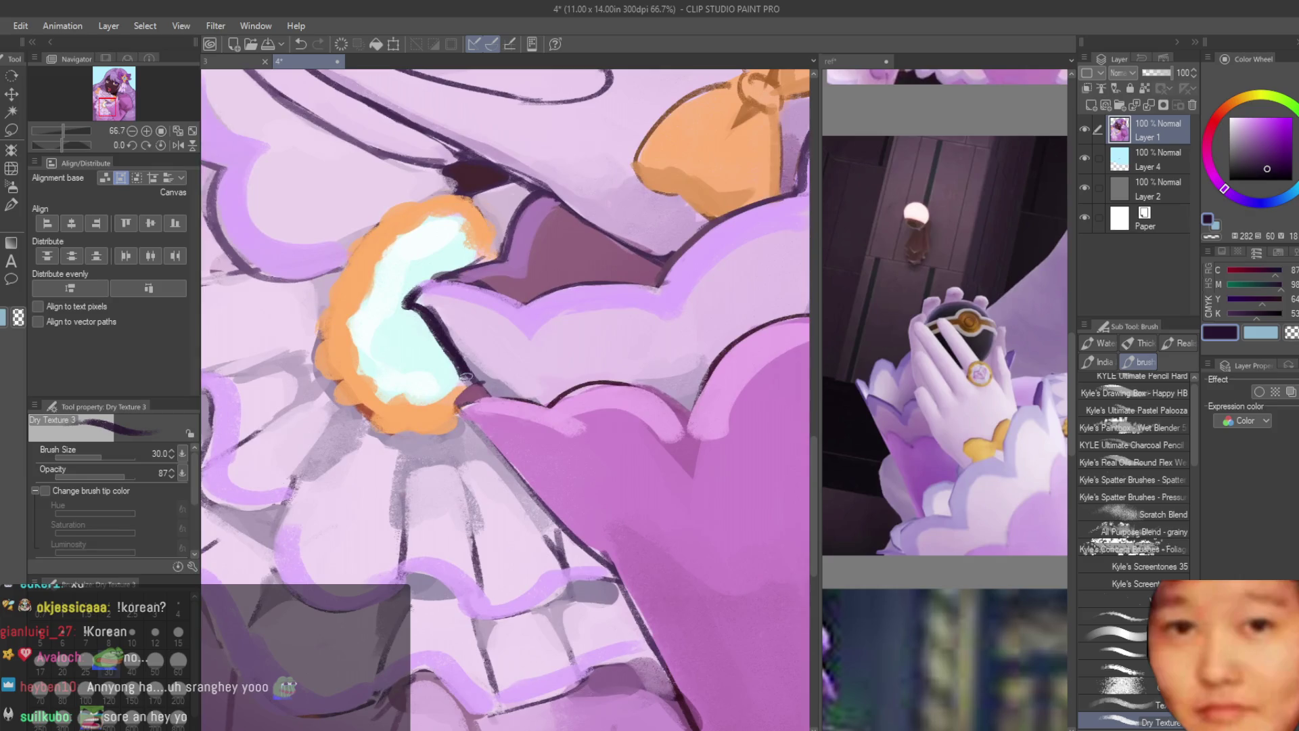
pyautogui.hotkey('ctrl', 'z')
pyautogui.moveTo(415, 289); pyautogui.dragTo(470, 380)
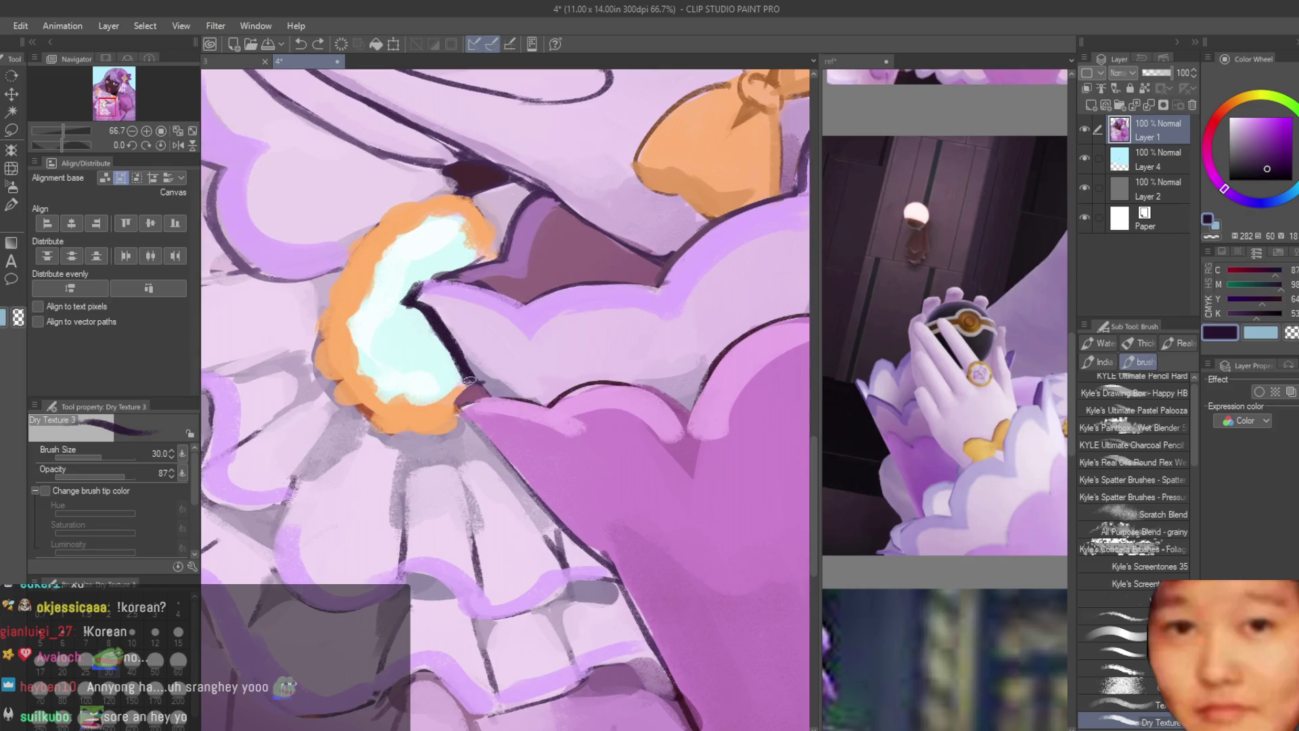
# Step: Outline the cuff edge around the dark wedge and redo the stroke along its top
pyautogui.scroll(-2, 452, 391)
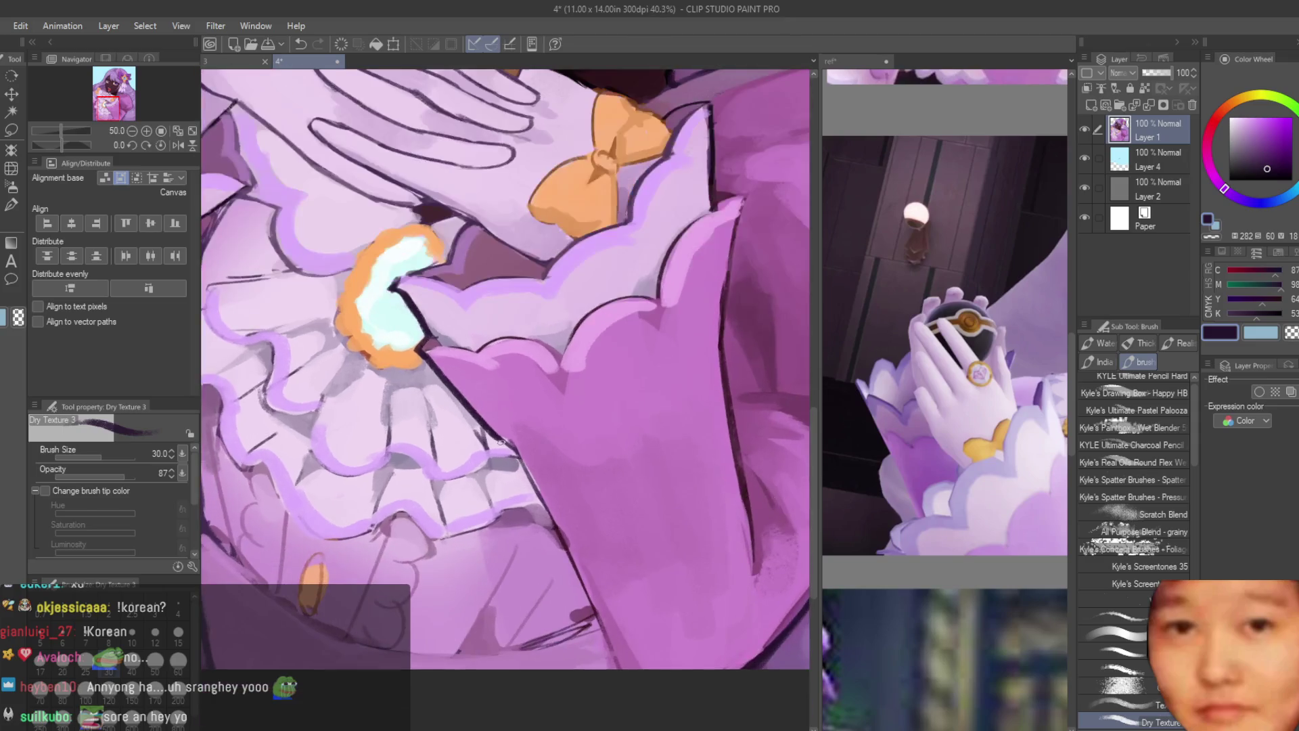
pyautogui.scroll(-3, 632, 675)
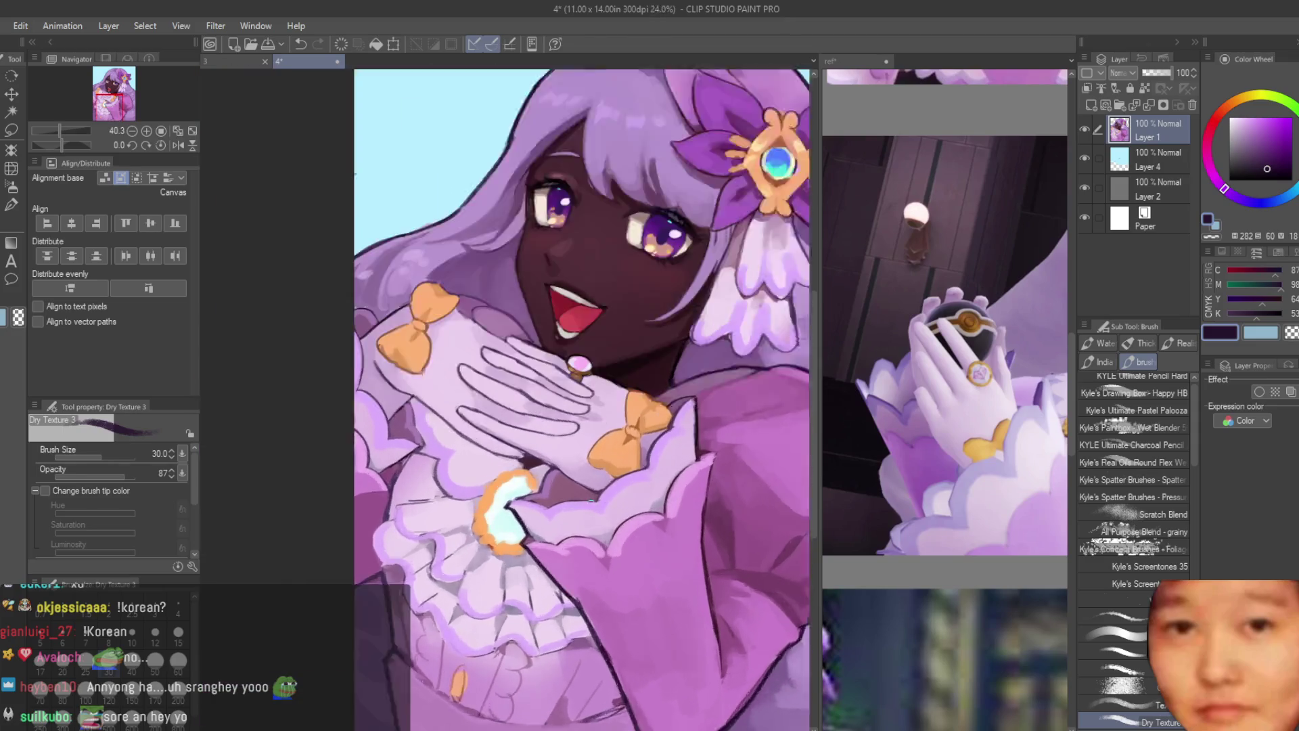
pyautogui.scroll(5, 464, 515)
pyautogui.moveTo(542, 481)
pyautogui.mouseDown()
pyautogui.moveTo(588, 423)
pyautogui.moveTo(478, 362)
pyautogui.moveTo(515, 381)
pyautogui.mouseUp()
pyautogui.hotkey('ctrl', 'z')
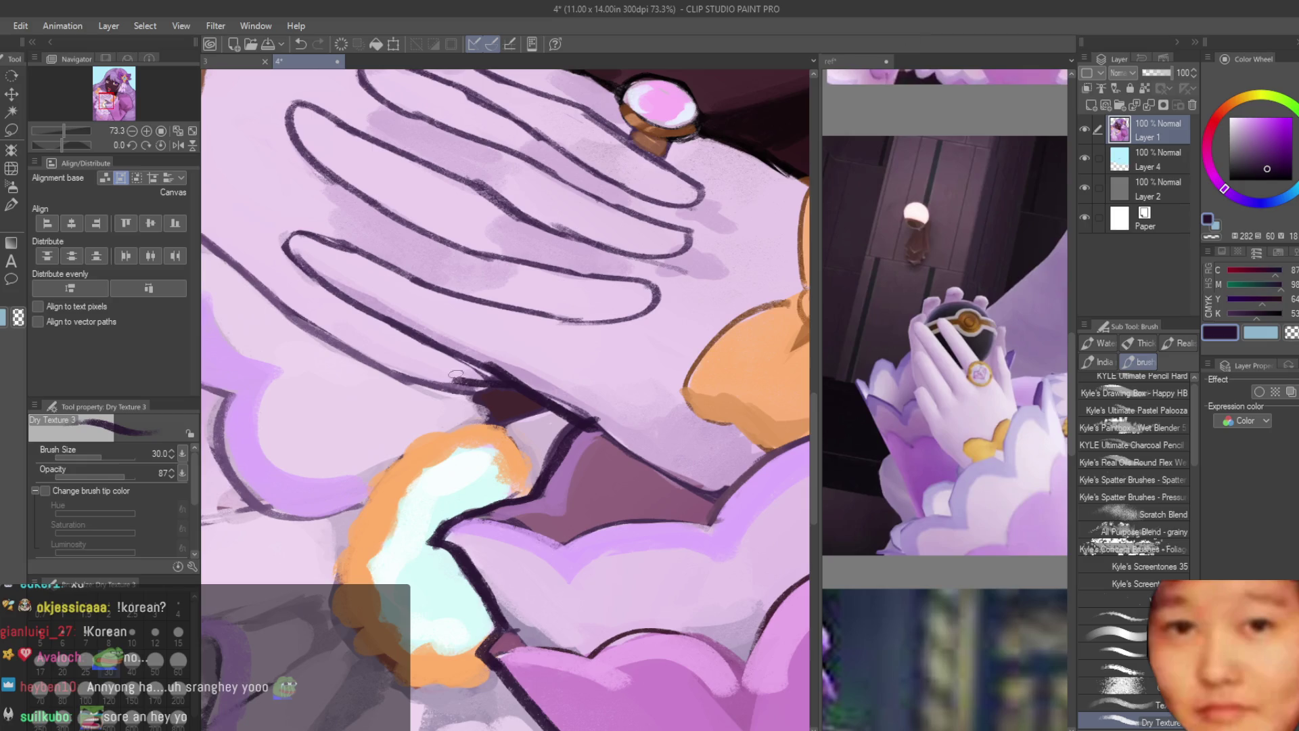
pyautogui.hotkey('ctrl', 'z')
pyautogui.moveTo(438, 379); pyautogui.dragTo(508, 384)
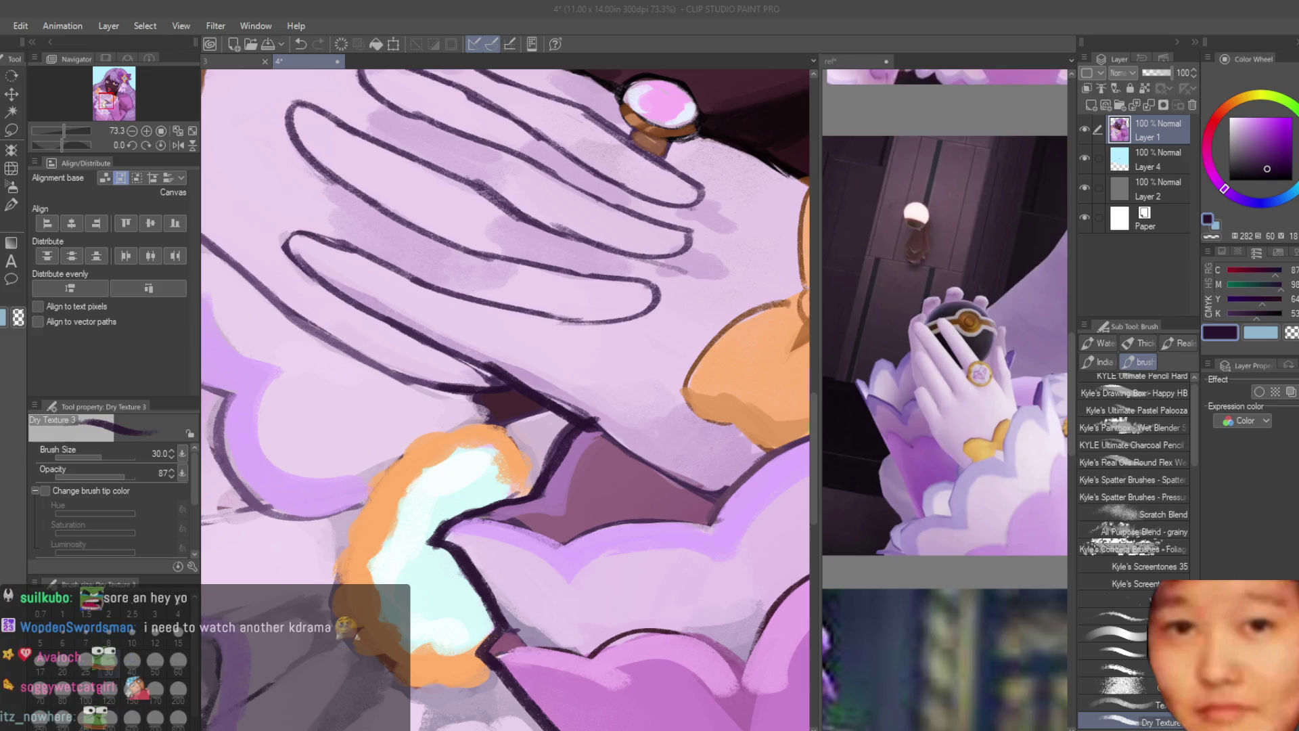
# Step: Ink dark purple outlines along the hand's lower edge and the sleeve edge
pyautogui.scroll(-5, 621, 339)
pyautogui.scroll(3, 621, 338)
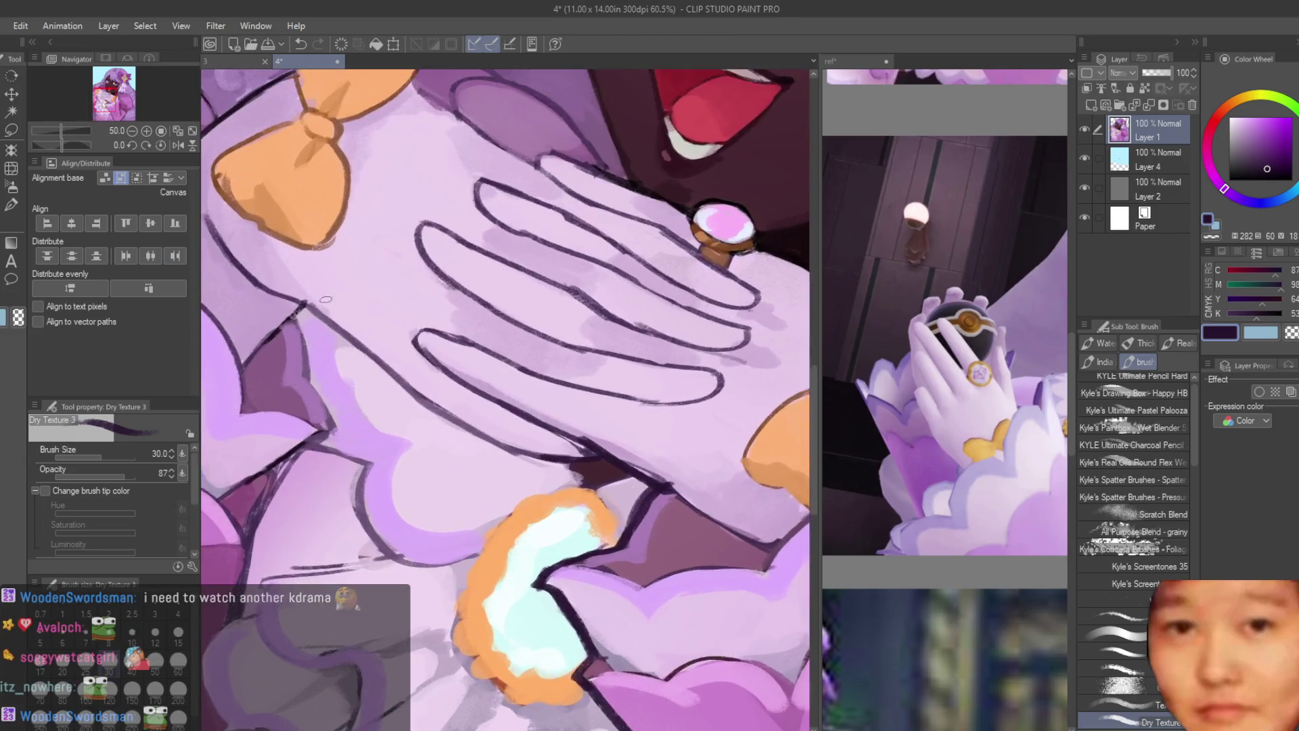
pyautogui.moveTo(277, 294); pyautogui.dragTo(546, 470)
pyautogui.scroll(-8, 545, 470)
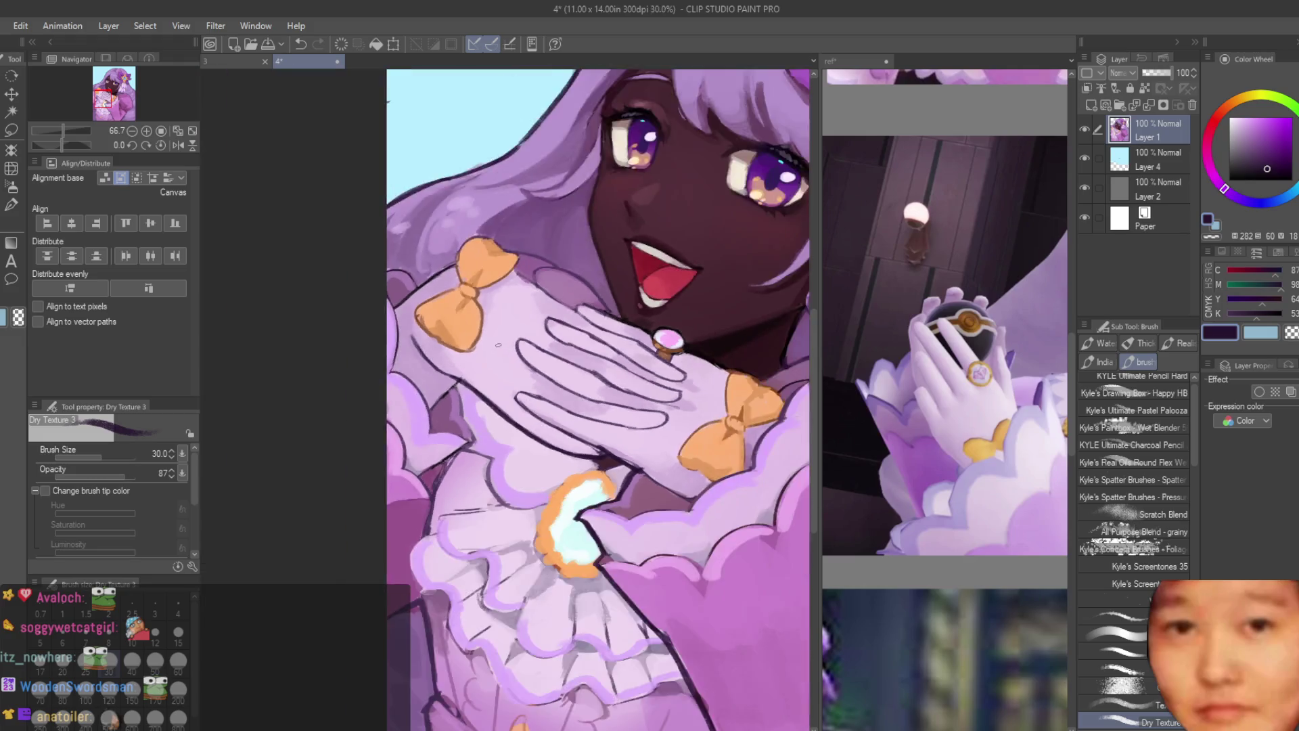
pyautogui.scroll(8, 561, 384)
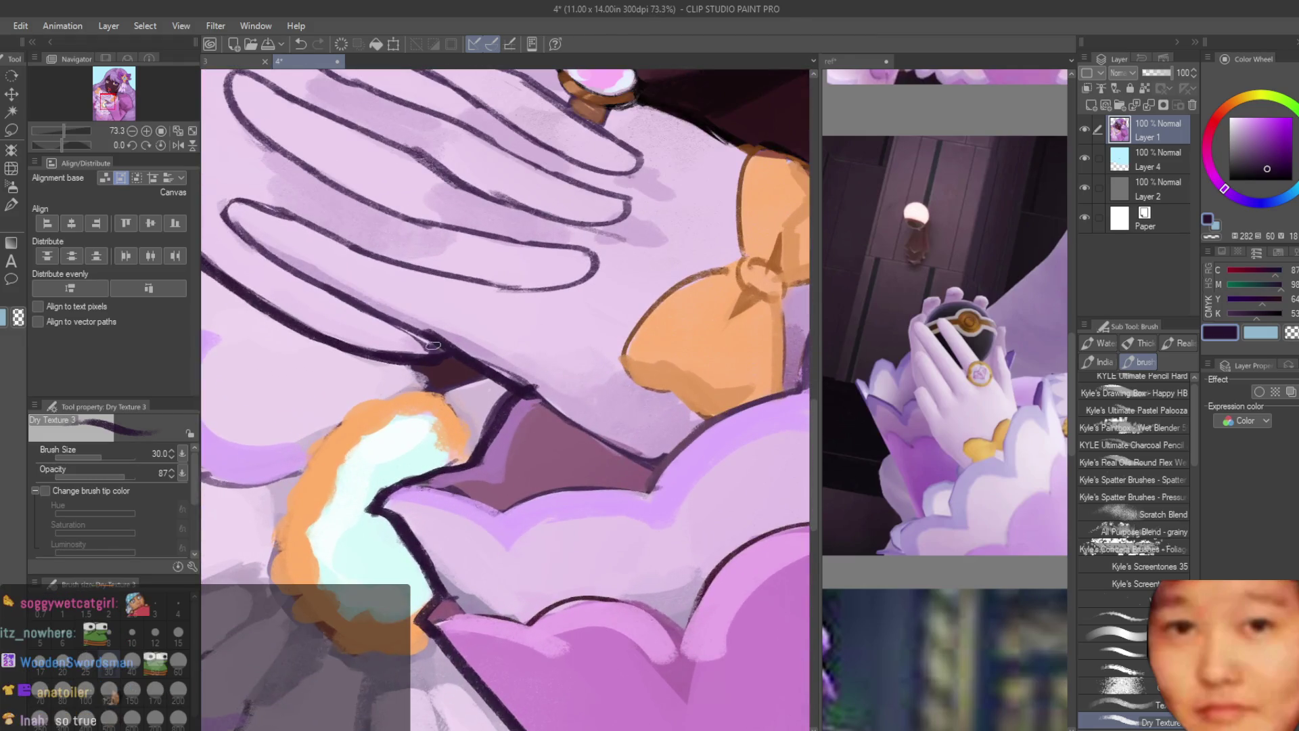
pyautogui.moveTo(476, 366); pyautogui.dragTo(650, 466)
# Step: Add a short dark purple stroke to the sleeve outline, redrawing it twice after undoing
pyautogui.scroll(-3, 646, 472)
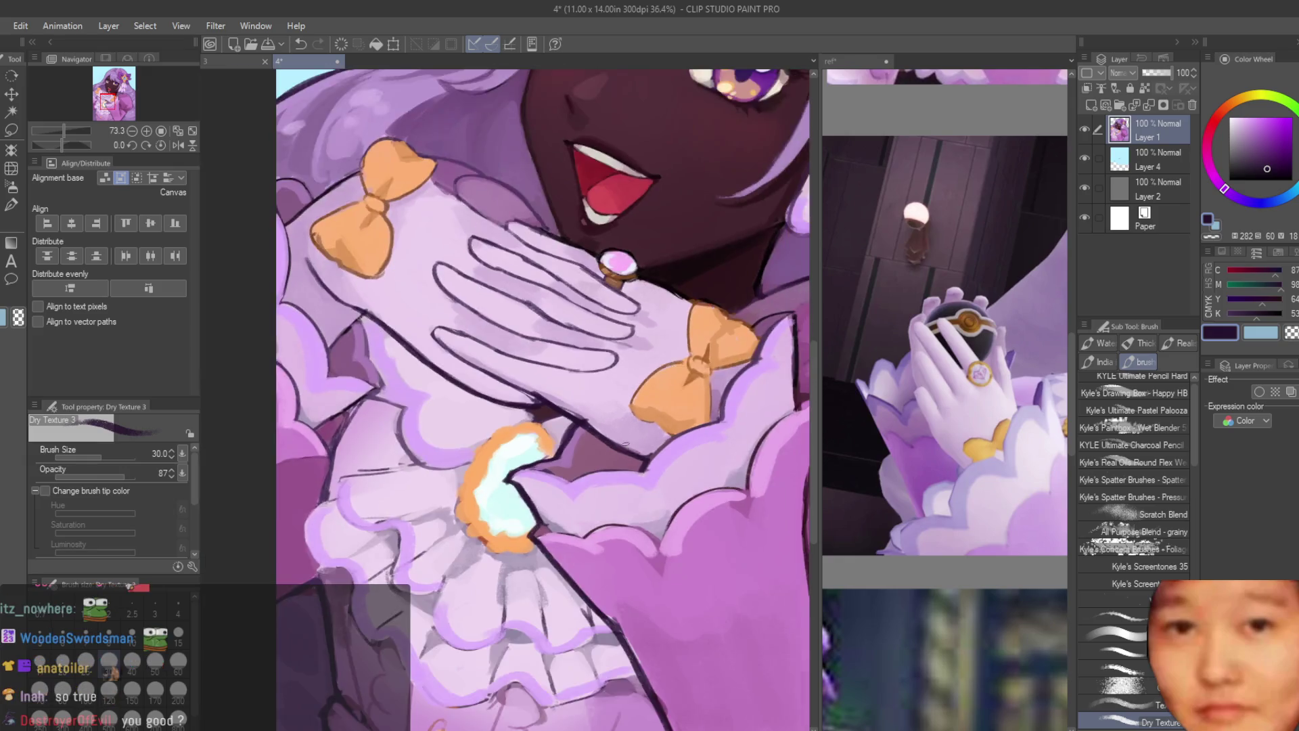
pyautogui.scroll(3, 626, 474)
pyautogui.moveTo(560, 477); pyautogui.dragTo(500, 489)
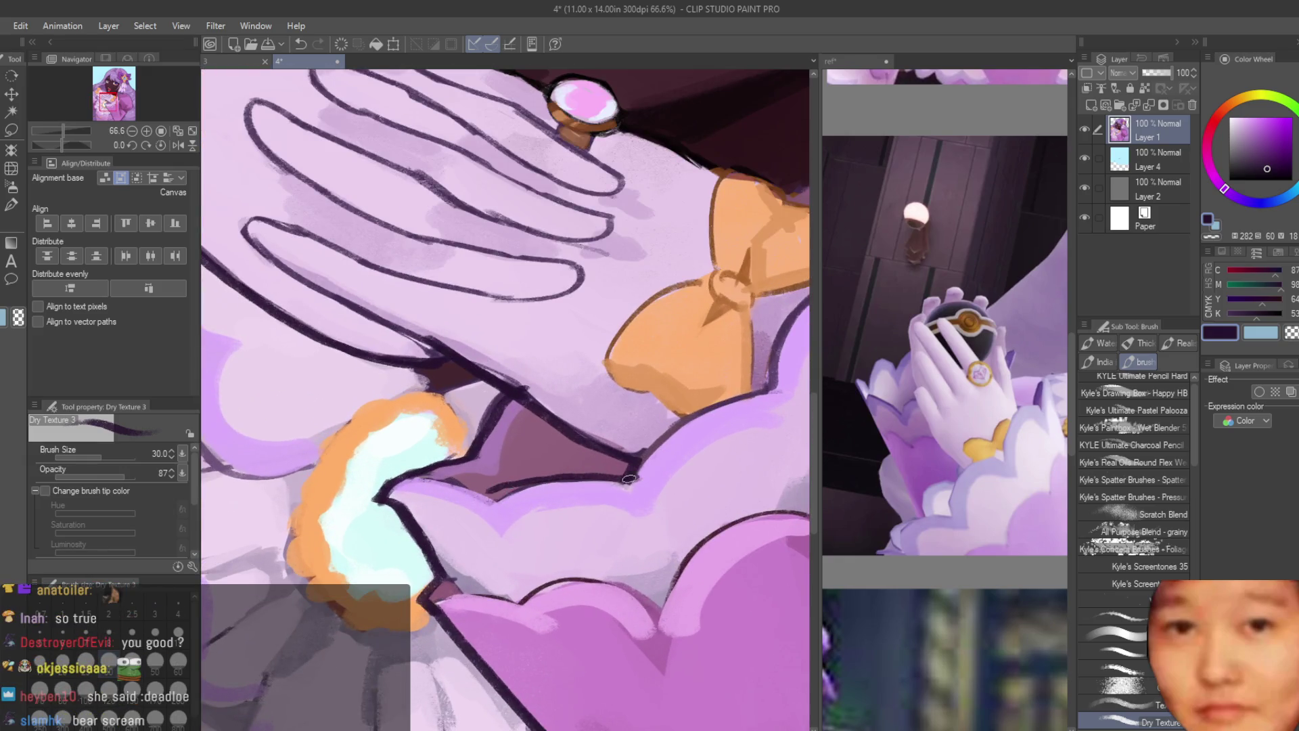
pyautogui.hotkey('ctrl', 'z')
pyautogui.moveTo(636, 477); pyautogui.dragTo(501, 490)
pyautogui.hotkey('ctrl', 'z')
pyautogui.moveTo(589, 477); pyautogui.dragTo(477, 504)
# Step: Thicken the dark purple outline along the bow's top-left edge
pyautogui.scroll(-3, 606, 437)
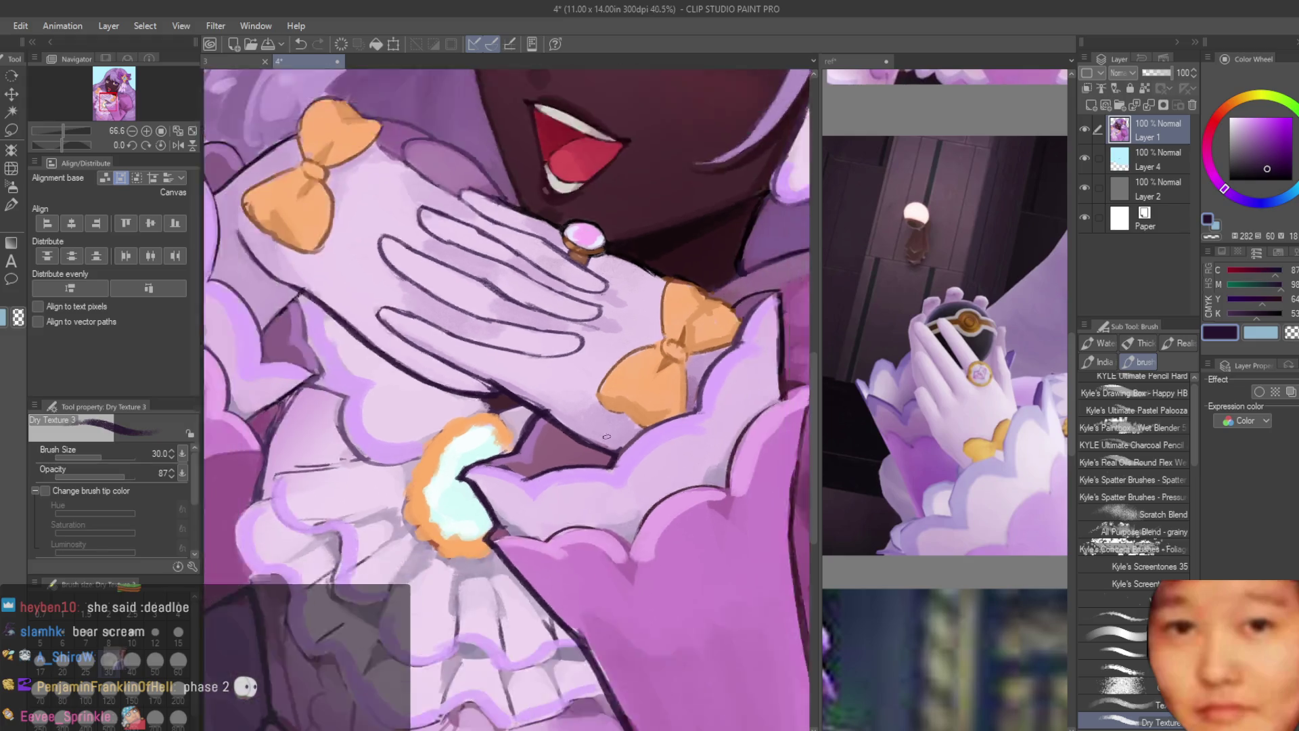
pyautogui.scroll(-3, 607, 436)
pyautogui.scroll(5, 575, 393)
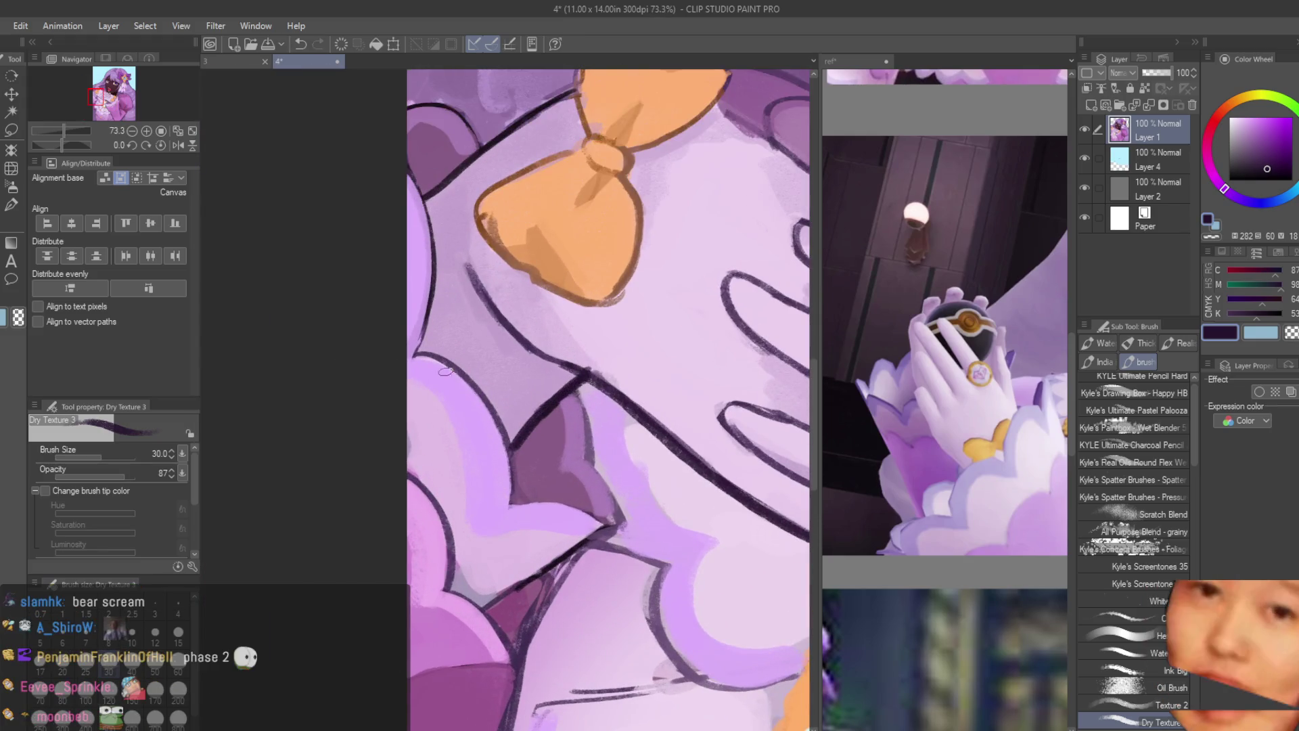
pyautogui.scroll(-1, 512, 353)
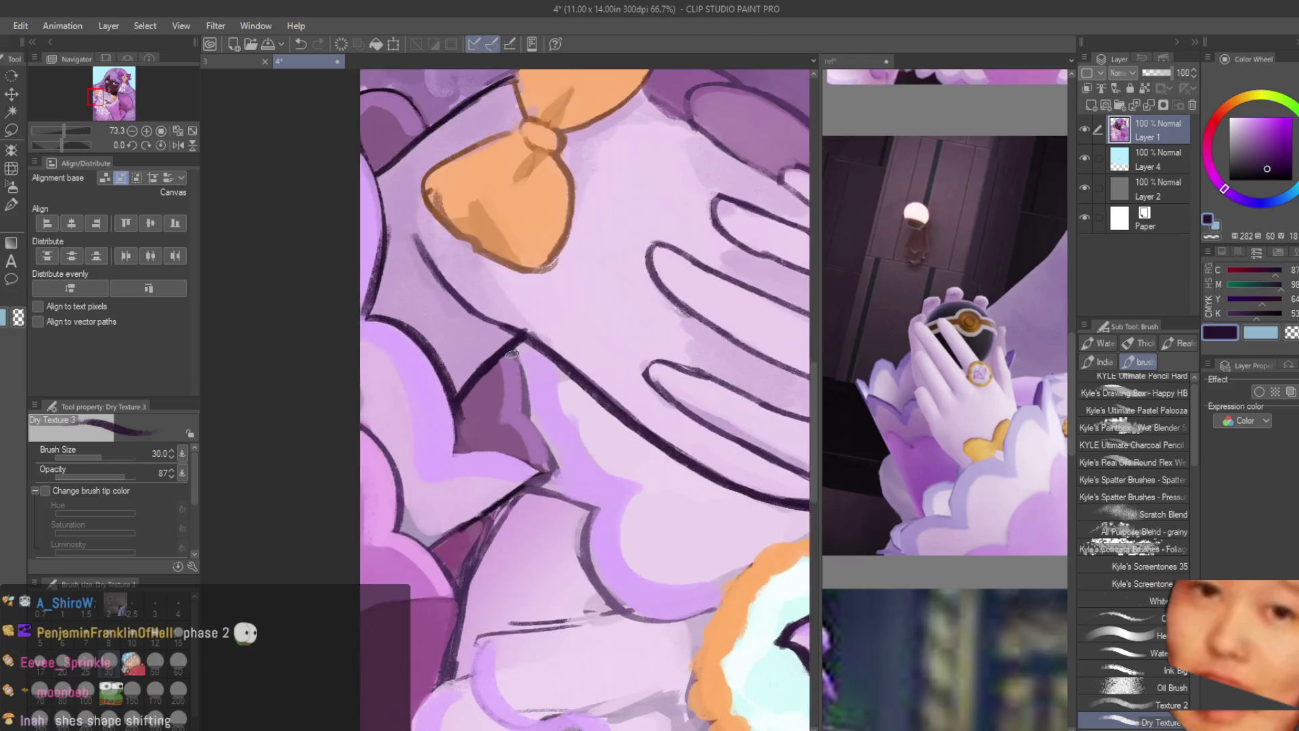
pyautogui.scroll(-1, 449, 549)
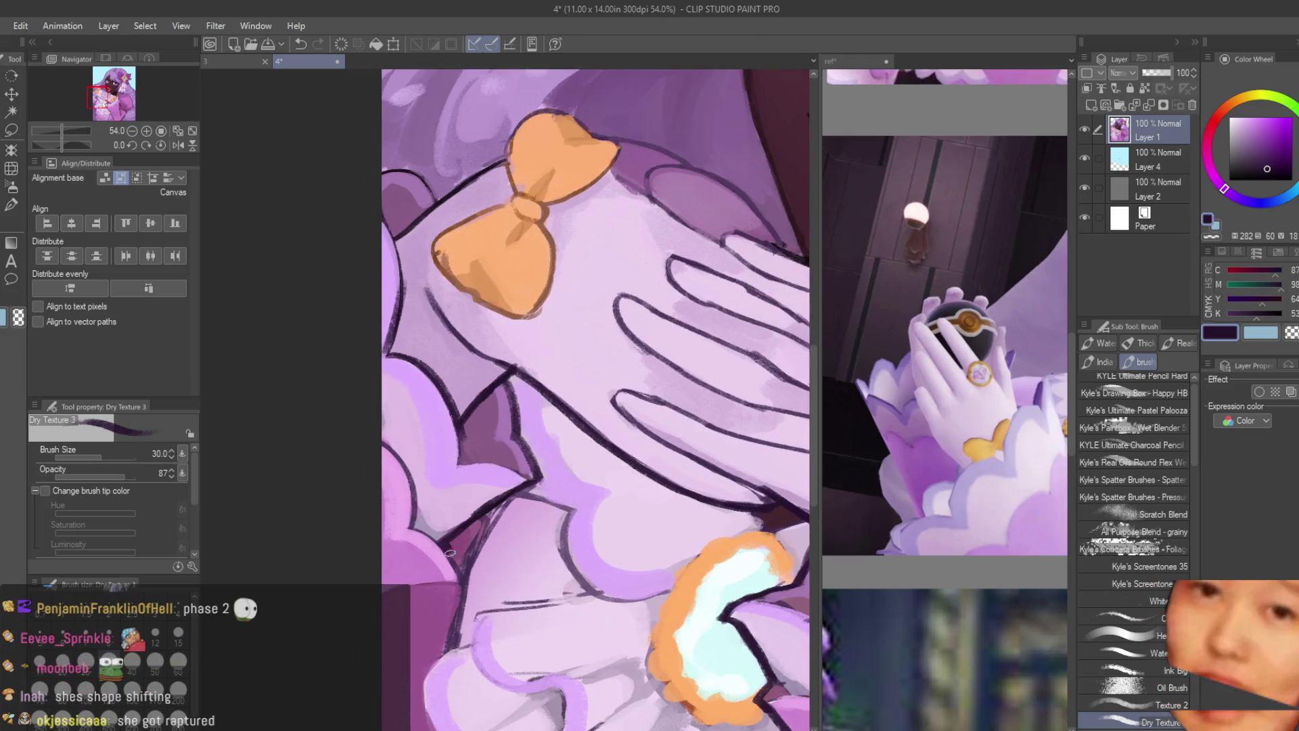
pyautogui.scroll(-4, 449, 552)
pyautogui.scroll(4, 560, 372)
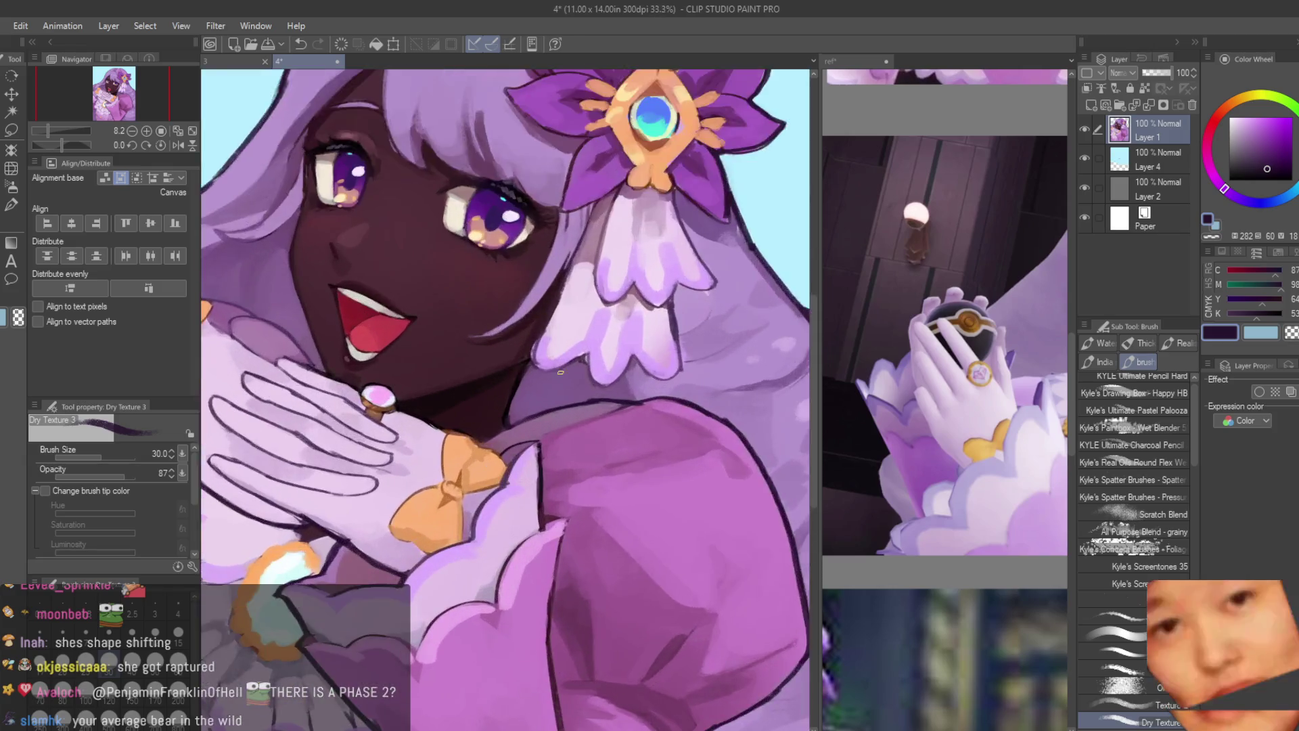
pyautogui.scroll(5, 560, 372)
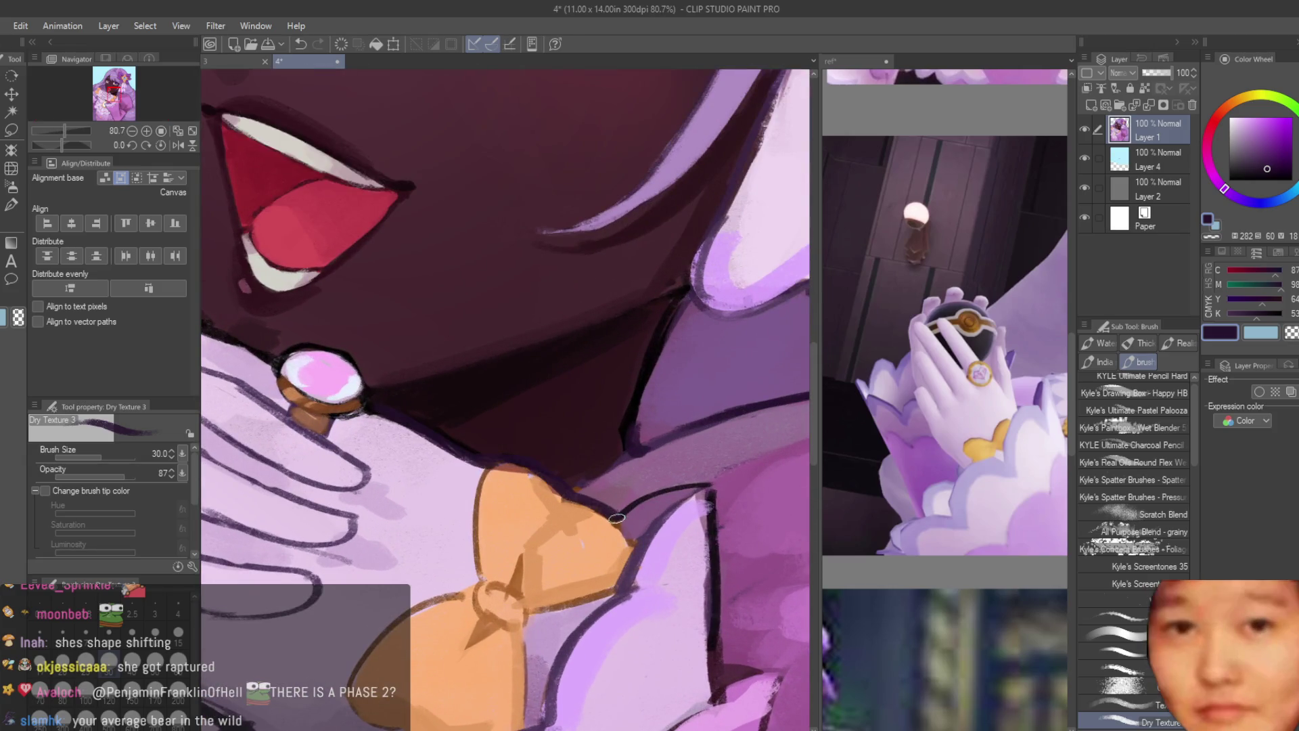
pyautogui.scroll(-5, 707, 492)
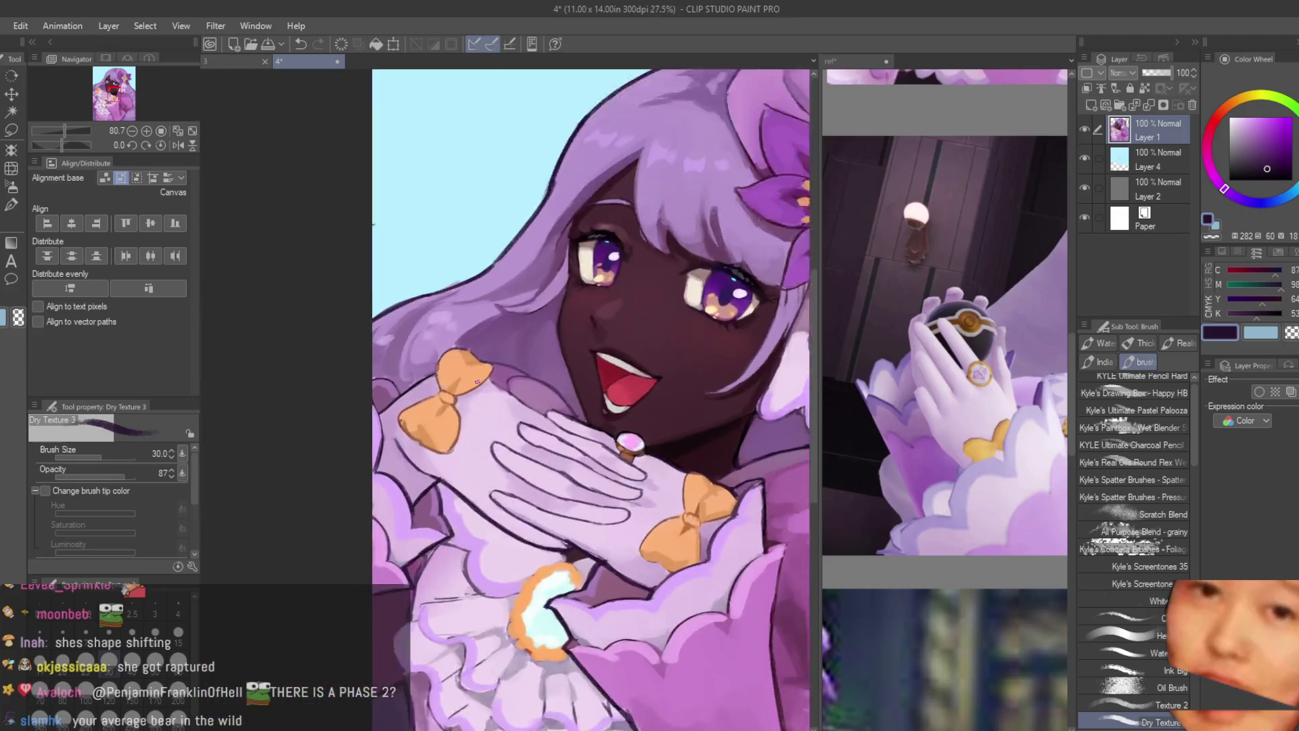
pyautogui.scroll(5, 477, 383)
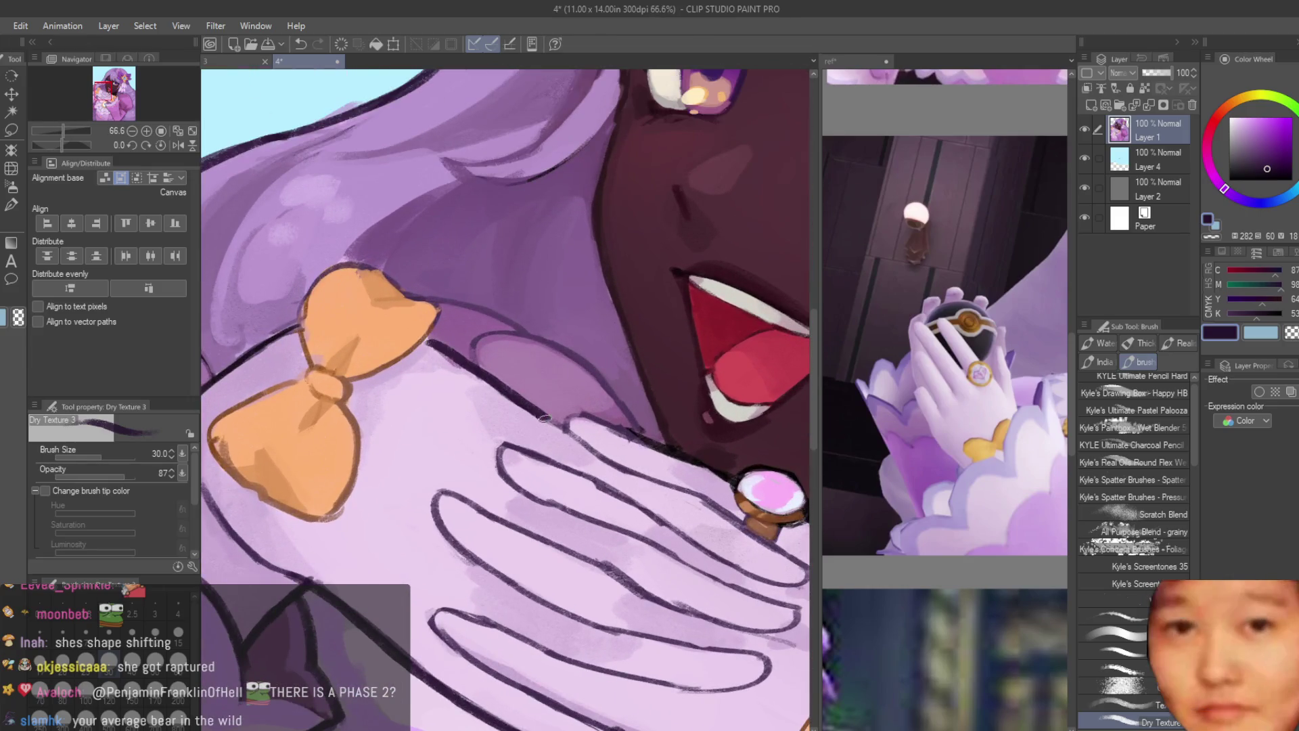
pyautogui.scroll(3, 275, 340)
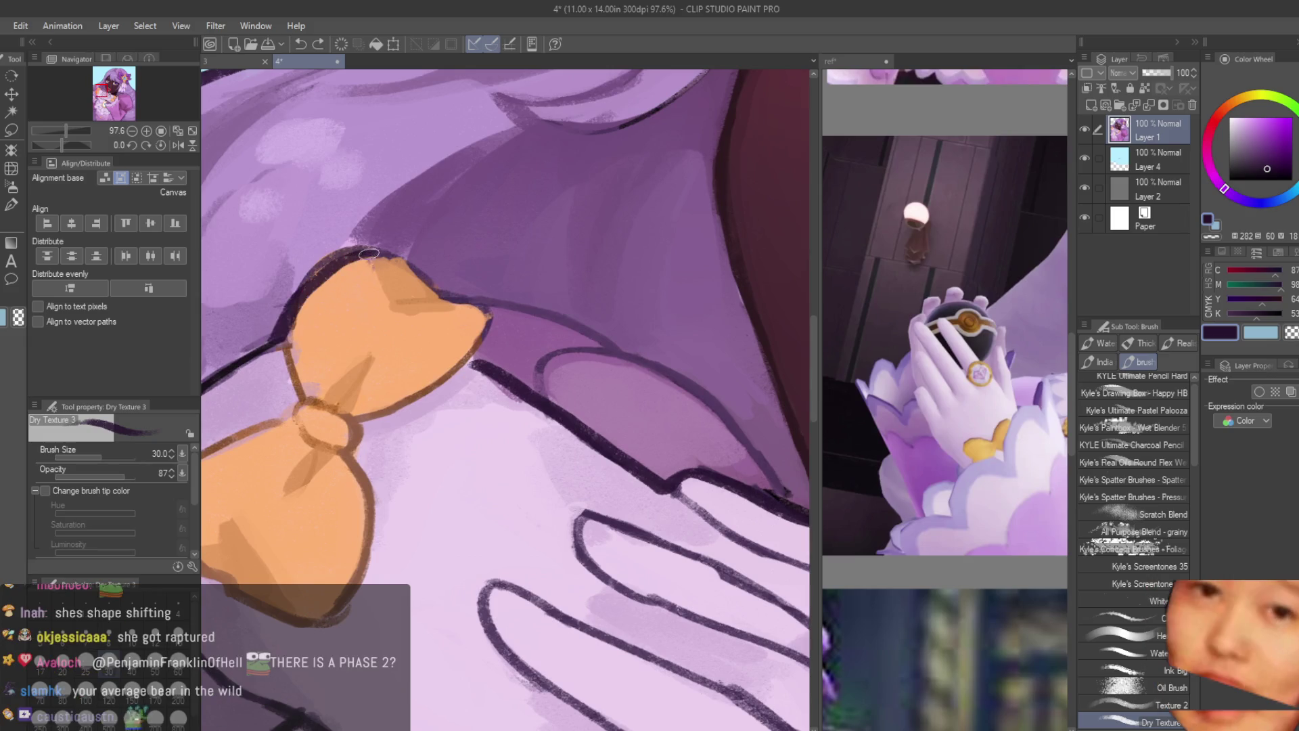
pyautogui.moveTo(270, 343)
pyautogui.mouseDown()
pyautogui.moveTo(342, 258)
pyautogui.moveTo(452, 297)
pyautogui.moveTo(486, 358)
pyautogui.mouseUp()
# Step: Eyedrop the bow's orange and repaint the bow's top edge in orange
pyautogui.scroll(-5, 487, 359)
pyautogui.scroll(5, 544, 417)
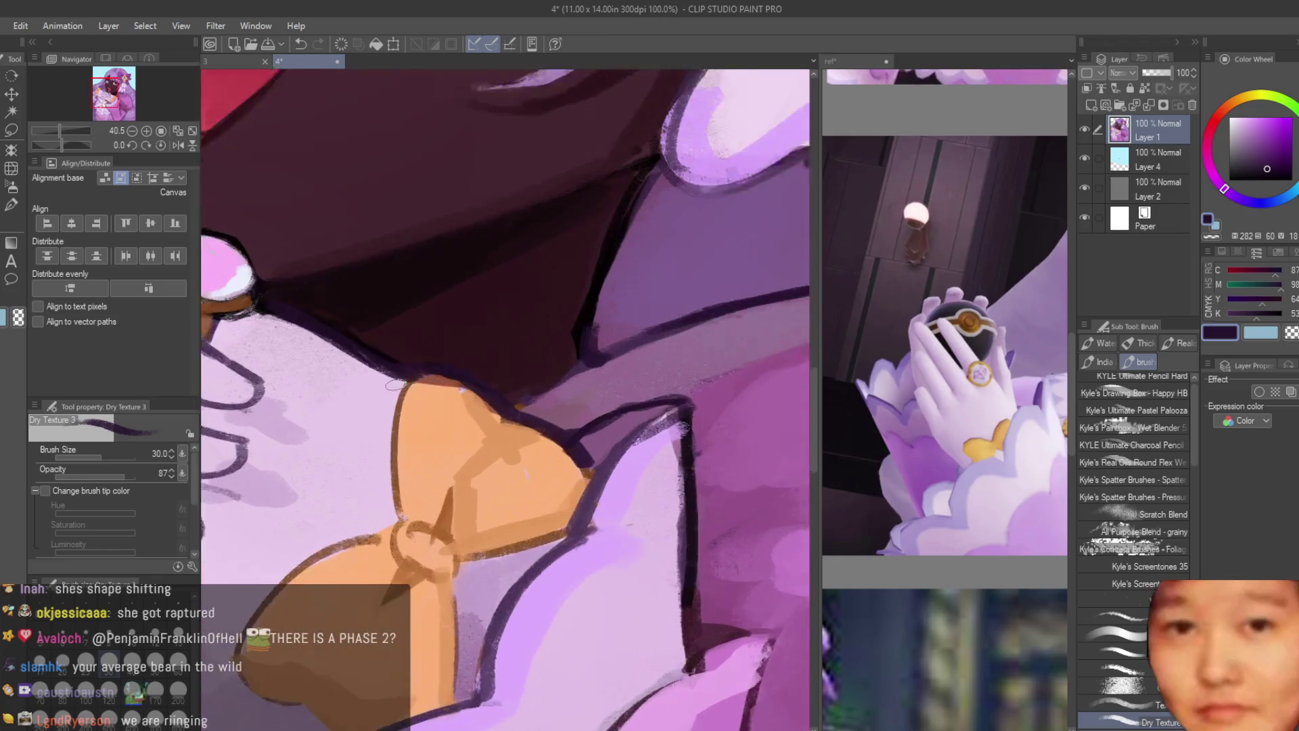
pyautogui.keyDown('alt'); pyautogui.click(541, 437); pyautogui.keyUp('alt')
pyautogui.moveTo(473, 399)
pyautogui.mouseDown()
pyautogui.moveTo(433, 375)
pyautogui.moveTo(467, 382)
pyautogui.mouseUp()
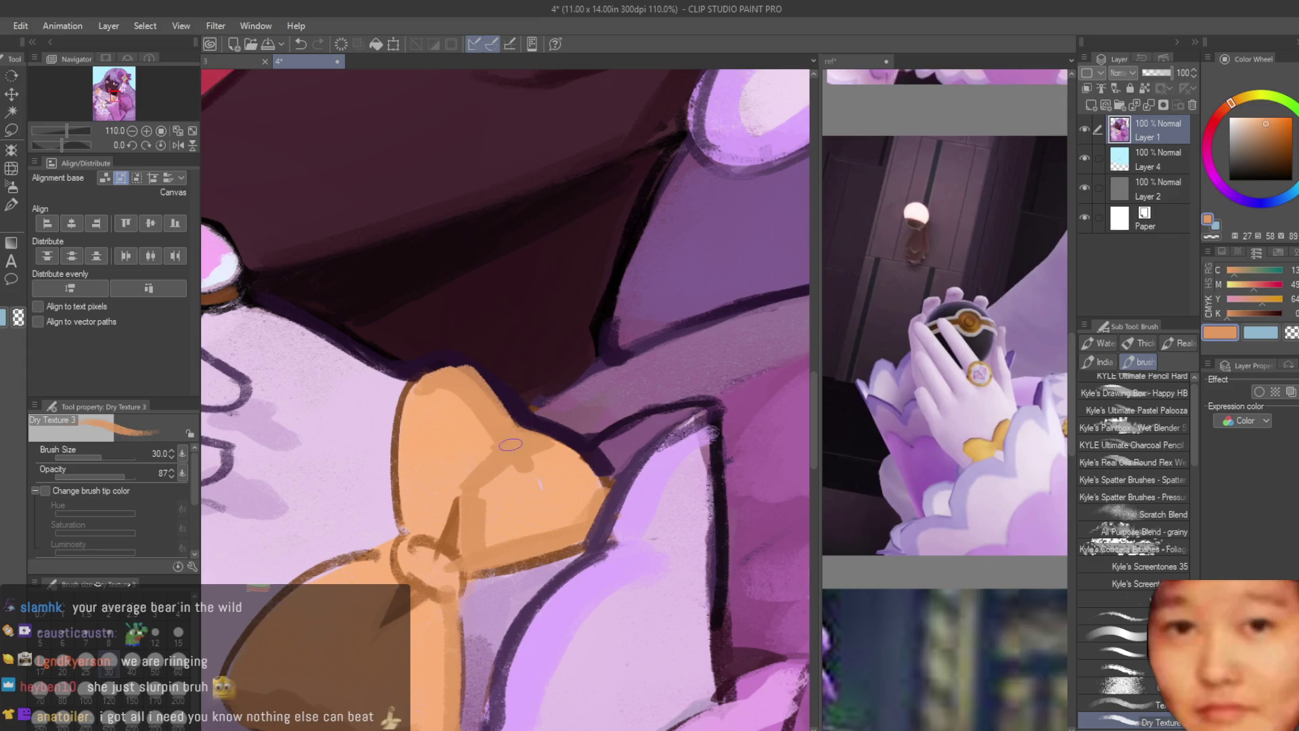
pyautogui.scroll(-8, 535, 460)
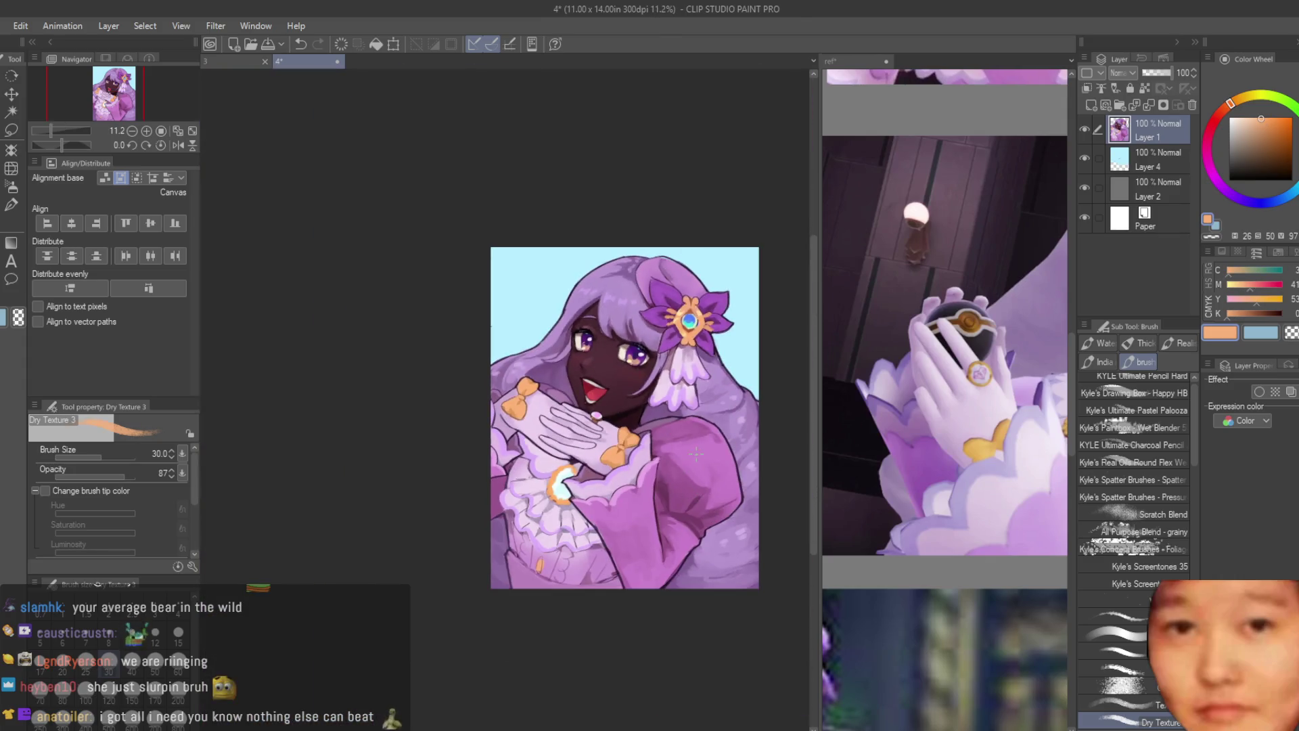
# Step: Save the drawing with Ctrl+S
pyautogui.scroll(-1, 778, 471)
pyautogui.scroll(3, 779, 470)
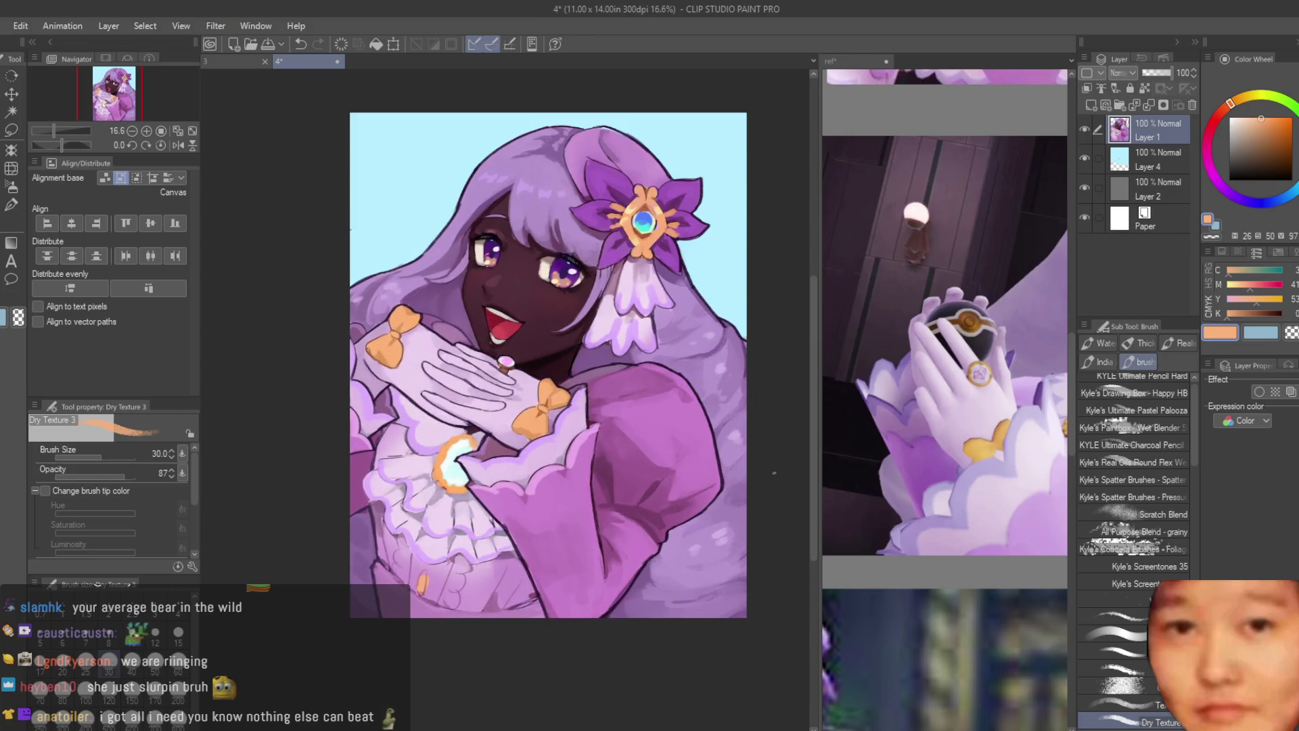
pyautogui.scroll(-3, 770, 458)
pyautogui.hotkey('ctrl', 's')
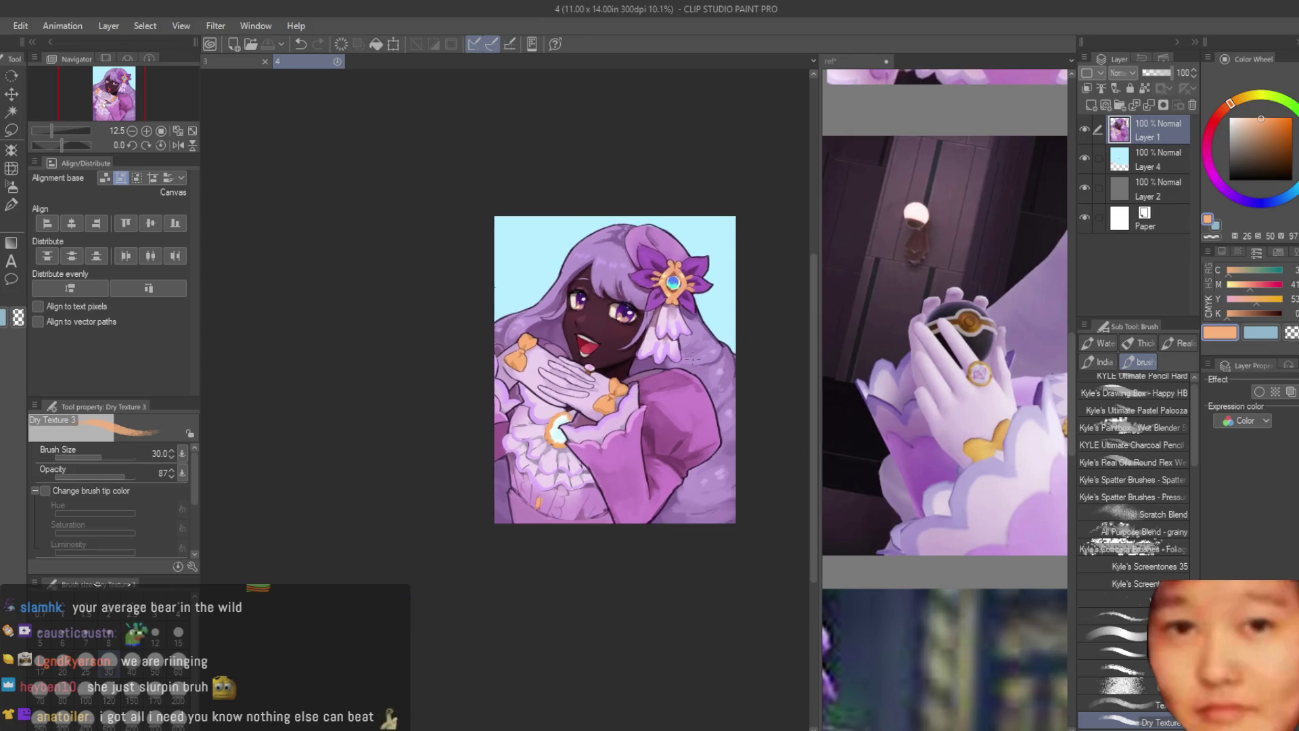
# Step: Sample a dress purple, add a dark stroke near the frill, then pick the dark purple line colour
pyautogui.scroll(3, 770, 458)
pyautogui.scroll(6, 507, 406)
pyautogui.keyDown('alt'); pyautogui.click(562, 463); pyautogui.keyUp('alt')
pyautogui.moveTo(562, 464)
pyautogui.mouseDown()
pyautogui.moveTo(446, 470)
pyautogui.moveTo(392, 509)
pyautogui.mouseUp()
pyautogui.keyDown('alt'); pyautogui.click(484, 440); pyautogui.keyUp('alt')
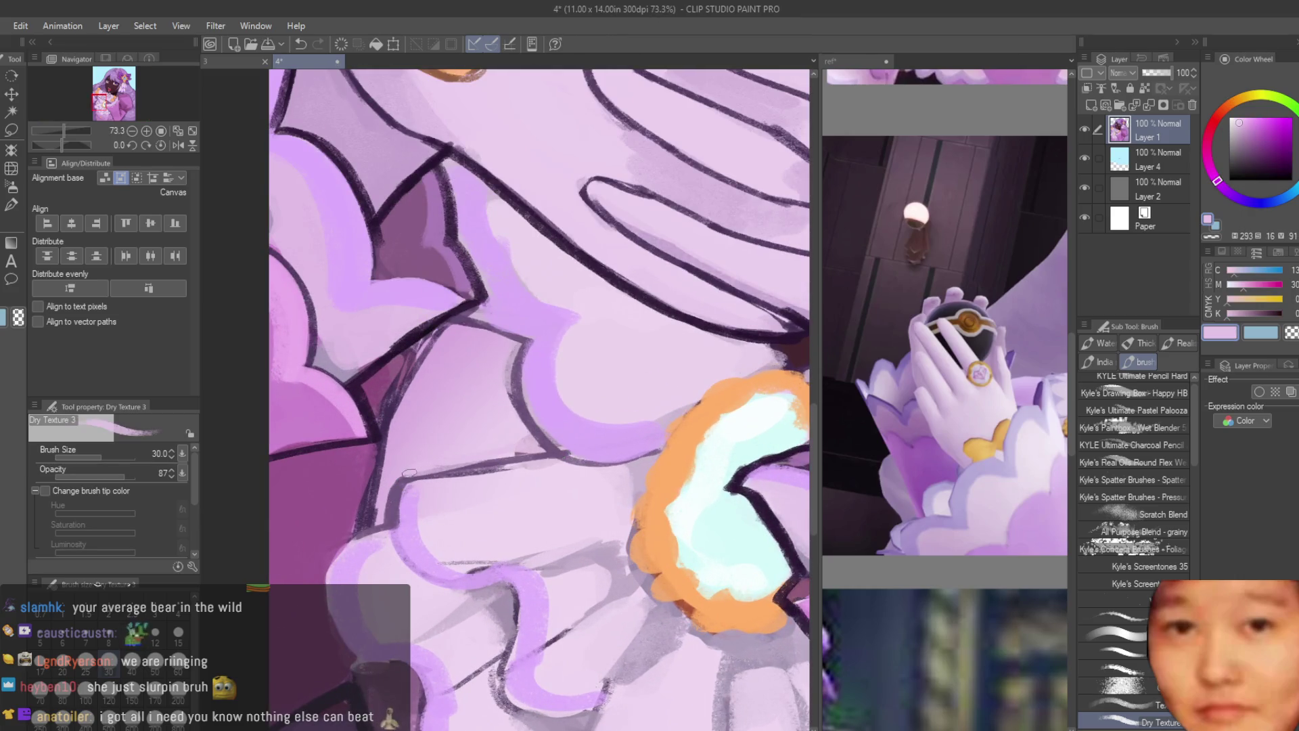
pyautogui.keyDown('alt'); pyautogui.click(410, 472); pyautogui.keyUp('alt')
# Step: Line the frill's lower-left edge in dark purple, redrawing it once, then switch to the 'ref' canvas
pyautogui.scroll(2, 410, 473)
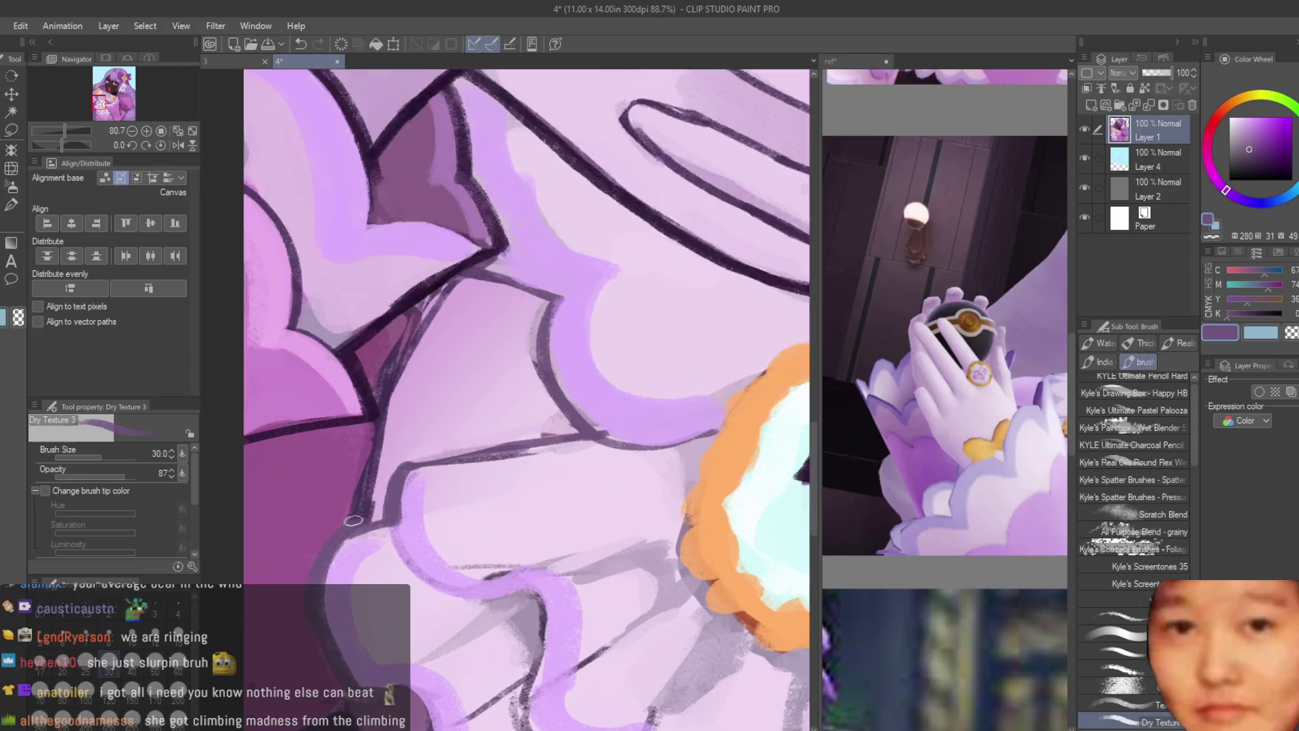
pyautogui.scroll(-4, 352, 521)
pyautogui.scroll(3, 384, 398)
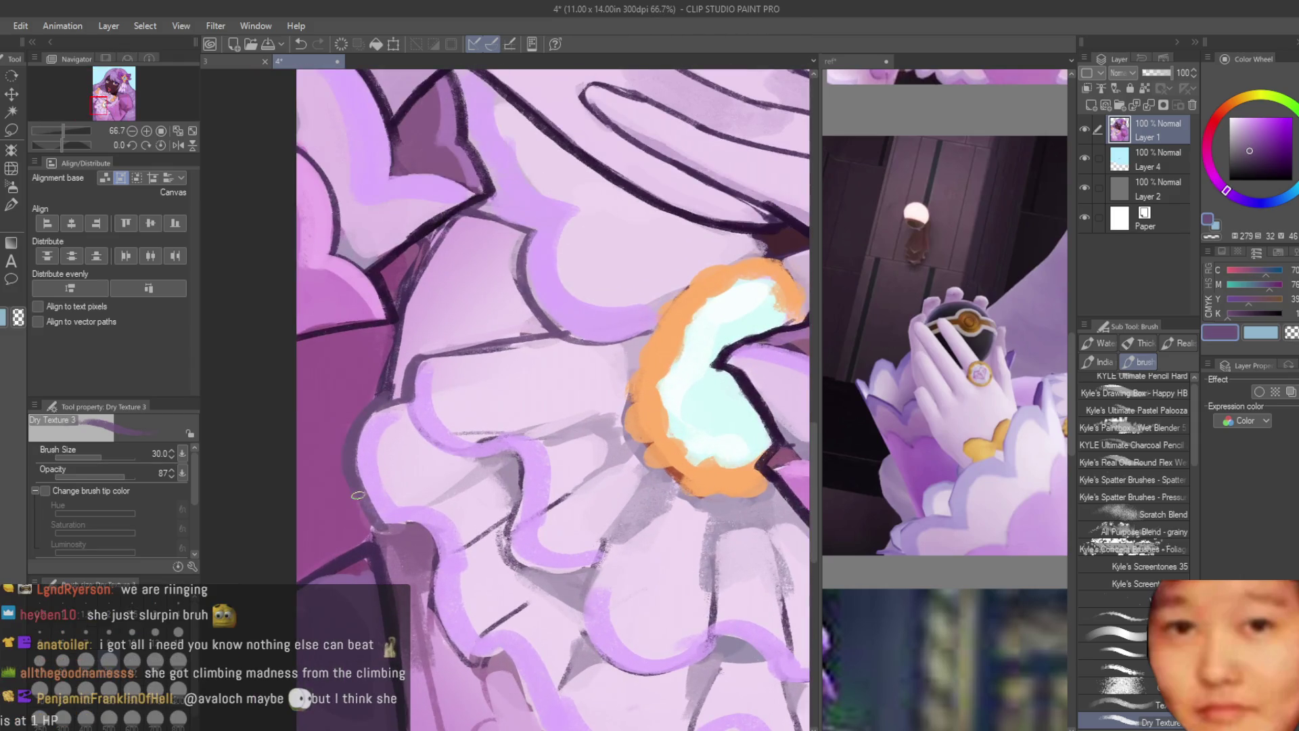
pyautogui.scroll(-4, 380, 527)
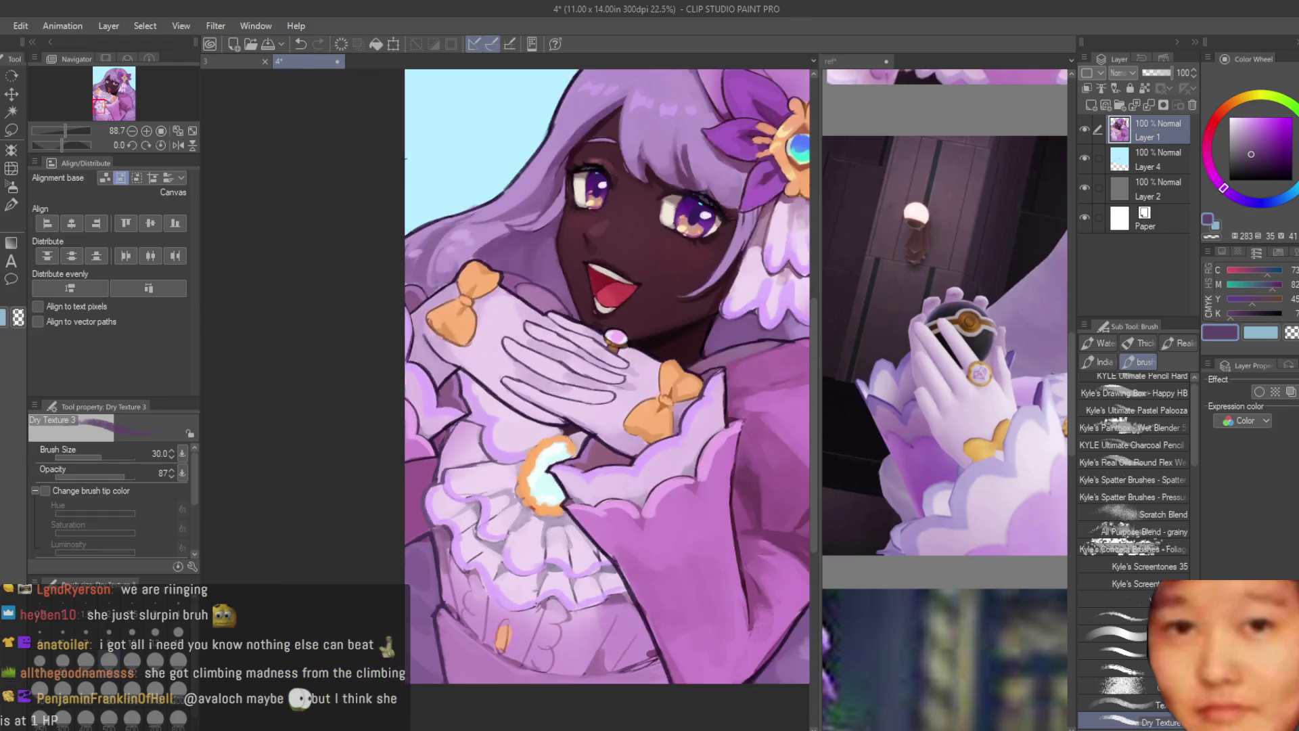
pyautogui.scroll(3, 452, 542)
pyautogui.scroll(1, 452, 541)
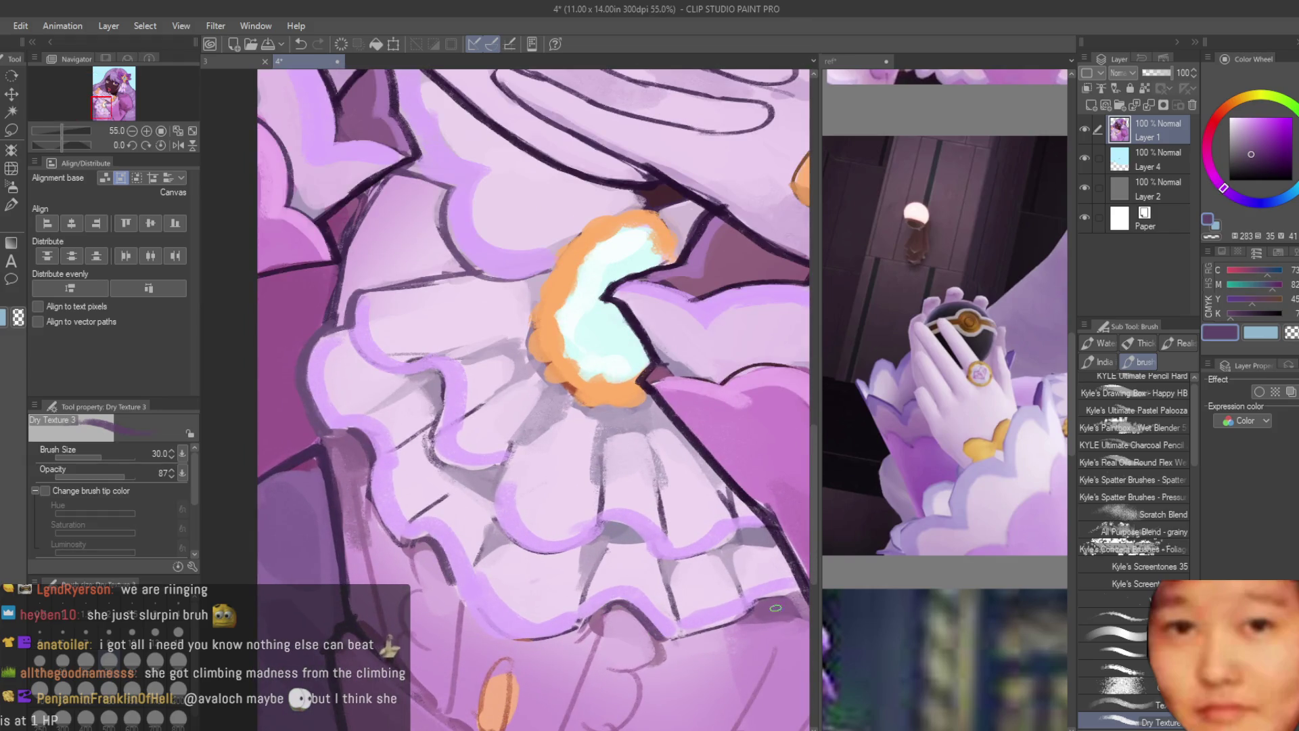
pyautogui.scroll(-5, 756, 592)
pyautogui.scroll(-1, 607, 617)
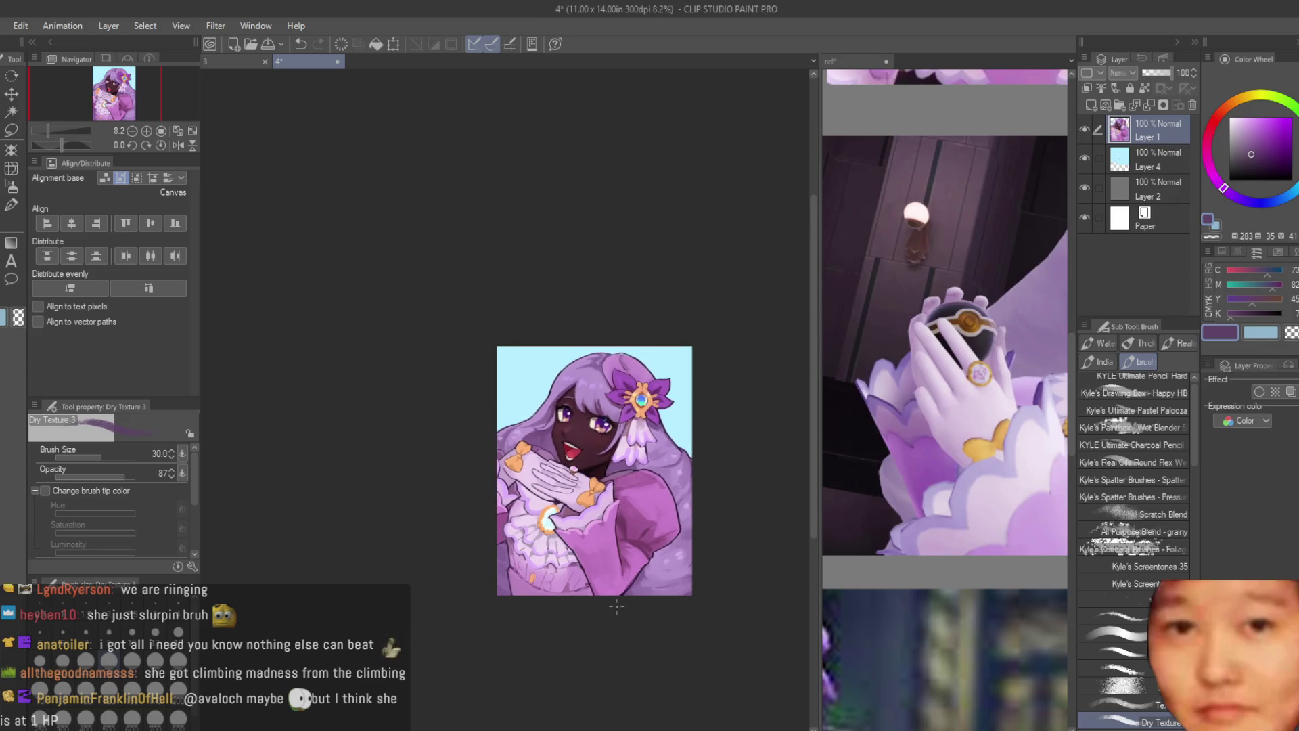
pyautogui.scroll(6, 443, 527)
pyautogui.moveTo(443, 527); pyautogui.dragTo(498, 586)
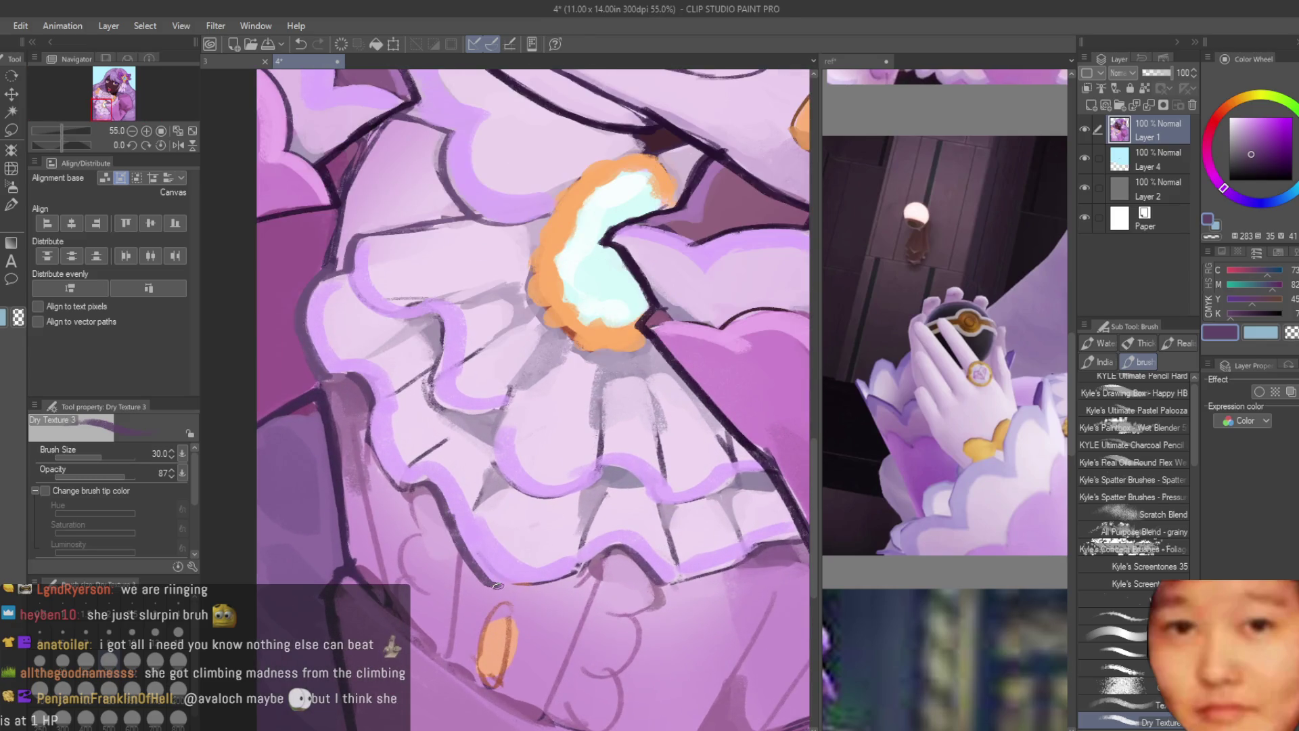
pyautogui.hotkey('ctrl', 'z')
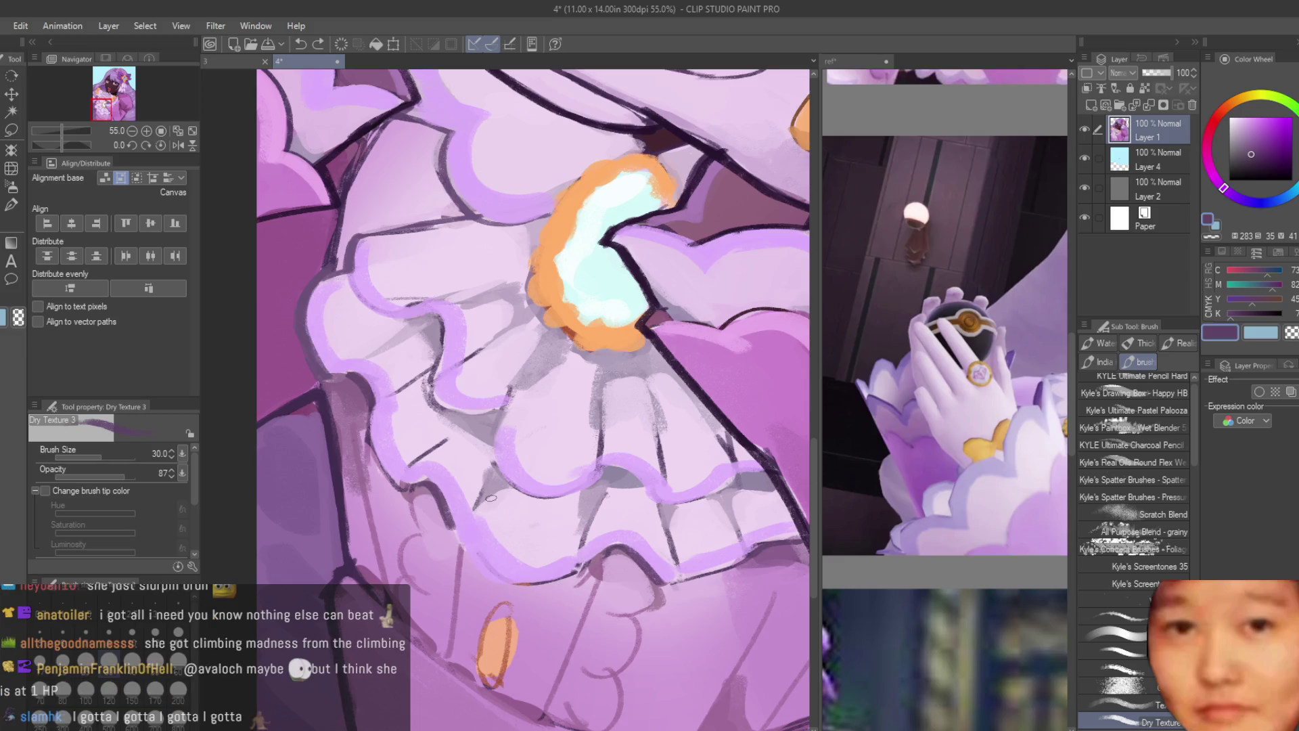
pyautogui.moveTo(447, 523)
pyautogui.mouseDown()
pyautogui.moveTo(503, 582)
pyautogui.moveTo(611, 553)
pyautogui.mouseUp()
pyautogui.click(960, 372)
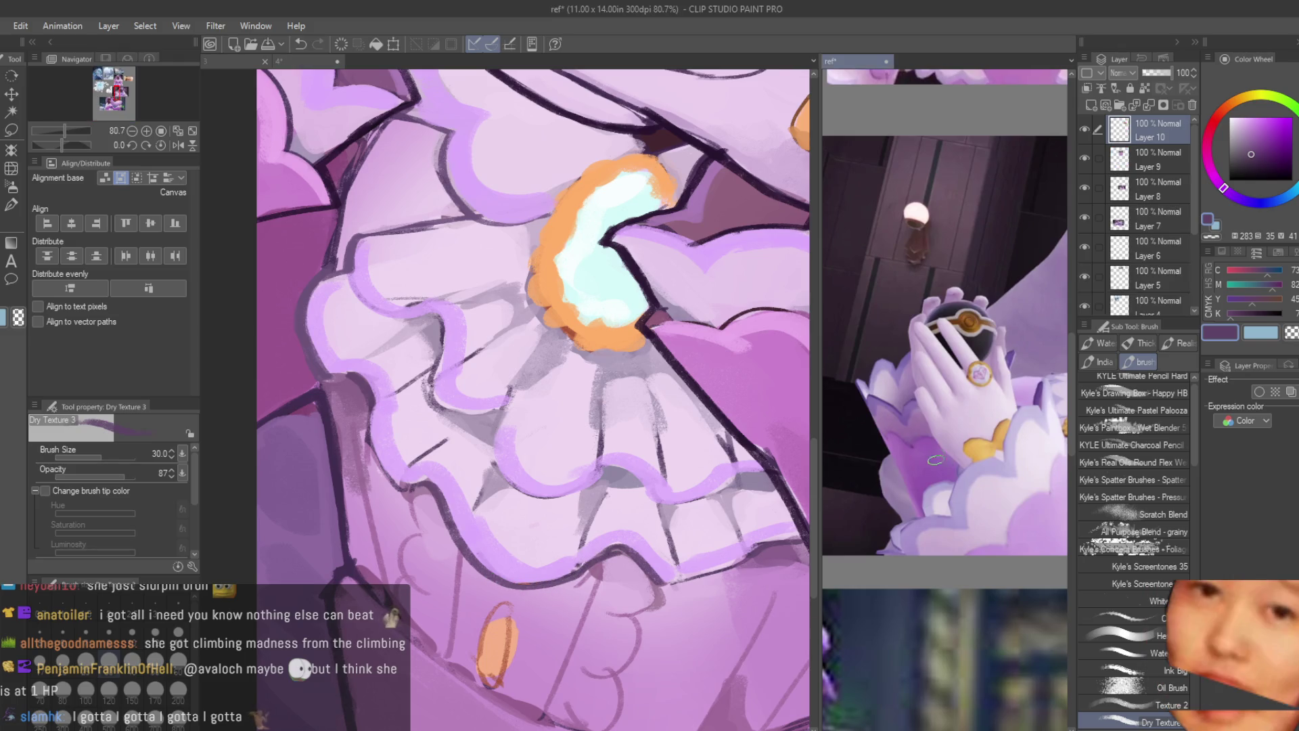
# Step: Return to the '4' canvas and sample pink and darker purples from the dress
pyautogui.scroll(-3, 960, 372)
pyautogui.scroll(2, 960, 372)
pyautogui.click(492, 641)
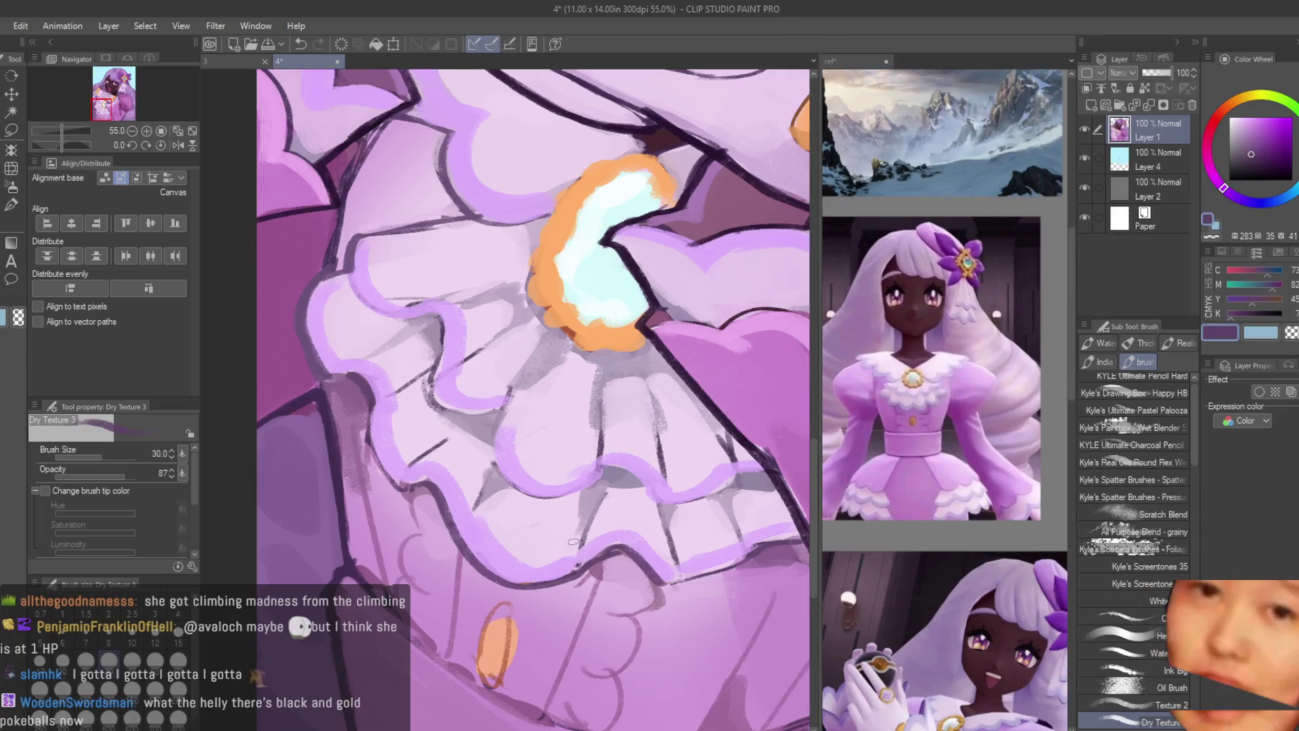
pyautogui.scroll(2, 491, 641)
pyautogui.keyDown('alt'); pyautogui.click(504, 594); pyautogui.keyUp('alt')
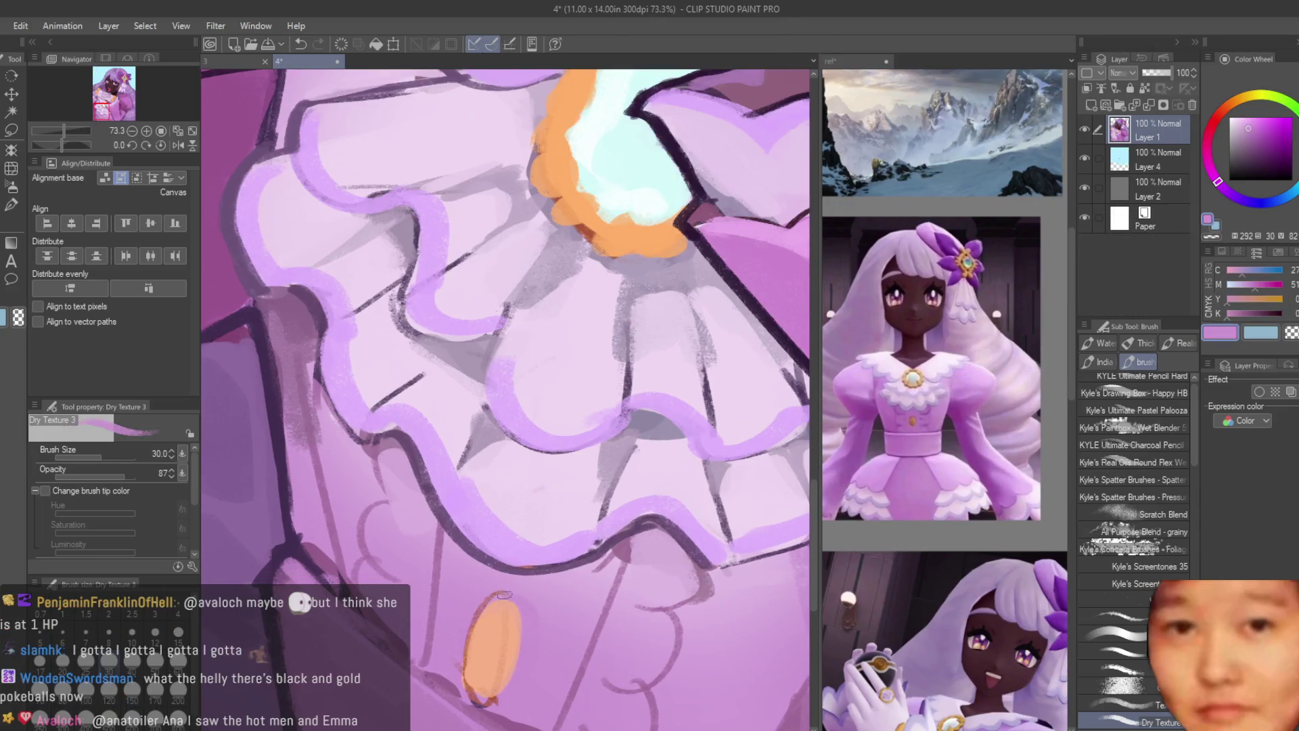
pyautogui.scroll(-2, 532, 653)
pyautogui.keyDown('alt'); pyautogui.click(747, 653); pyautogui.keyUp('alt')
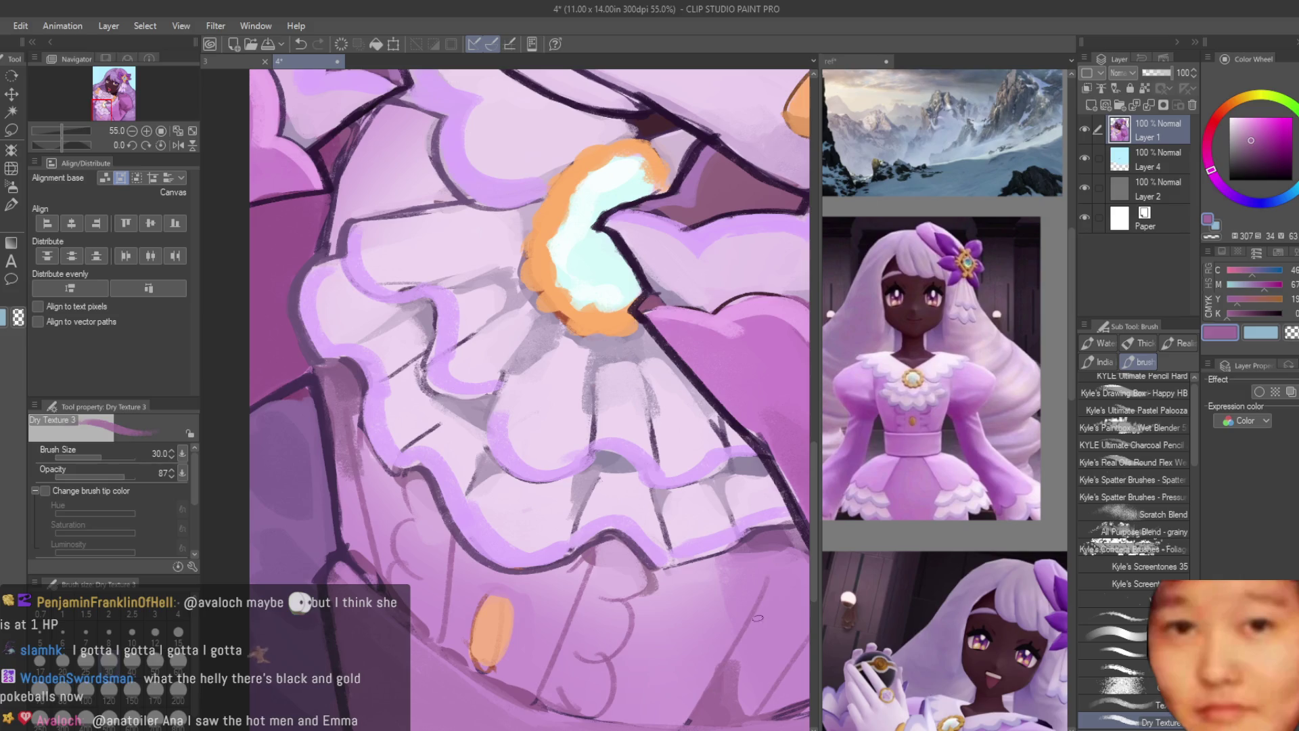
pyautogui.keyDown('alt'); pyautogui.click(736, 675); pyautogui.keyUp('alt')
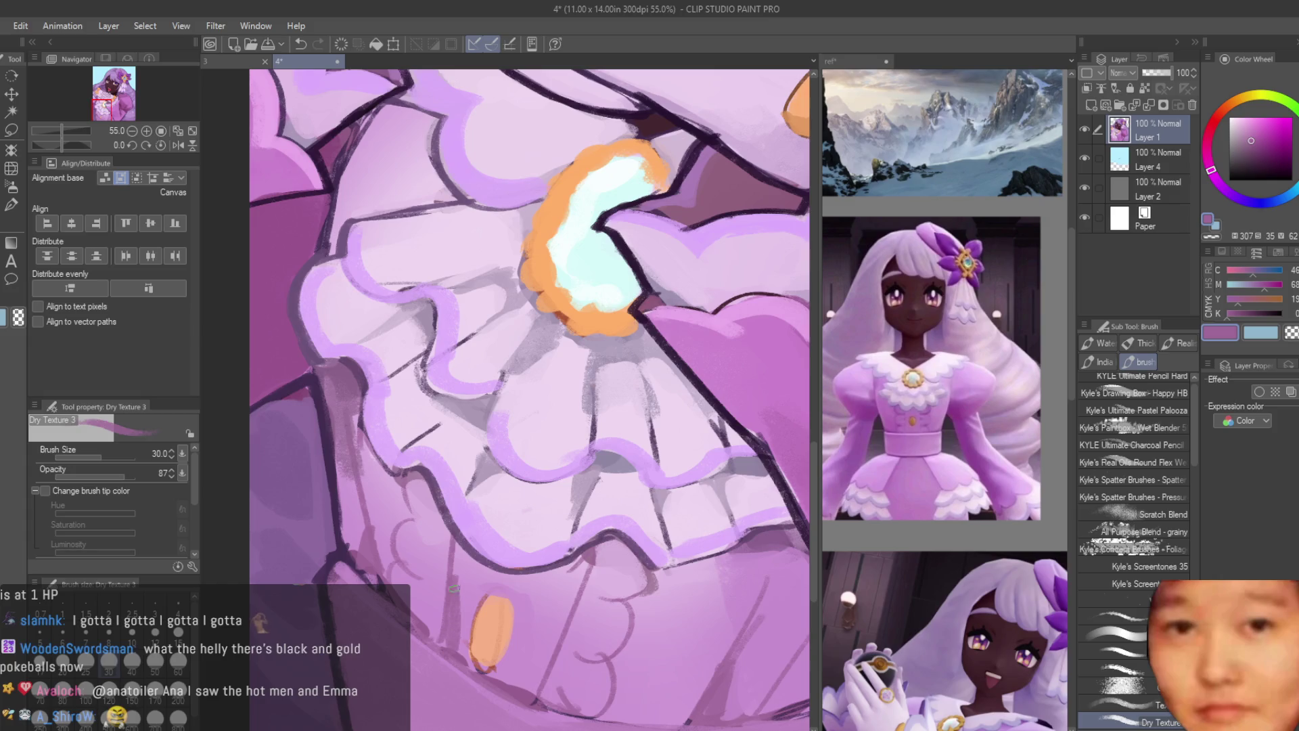
# Step: Shade the right skirt fold with several dark purple strokes
pyautogui.scroll(-5, 529, 699)
pyautogui.scroll(8, 495, 597)
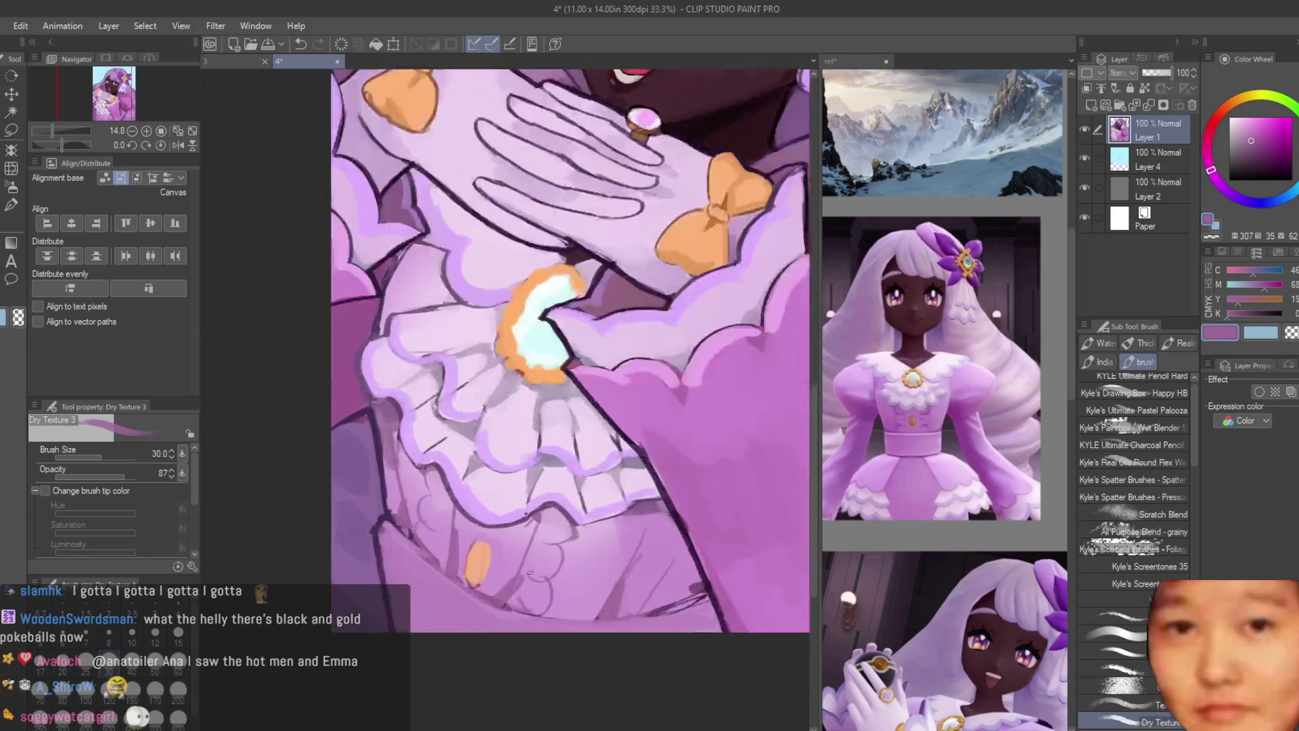
pyautogui.keyDown('alt'); pyautogui.click(427, 541); pyautogui.keyUp('alt')
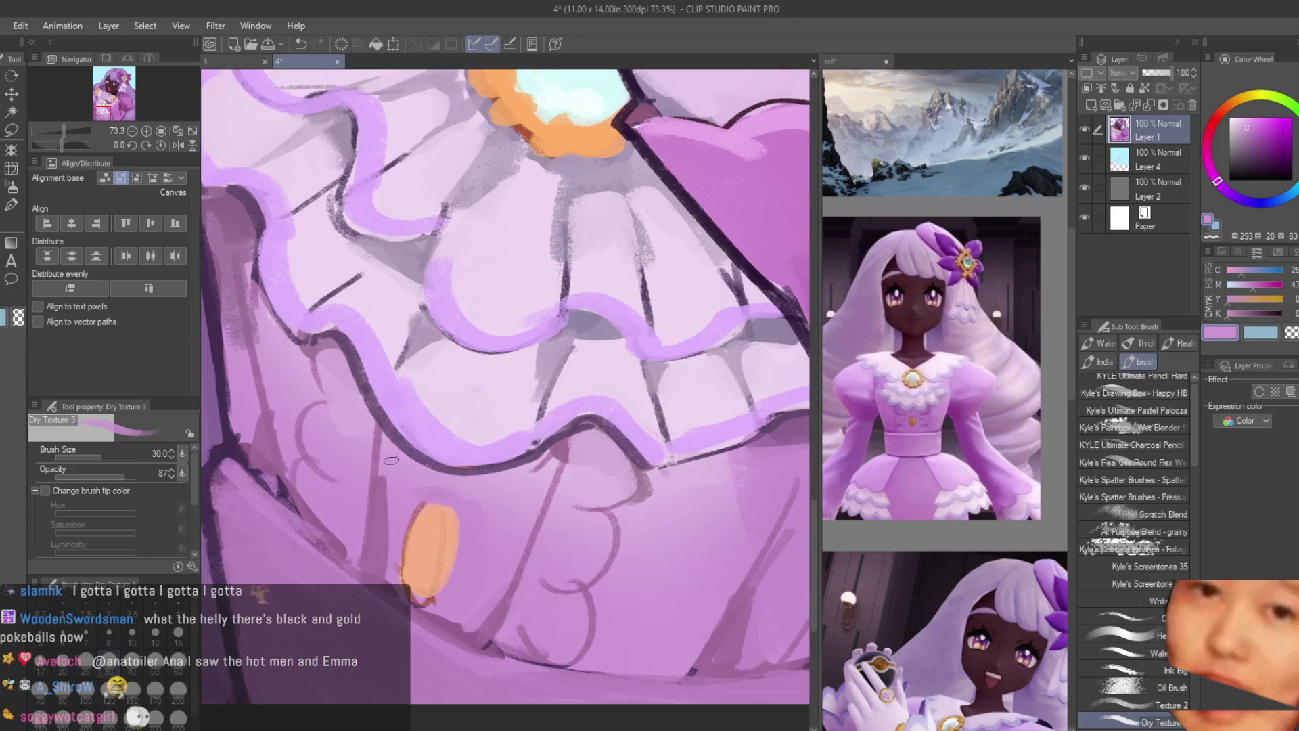
pyautogui.scroll(-3, 544, 627)
pyautogui.scroll(-3, 543, 628)
pyautogui.scroll(5, 737, 564)
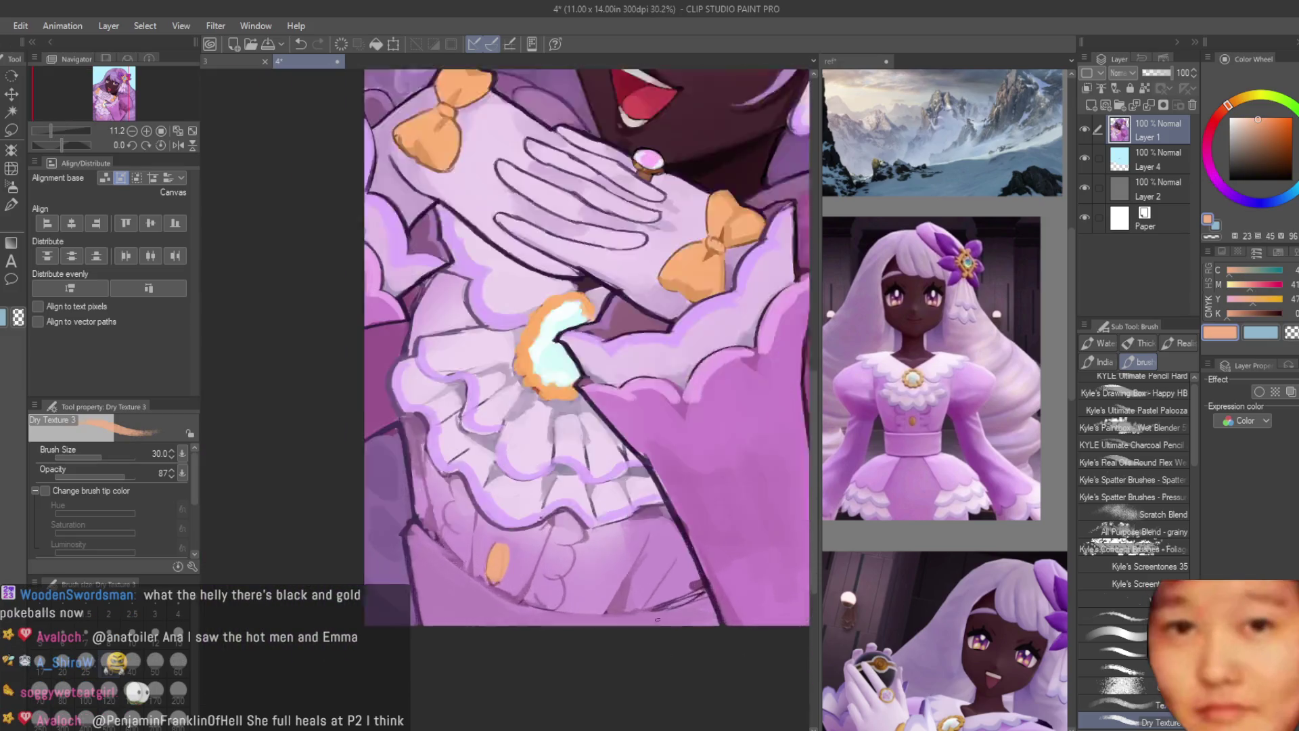
pyautogui.keyDown('alt'); pyautogui.click(737, 564); pyautogui.keyUp('alt')
pyautogui.keyDown('alt'); pyautogui.click(737, 447); pyautogui.keyUp('alt')
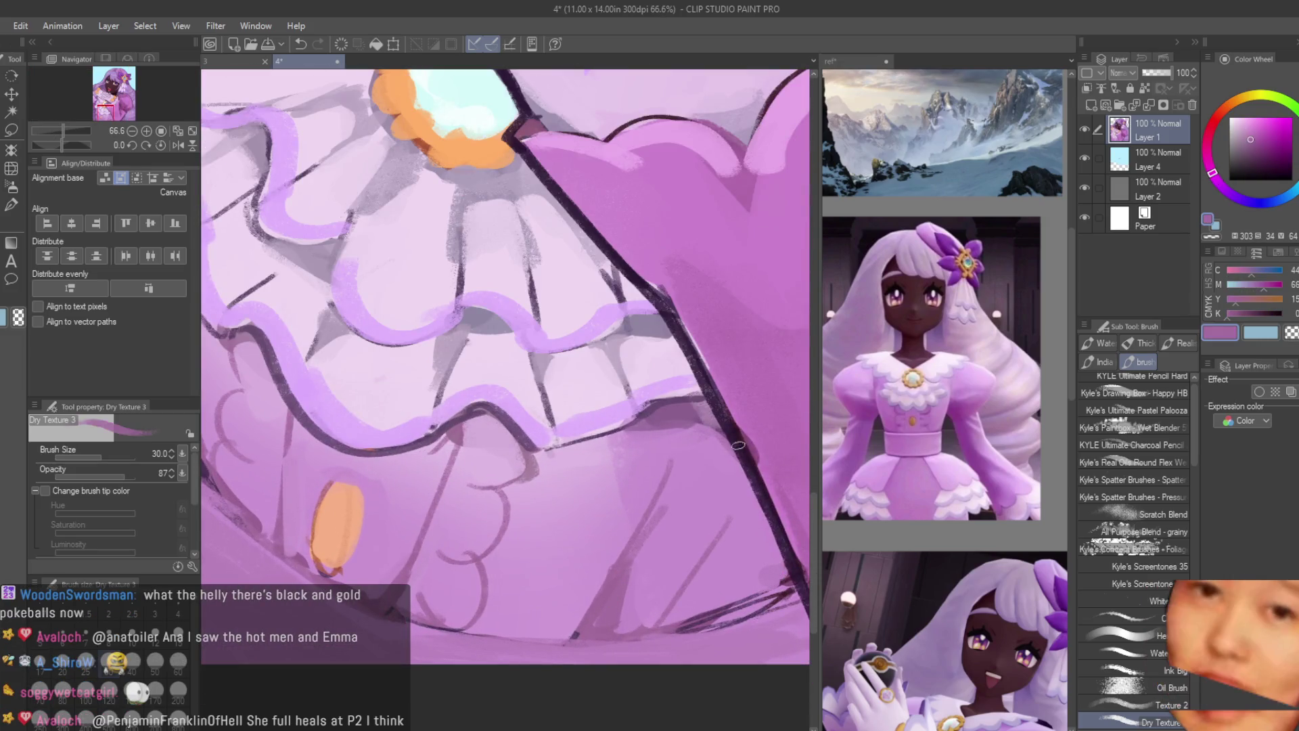
pyautogui.moveTo(734, 439); pyautogui.dragTo(764, 589)
pyautogui.moveTo(711, 412); pyautogui.dragTo(778, 596)
pyautogui.moveTo(717, 446); pyautogui.dragTo(771, 594)
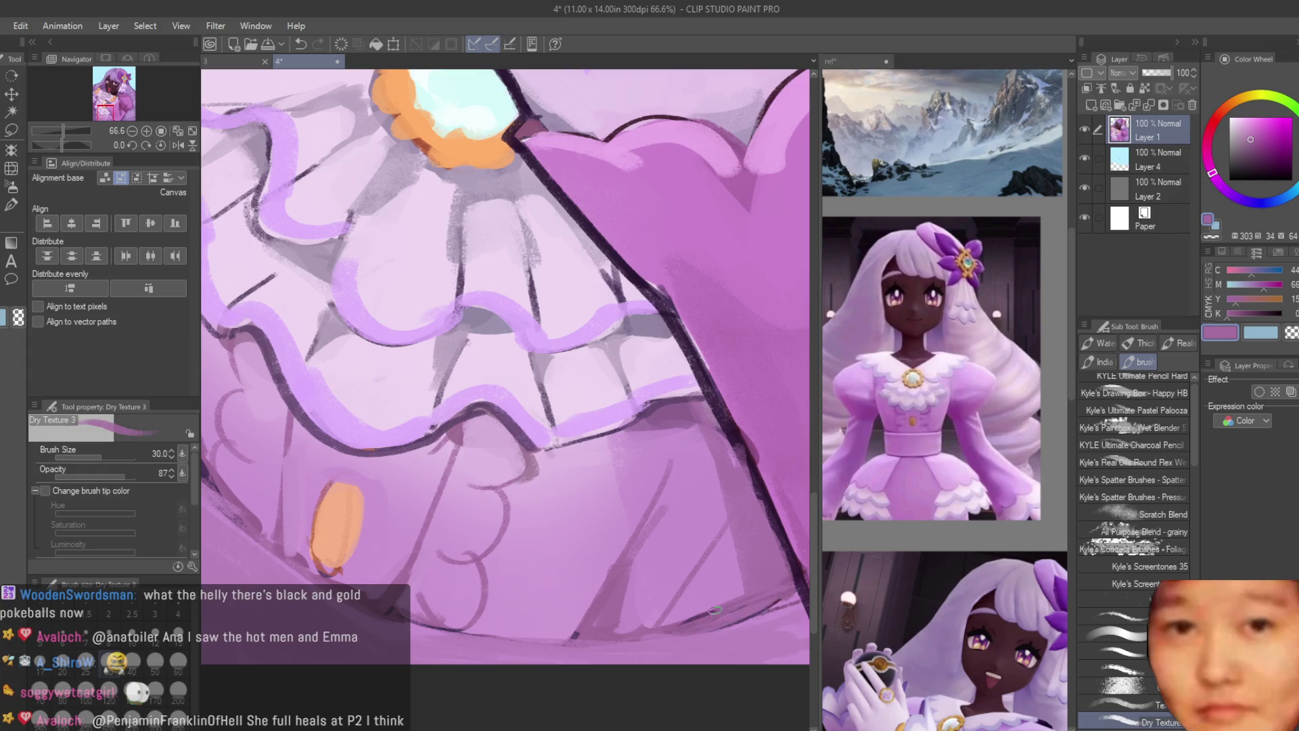
# Step: Sample skirt purples and frill lavender, and enlarge the Dry Texture brush to 50
pyautogui.keyDown('alt'); pyautogui.click(647, 632); pyautogui.keyUp('alt')
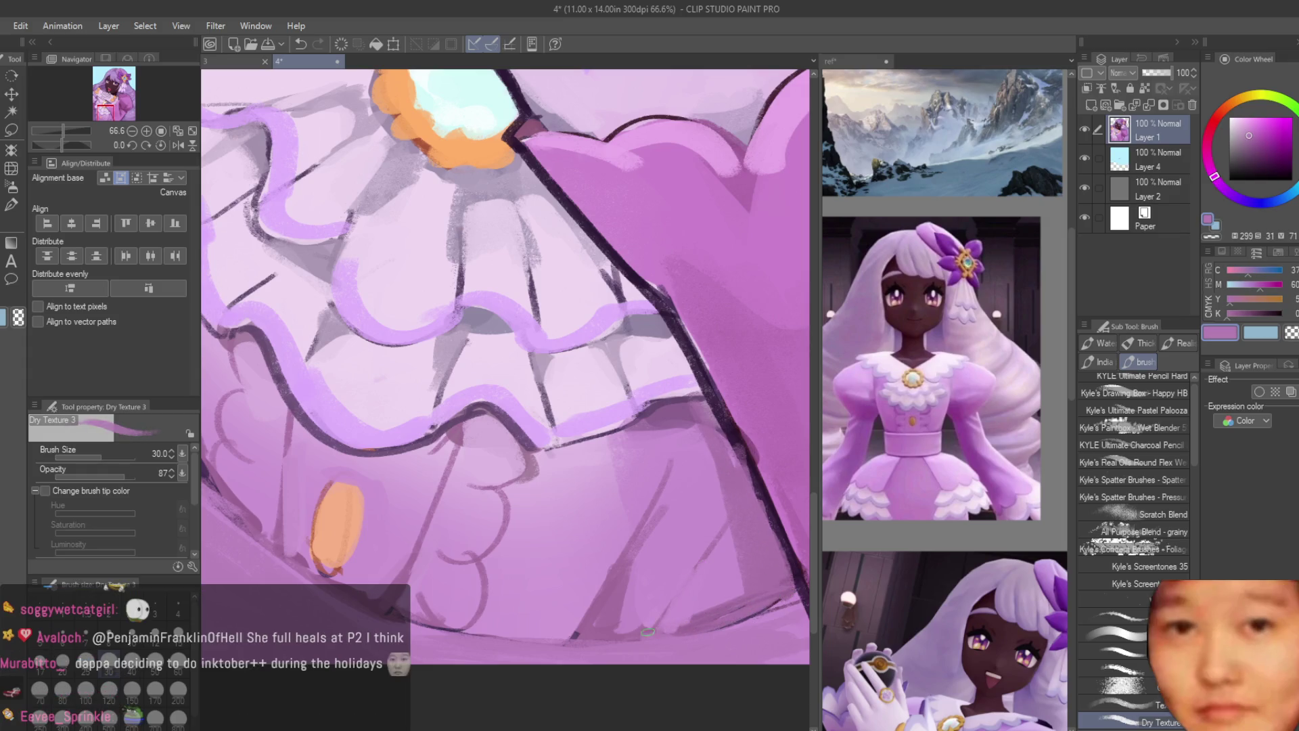
pyautogui.keyDown('alt'); pyautogui.click(689, 586); pyautogui.keyUp('alt')
pyautogui.scroll(-3, 673, 585)
pyautogui.scroll(3, 504, 593)
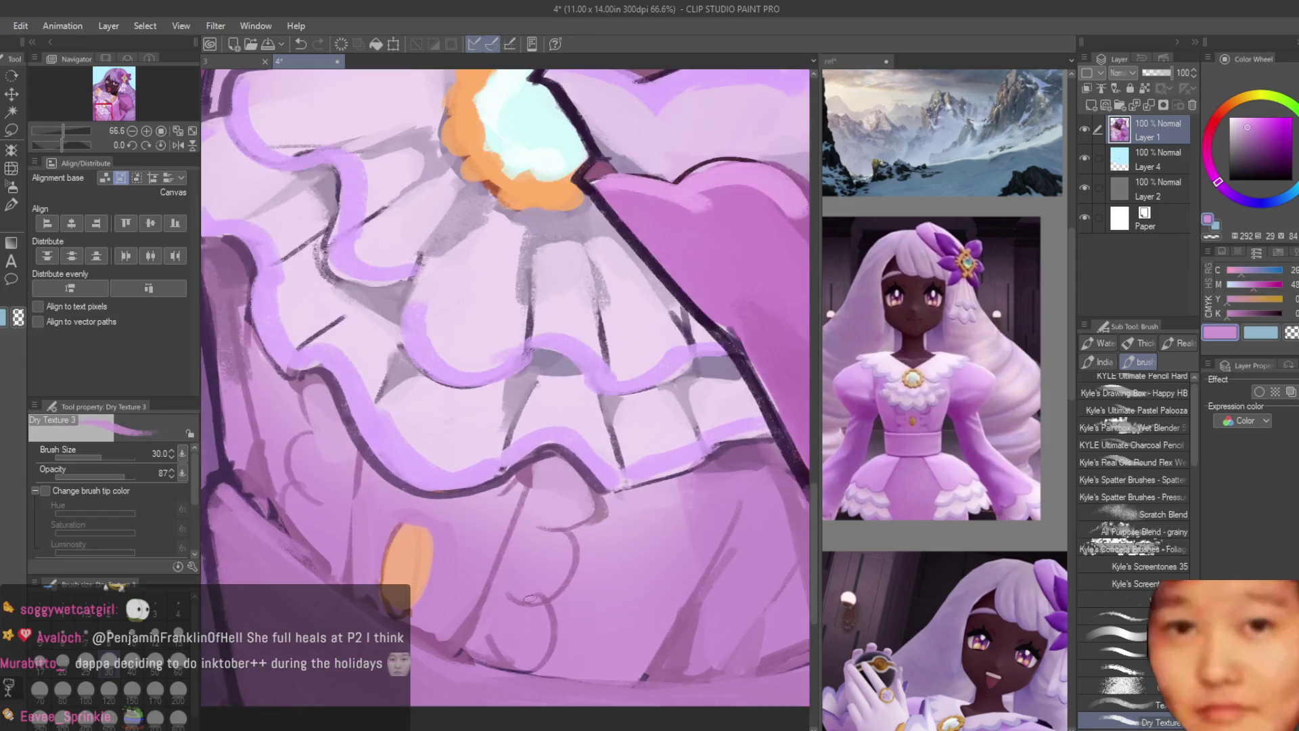
pyautogui.keyDown('alt'); pyautogui.click(504, 593); pyautogui.keyUp('alt')
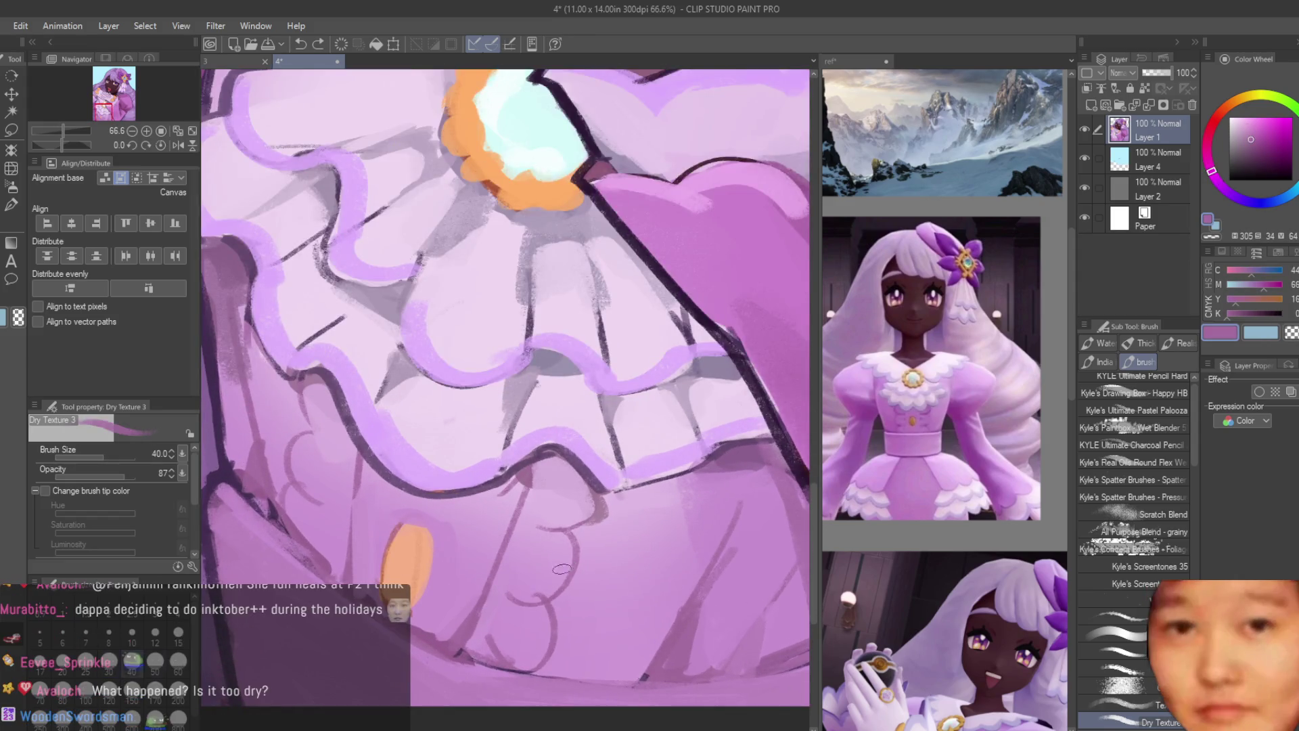
pyautogui.keyDown('alt'); pyautogui.click(519, 581); pyautogui.keyUp('alt')
pyautogui.press(']')
pyautogui.press(']')
# Step: Sample a range of mid and dark purples and frill pinks from the skirt
pyautogui.keyDown('alt'); pyautogui.click(539, 571); pyautogui.keyUp('alt')
pyautogui.keyDown('alt'); pyautogui.click(525, 534); pyautogui.keyUp('alt')
pyautogui.keyDown('alt'); pyautogui.click(545, 490); pyautogui.keyUp('alt')
pyautogui.keyDown('alt'); pyautogui.click(552, 501); pyautogui.keyUp('alt')
pyautogui.keyDown('alt'); pyautogui.click(518, 541); pyautogui.keyUp('alt')
pyautogui.keyDown('alt'); pyautogui.click(487, 628); pyautogui.keyUp('alt')
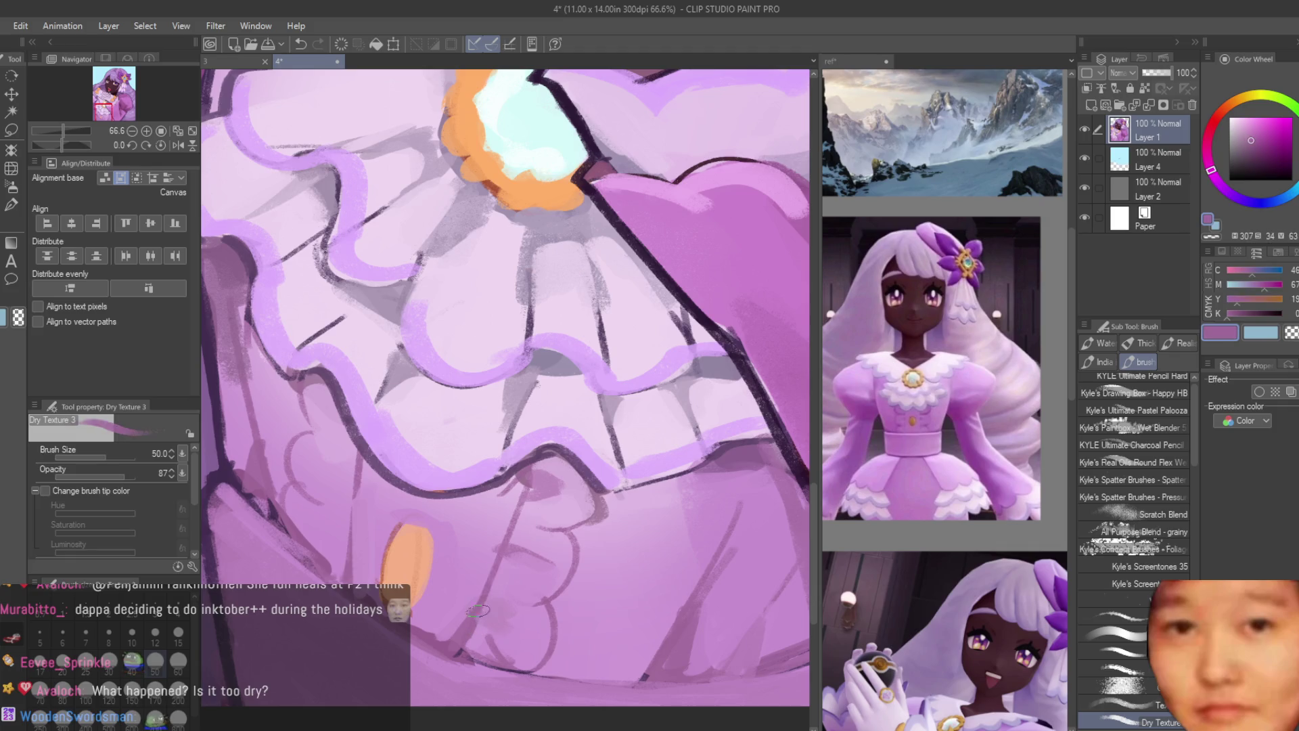
pyautogui.scroll(-5, 487, 628)
pyautogui.scroll(5, 617, 580)
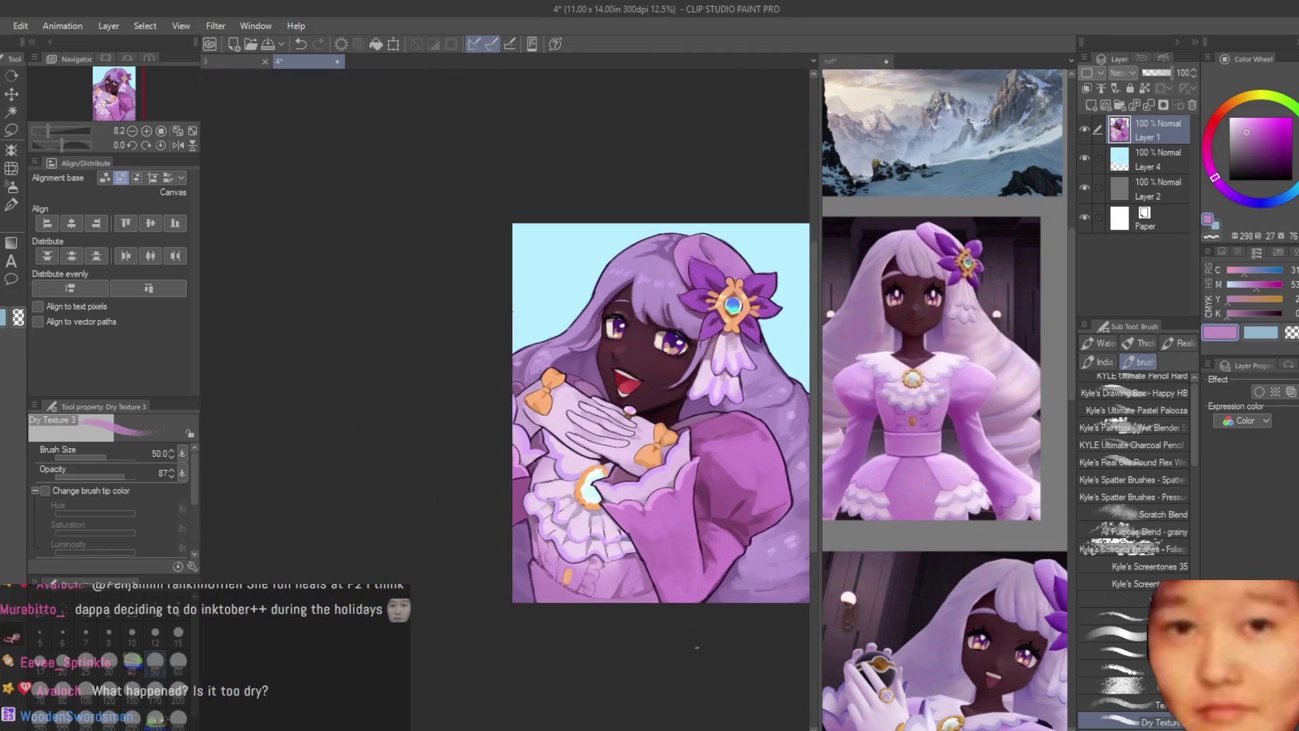
pyautogui.keyDown('alt'); pyautogui.click(542, 522); pyautogui.keyUp('alt')
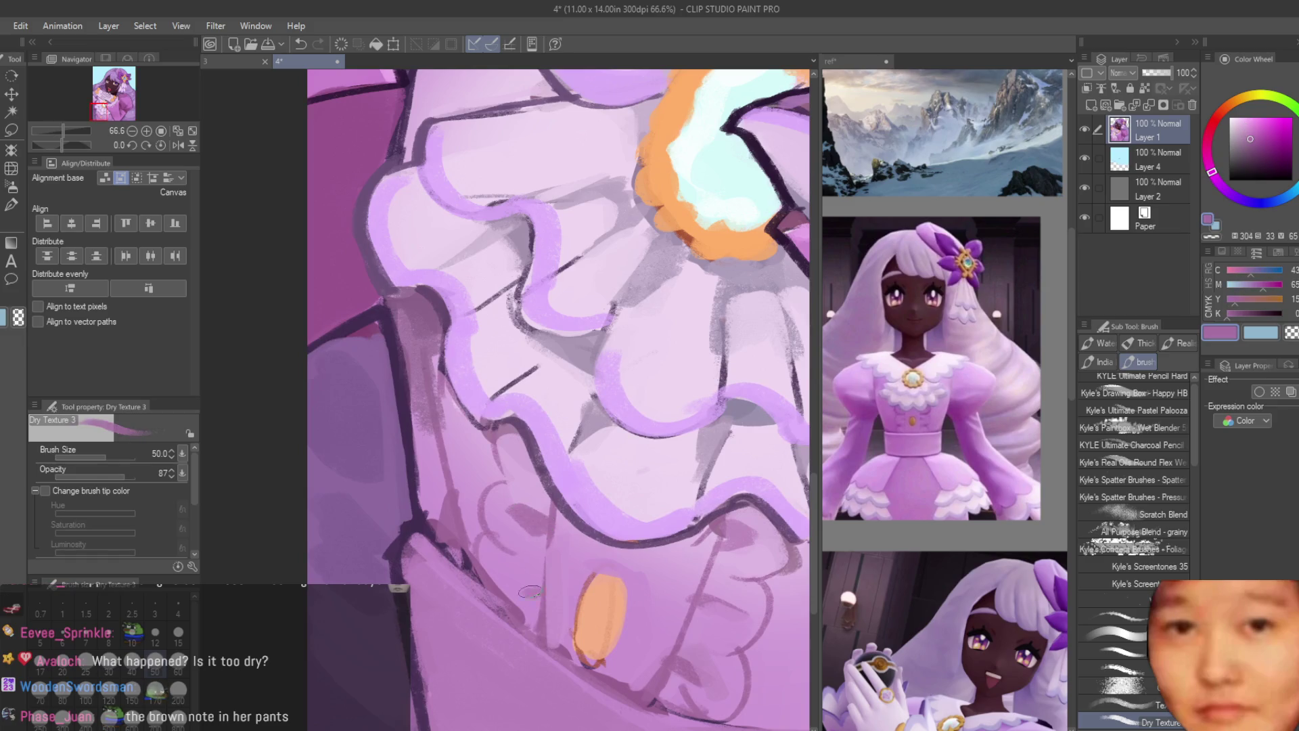
pyautogui.keyDown('alt'); pyautogui.click(515, 582); pyautogui.keyUp('alt')
# Step: Pick further dark purples and lighter pinks from the skirt and dress for blending
pyautogui.scroll(-3, 509, 504)
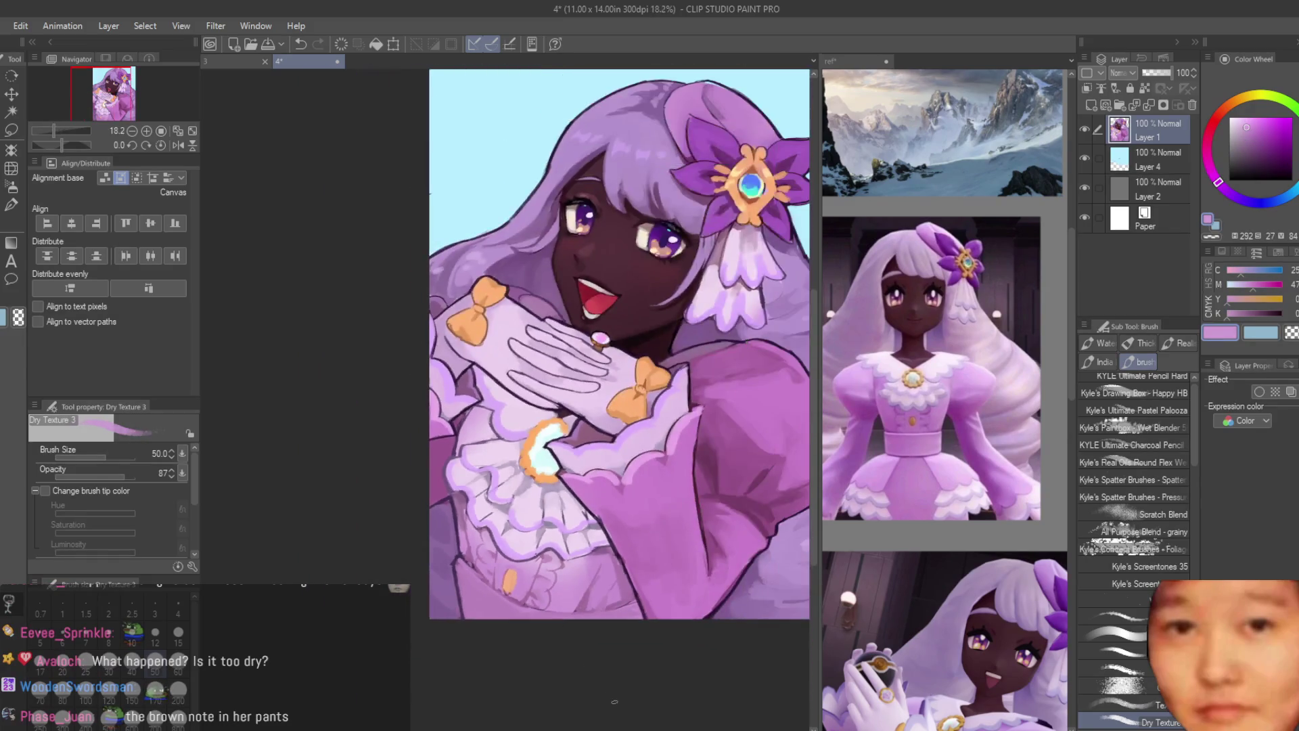
pyautogui.scroll(3, 451, 599)
pyautogui.scroll(1, 451, 600)
pyautogui.keyDown('alt'); pyautogui.click(453, 602); pyautogui.keyUp('alt')
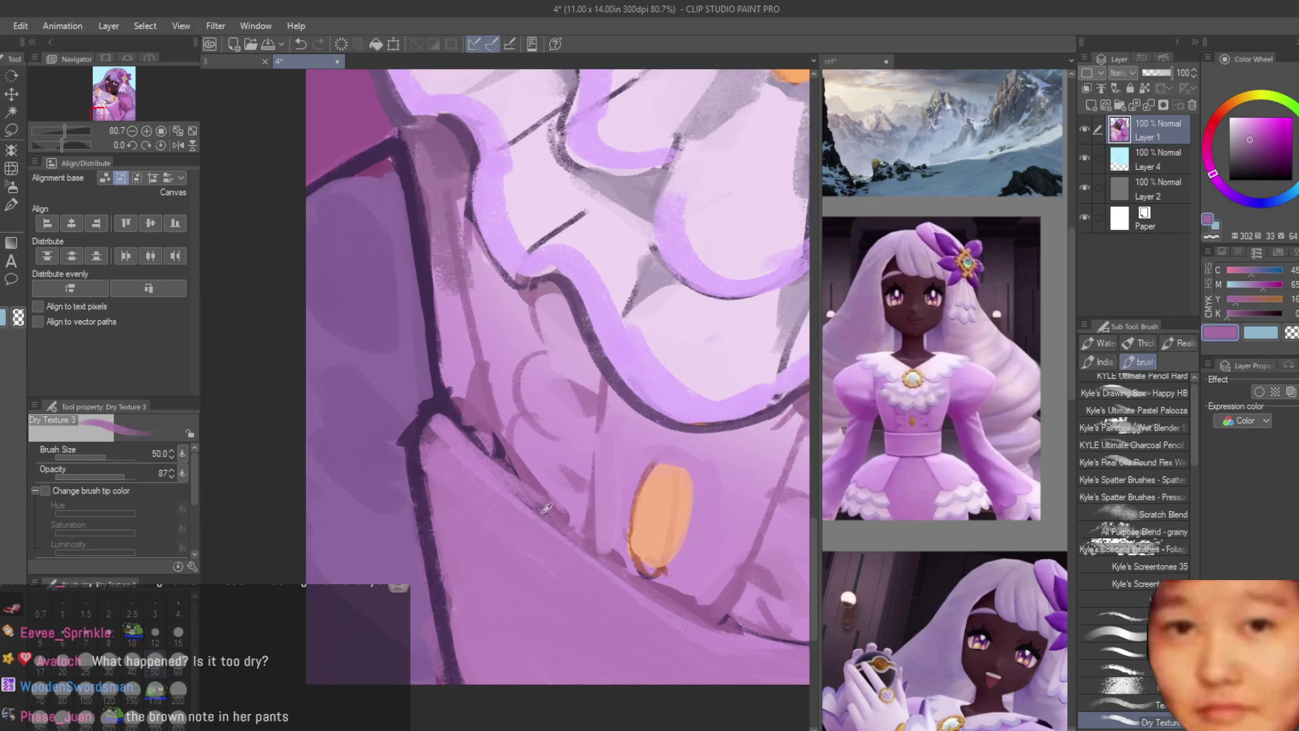
pyautogui.keyDown('alt'); pyautogui.click(480, 663); pyautogui.keyUp('alt')
pyautogui.keyDown('alt'); pyautogui.click(506, 645); pyautogui.keyUp('alt')
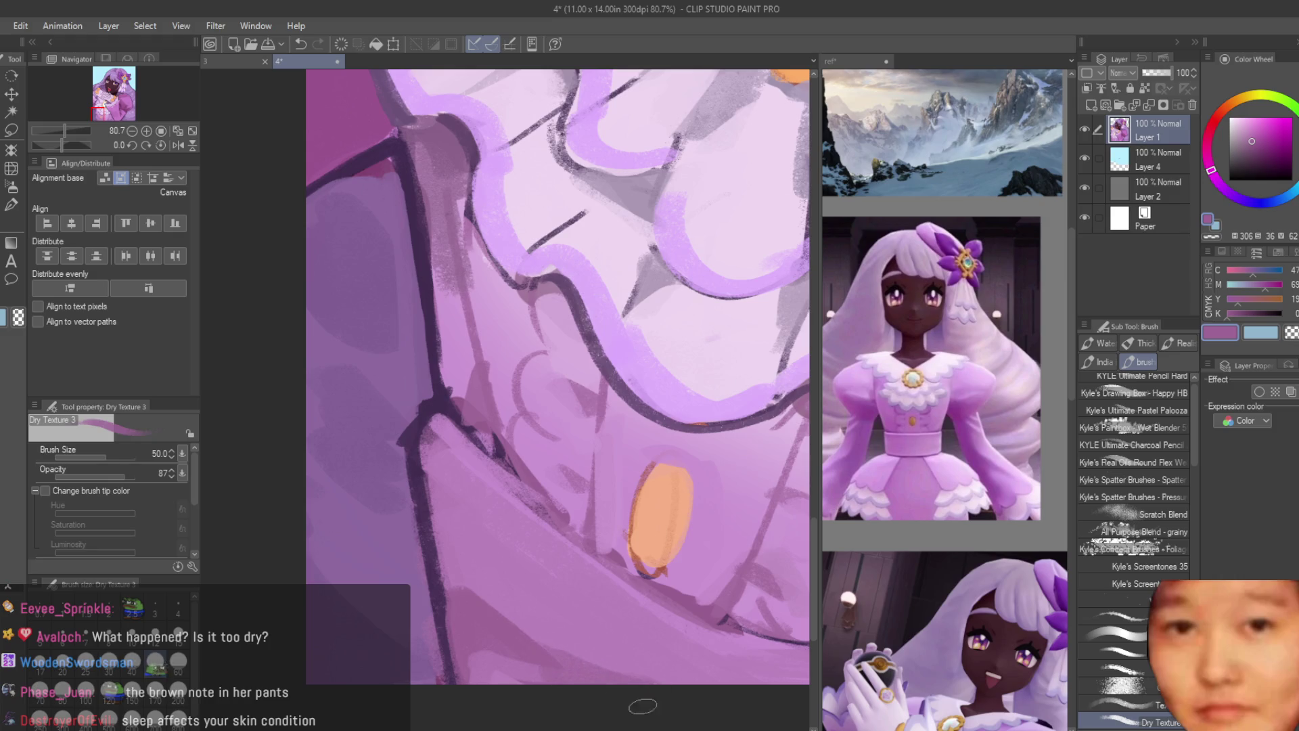
pyautogui.scroll(-10, 574, 657)
pyautogui.scroll(8, 511, 577)
pyautogui.keyDown('alt'); pyautogui.click(460, 656); pyautogui.keyUp('alt')
pyautogui.scroll(-5, 458, 648)
pyautogui.scroll(2, 778, 643)
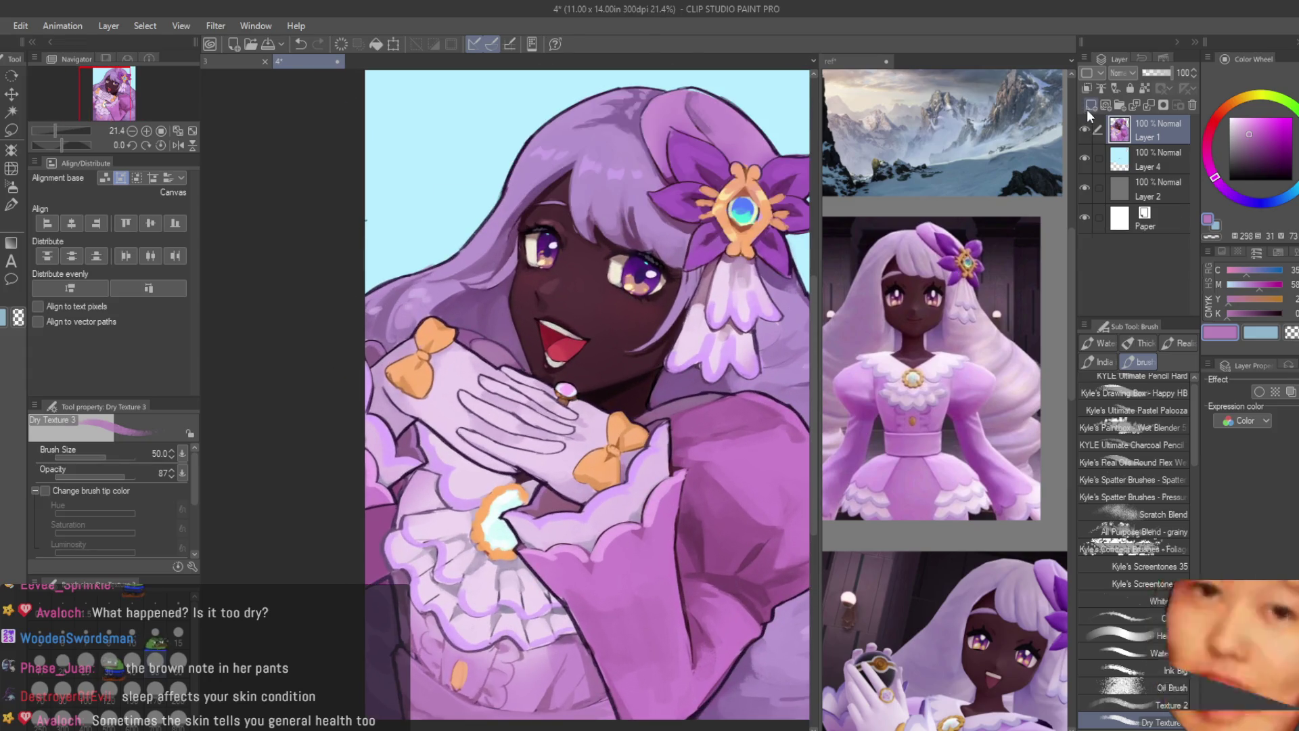
pyautogui.hotkey('ctrl', 'shift', 'n')
pyautogui.click(1240, 134)
pyautogui.click(1230, 195)
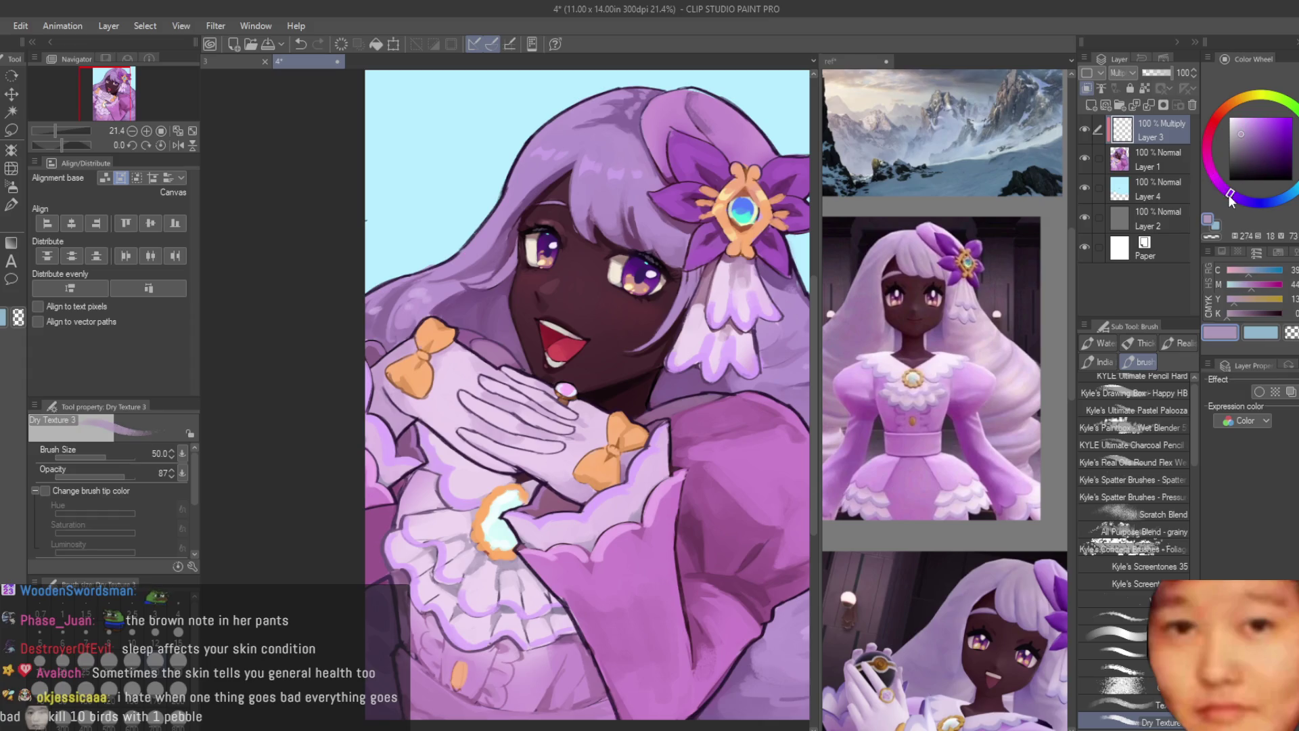
pyautogui.scroll(-1, 426, 405)
pyautogui.scroll(2, 538, 505)
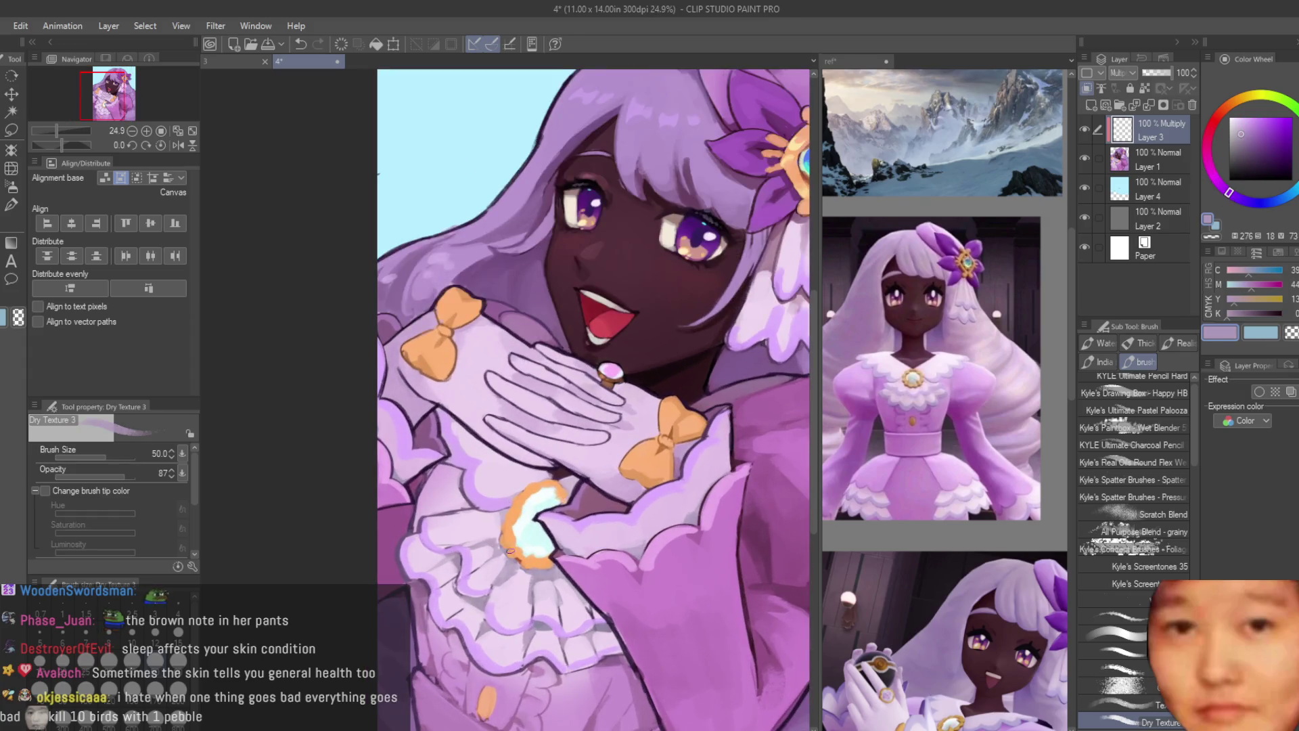
pyautogui.scroll(-1, 510, 550)
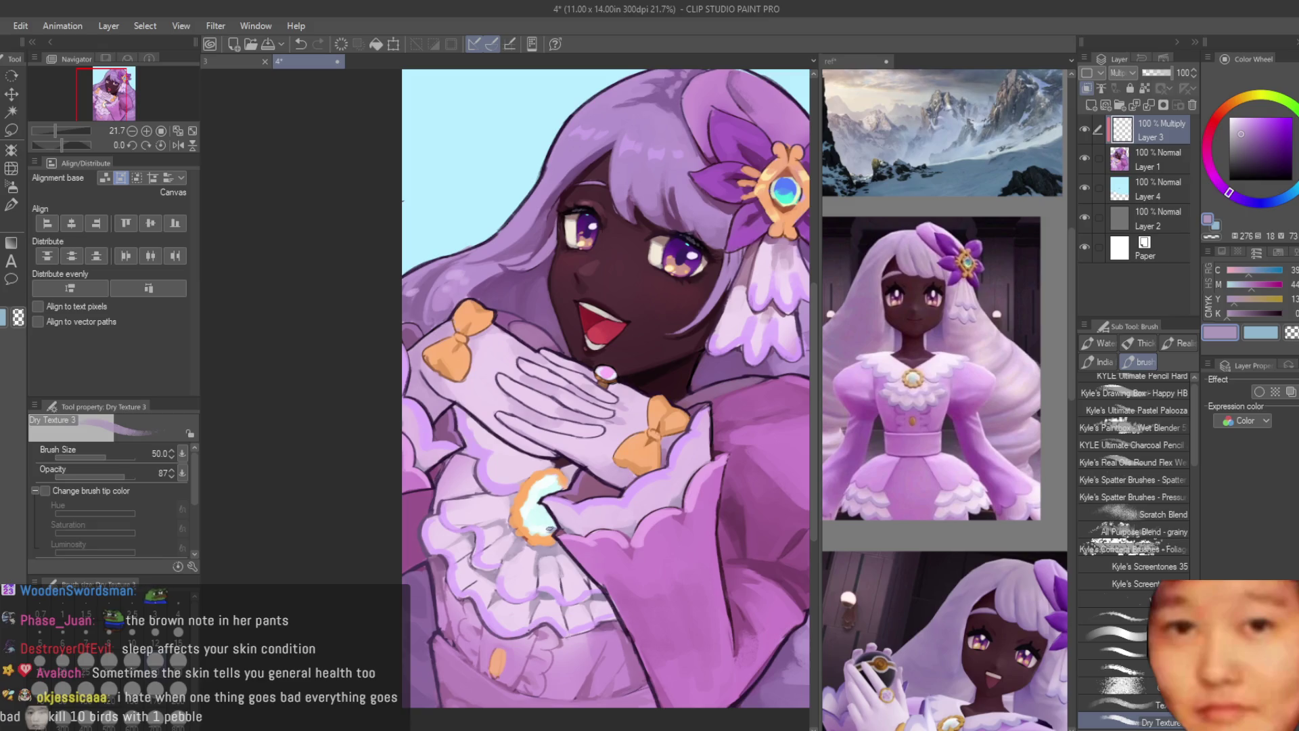
pyautogui.scroll(-3, 549, 530)
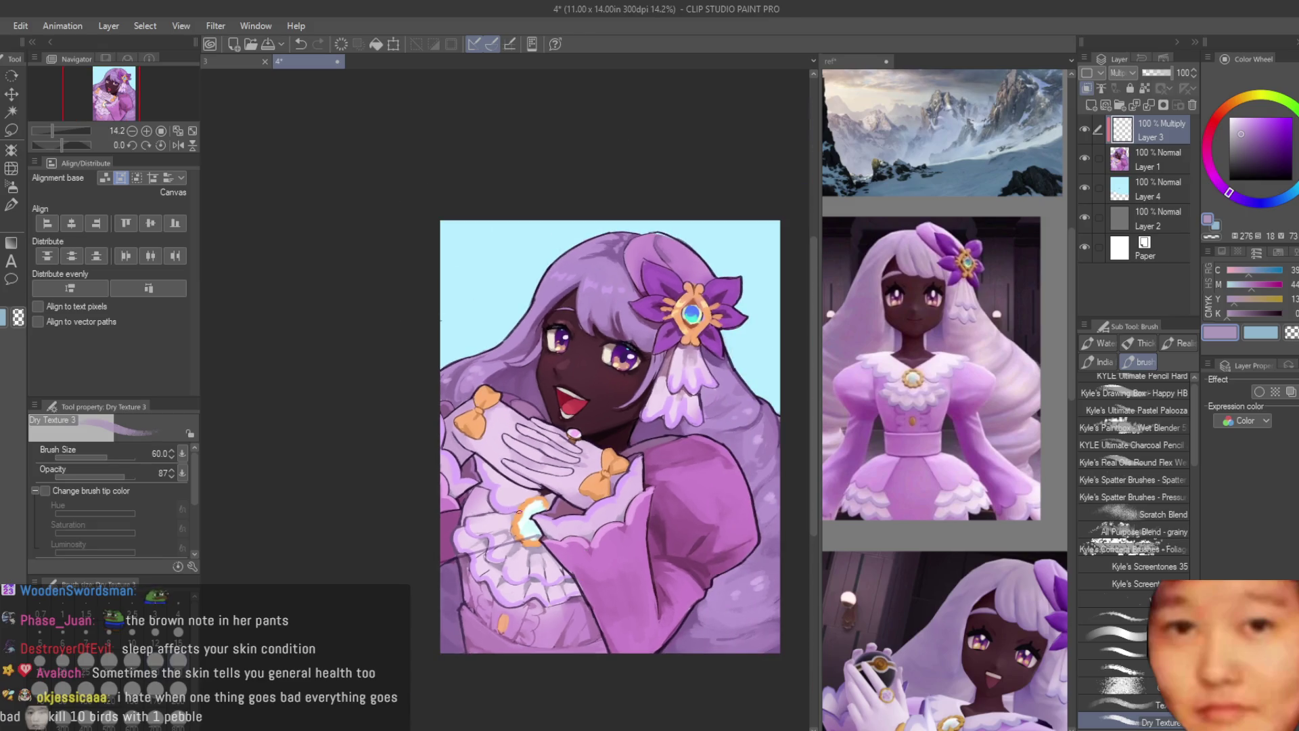
pyautogui.moveTo(476, 502)
pyautogui.mouseDown()
pyautogui.moveTo(440, 527)
pyautogui.moveTo(436, 551)
pyautogui.moveTo(532, 532)
pyautogui.moveTo(477, 541)
pyautogui.moveTo(485, 493)
pyautogui.mouseUp()
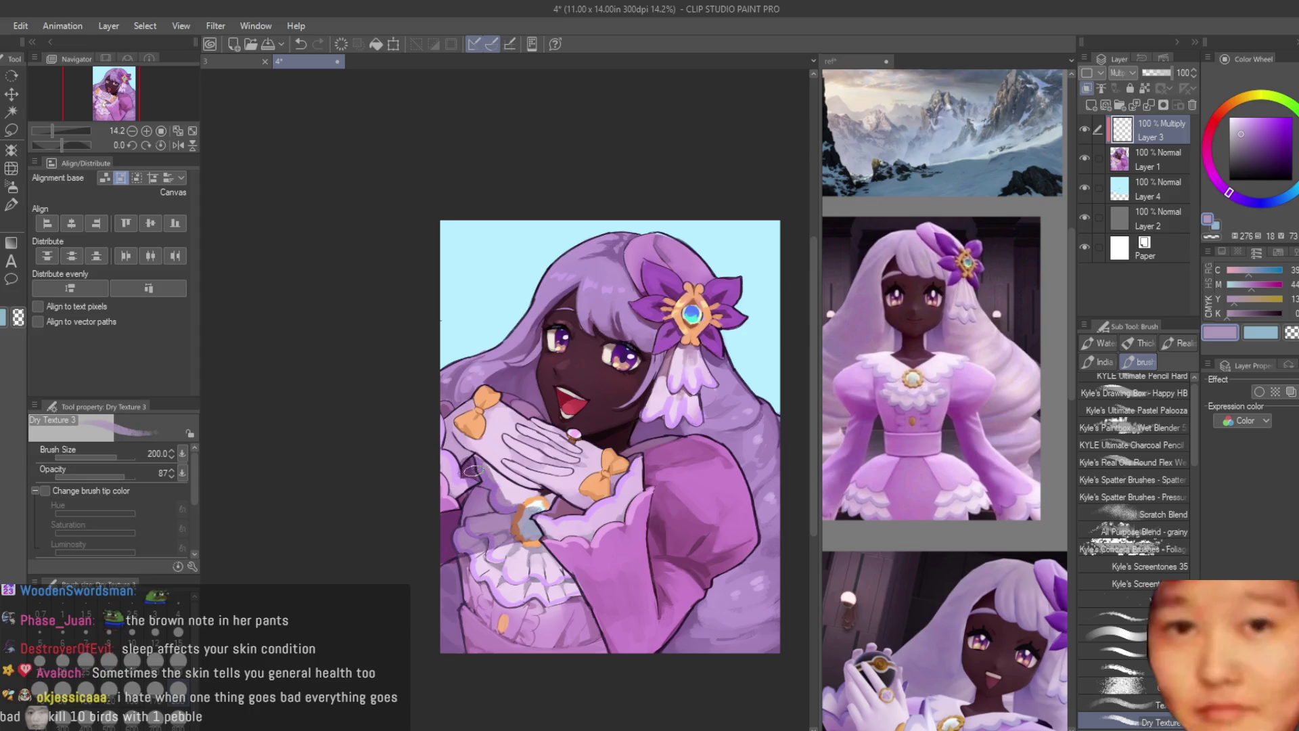
pyautogui.scroll(-4, 588, 464)
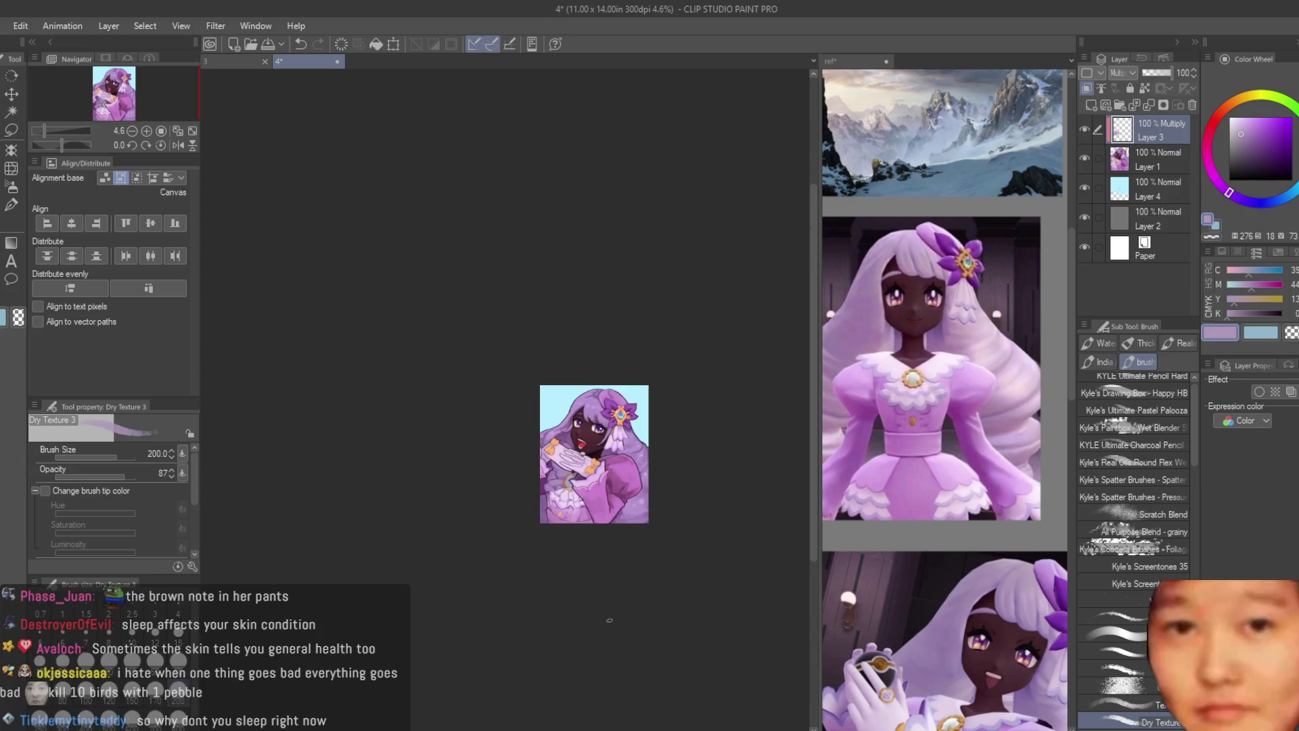
pyautogui.scroll(5, 609, 620)
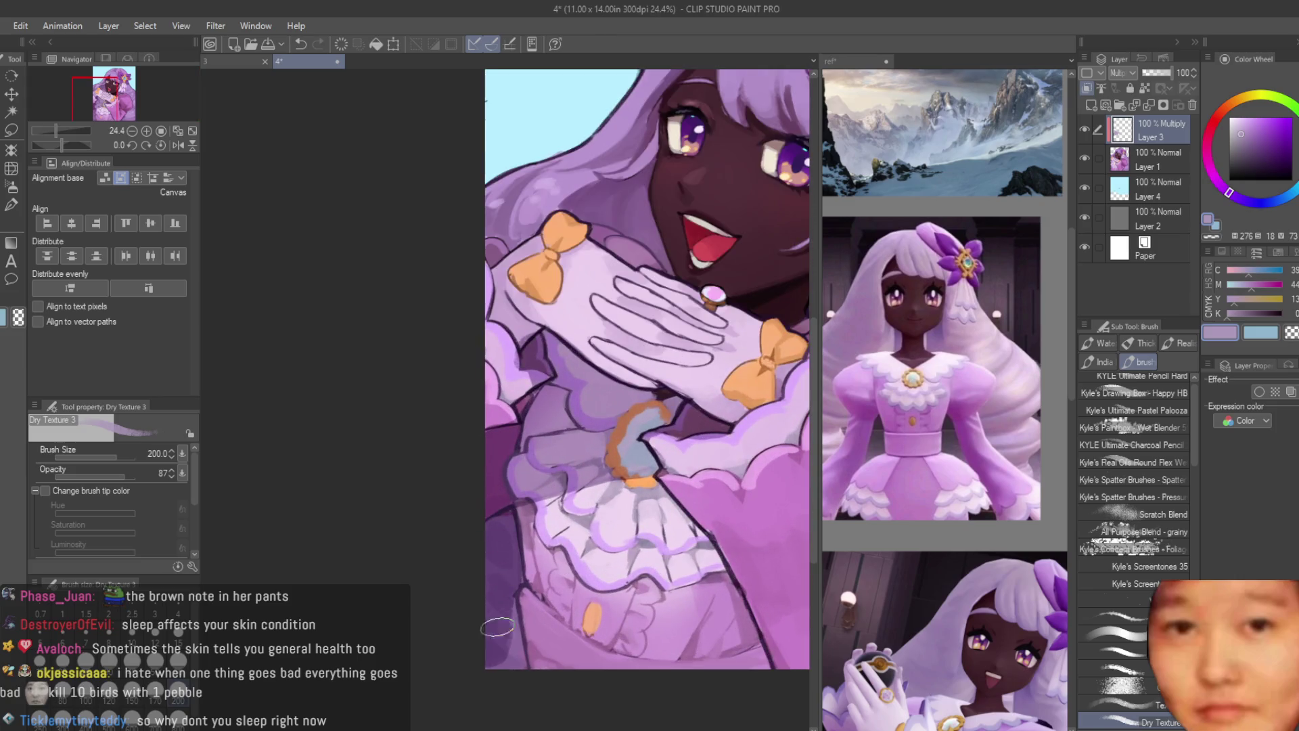
pyautogui.scroll(-5, 514, 643)
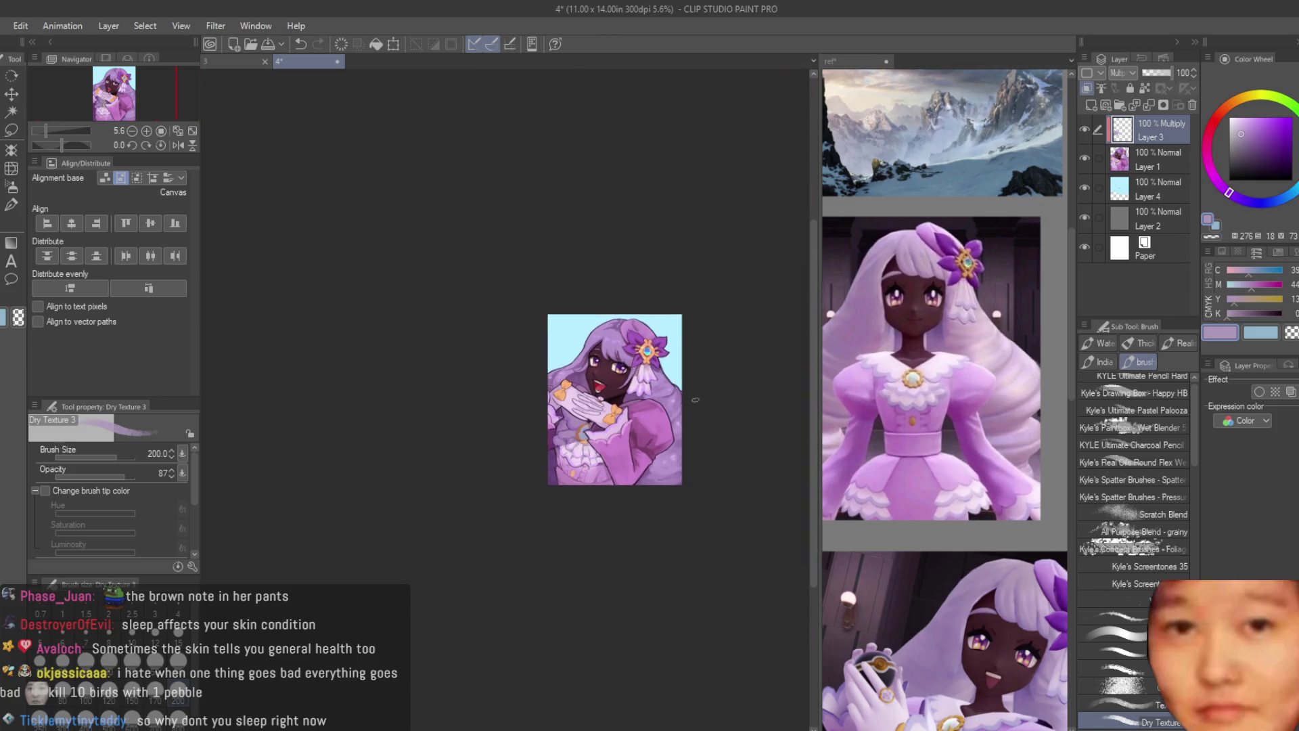
pyautogui.hscroll(3, 696, 400)
pyautogui.scroll(4, 690, 383)
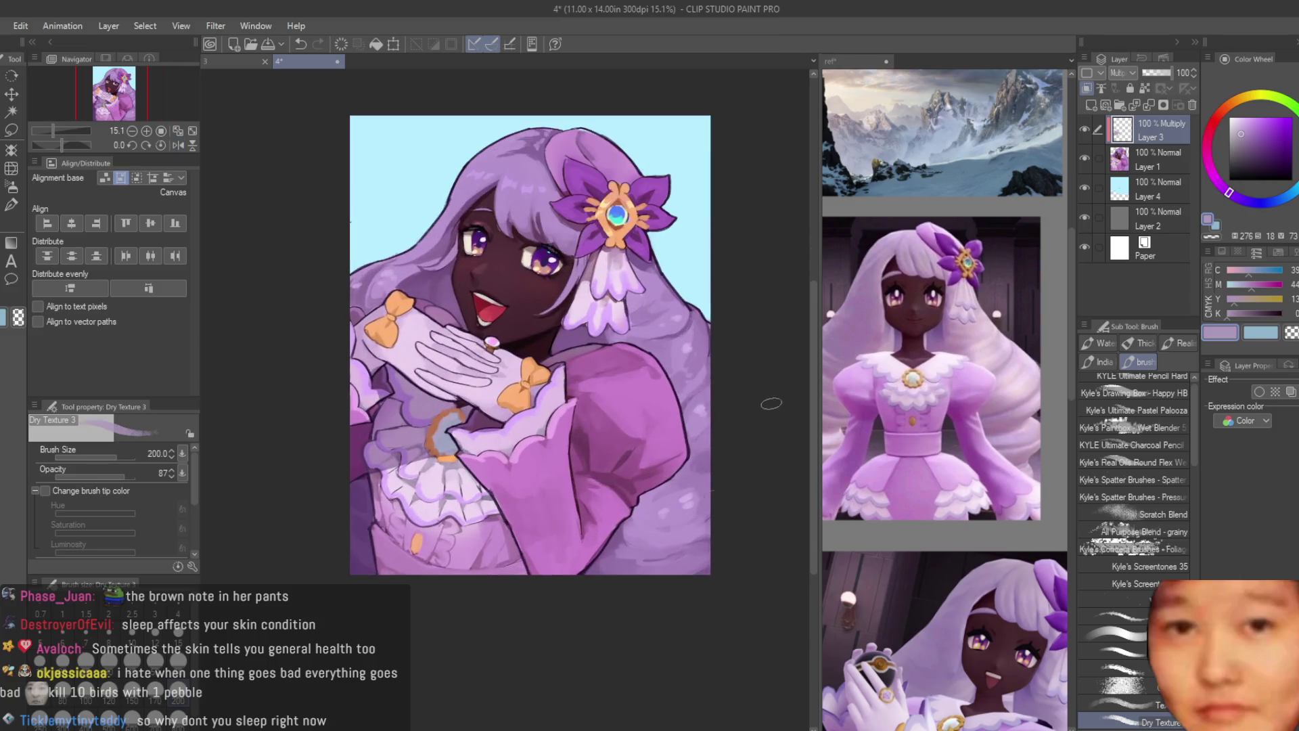
pyautogui.moveTo(697, 433)
pyautogui.mouseDown()
pyautogui.moveTo(669, 494)
pyautogui.moveTo(629, 528)
pyautogui.moveTo(659, 573)
pyautogui.moveTo(651, 548)
pyautogui.mouseUp()
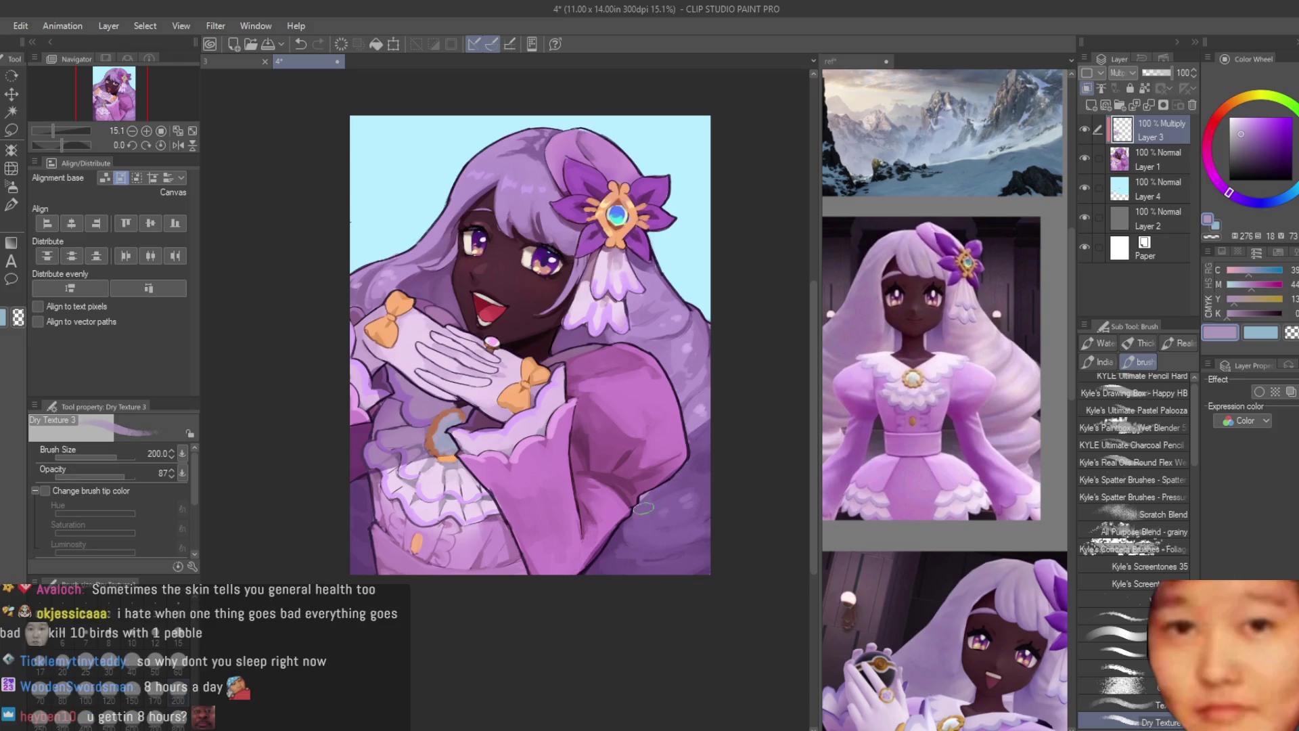
pyautogui.scroll(-6, 719, 598)
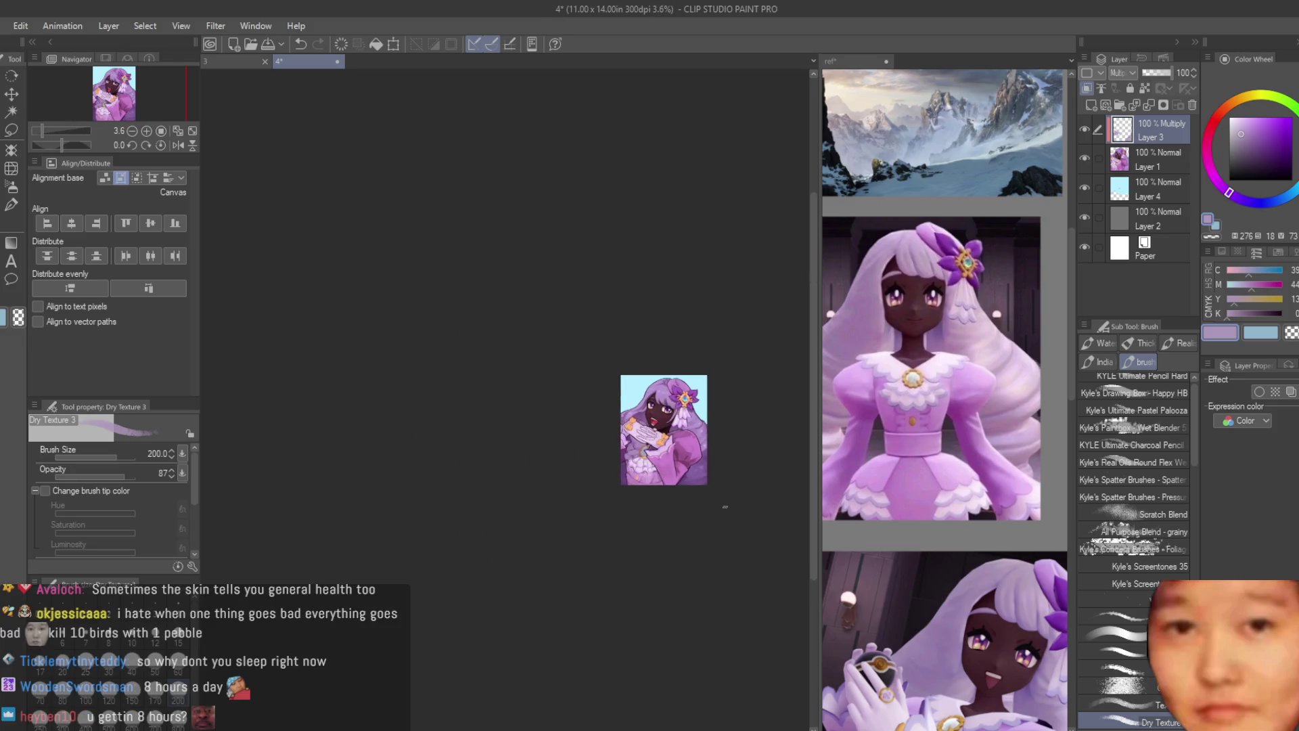
pyautogui.scroll(5, 725, 506)
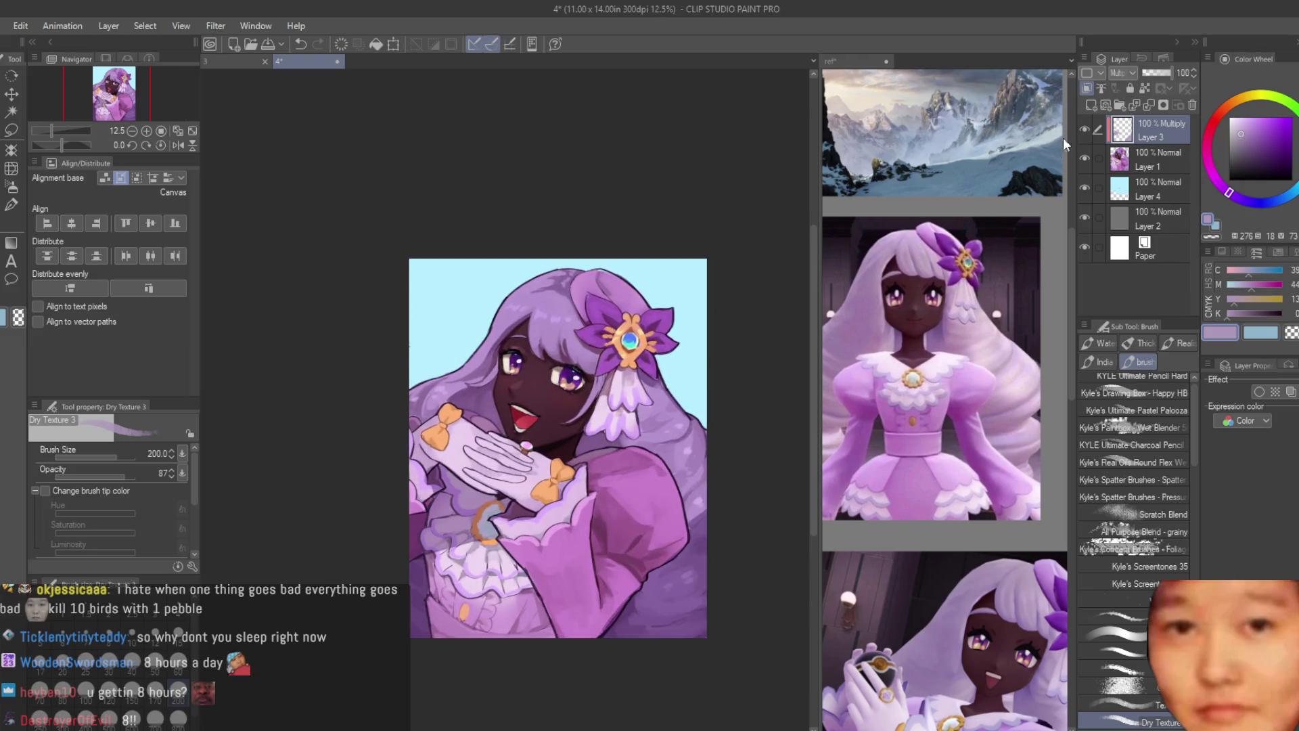
pyautogui.scroll(3, 710, 518)
pyautogui.moveTo(734, 425)
pyautogui.mouseDown()
pyautogui.moveTo(677, 467)
pyautogui.moveTo(680, 521)
pyautogui.mouseUp()
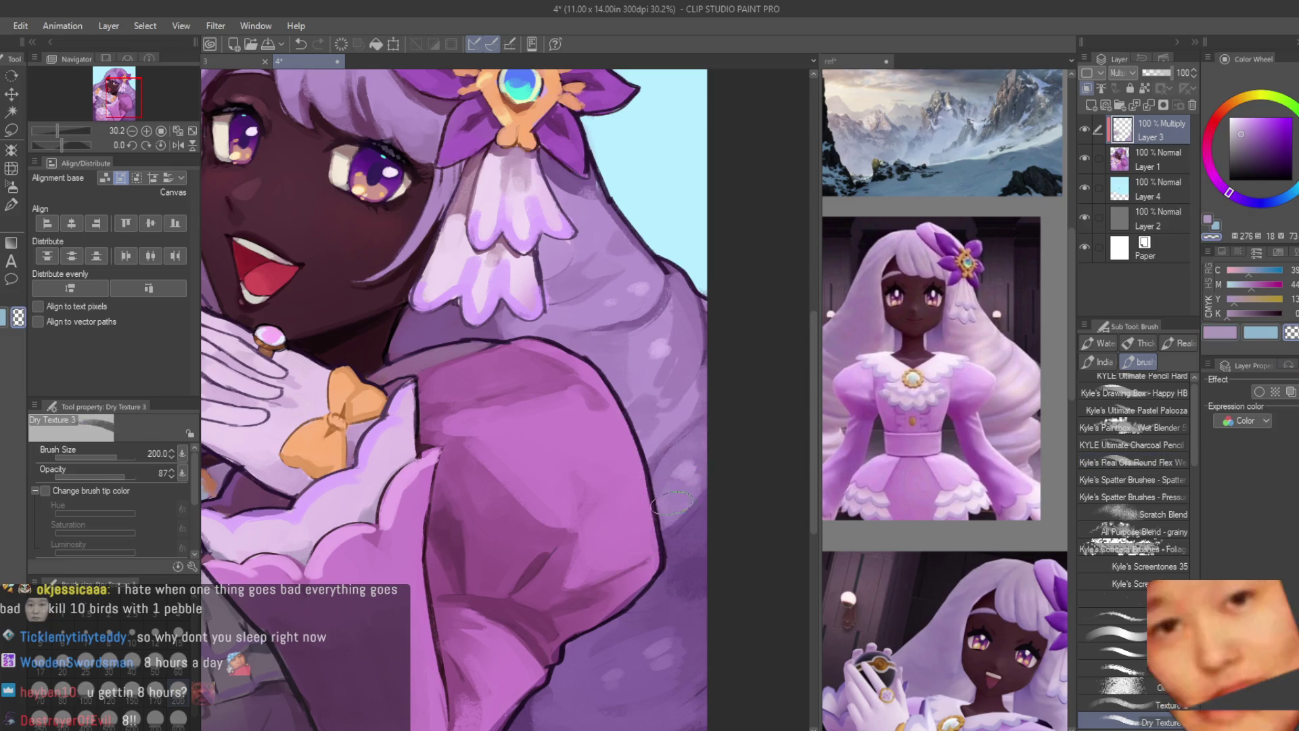
pyautogui.scroll(-1, 655, 444)
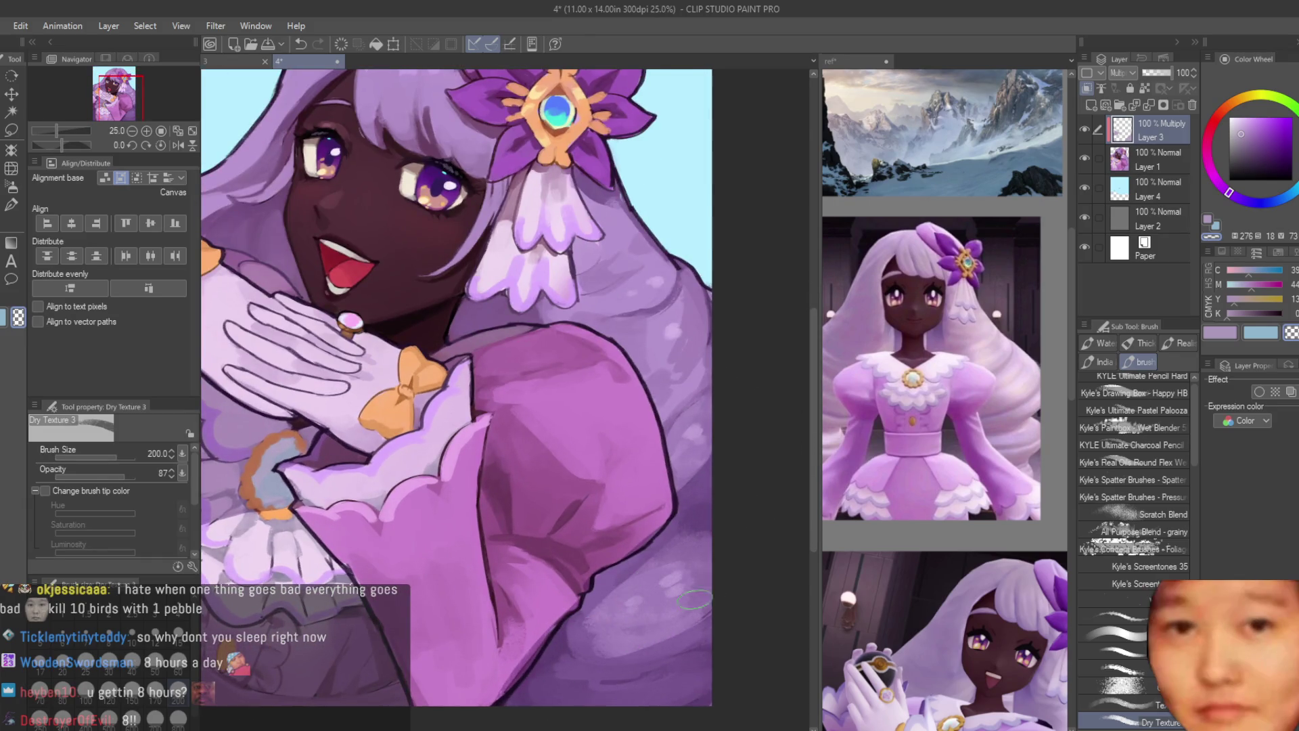
pyautogui.scroll(-8, 646, 681)
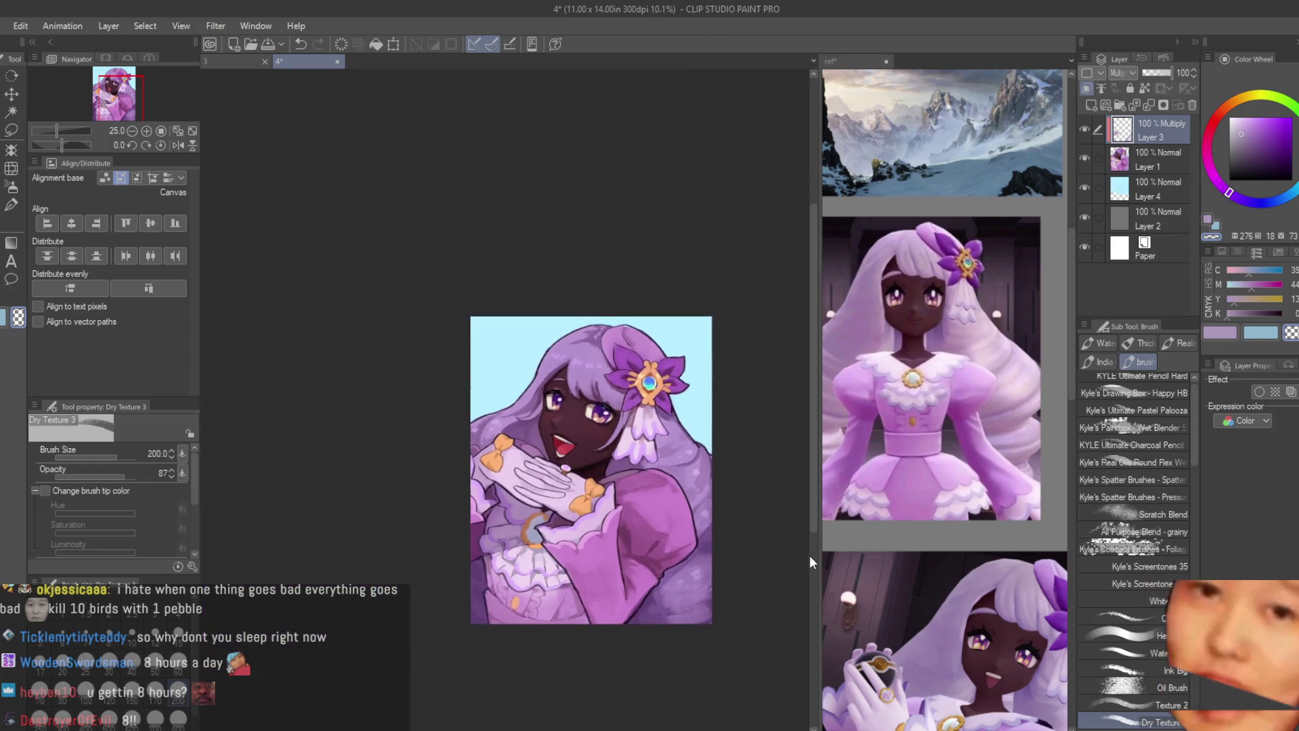
pyautogui.scroll(8, 454, 409)
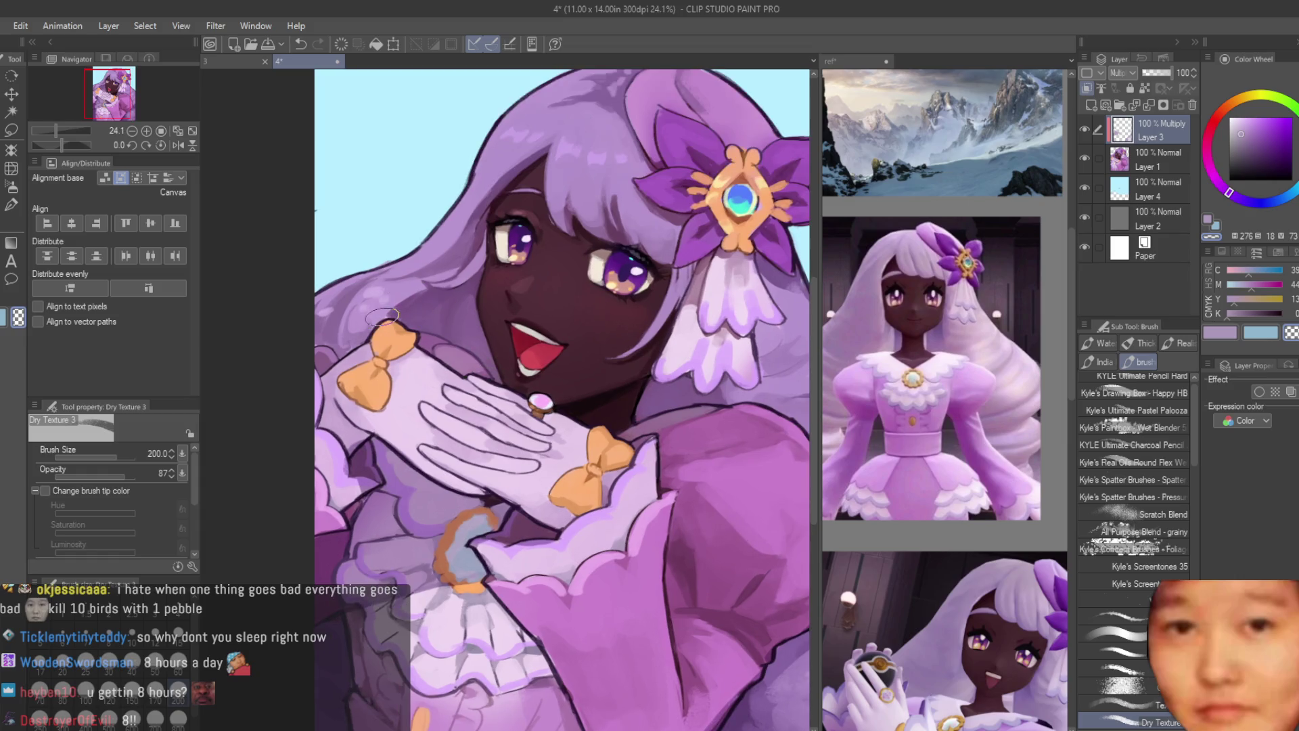
pyautogui.scroll(-2, 454, 510)
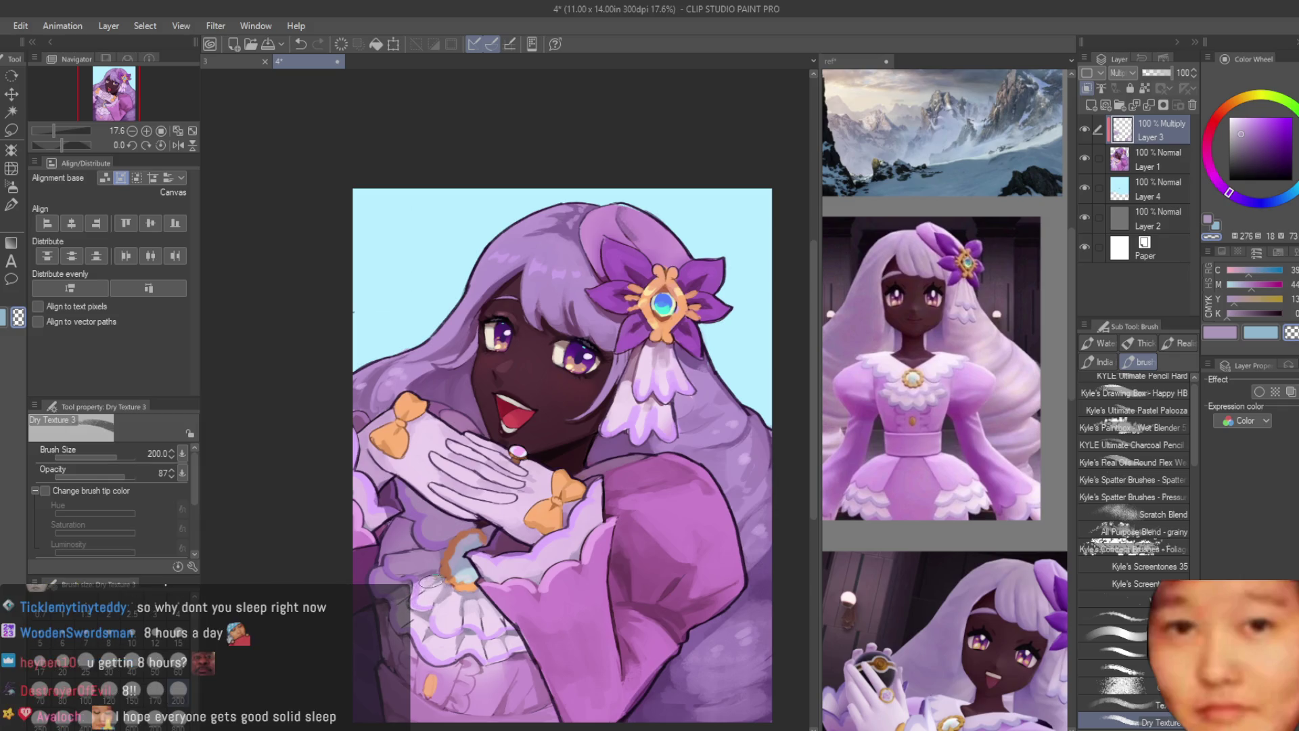
pyautogui.scroll(-5, 670, 433)
pyautogui.press('h')
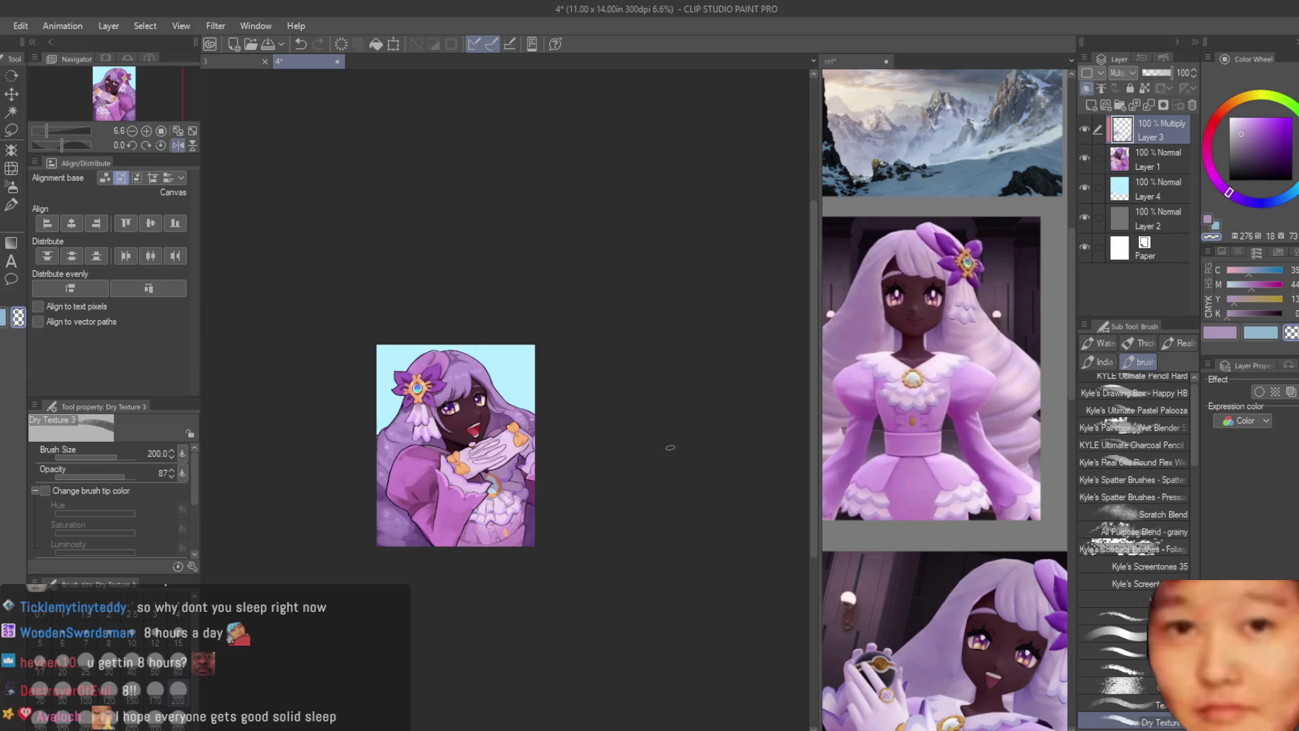
pyautogui.scroll(3, 670, 419)
pyautogui.press('h')
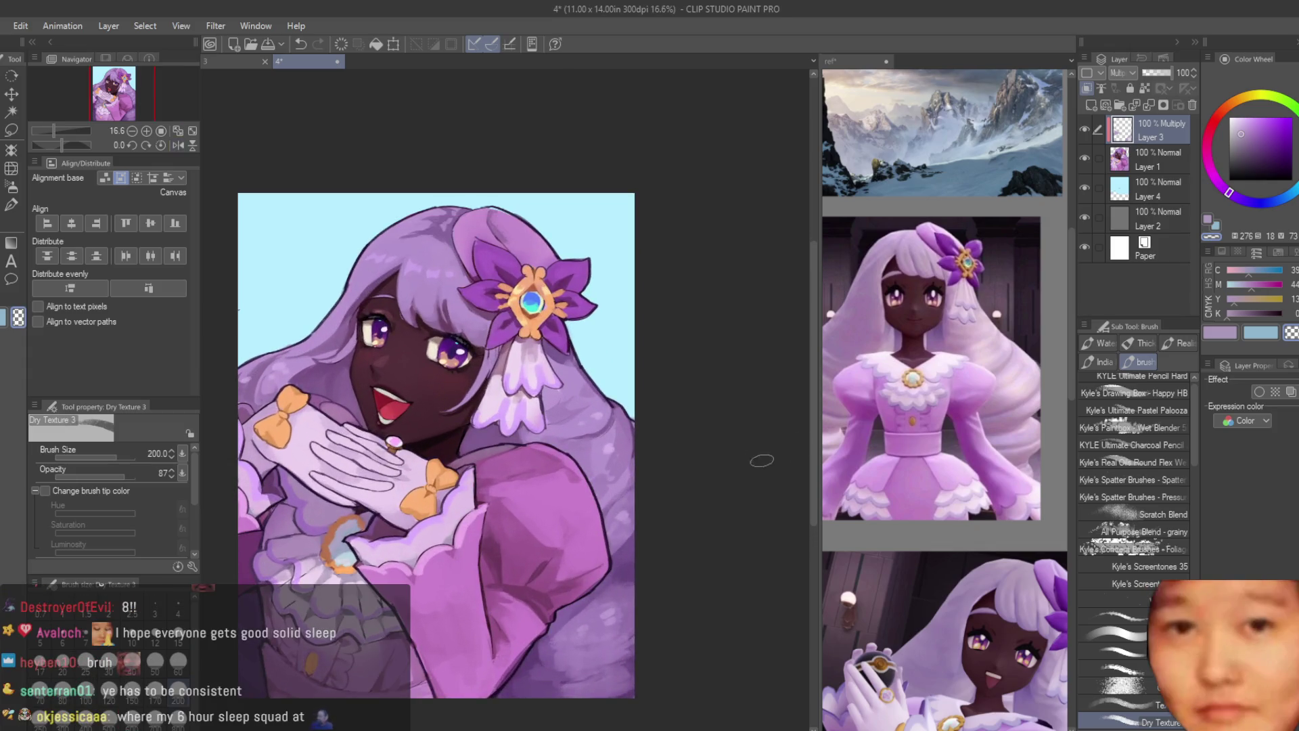
pyautogui.click(1083, 127)
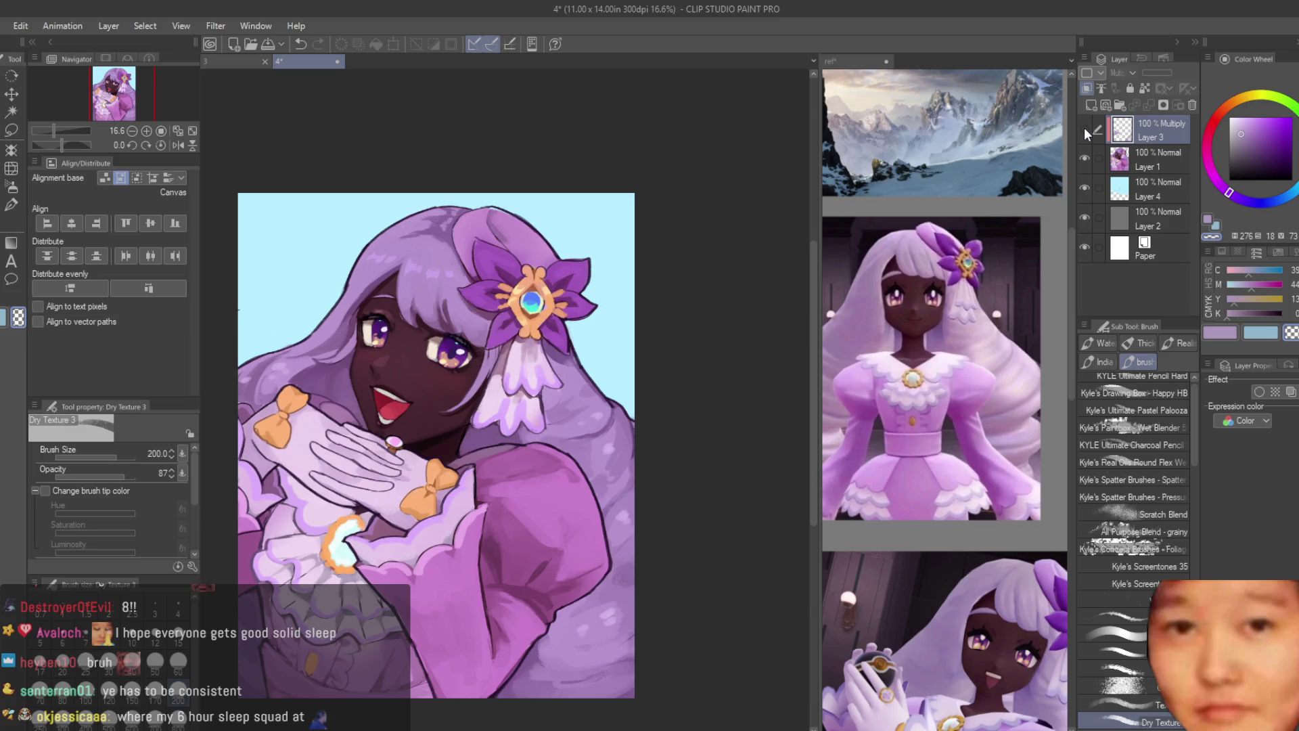
# Step: Show the Layer 3 multiply shadow layer again and set its opacity to 73%
pyautogui.click(1084, 127)
pyautogui.scroll(-6, 633, 312)
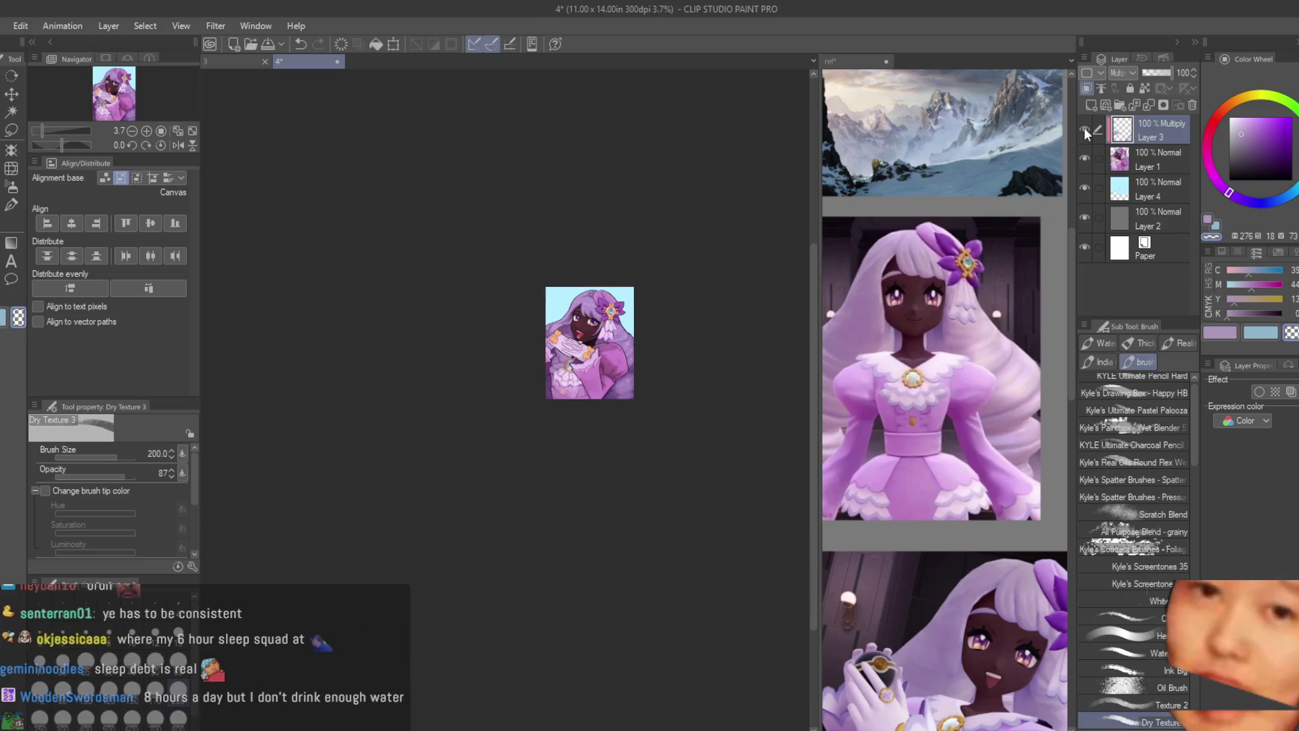
pyautogui.scroll(4, 626, 310)
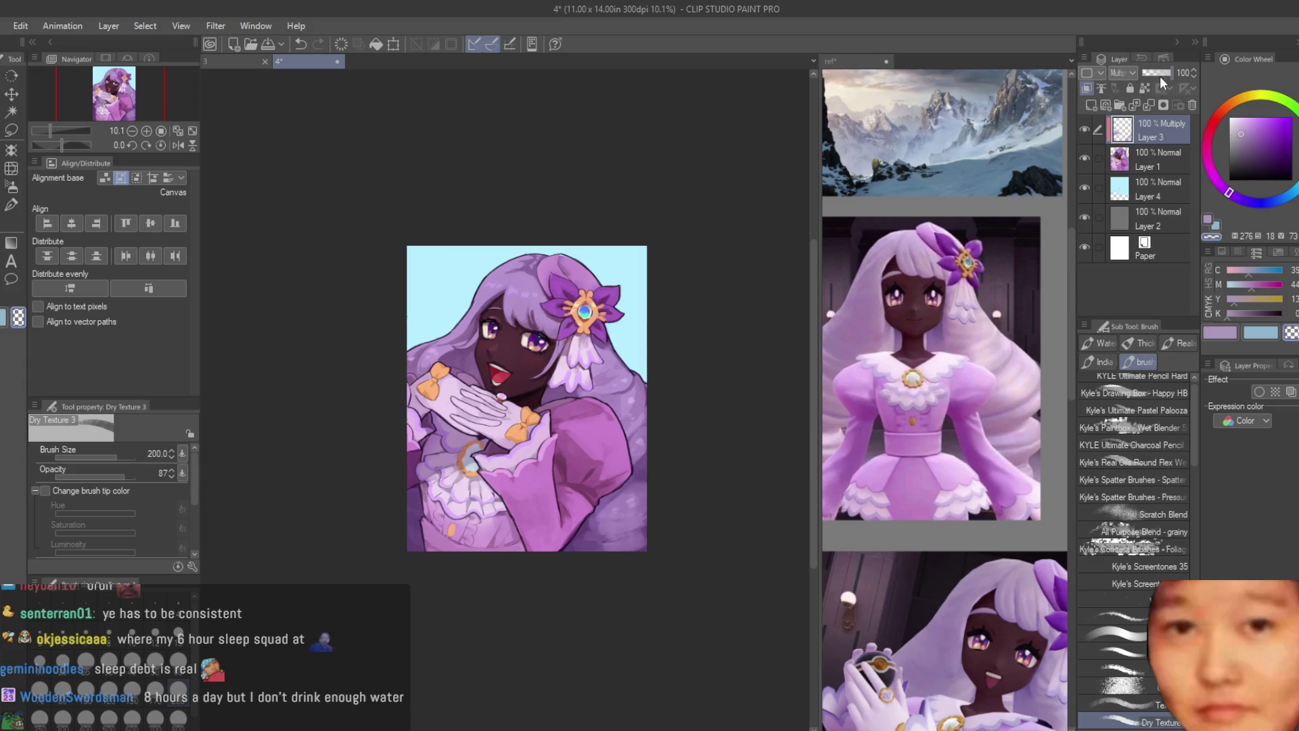
pyautogui.hotkey('ctrl', '+')
pyautogui.moveTo(1143, 71); pyautogui.dragTo(1164, 74)
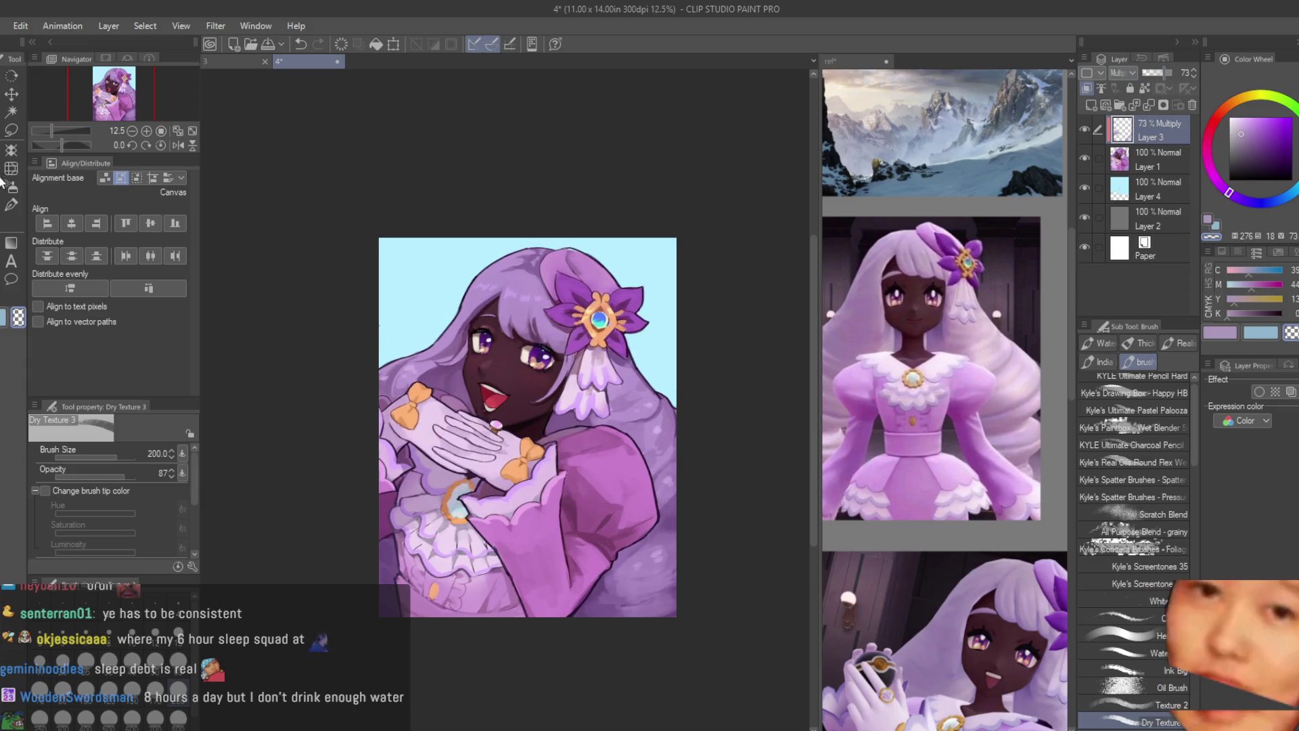
pyautogui.scroll(2, 545, 365)
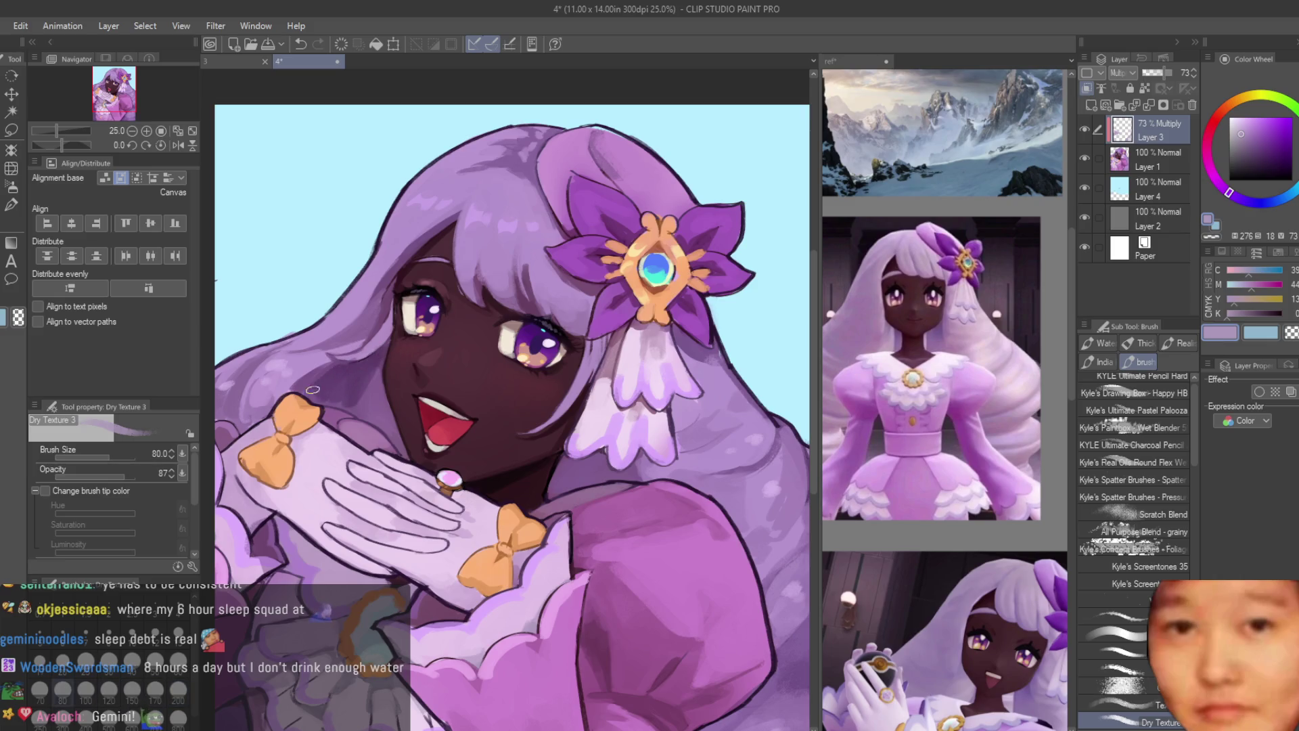
# Step: Pan the view toward the hair and flower
pyautogui.moveTo(368, 405); pyautogui.dragTo(291, 372)
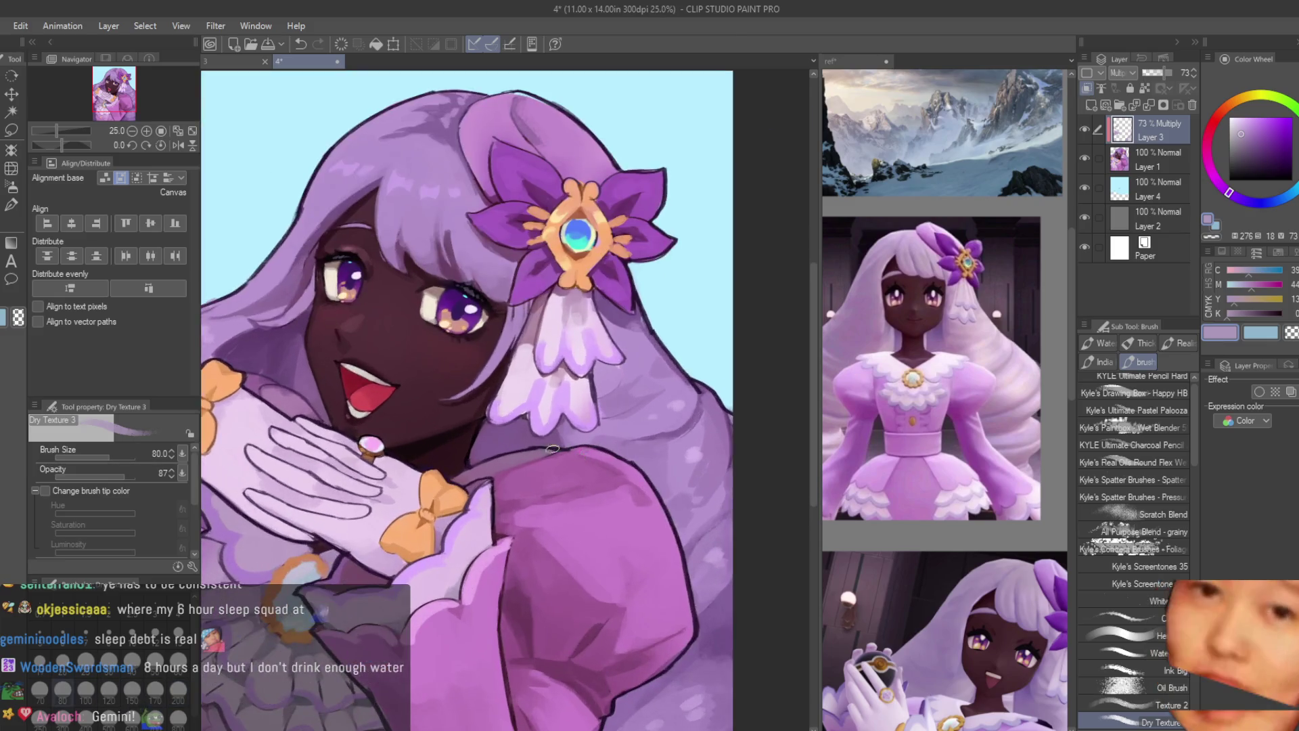
pyautogui.scroll(2, 512, 458)
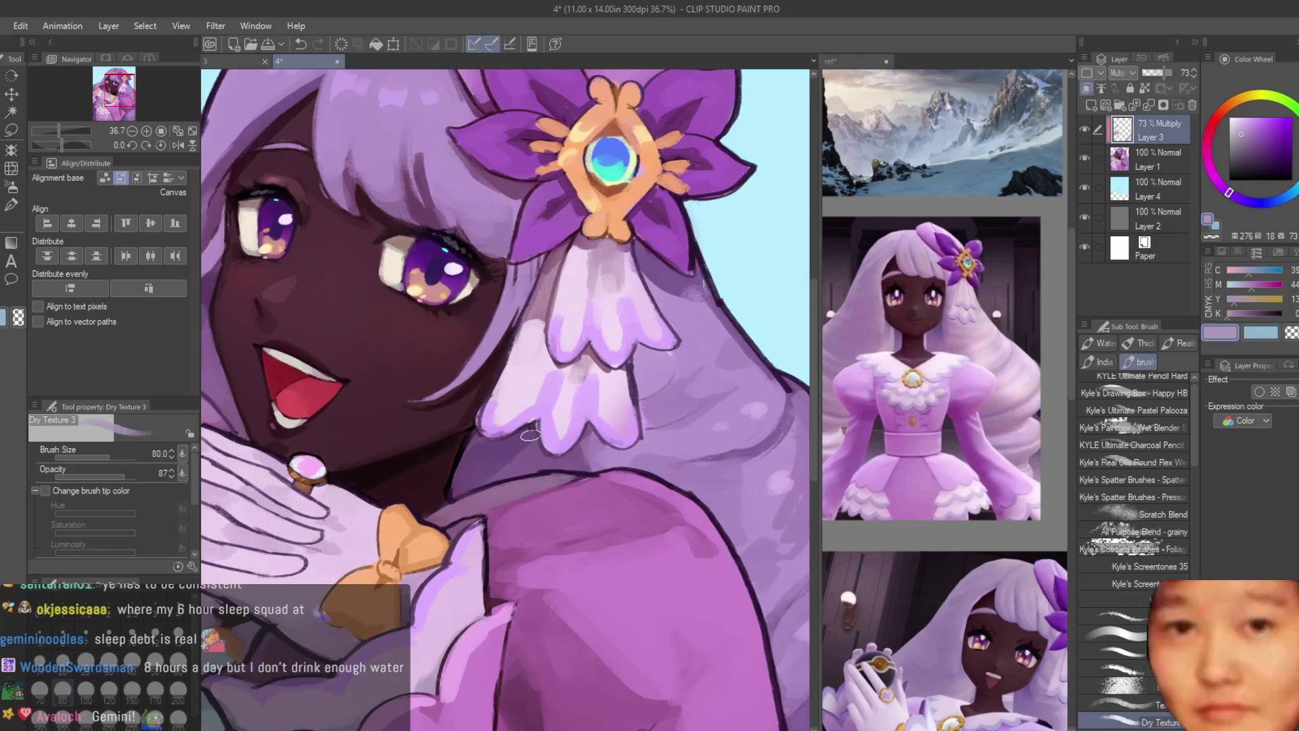
pyautogui.scroll(-6, 706, 413)
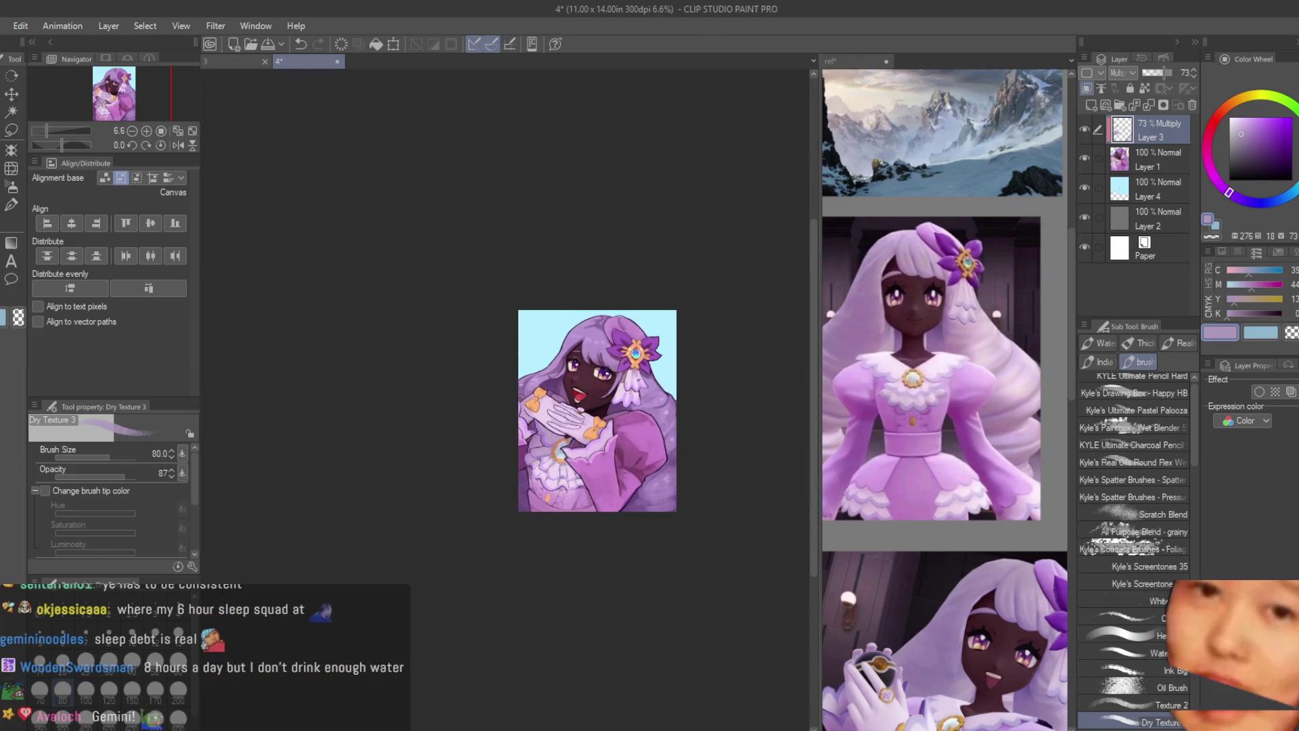
pyautogui.scroll(-1, 705, 413)
pyautogui.scroll(5, 707, 379)
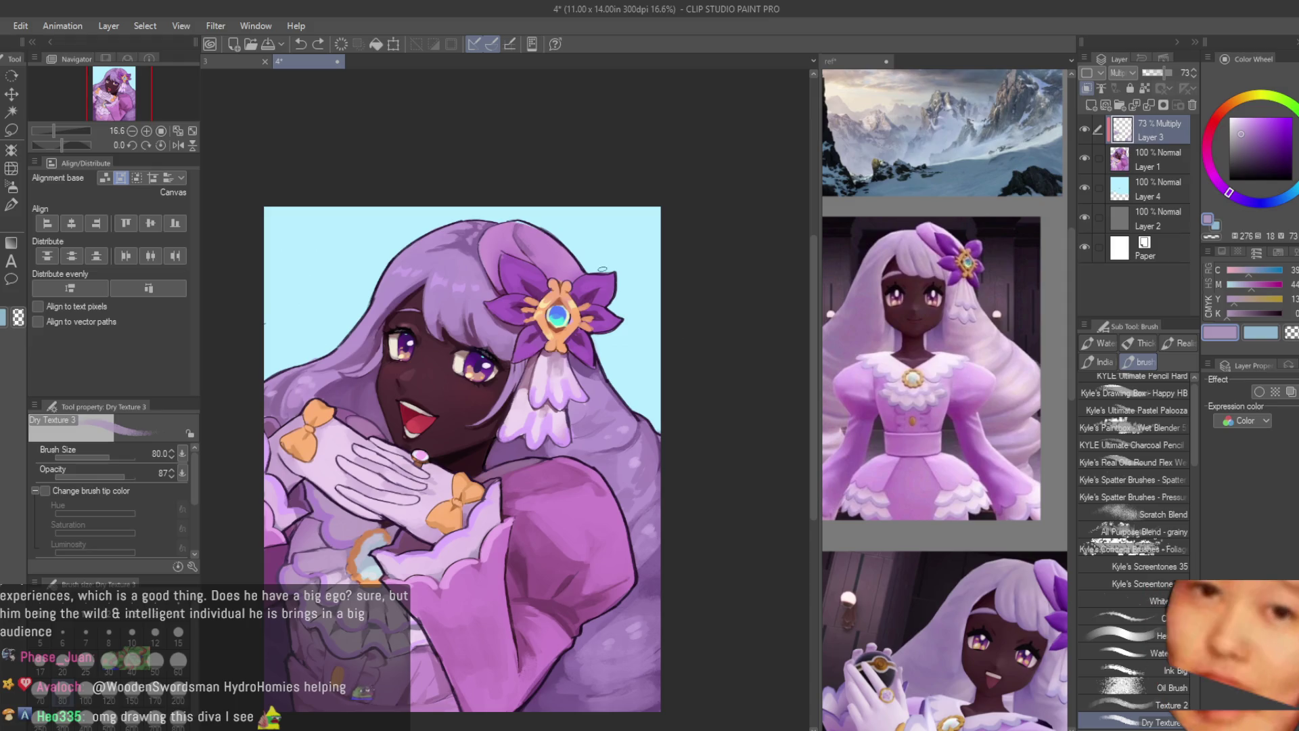
pyautogui.scroll(-1, 602, 269)
pyautogui.scroll(3, 410, 400)
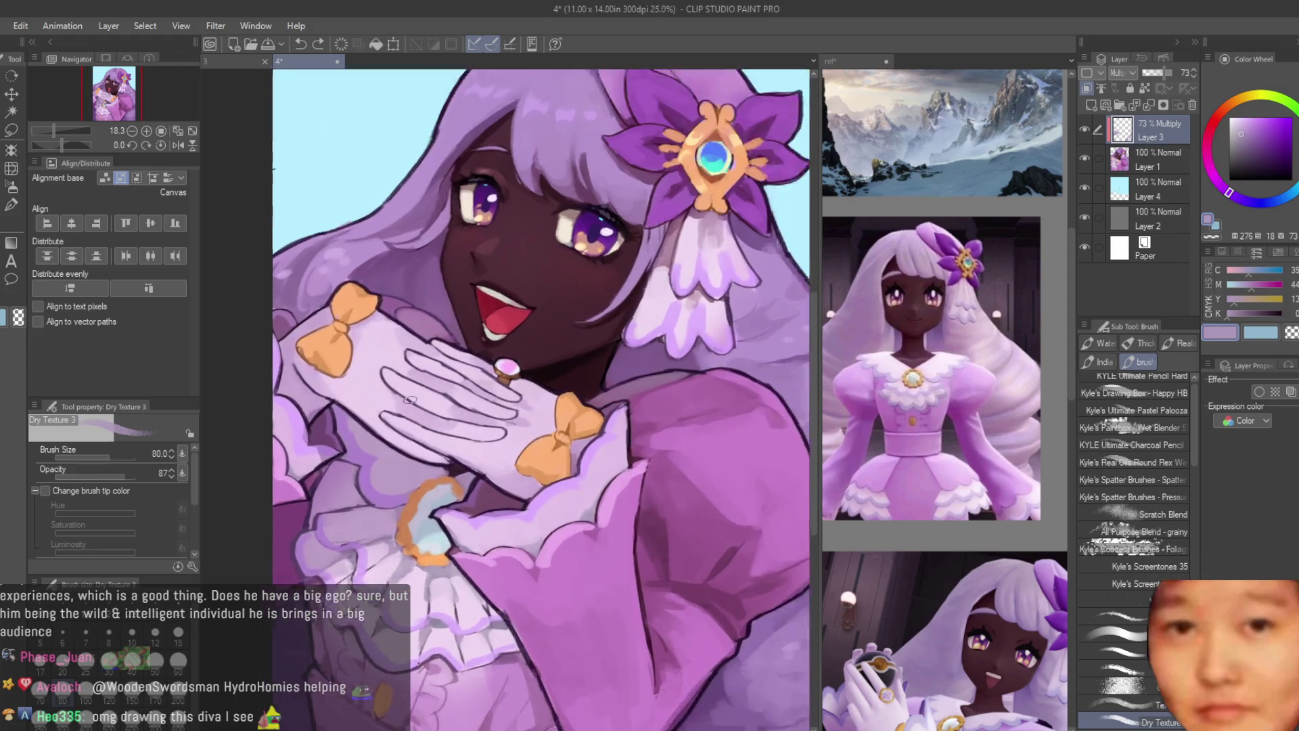
pyautogui.scroll(2, 410, 400)
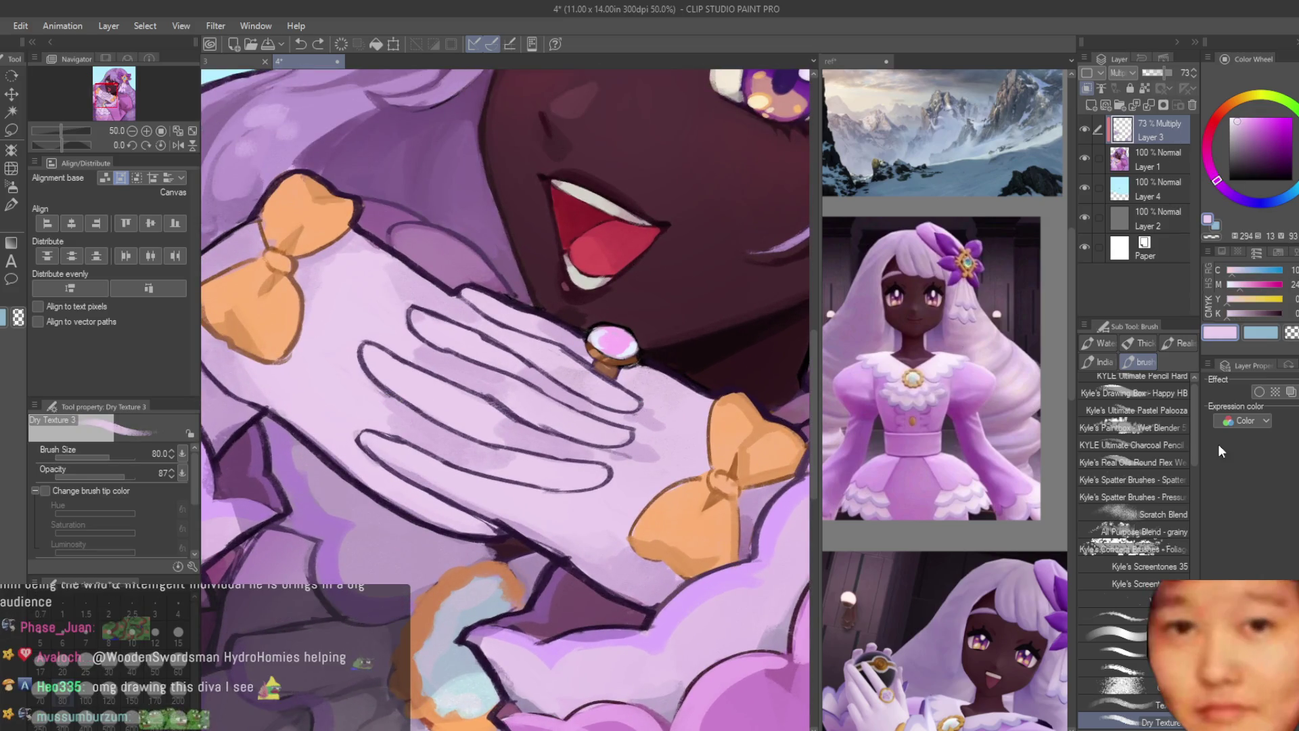
pyautogui.hotkey('ctrl', 'e')
pyautogui.scroll(1, 355, 387)
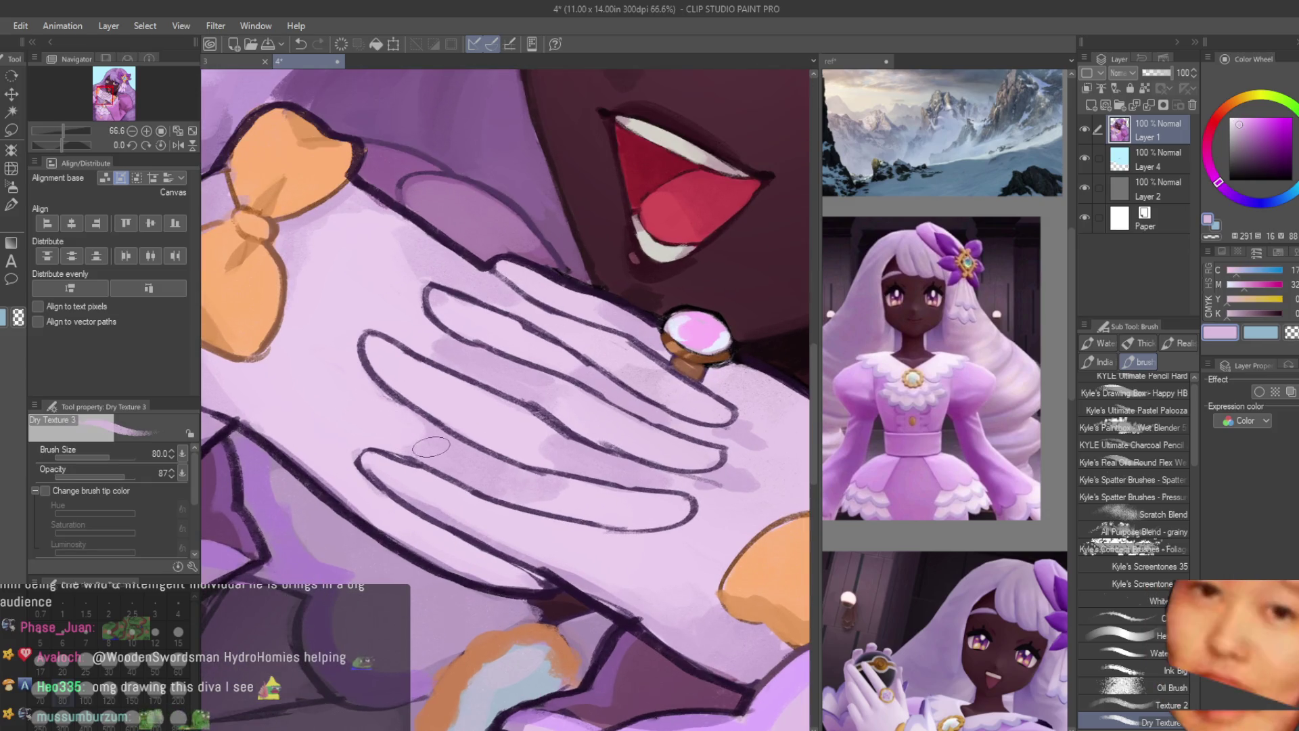
# Step: Sample lavender, light pink and dark purple line colours from the glove
pyautogui.keyDown('alt'); pyautogui.click(349, 383); pyautogui.keyUp('alt')
pyautogui.keyDown('alt'); pyautogui.click(341, 370); pyautogui.keyUp('alt')
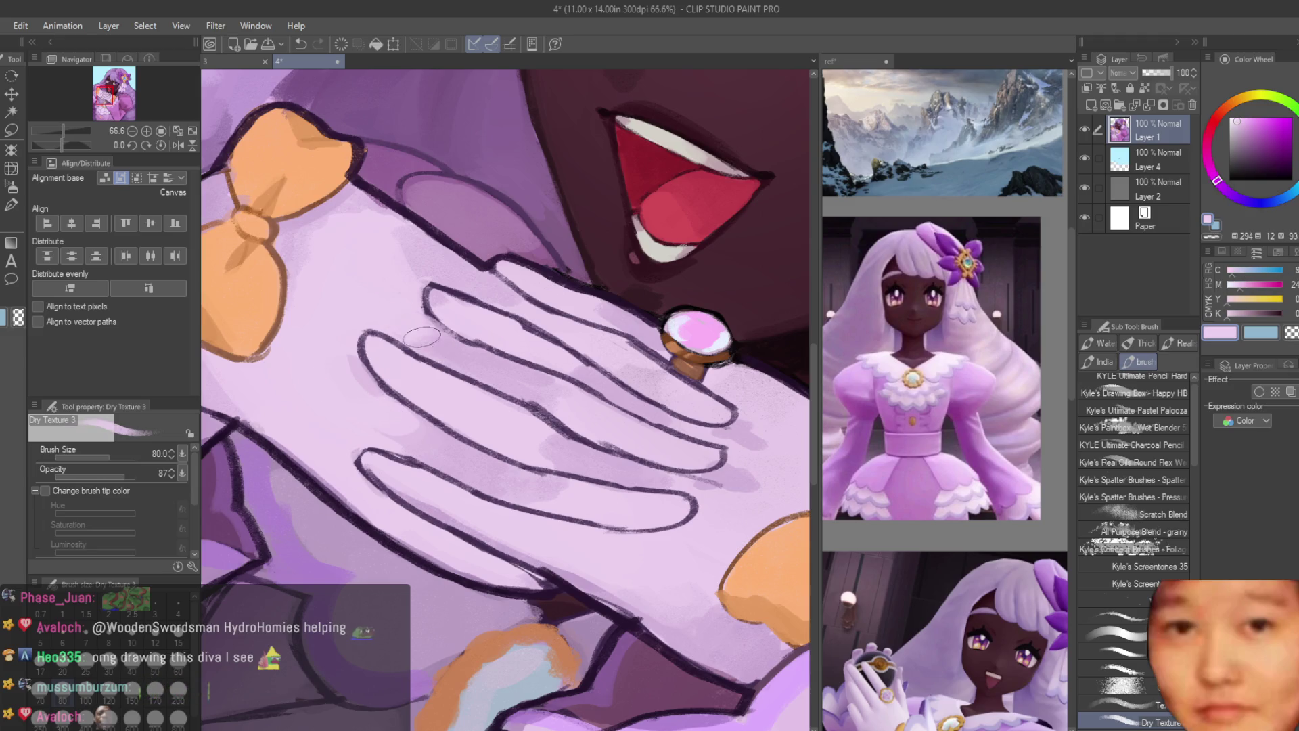
pyautogui.scroll(-3, 422, 336)
pyautogui.scroll(3, 454, 277)
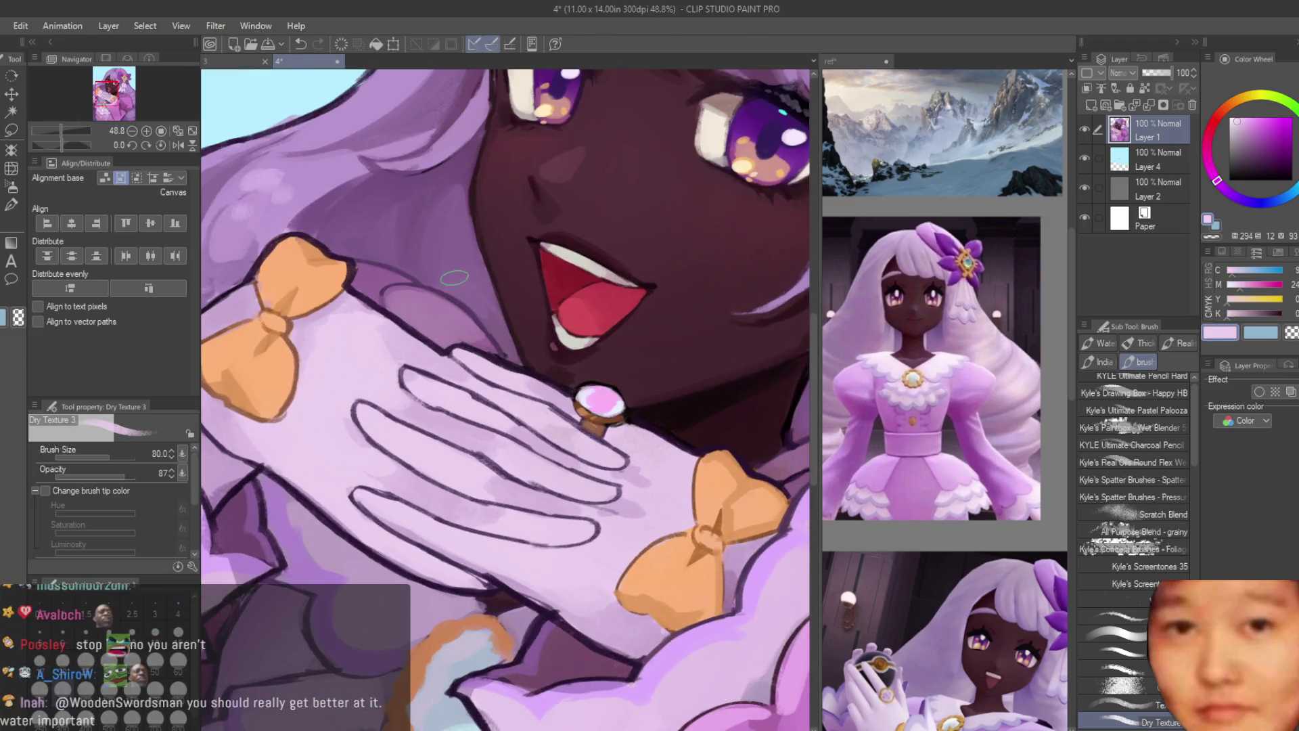
pyautogui.scroll(3, 406, 393)
pyautogui.keyDown('alt'); pyautogui.click(450, 423); pyautogui.keyUp('alt')
pyautogui.keyDown('alt'); pyautogui.click(450, 423); pyautogui.keyUp('alt')
# Step: Choose a pink-red paint colour and enlarge the brush to 120 for hearts
pyautogui.scroll(-3, 474, 405)
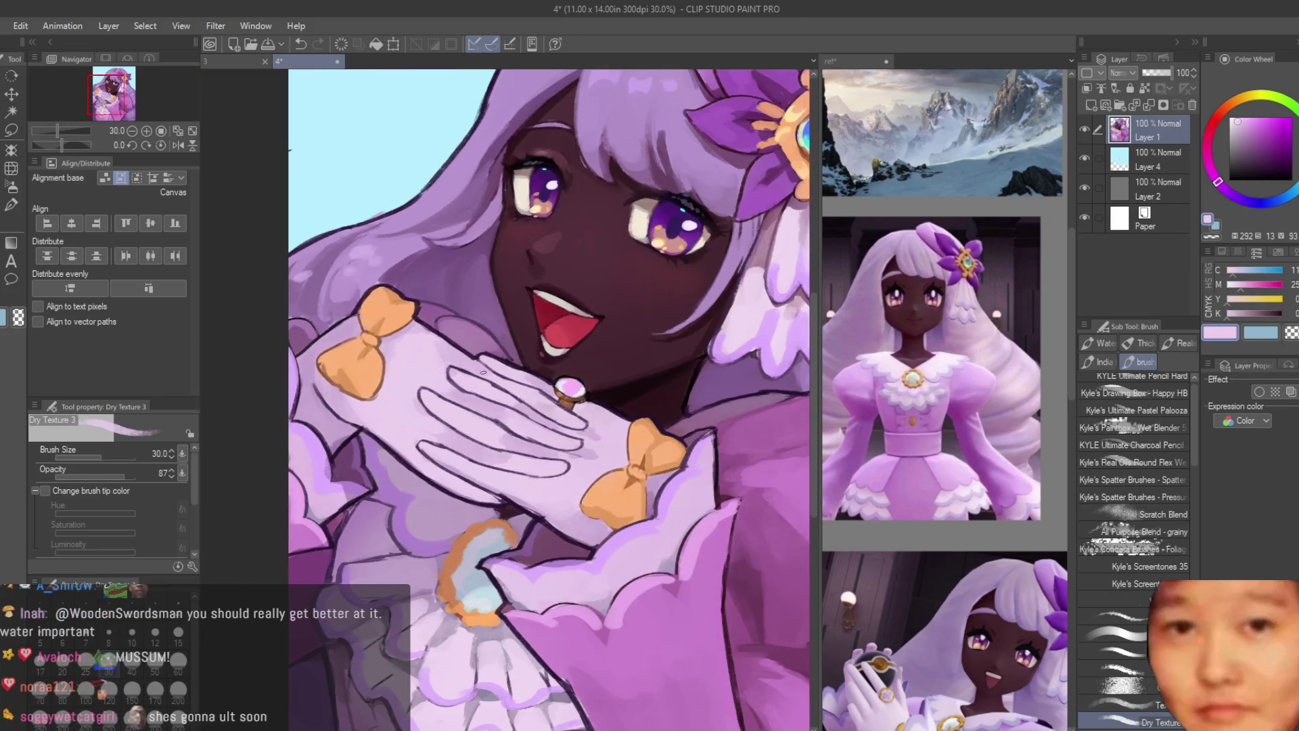
pyautogui.scroll(-5, 316, 292)
pyautogui.scroll(1, 316, 292)
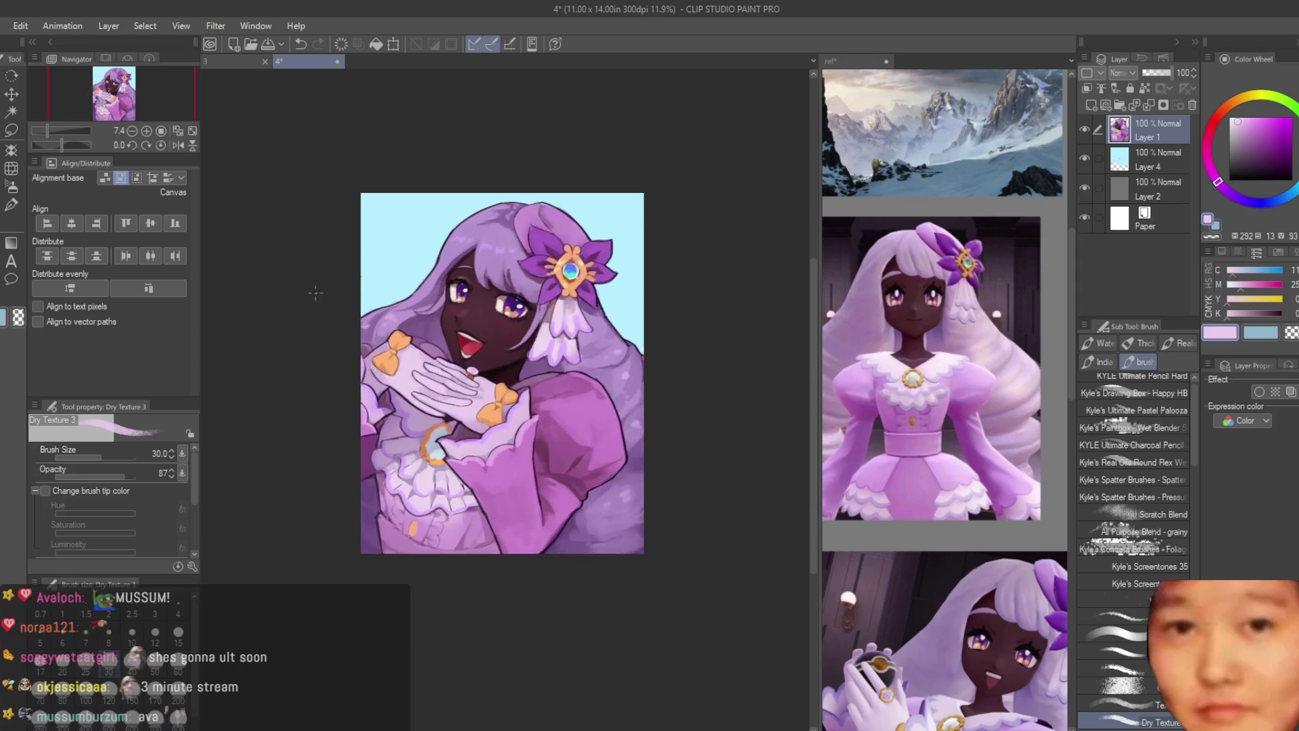
pyautogui.scroll(5, 316, 292)
pyautogui.keyDown('alt'); pyautogui.click(609, 285); pyautogui.keyUp('alt')
pyautogui.click(1214, 122)
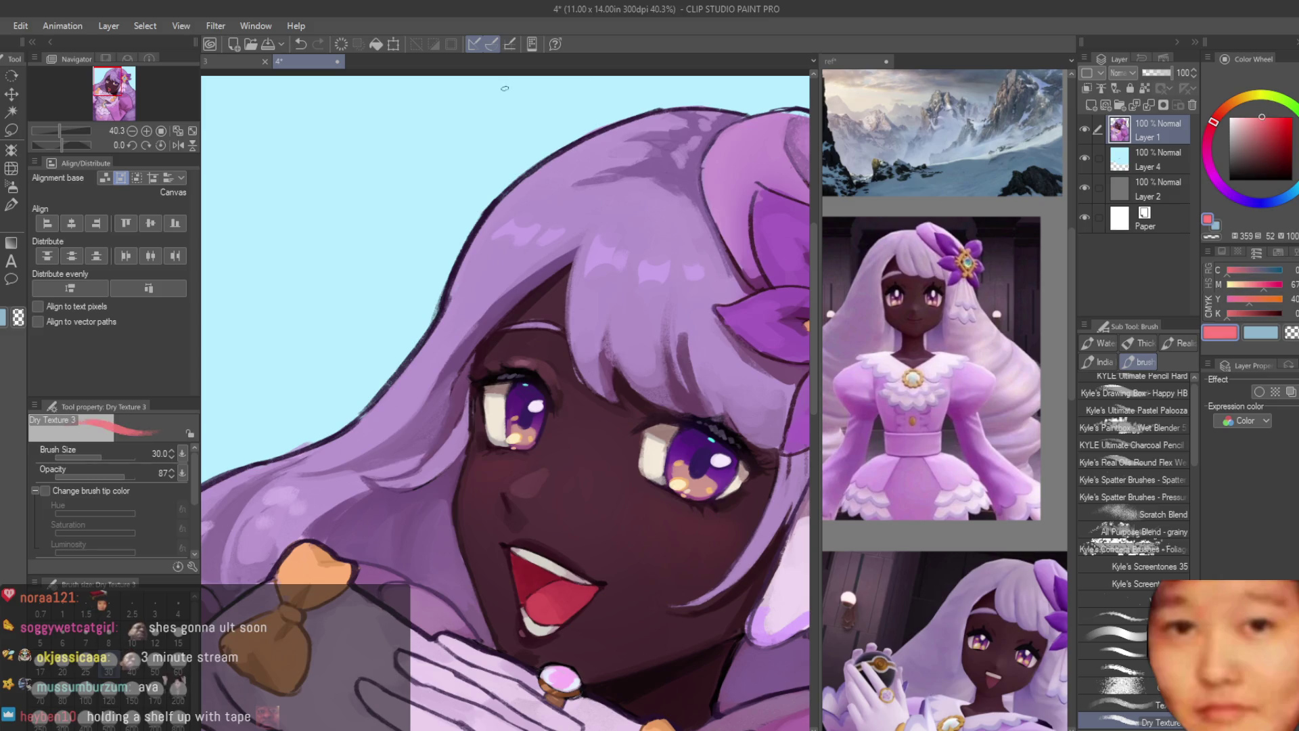
pyautogui.press(']')
pyautogui.press(']')
pyautogui.press(']')
# Step: Paint pink hearts left of the hair and right of the flower
pyautogui.moveTo(338, 271)
pyautogui.mouseDown()
pyautogui.moveTo(362, 234)
pyautogui.moveTo(305, 318)
pyautogui.moveTo(350, 323)
pyautogui.moveTo(261, 310)
pyautogui.mouseUp()
pyautogui.scroll(-5, 687, 416)
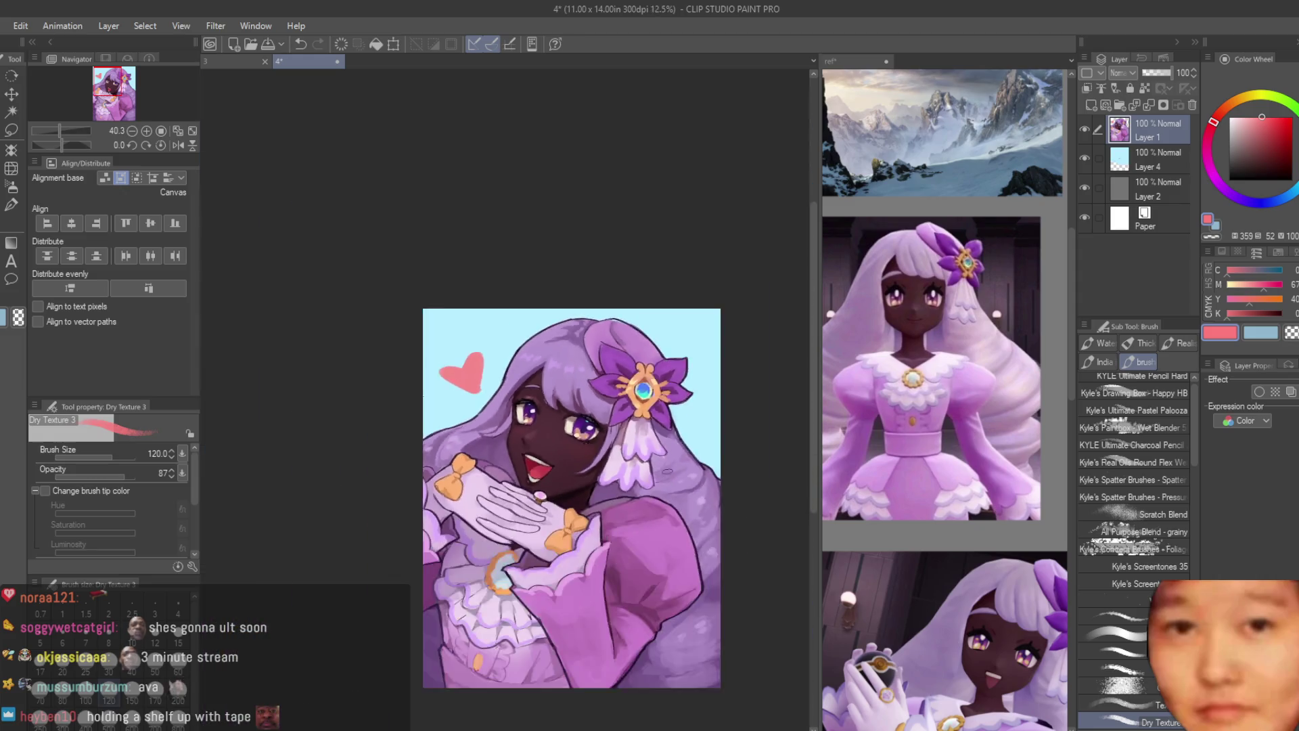
pyautogui.scroll(5, 687, 416)
pyautogui.moveTo(669, 395); pyautogui.dragTo(653, 433)
pyautogui.scroll(-7, 677, 406)
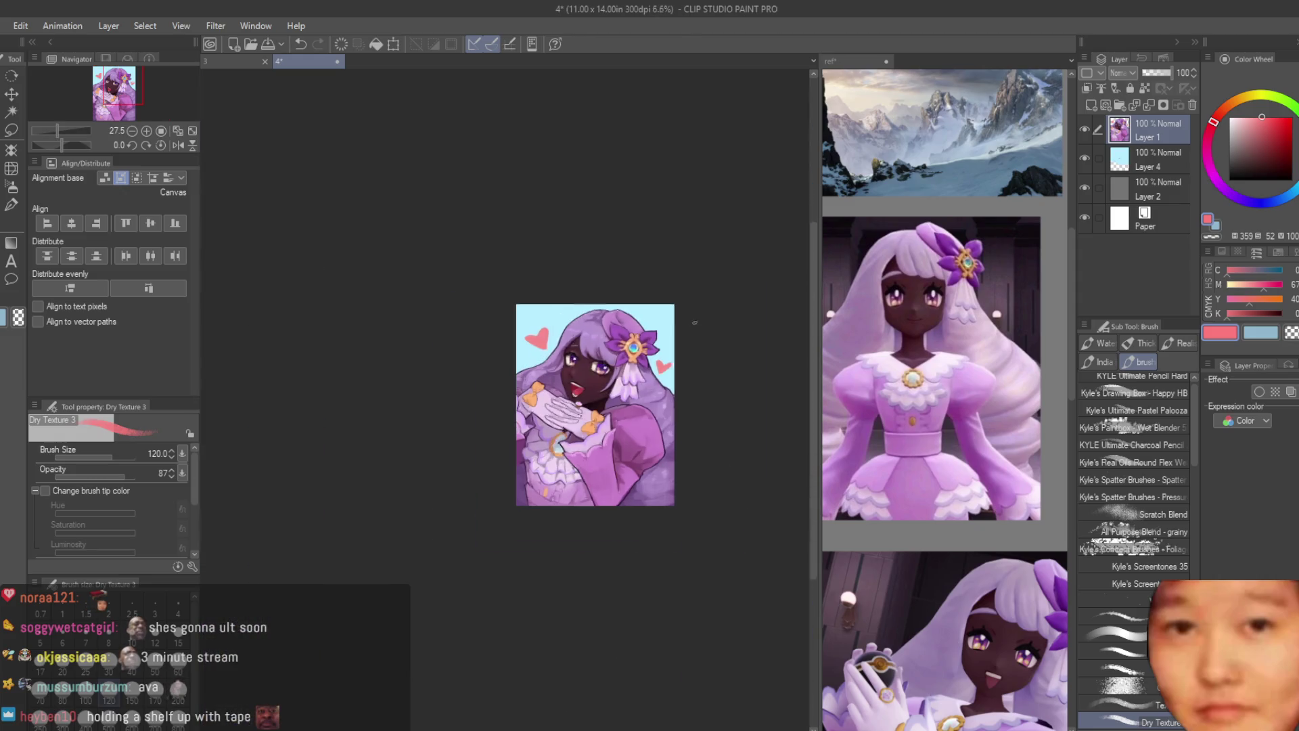
pyautogui.scroll(5, 716, 386)
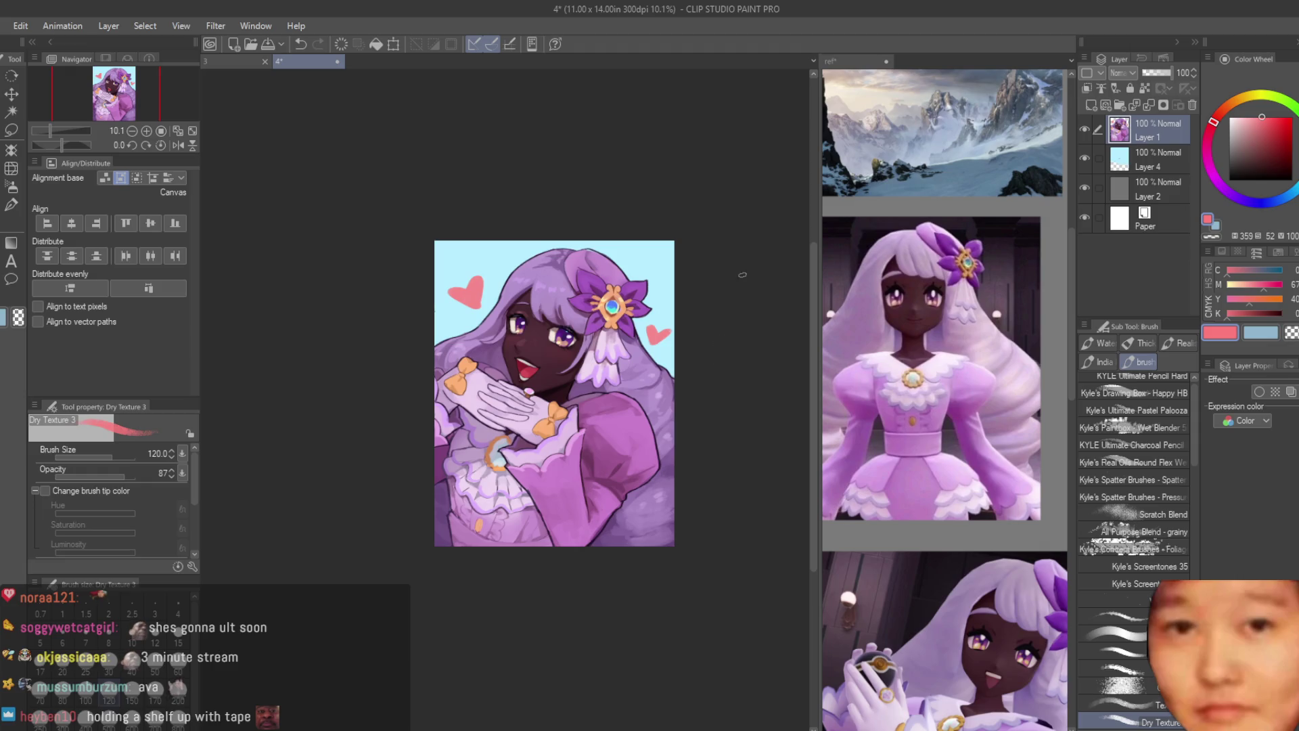
pyautogui.scroll(5, 605, 277)
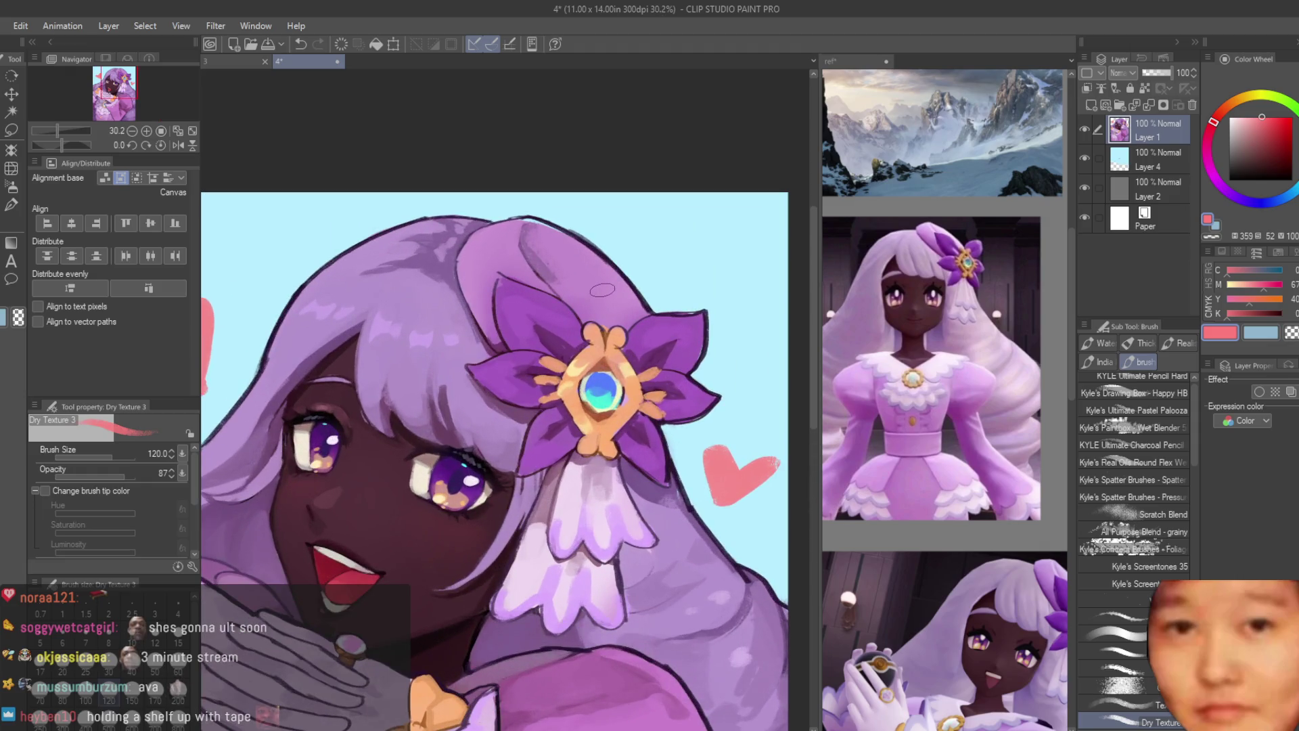
# Step: Shrink the brush to 70, add a new empty layer, and switch to pale pink
pyautogui.press('[')
pyautogui.press('[')
pyautogui.press('[')
pyautogui.click(1090, 105)
pyautogui.click(1240, 116)
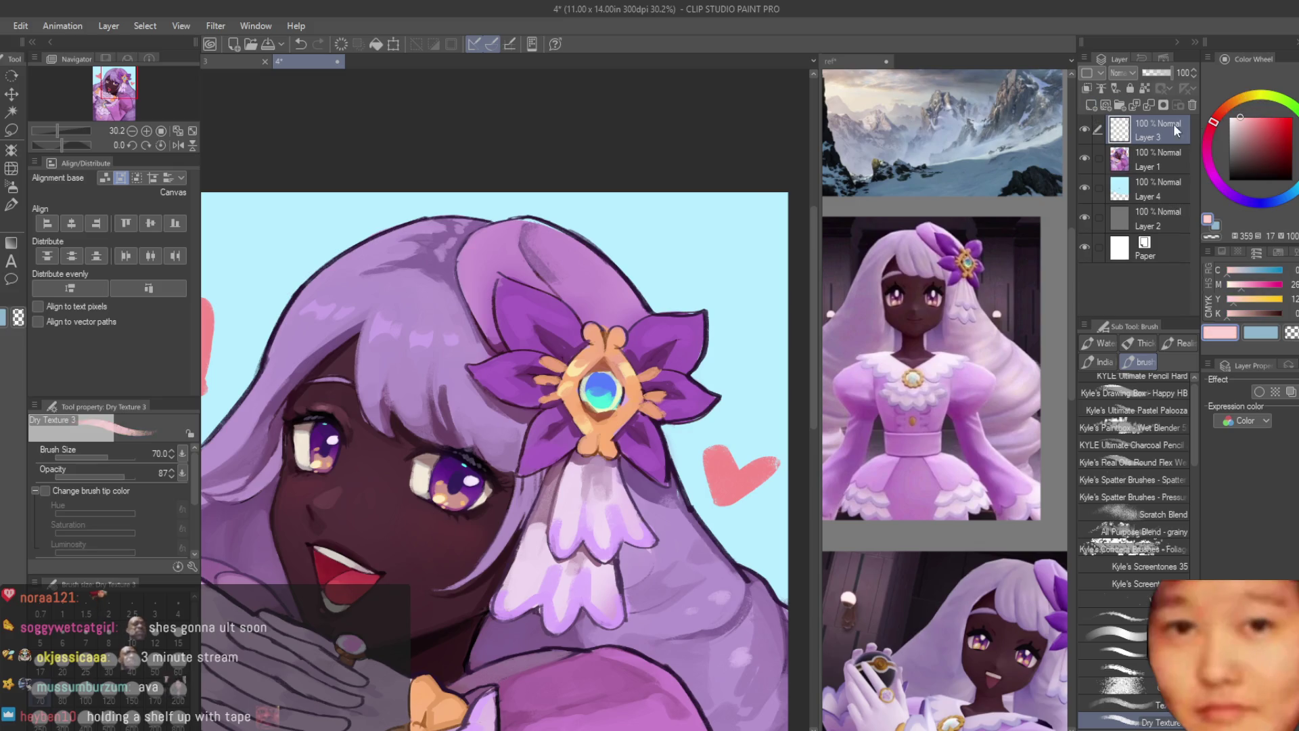
# Step: Pick a pale cream and paint a size-40 highlight along the hair's top edge
pyautogui.scroll(3, 555, 250)
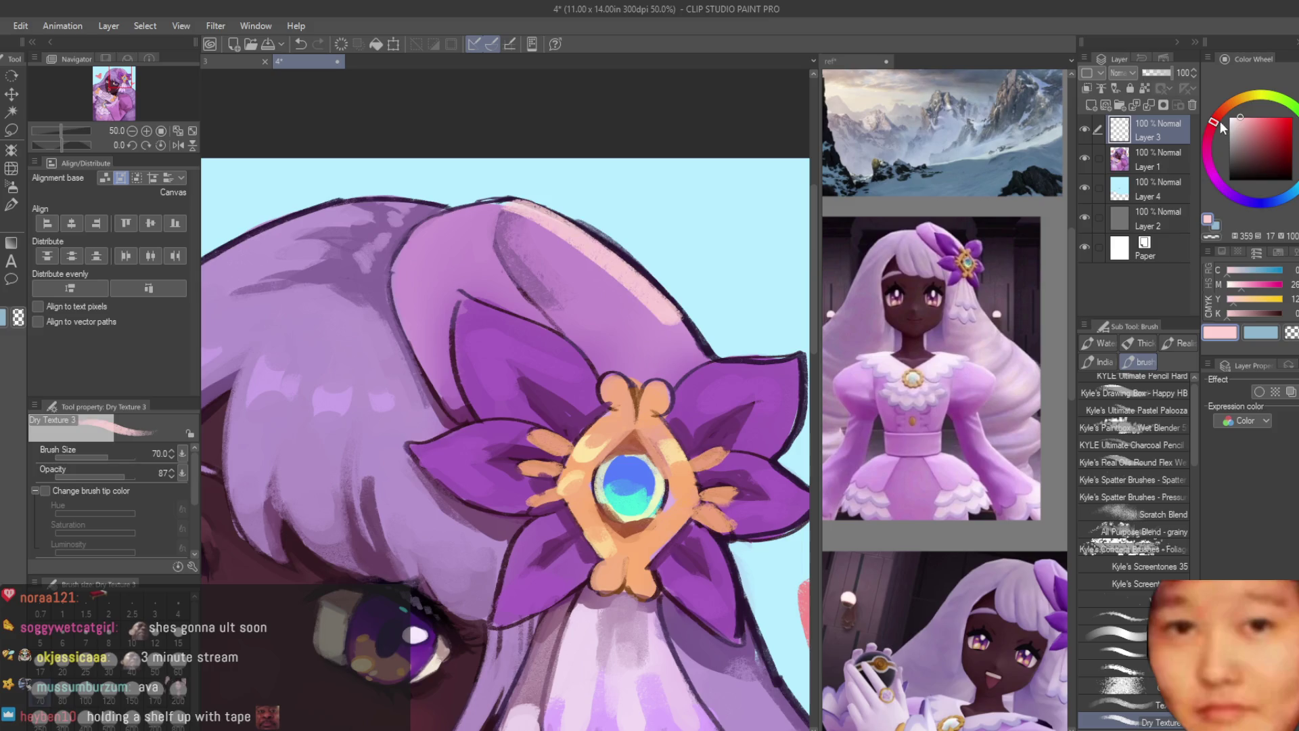
pyautogui.moveTo(1220, 121); pyautogui.dragTo(1251, 96)
pyautogui.click(1232, 120)
pyautogui.press('[')
pyautogui.press('[')
pyautogui.press('[')
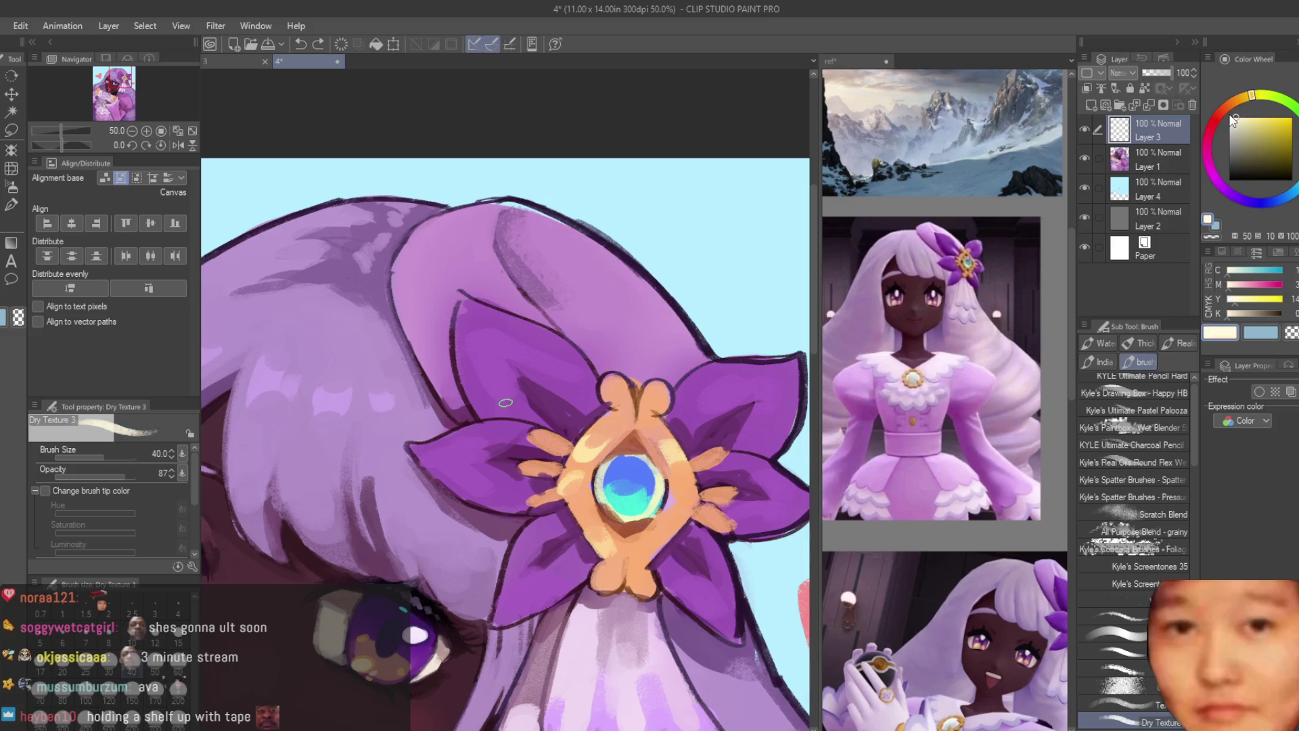
pyautogui.scroll(2, 493, 203)
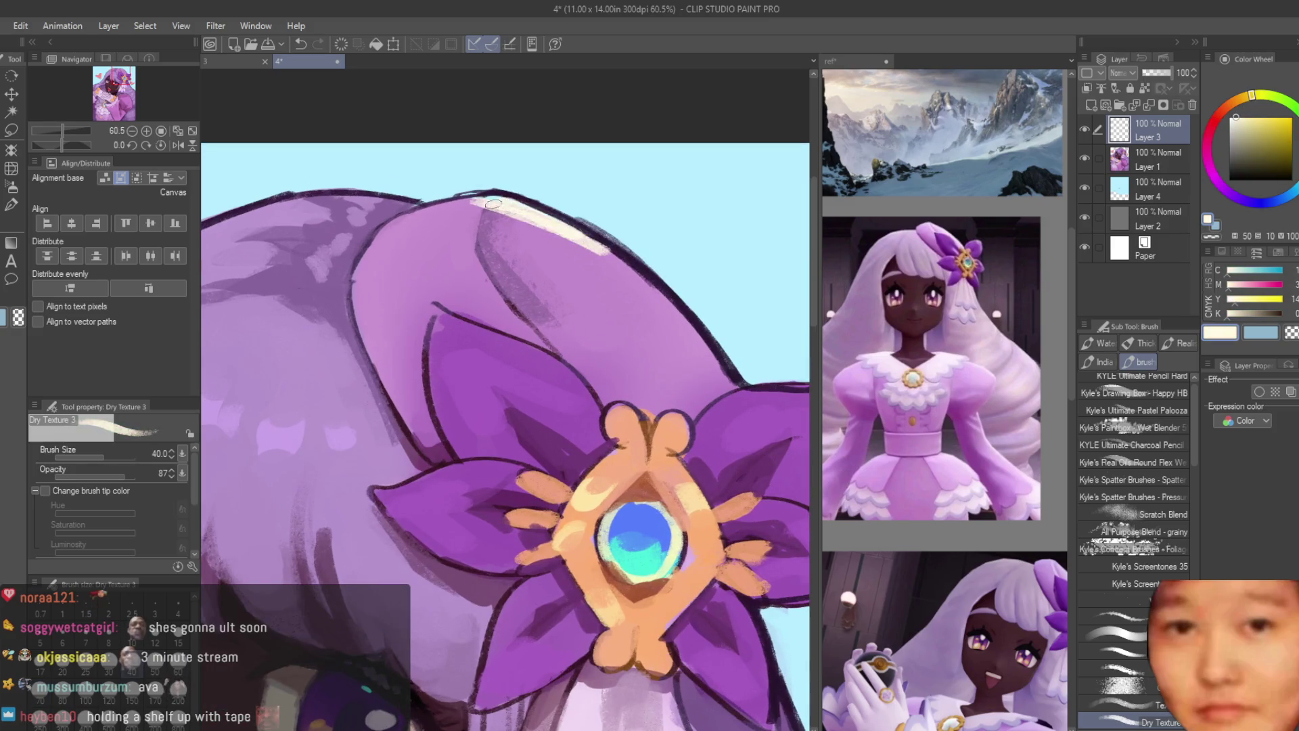
pyautogui.moveTo(438, 199)
pyautogui.mouseDown()
pyautogui.moveTo(528, 211)
pyautogui.moveTo(589, 245)
pyautogui.moveTo(734, 382)
pyautogui.mouseUp()
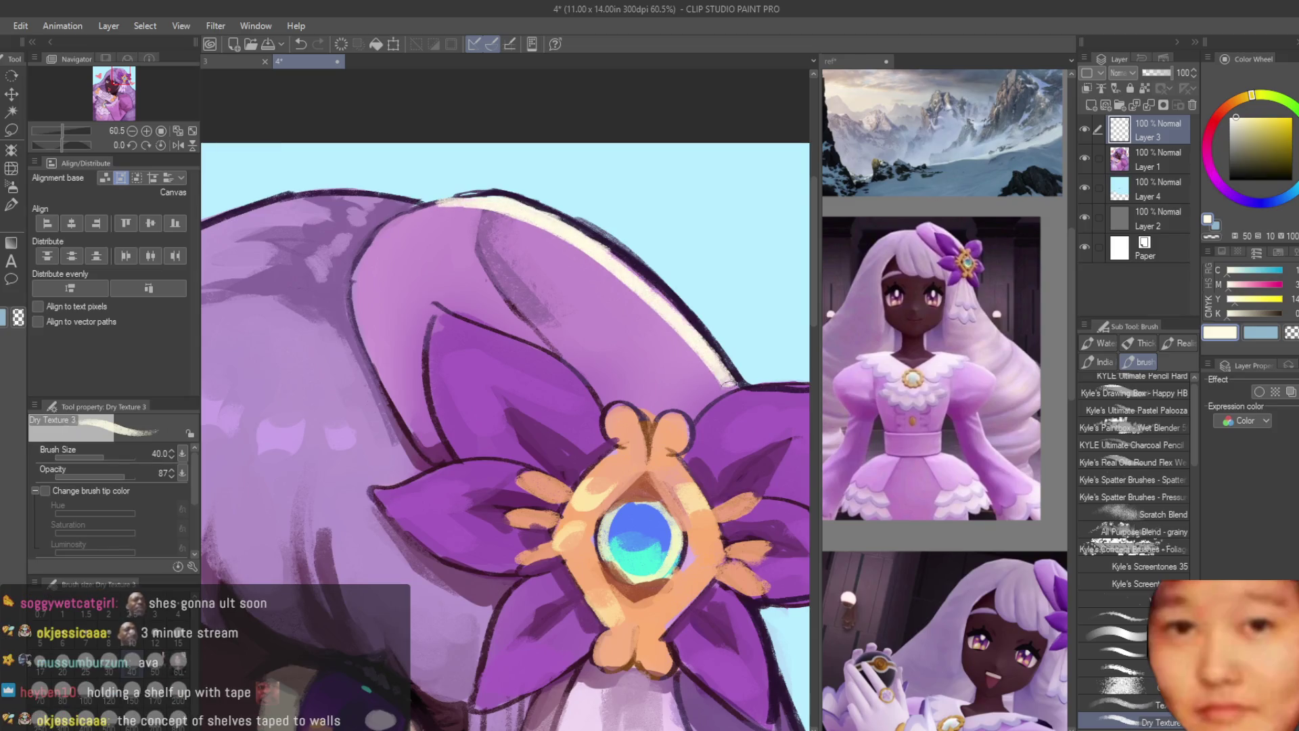
# Step: Flip the canvas horizontally and paint another cream highlight along the hair's top outline
pyautogui.scroll(-5, 731, 375)
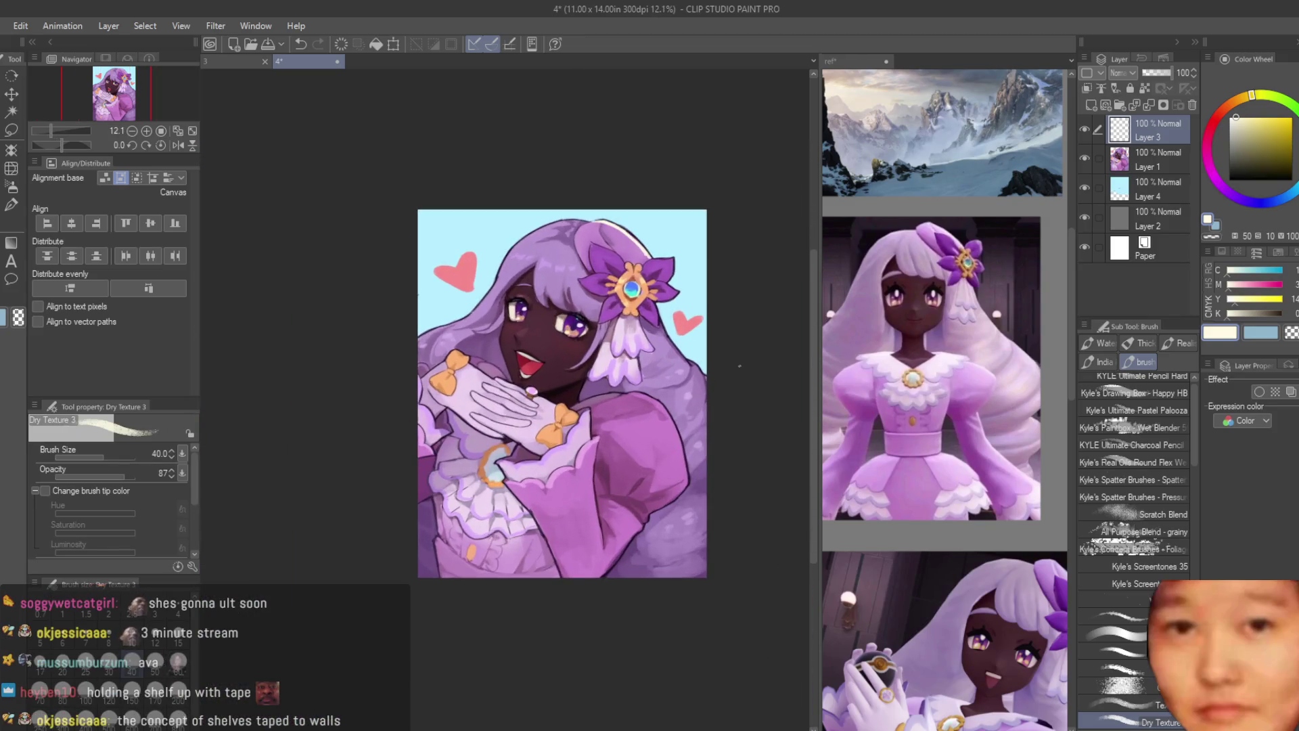
pyautogui.scroll(10, 420, 247)
pyautogui.keyDown('alt'); pyautogui.click(410, 250); pyautogui.keyUp('alt')
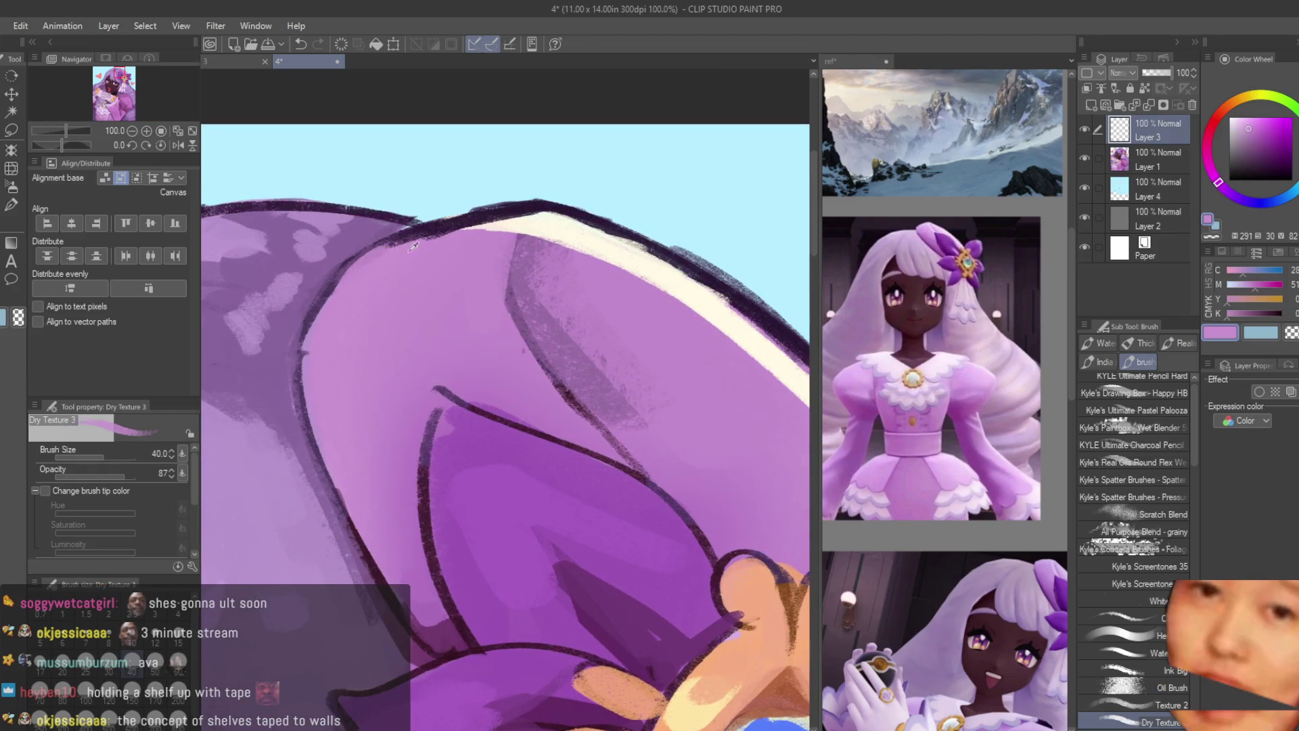
pyautogui.keyDown('alt'); pyautogui.click(537, 218); pyautogui.keyUp('alt')
pyautogui.scroll(-8, 691, 304)
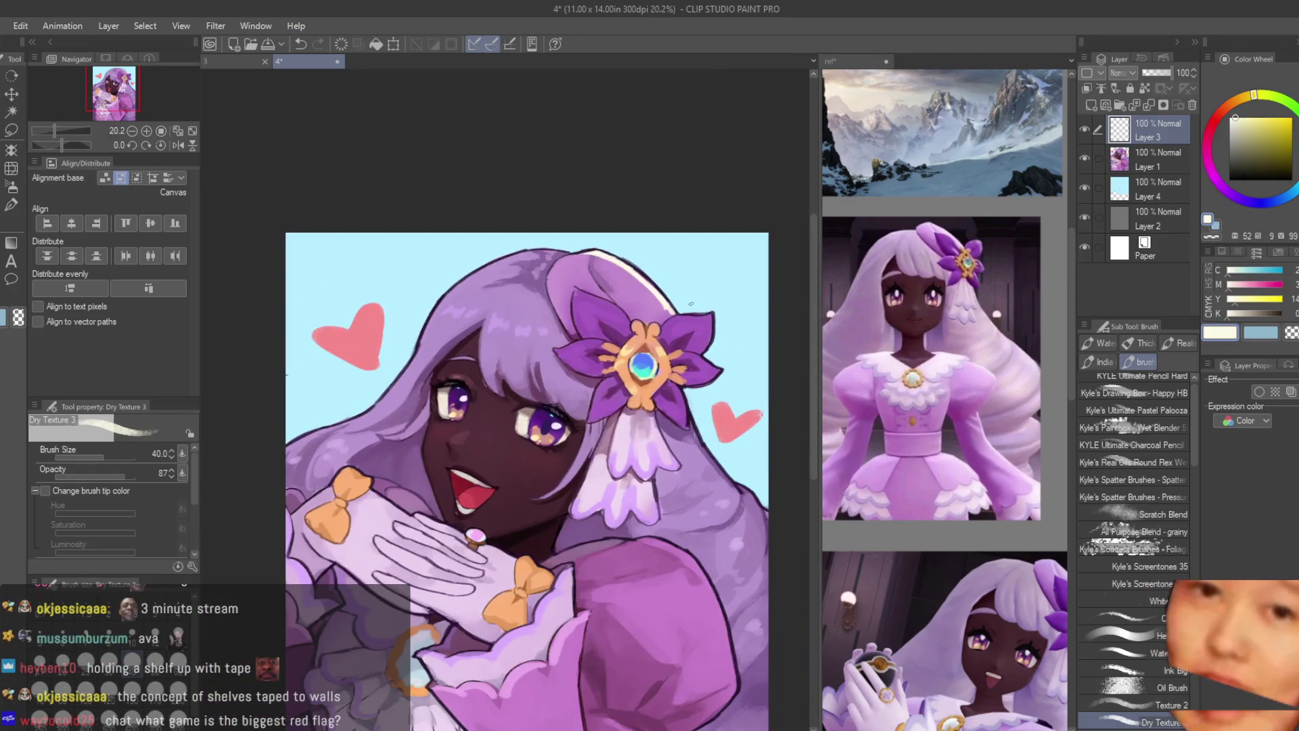
pyautogui.scroll(-3, 691, 304)
pyautogui.press('h')
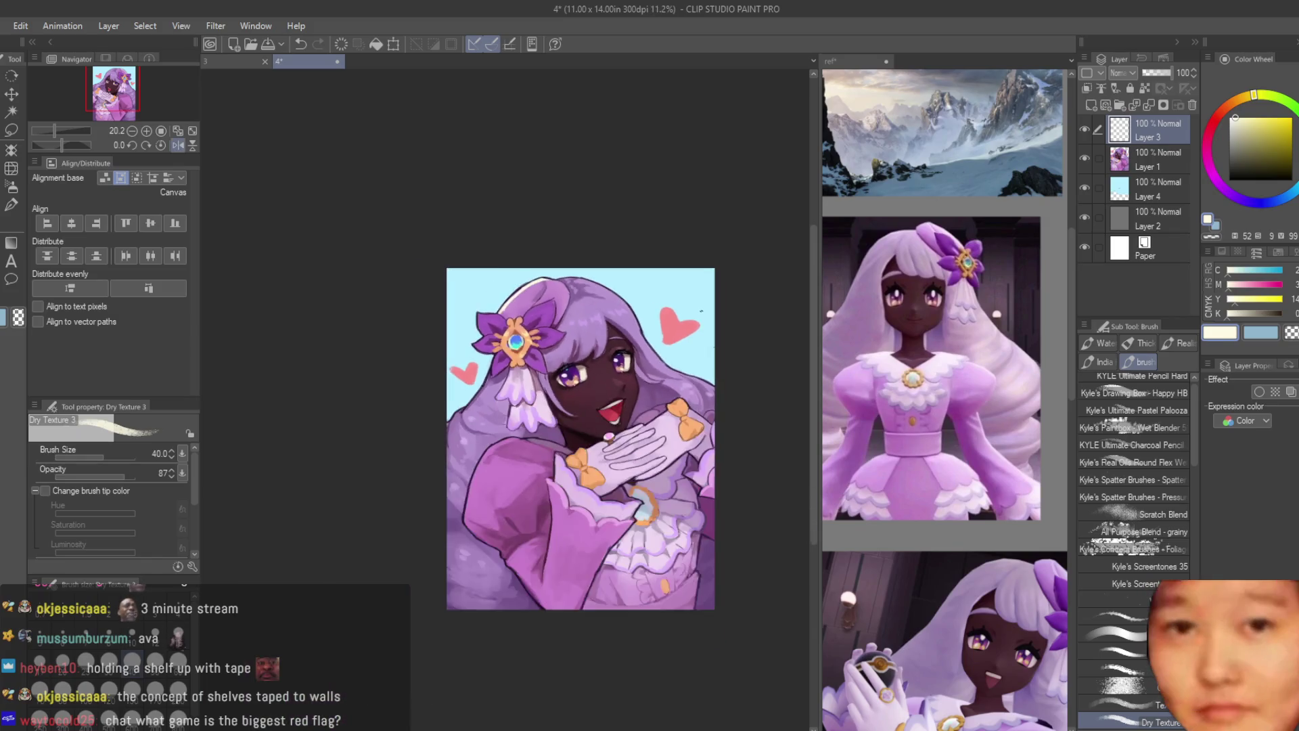
pyautogui.scroll(6, 701, 310)
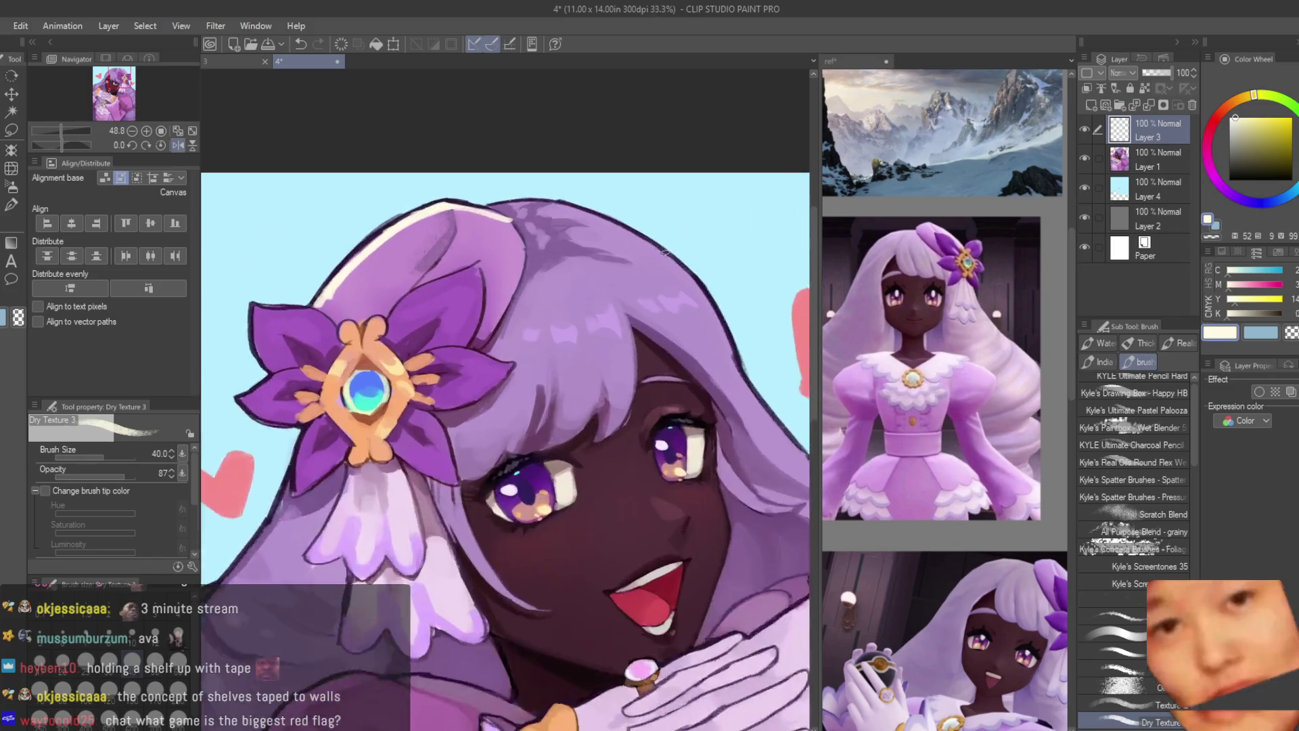
pyautogui.scroll(1, 666, 252)
pyautogui.moveTo(541, 197)
pyautogui.mouseDown()
pyautogui.moveTo(643, 234)
pyautogui.moveTo(735, 344)
pyautogui.mouseUp()
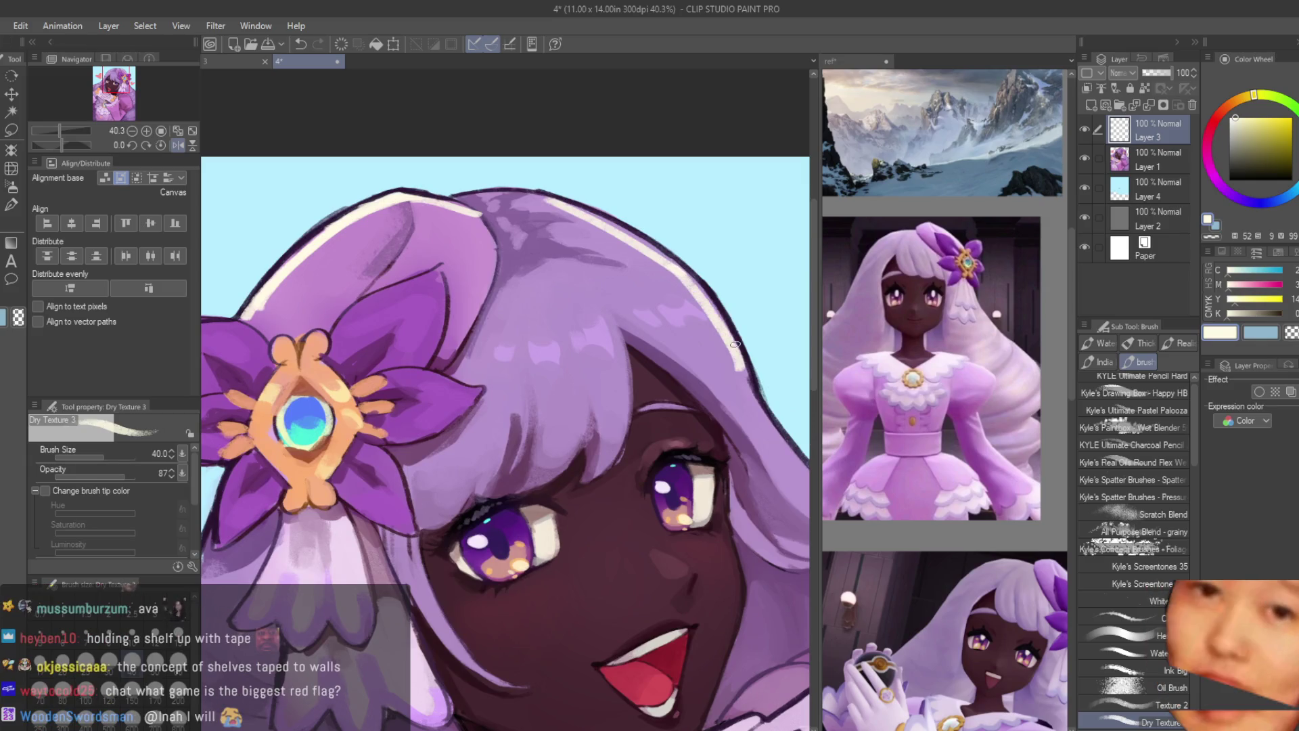
# Step: Resize the brush to 50 and extend the cream highlight down the hair edge
pyautogui.scroll(-8, 790, 338)
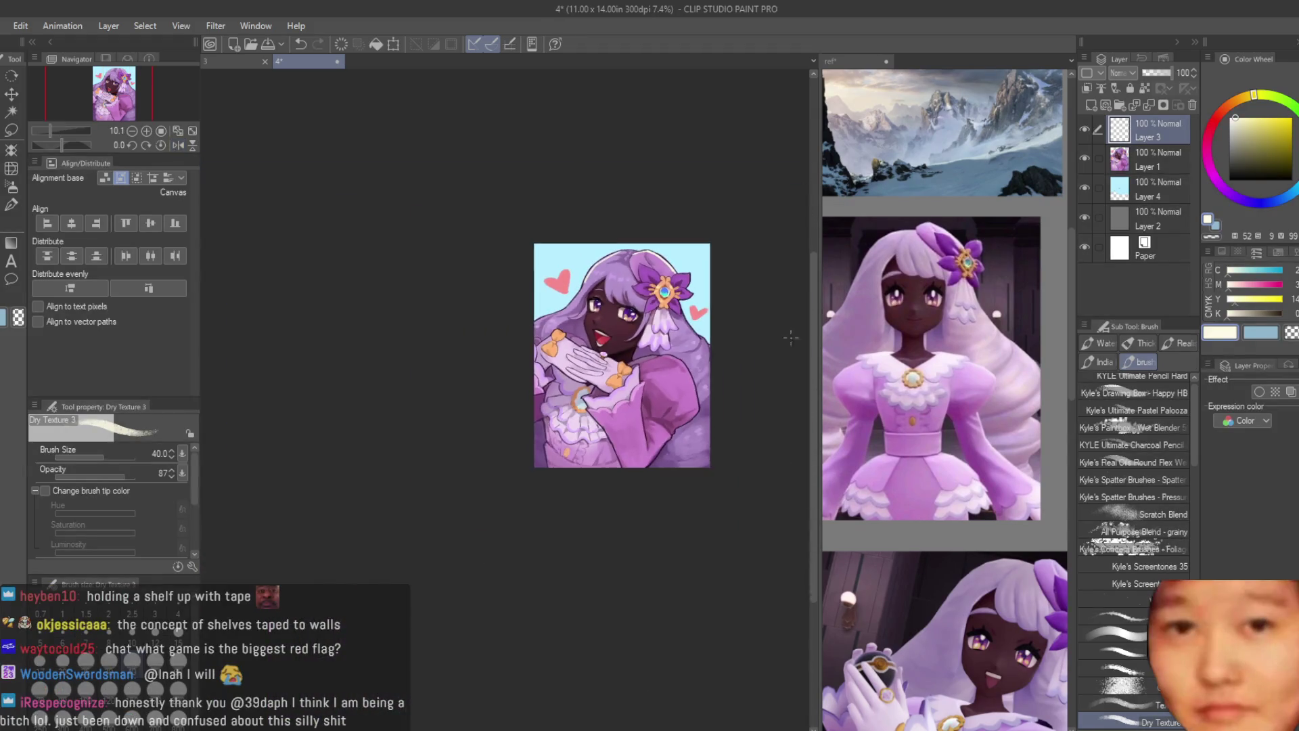
pyautogui.scroll(7, 795, 304)
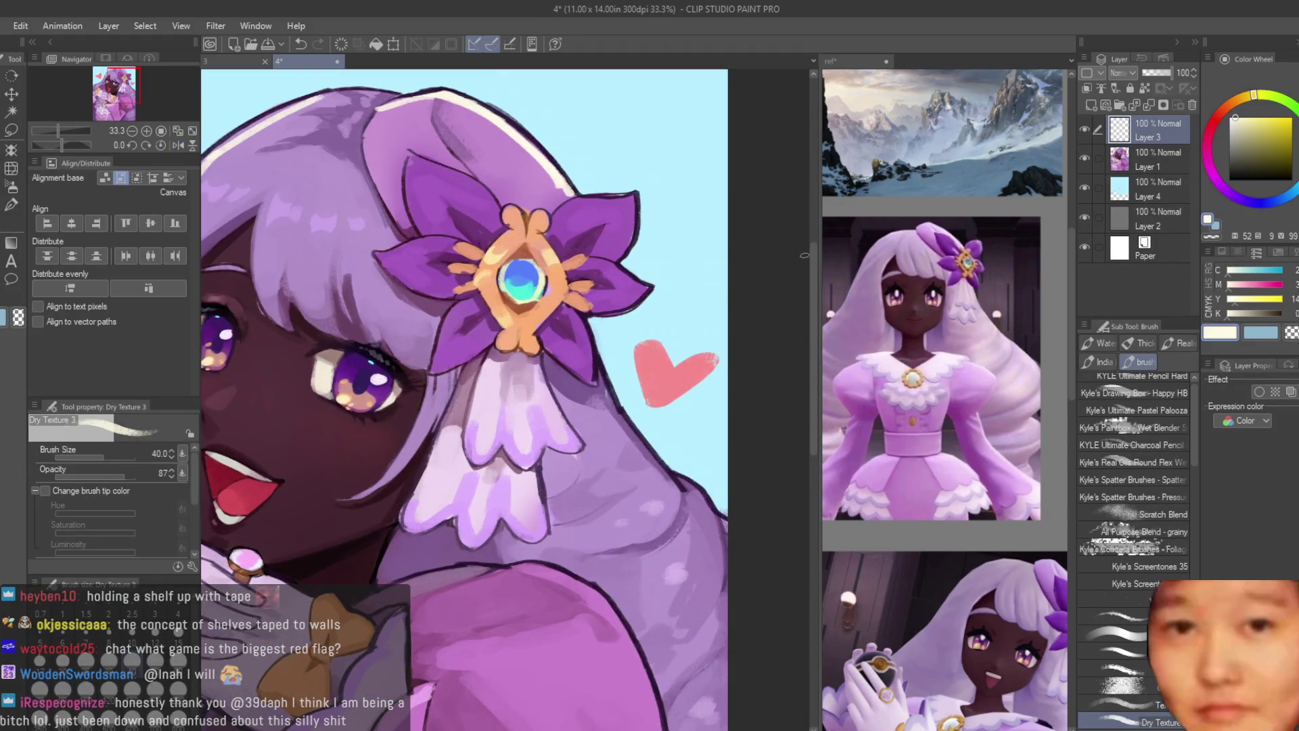
pyautogui.press('[')
pyautogui.press(']')
pyautogui.press(']')
pyautogui.moveTo(627, 430); pyautogui.dragTo(666, 479)
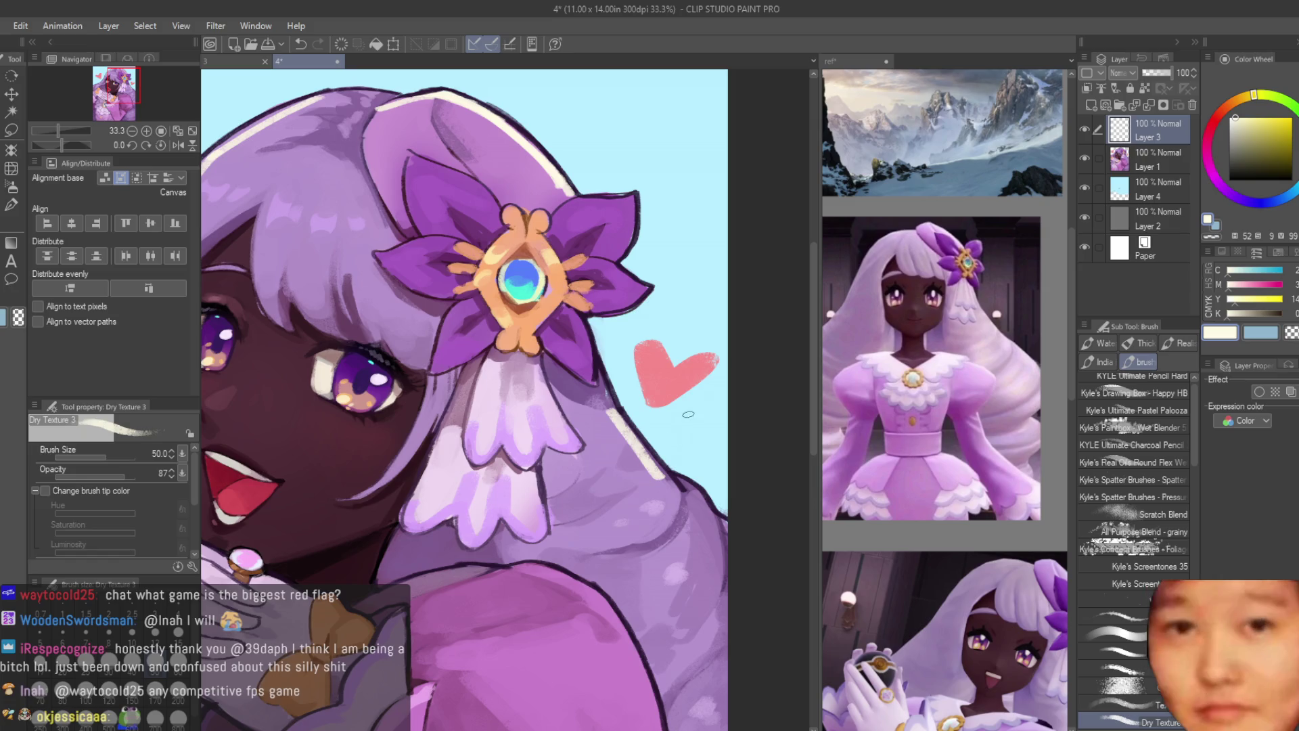
# Step: Lengthen the rim light on the hair edge, softening it with sampled hair purple at size 40
pyautogui.scroll(-2, 694, 415)
pyautogui.scroll(2, 508, 395)
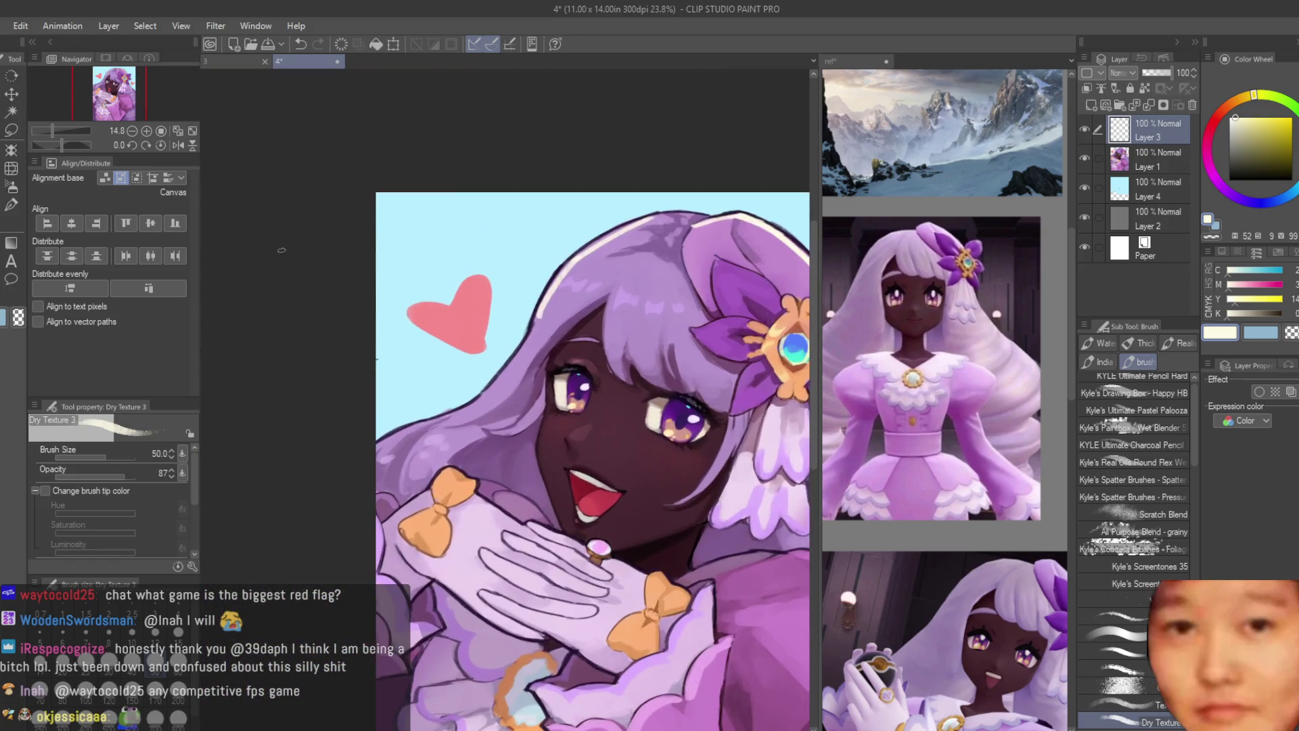
pyautogui.scroll(1, 508, 396)
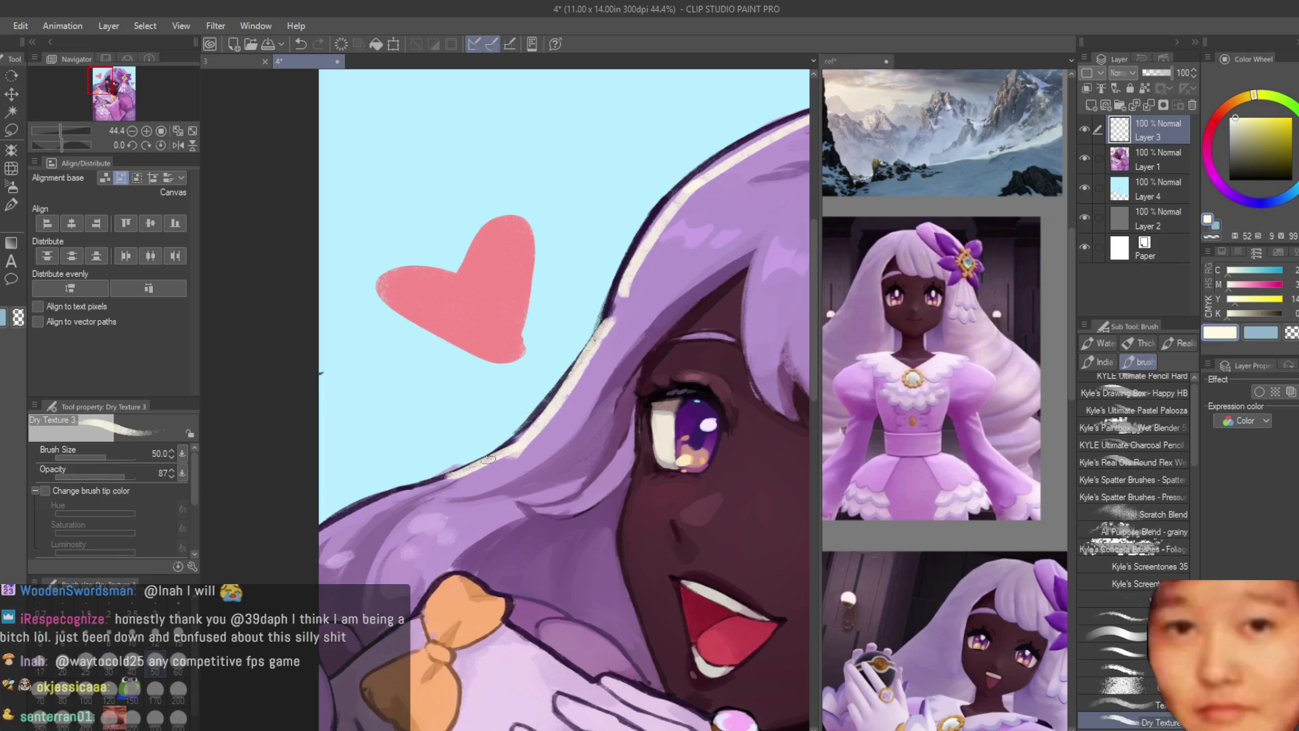
pyautogui.moveTo(500, 463); pyautogui.dragTo(550, 433)
pyautogui.keyDown('alt'); pyautogui.click(544, 446); pyautogui.keyUp('alt')
pyautogui.keyDown('alt'); pyautogui.click(619, 315); pyautogui.keyUp('alt')
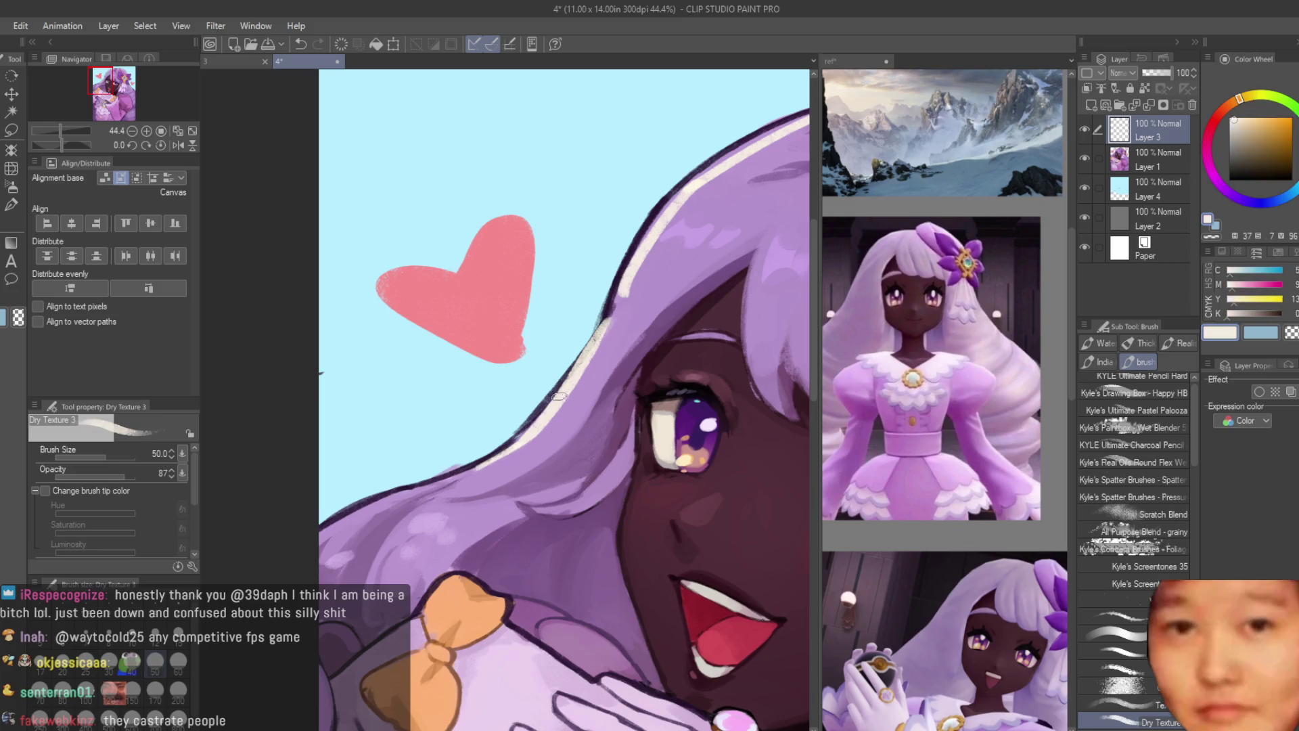
pyautogui.scroll(-2, 685, 419)
pyautogui.press('[')
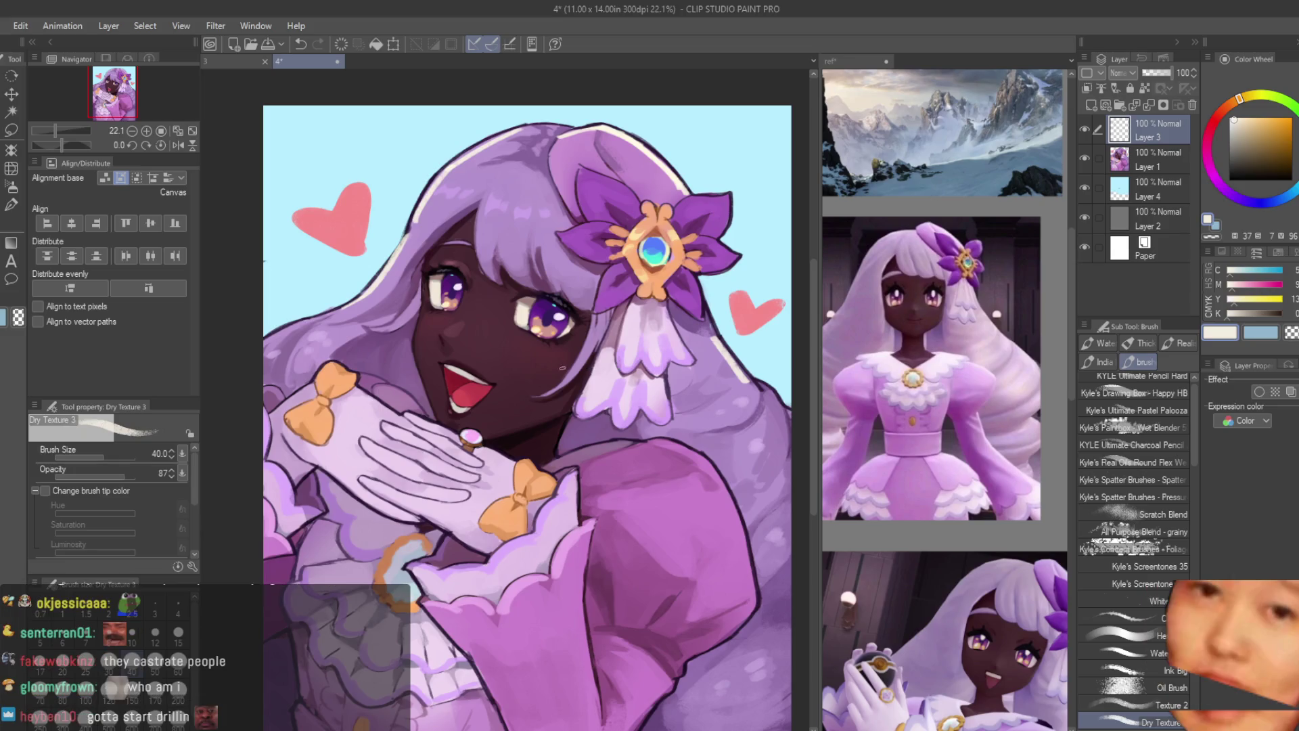
pyautogui.scroll(-1, 555, 393)
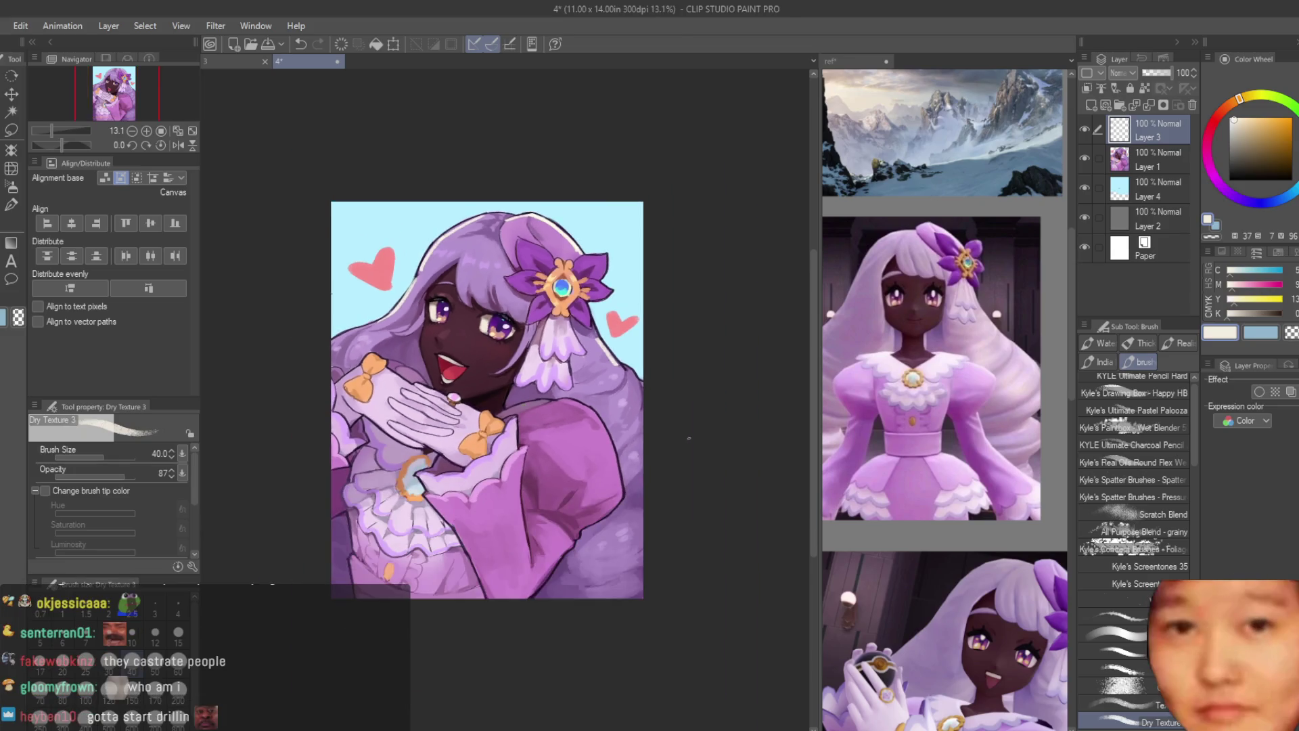
pyautogui.scroll(3, 547, 323)
pyautogui.keyDown('alt'); pyautogui.click(546, 323); pyautogui.keyUp('alt')
pyautogui.scroll(2, 547, 323)
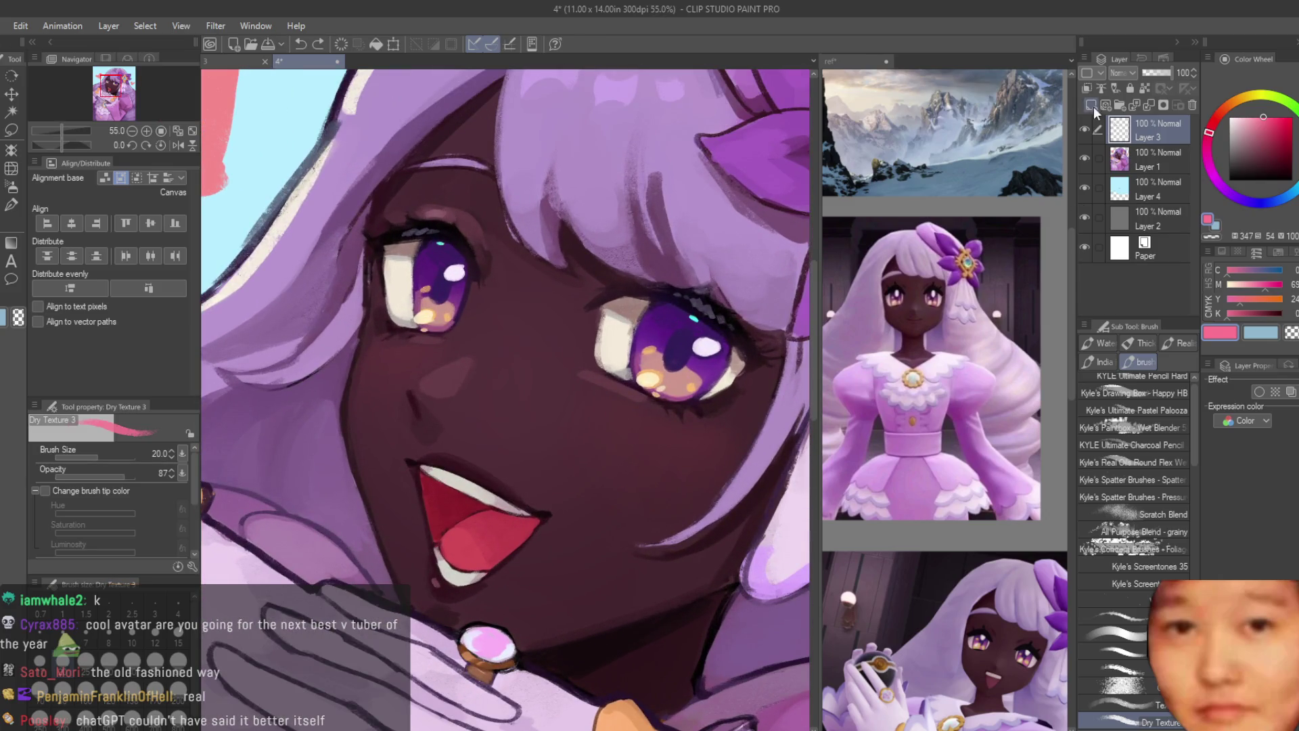
# Step: Add Layer 5, paint pink blush hatching under the eye, and set it to 24% opacity
pyautogui.click(1092, 106)
pyautogui.scroll(1, 682, 431)
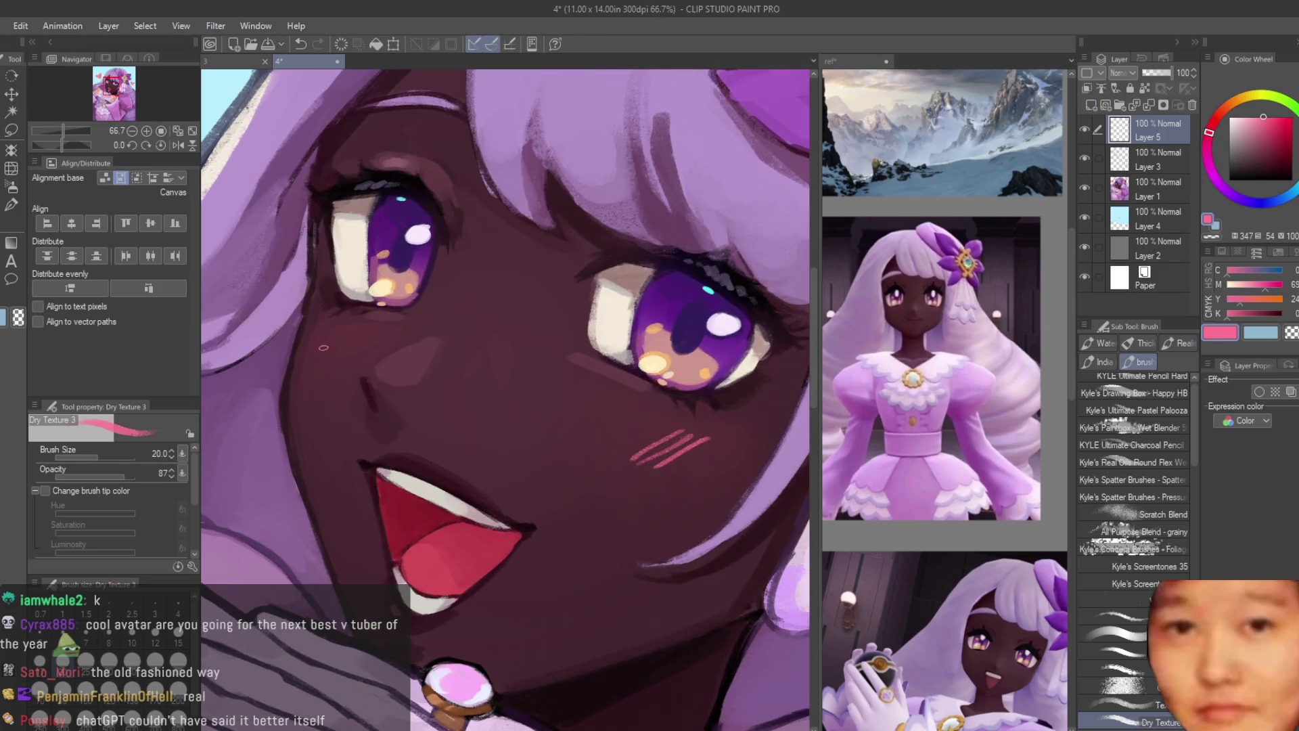
pyautogui.scroll(-4, 654, 430)
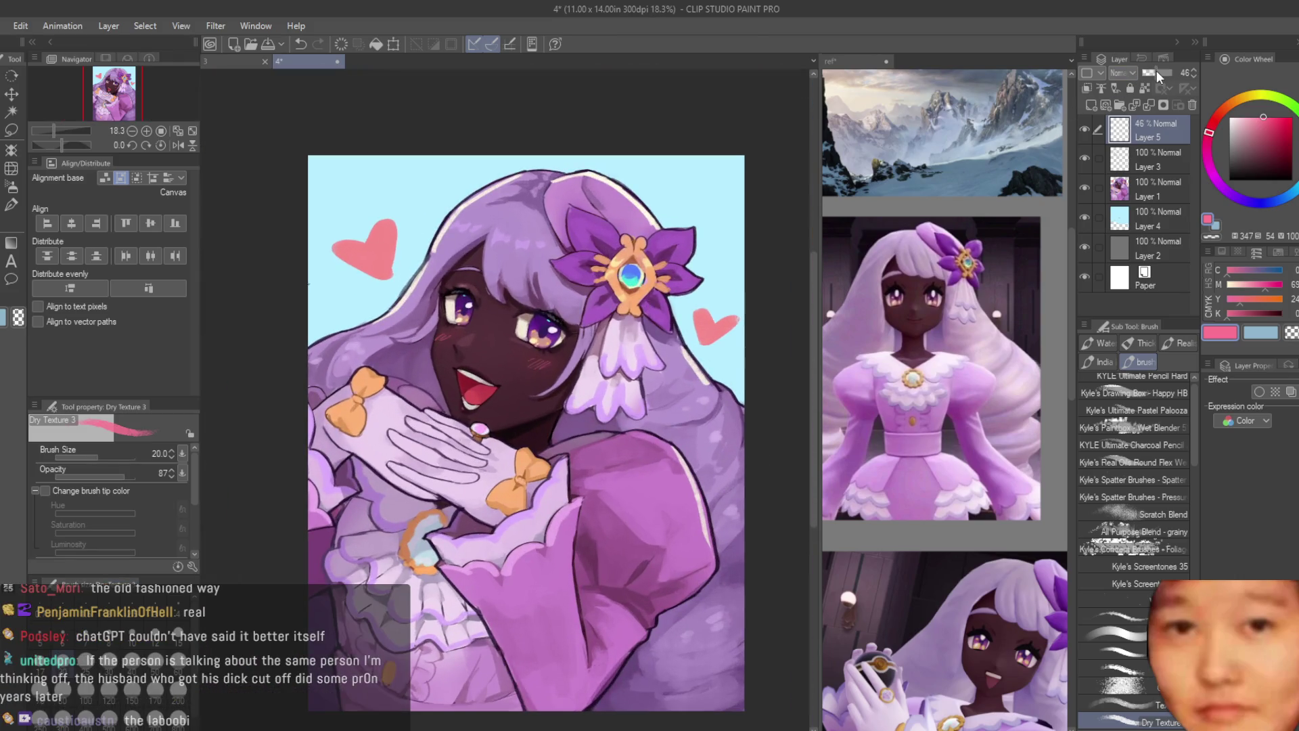
pyautogui.scroll(-1, 646, 215)
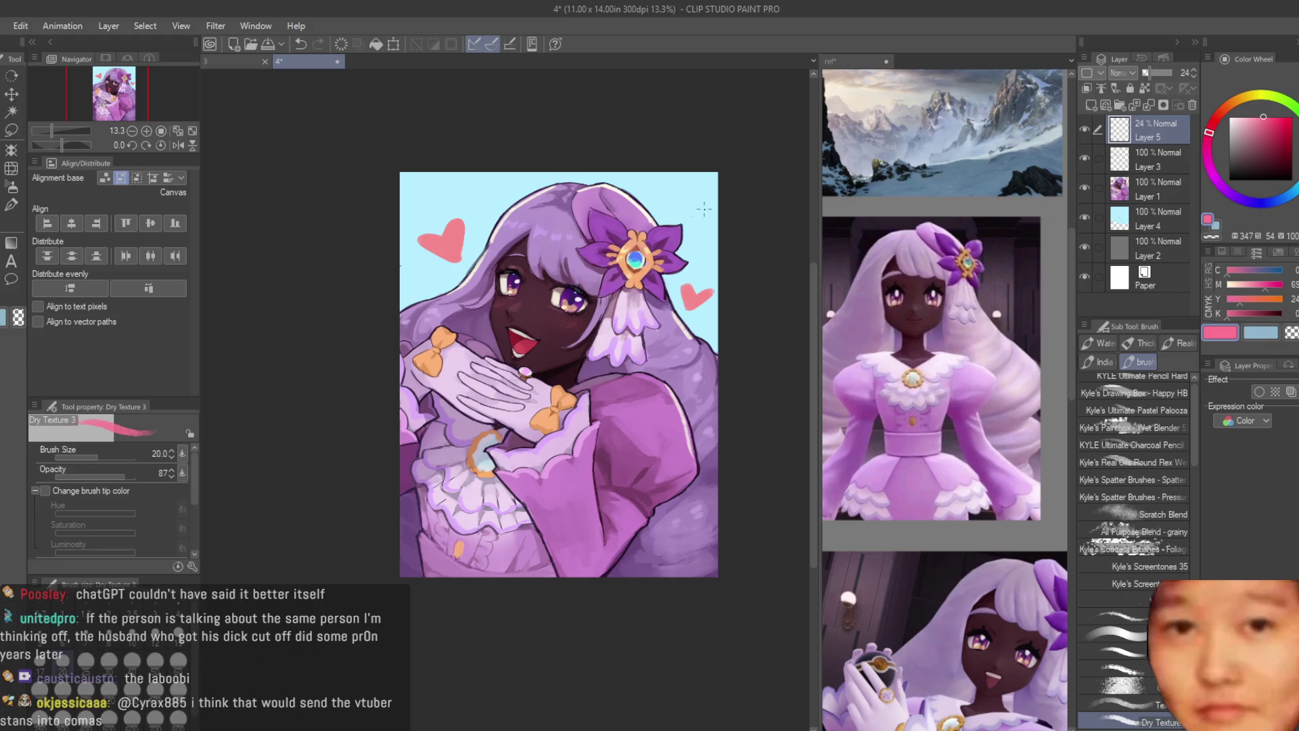
pyautogui.scroll(5, 538, 570)
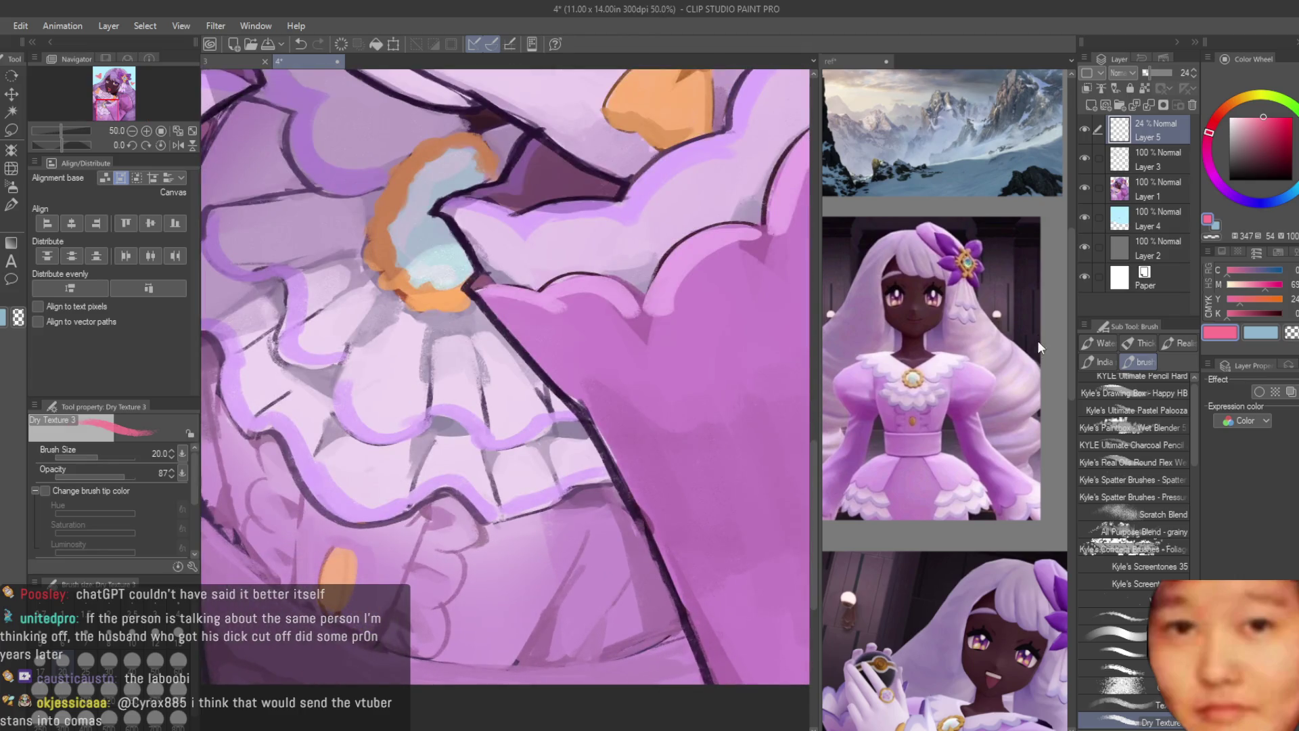
# Step: Merge Layer 5 down into Layer 3, sample the dress purple, and raise the brush to 50
pyautogui.press('Delete')
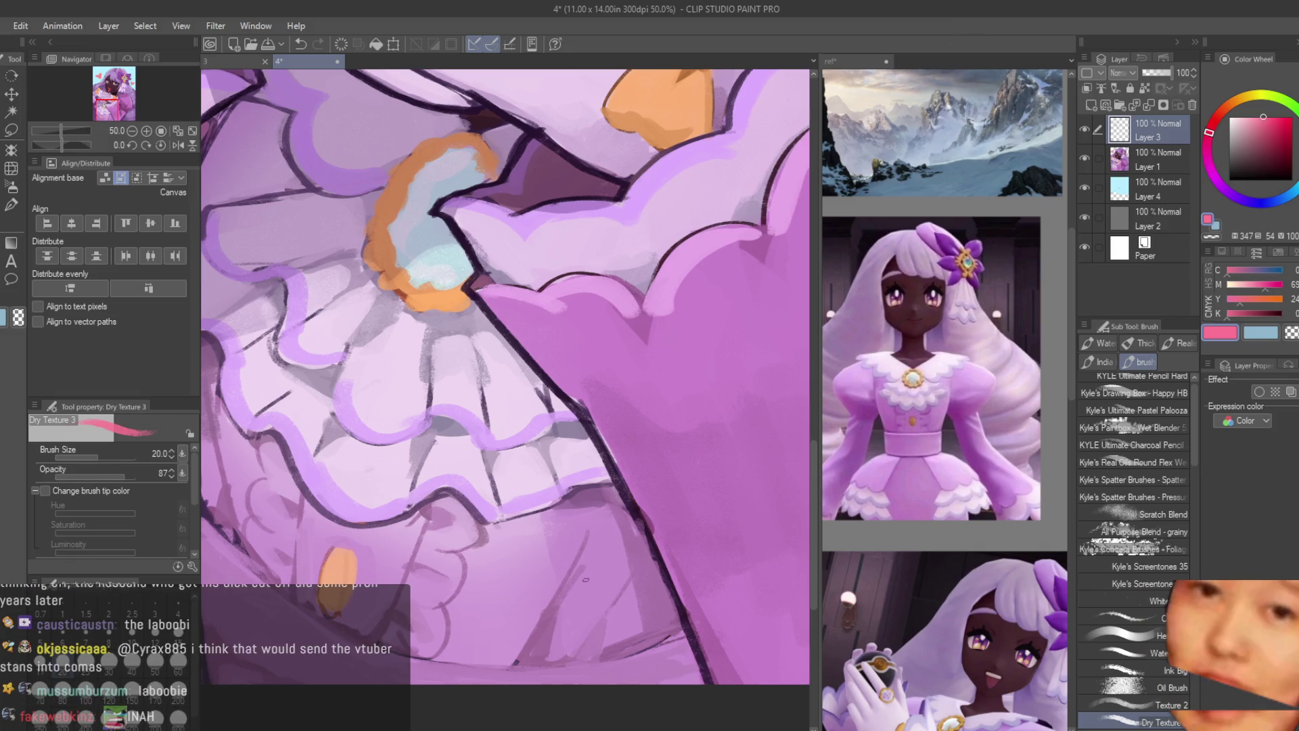
pyautogui.press(']')
pyautogui.press(']')
pyautogui.press(']')
pyautogui.keyDown('alt'); pyautogui.click(527, 640); pyautogui.keyUp('alt')
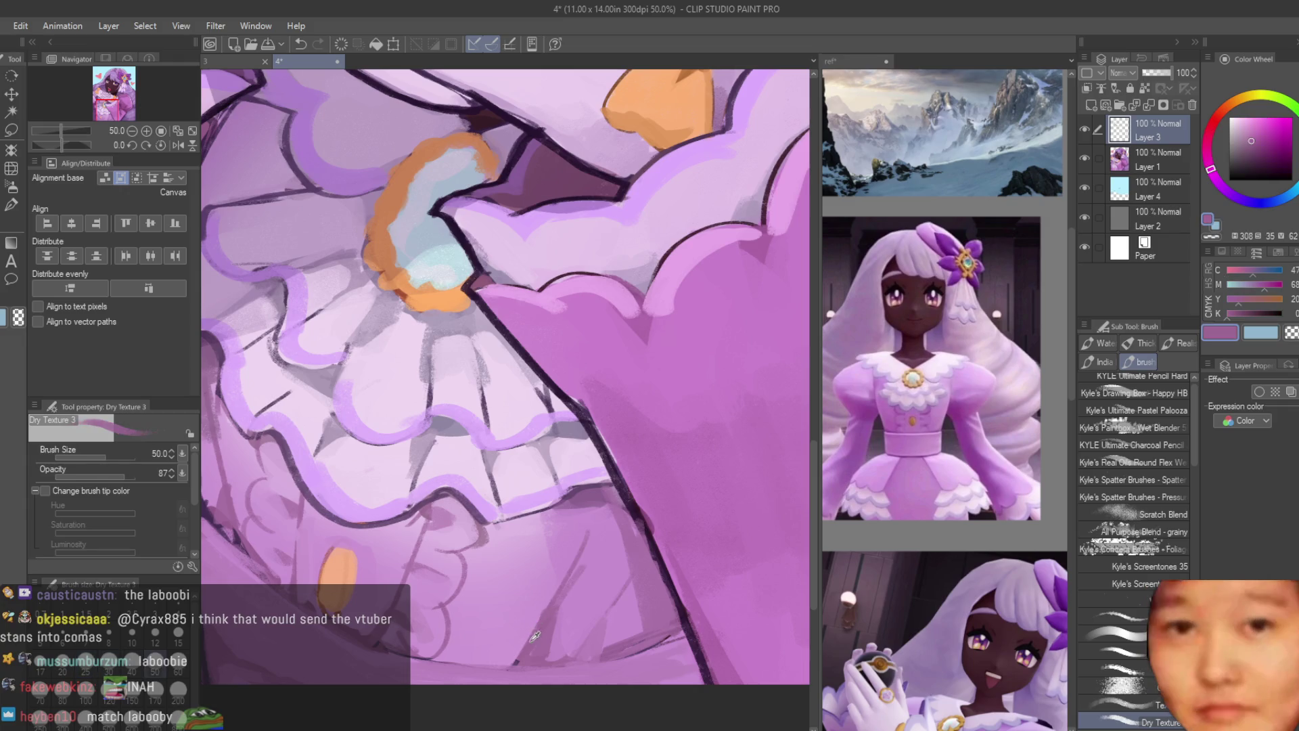
pyautogui.press(']')
# Step: Sample darker and lighter purples from the dress
pyautogui.keyDown('alt'); pyautogui.click(525, 634); pyautogui.keyUp('alt')
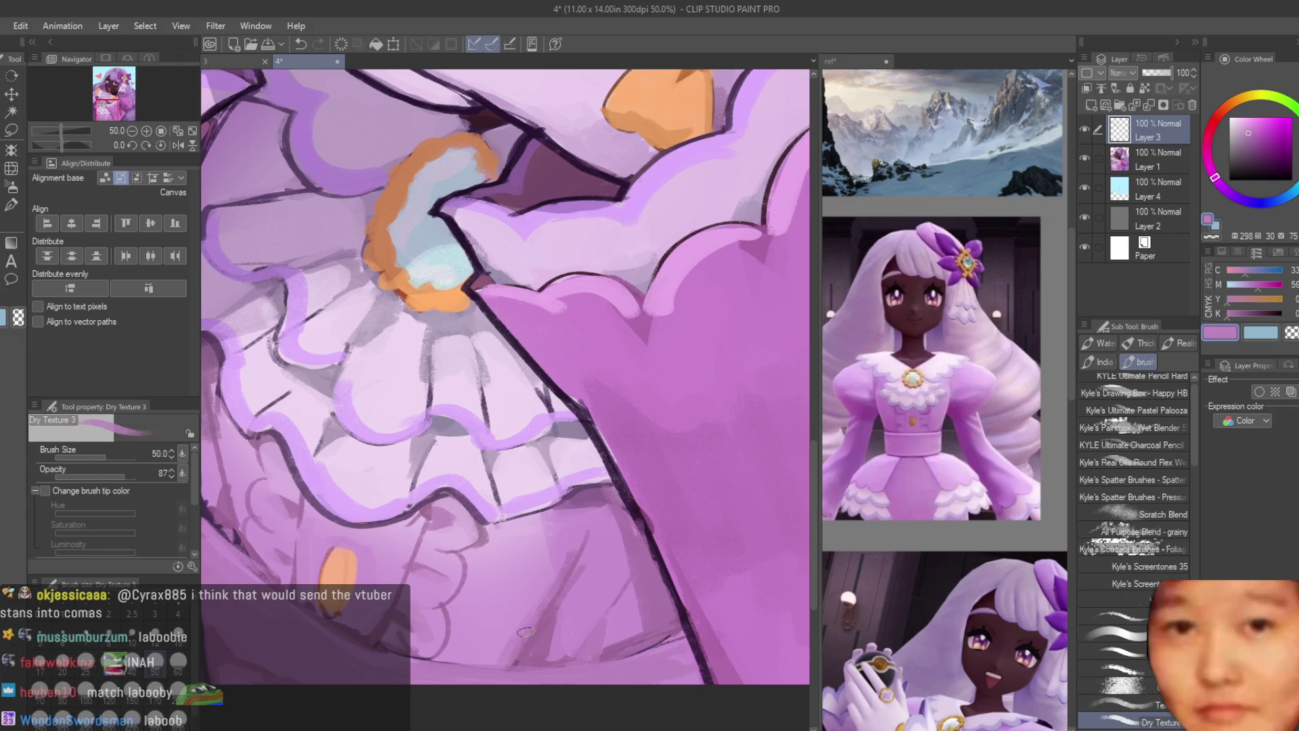
pyautogui.keyDown('alt'); pyautogui.click(496, 629); pyautogui.keyUp('alt')
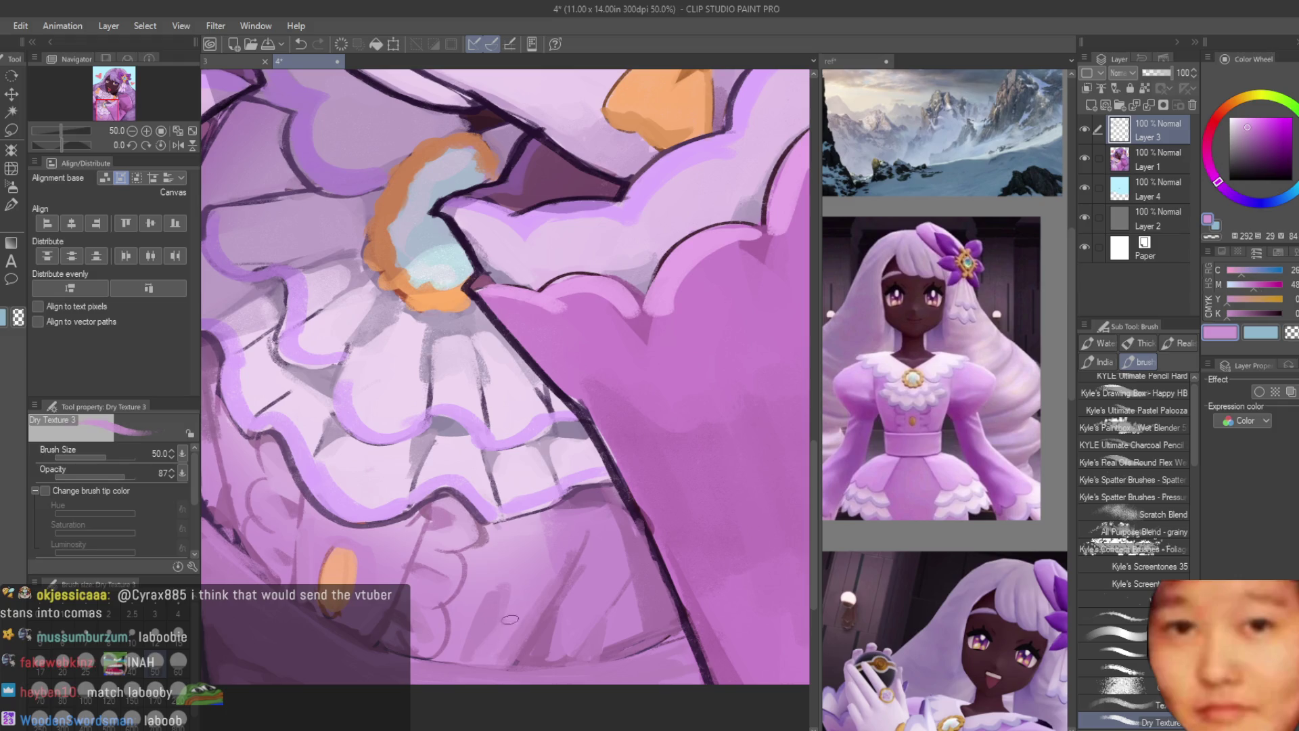
pyautogui.keyDown('alt'); pyautogui.click(509, 619); pyautogui.keyUp('alt')
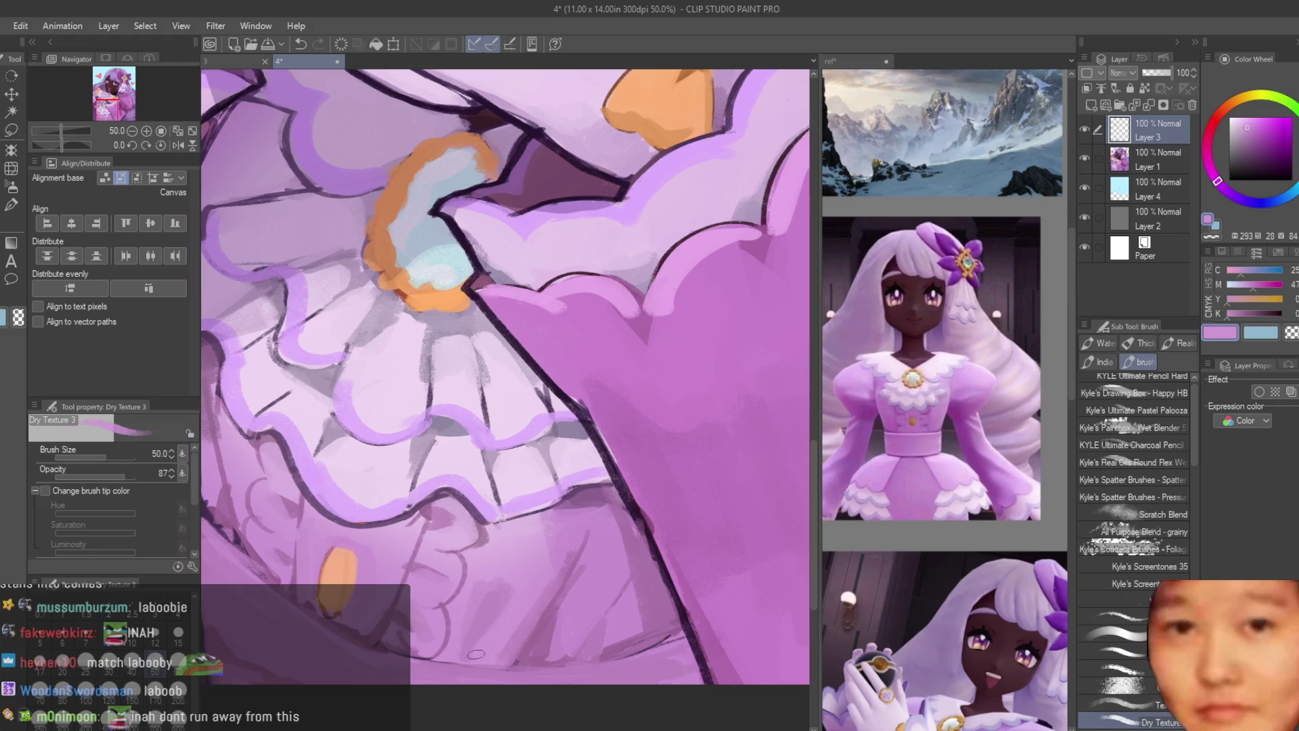
pyautogui.scroll(-5, 485, 579)
pyautogui.scroll(4, 490, 583)
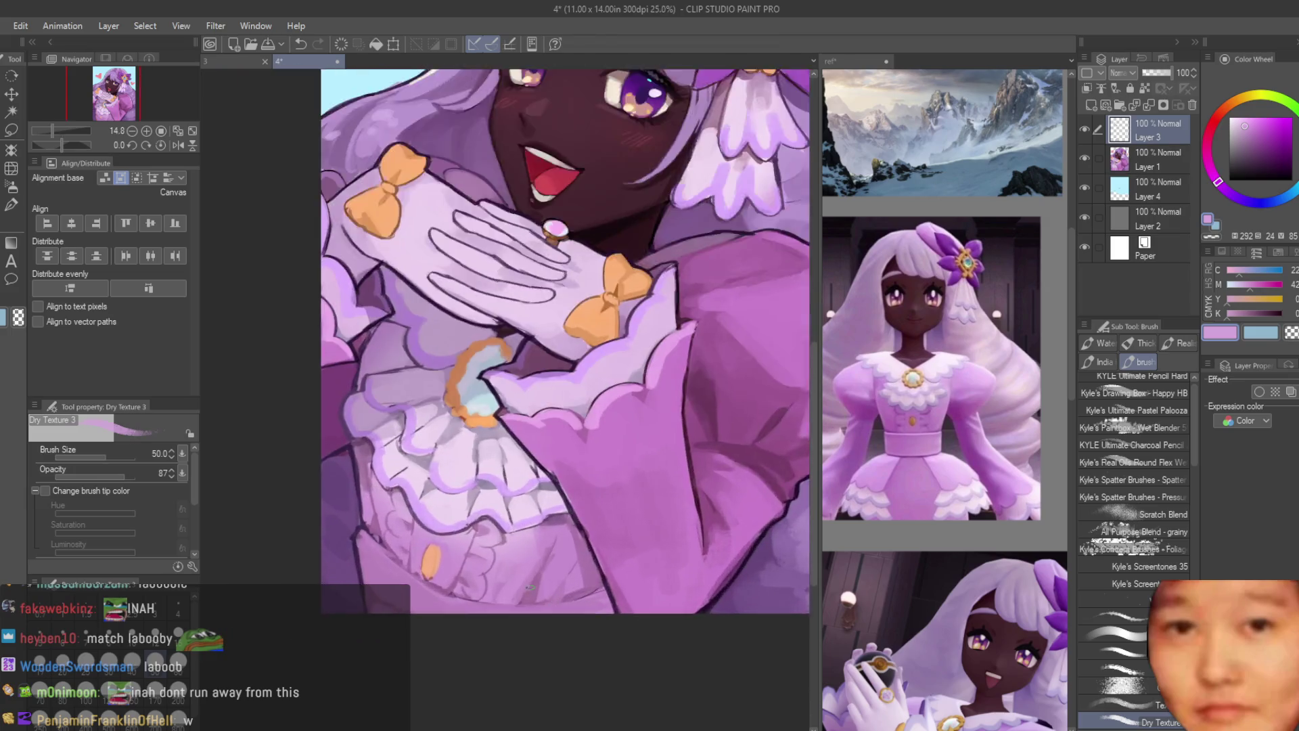
pyautogui.keyDown('alt'); pyautogui.click(494, 588); pyautogui.keyUp('alt')
pyautogui.keyDown('alt'); pyautogui.click(483, 590); pyautogui.keyUp('alt')
pyautogui.scroll(-5, 514, 541)
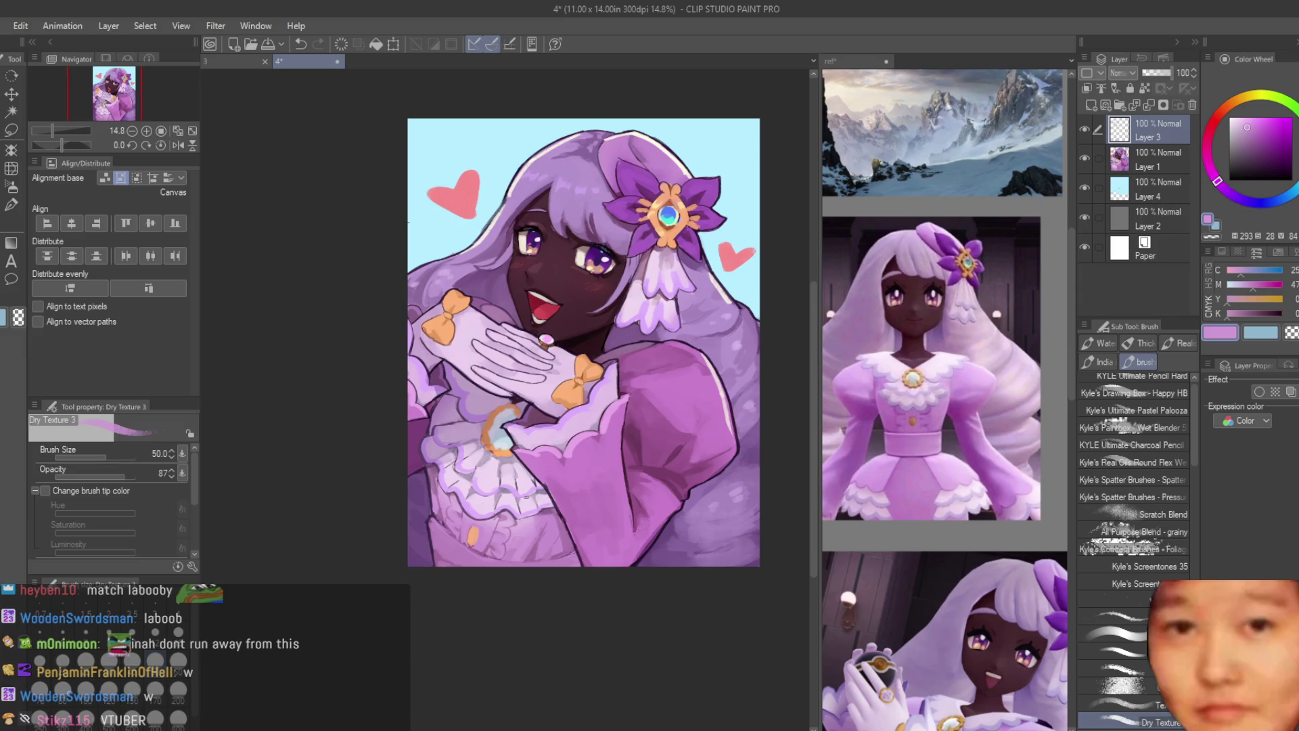
pyautogui.scroll(5, 541, 230)
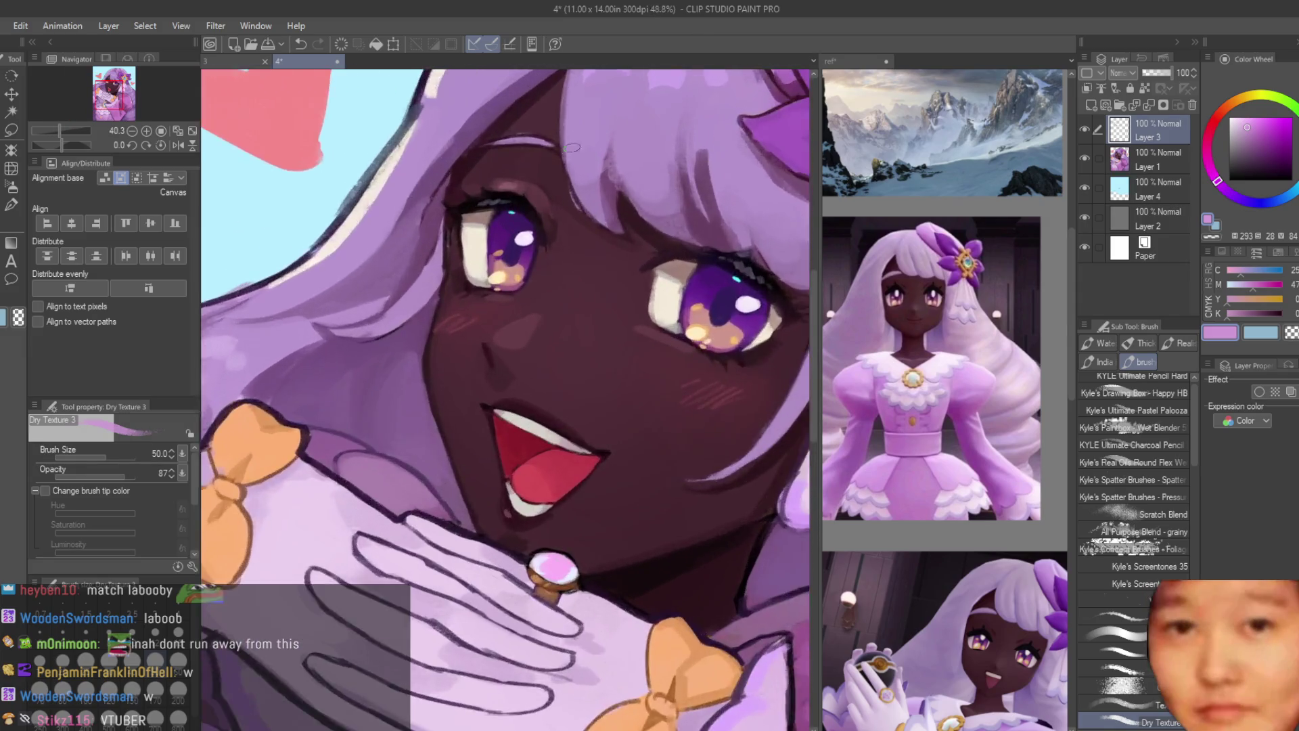
# Step: Sample the dark skin tone near the eye and shade around the mouth
pyautogui.scroll(3, 568, 156)
pyautogui.keyDown('alt'); pyautogui.click(548, 170); pyautogui.keyUp('alt')
pyautogui.scroll(-4, 606, 382)
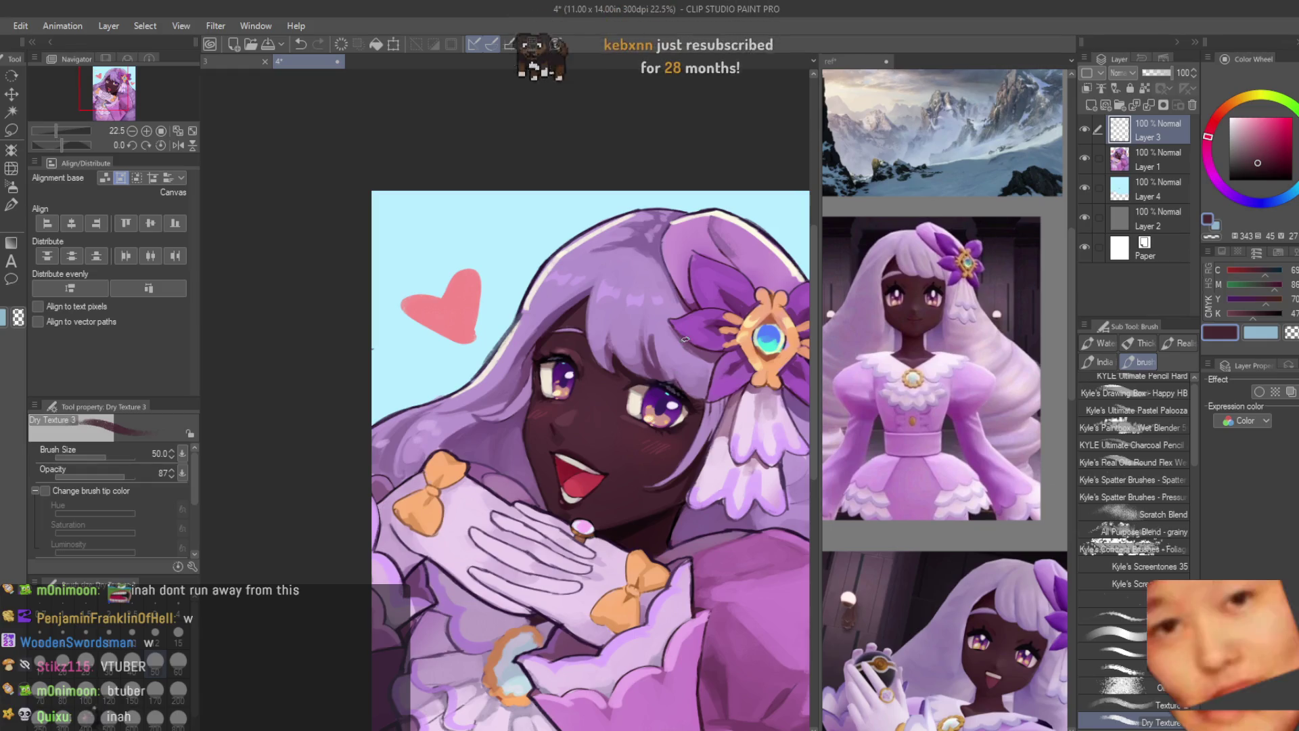
pyautogui.scroll(2, 675, 383)
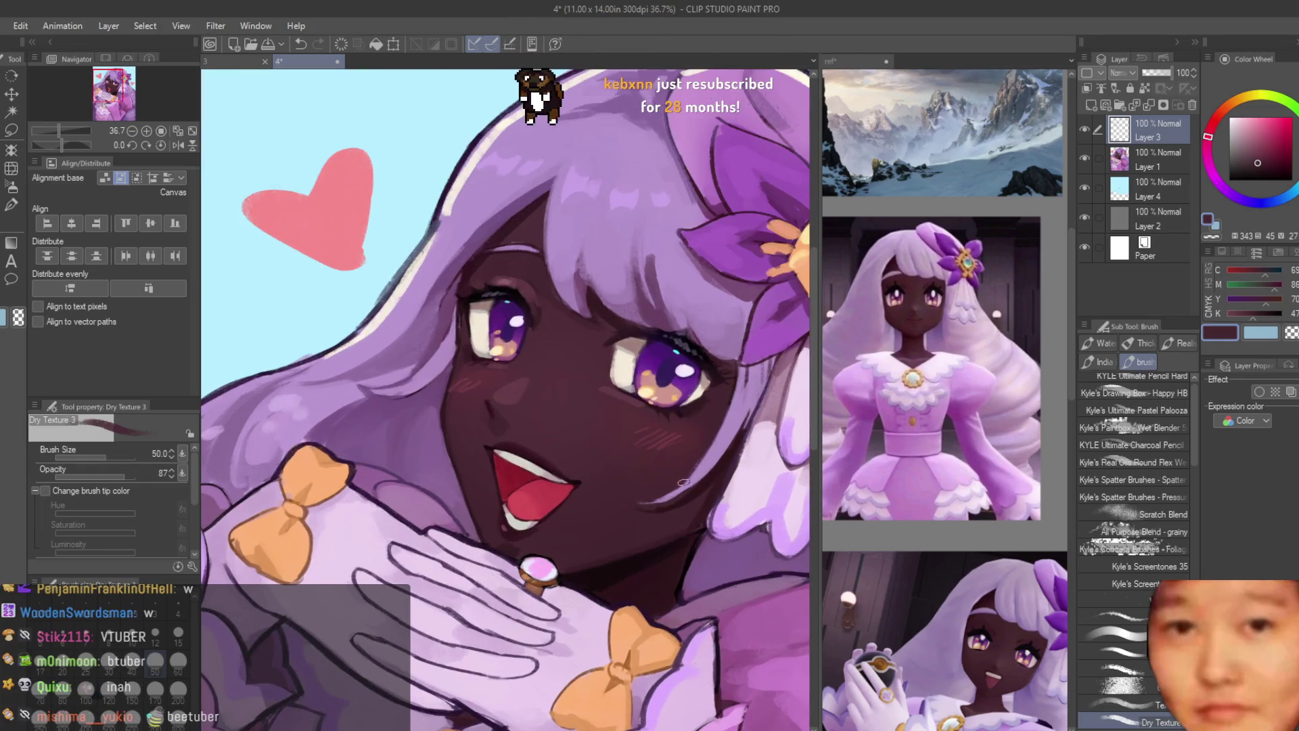
pyautogui.scroll(2, 658, 484)
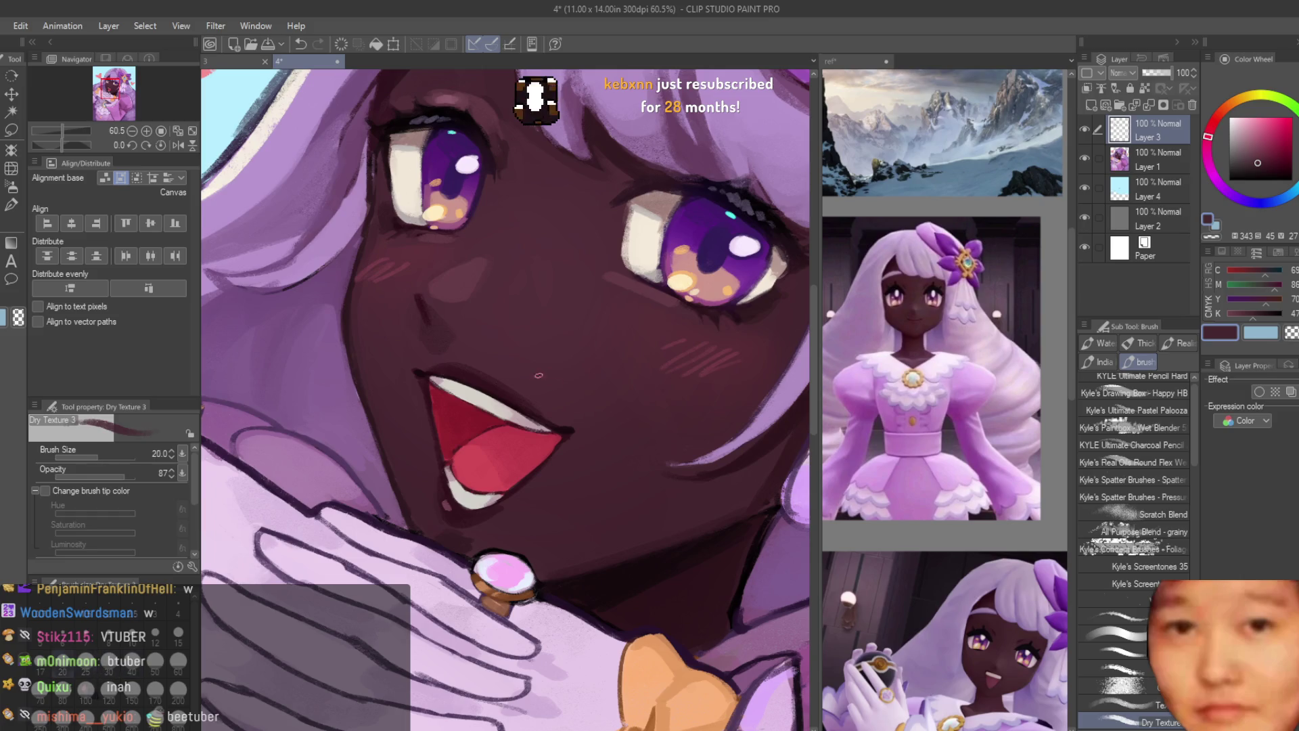
pyautogui.scroll(2, 454, 371)
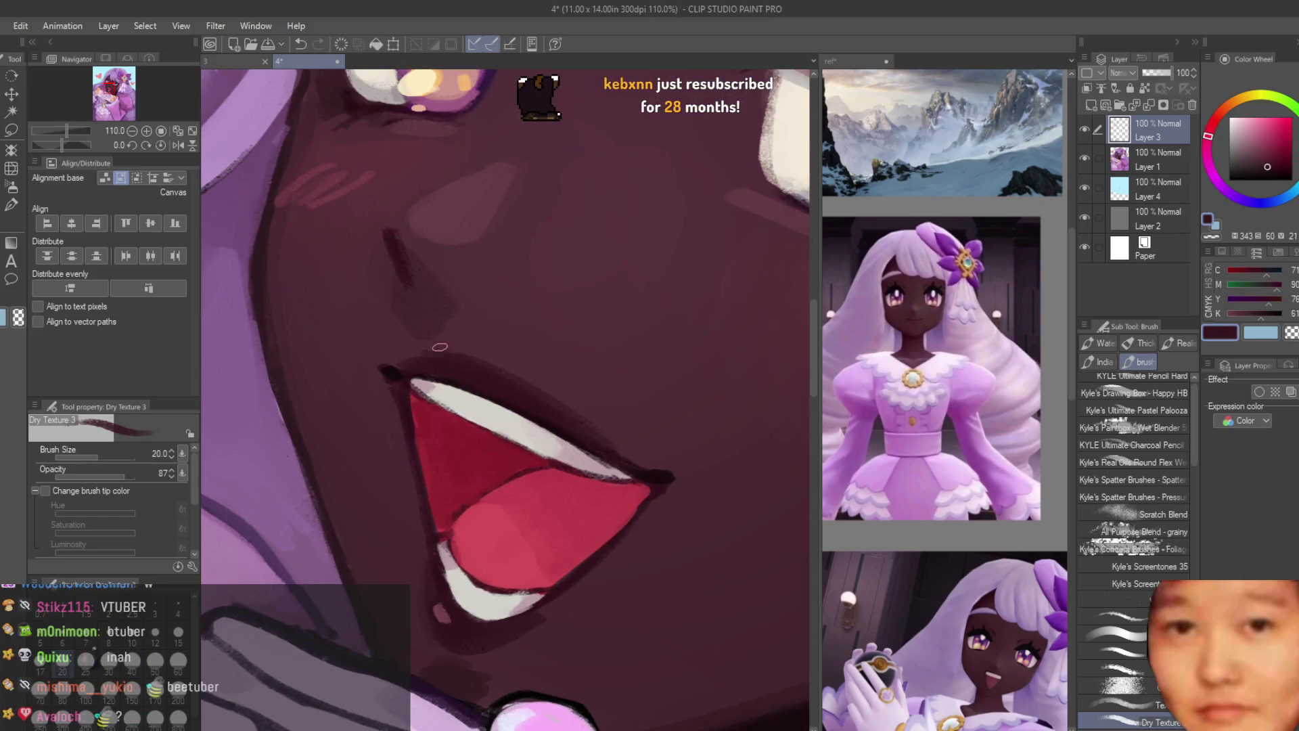
pyautogui.scroll(-8, 588, 436)
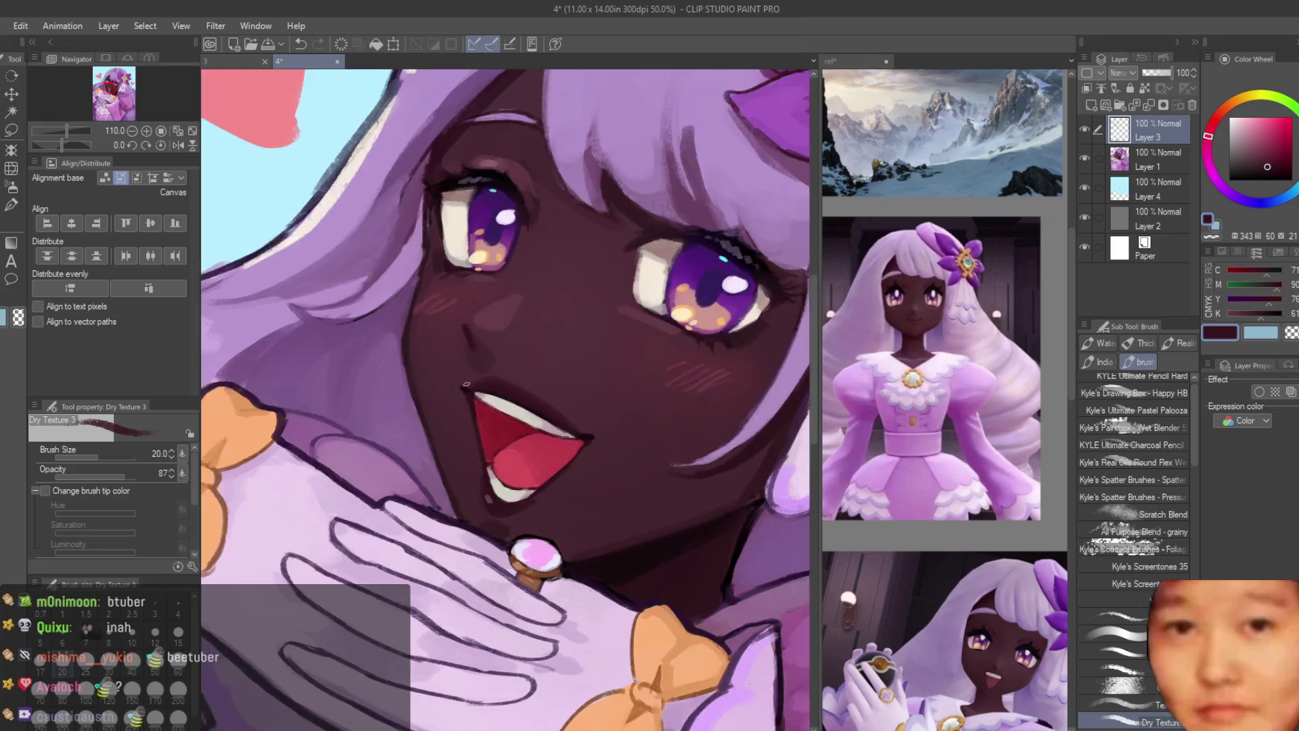
pyautogui.scroll(5, 526, 410)
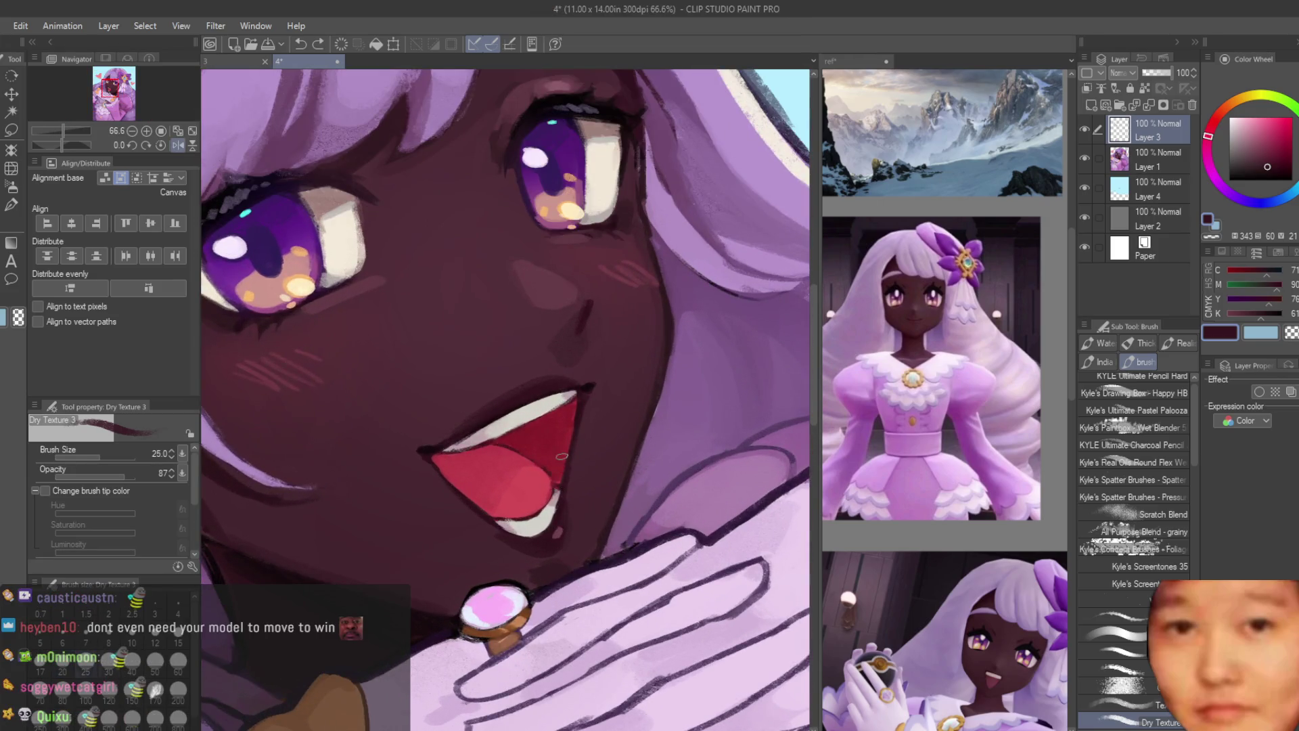
pyautogui.scroll(-2, 507, 473)
pyautogui.scroll(2, 458, 463)
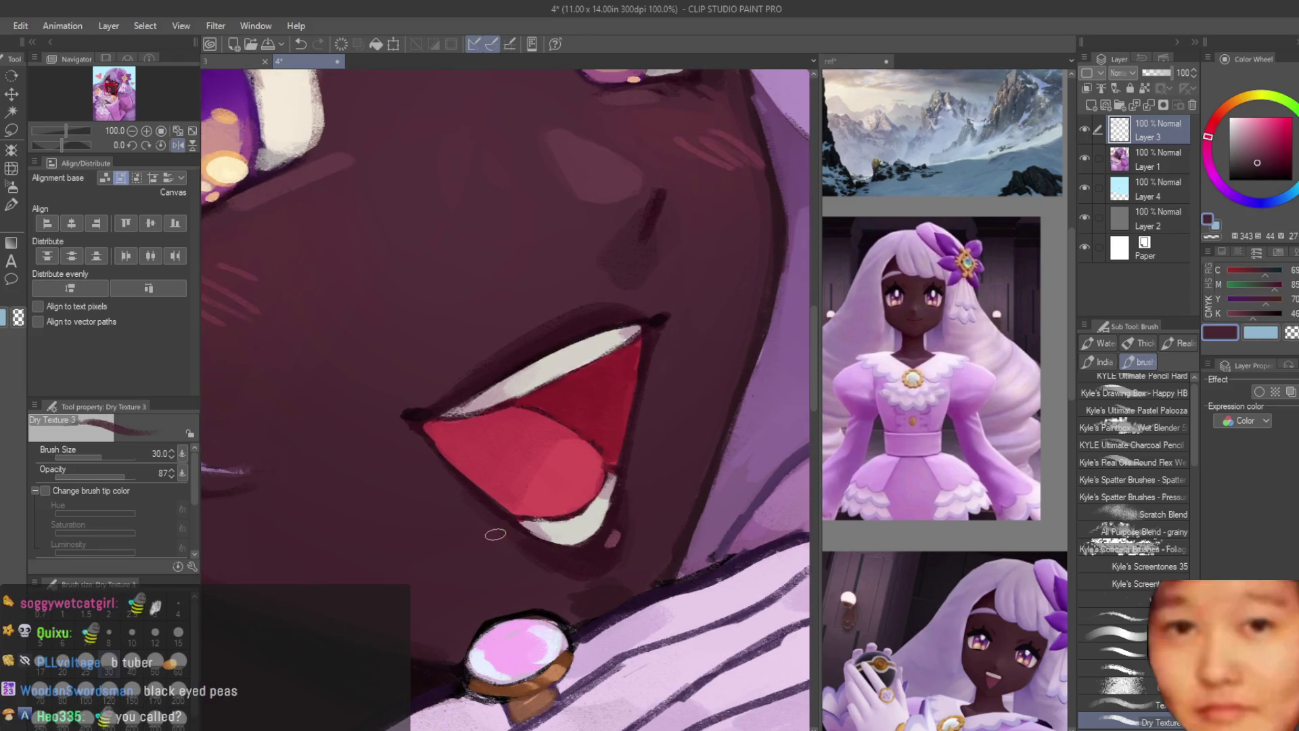
pyautogui.scroll(1, 599, 581)
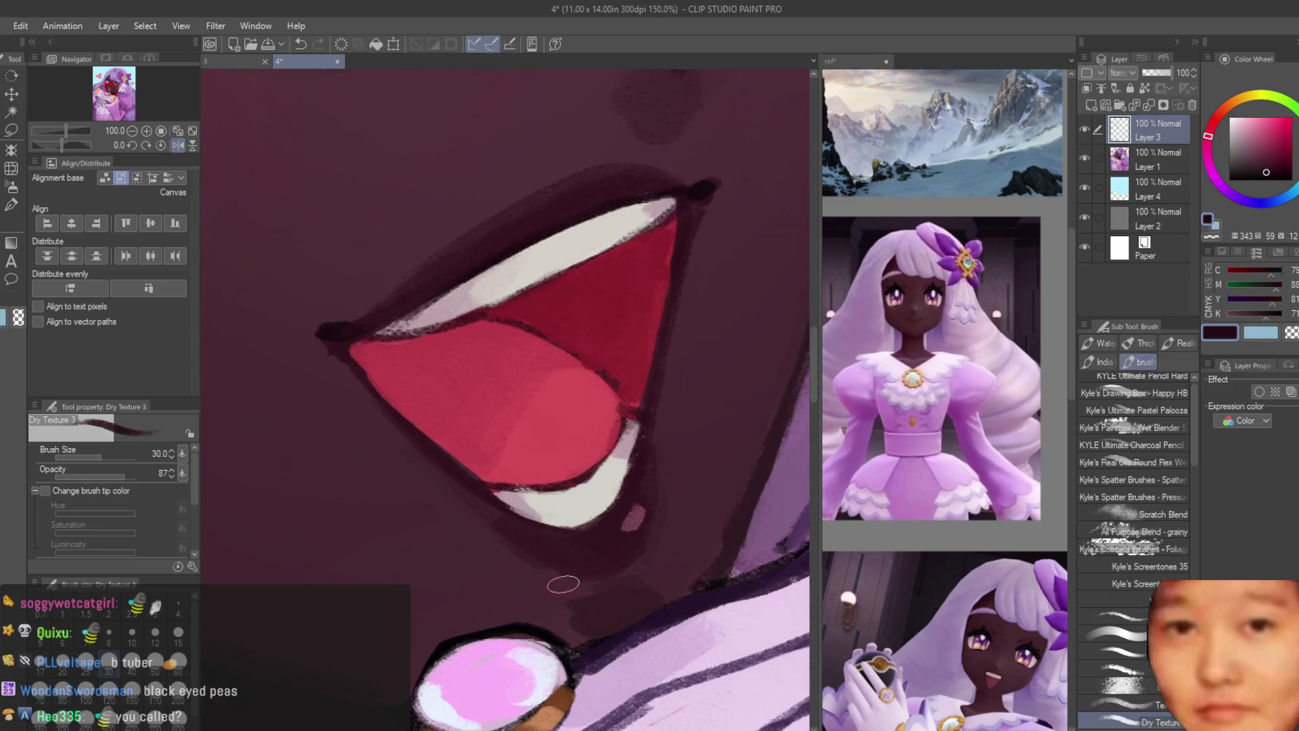
pyautogui.scroll(-4, 604, 551)
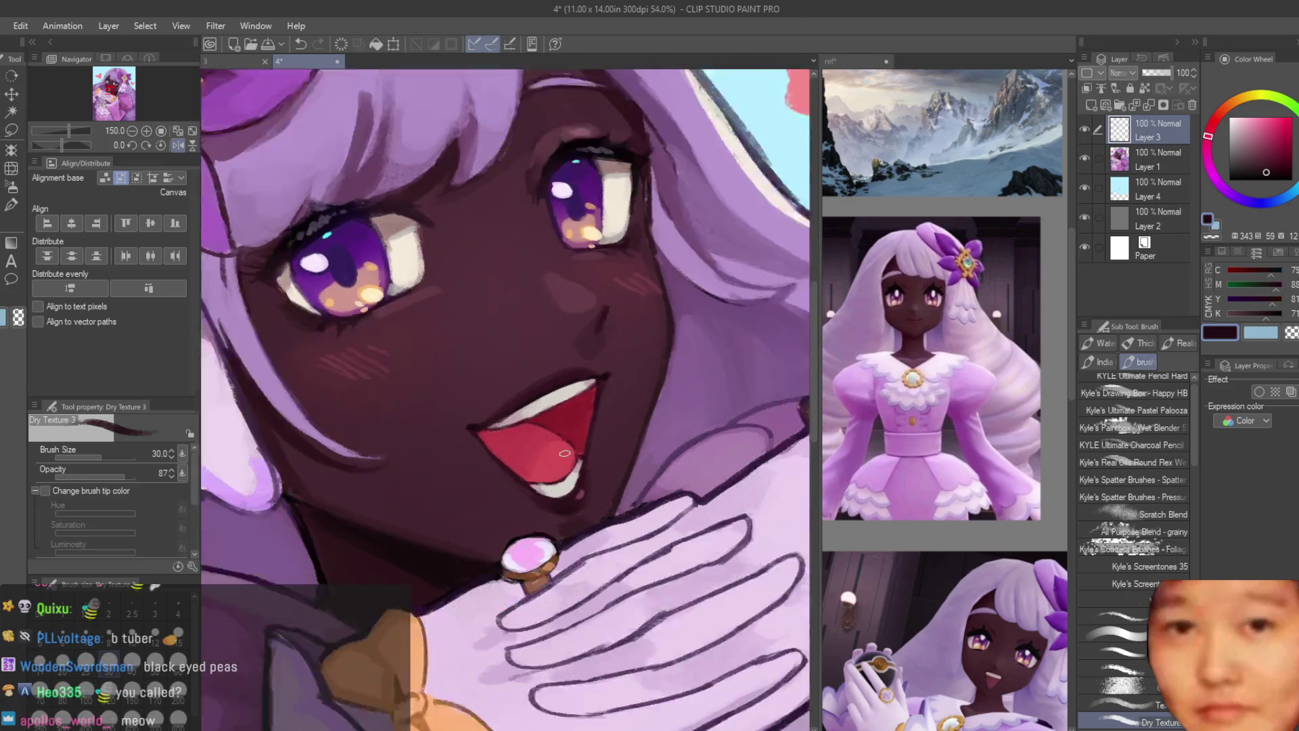
pyautogui.scroll(3, 433, 406)
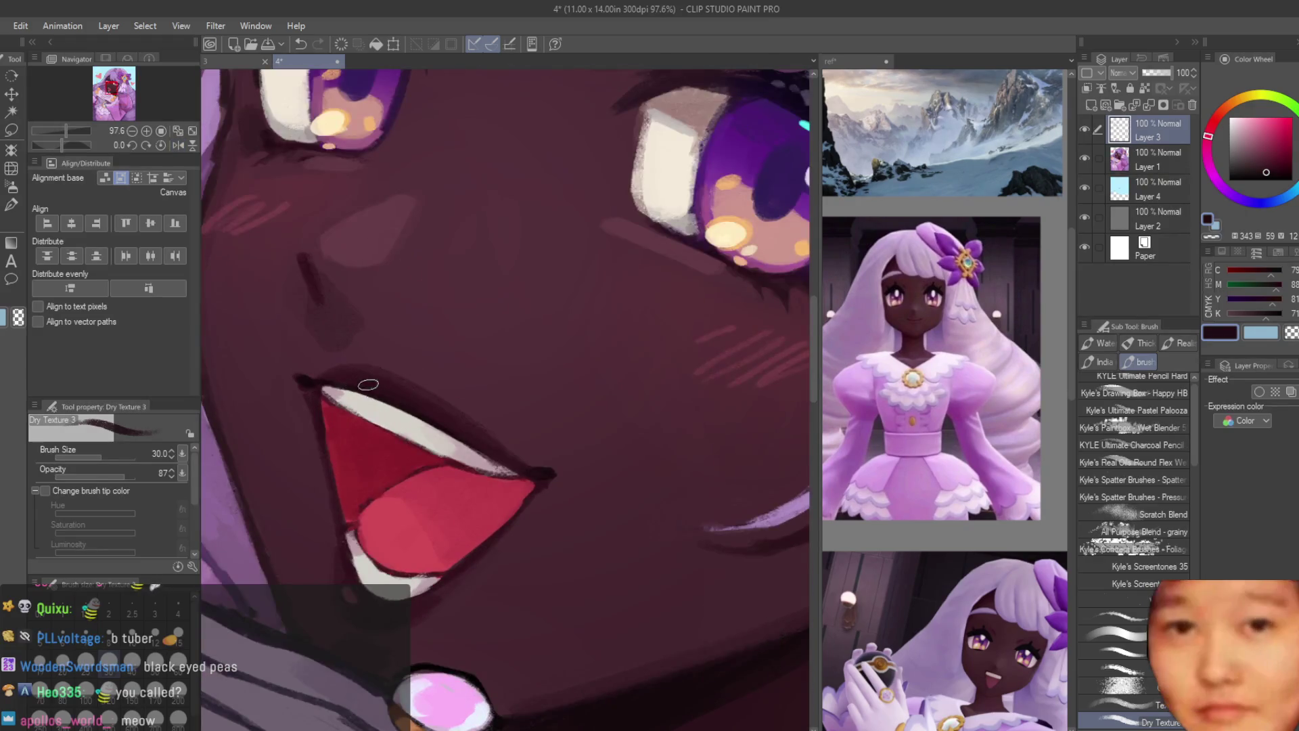
# Step: Shade the lips with lighter skin tones sampled near the mouth
pyautogui.keyDown('alt'); pyautogui.click(481, 433); pyautogui.keyUp('alt')
pyautogui.scroll(-3, 511, 356)
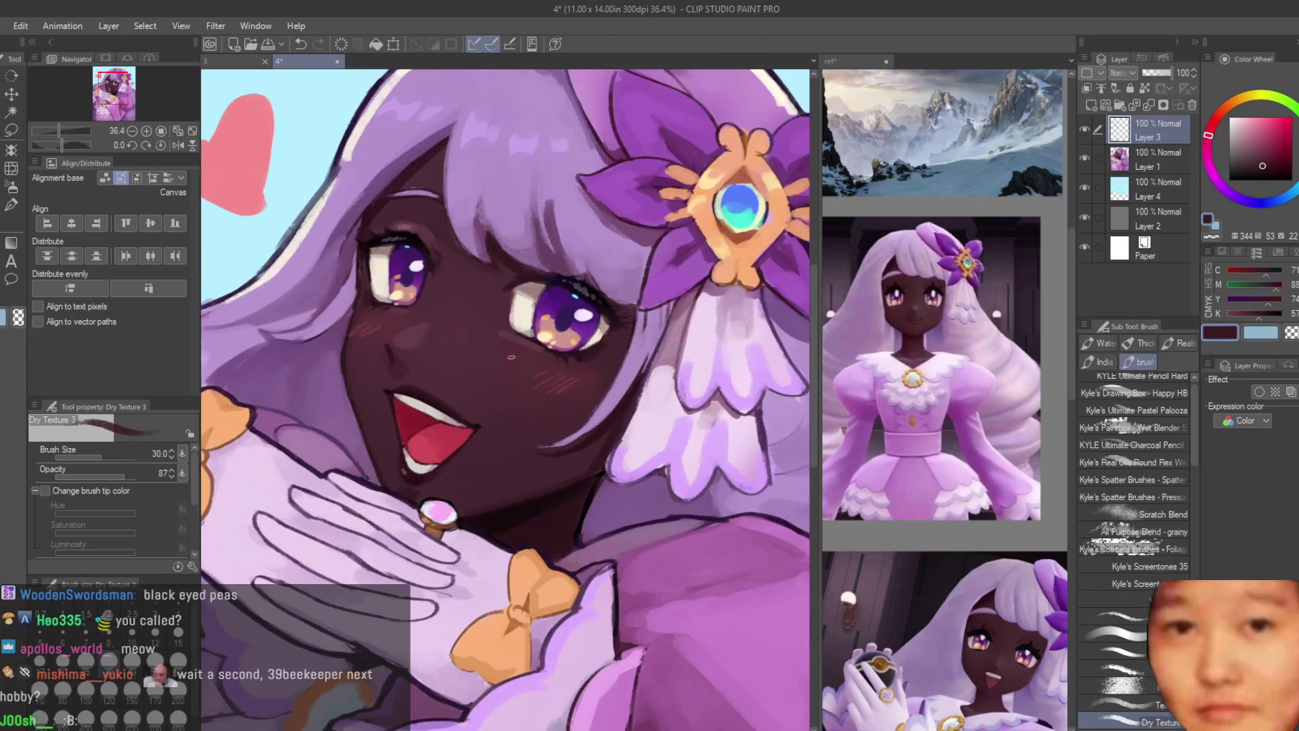
pyautogui.scroll(4, 401, 385)
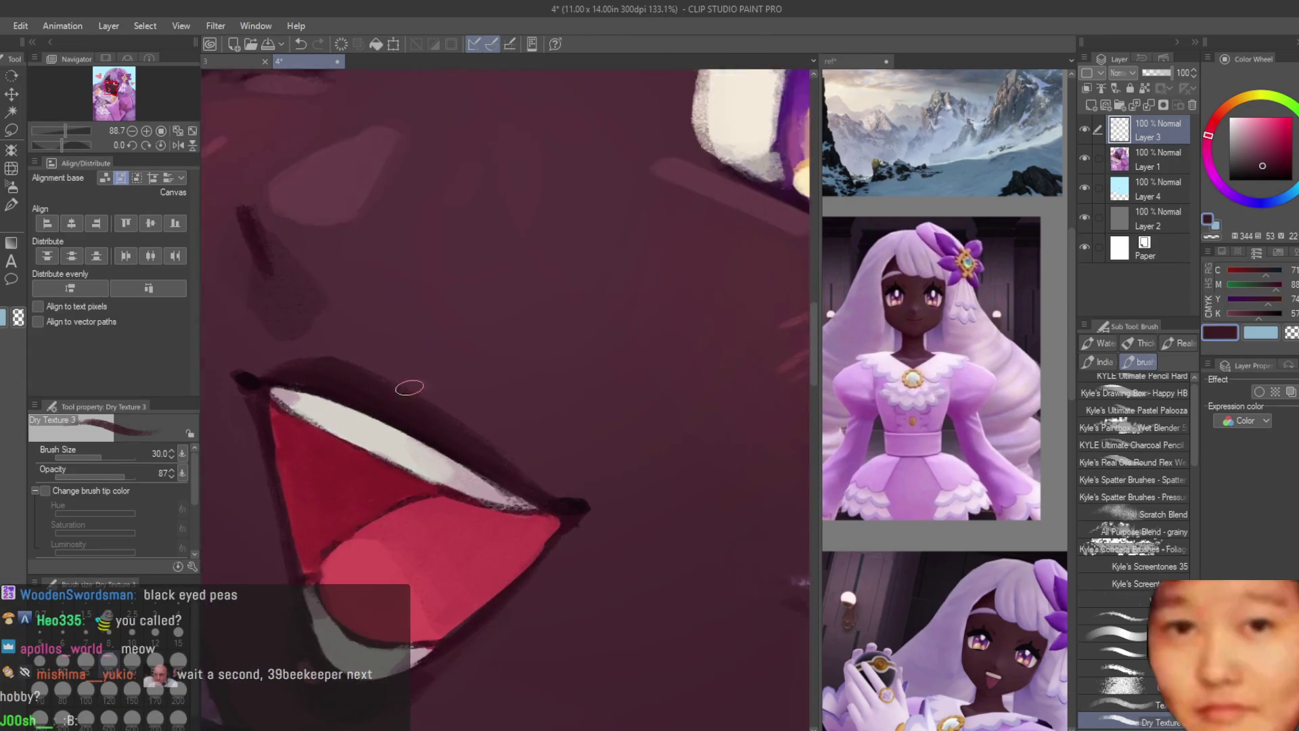
pyautogui.keyDown('alt'); pyautogui.click(363, 357); pyautogui.keyUp('alt')
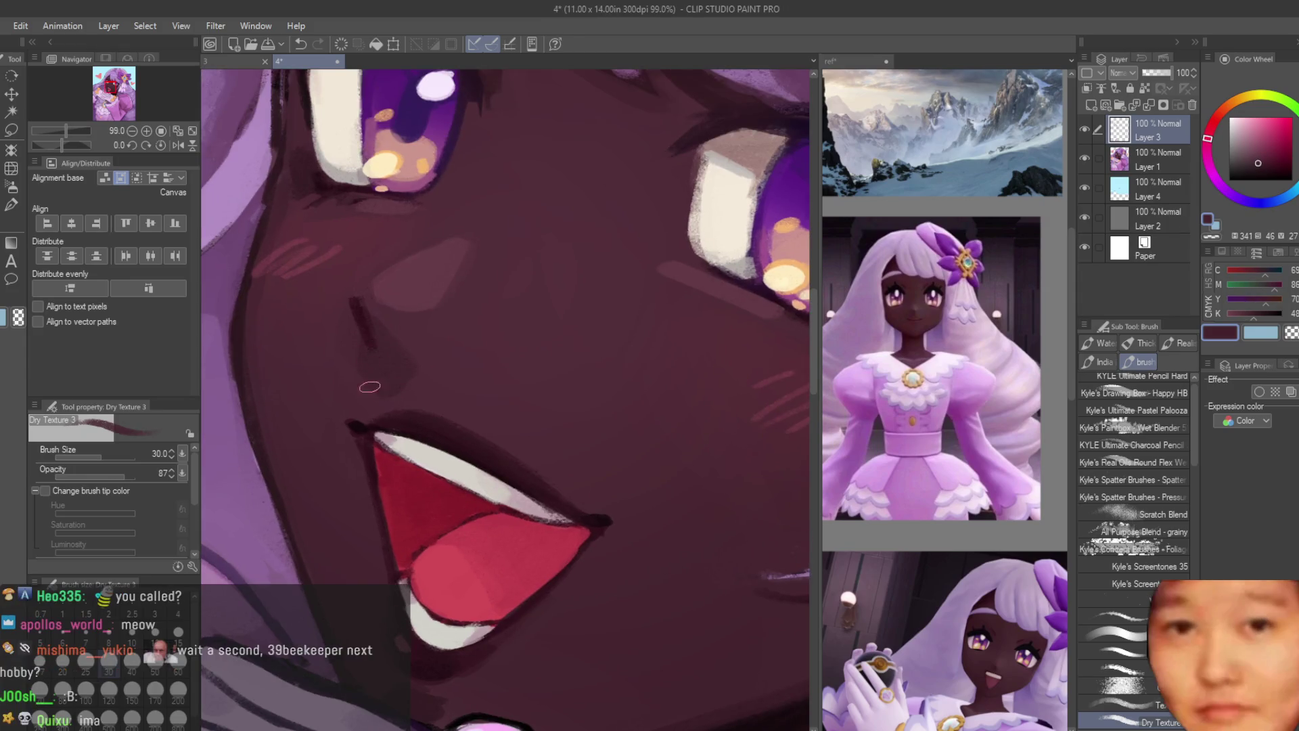
pyautogui.scroll(-5, 368, 352)
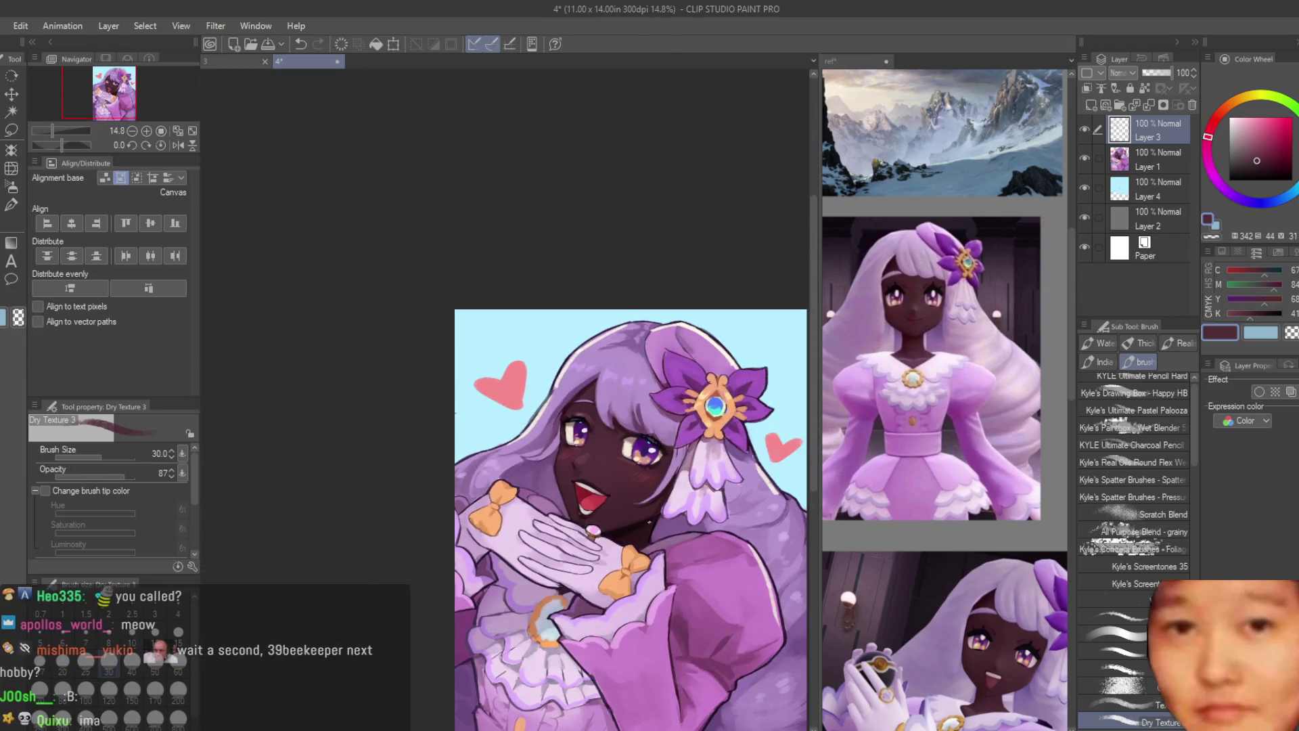
pyautogui.scroll(7, 522, 363)
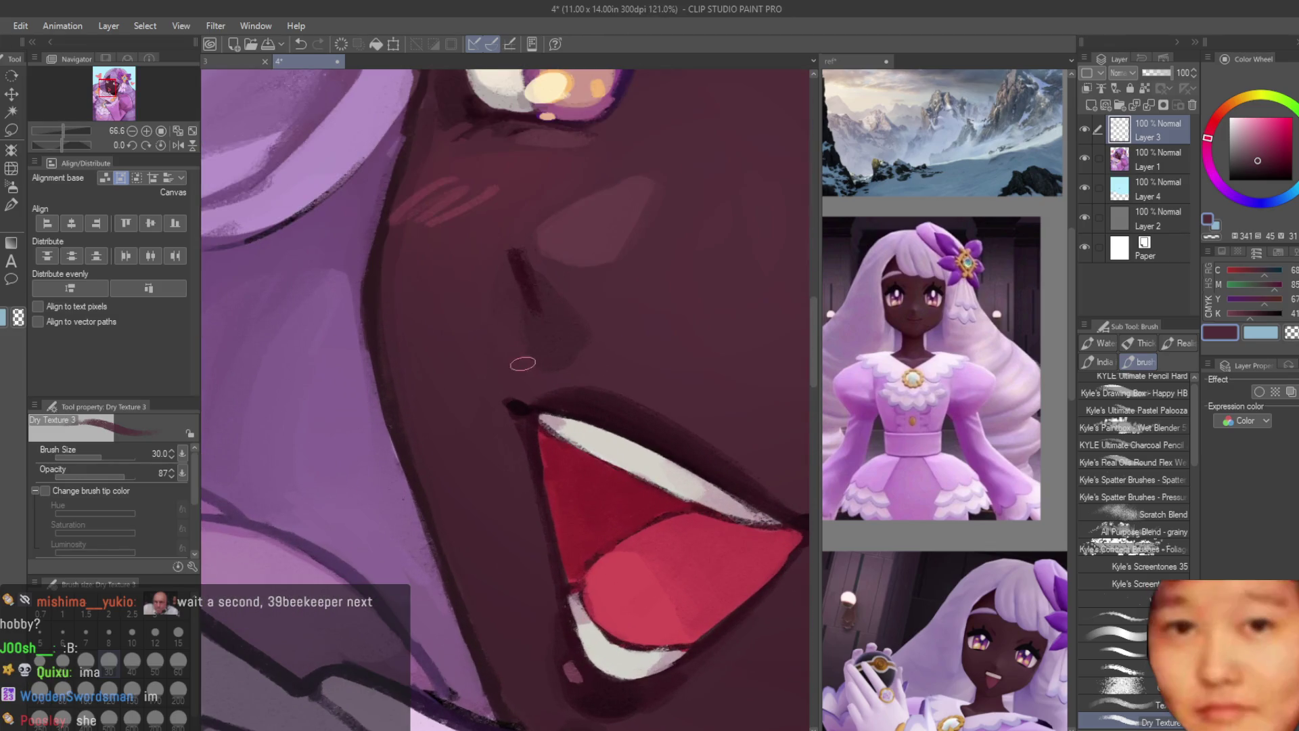
pyautogui.scroll(-3, 495, 286)
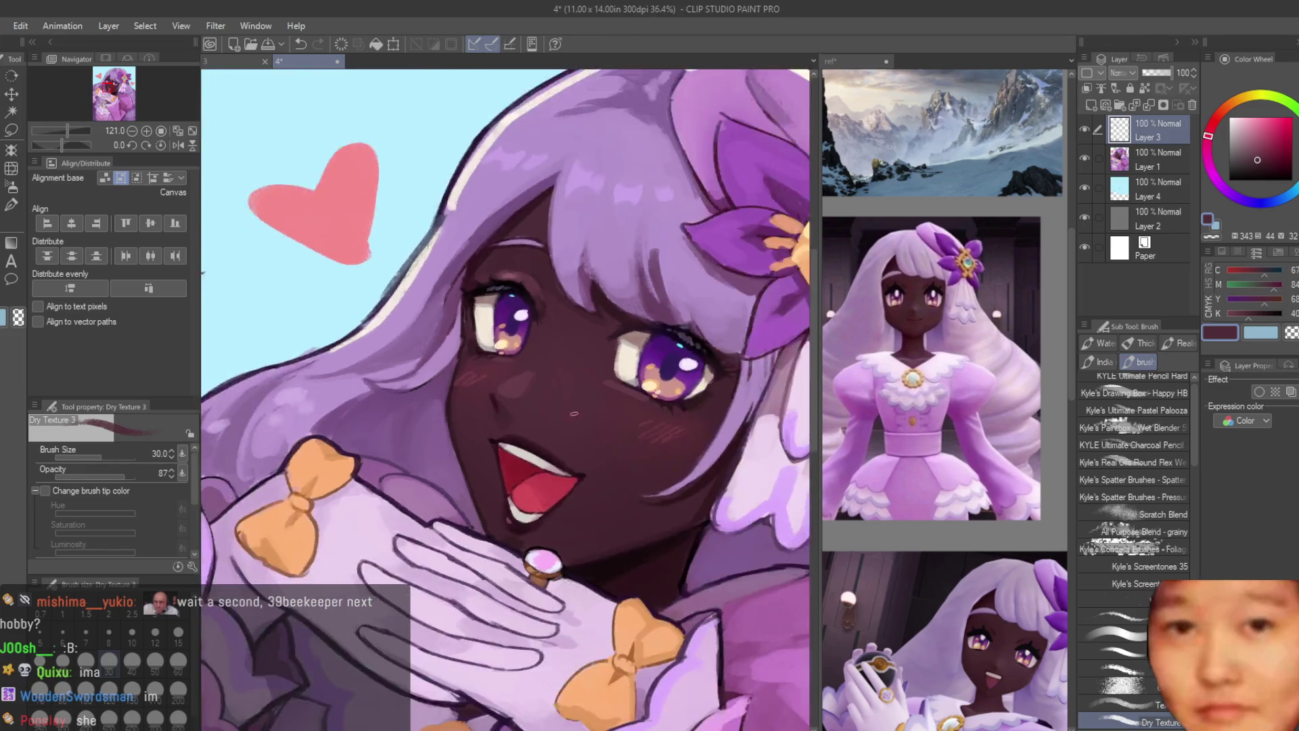
pyautogui.scroll(2, 429, 441)
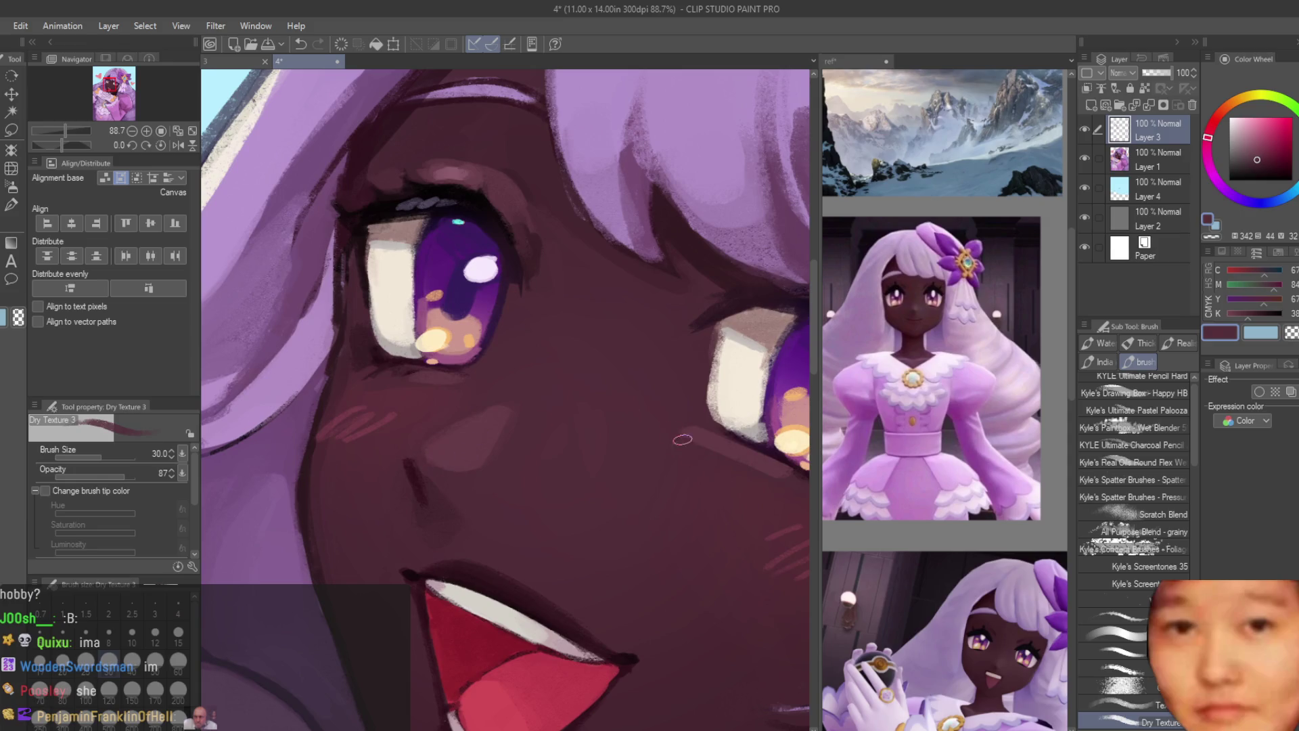
pyautogui.scroll(-3, 683, 439)
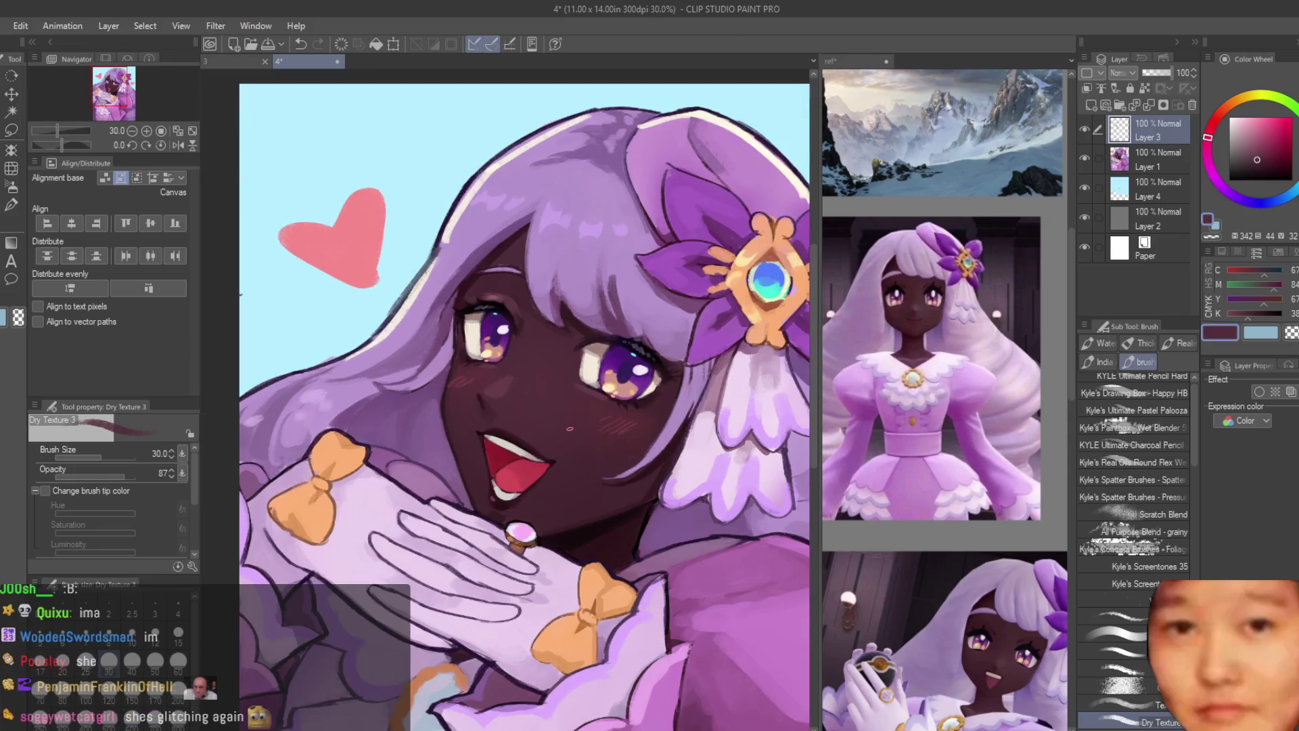
pyautogui.scroll(-3, 563, 320)
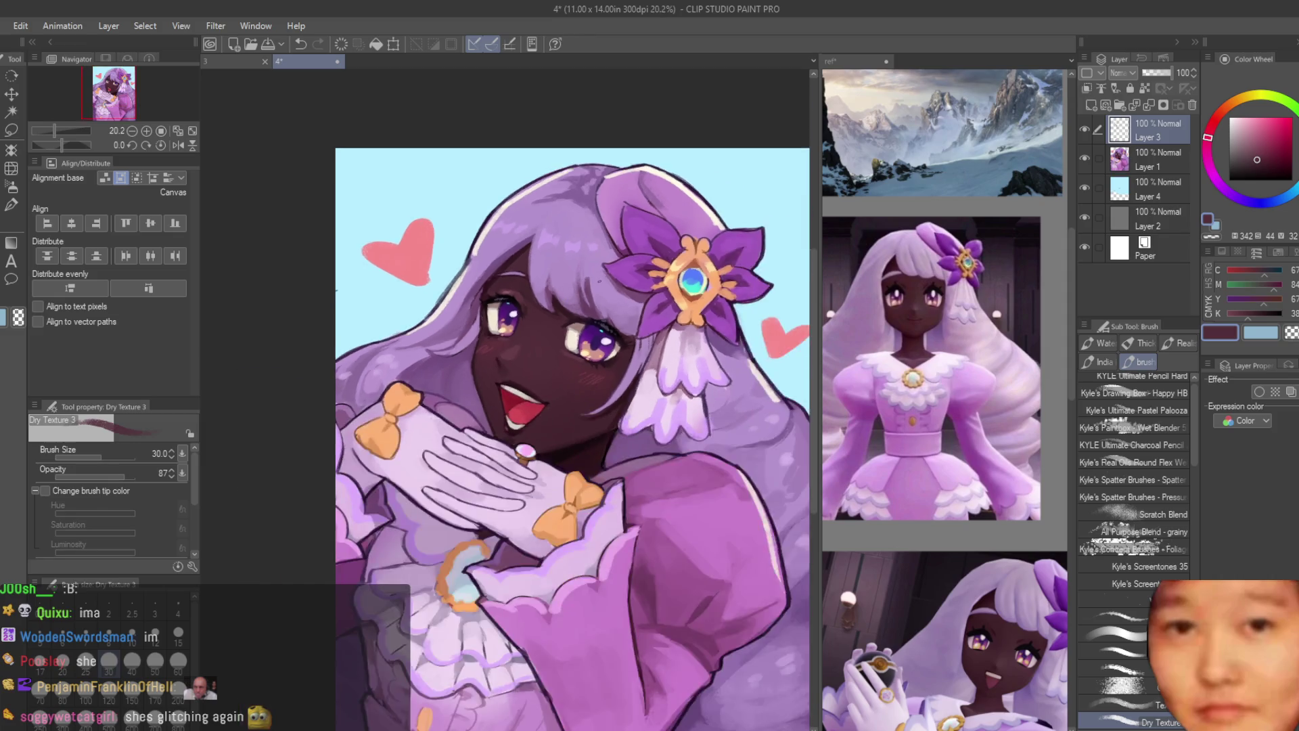
# Step: Flip the canvas horizontally and shade the mouth with a darker maroon skin shade
pyautogui.press('h')
pyautogui.press('h')
pyautogui.scroll(8, 718, 360)
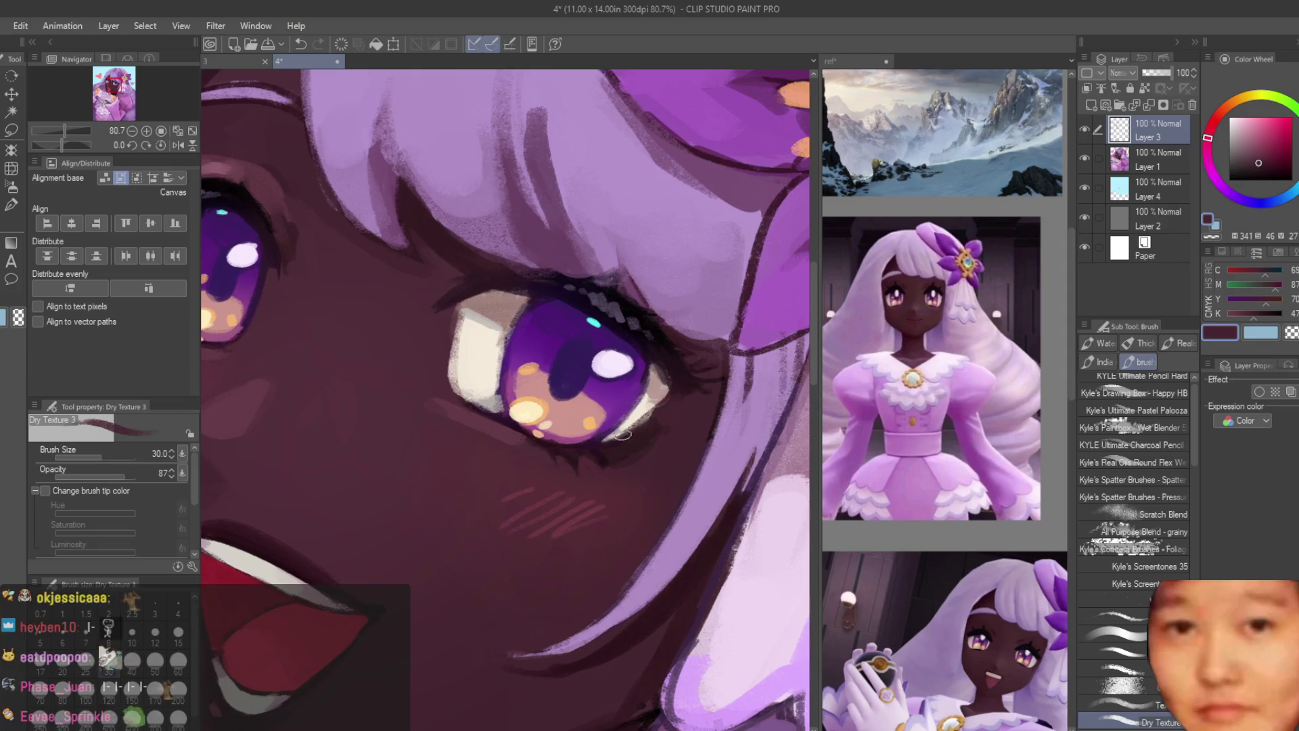
pyautogui.keyDown('alt'); pyautogui.click(654, 409); pyautogui.keyUp('alt')
pyautogui.keyDown('alt'); pyautogui.click(646, 426); pyautogui.keyUp('alt')
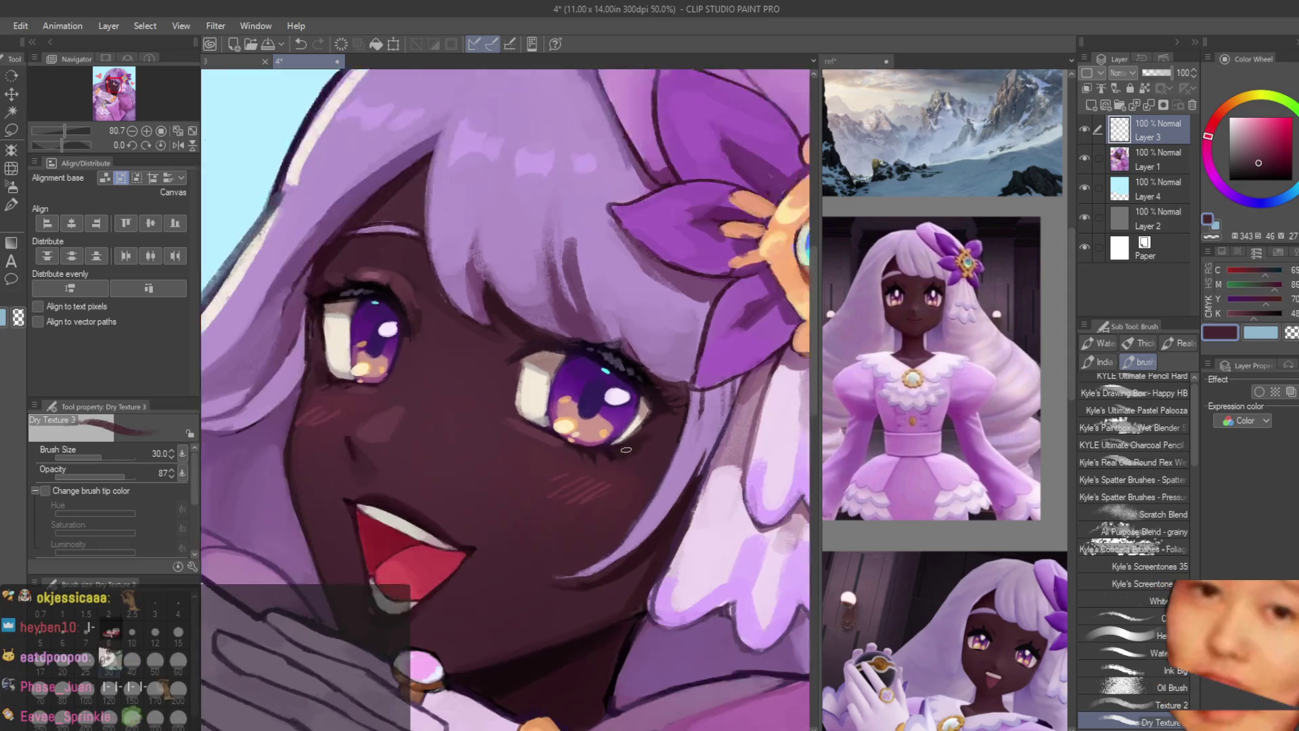
pyautogui.scroll(-5, 646, 425)
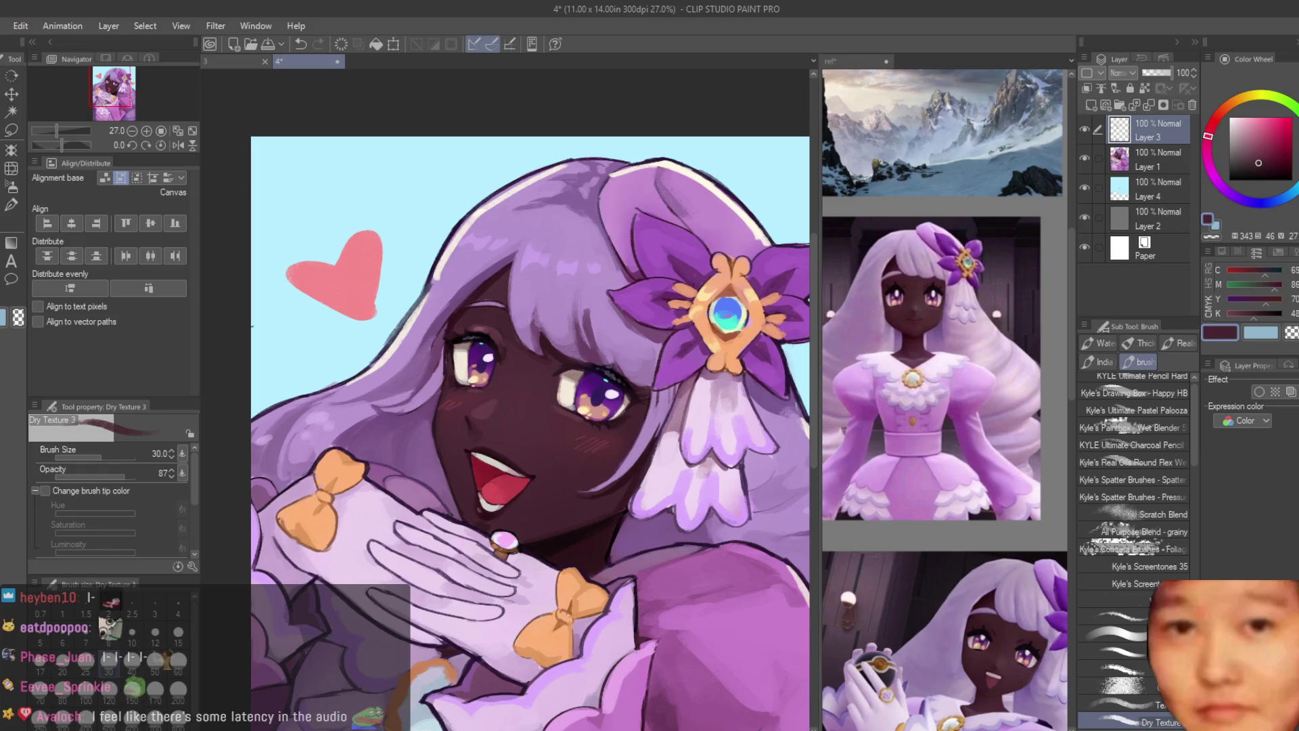
pyautogui.scroll(3, 593, 303)
# Step: Touch up the lavender hair above the eyes, alternating with dark maroon skin shading
pyautogui.keyDown('alt'); pyautogui.click(587, 302); pyautogui.keyUp('alt')
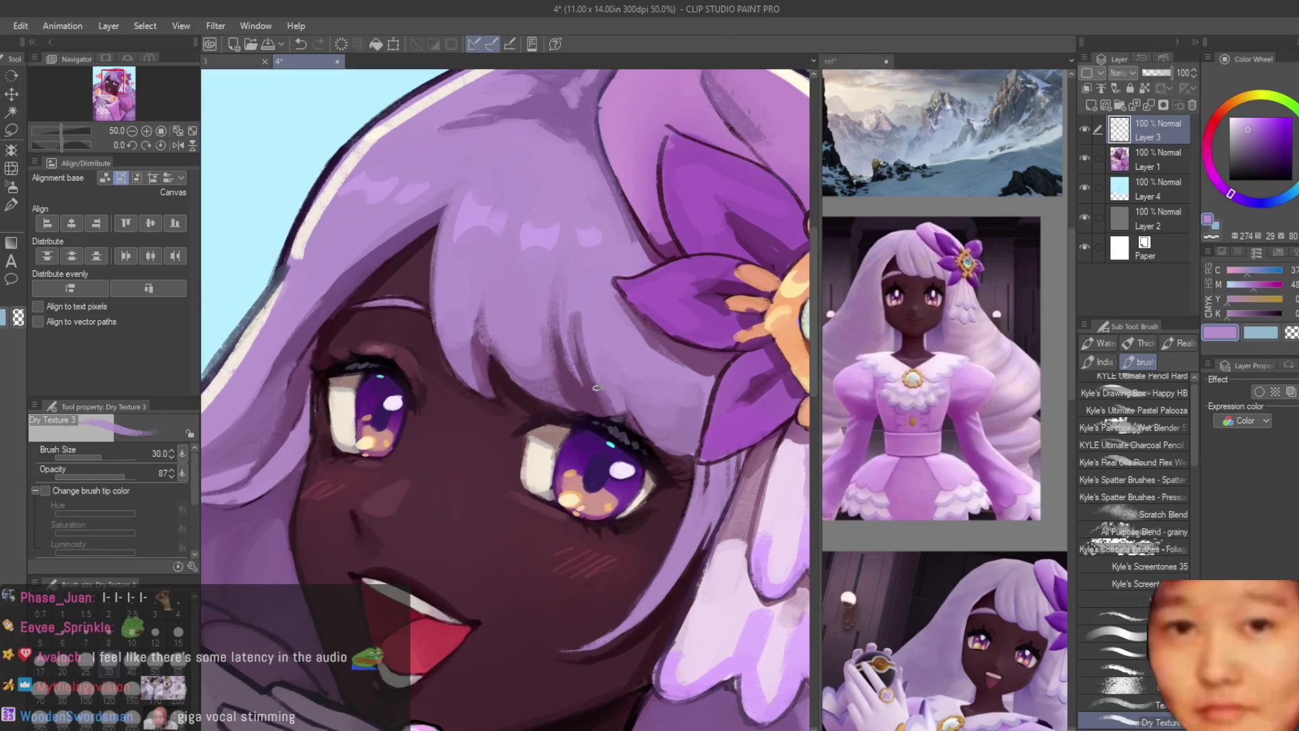
pyautogui.keyDown('alt'); pyautogui.click(619, 409); pyautogui.keyUp('alt')
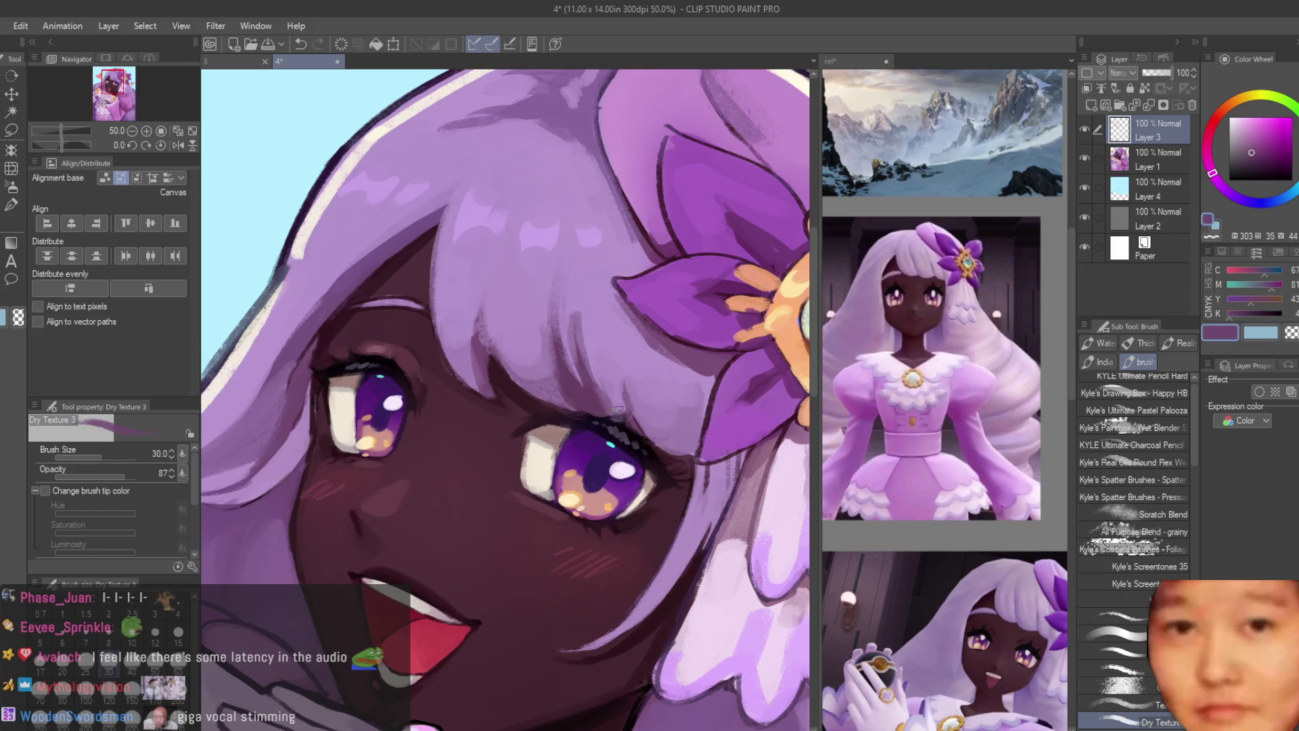
pyautogui.scroll(-4, 628, 396)
pyautogui.scroll(3, 622, 392)
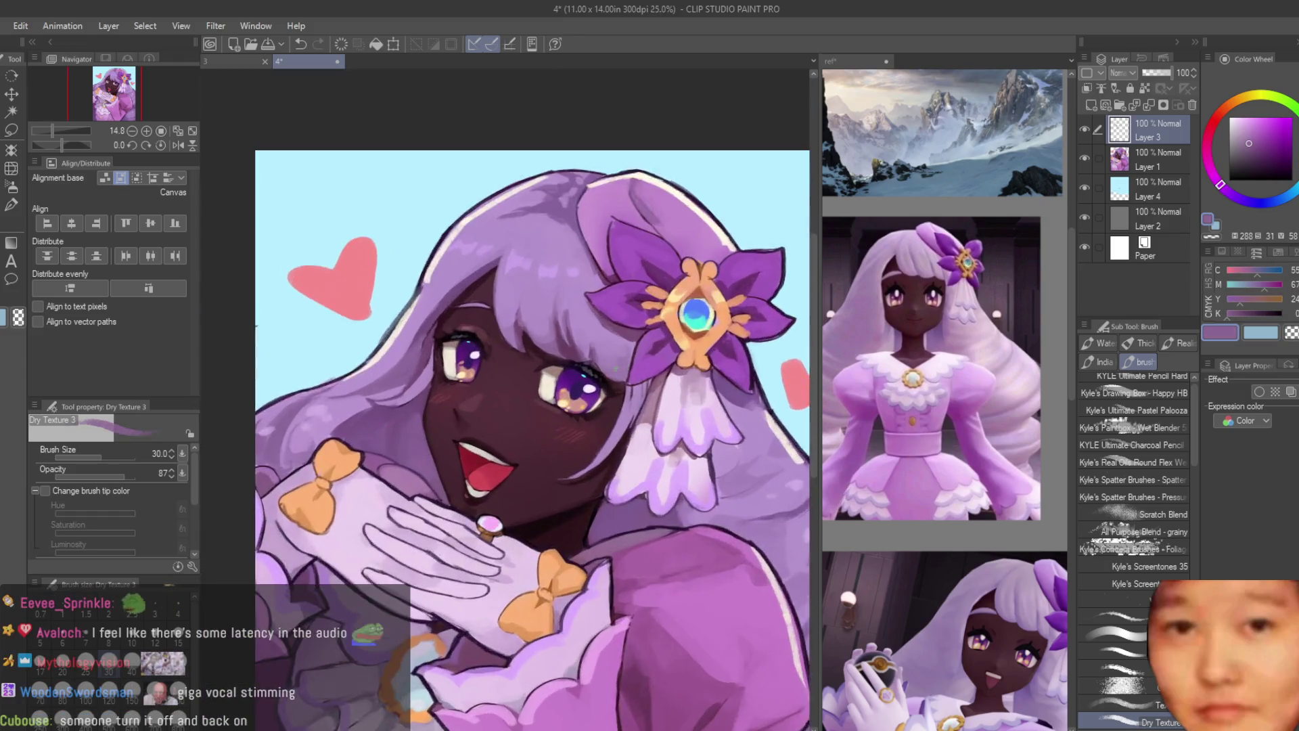
pyautogui.keyDown('alt'); pyautogui.click(620, 388); pyautogui.keyUp('alt')
pyautogui.keyDown('alt'); pyautogui.click(620, 388); pyautogui.keyUp('alt')
# Step: Sample the deep dark purple of the hair outline
pyautogui.scroll(-5, 678, 458)
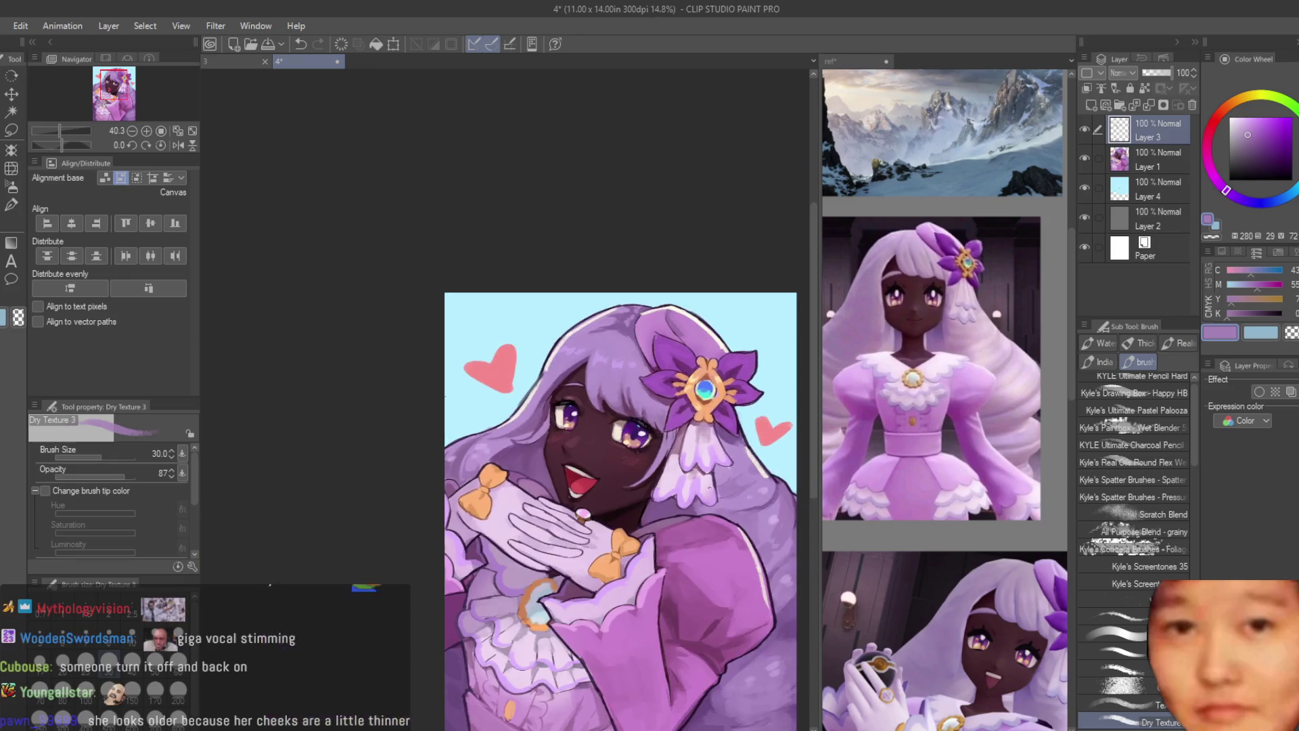
pyautogui.scroll(-1, 689, 521)
pyautogui.scroll(4, 685, 585)
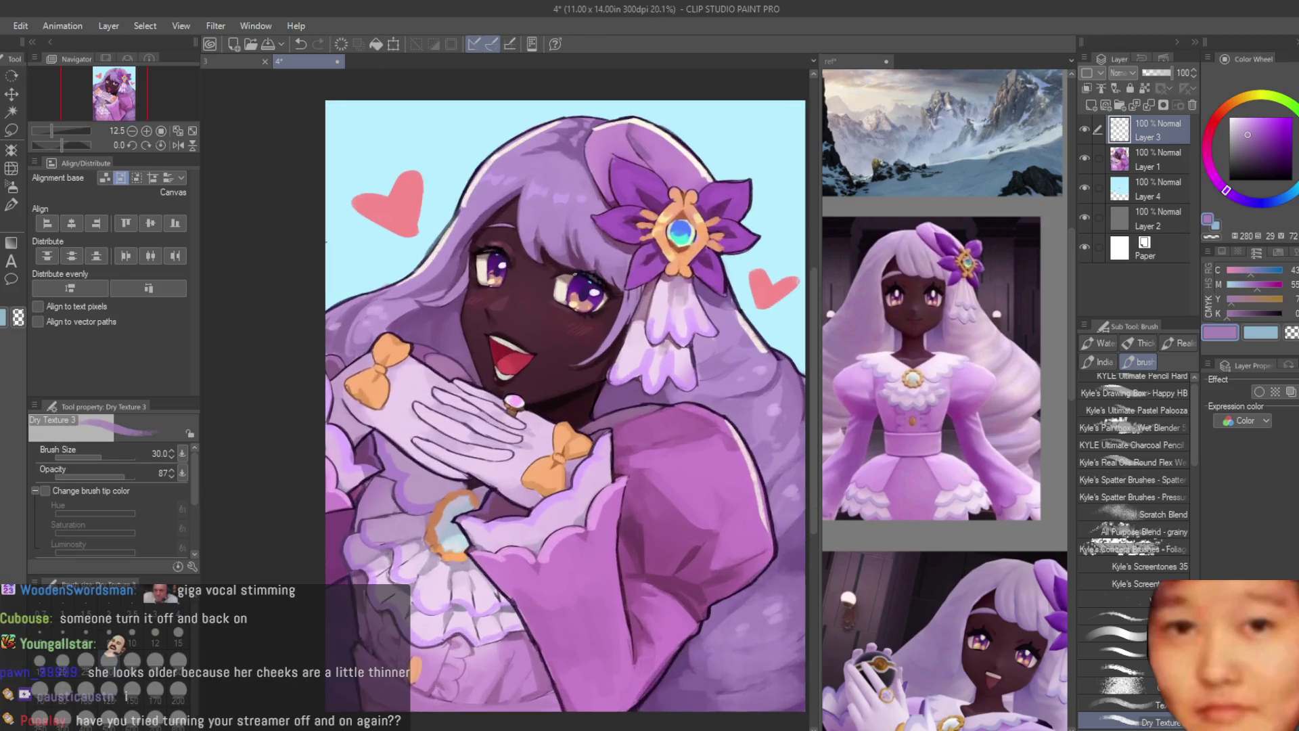
pyautogui.scroll(3, 626, 274)
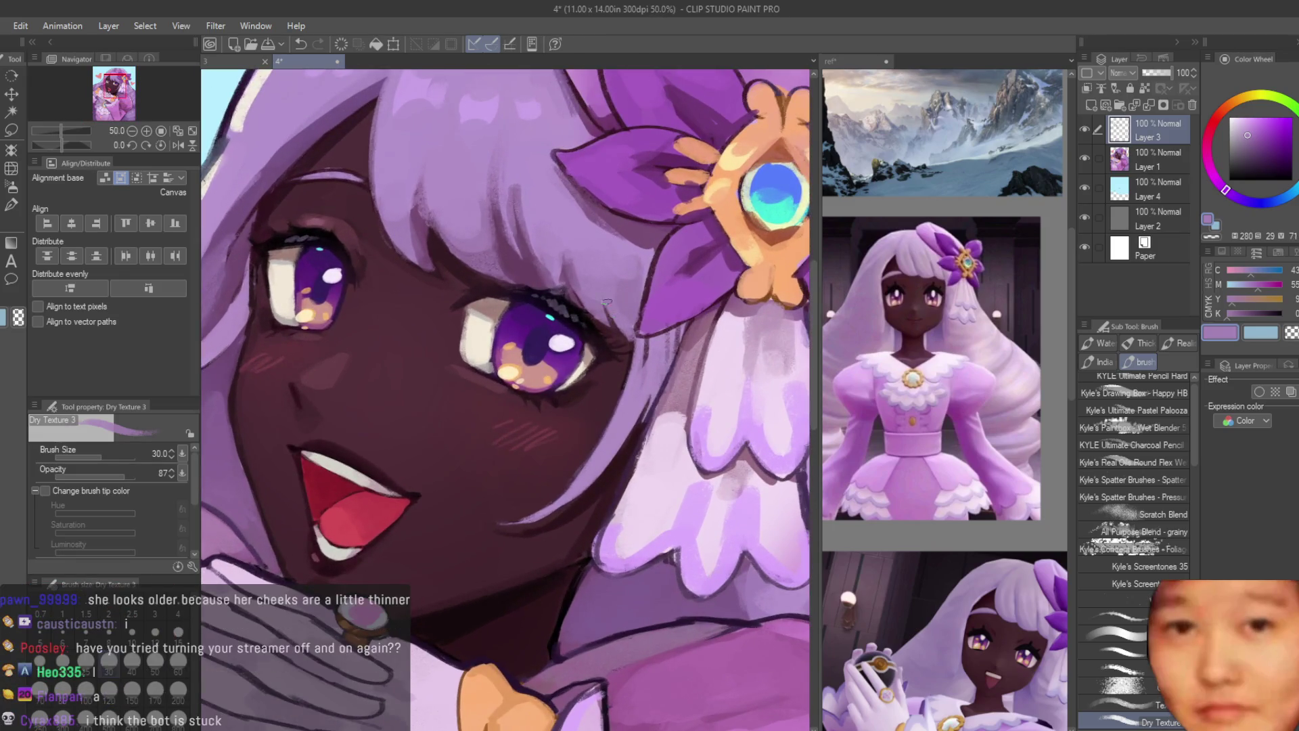
pyautogui.scroll(-5, 608, 307)
pyautogui.scroll(3, 612, 280)
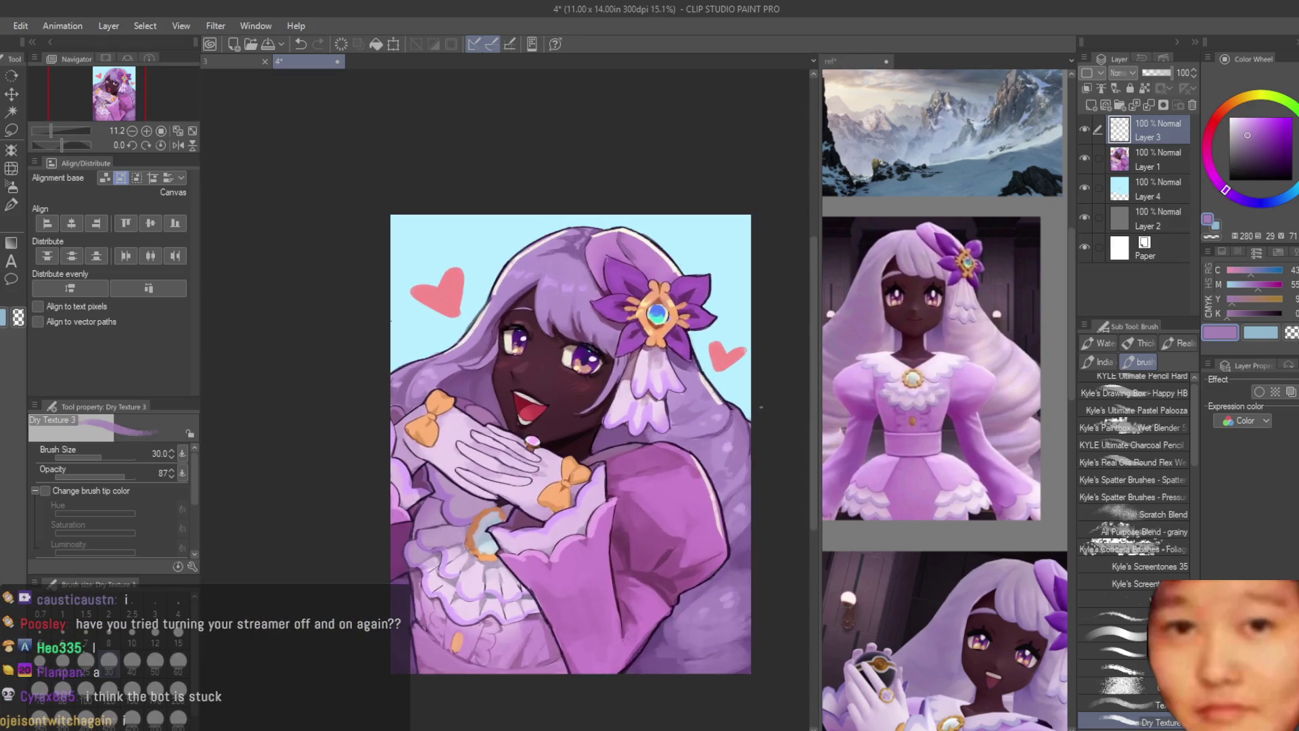
pyautogui.scroll(1, 605, 272)
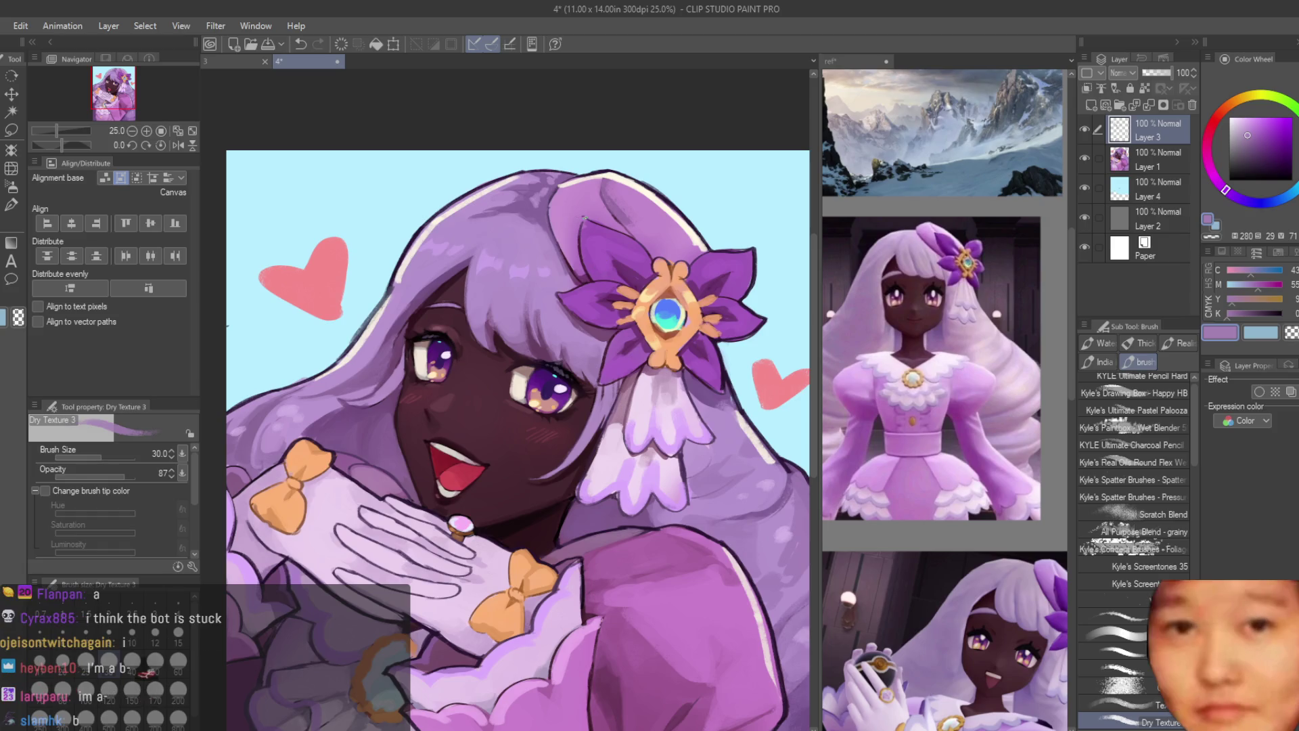
pyautogui.scroll(3, 616, 216)
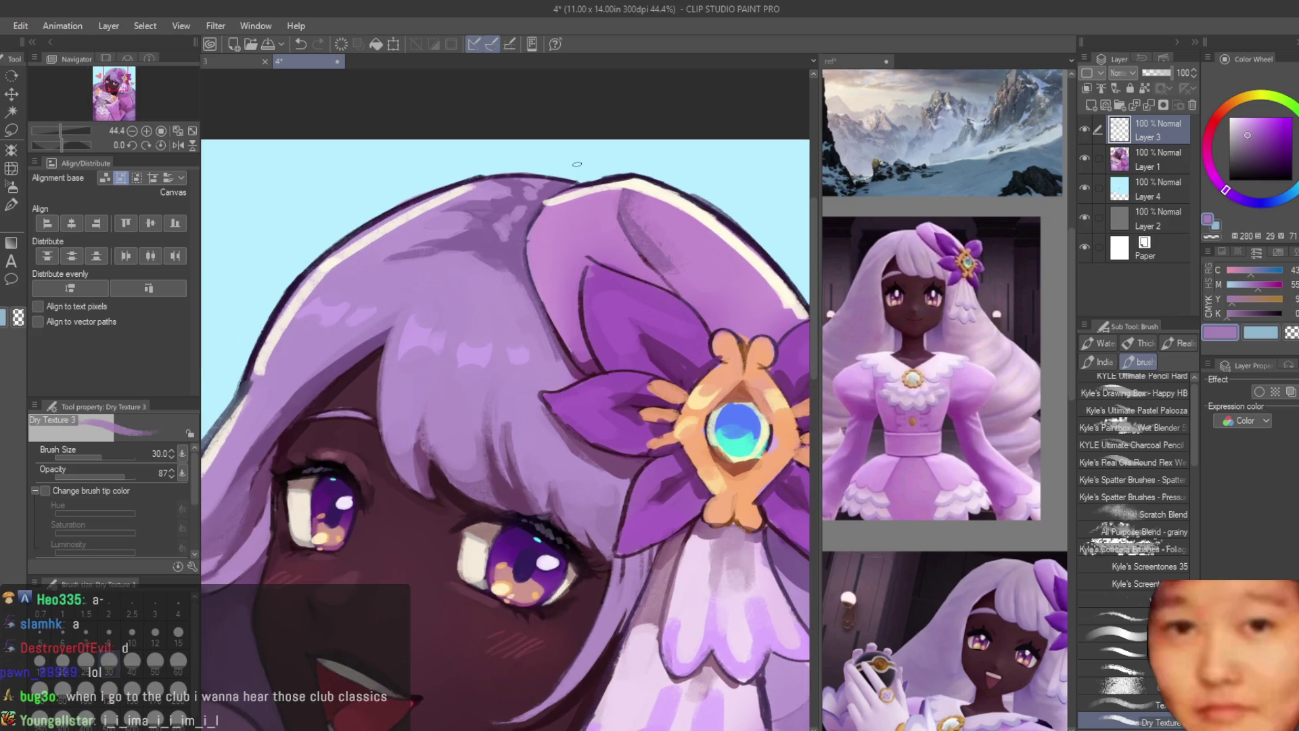
pyautogui.scroll(4, 466, 174)
pyautogui.keyDown('alt'); pyautogui.click(462, 176); pyautogui.keyUp('alt')
# Step: Switch the brush to transparent colour and delete Layer 3
pyautogui.keyDown('alt'); pyautogui.click(462, 176); pyautogui.keyUp('alt')
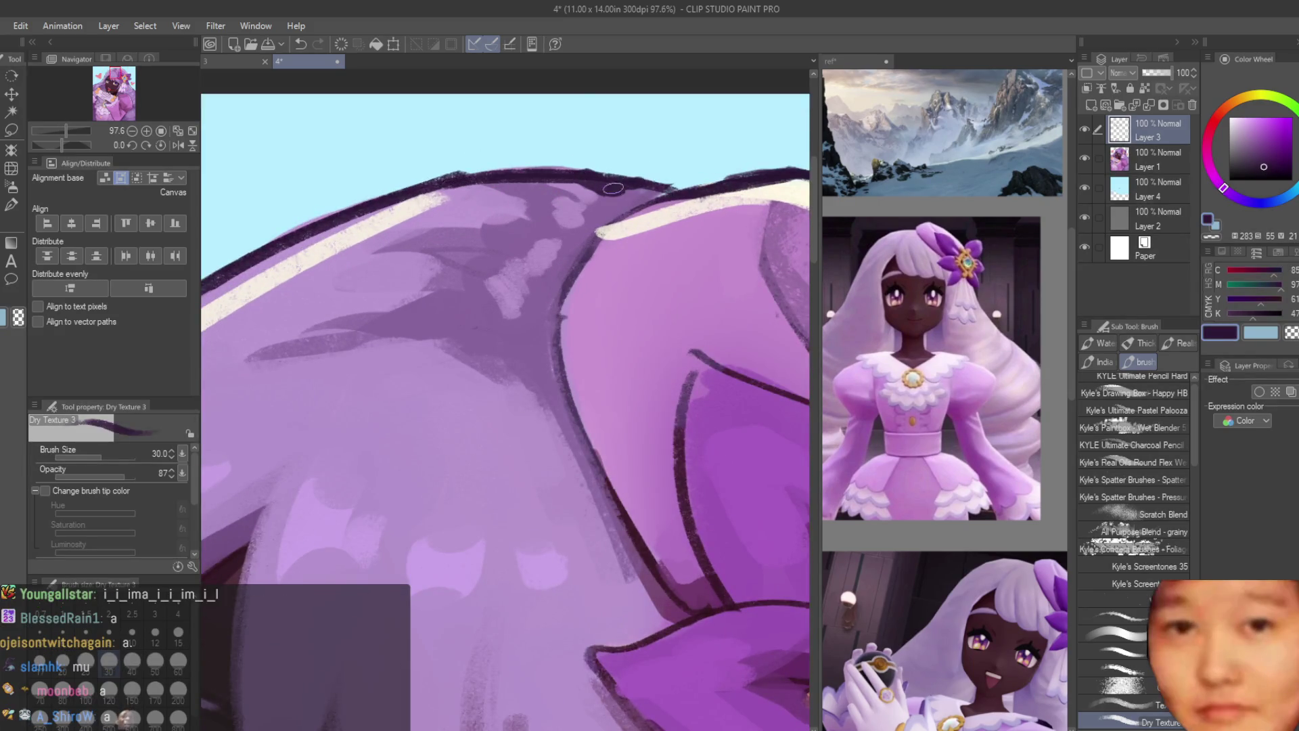
pyautogui.press('c')
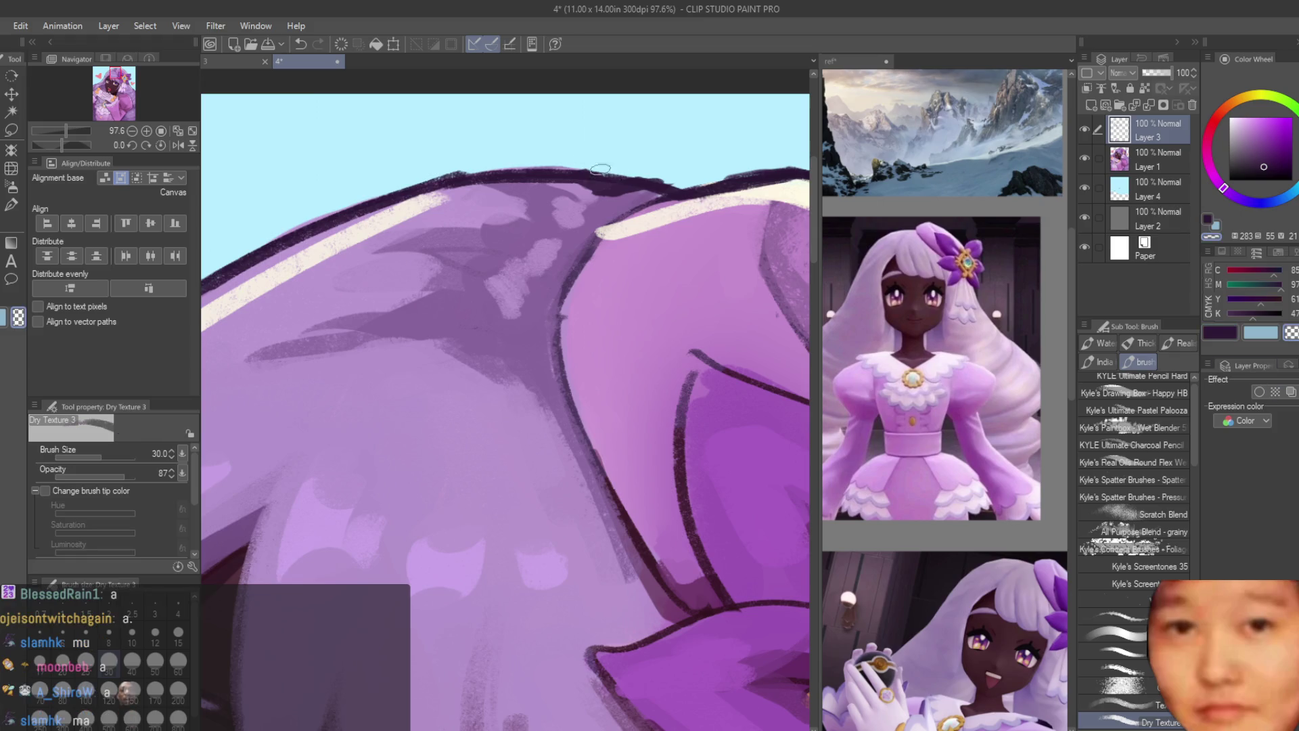
pyautogui.press('Delete')
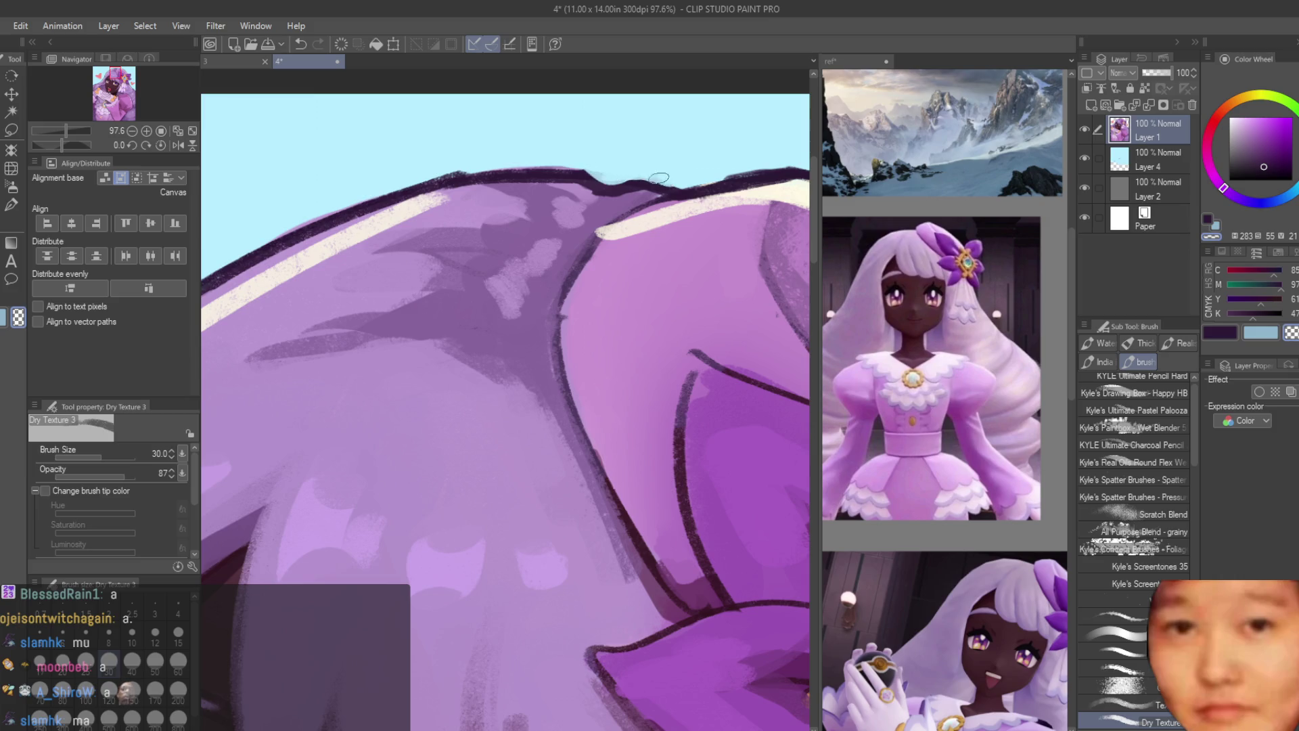
# Step: Fit the illustration to the window and glance at the reference collage document
pyautogui.hotkey('ctrl', '0')
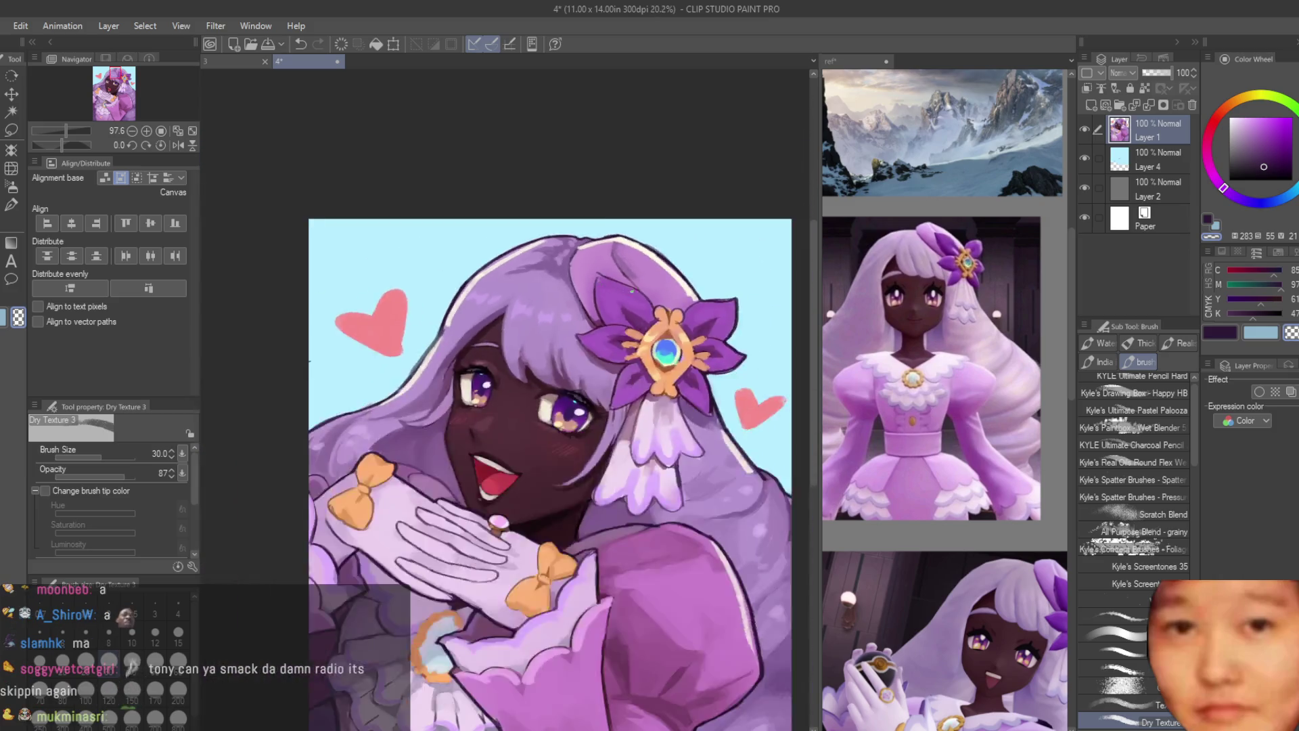
pyautogui.scroll(-2, 750, 342)
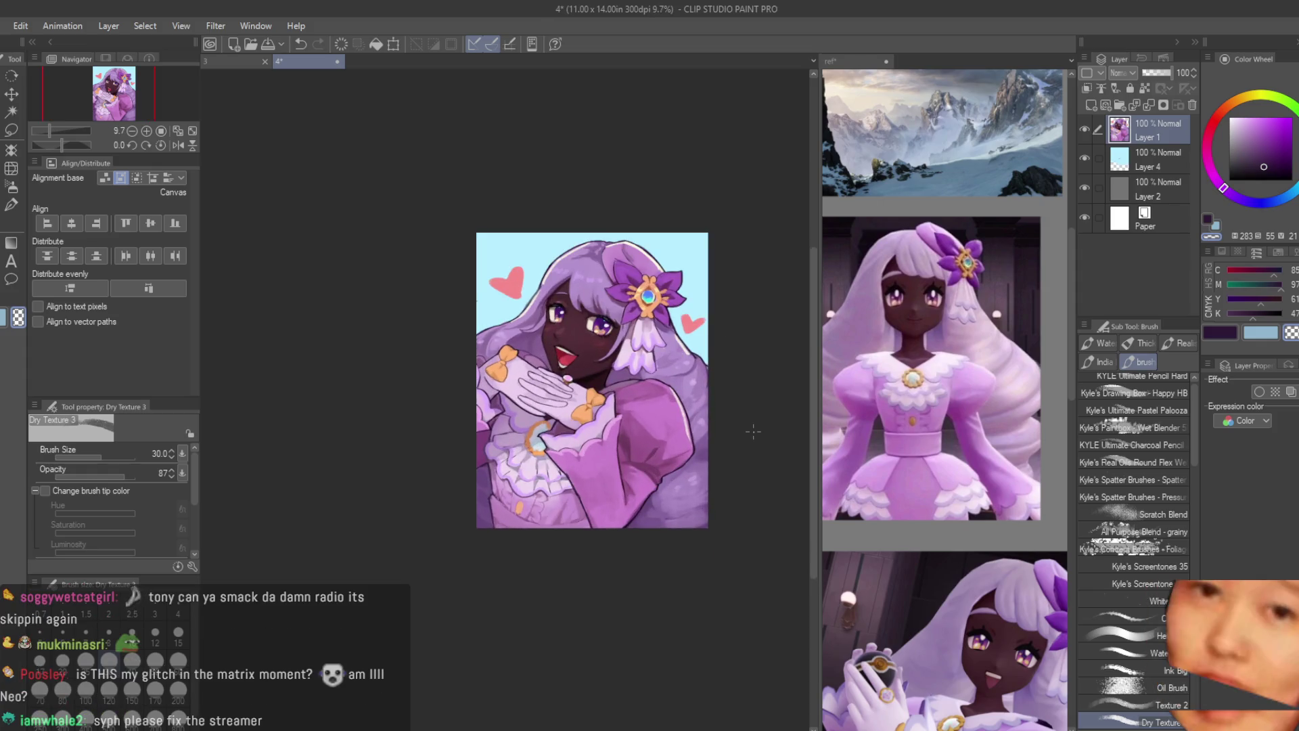
pyautogui.scroll(3, 753, 431)
pyautogui.click(943, 372)
pyautogui.scroll(-3, 944, 372)
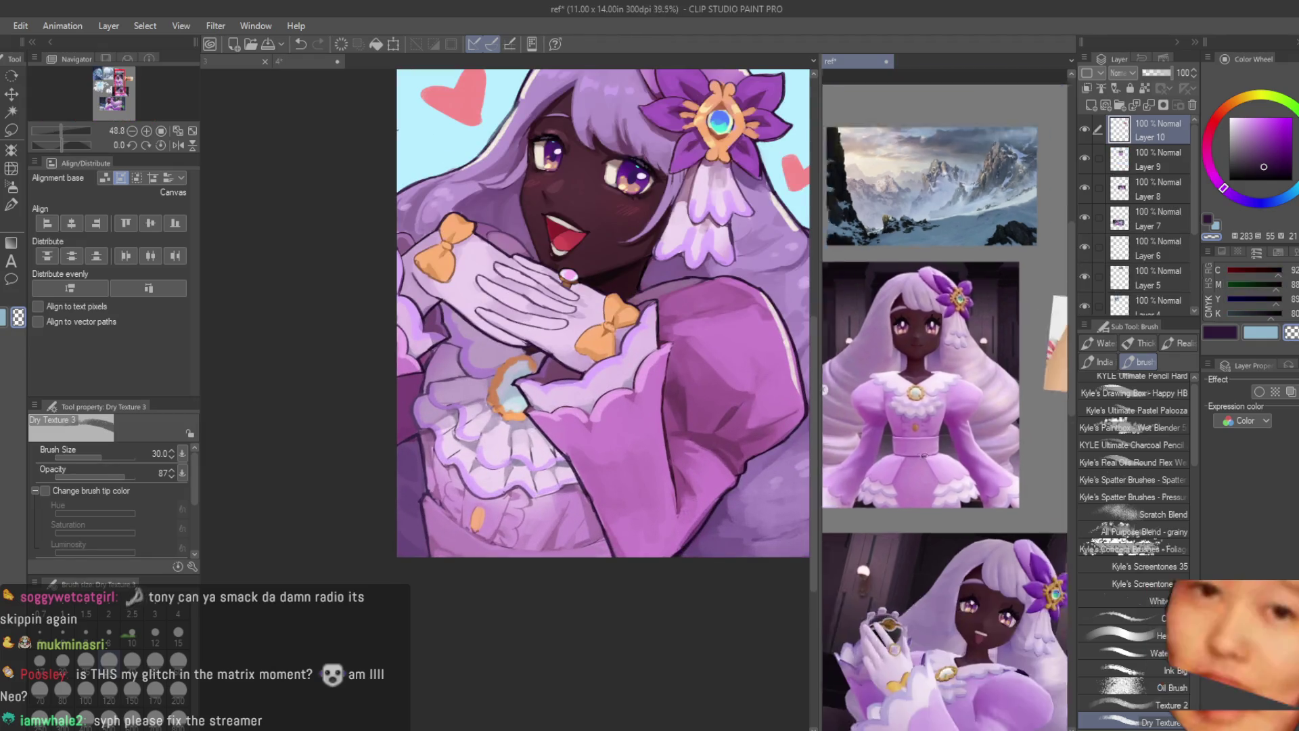
pyautogui.scroll(-3, 947, 406)
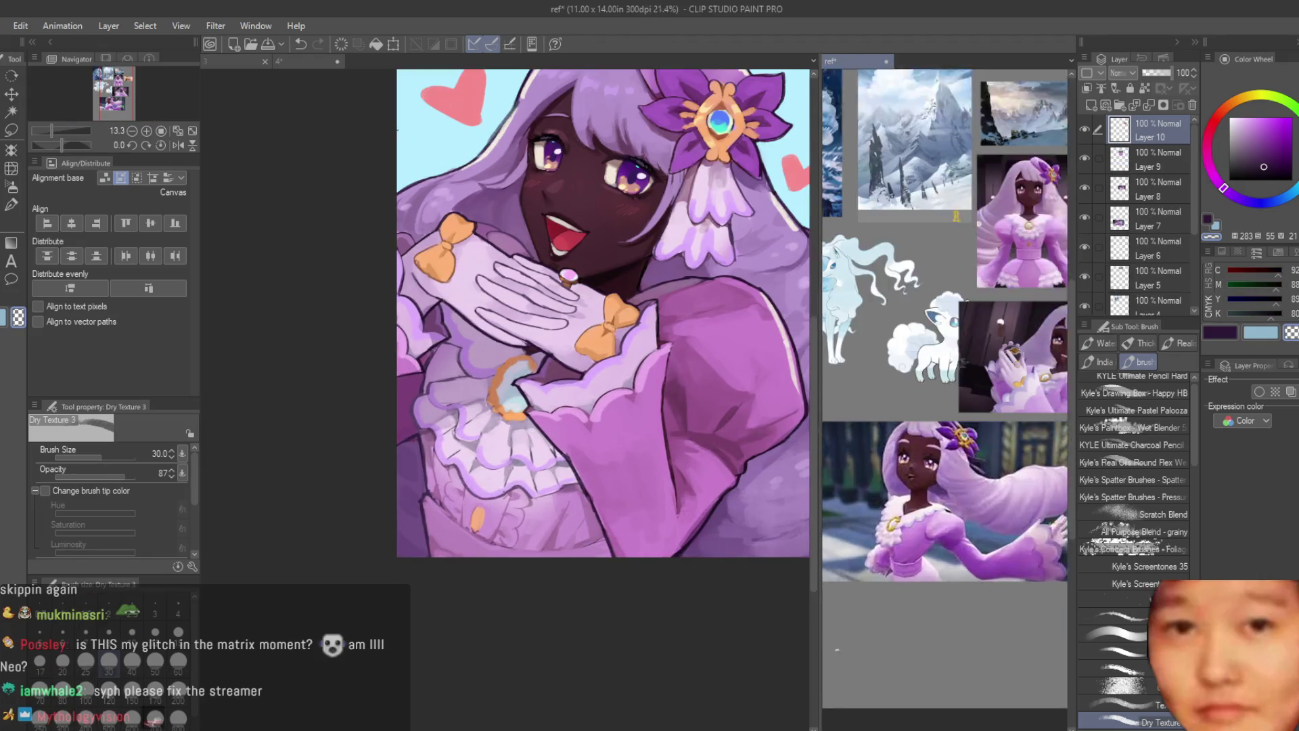
pyautogui.scroll(6, 699, 377)
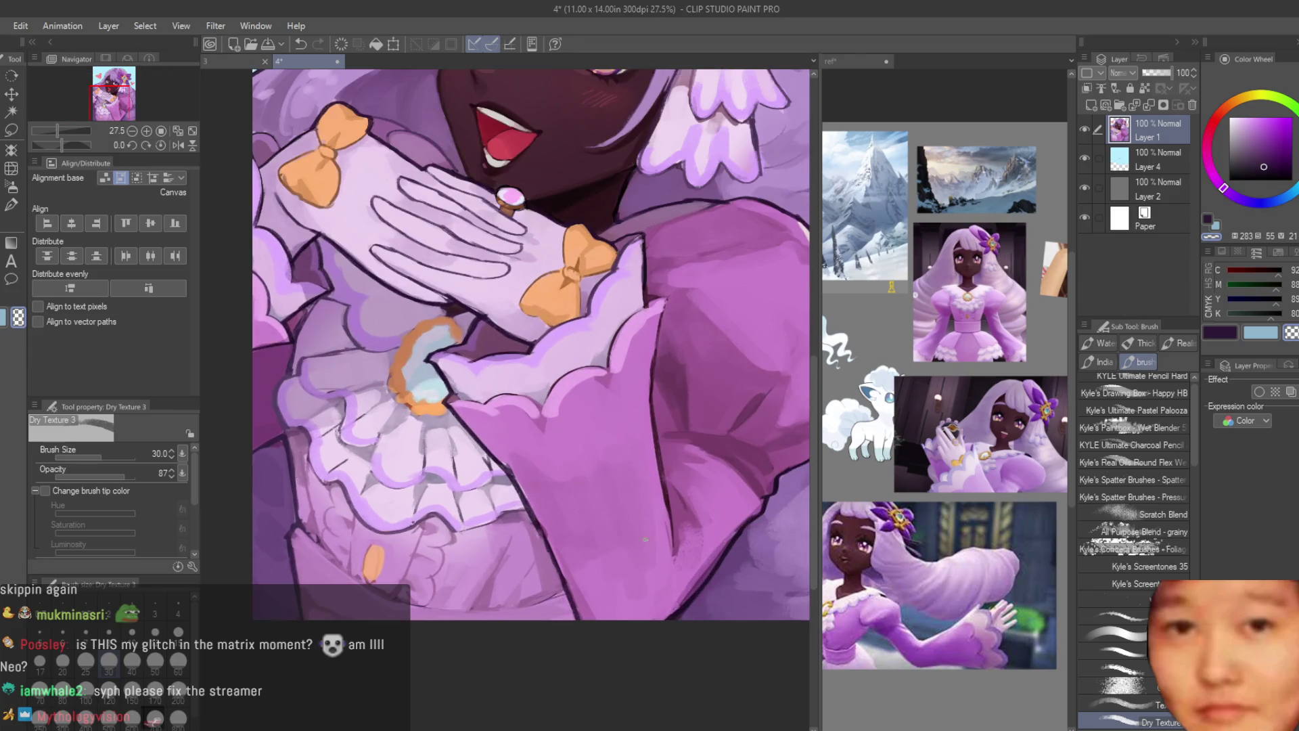
# Step: Paint a dark diagonal shadow and a pink highlight stroke on the sleeve
pyautogui.scroll(-3, 668, 602)
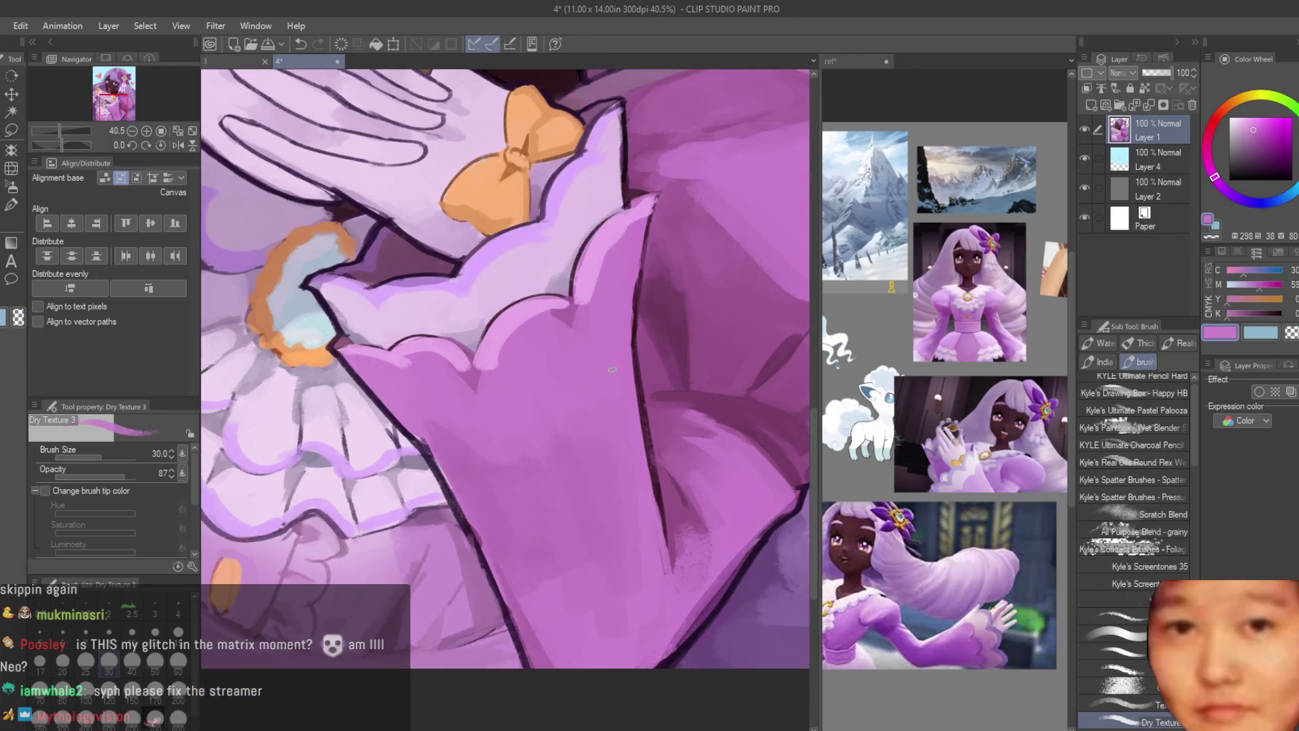
pyautogui.scroll(3, 614, 372)
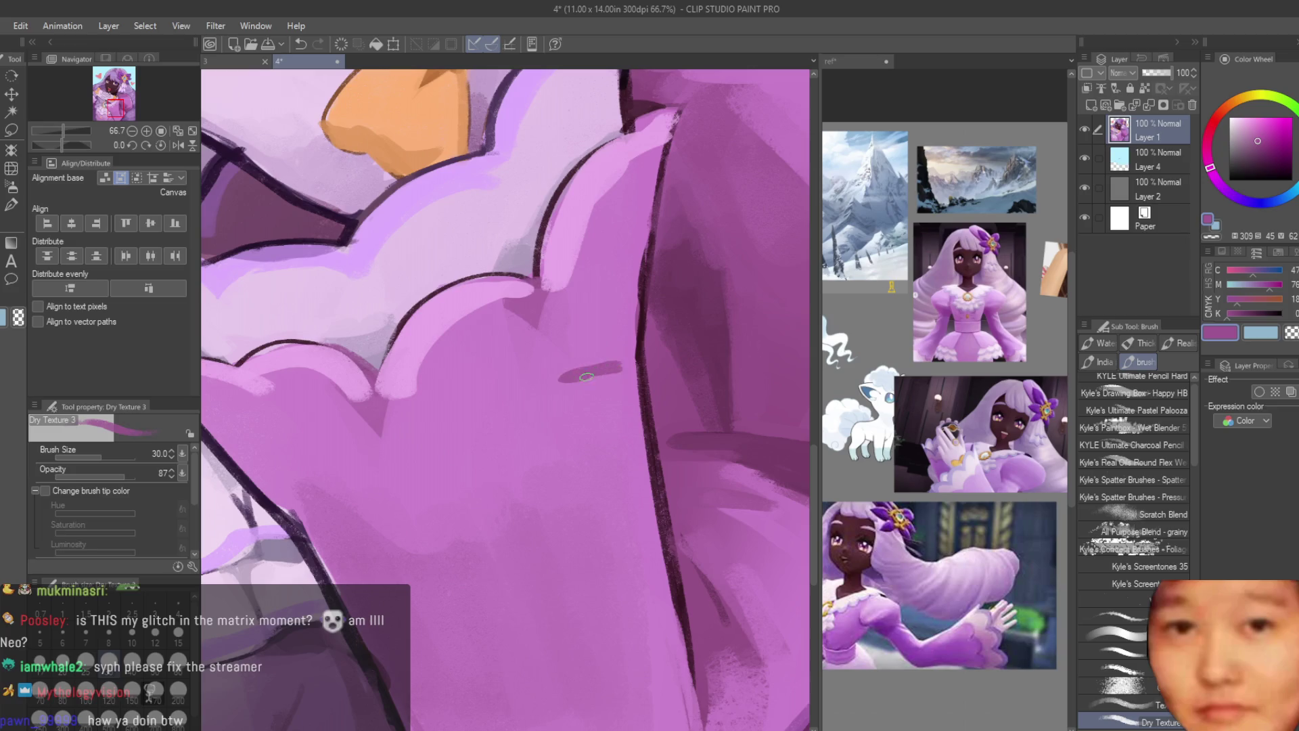
pyautogui.scroll(-8, 620, 379)
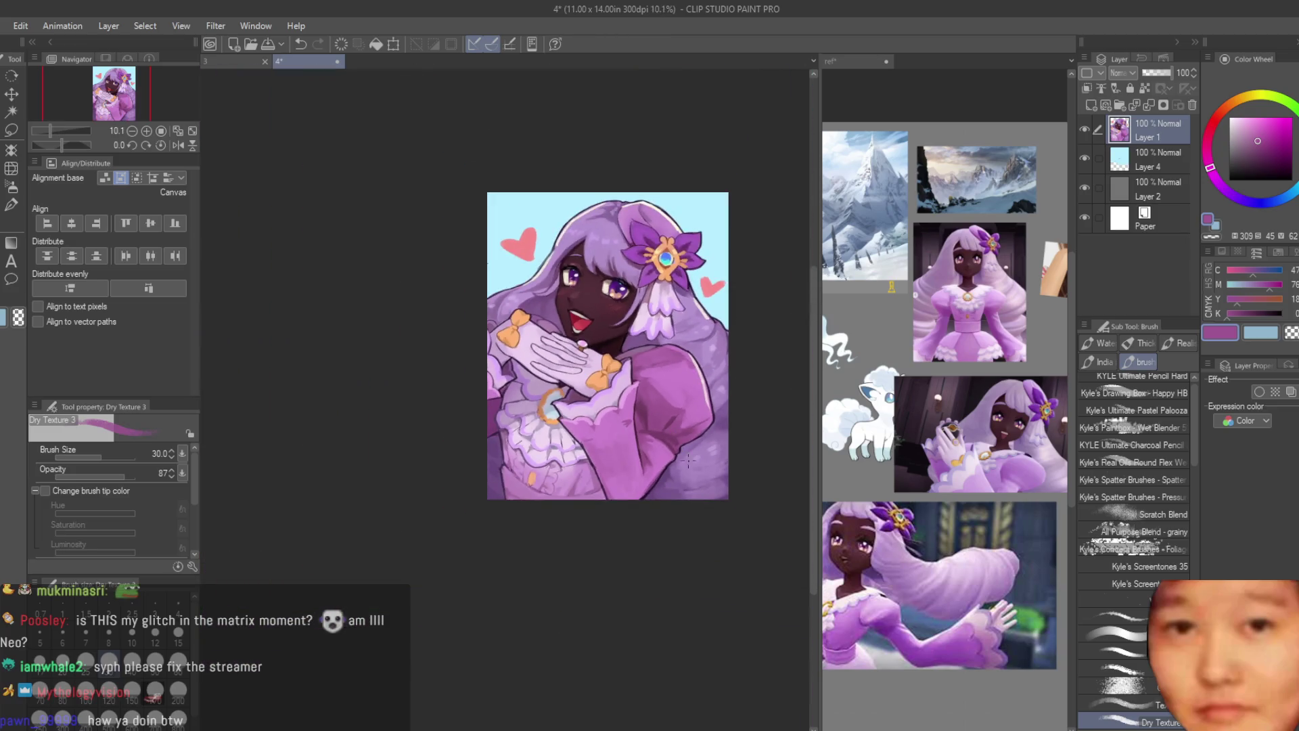
pyautogui.scroll(5, 662, 457)
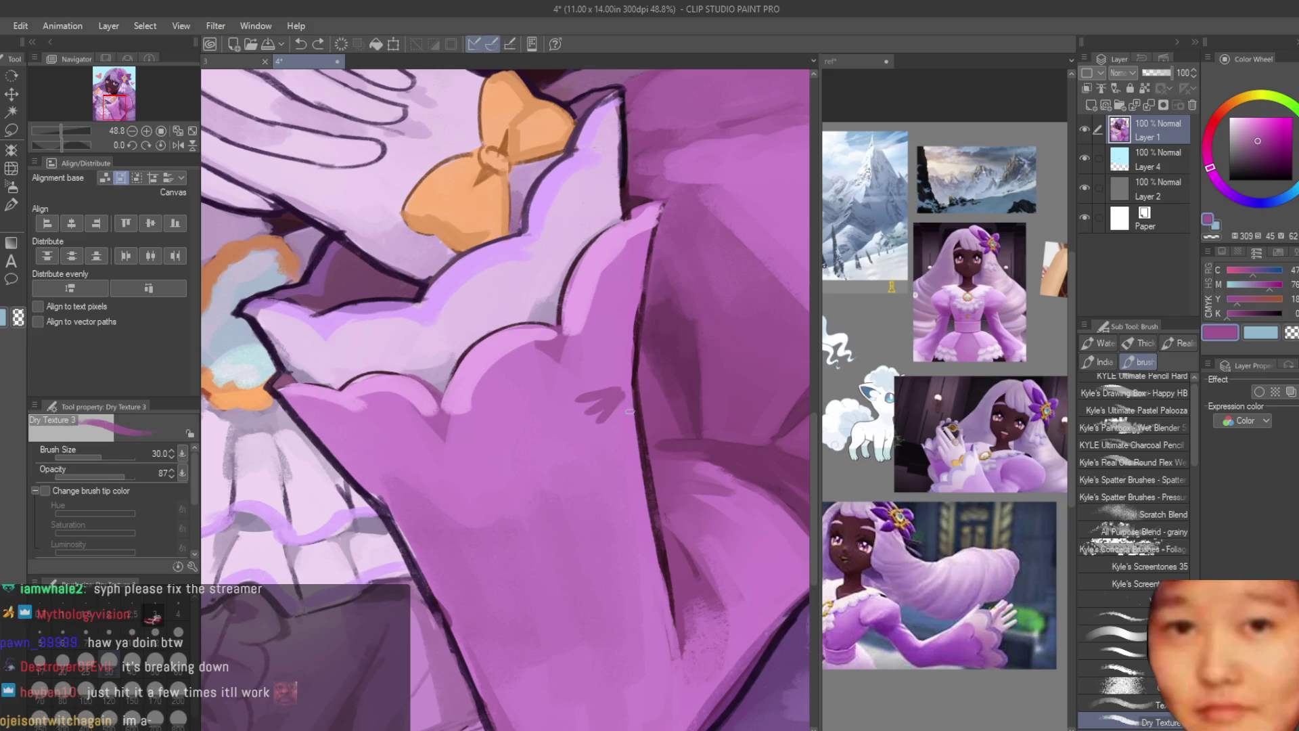
pyautogui.scroll(2, 585, 396)
pyautogui.moveTo(626, 379); pyautogui.dragTo(569, 467)
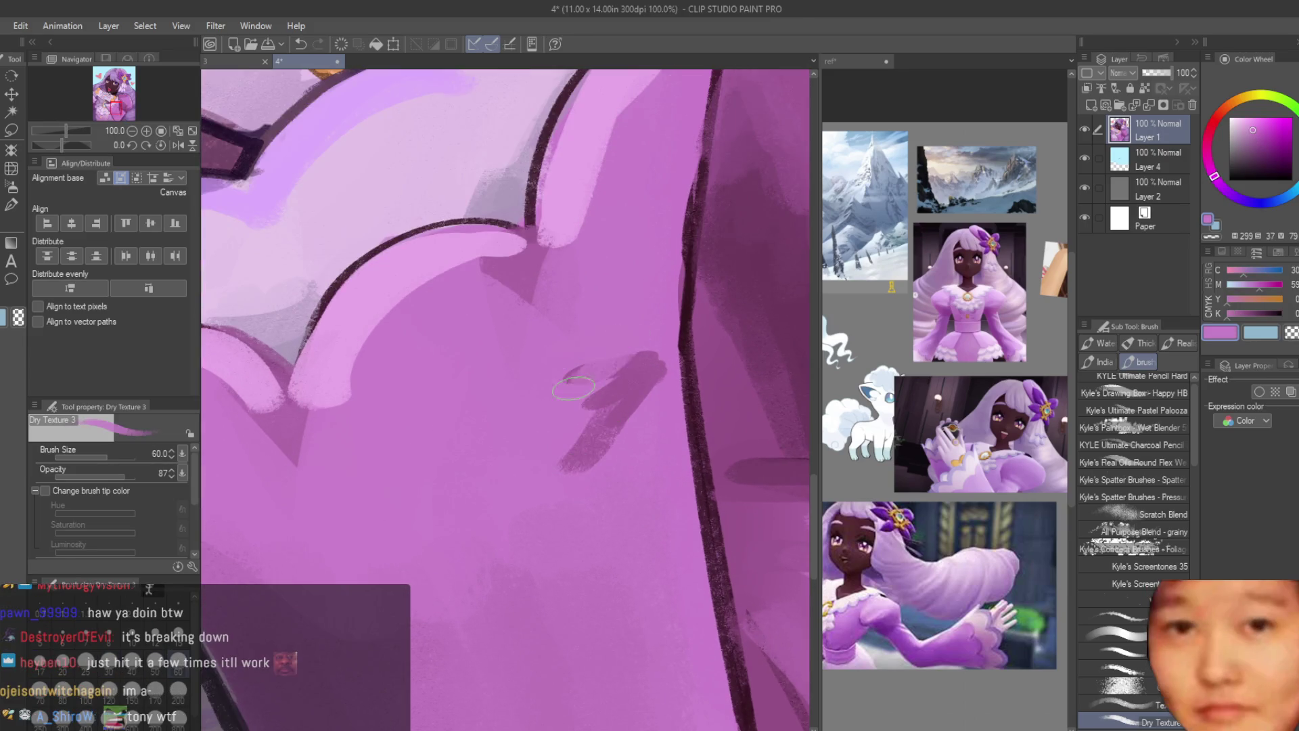
pyautogui.keyDown('alt'); pyautogui.click(596, 370); pyautogui.keyUp('alt')
pyautogui.moveTo(617, 380); pyautogui.dragTo(565, 402)
# Step: Add a dark shading stroke lower on the sleeve and sample lighter pink-purples
pyautogui.keyDown('alt'); pyautogui.click(575, 445); pyautogui.keyUp('alt')
pyautogui.scroll(-2, 578, 439)
pyautogui.moveTo(437, 497); pyautogui.dragTo(383, 519)
pyautogui.keyDown('alt'); pyautogui.click(449, 468); pyautogui.keyUp('alt')
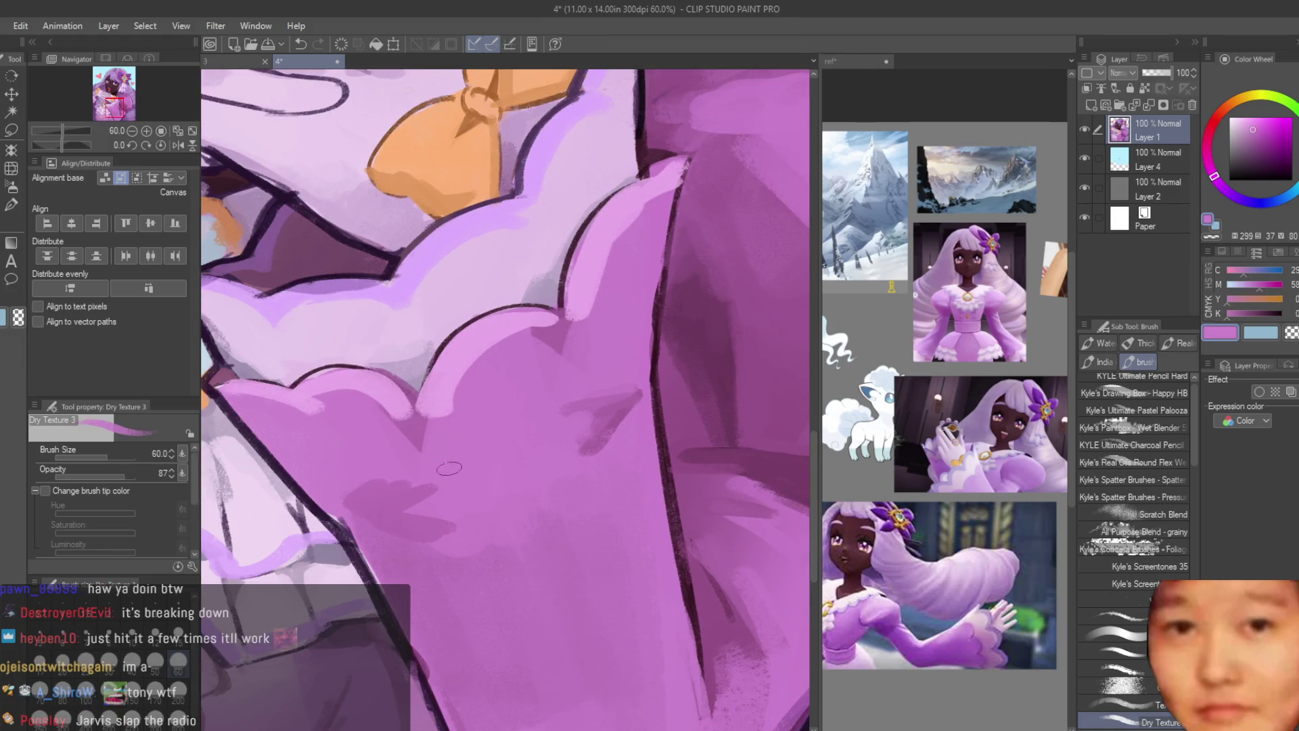
pyautogui.scroll(-4, 411, 558)
pyautogui.scroll(4, 628, 449)
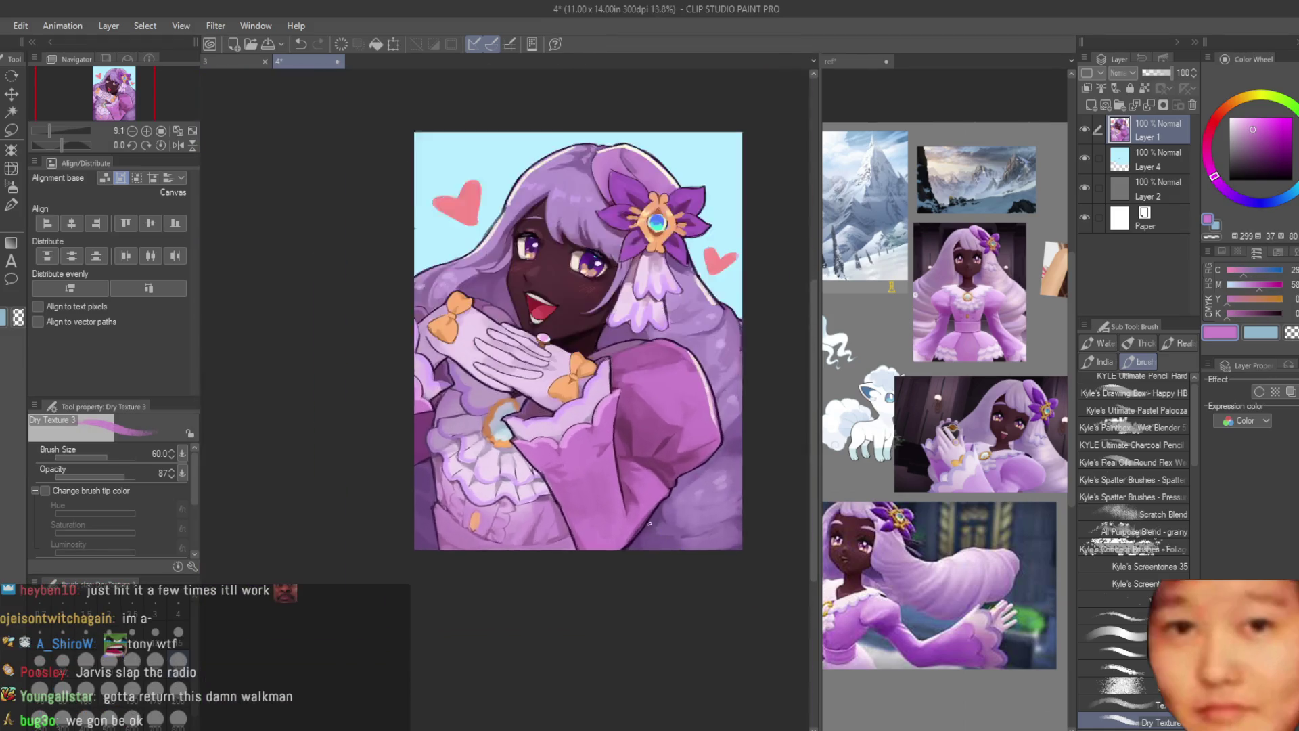
pyautogui.scroll(2, 628, 449)
pyautogui.keyDown('alt'); pyautogui.click(489, 553); pyautogui.keyUp('alt')
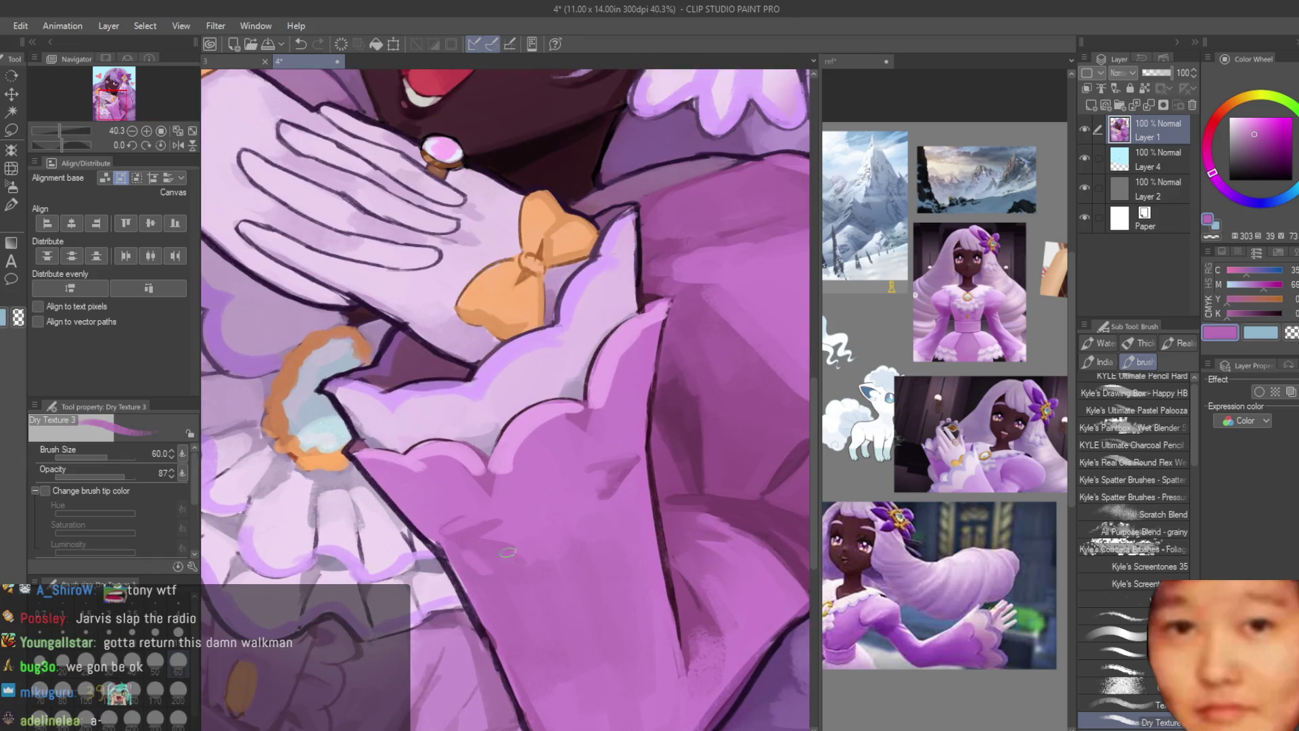
pyautogui.keyDown('alt'); pyautogui.click(504, 531); pyautogui.keyUp('alt')
pyautogui.scroll(-3, 773, 541)
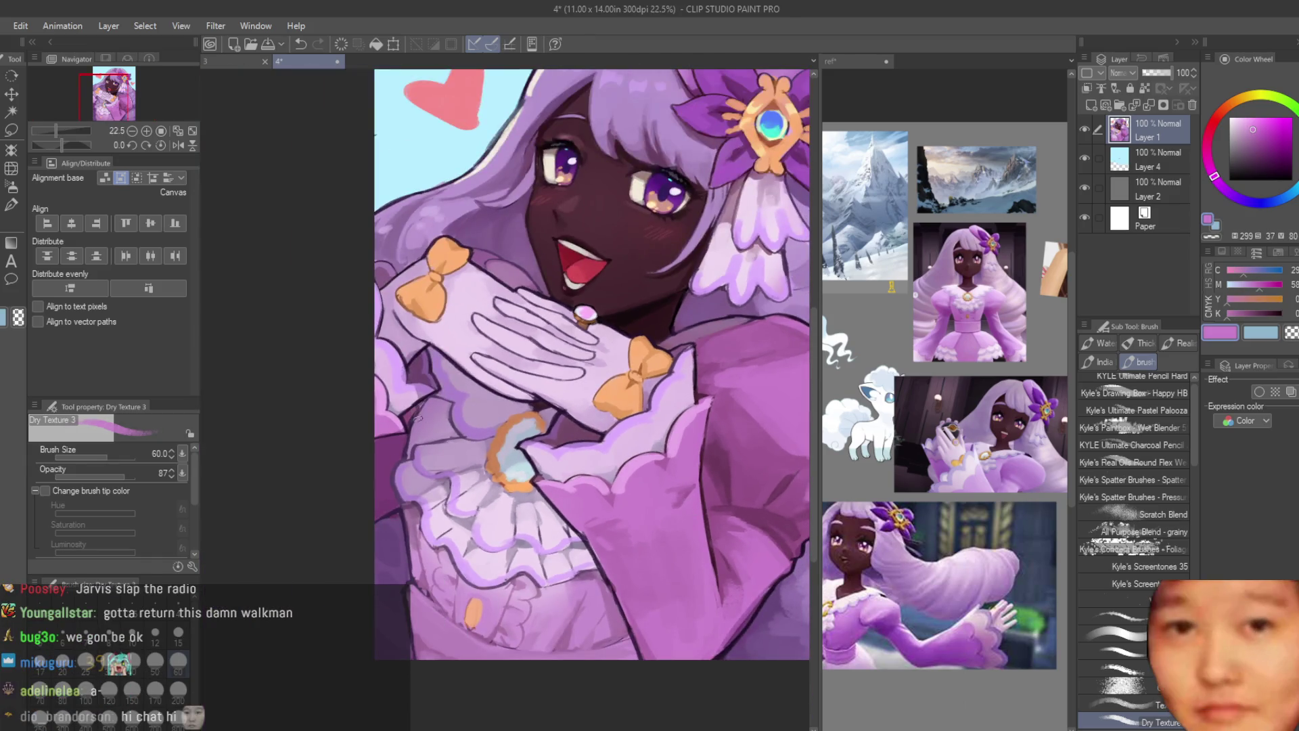
pyautogui.scroll(-4, 462, 413)
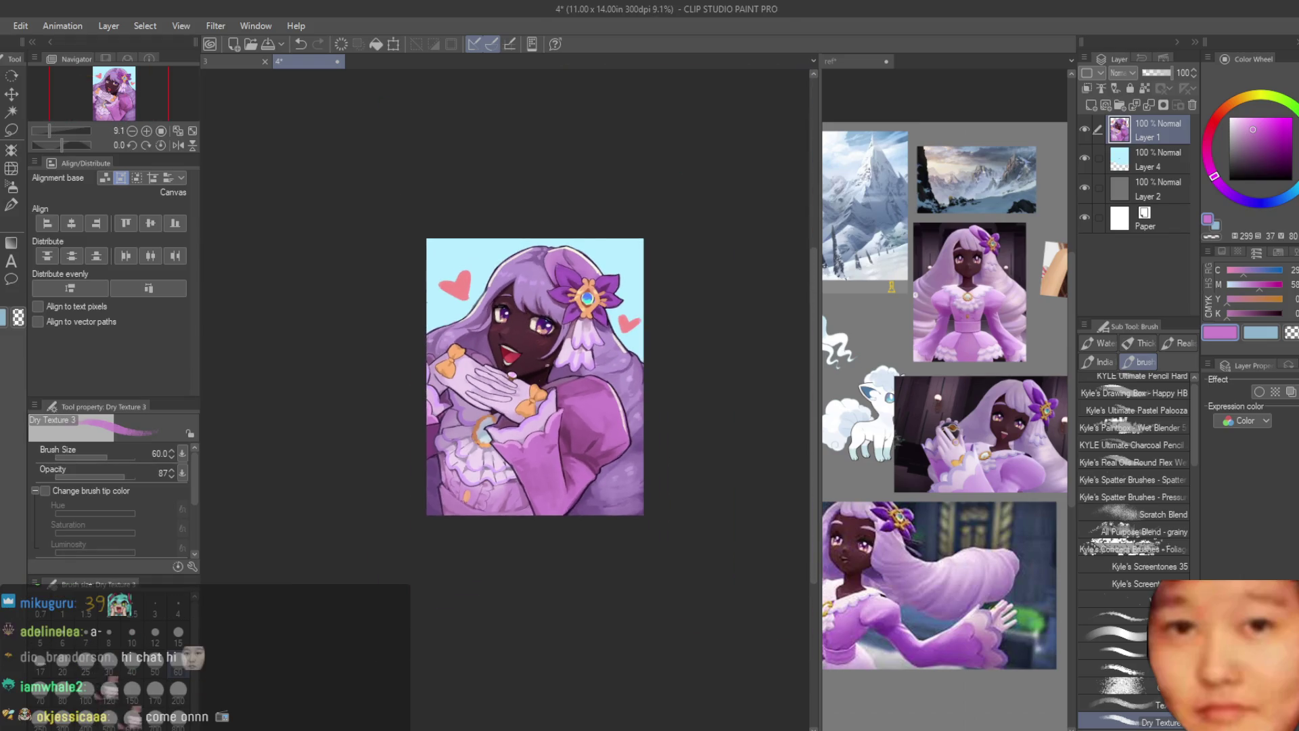
pyautogui.scroll(2, 674, 254)
# Step: Save the illustration and paint a darker purple shading stroke down the sleeve
pyautogui.hotkey('ctrl', 's')
pyautogui.scroll(5, 528, 555)
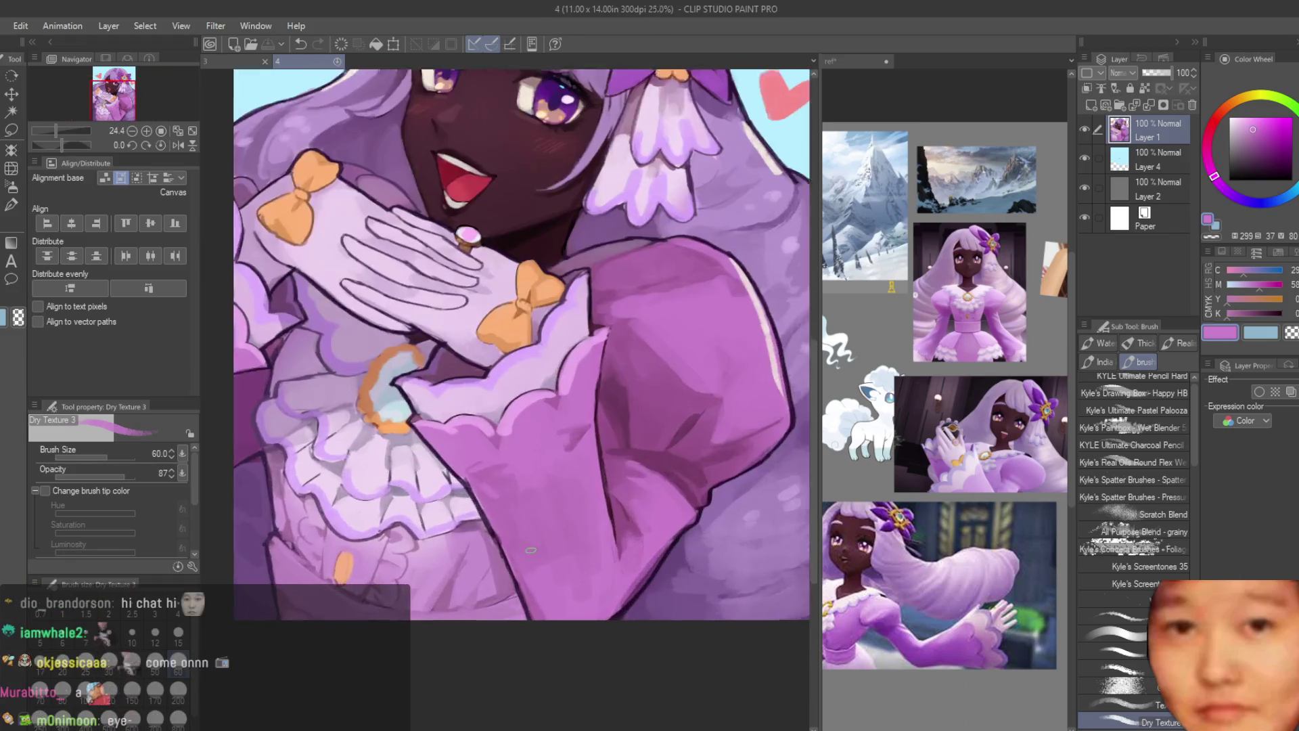
pyautogui.keyDown('alt'); pyautogui.click(717, 533); pyautogui.keyUp('alt')
pyautogui.moveTo(690, 558); pyautogui.dragTo(629, 646)
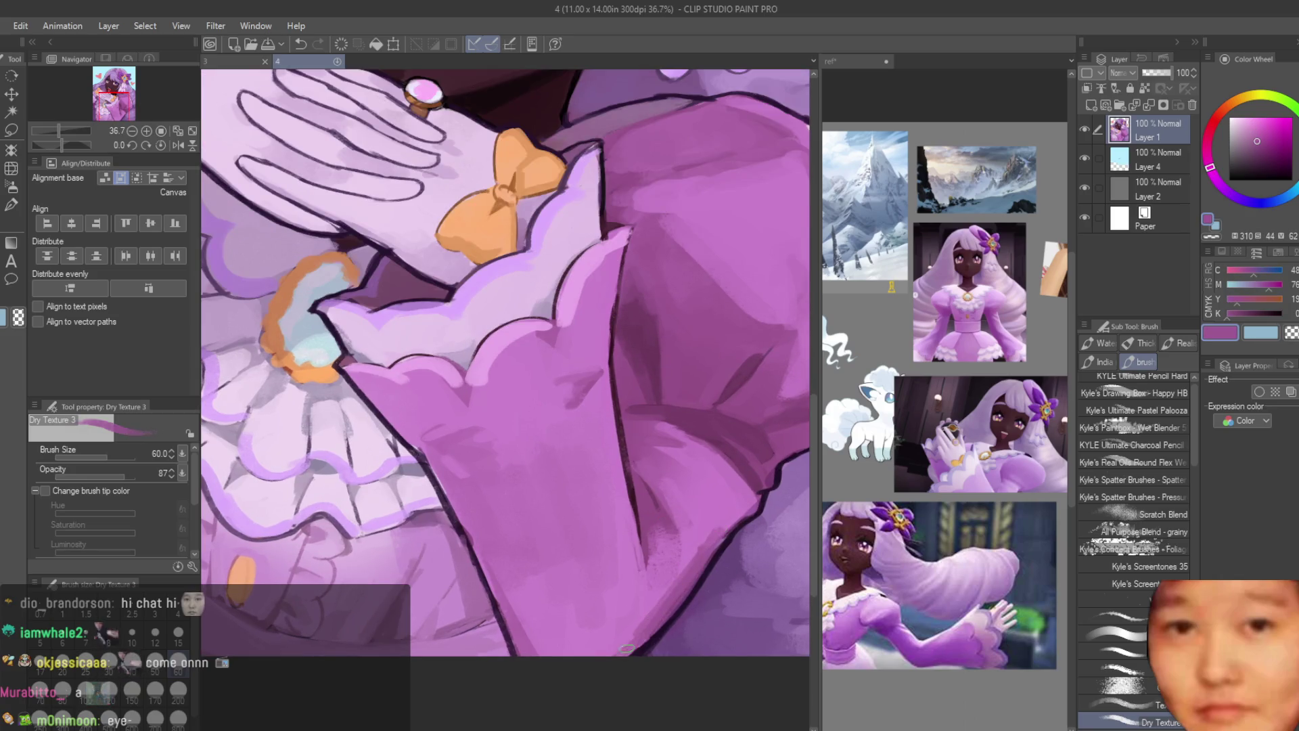
pyautogui.keyDown('alt'); pyautogui.click(709, 525); pyautogui.keyUp('alt')
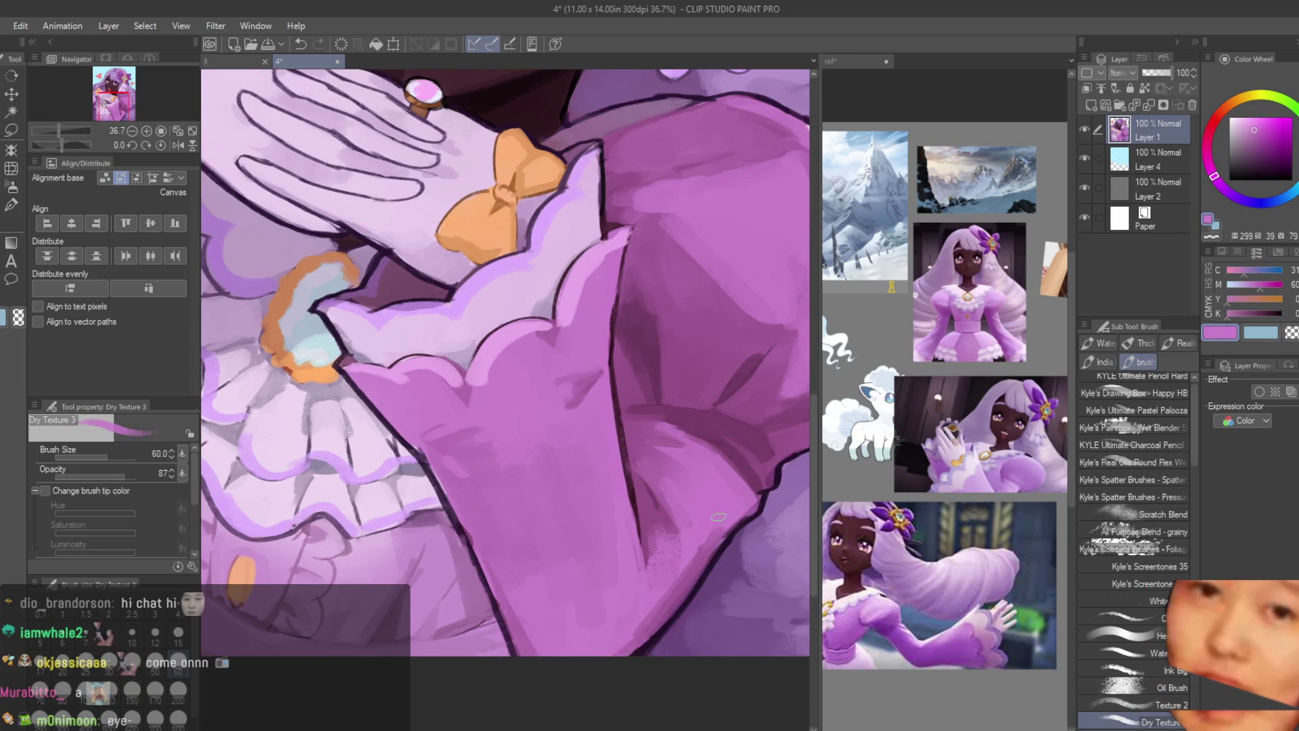
pyautogui.keyDown('alt'); pyautogui.click(640, 610); pyautogui.keyUp('alt')
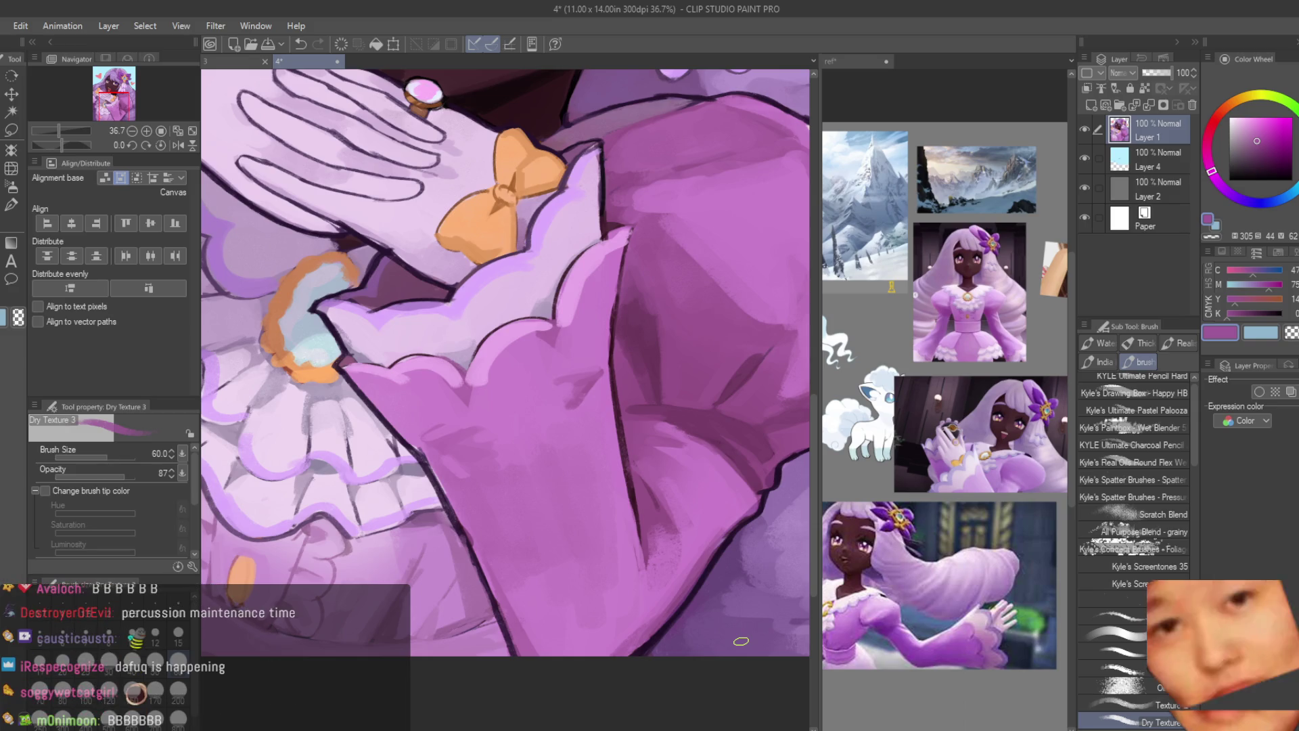
# Step: Flip and fit the canvas to check, then sample lighter sleeve purples
pyautogui.press('h')
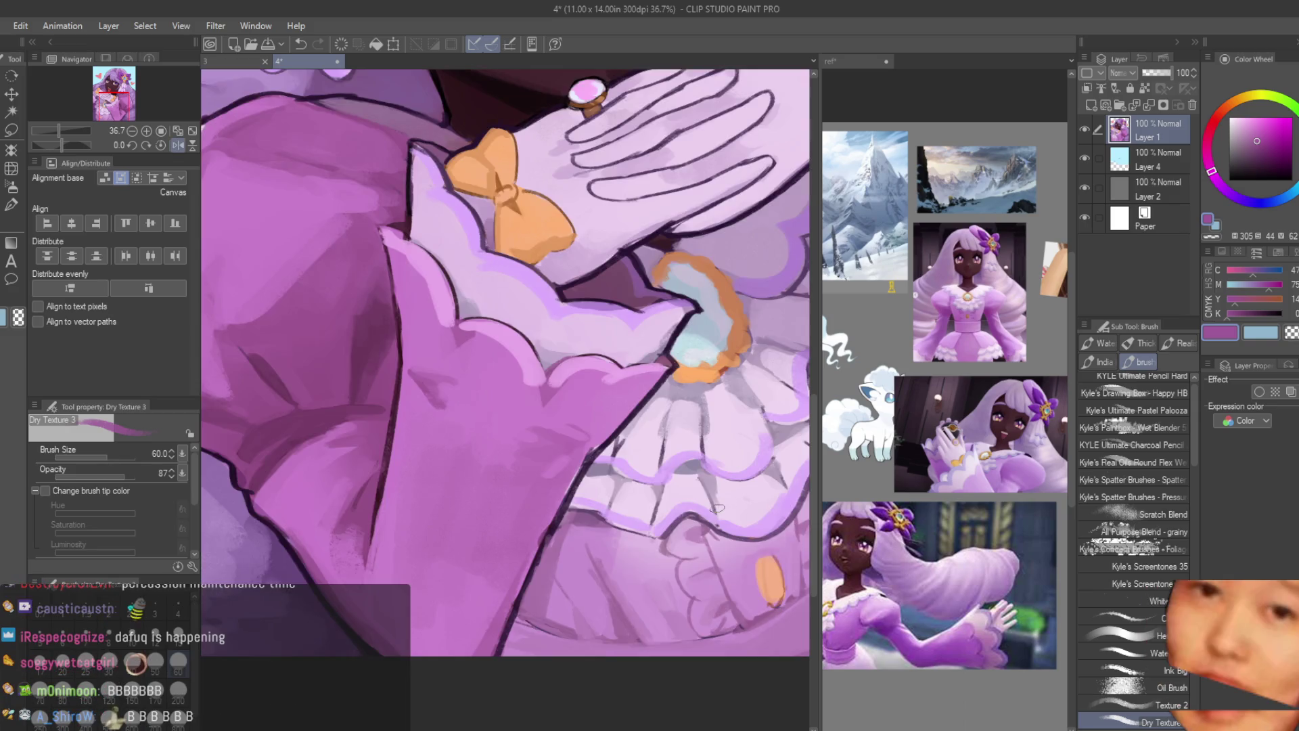
pyautogui.hotkey('ctrl', '0')
pyautogui.scroll(5, 502, 503)
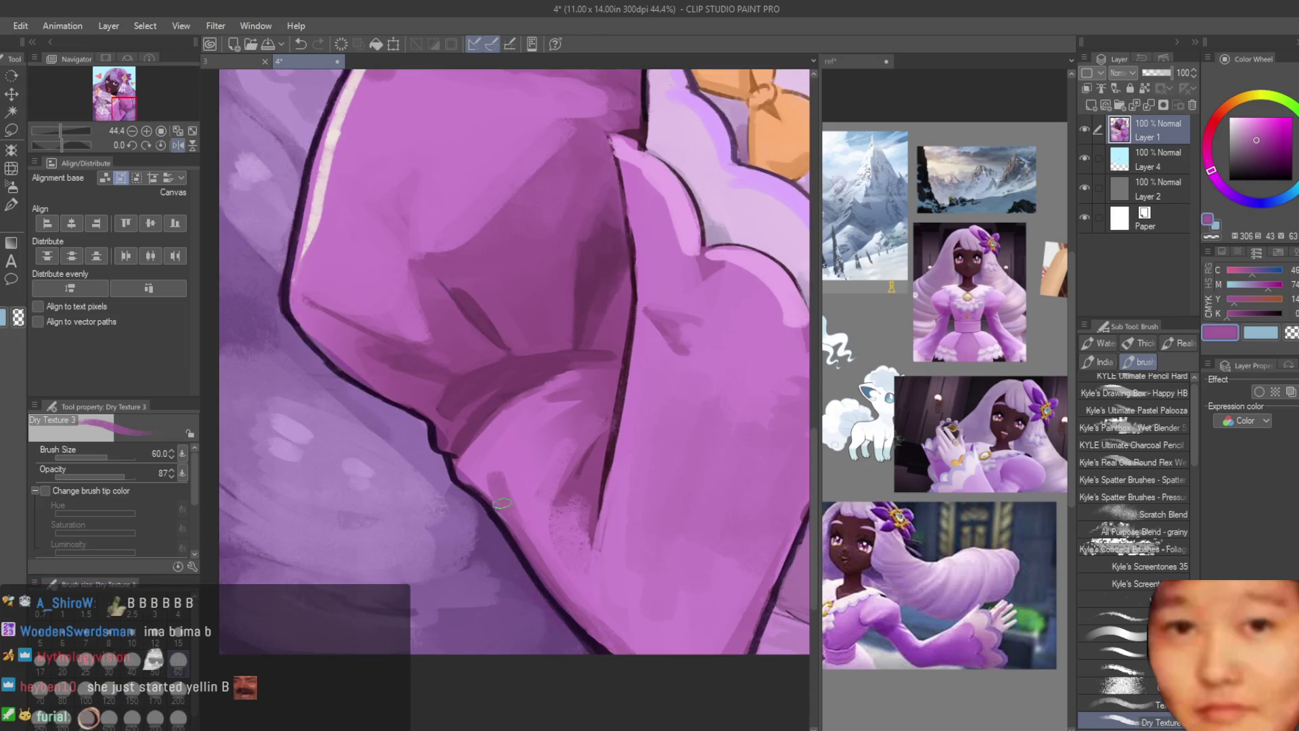
pyautogui.keyDown('alt'); pyautogui.click(497, 470); pyautogui.keyUp('alt')
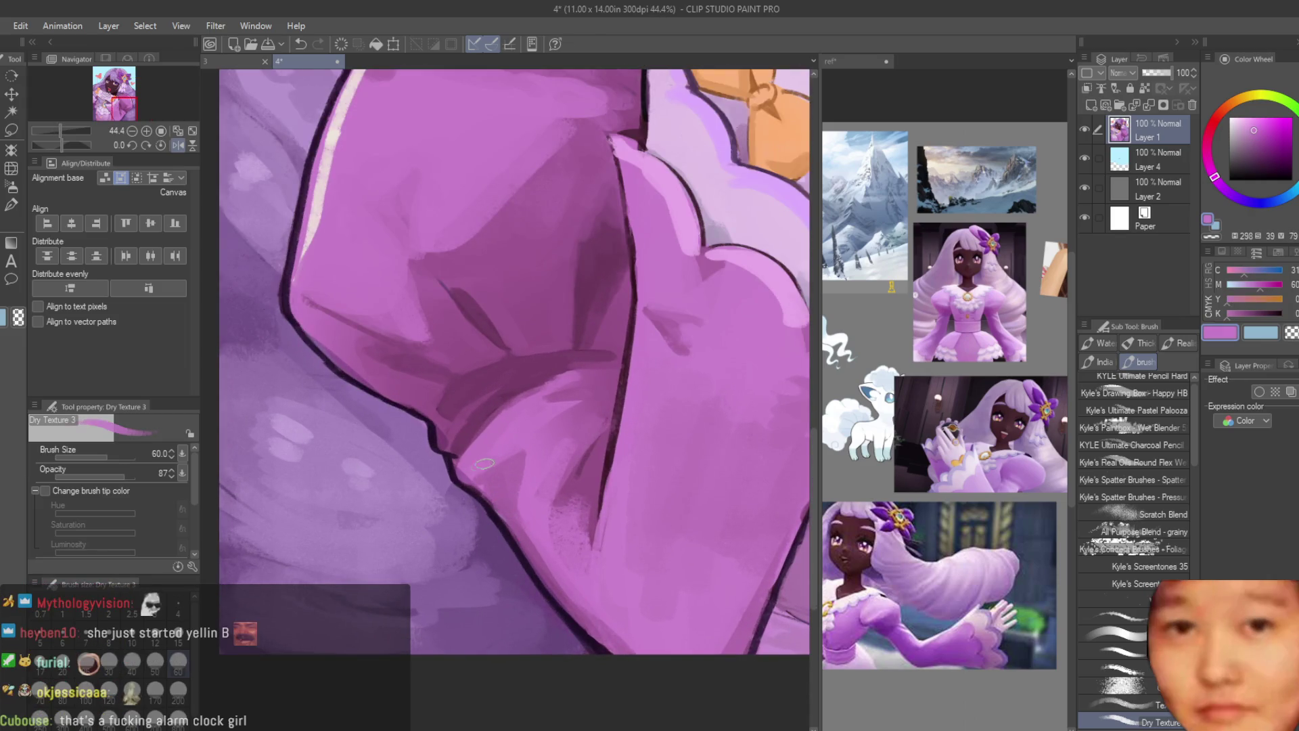
pyautogui.keyDown('alt'); pyautogui.click(514, 489); pyautogui.keyUp('alt')
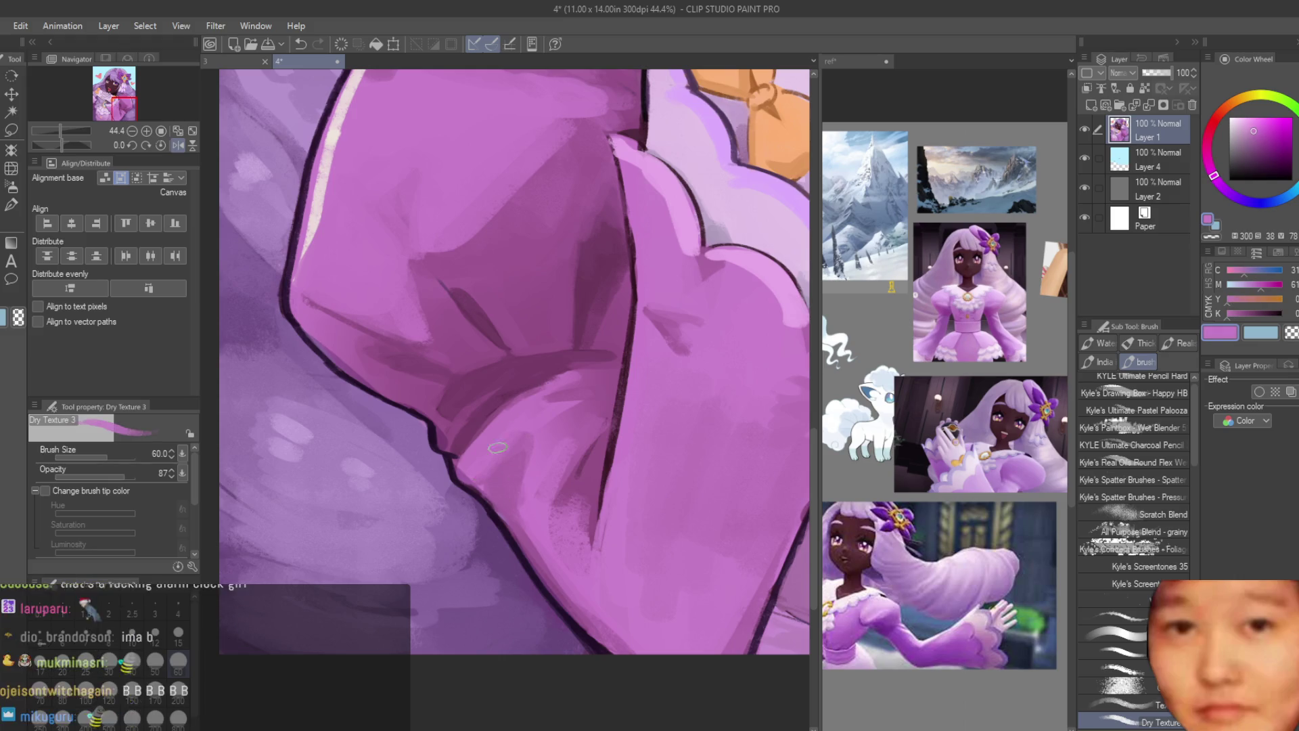
pyautogui.keyDown('alt'); pyautogui.click(534, 531); pyautogui.keyUp('alt')
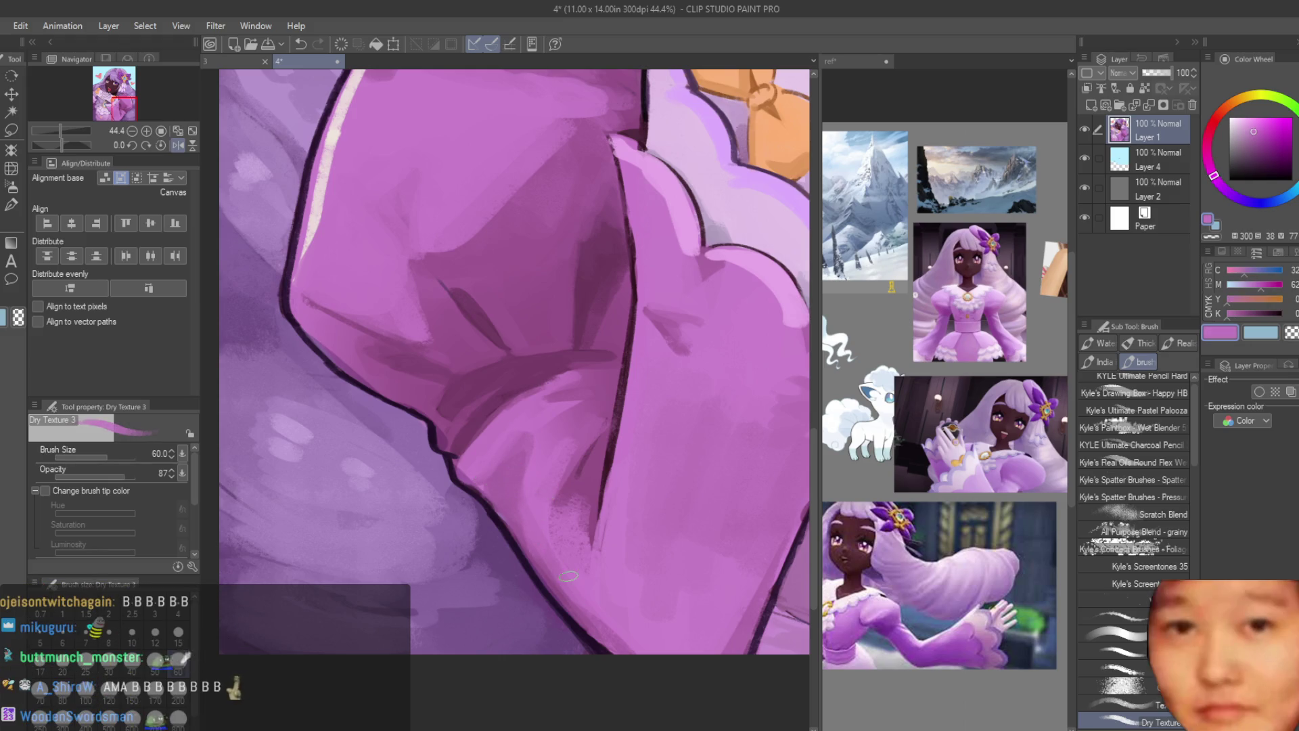
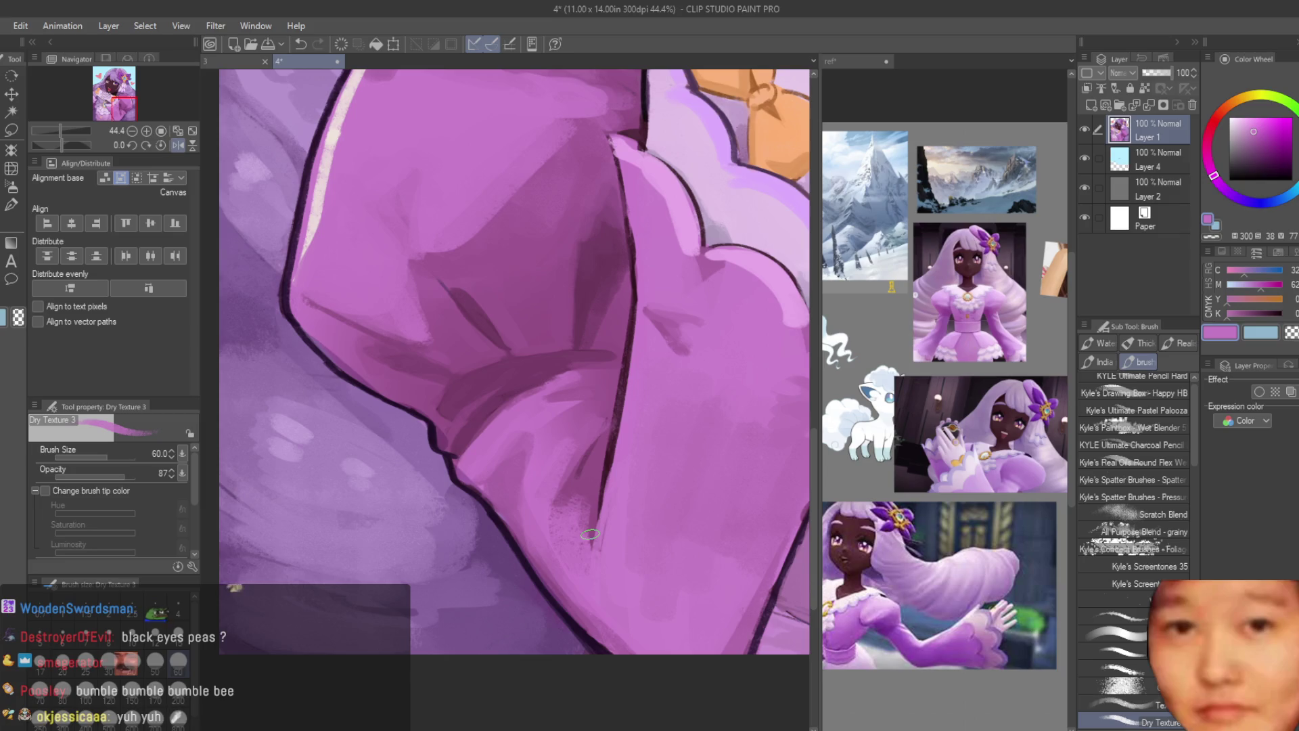
# Step: Flip the purple-haired girl illustration horizontally to check the drawing
pyautogui.press('h')
pyautogui.scroll(-3, 588, 546)
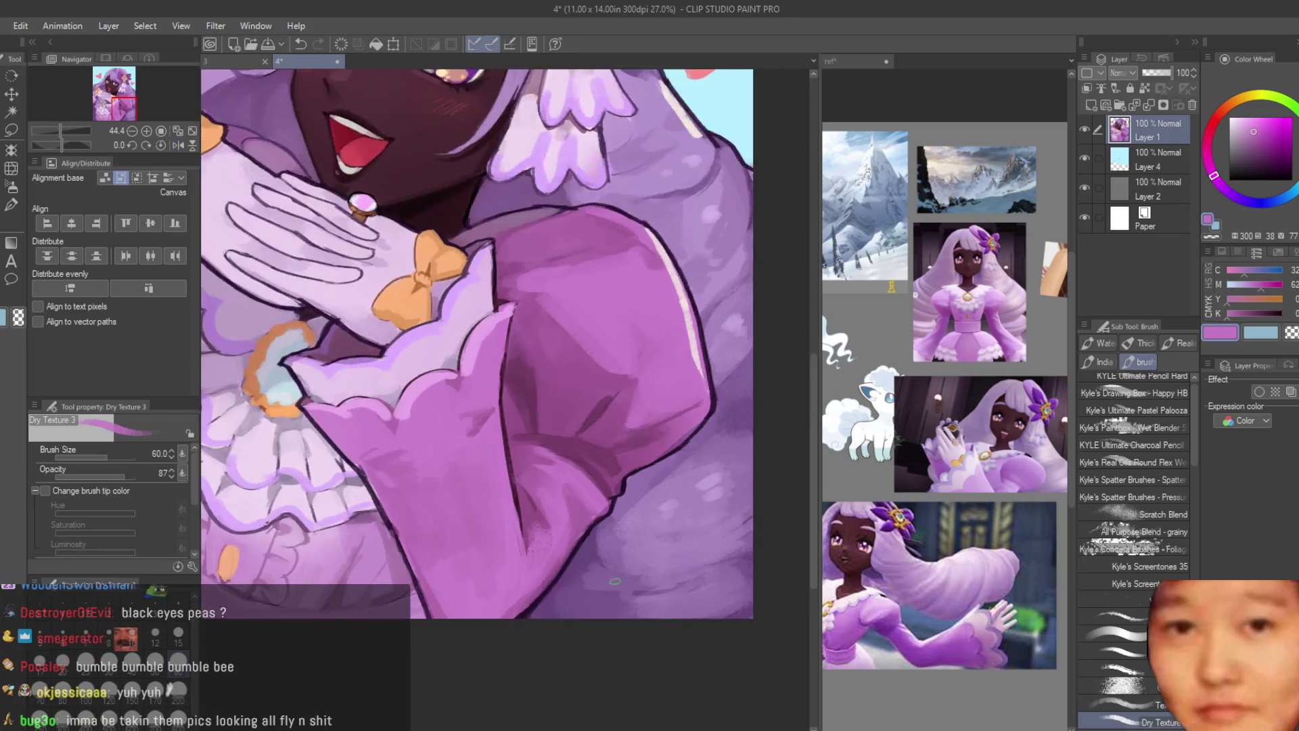
pyautogui.scroll(2, 487, 507)
# Step: Eyedrop darker and lighter purples from the girl's sleeve
pyautogui.keyDown('alt'); pyautogui.click(517, 484); pyautogui.keyUp('alt')
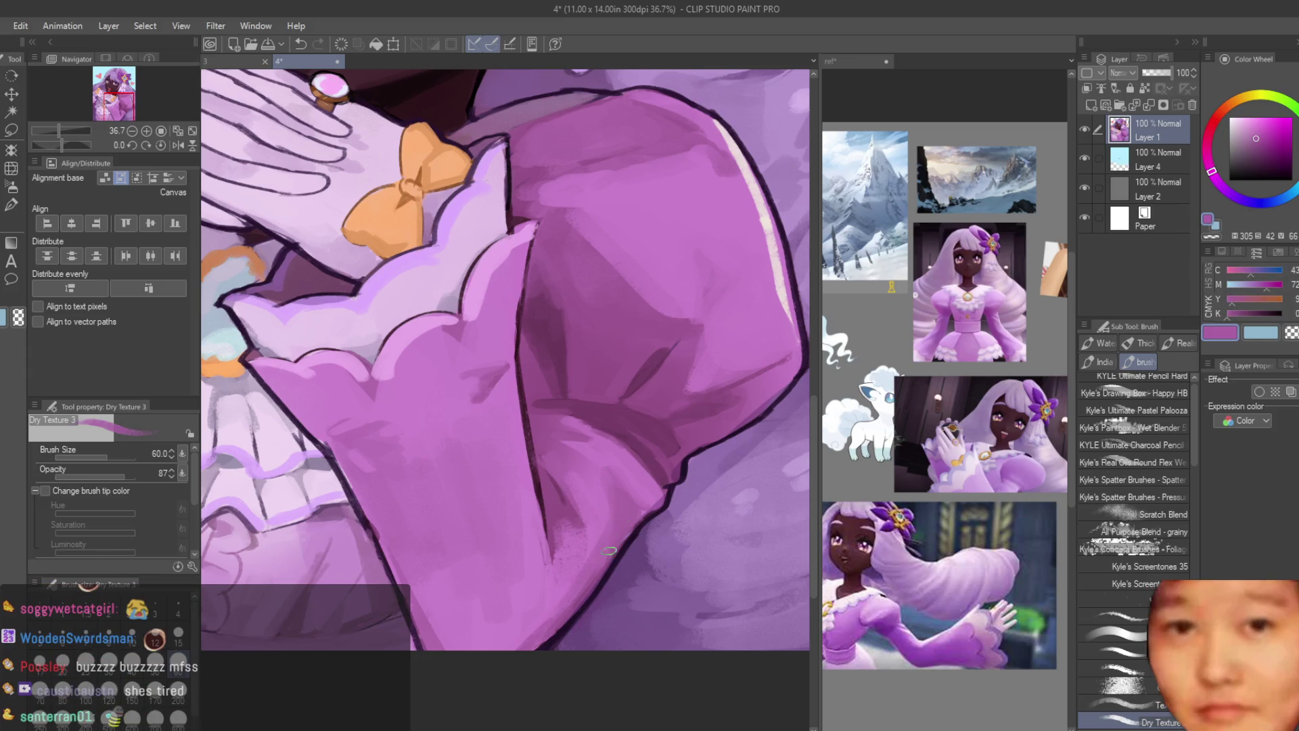
pyautogui.keyDown('alt'); pyautogui.click(476, 579); pyautogui.keyUp('alt')
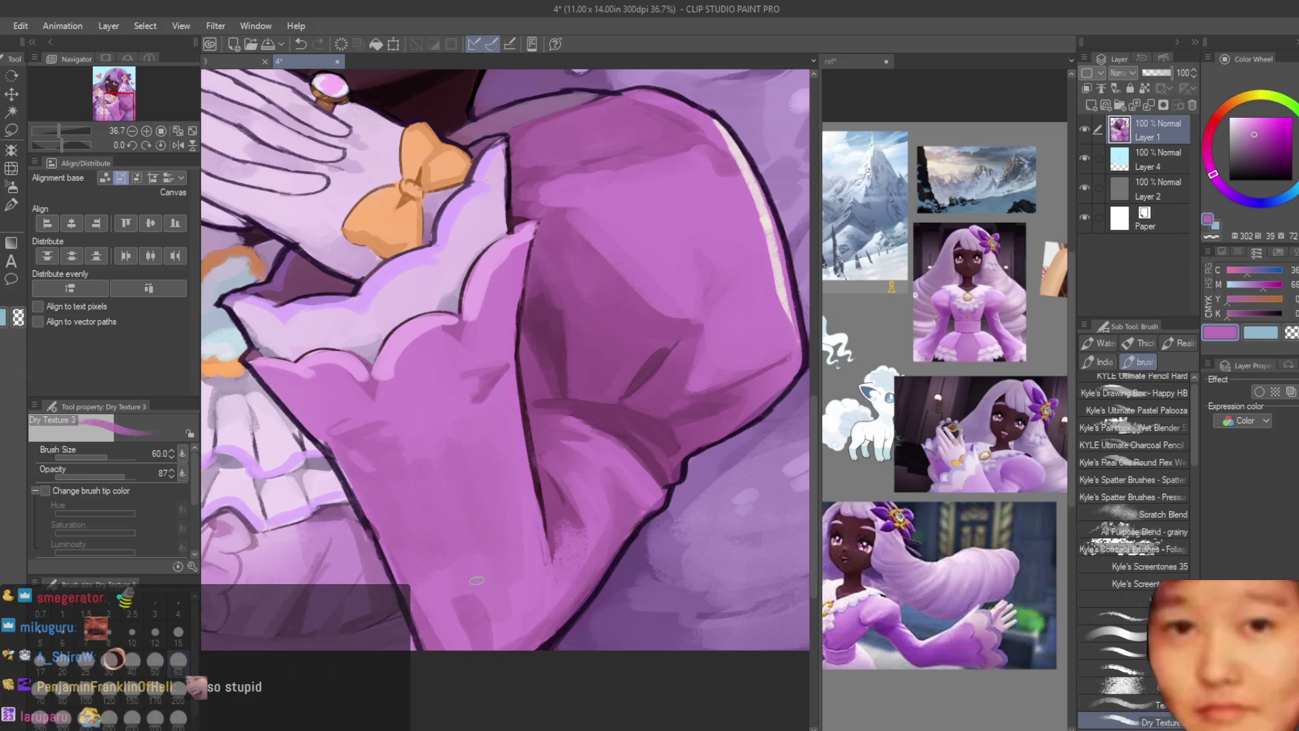
pyautogui.keyDown('alt'); pyautogui.click(493, 620); pyautogui.keyUp('alt')
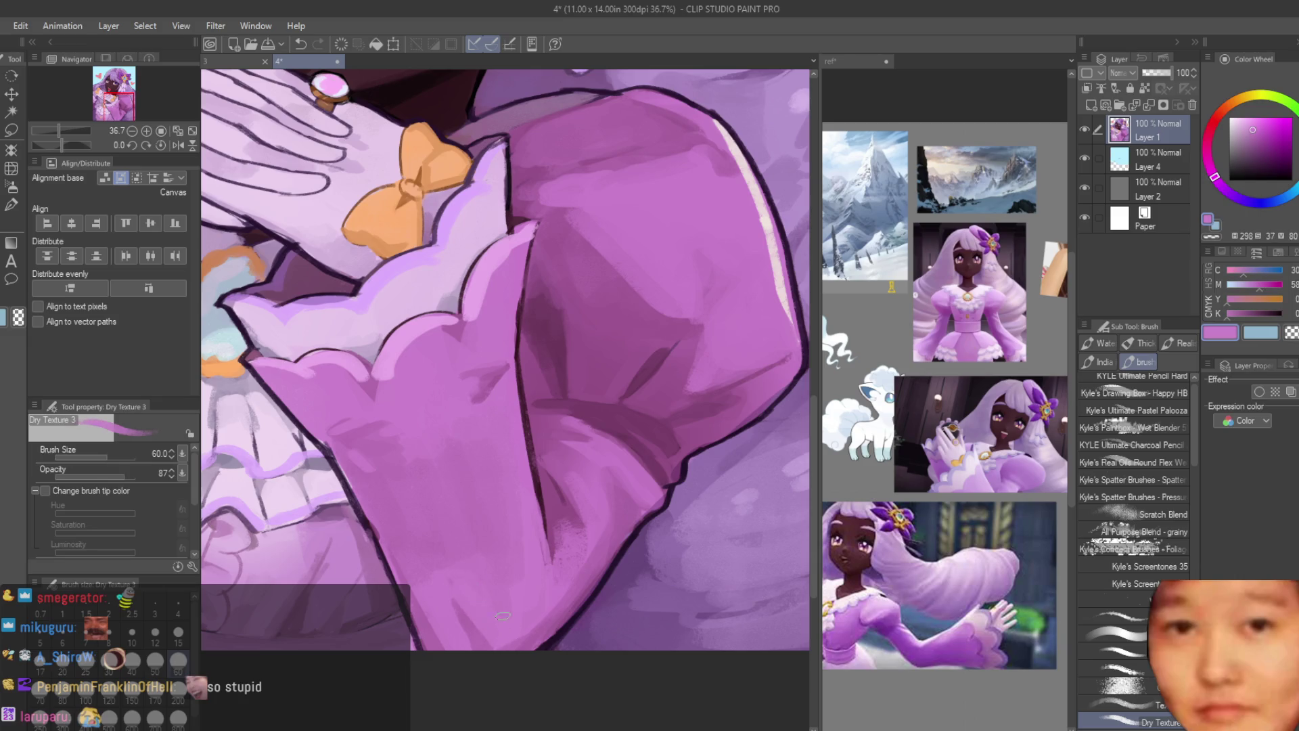
pyautogui.keyDown('alt'); pyautogui.click(476, 634); pyautogui.keyUp('alt')
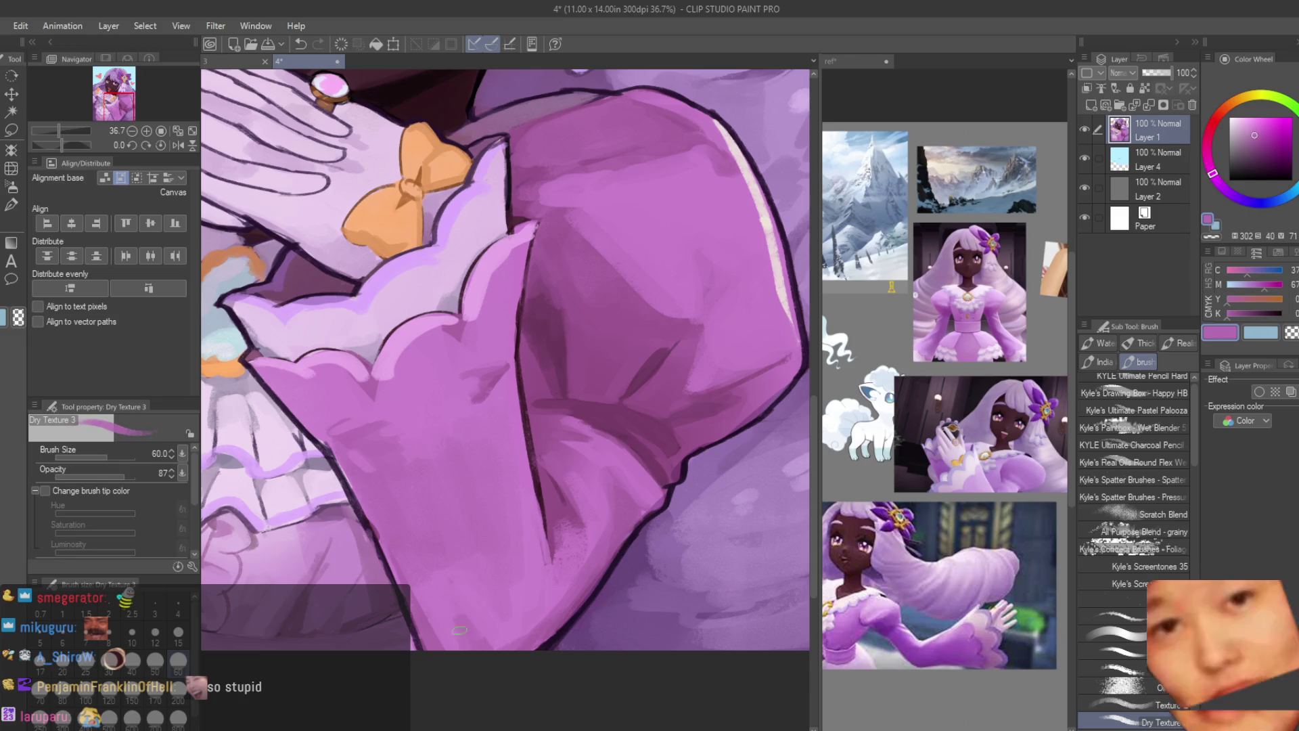
pyautogui.scroll(-5, 464, 615)
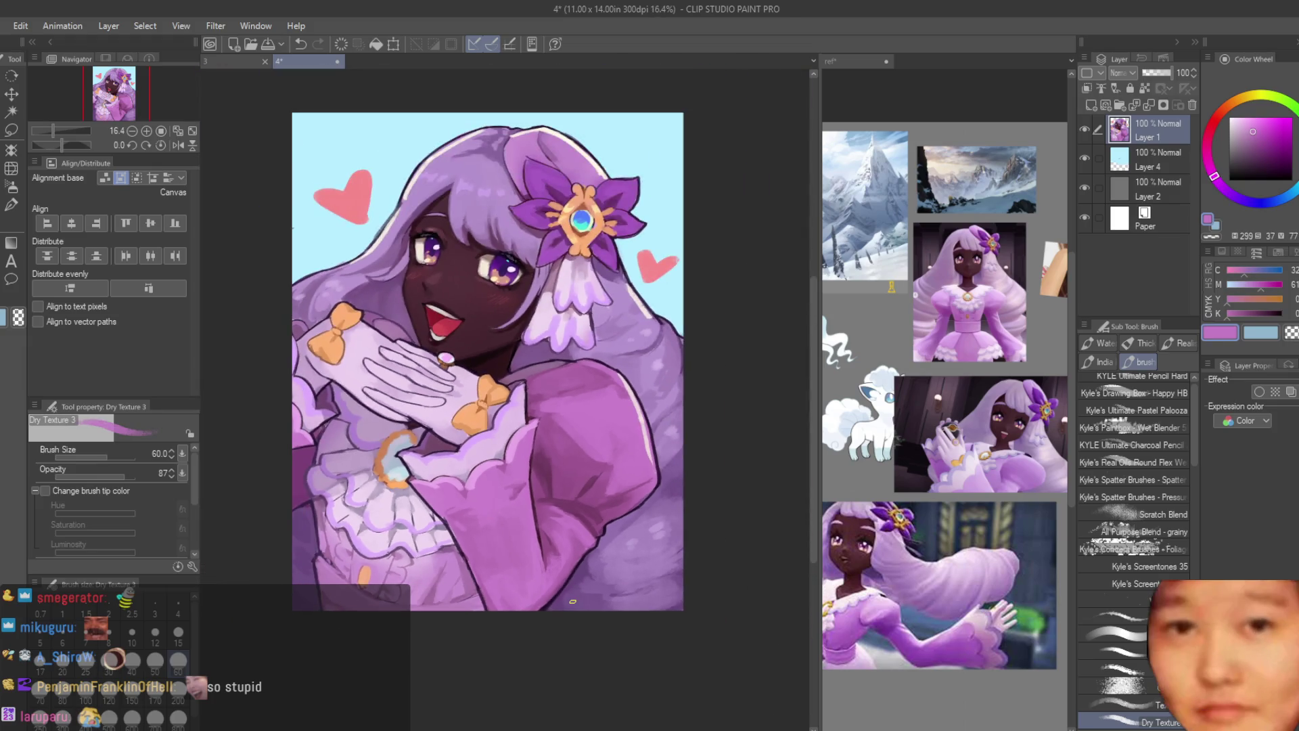
pyautogui.scroll(5, 467, 632)
pyautogui.scroll(-5, 467, 609)
pyautogui.scroll(3, 539, 482)
pyautogui.keyDown('alt'); pyautogui.click(539, 482); pyautogui.keyUp('alt')
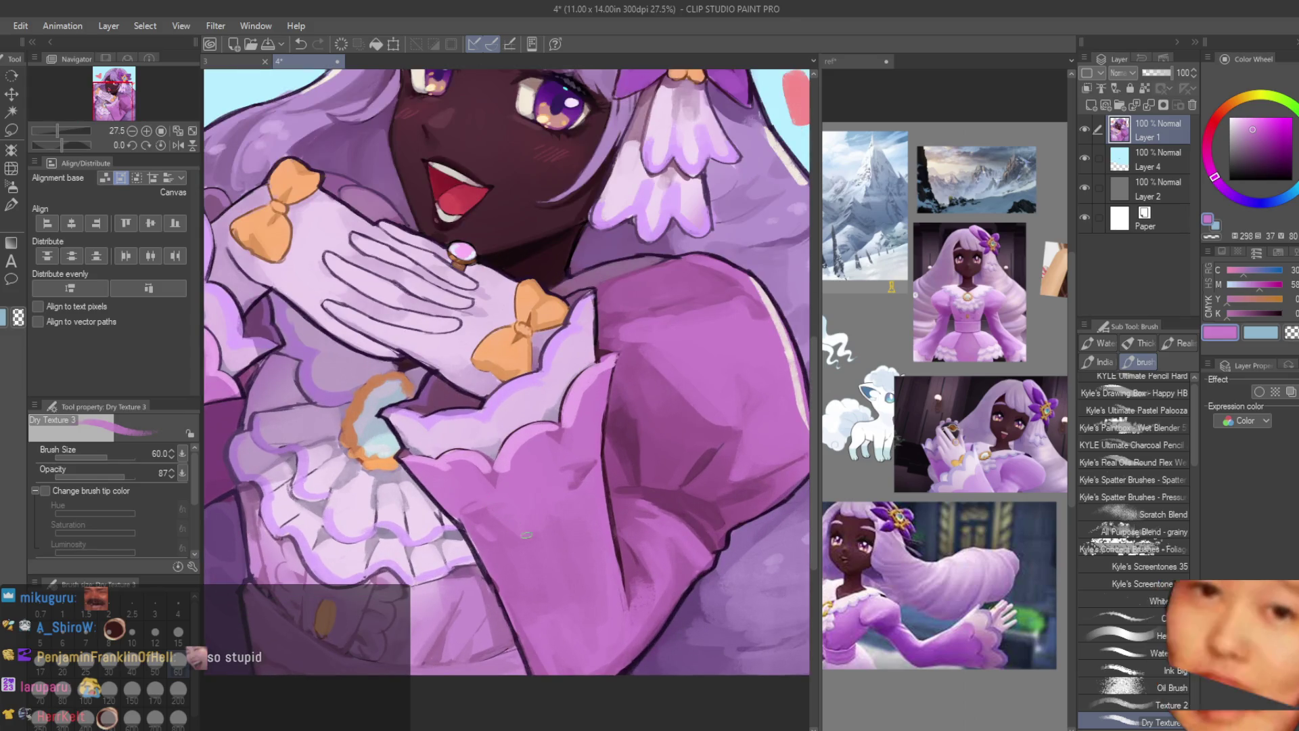
pyautogui.scroll(4, 517, 516)
pyautogui.keyDown('alt'); pyautogui.click(479, 549); pyautogui.keyUp('alt')
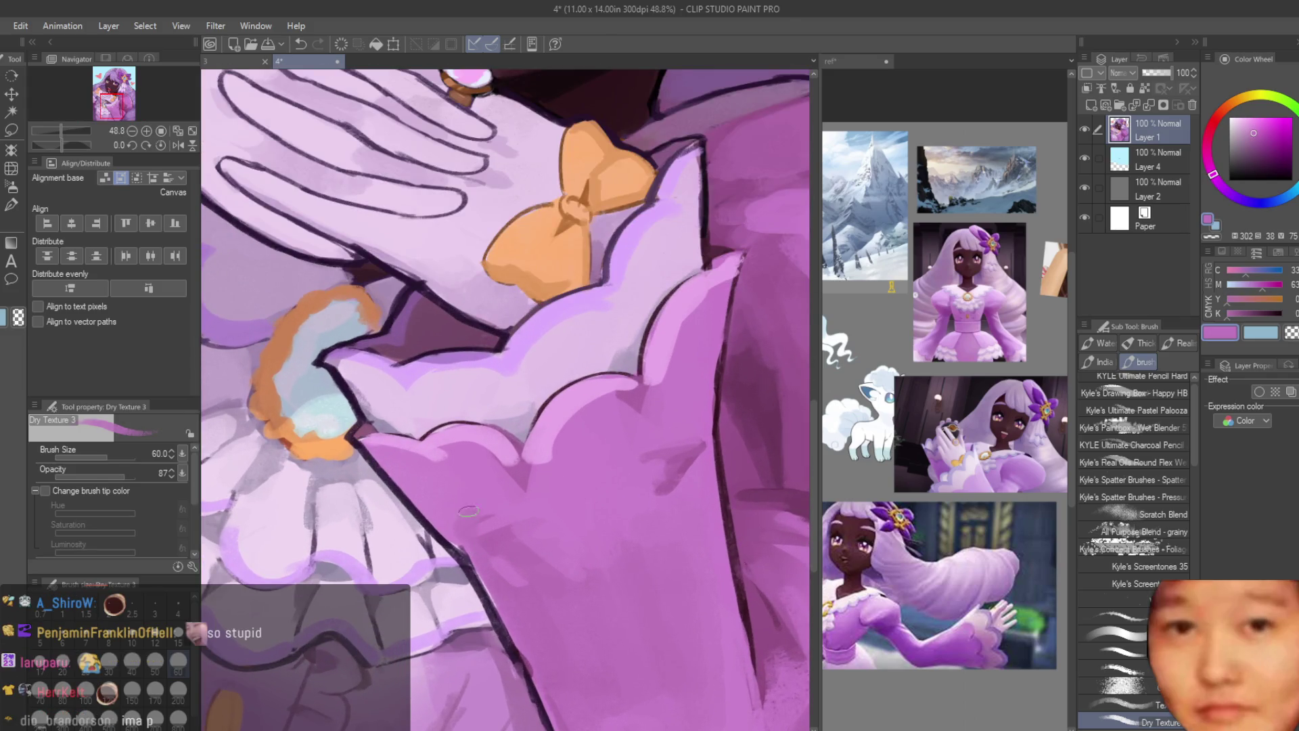
pyautogui.keyDown('alt'); pyautogui.click(443, 504); pyautogui.keyUp('alt')
# Step: Zoom out to review the illustration, then switch to the '3' Ninetales document
pyautogui.scroll(-6, 629, 470)
pyautogui.scroll(-2, 752, 316)
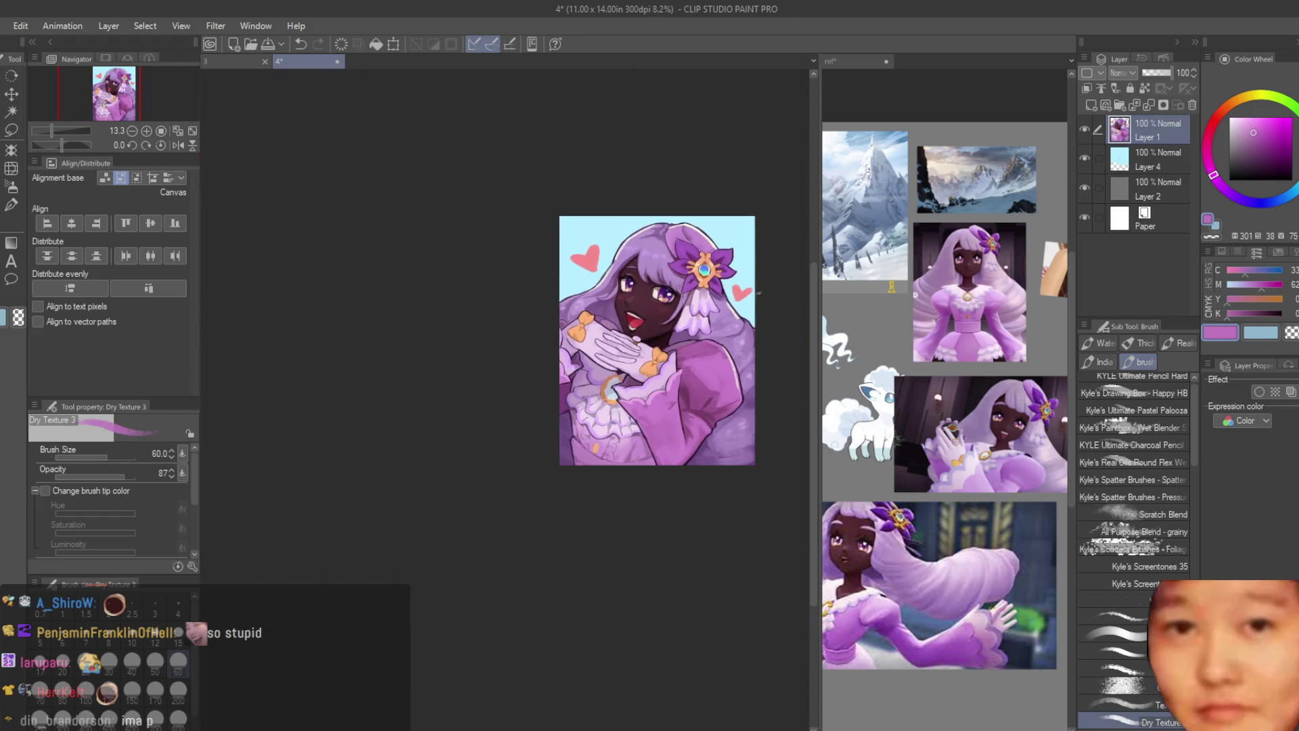
pyautogui.scroll(2, 772, 283)
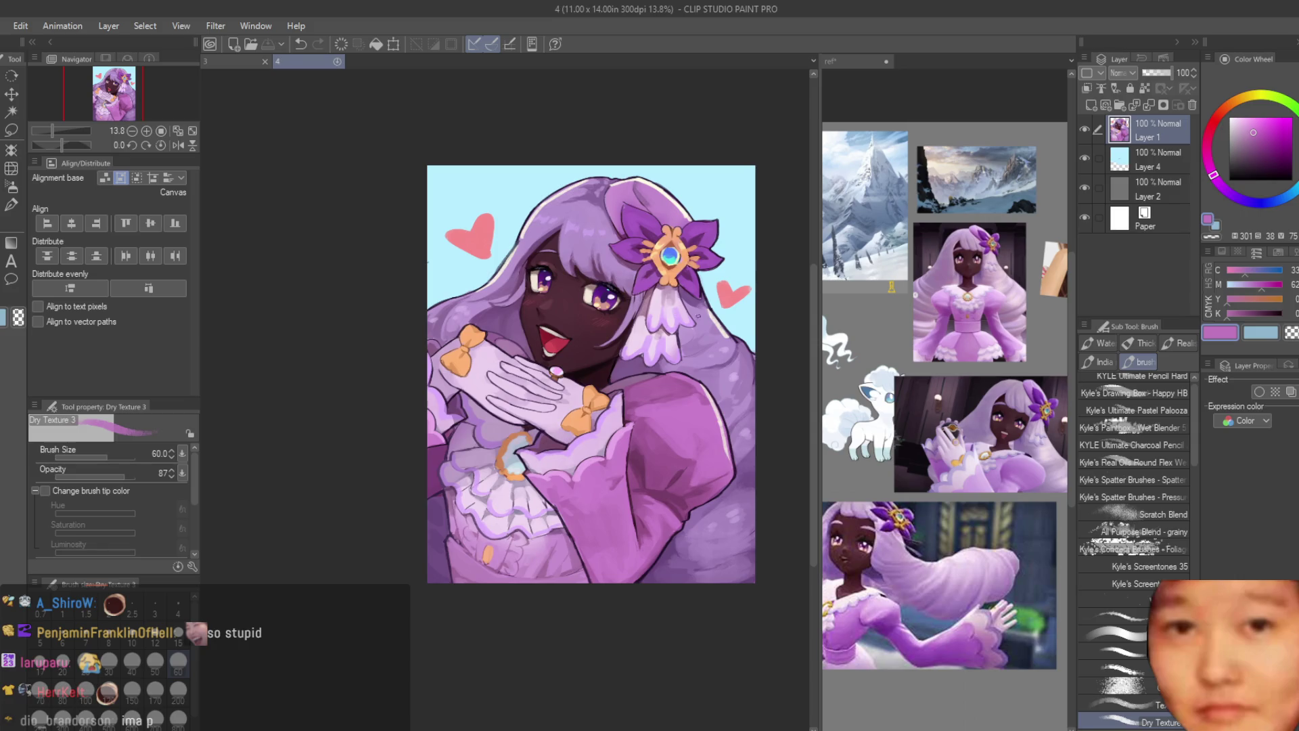
pyautogui.scroll(-1, 690, 186)
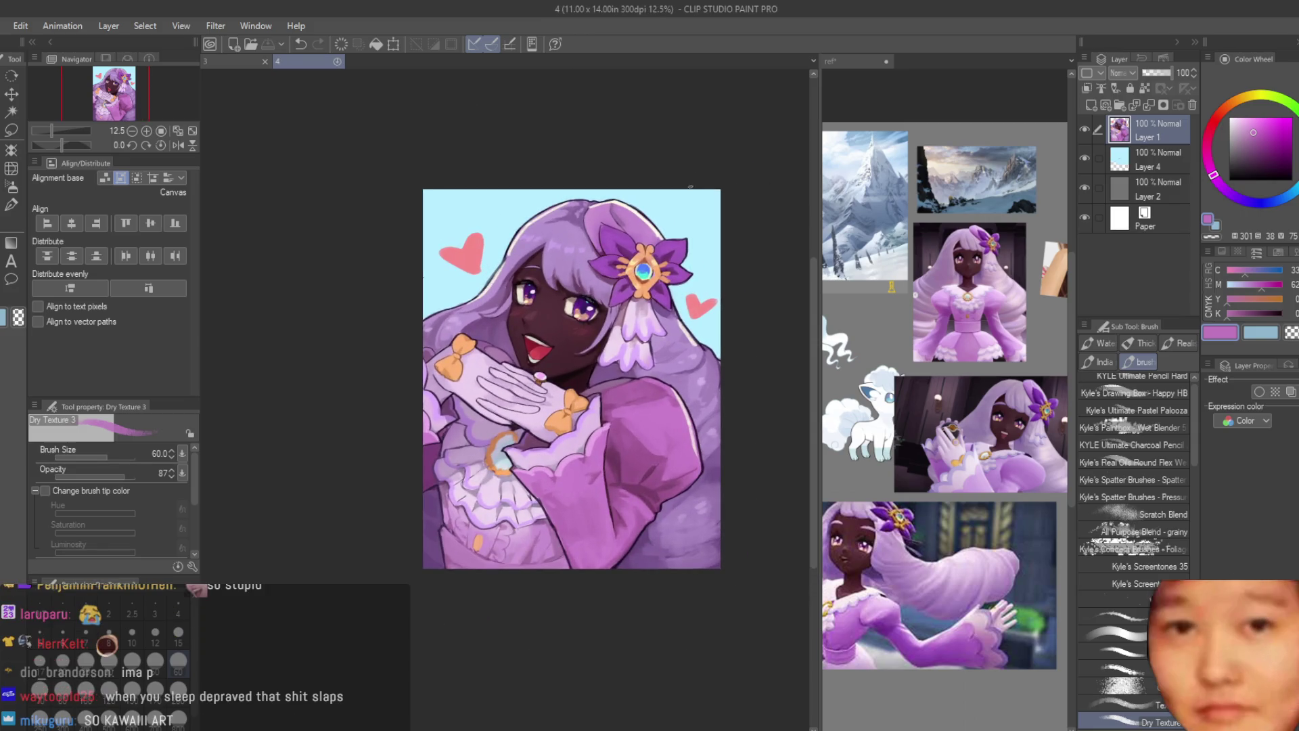
pyautogui.scroll(2, 659, 311)
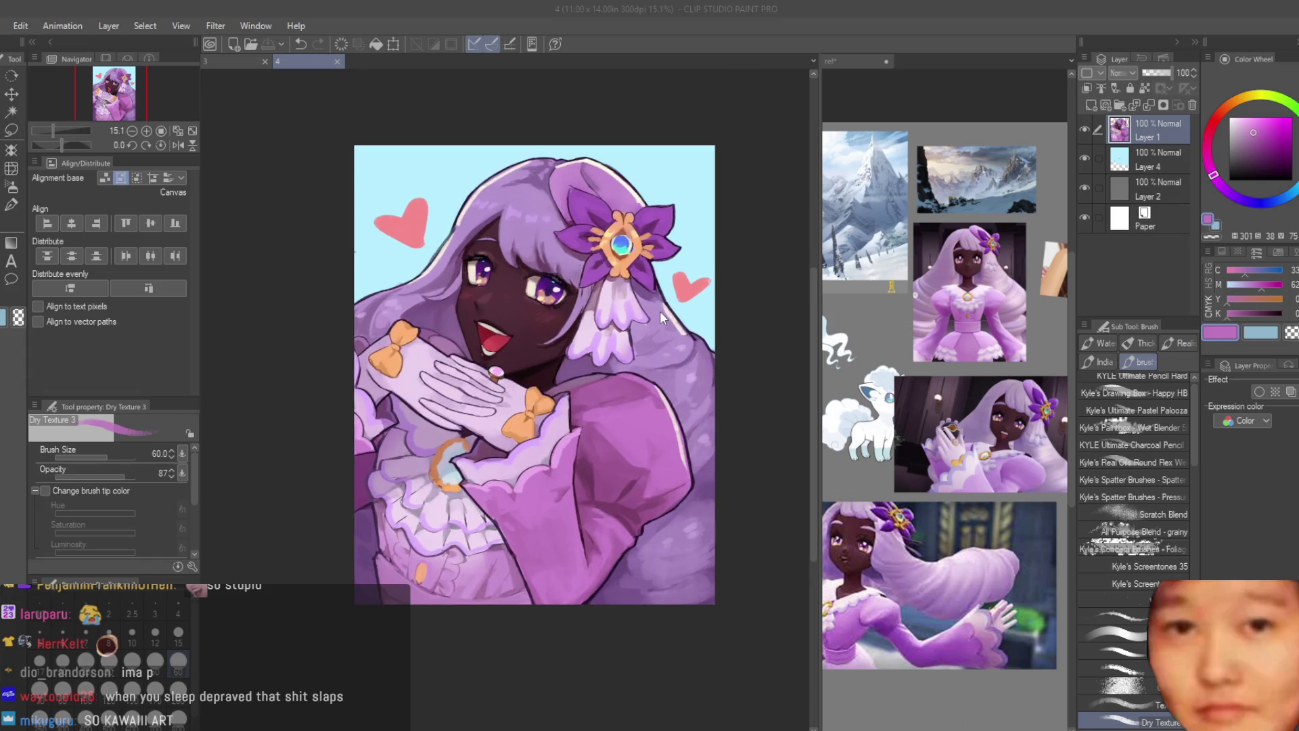
pyautogui.click(223, 59)
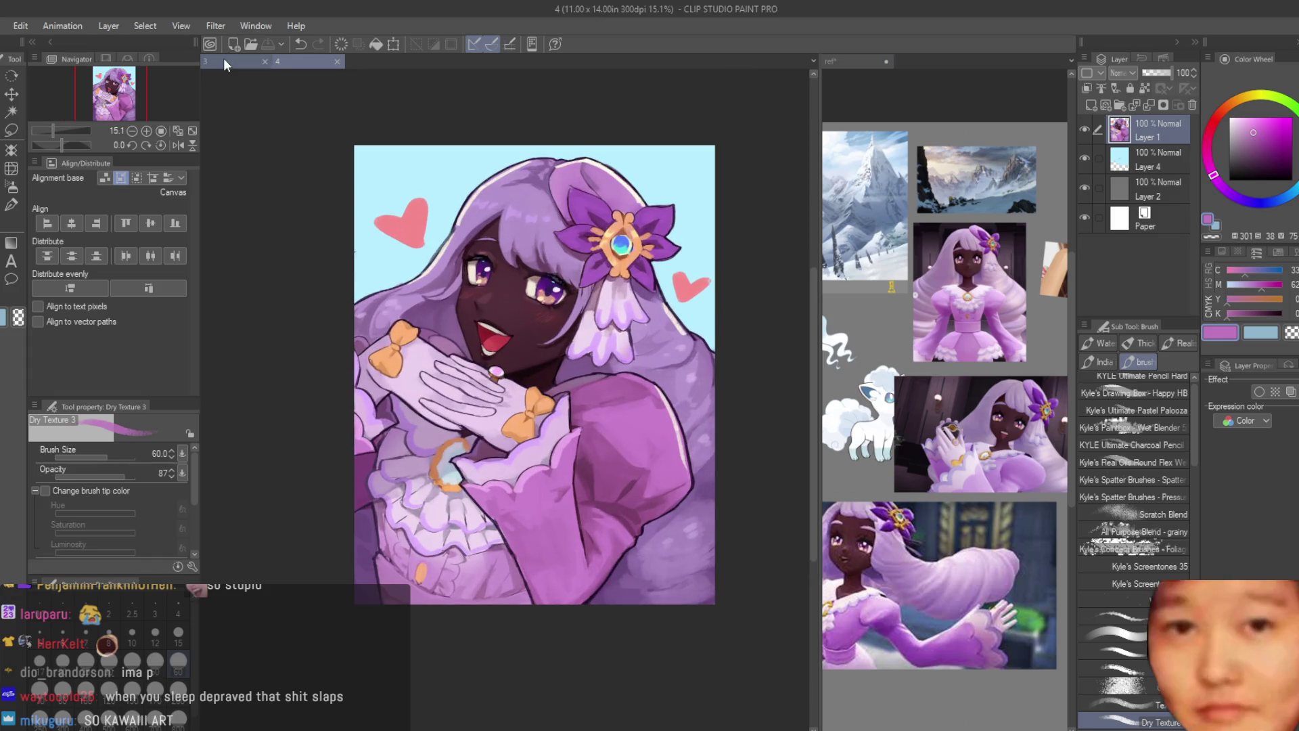
# Step: Make Layer 6 active and sample blues from Ninetales' chest and fur
pyautogui.scroll(-1, 718, 358)
pyautogui.scroll(1, 716, 362)
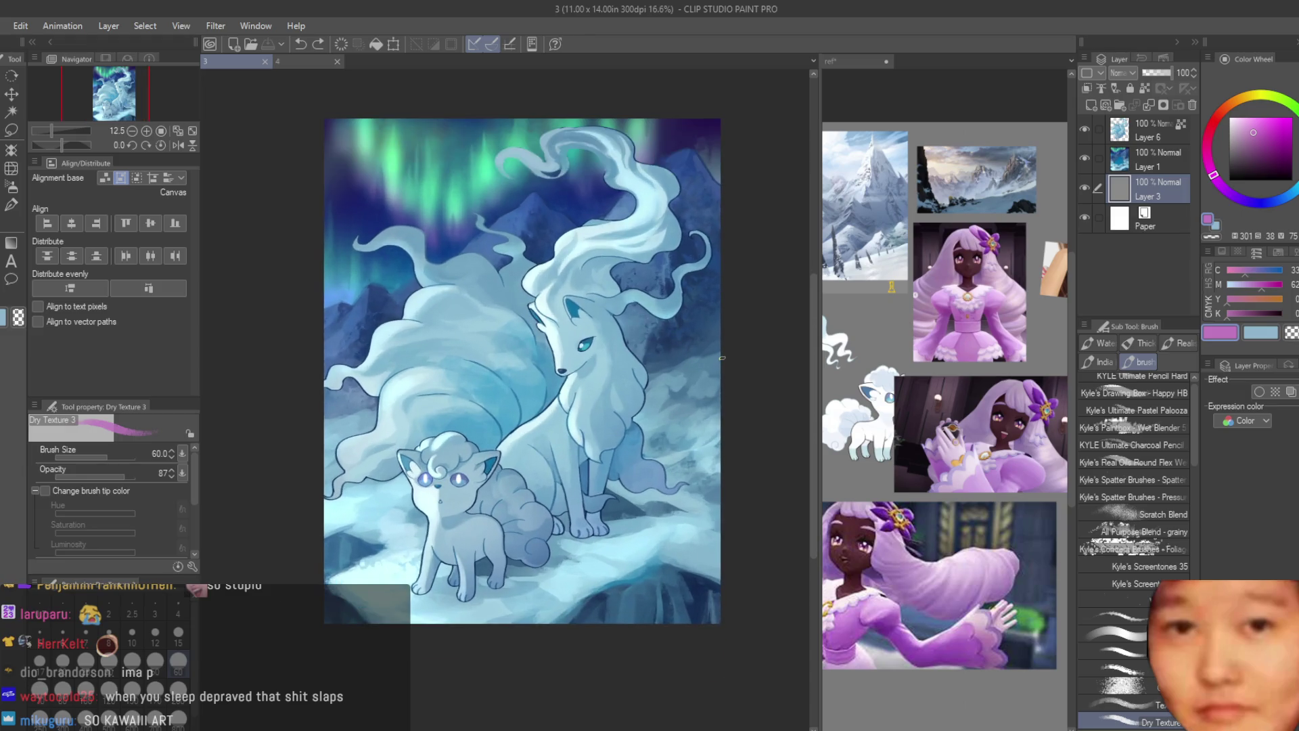
pyautogui.scroll(1, 711, 372)
pyautogui.scroll(5, 613, 462)
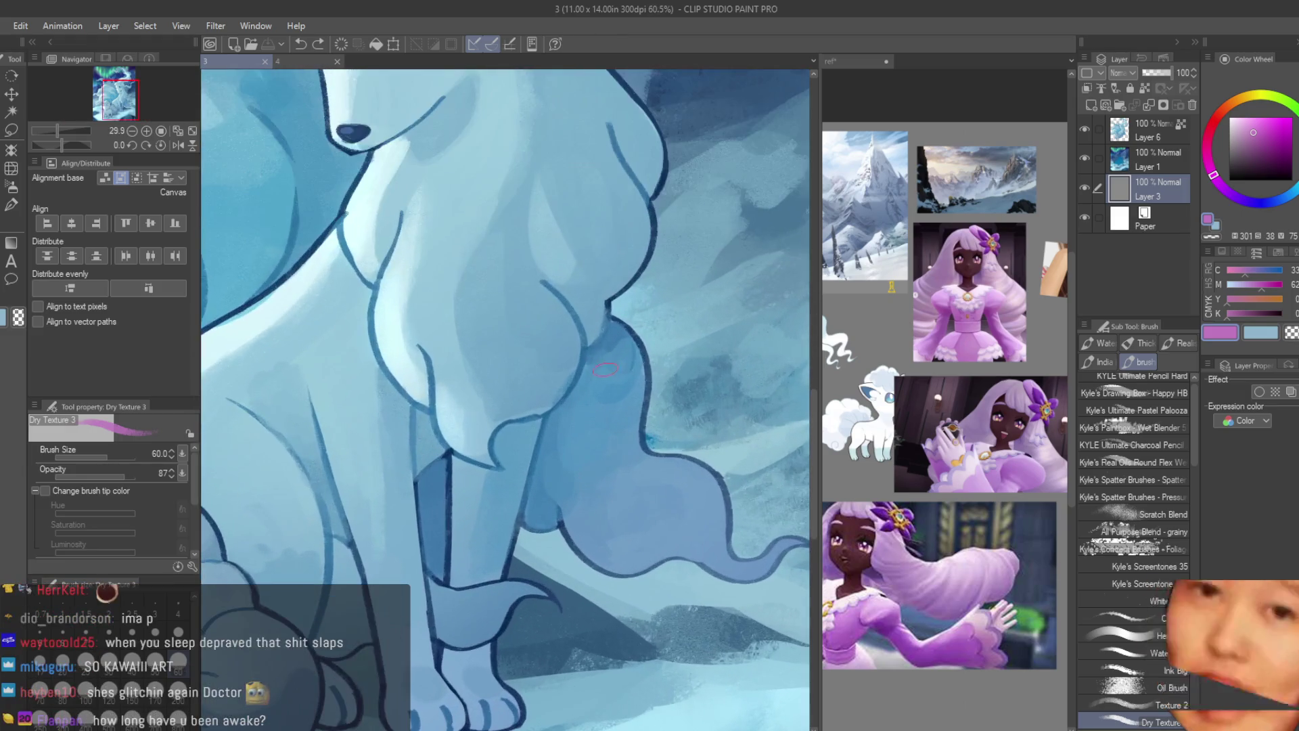
pyautogui.keyDown('alt'); pyautogui.click(621, 560); pyautogui.keyUp('alt')
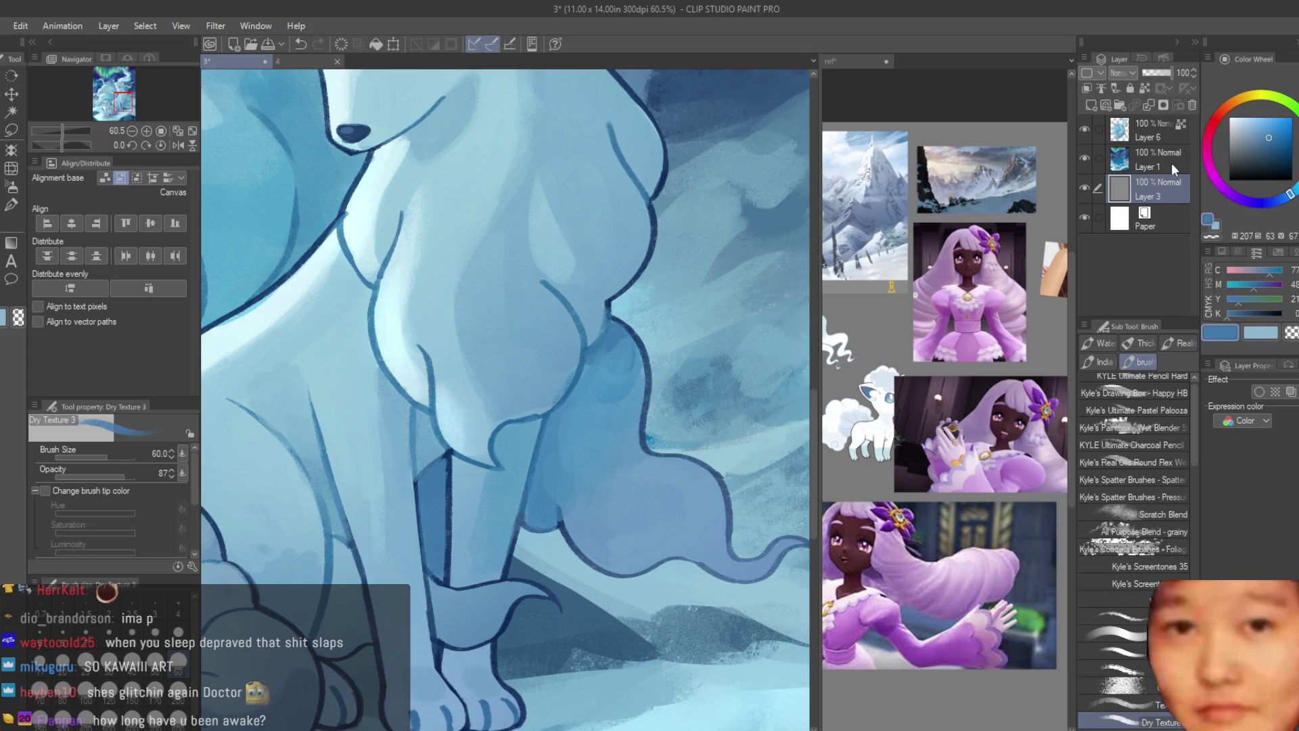
pyautogui.click(1089, 129)
pyautogui.scroll(1, 621, 433)
pyautogui.keyDown('alt'); pyautogui.click(594, 500); pyautogui.keyUp('alt')
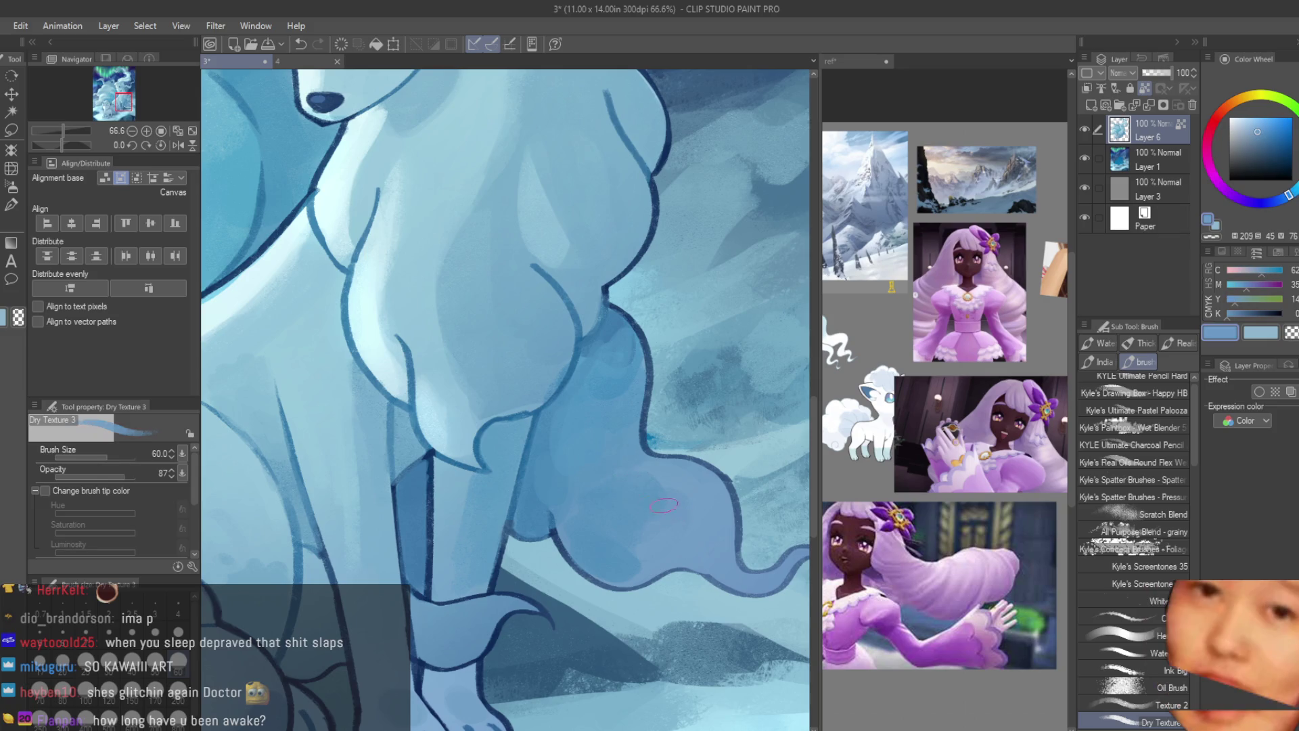
pyautogui.keyDown('alt'); pyautogui.click(702, 485); pyautogui.keyUp('alt')
pyautogui.scroll(-5, 702, 485)
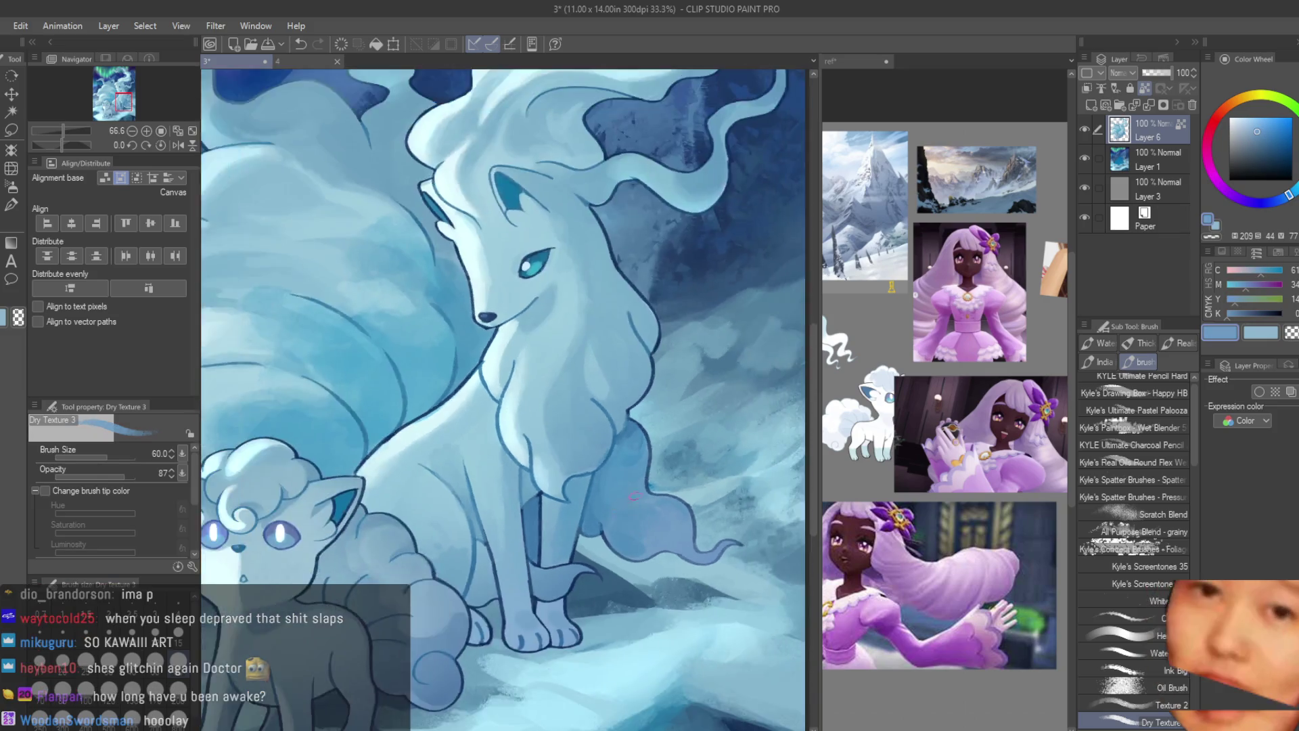
pyautogui.scroll(5, 575, 474)
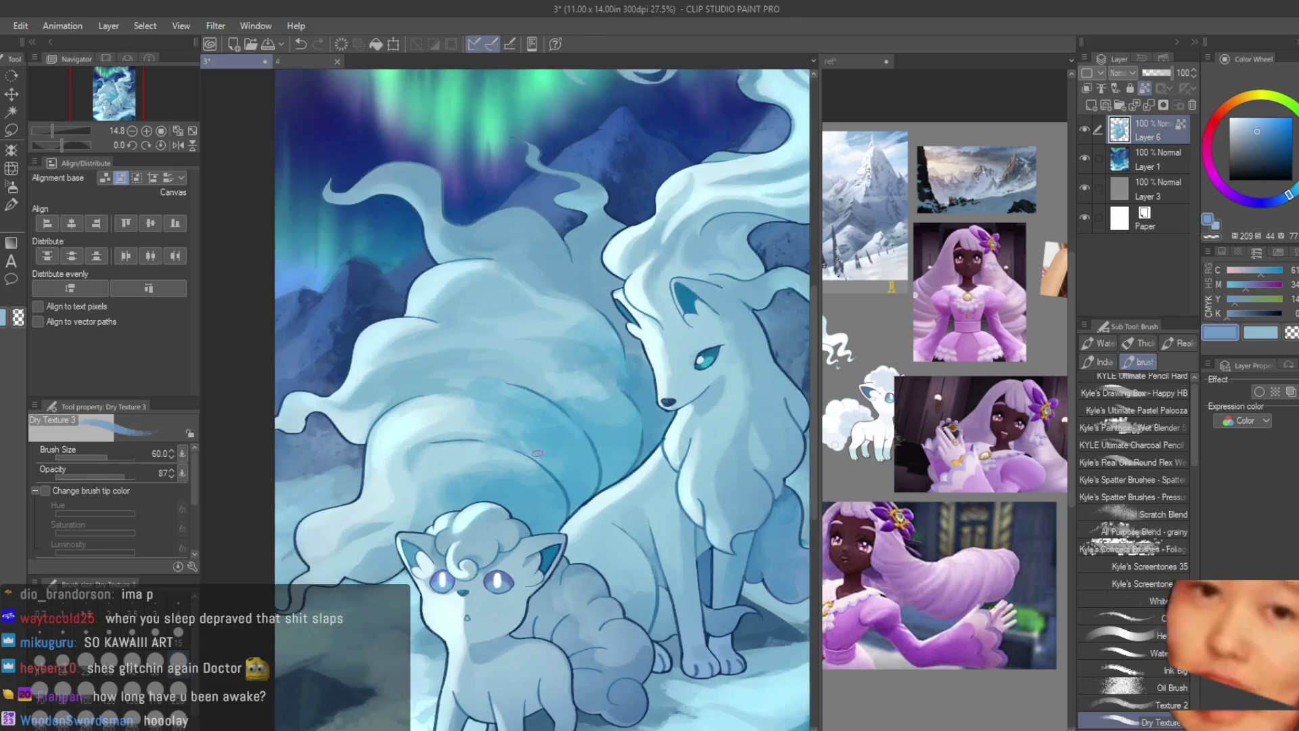
# Step: Paint darker blue fur strokes on the tail with Dry Texture 3, then zoom out to fit
pyautogui.keyDown('alt'); pyautogui.click(645, 469); pyautogui.keyUp('alt')
pyautogui.moveTo(645, 469)
pyautogui.mouseDown()
pyautogui.moveTo(639, 534)
pyautogui.moveTo(609, 473)
pyautogui.mouseUp()
pyautogui.keyDown('alt'); pyautogui.click(607, 471); pyautogui.keyUp('alt')
pyautogui.keyDown('alt'); pyautogui.click(629, 488); pyautogui.keyUp('alt')
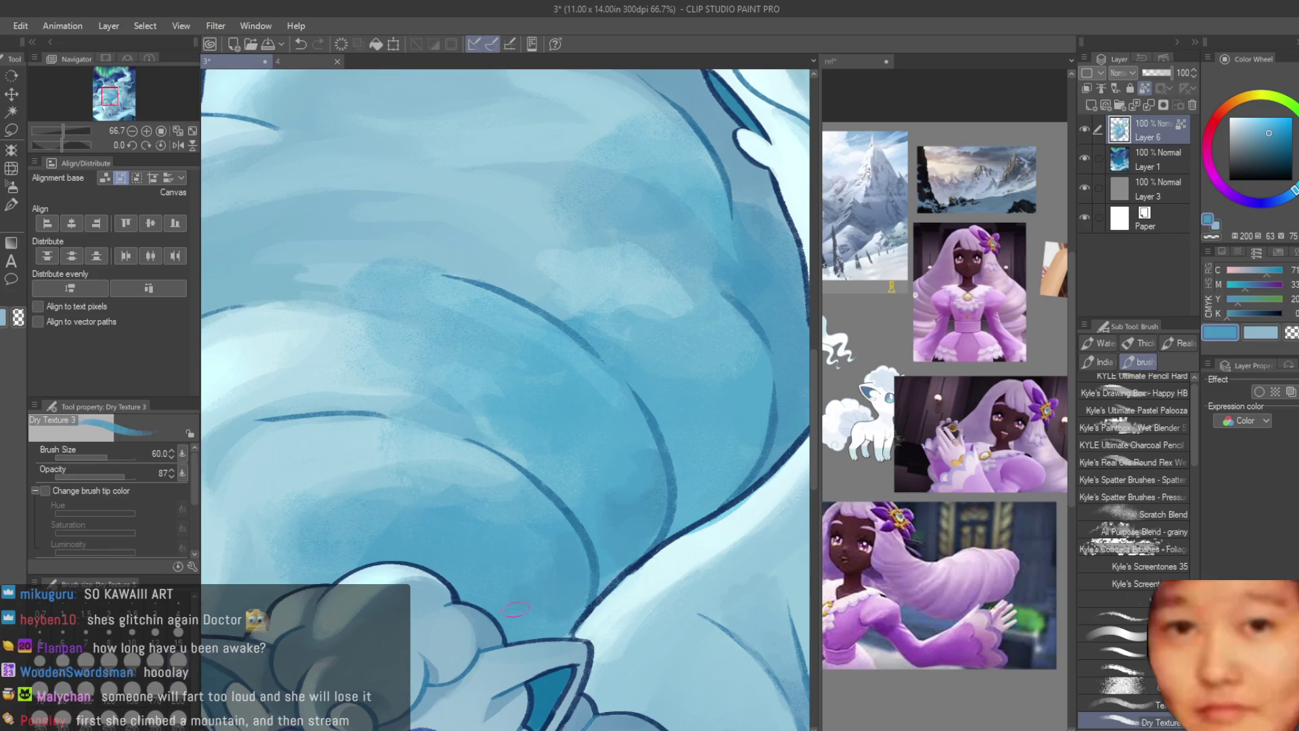
pyautogui.moveTo(744, 409); pyautogui.dragTo(701, 497)
pyautogui.keyDown('alt'); pyautogui.click(697, 422); pyautogui.keyUp('alt')
pyautogui.keyDown('alt'); pyautogui.click(740, 455); pyautogui.keyUp('alt')
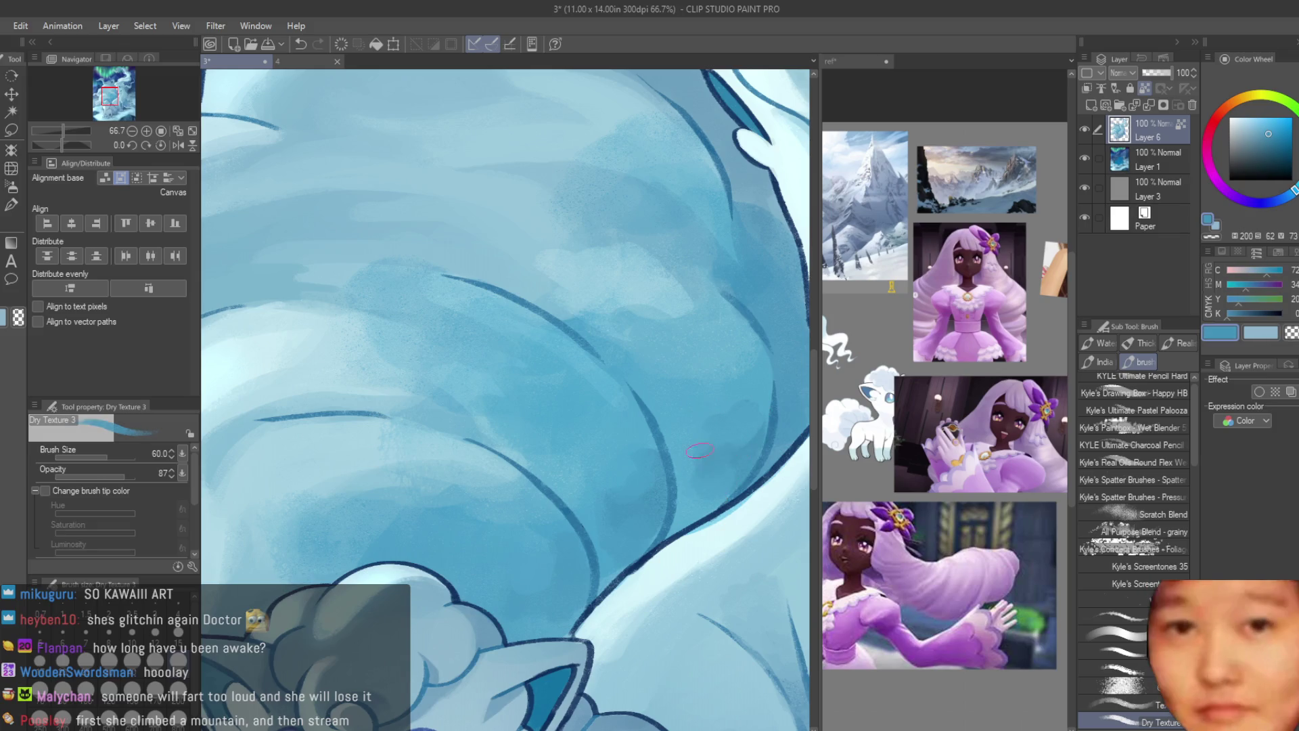
pyautogui.hotkey('ctrl', '-')
pyautogui.hotkey('ctrl', '-')
pyautogui.hotkey('ctrl', '-')
pyautogui.hotkey('ctrl', '+')
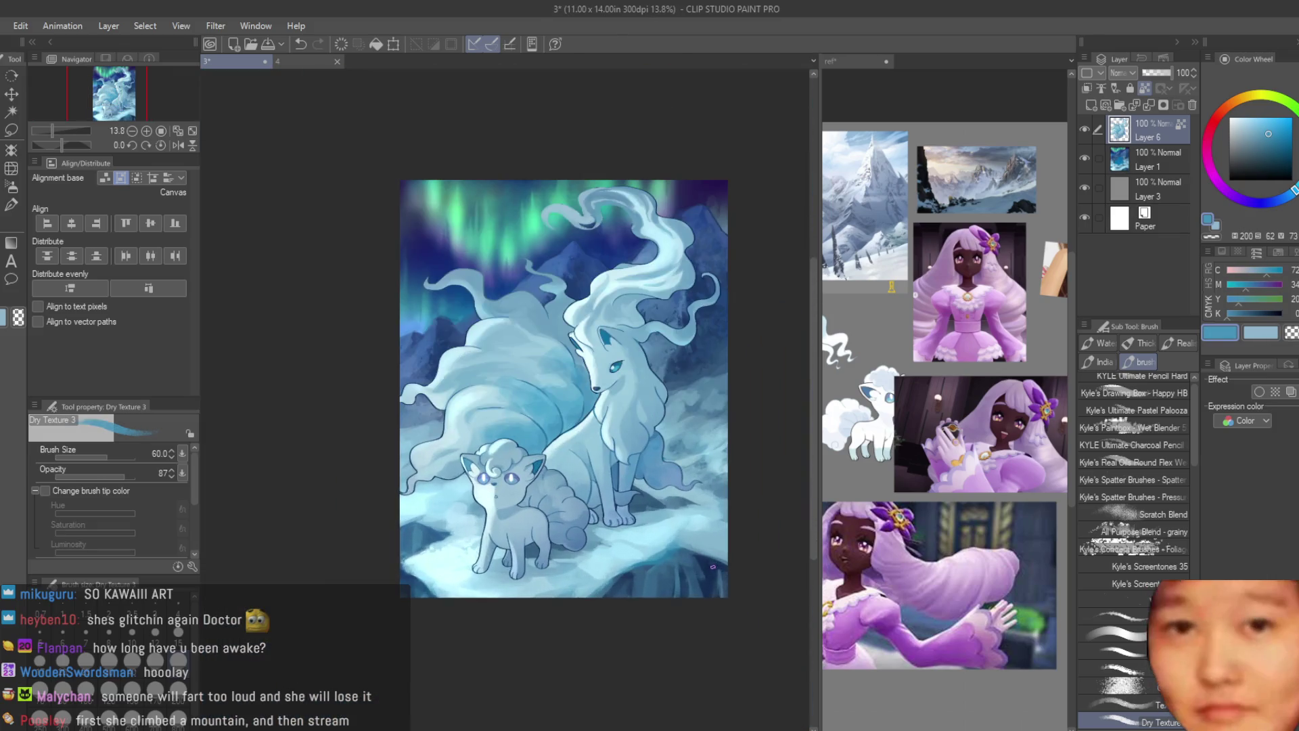
pyautogui.hotkey('ctrl', '-')
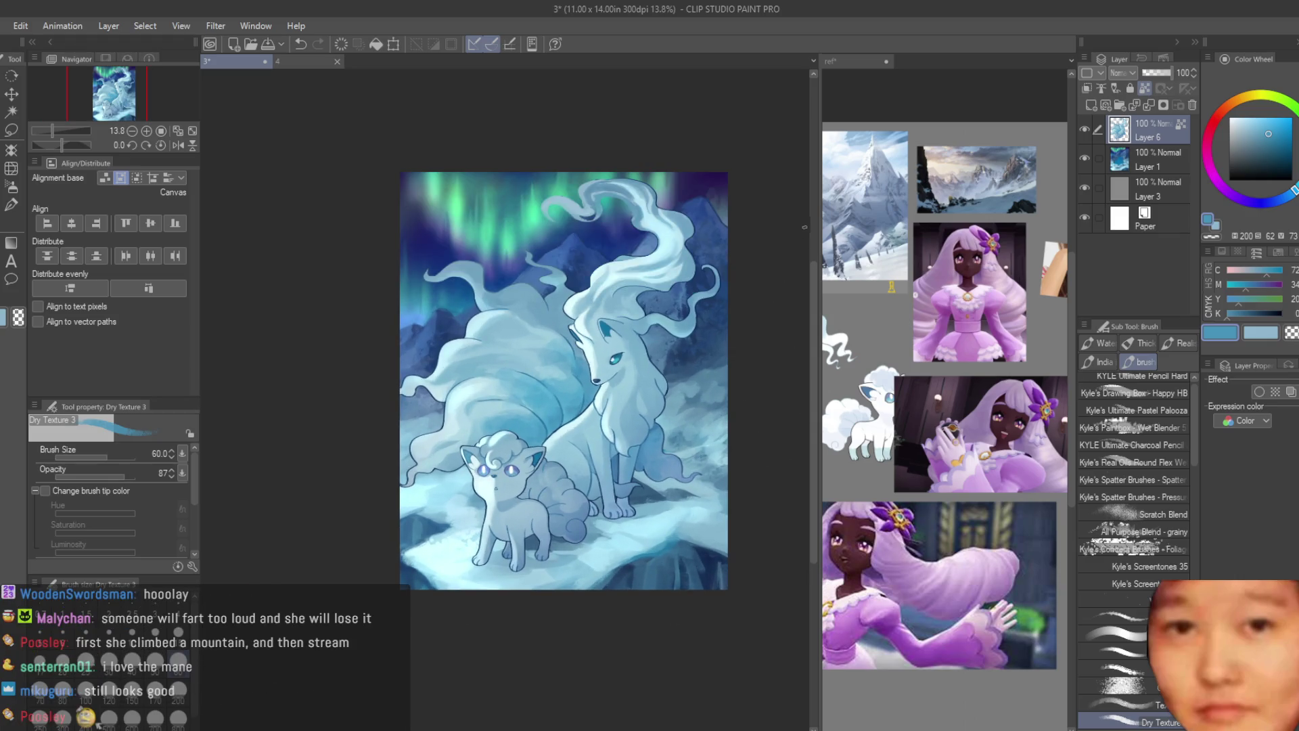
pyautogui.scroll(10, 699, 332)
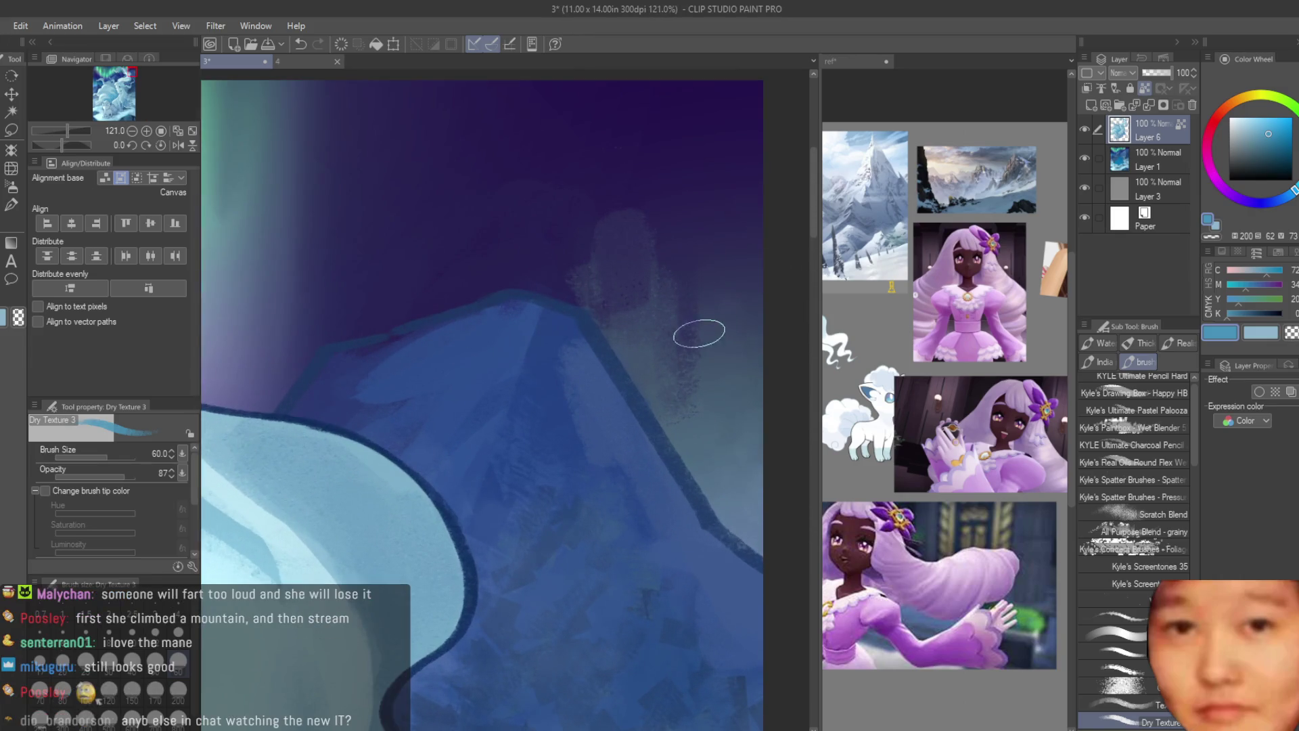
# Step: Select Layer 1, switch to the pen, and sample the dark purple night sky
pyautogui.scroll(-3, 530, 353)
pyautogui.click(1113, 163)
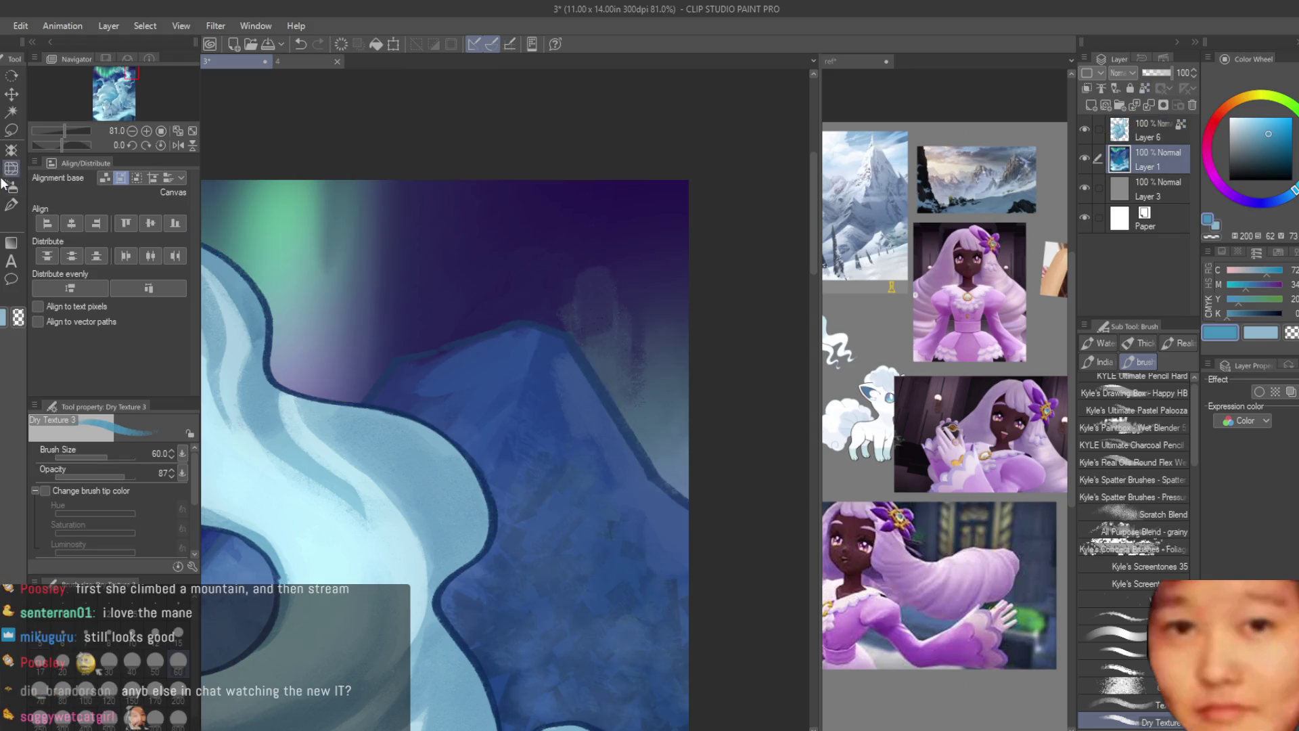
pyautogui.click(8, 185)
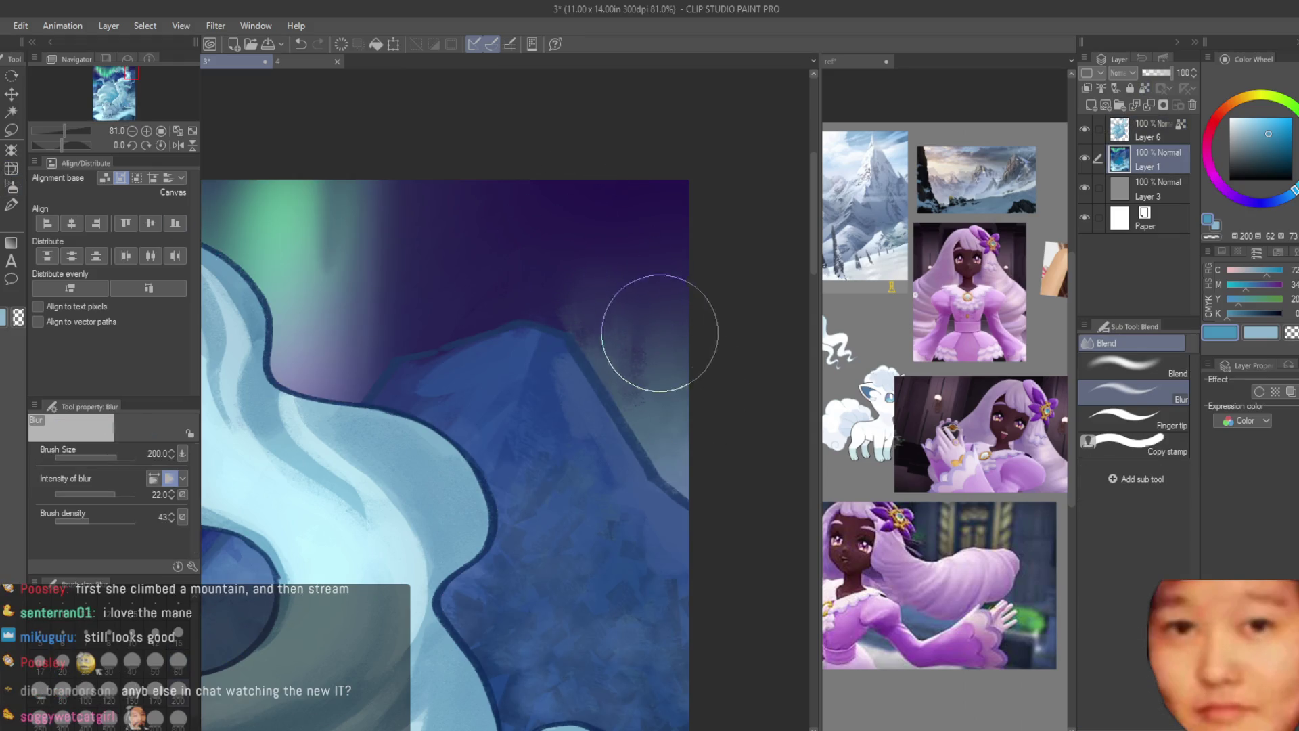
pyautogui.scroll(-6, 661, 266)
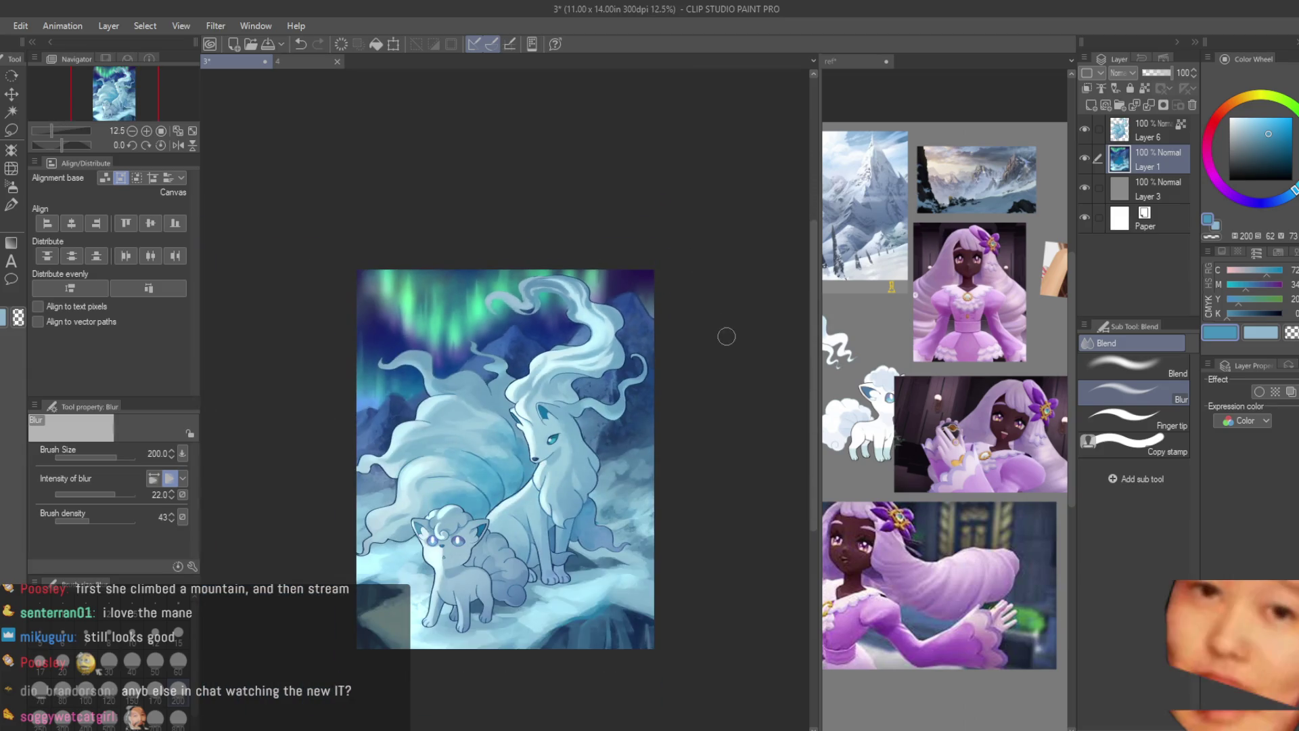
pyautogui.scroll(3, 726, 336)
pyautogui.press('p')
pyautogui.scroll(3, 551, 250)
pyautogui.keyDown('alt'); pyautogui.click(722, 187); pyautogui.keyUp('alt')
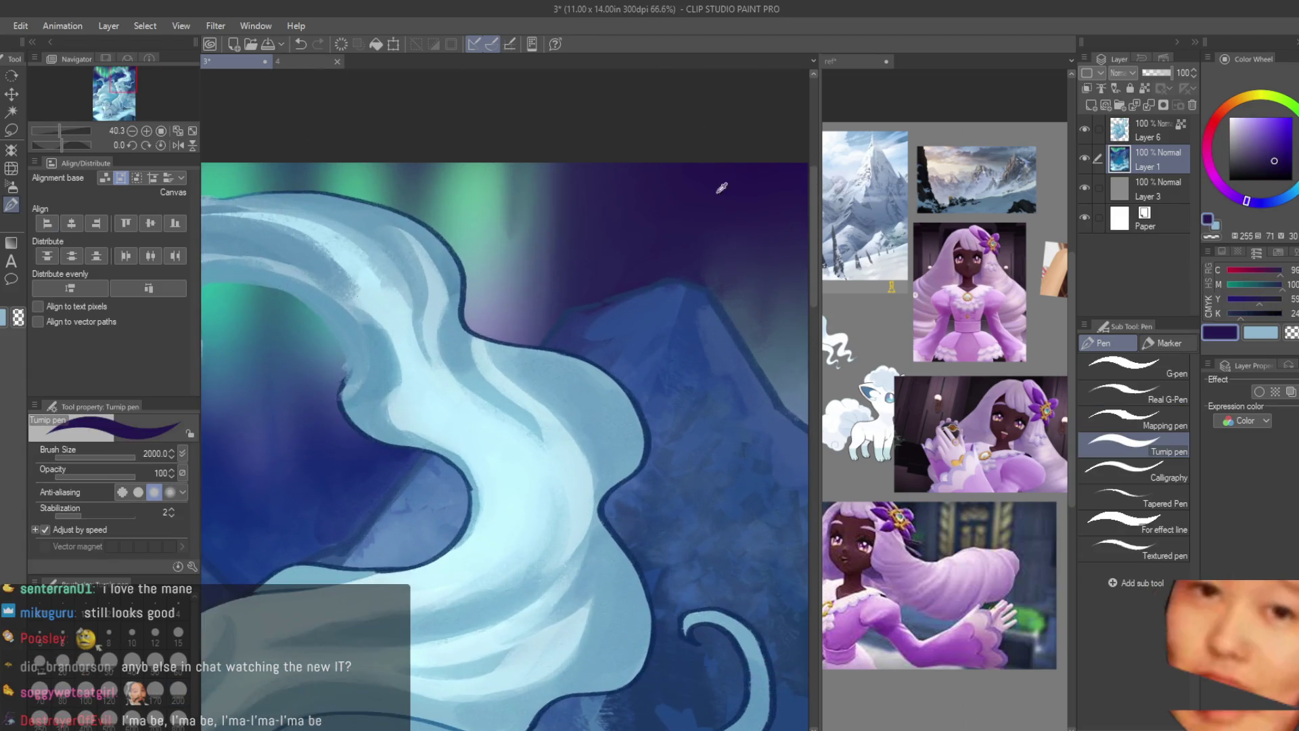
# Step: Add a new layer above Layer 2 and dot small pale cyan stars in the sky
pyautogui.click(1092, 106)
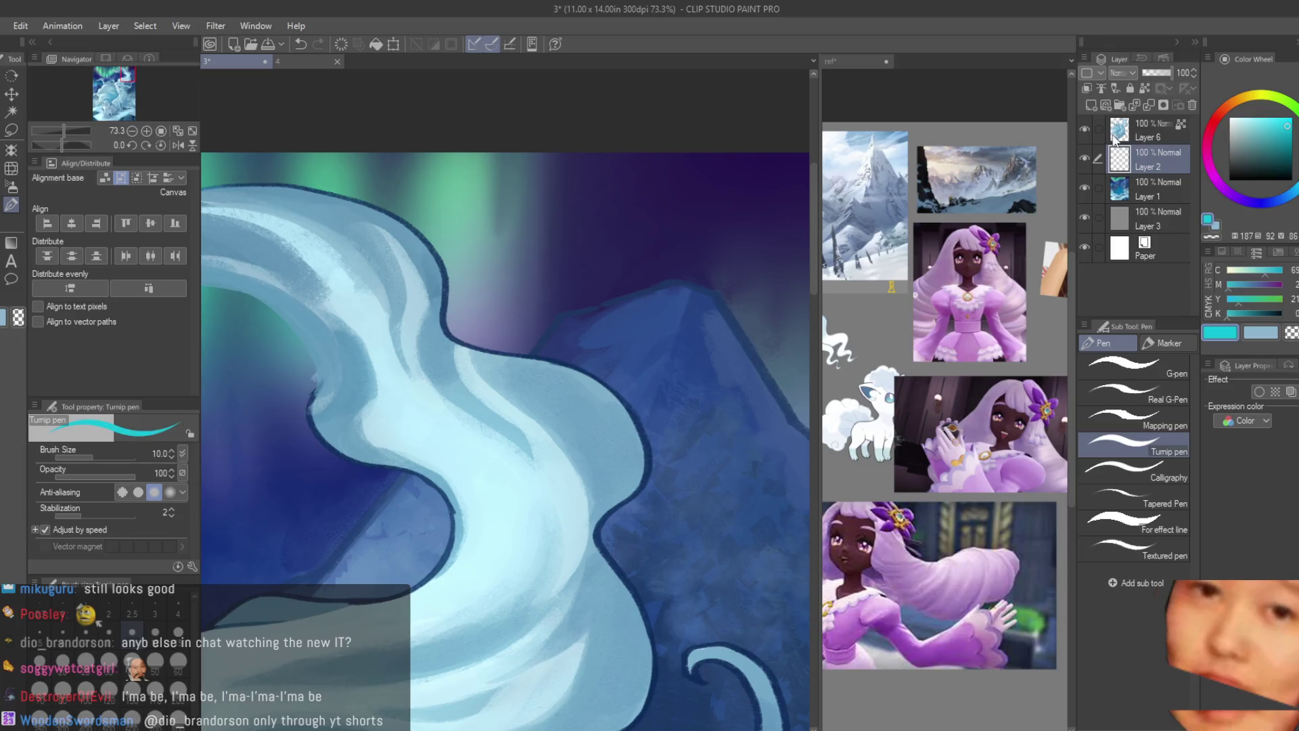
pyautogui.click(1090, 107)
pyautogui.scroll(1, 599, 221)
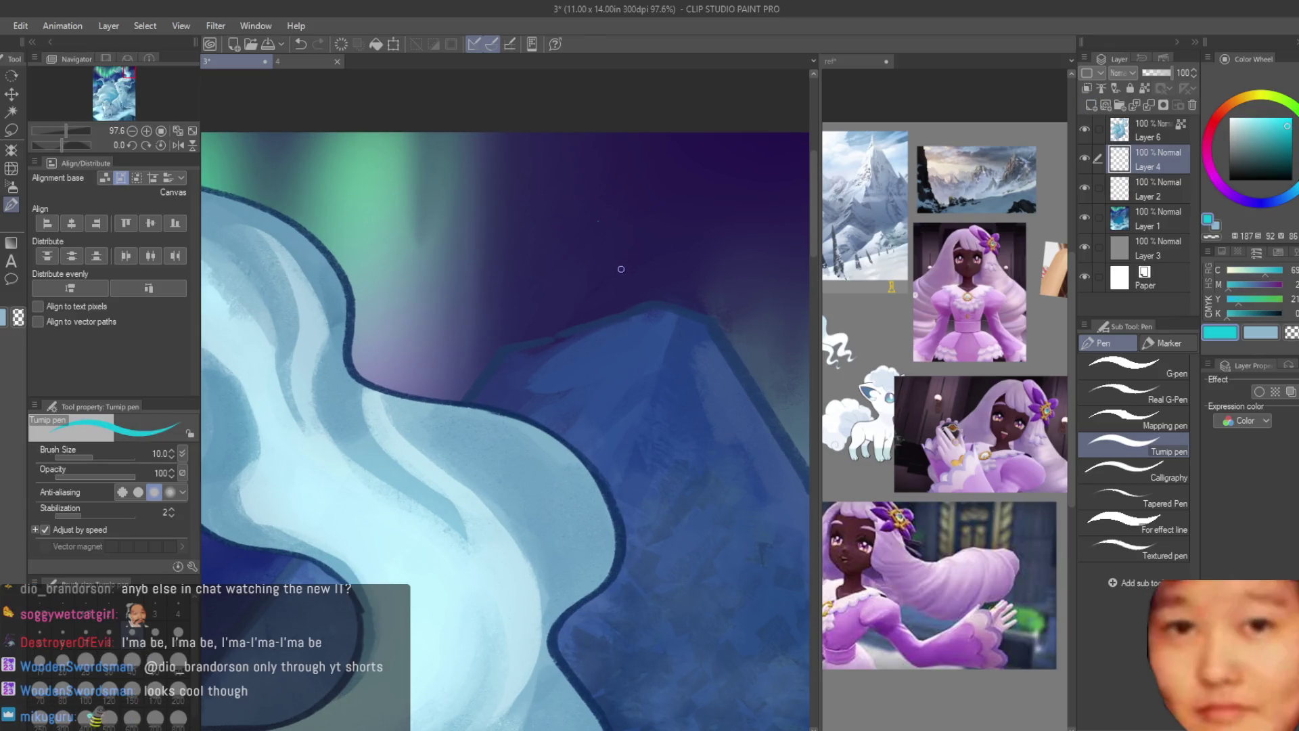
pyautogui.scroll(1, 501, 284)
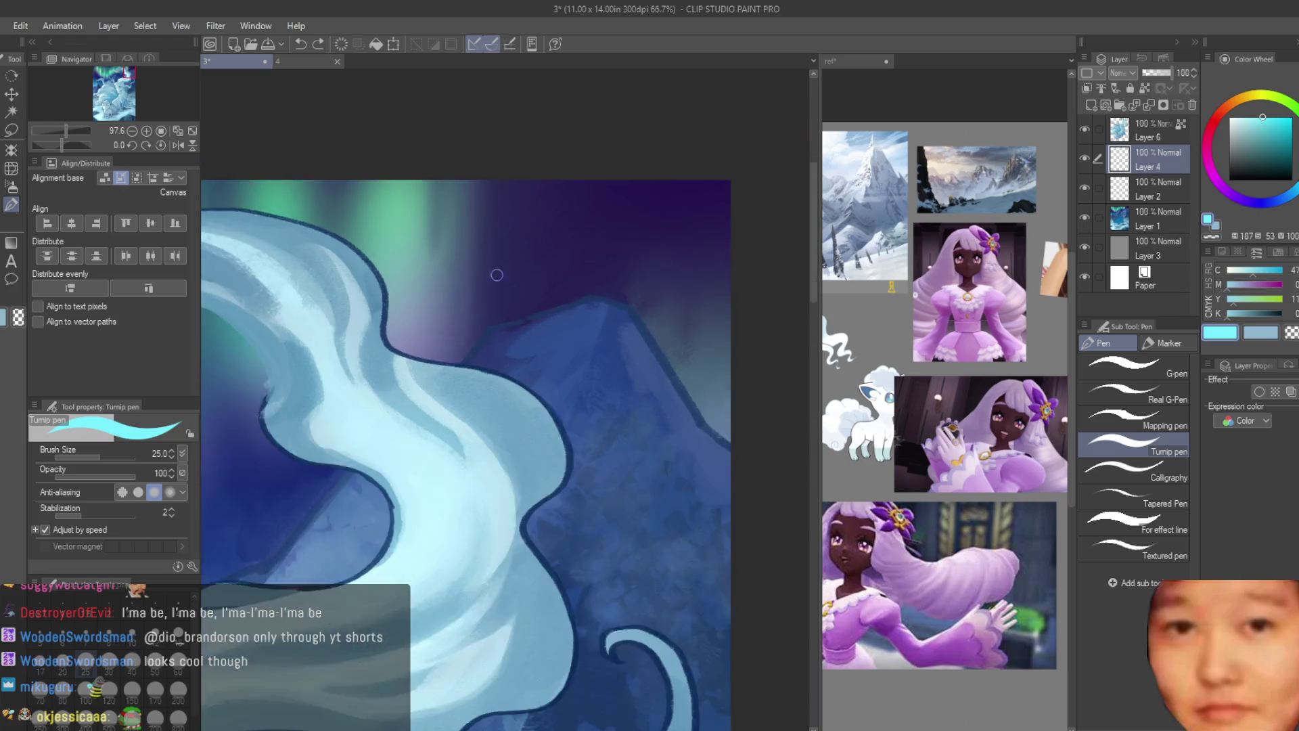
pyautogui.click(551, 265)
pyautogui.click(493, 309)
pyautogui.scroll(-1, 496, 298)
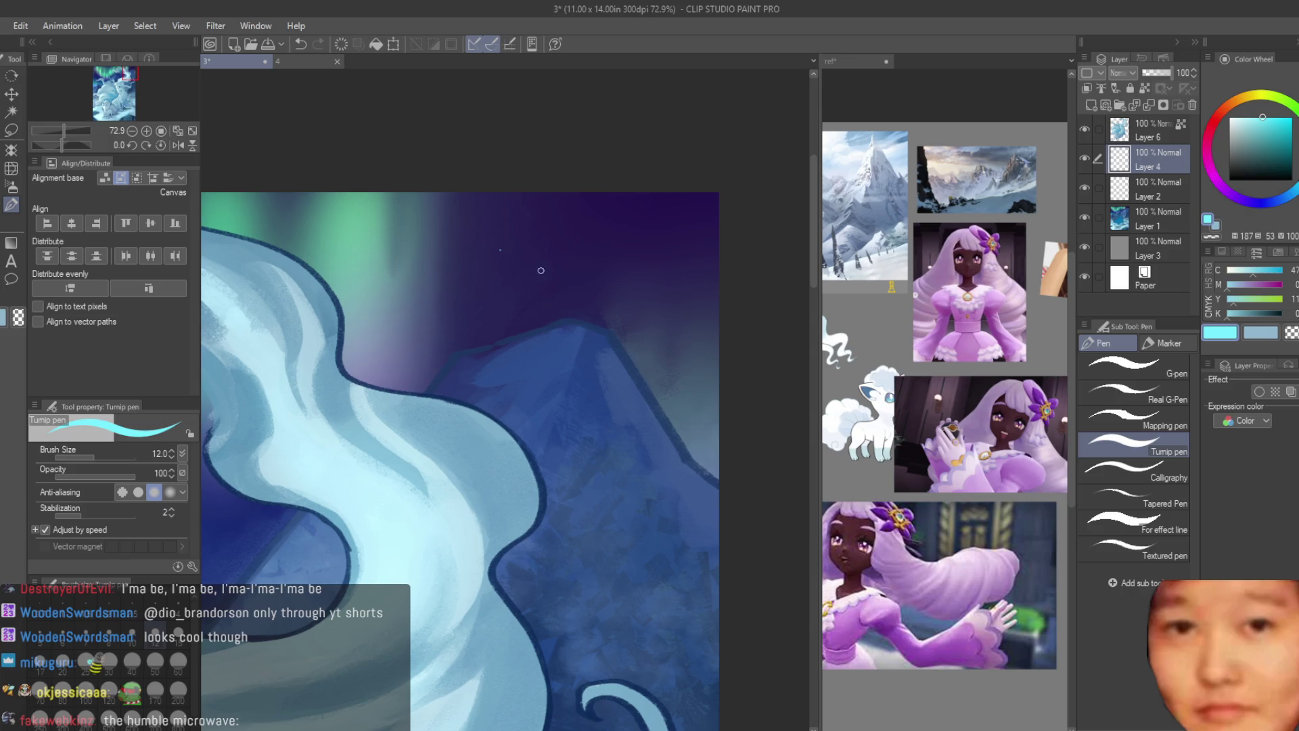
pyautogui.scroll(-3, 642, 265)
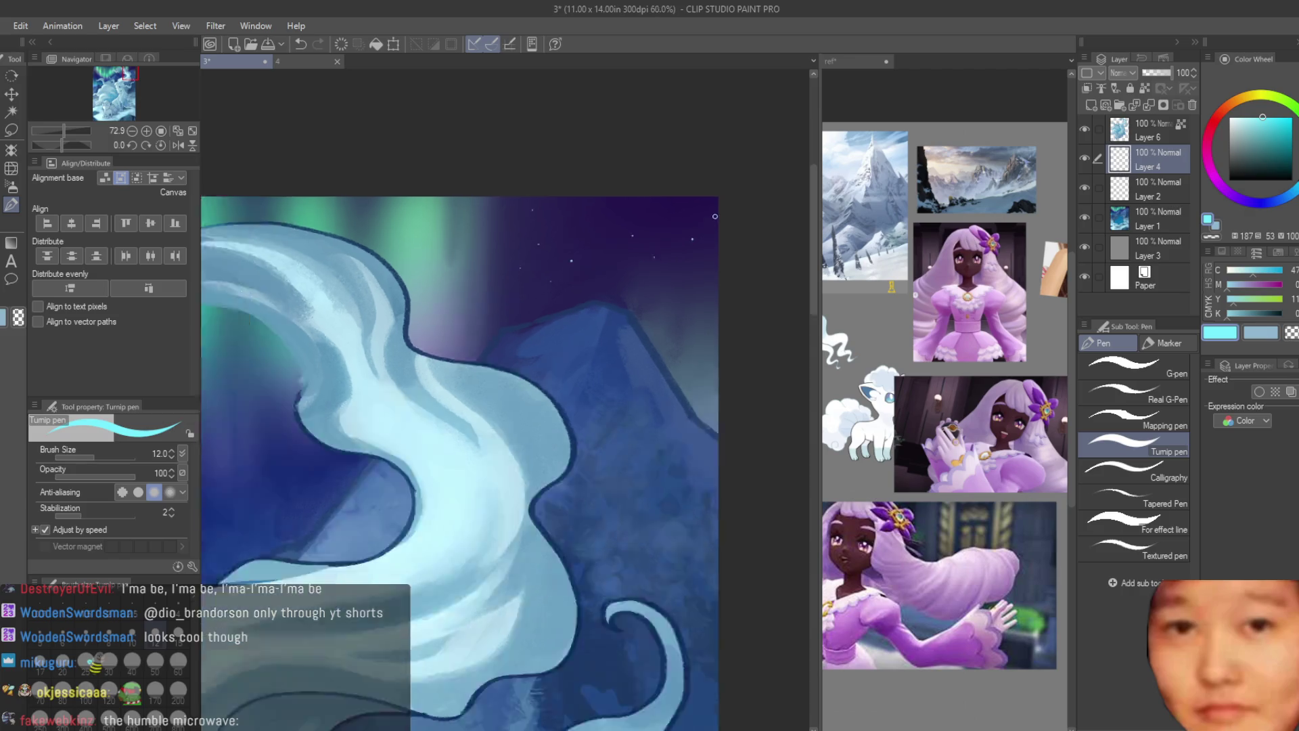
pyautogui.scroll(2, 303, 297)
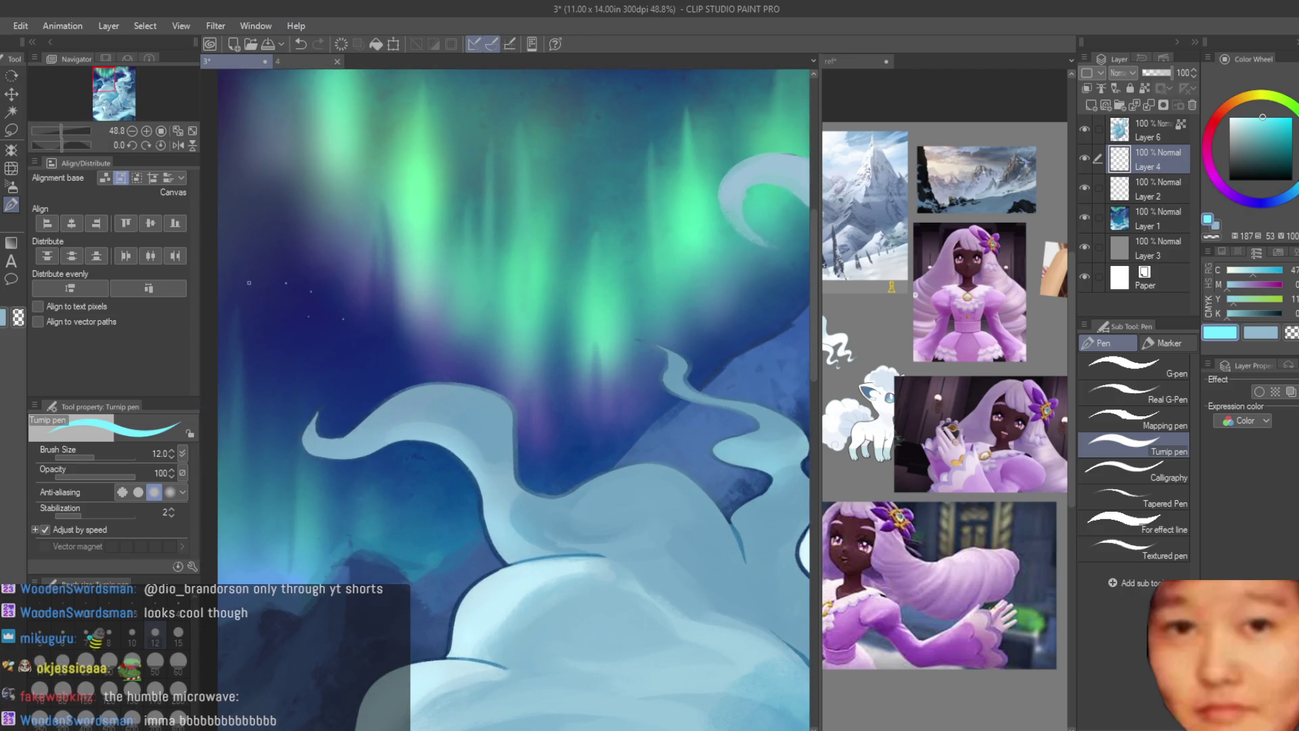
# Step: Stamp stars across the sky with the White Dots brush
pyautogui.press('b')
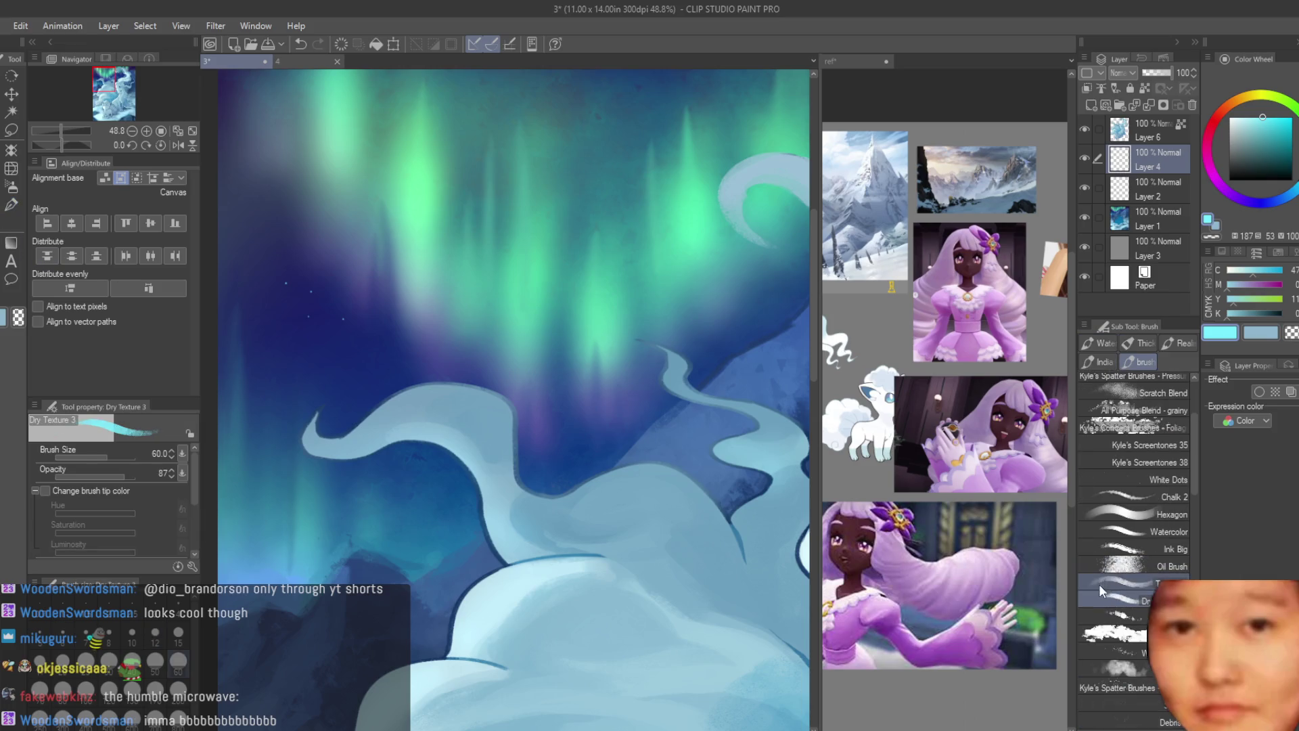
pyautogui.scroll(-3, 1084, 664)
pyautogui.scroll(3, 1094, 610)
pyautogui.click(1095, 497)
pyautogui.moveTo(352, 108); pyautogui.dragTo(284, 379)
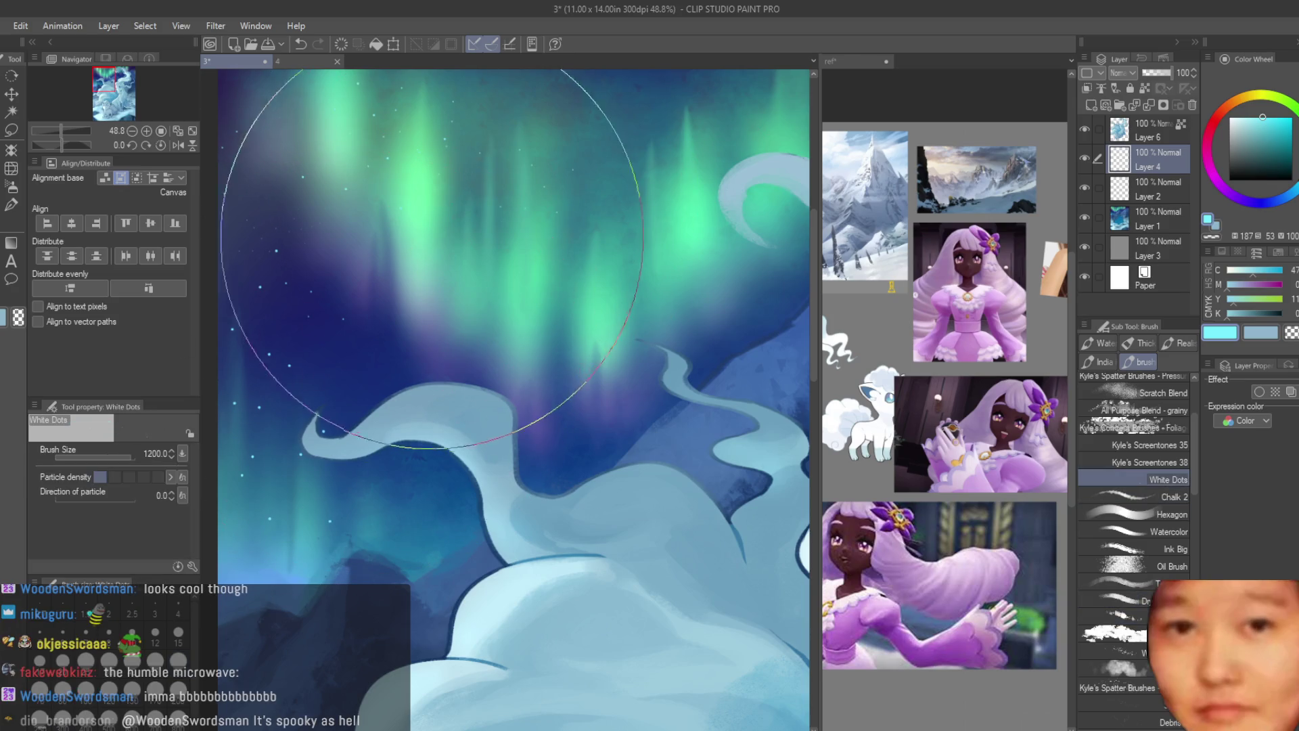
pyautogui.scroll(-3, 287, 504)
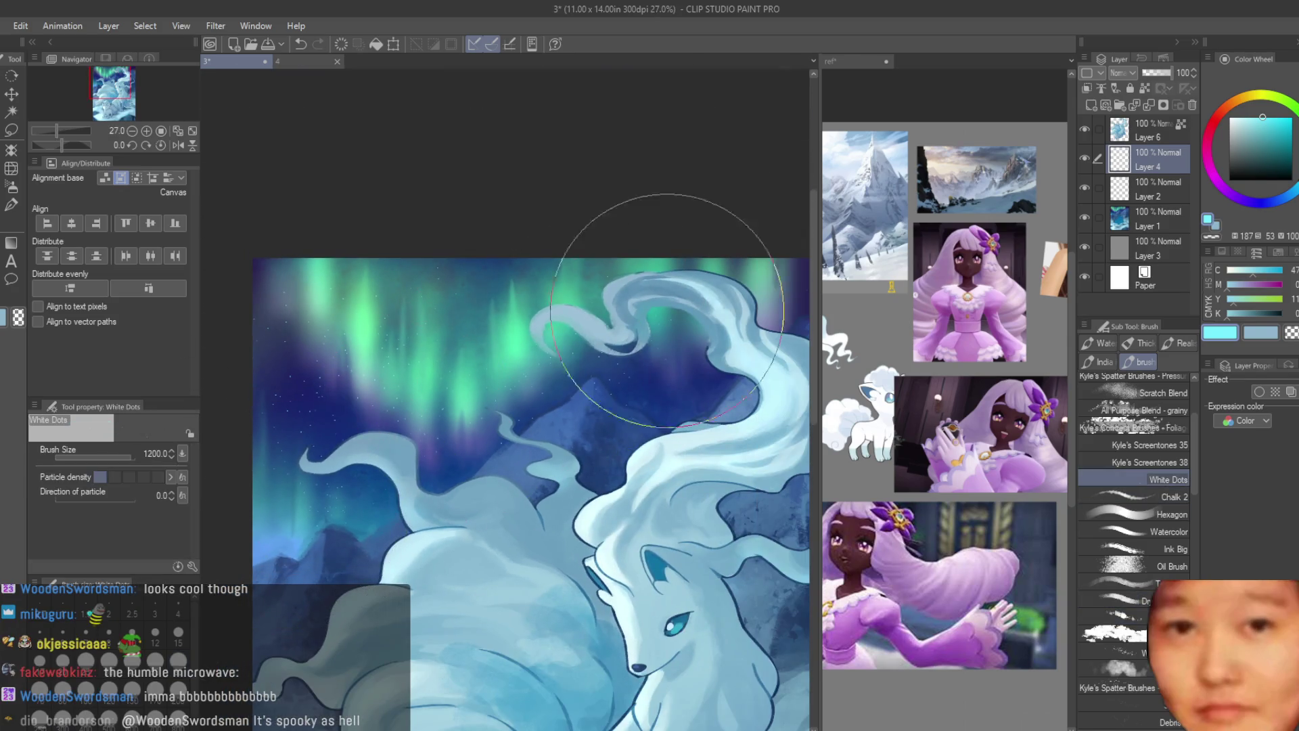
pyautogui.scroll(-1, 637, 232)
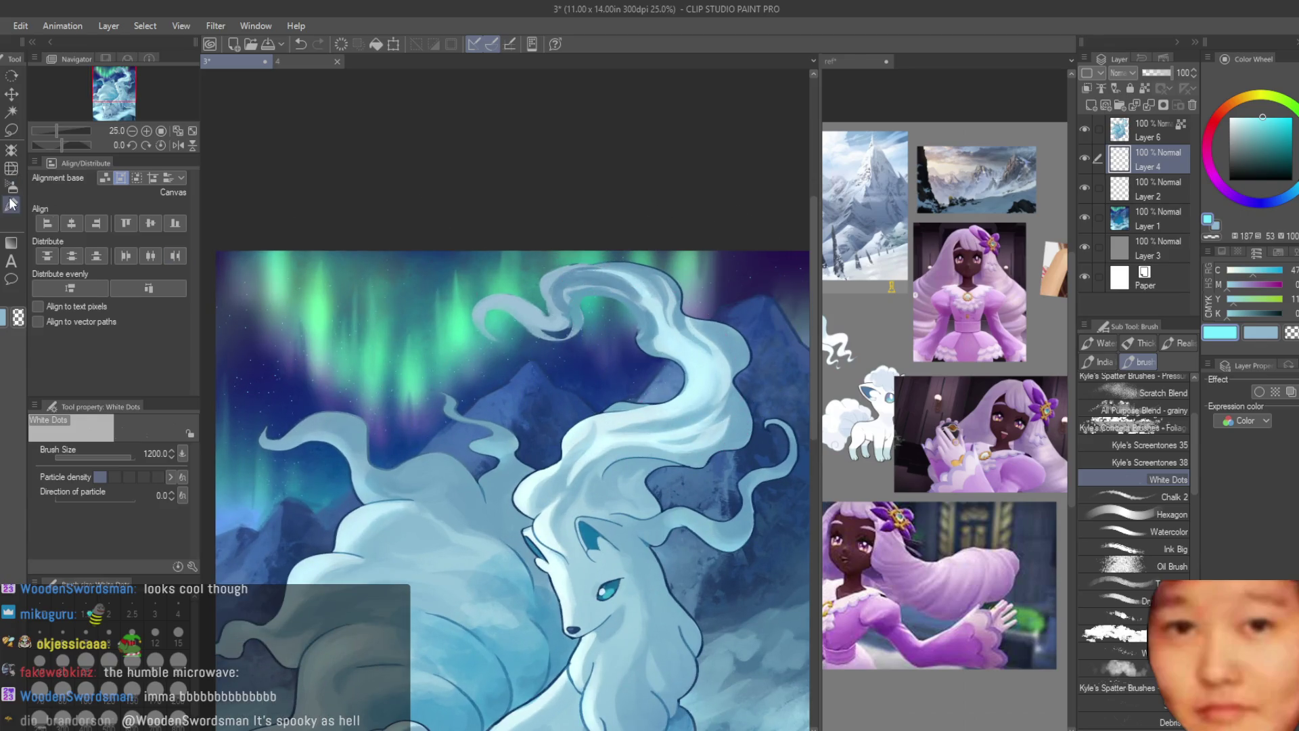
# Step: Soften the stars with a transparent Soft airbrush at size 700
pyautogui.click(12, 187)
pyautogui.click(1291, 332)
pyautogui.press('[')
pyautogui.press('[')
pyautogui.press('[')
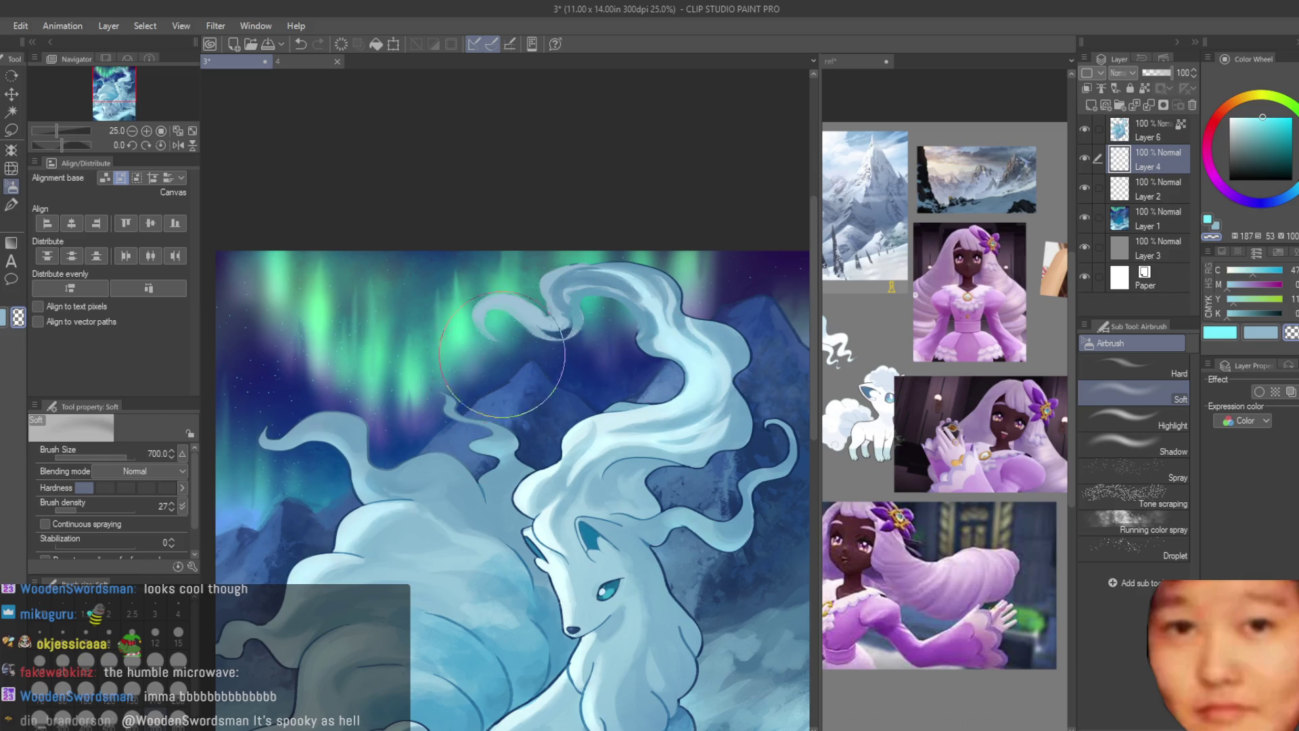
pyautogui.scroll(5, 369, 337)
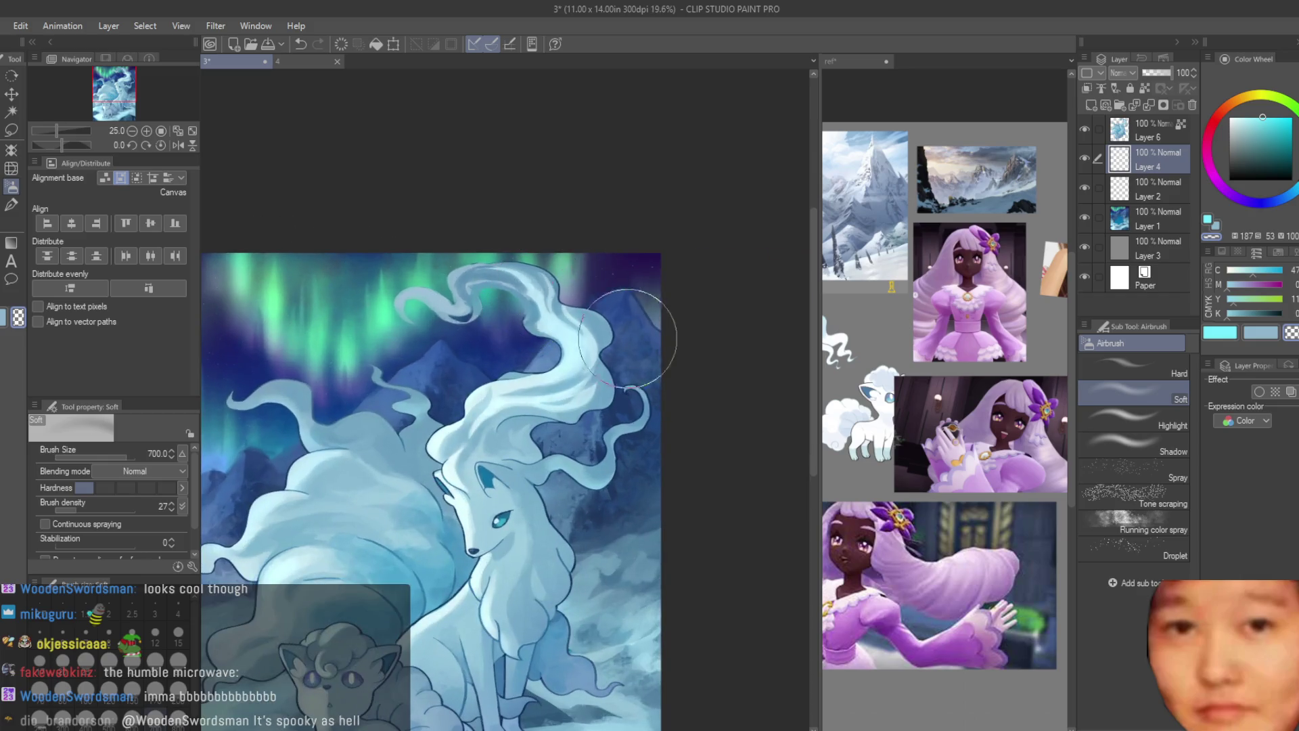
# Step: Return to White Dots, sample a pale blue, and resize the brush from 300 to 800
pyautogui.press('b')
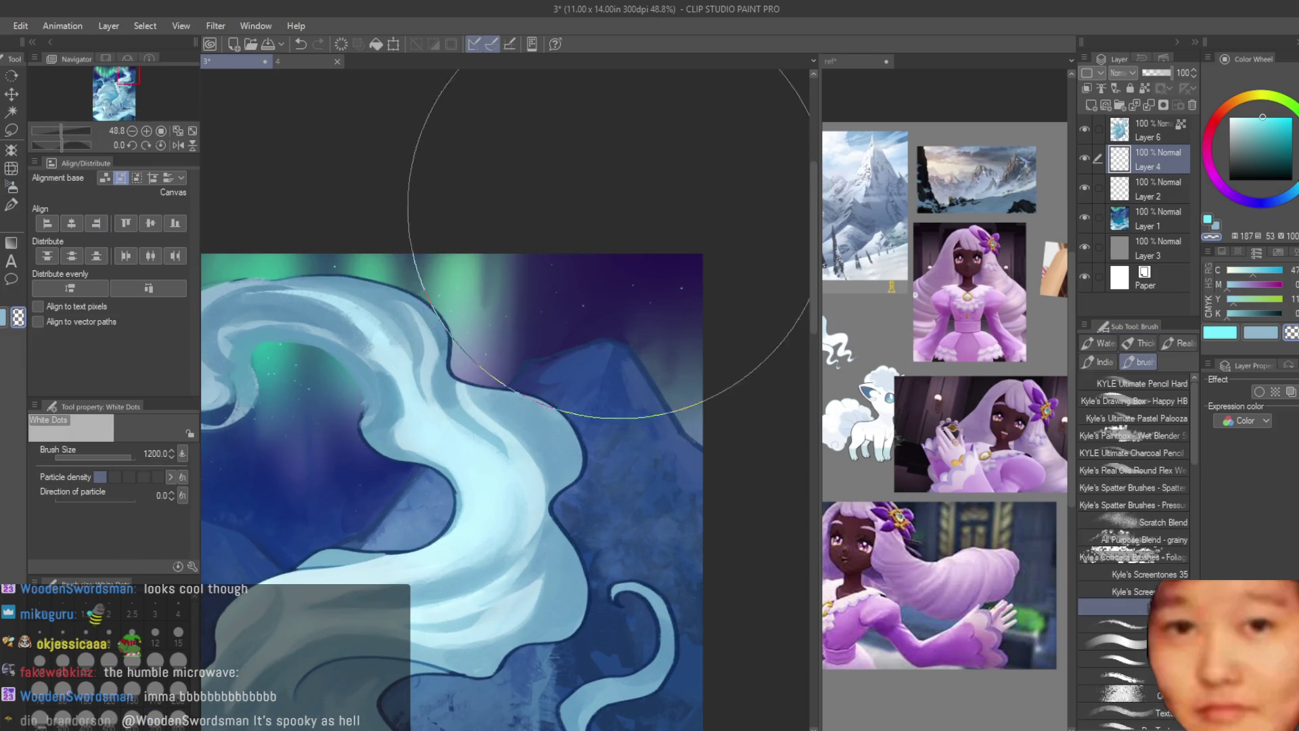
pyautogui.press('[')
pyautogui.press('[')
pyautogui.press('[')
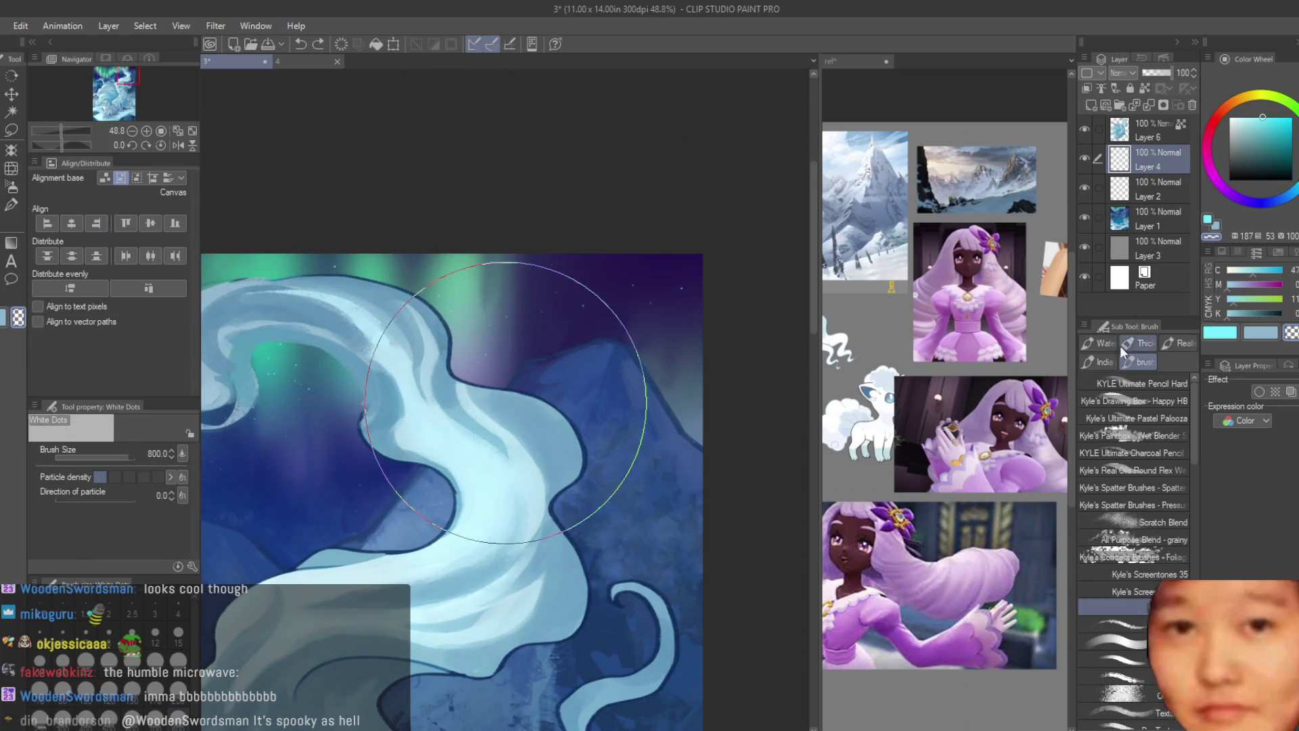
pyautogui.keyDown('alt'); pyautogui.click(474, 301); pyautogui.keyUp('alt')
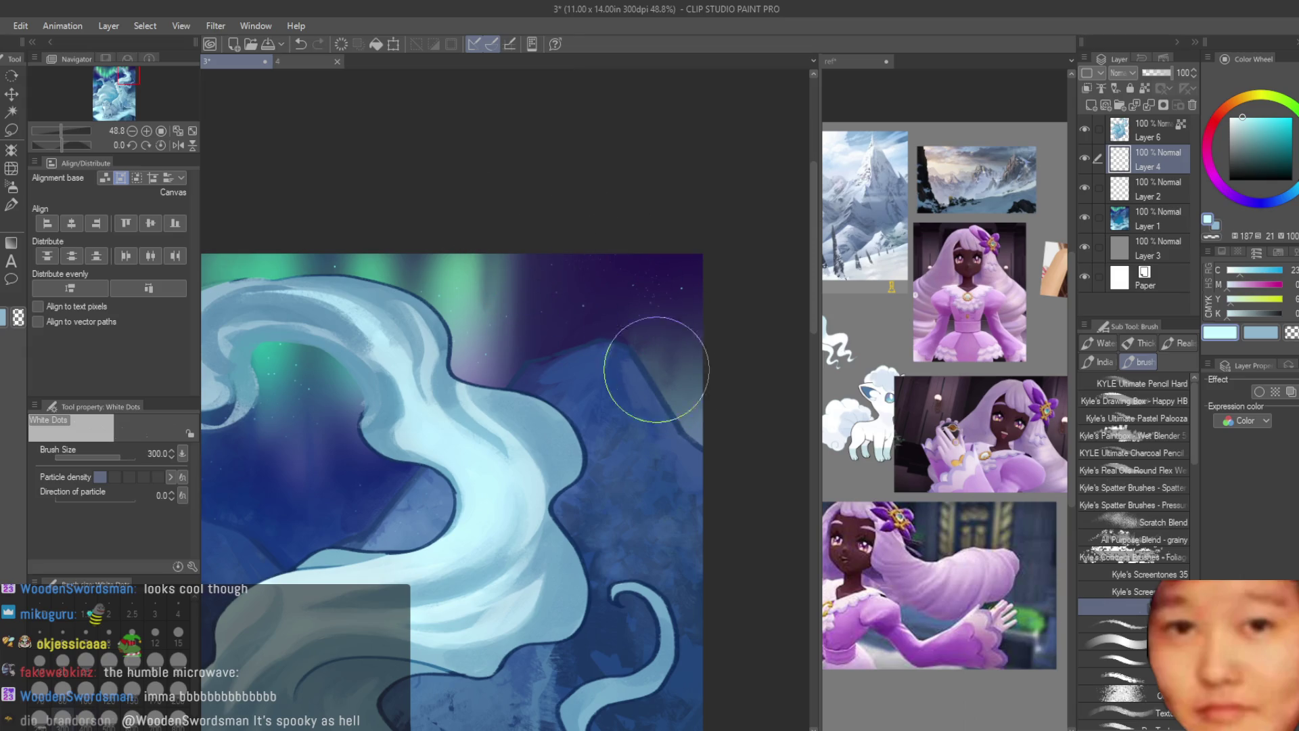
pyautogui.scroll(2, 638, 275)
pyautogui.scroll(-3, 648, 283)
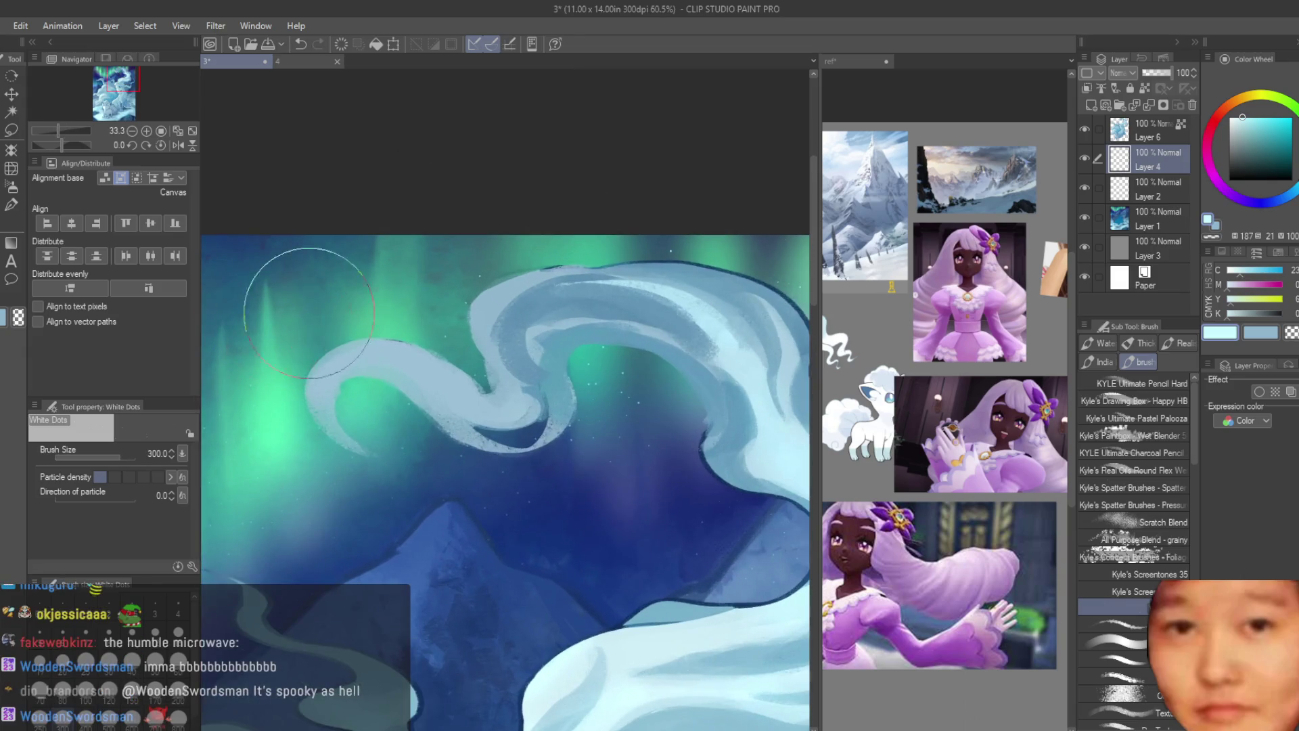
pyautogui.press(']')
pyautogui.press(']')
pyautogui.press(']')
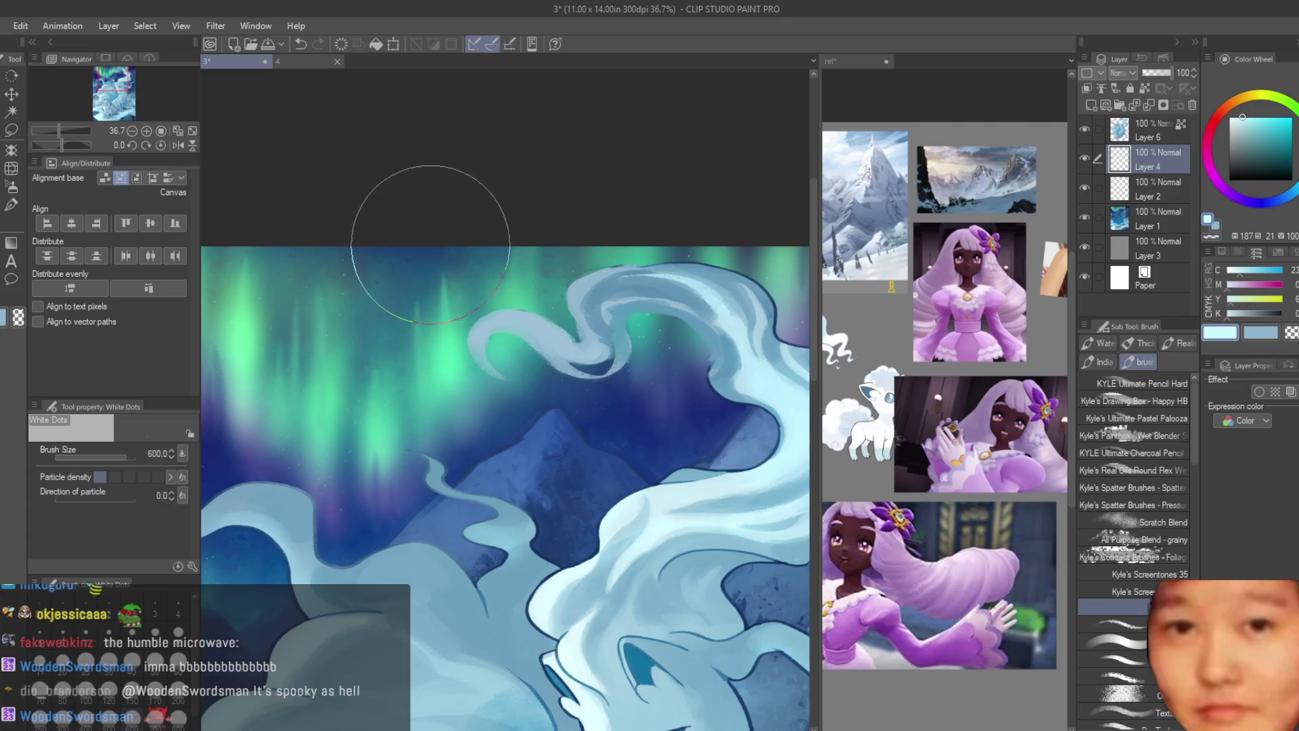
pyautogui.scroll(-1, 507, 243)
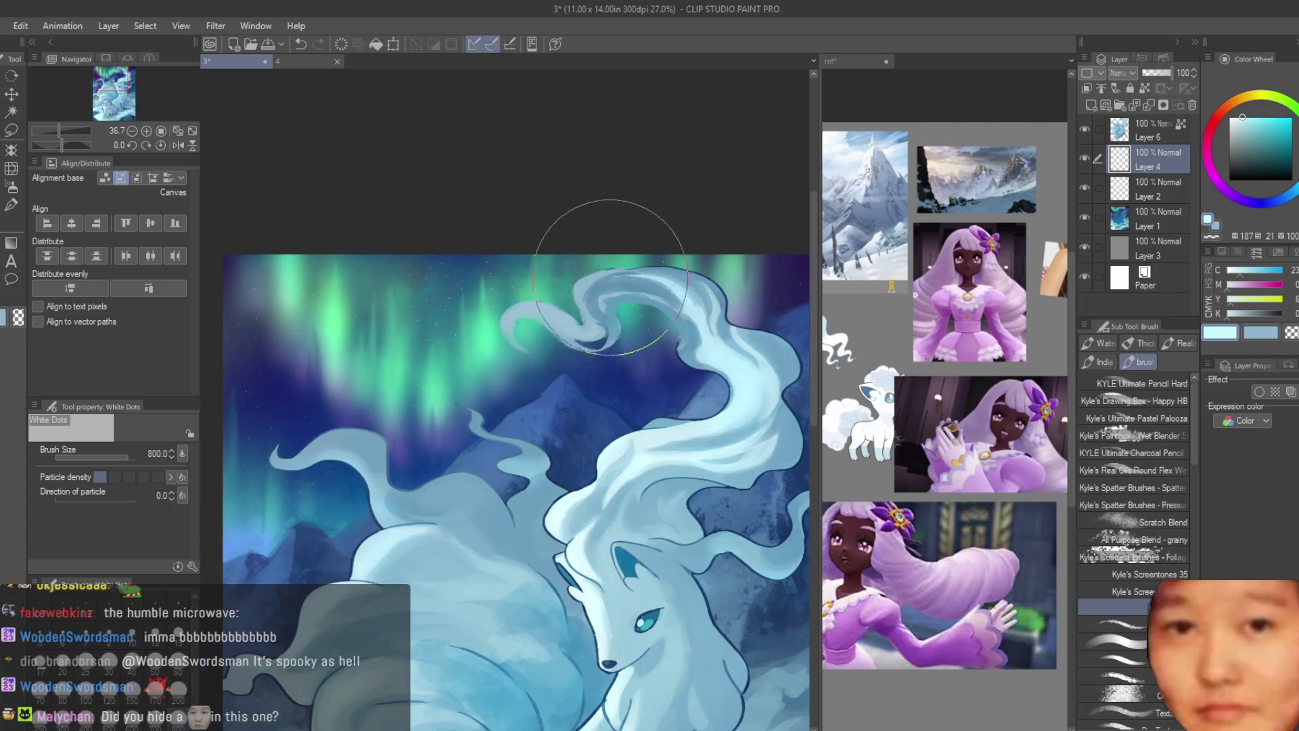
# Step: Switch back to the Soft airbrush and review the star-filled sky
pyautogui.click(12, 186)
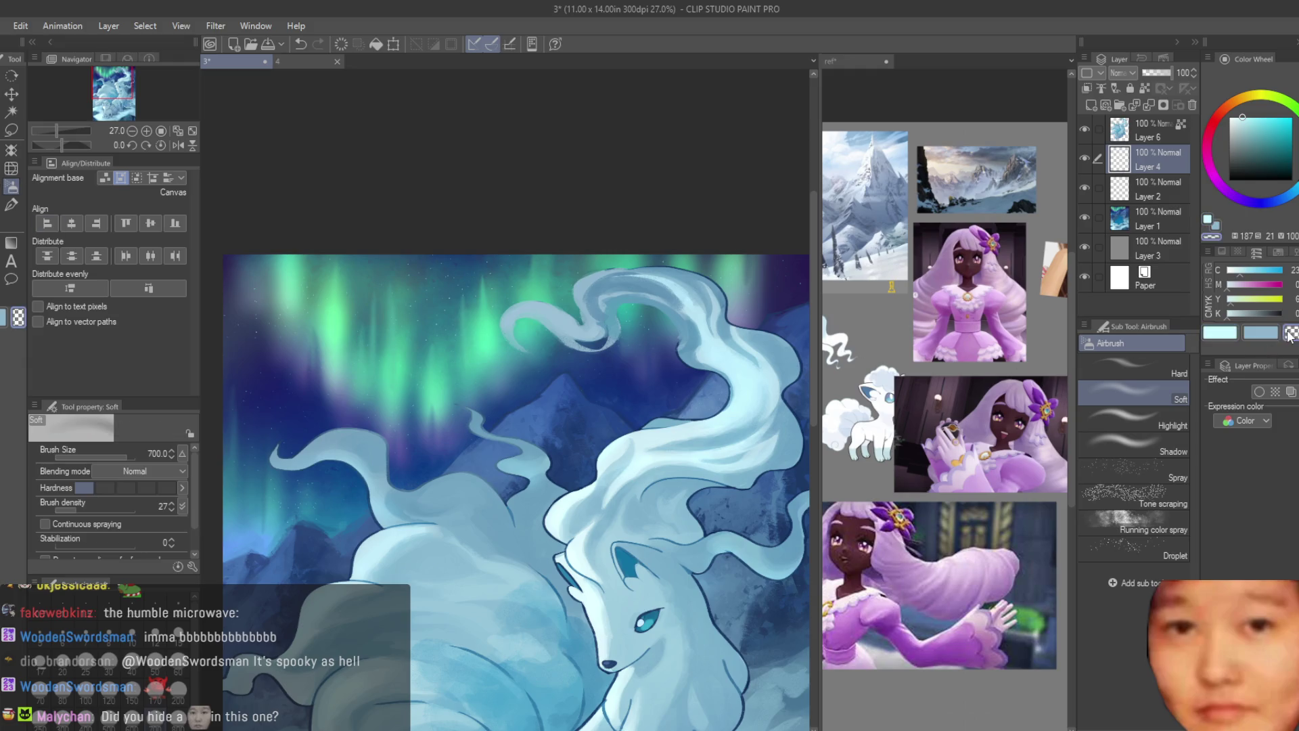
pyautogui.scroll(1, 433, 264)
pyautogui.scroll(-2, 464, 237)
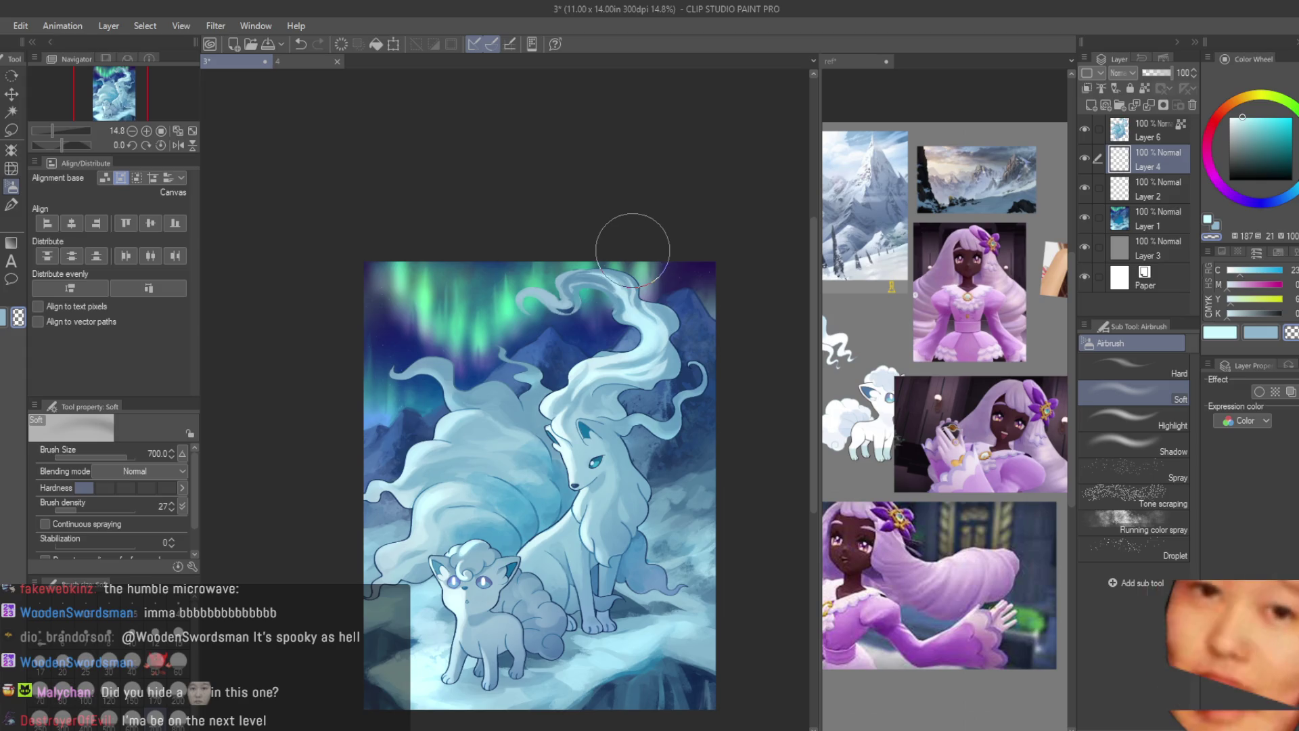
pyautogui.scroll(-2, 672, 261)
pyautogui.scroll(3, 696, 360)
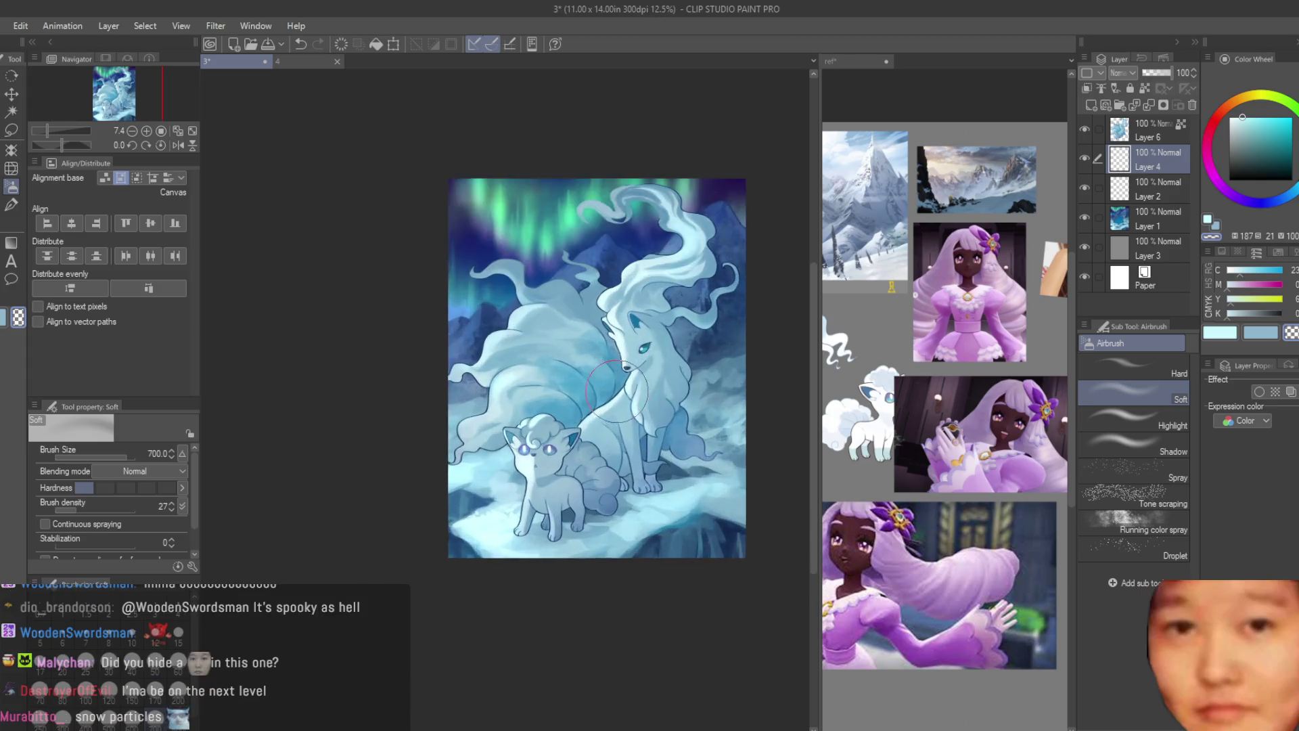
pyautogui.scroll(-1, 629, 416)
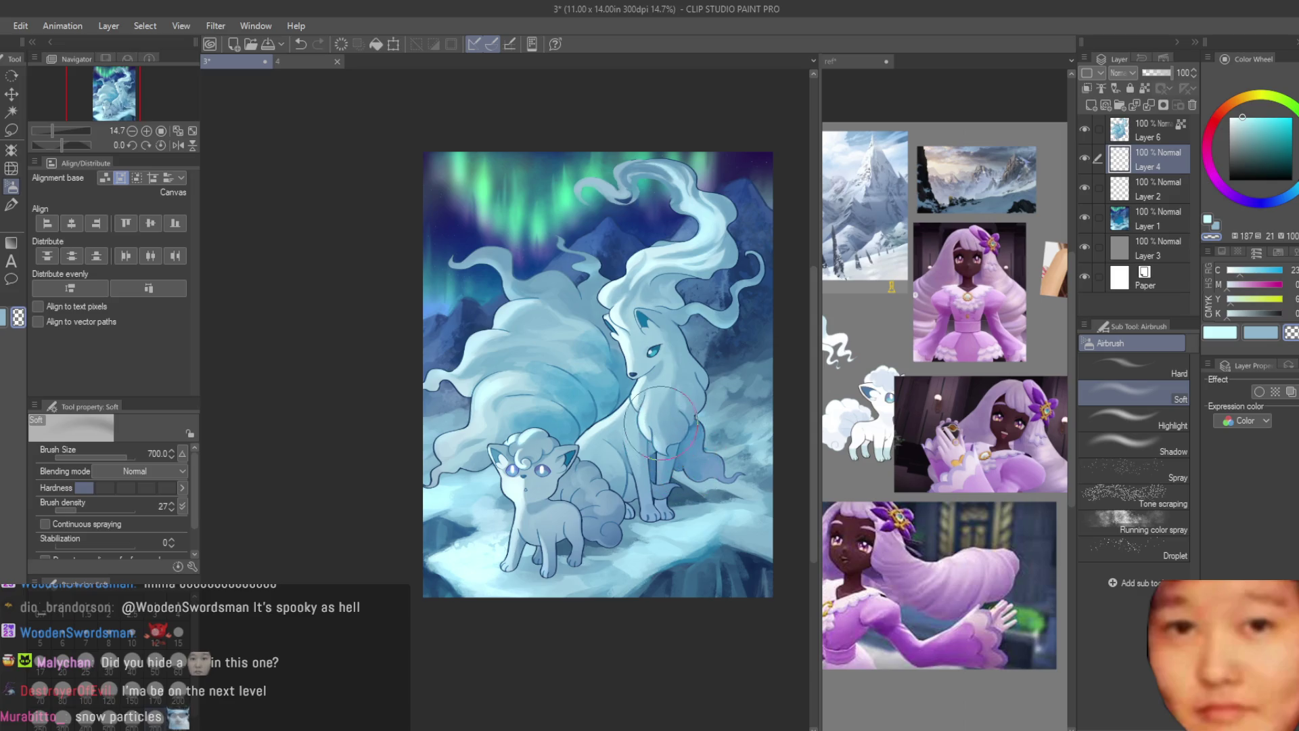
pyautogui.scroll(-1, 677, 321)
pyautogui.scroll(2, 699, 311)
# Step: Save the painting as '3' and toggle Layers 6 and 1 to compare
pyautogui.hotkey('ctrl', 's')
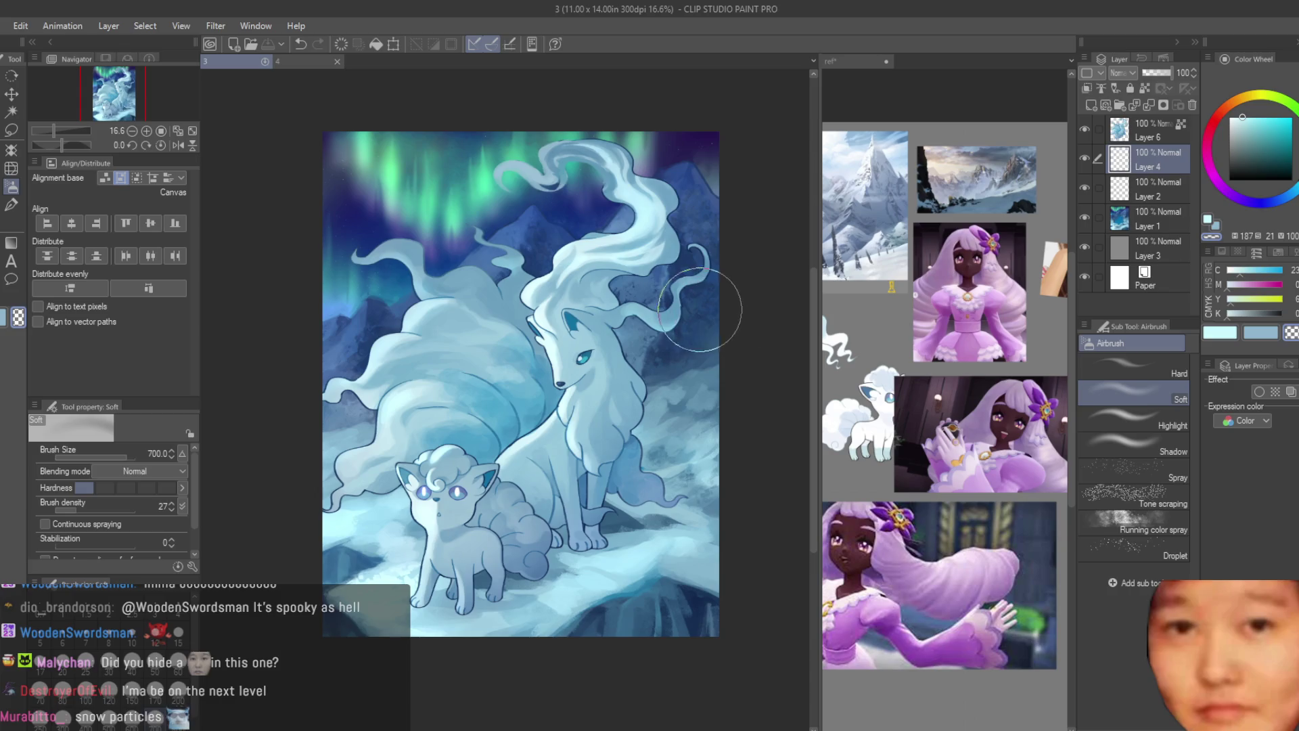
pyautogui.doubleClick(1082, 126)
pyautogui.click(1086, 220)
pyautogui.doubleClick(1087, 221)
pyautogui.click(1087, 221)
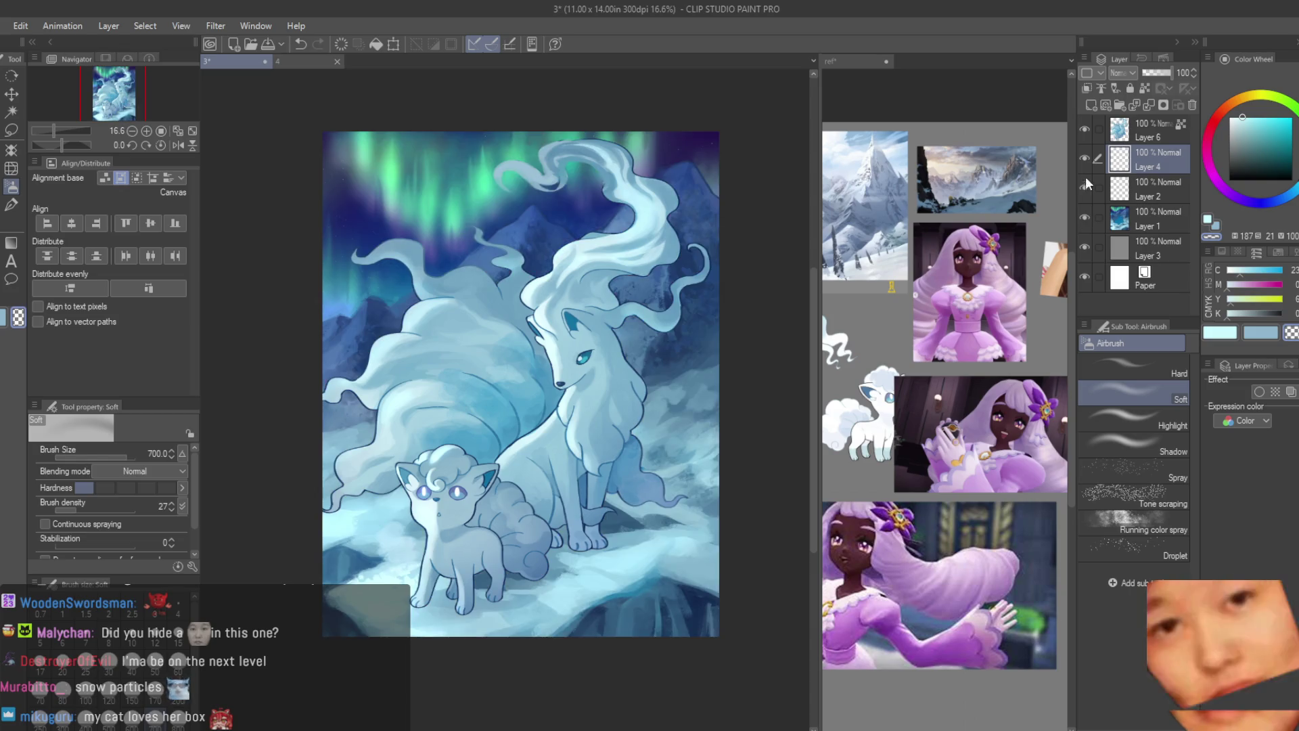
# Step: Add a new layer above Layer 6 and set the Turnip pen to pure white
pyautogui.click(1149, 122)
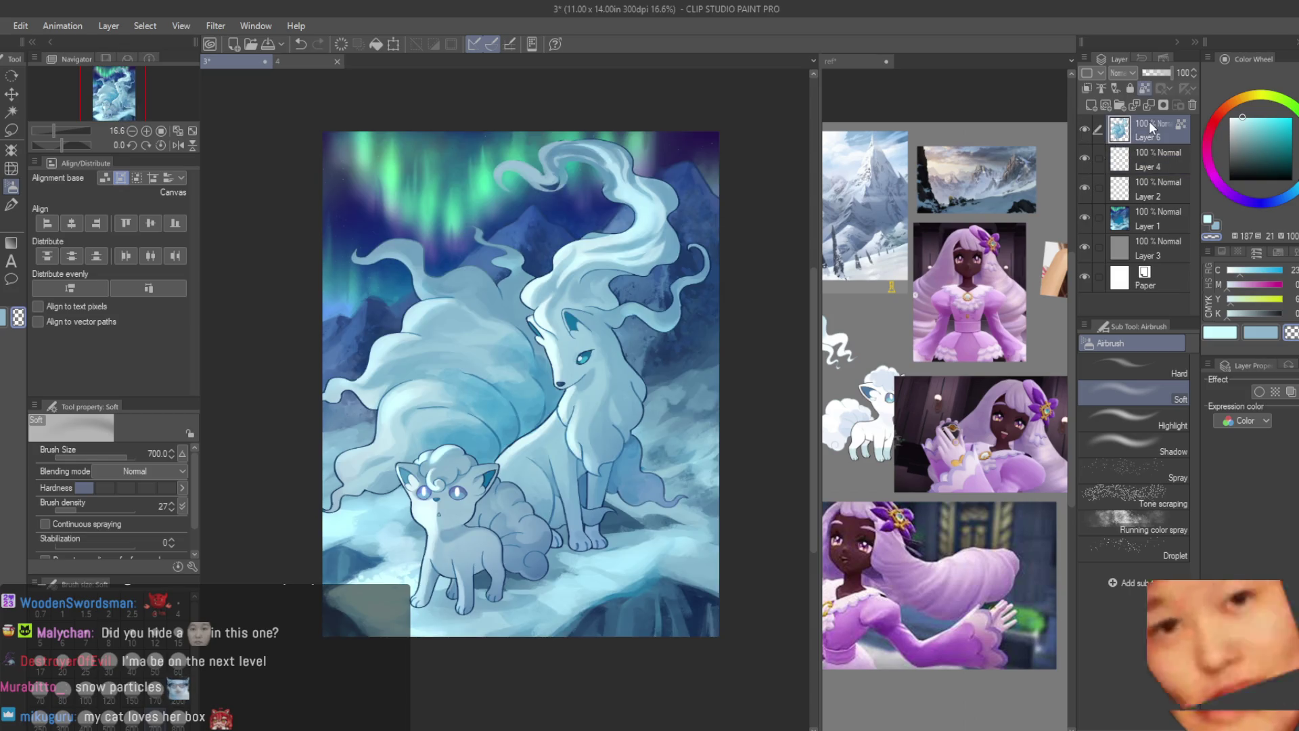
pyautogui.click(1091, 106)
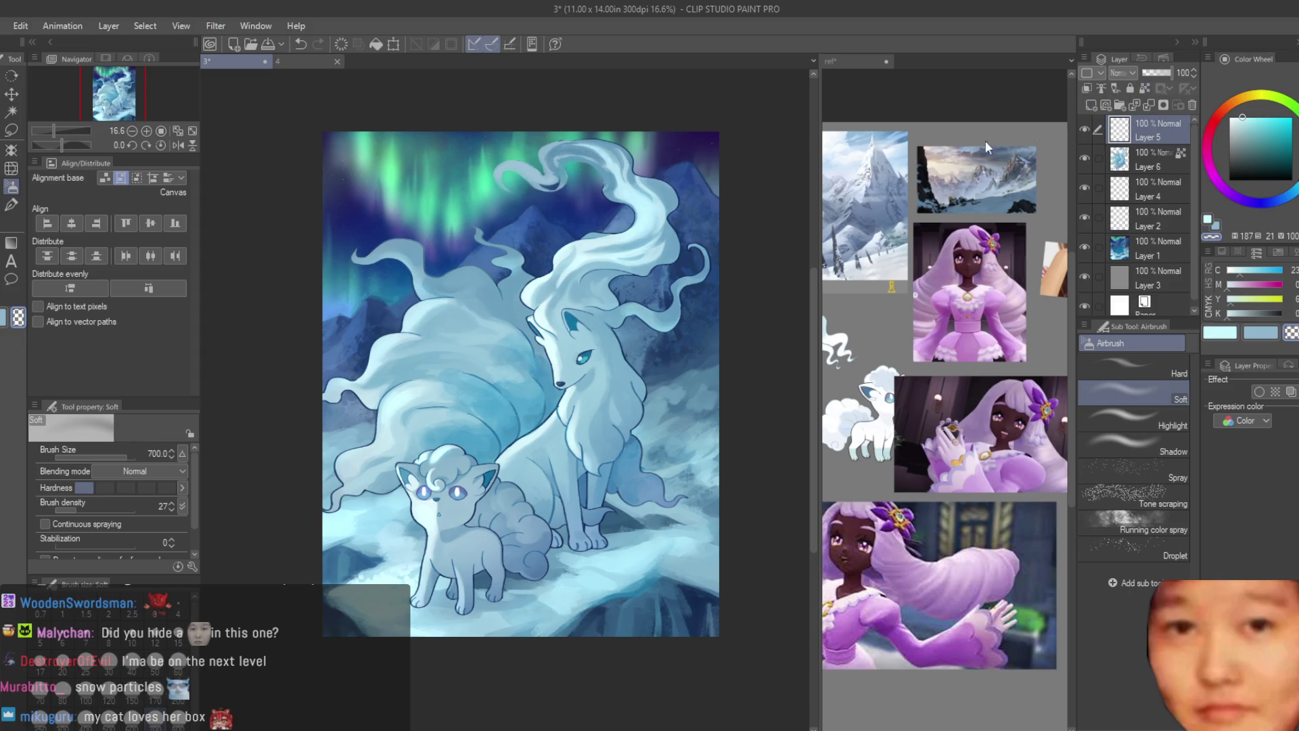
pyautogui.click(7, 205)
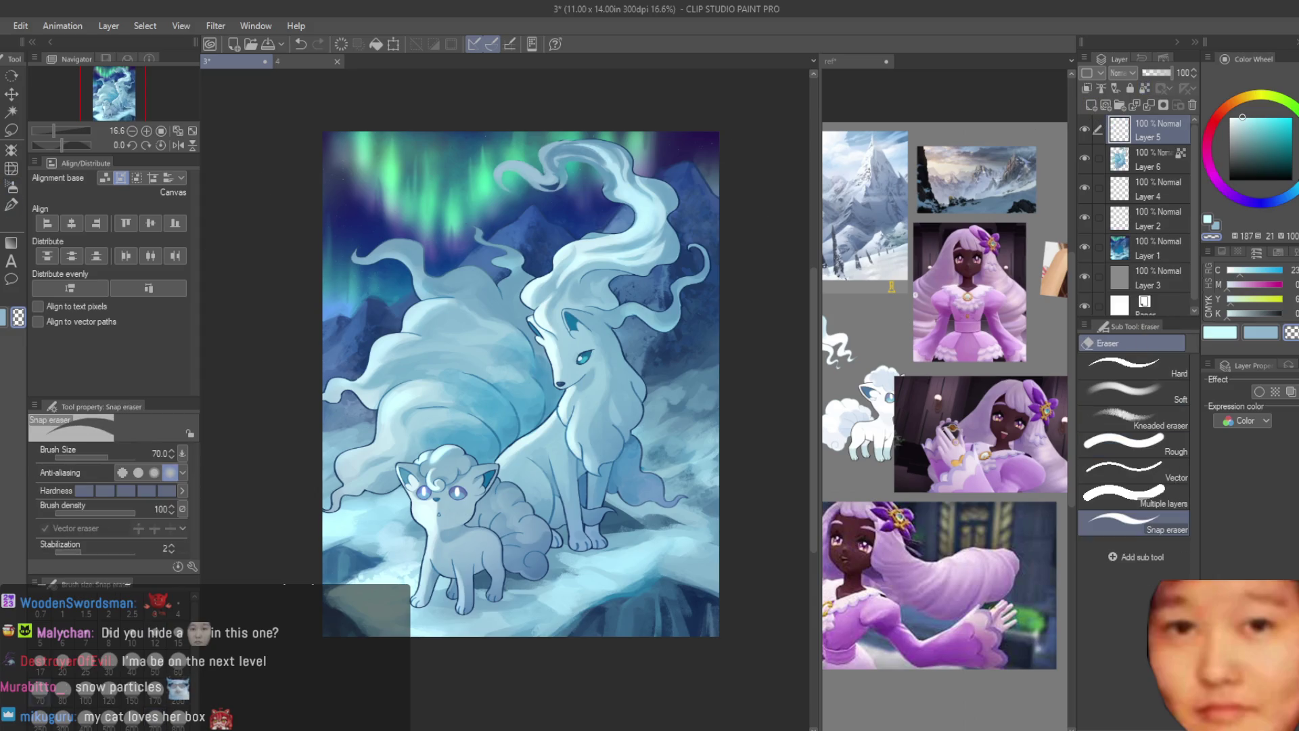
pyautogui.click(7, 206)
pyautogui.moveTo(1240, 142); pyautogui.dragTo(1229, 116)
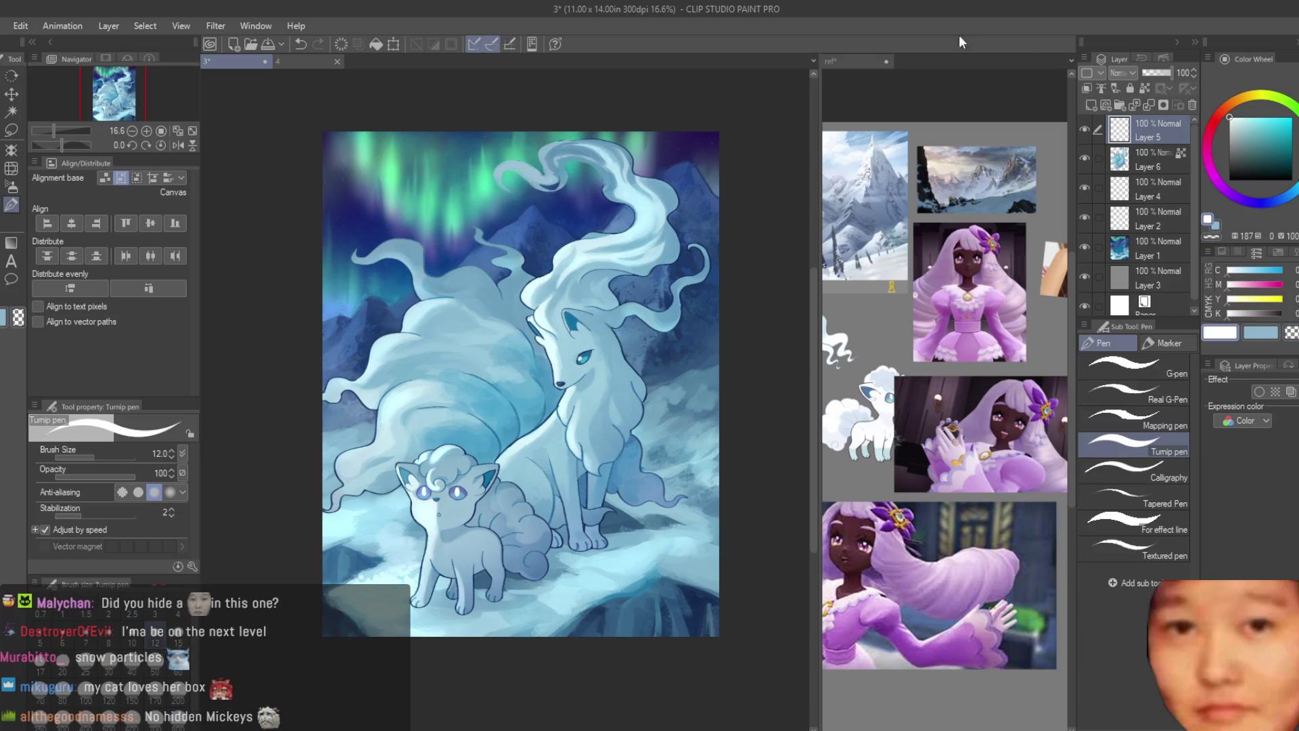
# Step: Dab about seven white snowflakes across the foxes and sky
pyautogui.scroll(2, 446, 241)
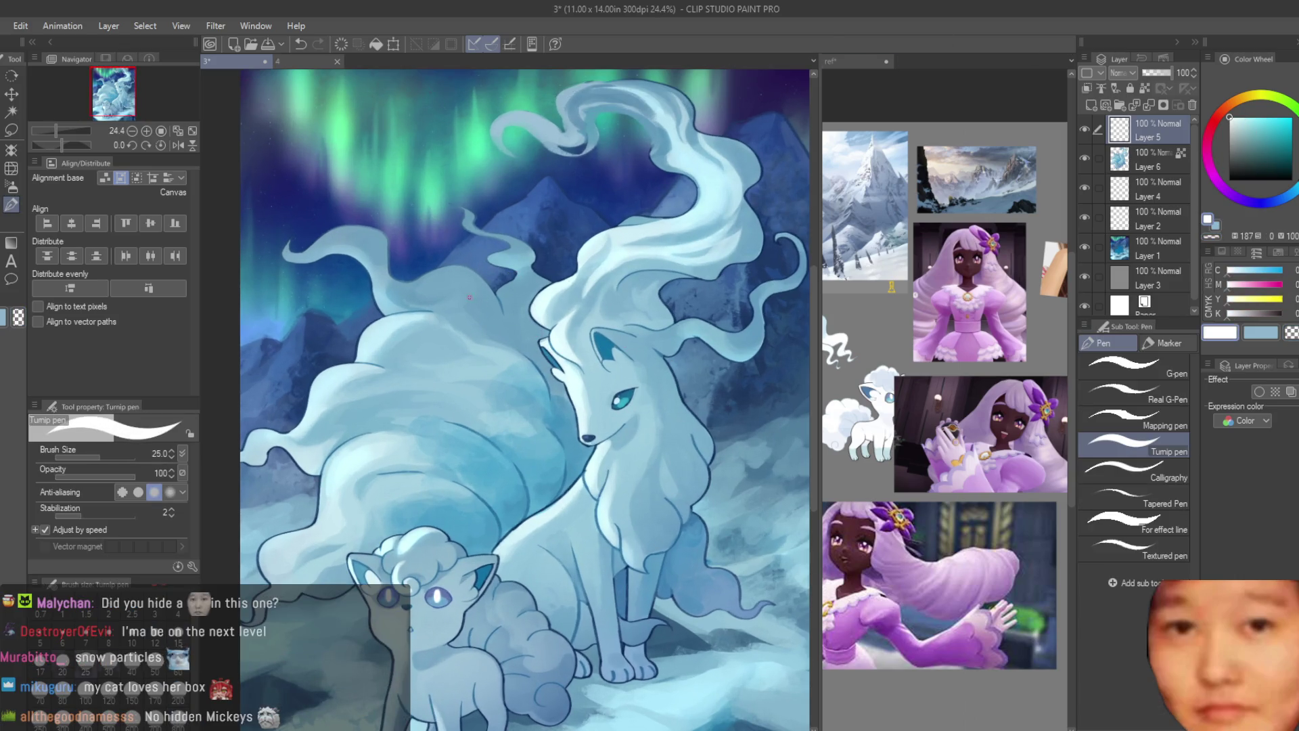
pyautogui.scroll(-2, 509, 271)
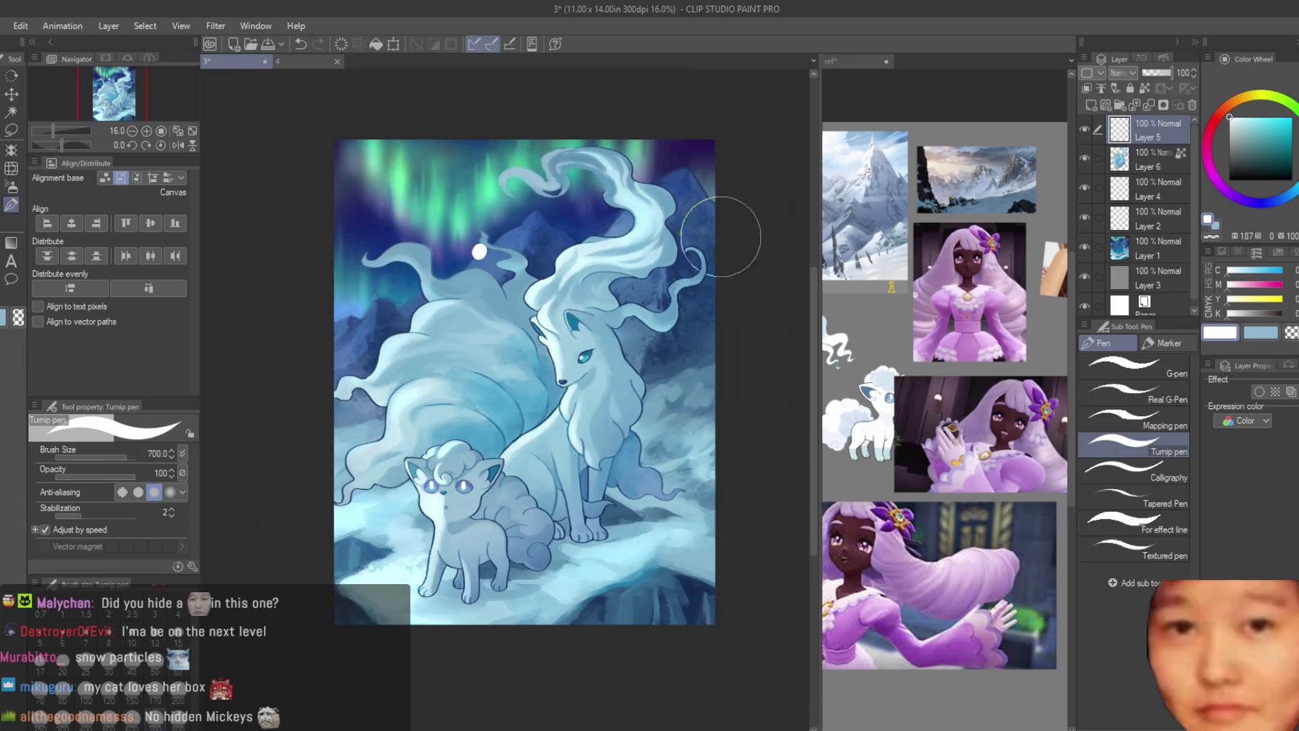
pyautogui.click(478, 266)
pyautogui.click(500, 290)
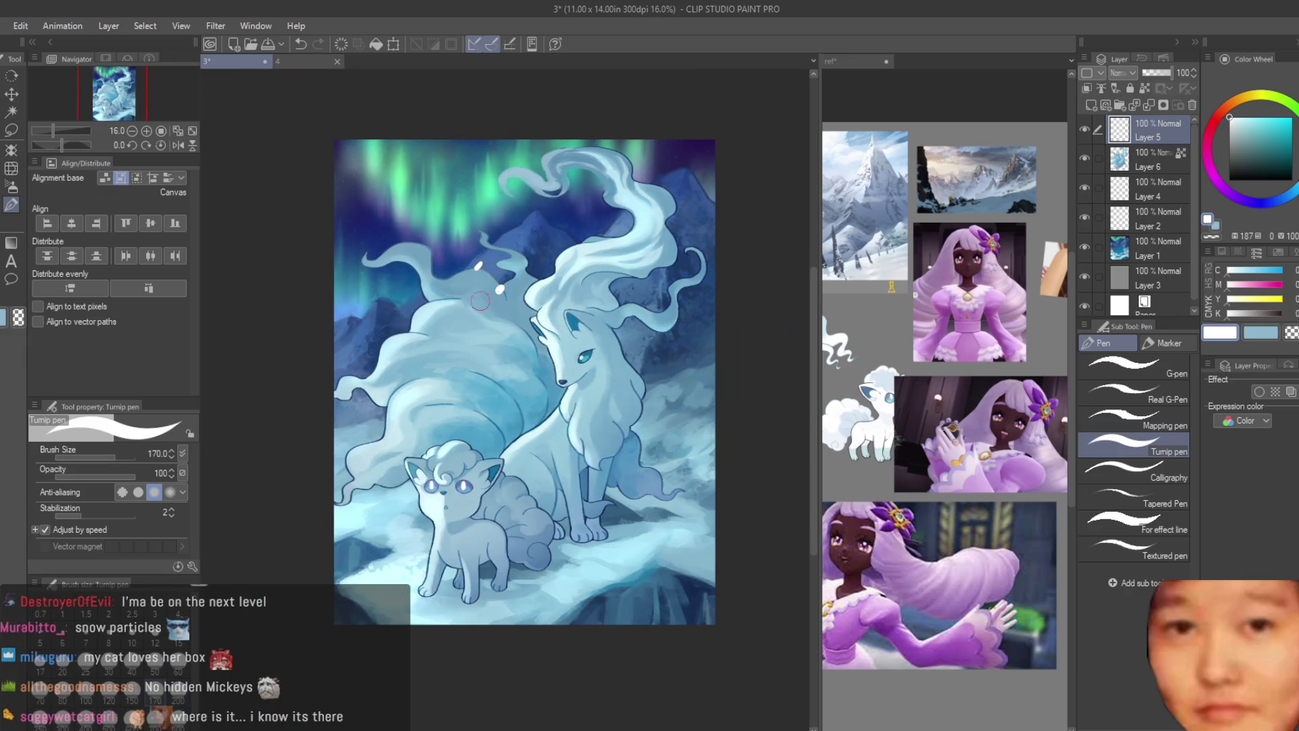
pyautogui.click(417, 350)
pyautogui.click(396, 372)
pyautogui.click(437, 364)
pyautogui.click(409, 315)
pyautogui.click(414, 276)
# Step: Duplicate the snowflake layer, offset copies to the upper right, and merge all copies
pyautogui.press('k')
pyautogui.hotkey('ctrl', 'v')
pyautogui.moveTo(636, 224)
pyautogui.mouseDown()
pyautogui.moveTo(677, 280)
pyautogui.moveTo(650, 325)
pyautogui.moveTo(677, 379)
pyautogui.moveTo(758, 428)
pyautogui.moveTo(764, 296)
pyautogui.mouseUp()
pyautogui.hotkey('ctrl', 'v')
pyautogui.hotkey('ctrl', 'v')
pyautogui.hotkey('ctrl', 'v')
pyautogui.hotkey('ctrl', 'v')
pyautogui.hotkey('ctrl', 'v')
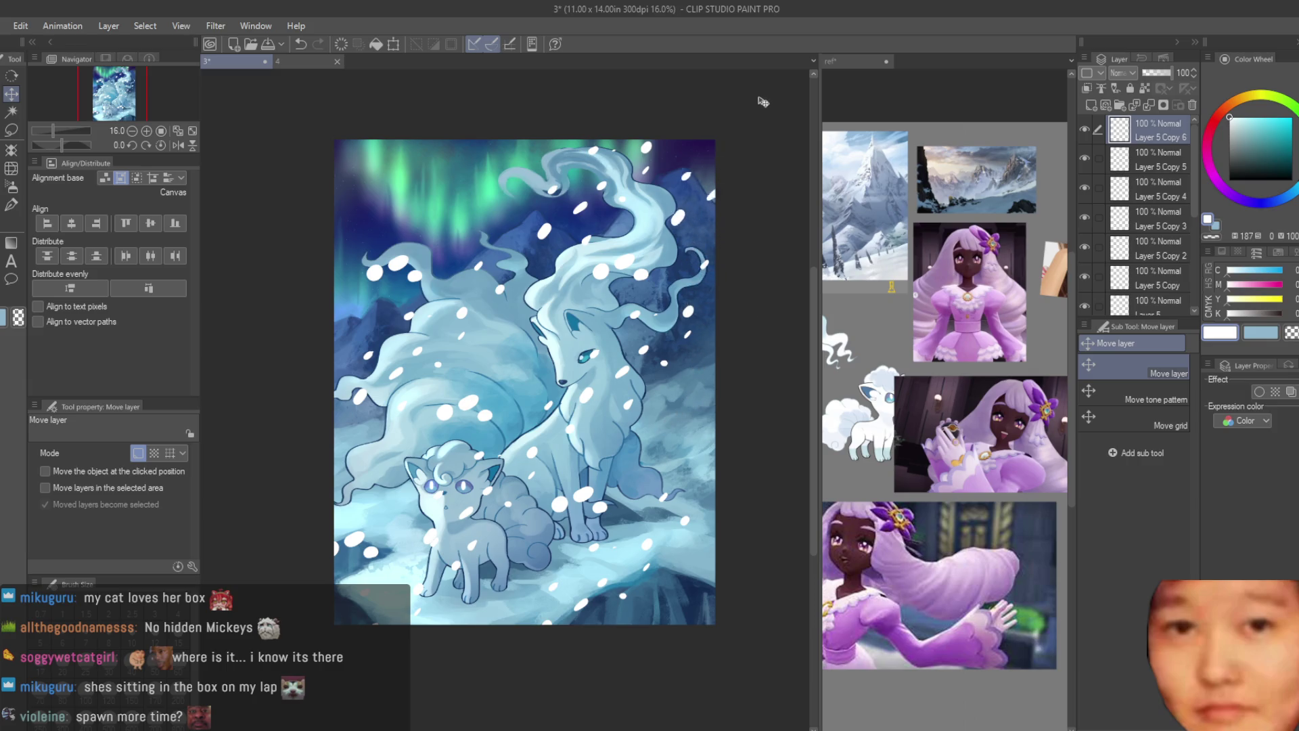
pyautogui.scroll(-1, 1180, 226)
pyautogui.keyDown('shift'); pyautogui.click(1163, 267); pyautogui.keyUp('shift')
pyautogui.hotkey('shift', 'alt', 'e')
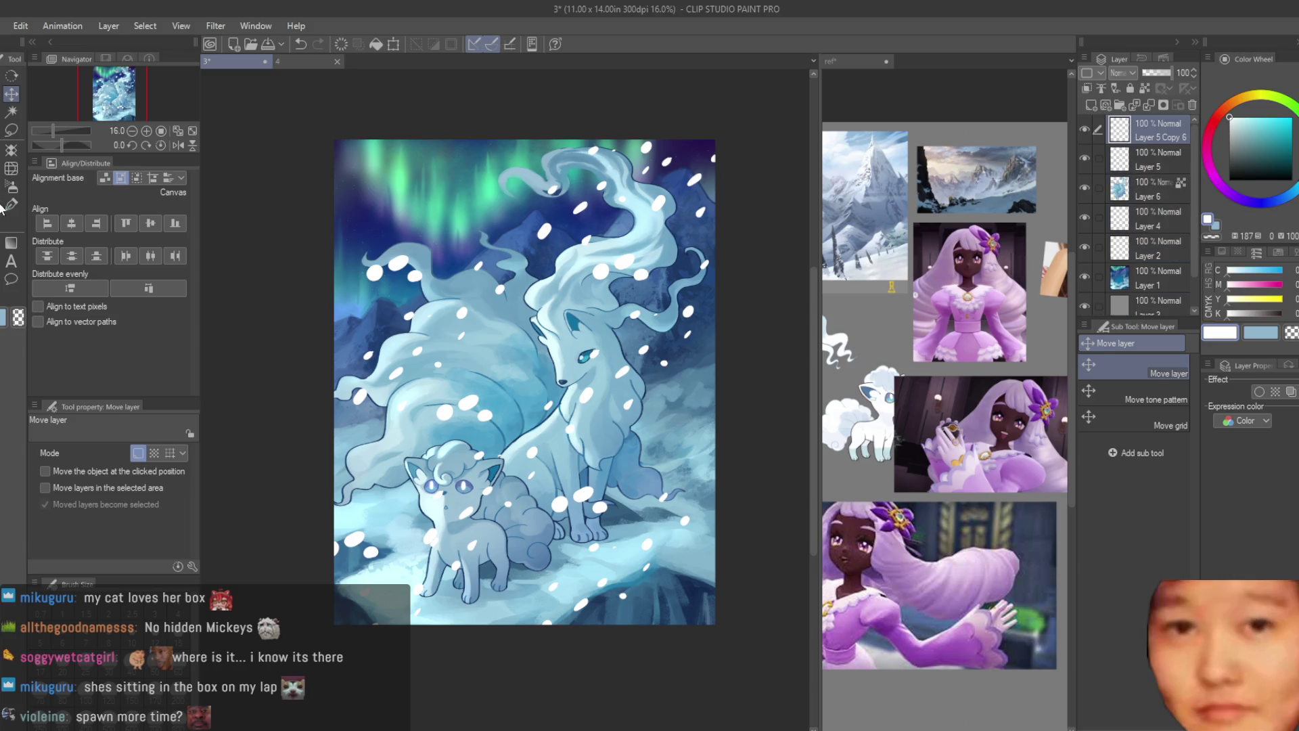
pyautogui.press('p')
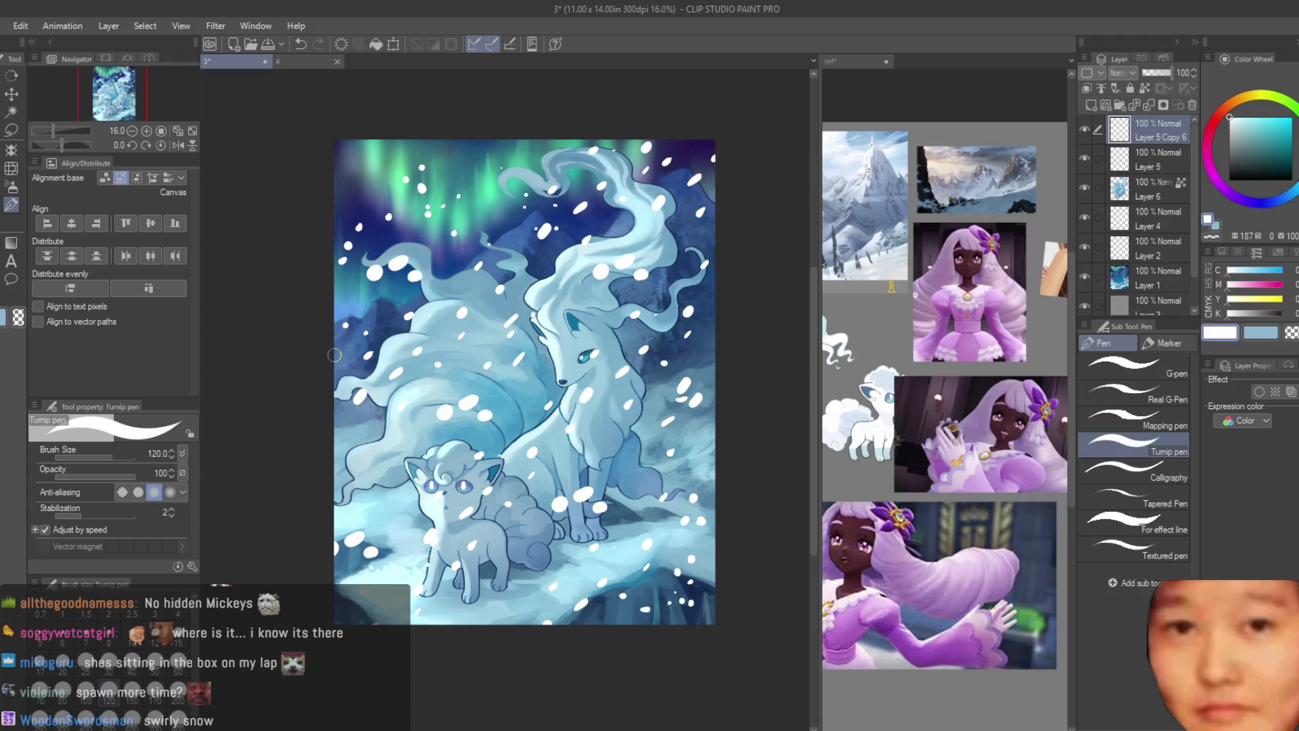
pyautogui.scroll(1, 380, 462)
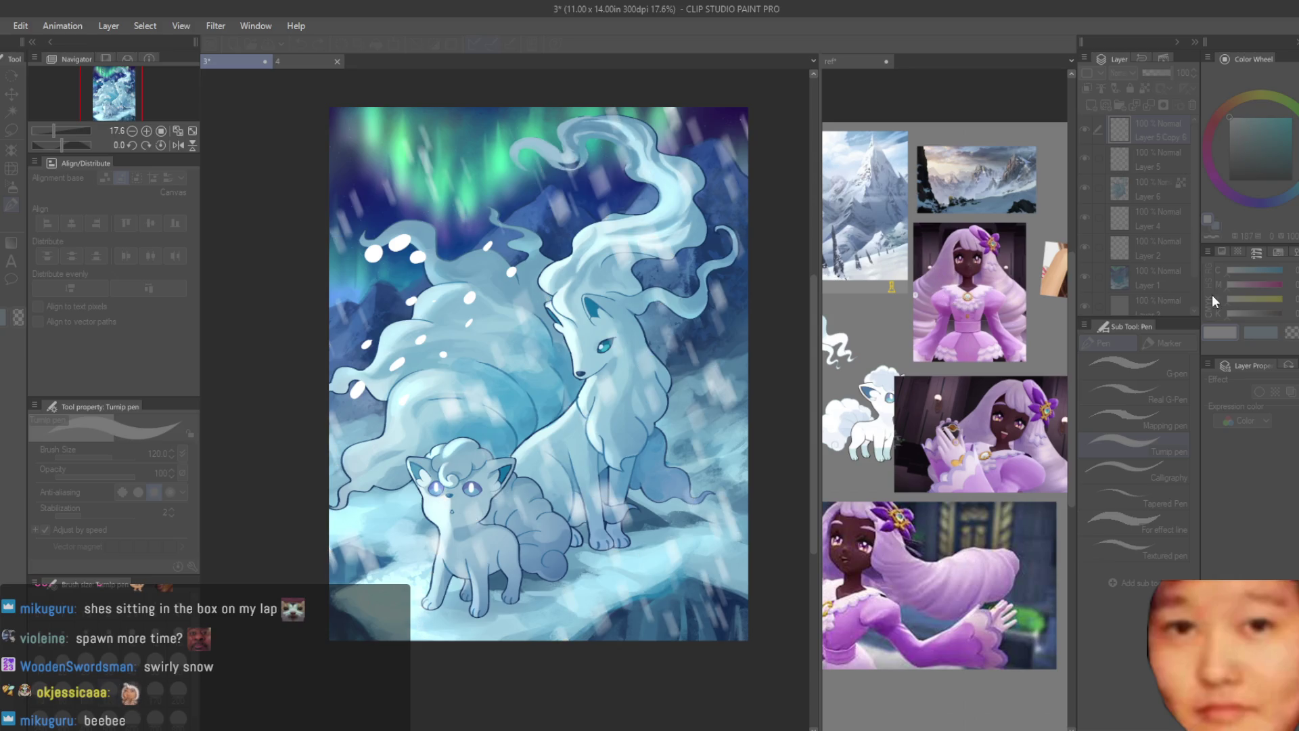
# Step: Cancel the blur preview and reapply Filter > Blur > Motion blur to the snowflakes
pyautogui.press('Escape')
pyautogui.click(215, 26)
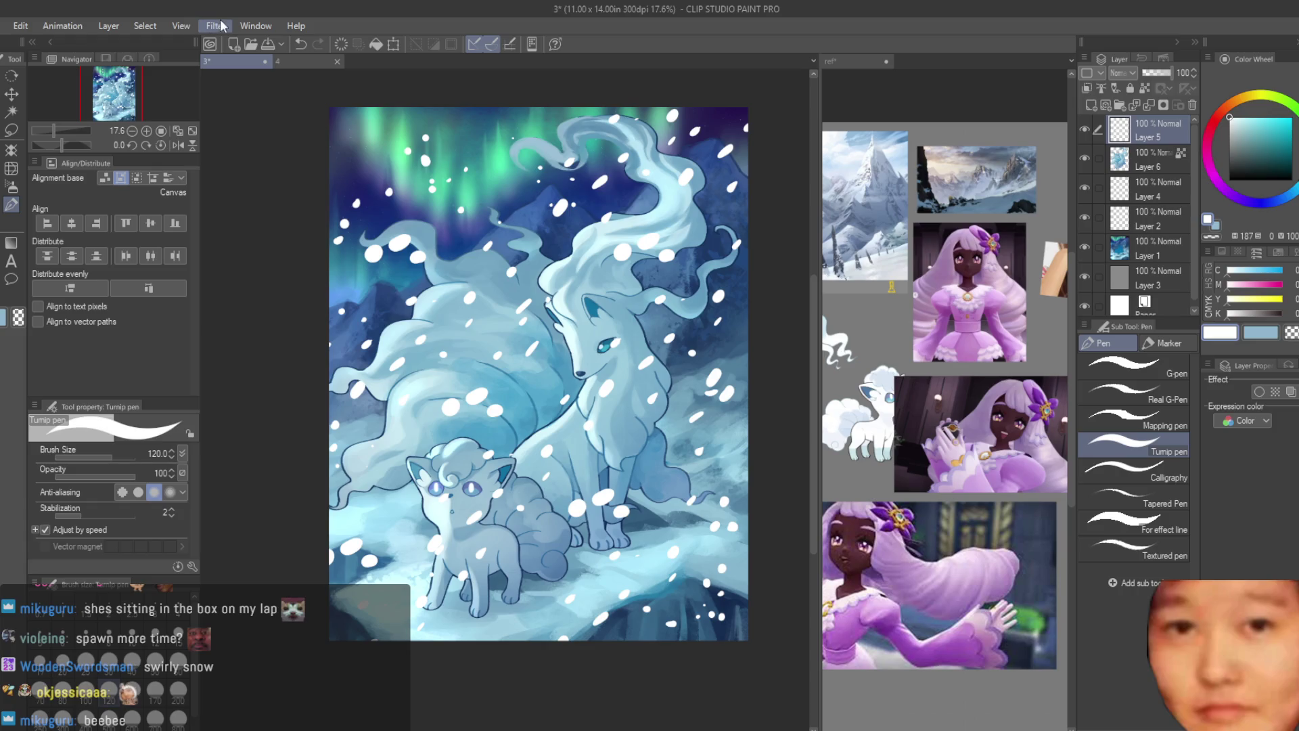
pyautogui.click(387, 96)
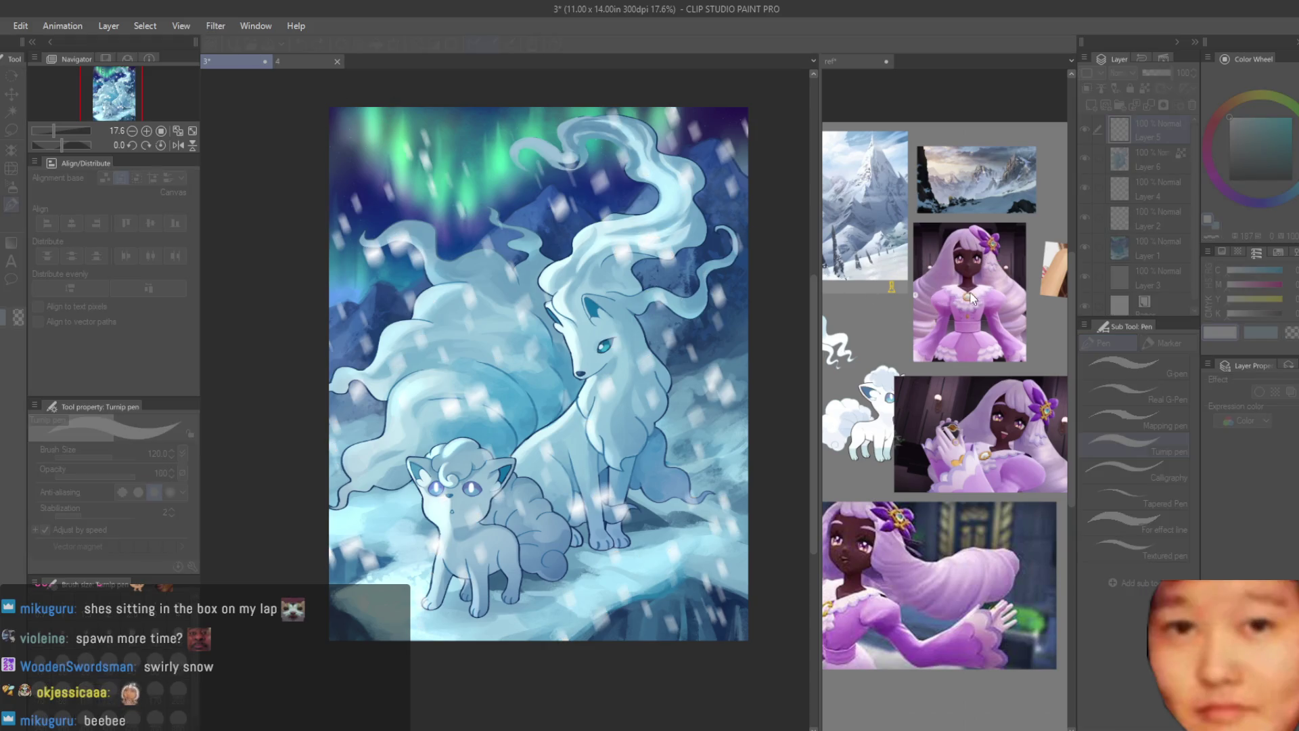
pyautogui.scroll(-3, 684, 333)
pyautogui.scroll(2, 705, 324)
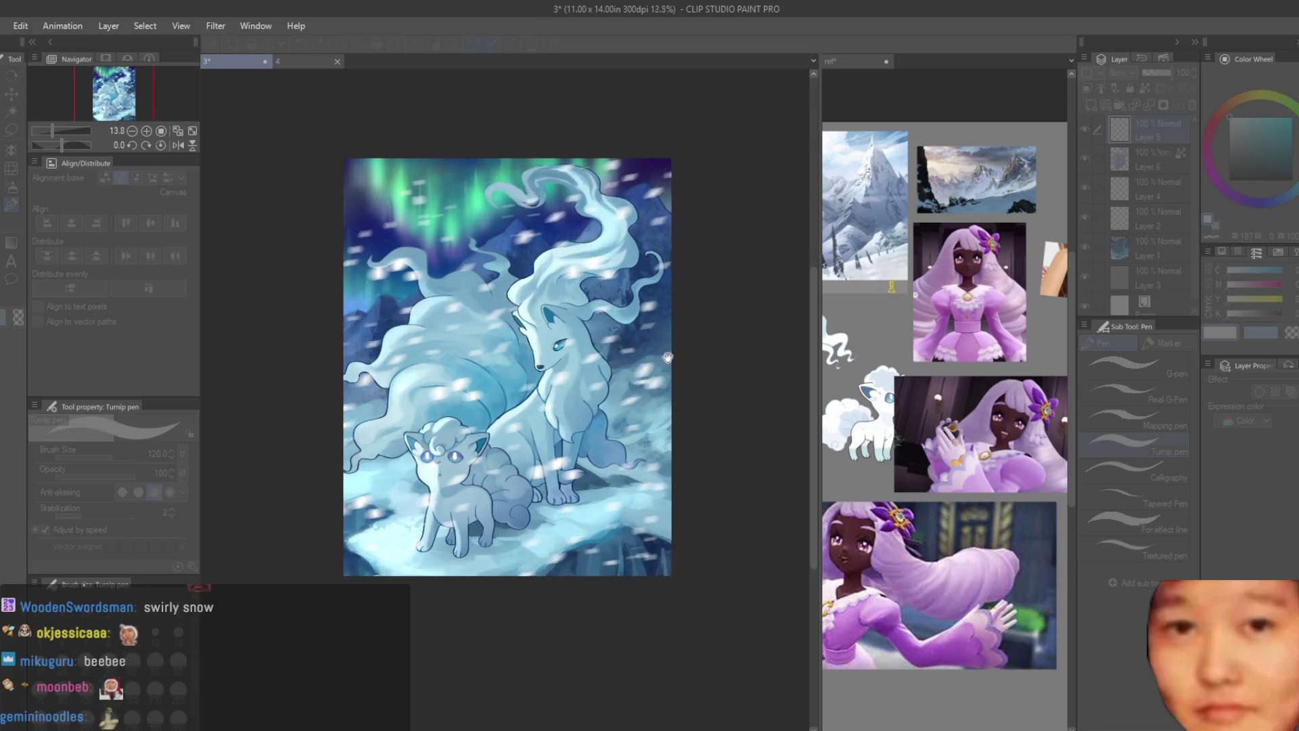
pyautogui.scroll(-3, 700, 350)
pyautogui.scroll(2, 699, 350)
# Step: Check the reference images canvas, then return to the main painting
pyautogui.click(1054, 356)
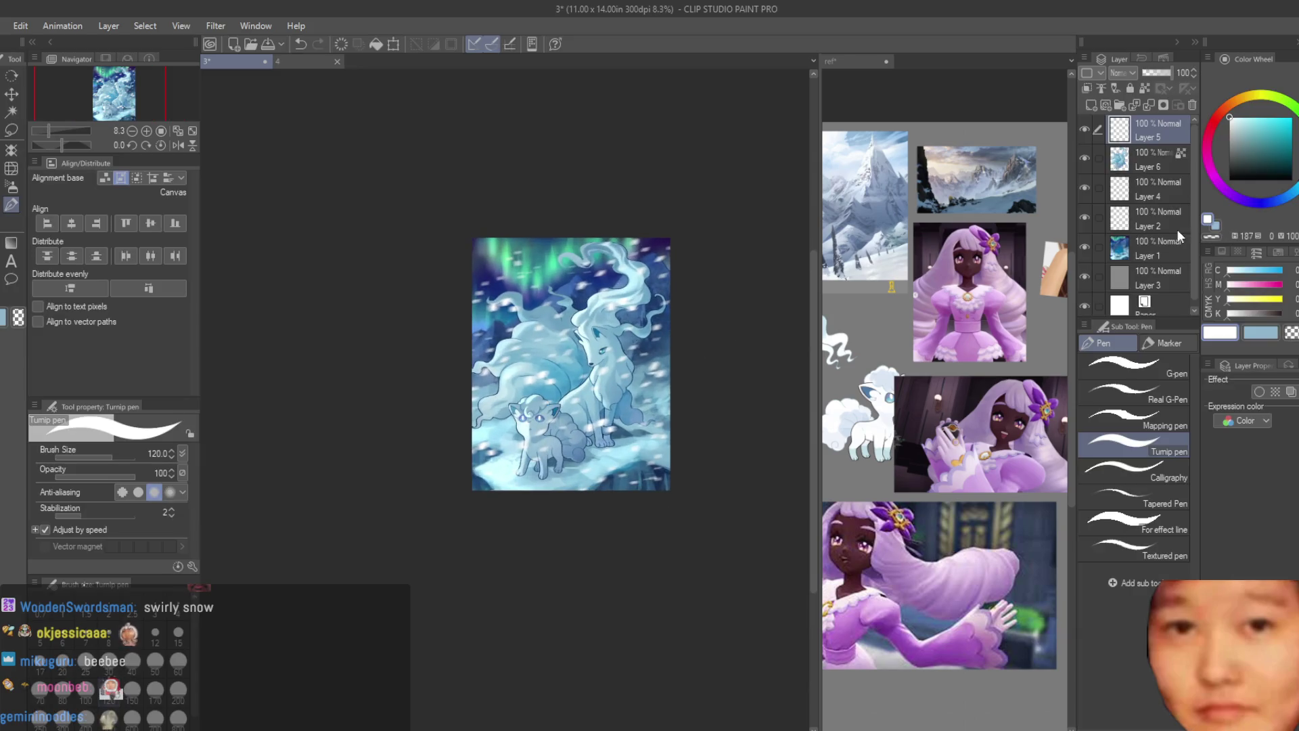
pyautogui.scroll(-1, 1054, 357)
pyautogui.scroll(1, 979, 312)
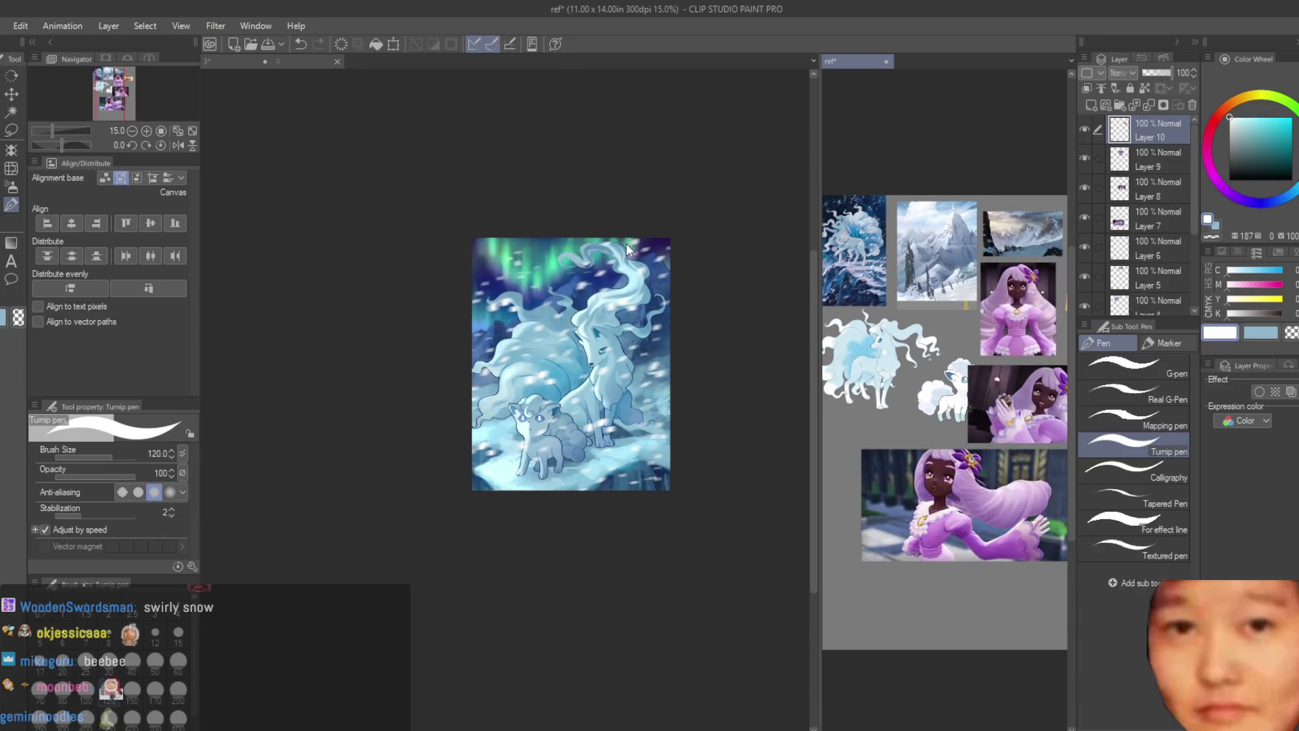
pyautogui.scroll(4, 847, 230)
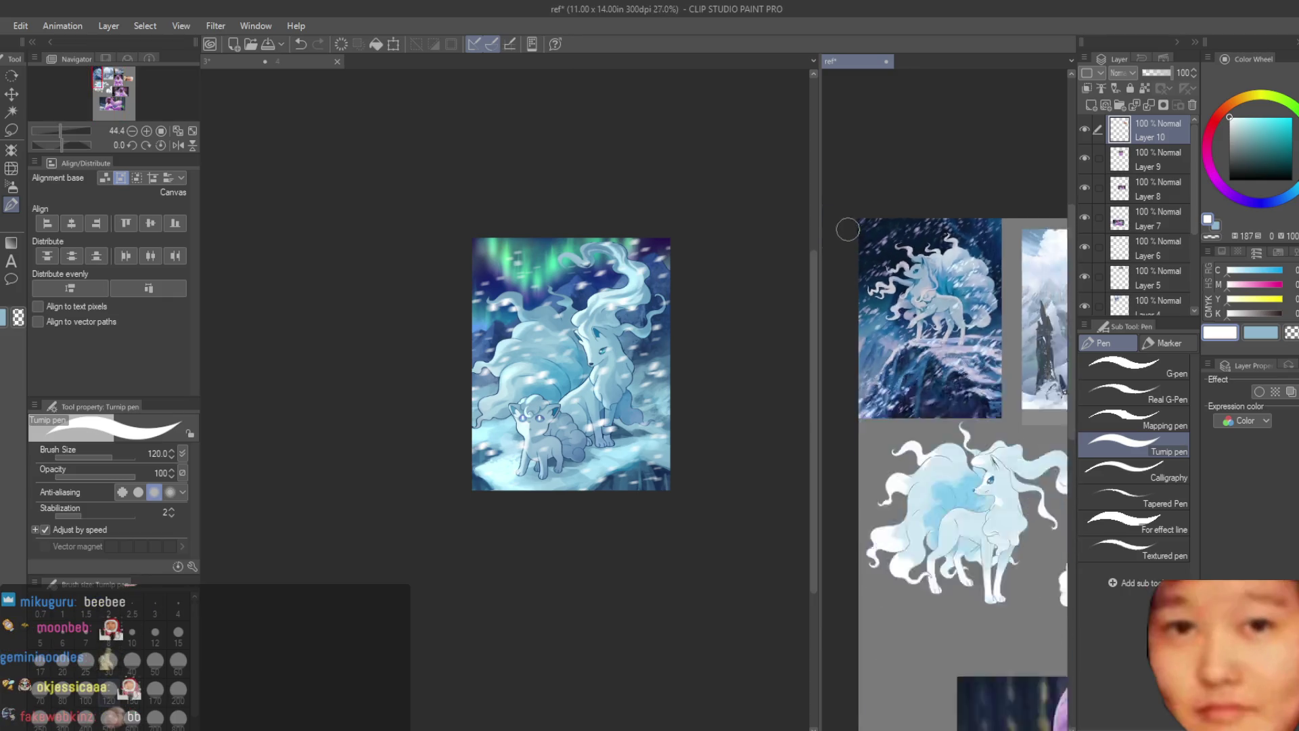
pyautogui.scroll(-3, 848, 230)
pyautogui.click(744, 271)
pyautogui.scroll(2, 623, 258)
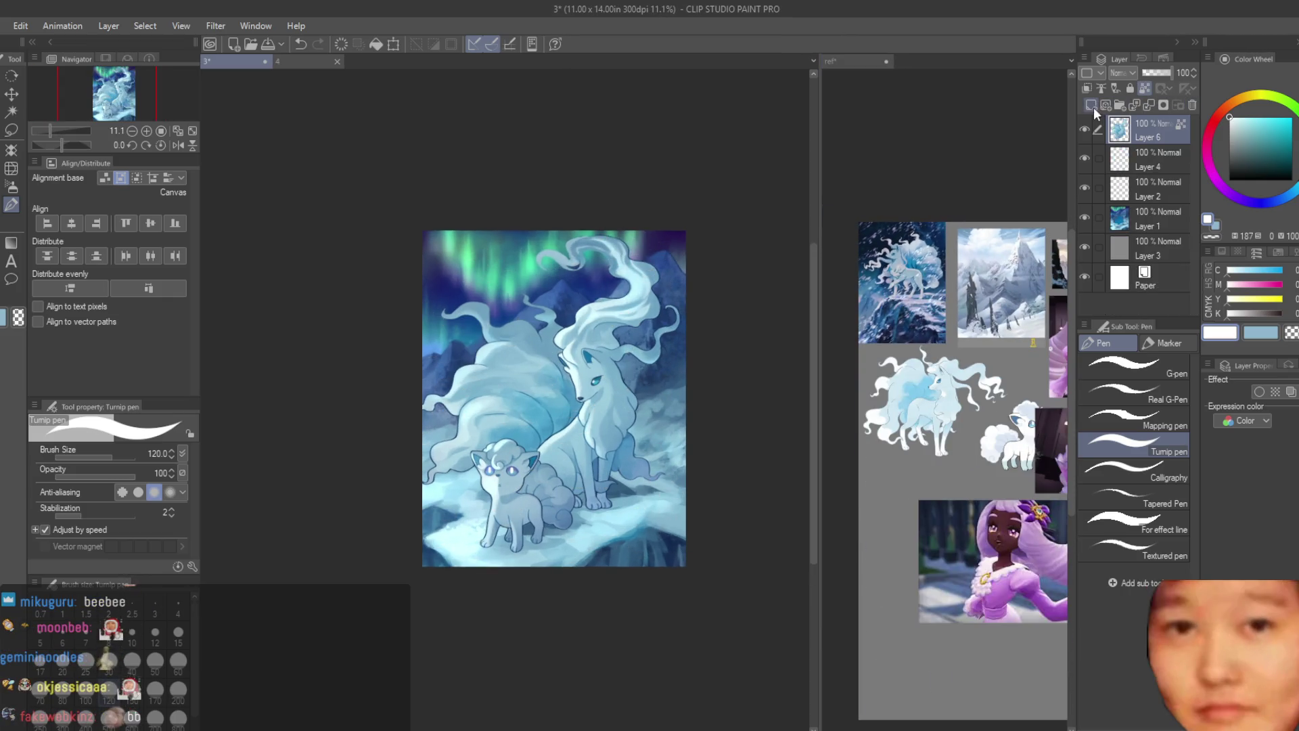
# Step: Select the Dry Texture 3 brush at size 50
pyautogui.press('b')
pyautogui.click(4, 206)
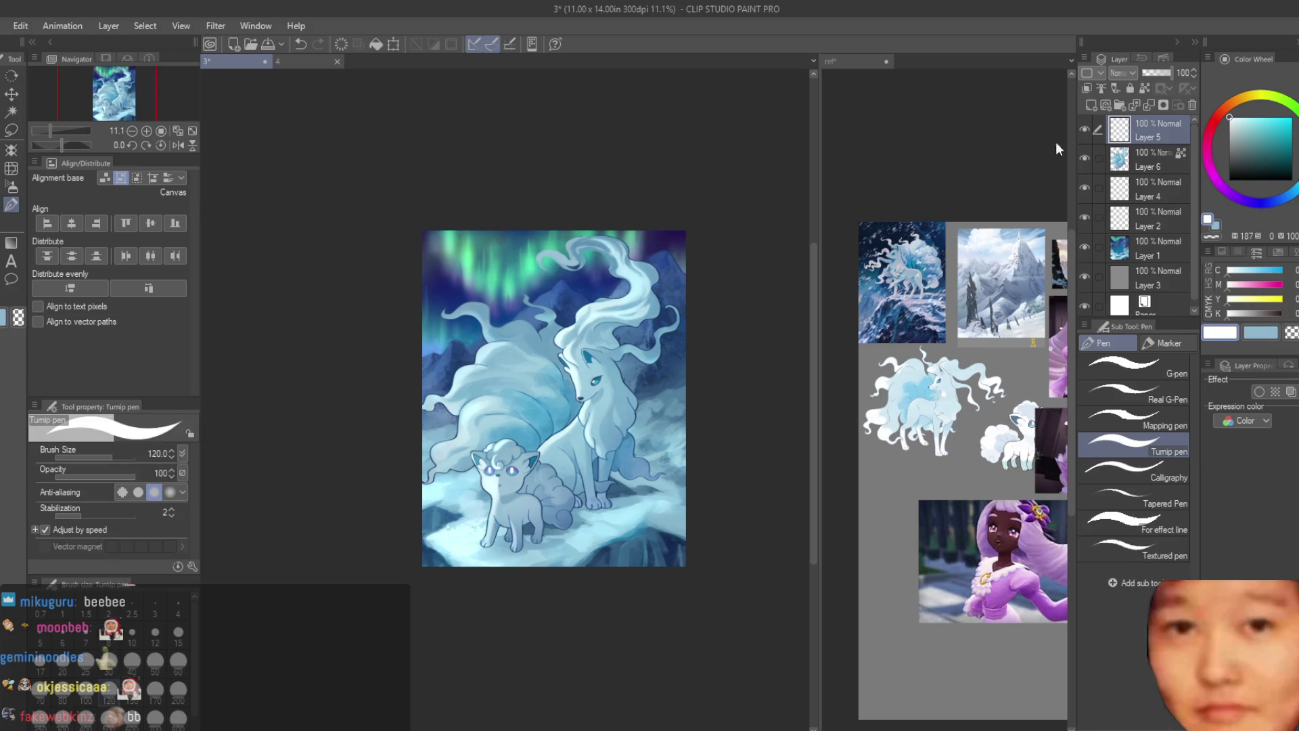
pyautogui.scroll(2, 595, 415)
pyautogui.press('b')
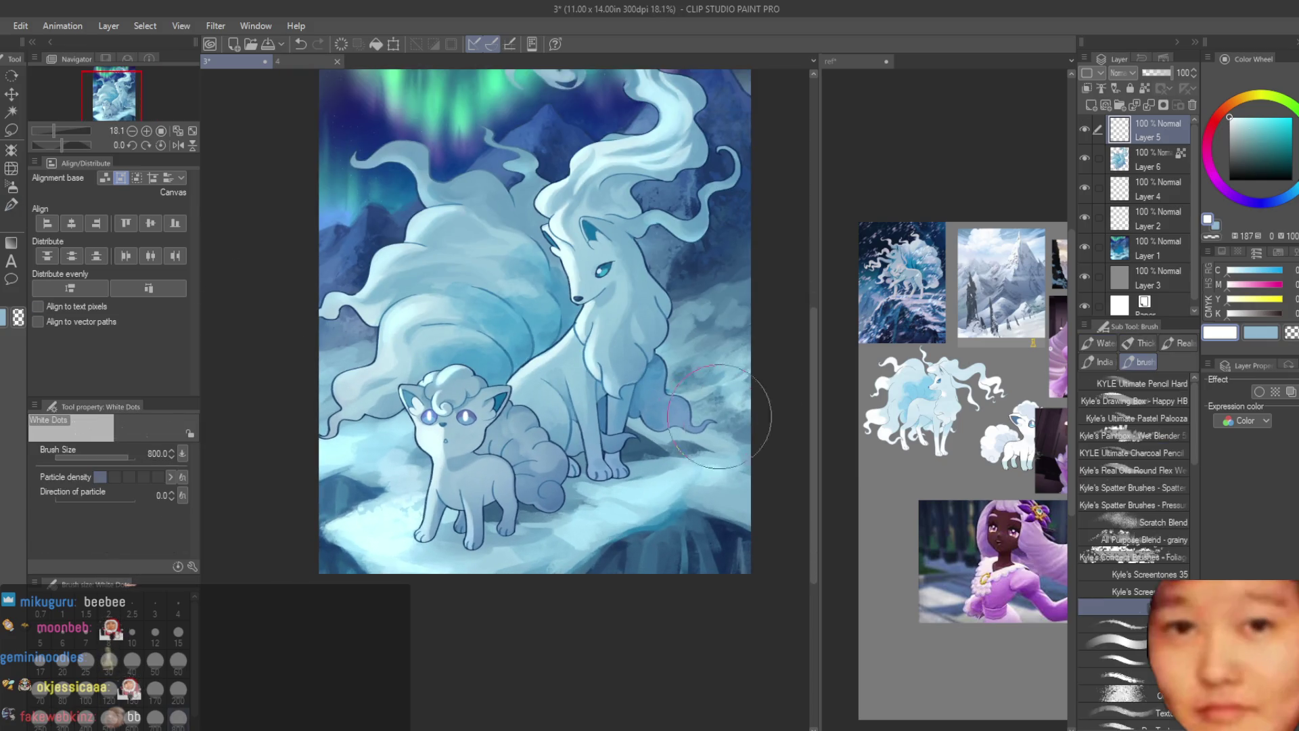
pyautogui.press('[')
pyautogui.press('[')
pyautogui.press('[')
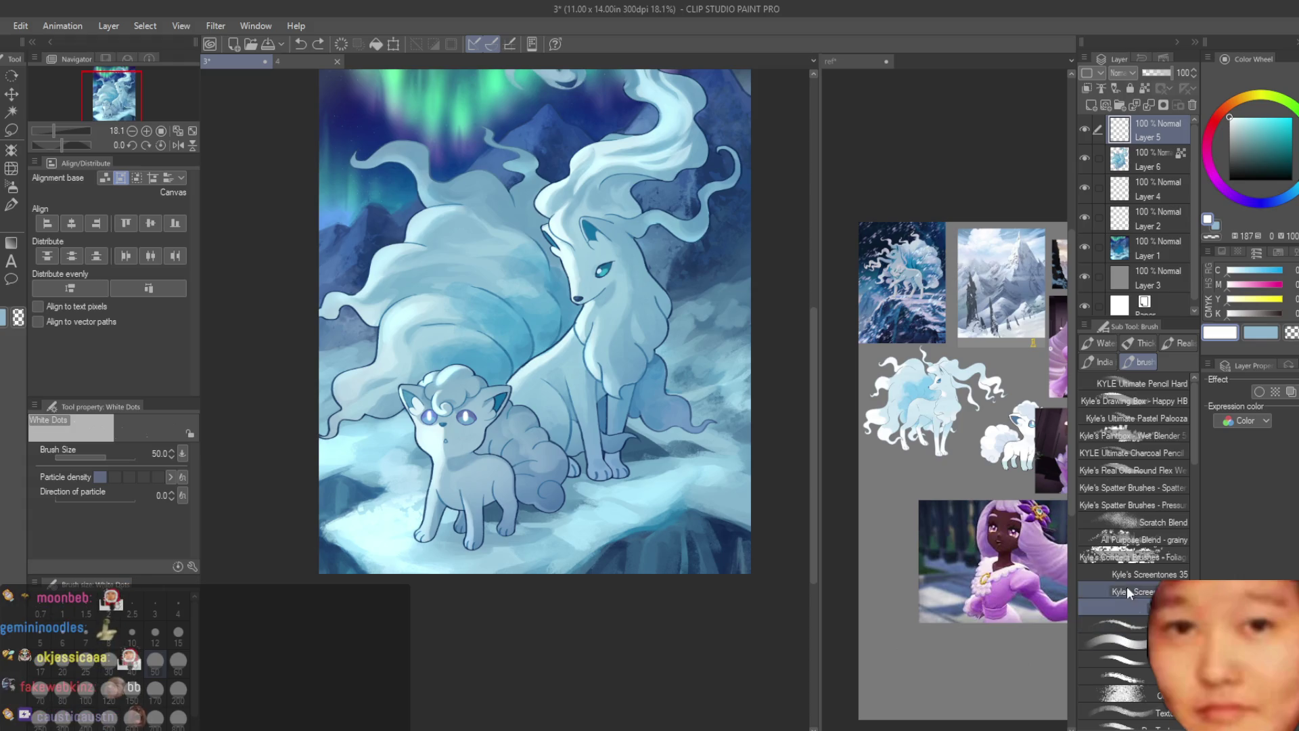
pyautogui.scroll(-3, 1123, 568)
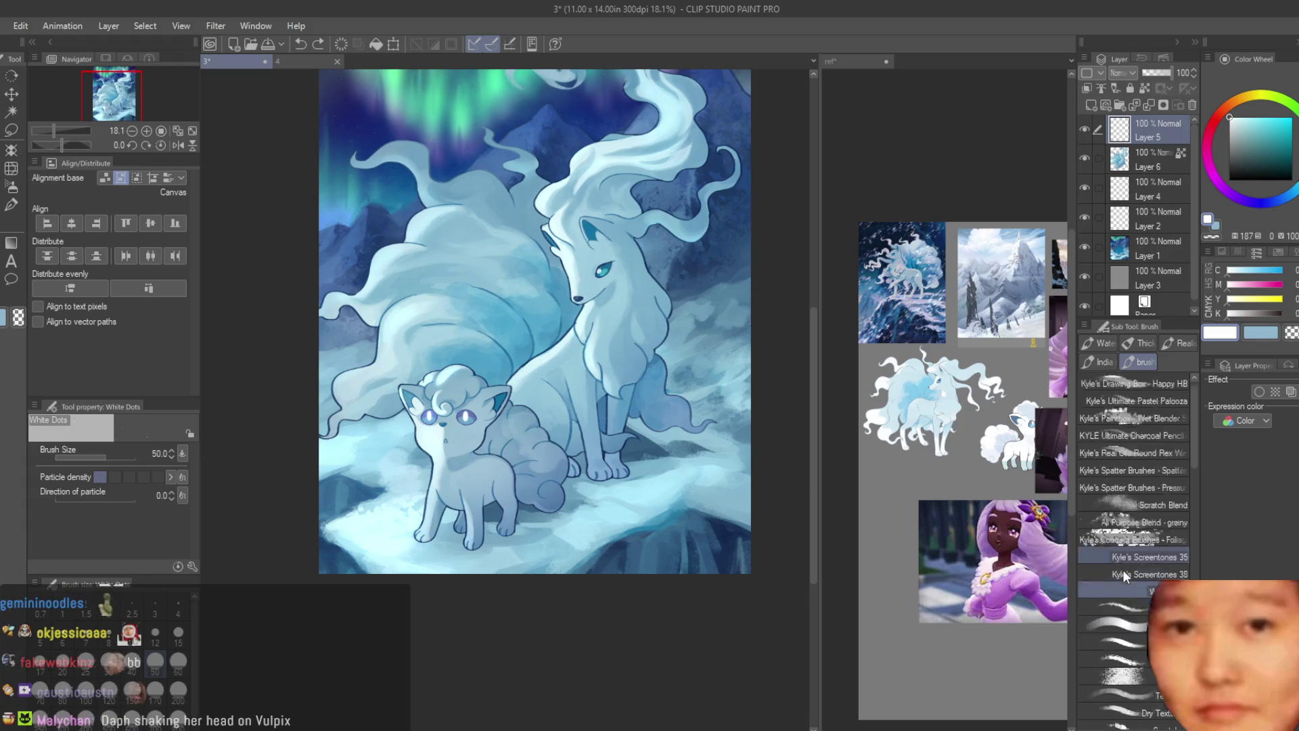
pyautogui.click(1103, 627)
pyautogui.click(1123, 642)
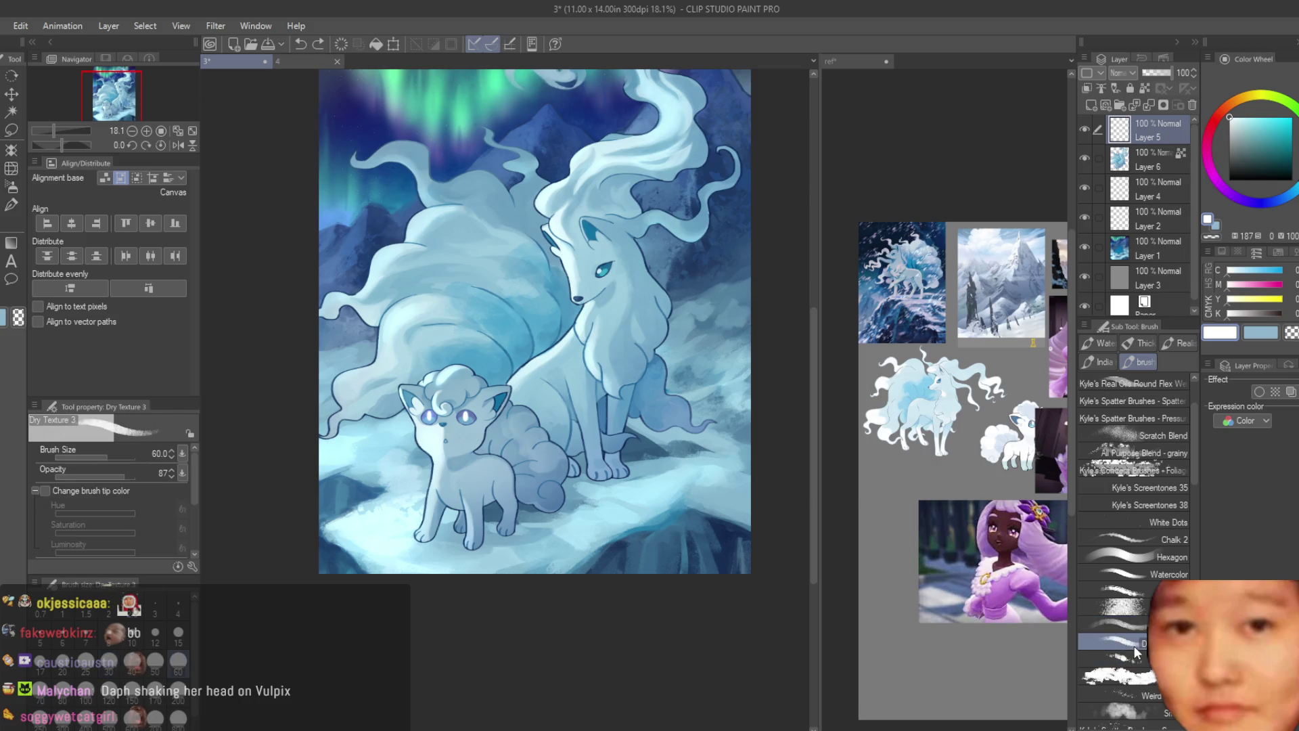
pyautogui.scroll(3, 751, 326)
# Step: Paint white dashed snow wisps beside the Ninetales' tail and a swirling arc around the Vulpix's tail
pyautogui.moveTo(772, 311); pyautogui.dragTo(741, 371)
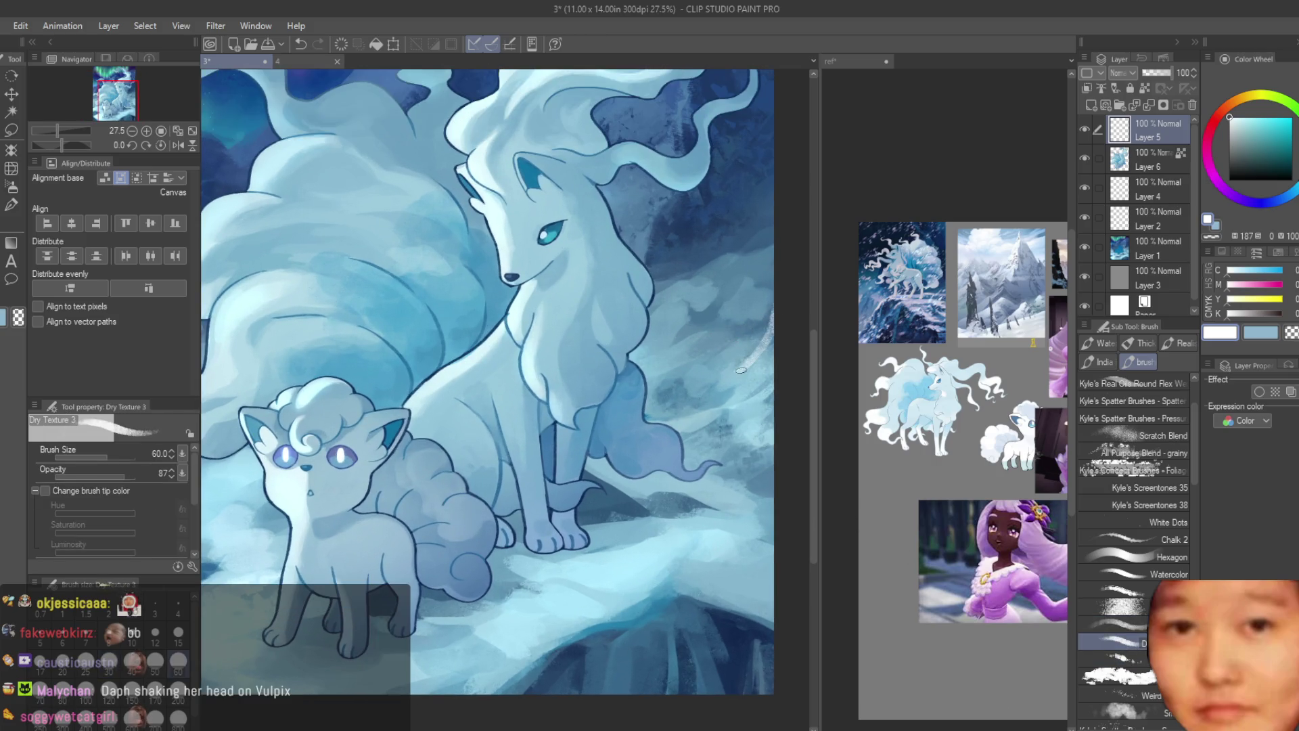
pyautogui.hotkey('ctrl', 'z')
pyautogui.press('[')
pyautogui.press('[')
pyautogui.press('[')
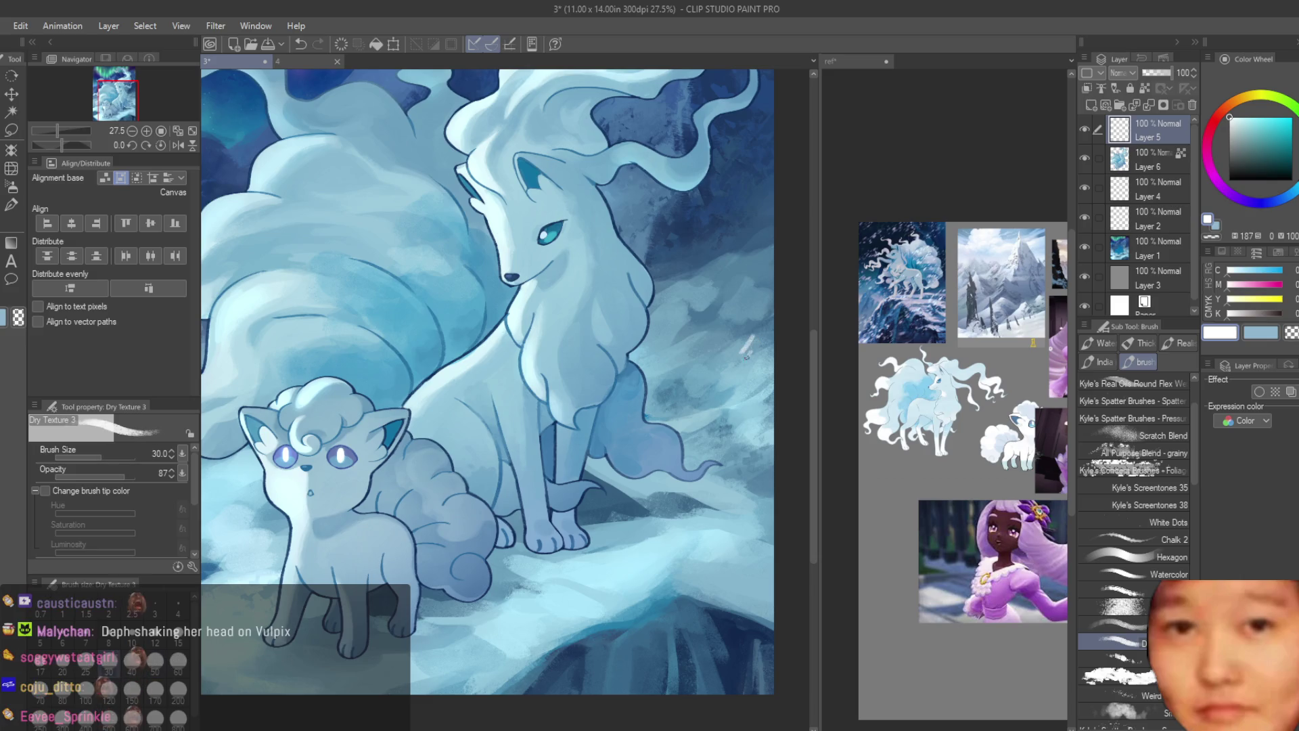
pyautogui.moveTo(732, 371); pyautogui.dragTo(617, 454)
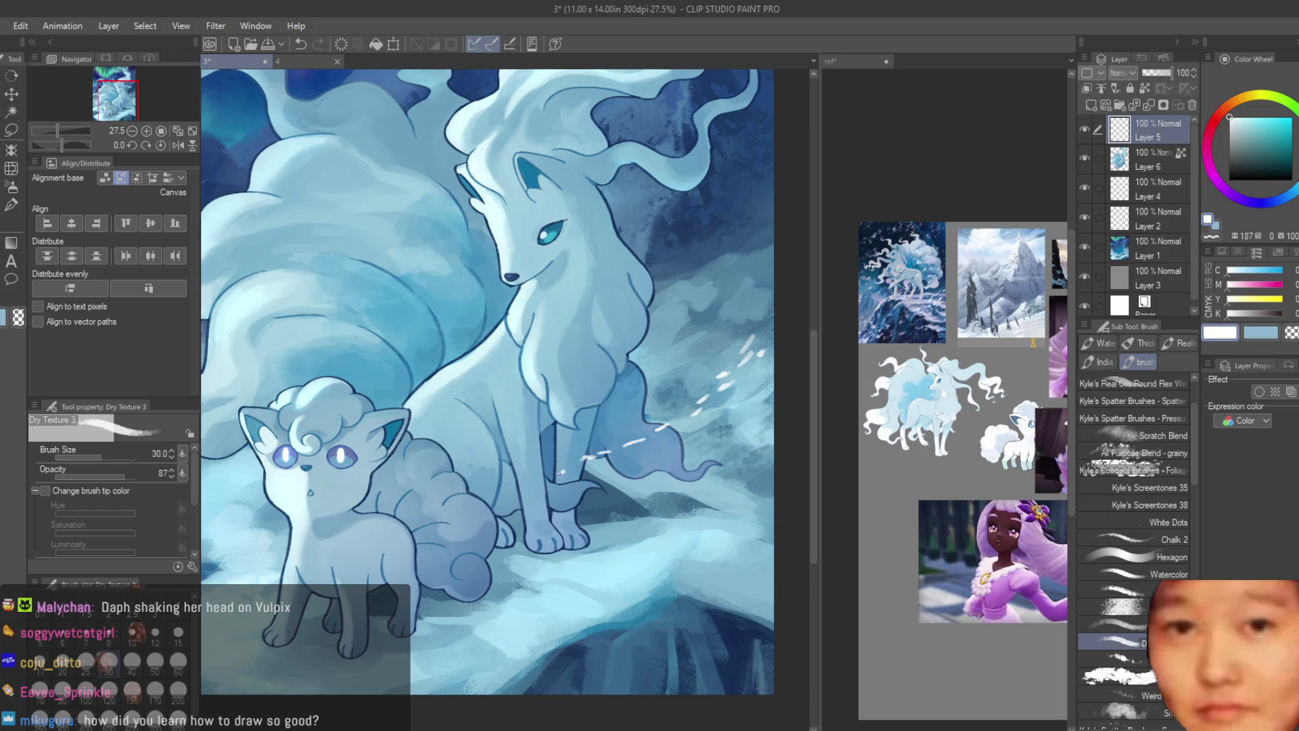
pyautogui.press(']')
pyautogui.press(']')
pyautogui.press(']')
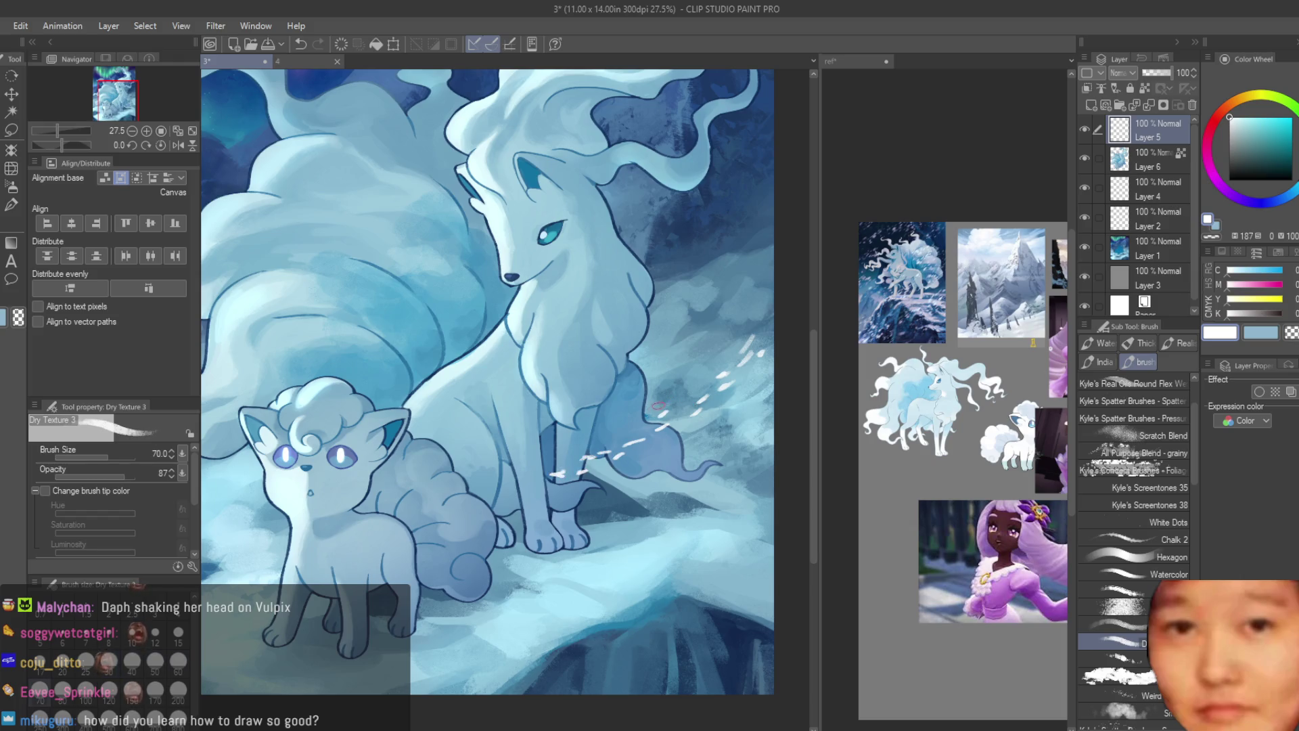
pyautogui.moveTo(744, 335); pyautogui.dragTo(748, 317)
pyautogui.moveTo(763, 372); pyautogui.dragTo(756, 363)
pyautogui.moveTo(729, 395); pyautogui.dragTo(714, 403)
pyautogui.press('[')
pyautogui.press('[')
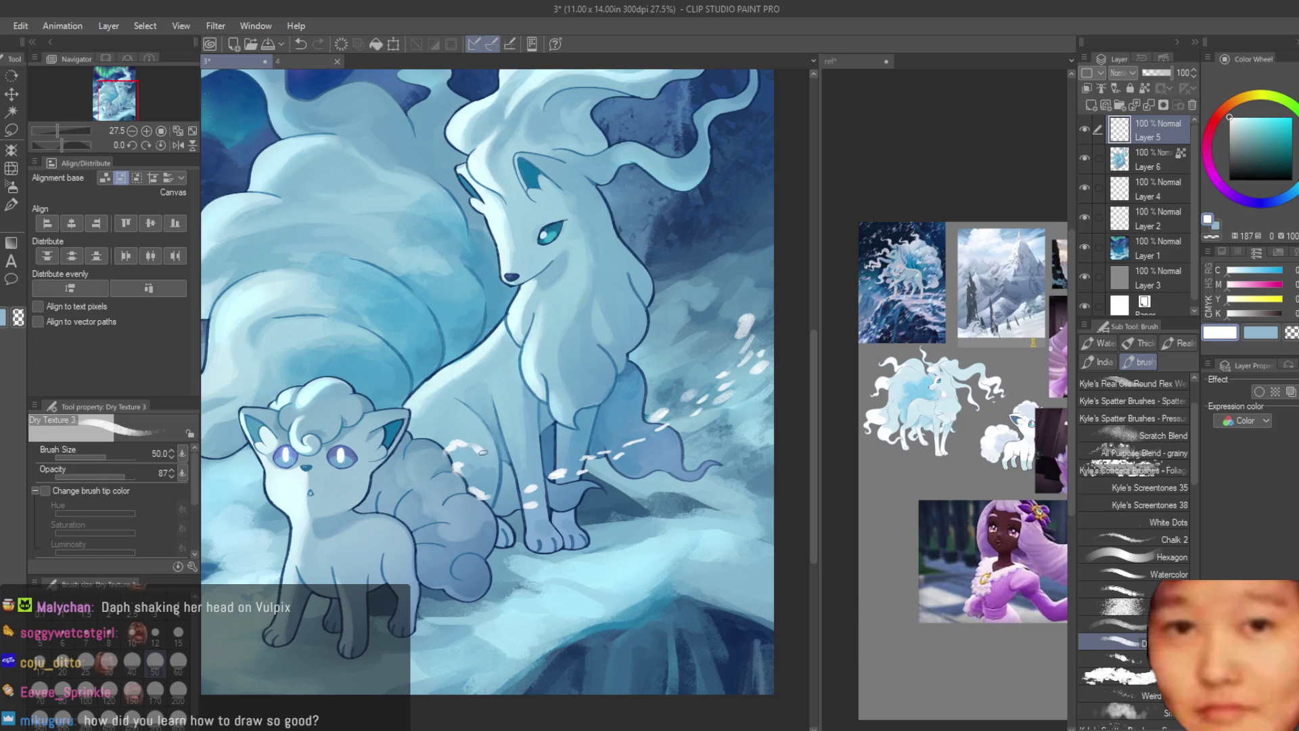
pyautogui.moveTo(451, 499)
pyautogui.mouseDown()
pyautogui.moveTo(420, 467)
pyautogui.moveTo(467, 426)
pyautogui.moveTo(506, 458)
pyautogui.mouseUp()
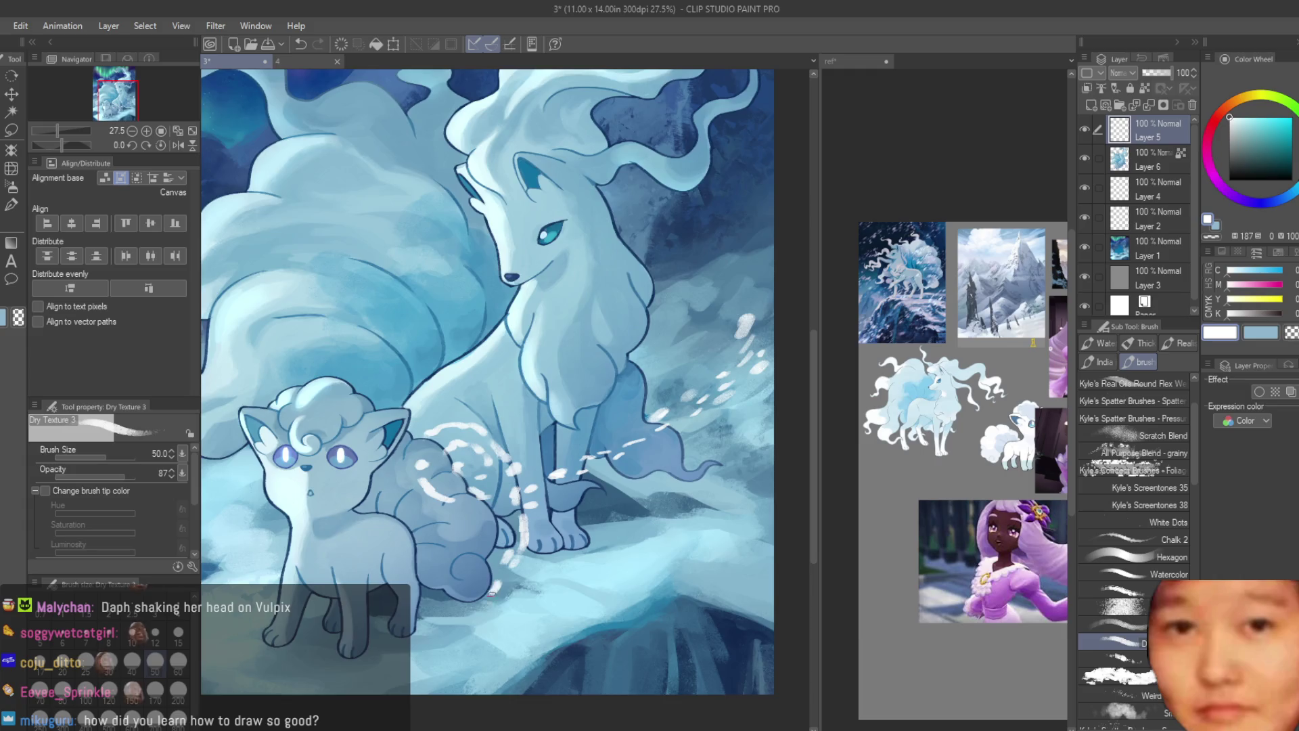
# Step: Undo and then restore the snow marks near the small fox's tail to compare them
pyautogui.scroll(-3, 484, 592)
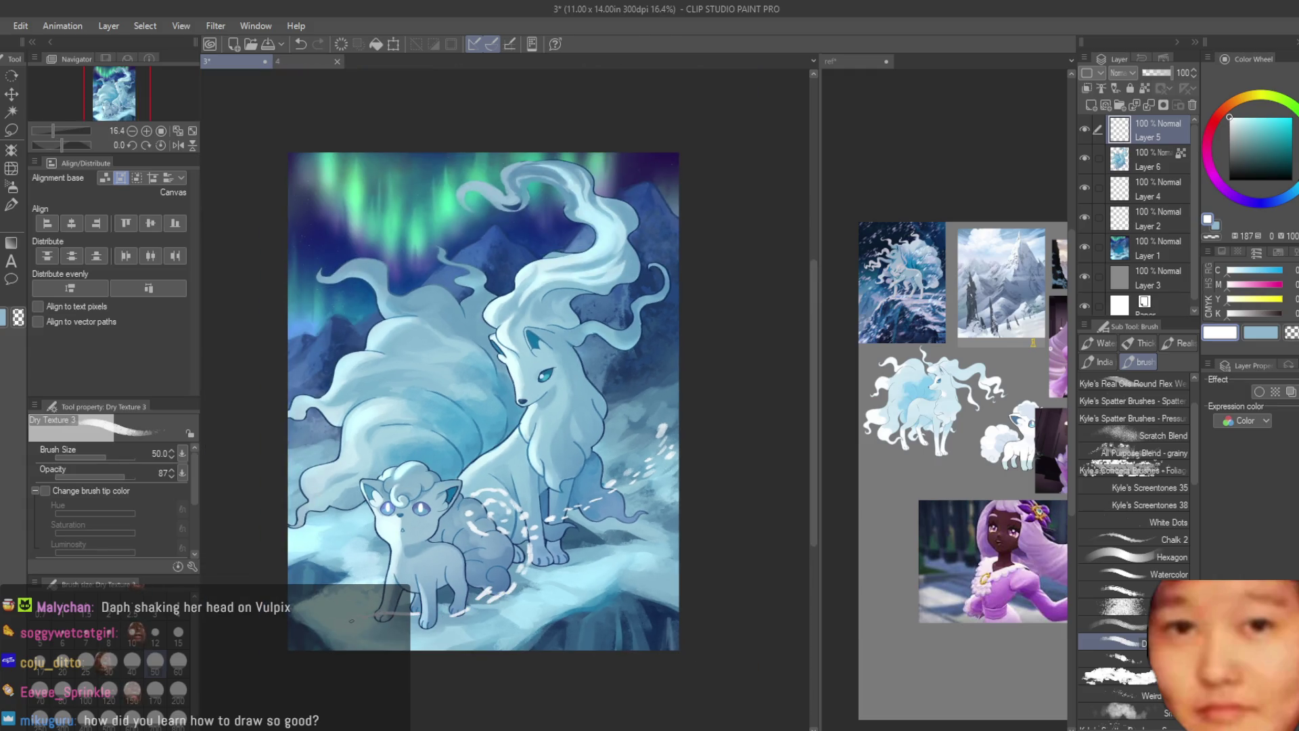
pyautogui.scroll(-4, 683, 459)
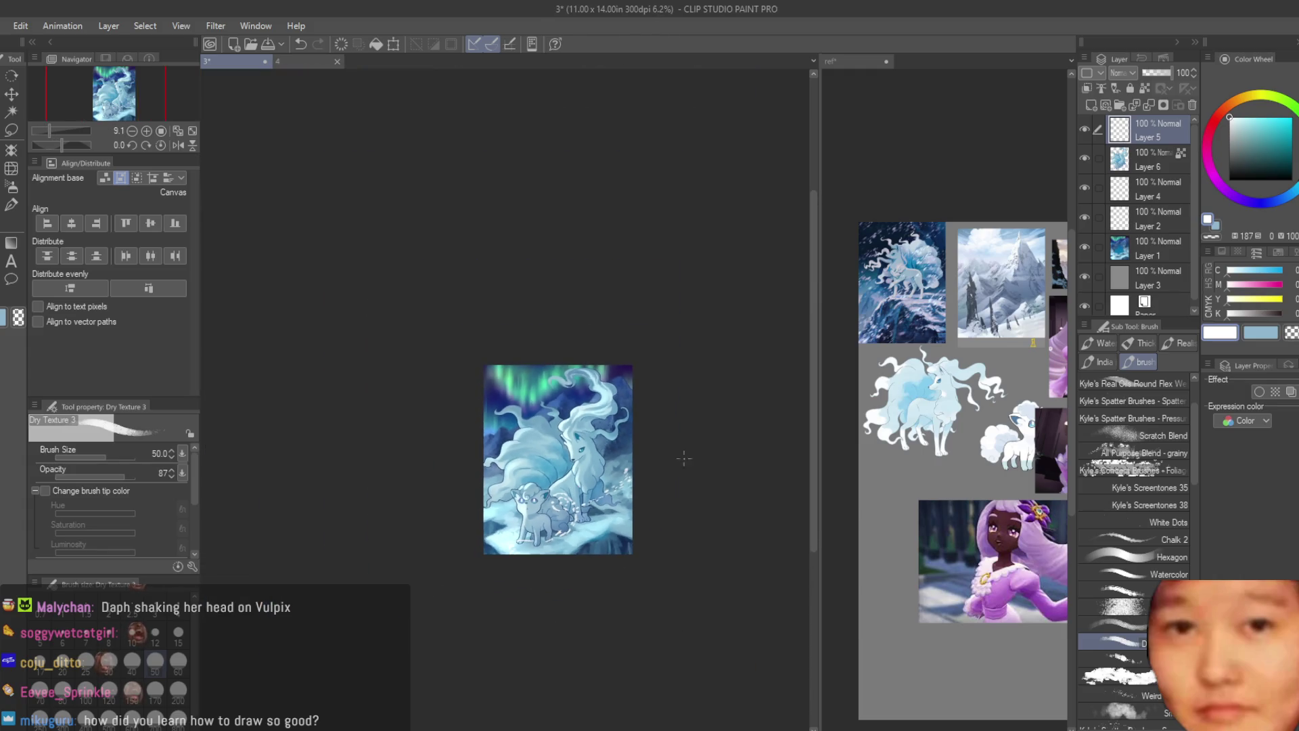
pyautogui.scroll(4, 614, 536)
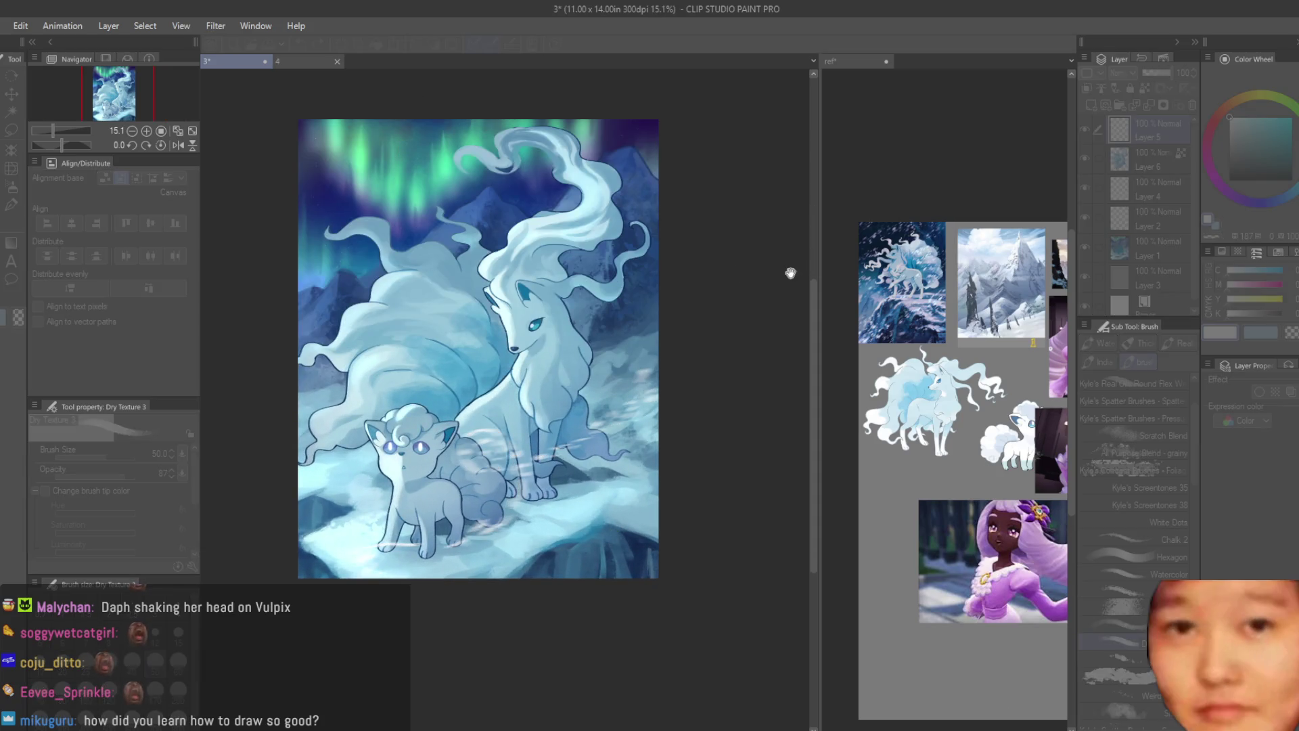
pyautogui.scroll(-1, 663, 327)
pyautogui.scroll(1, 664, 328)
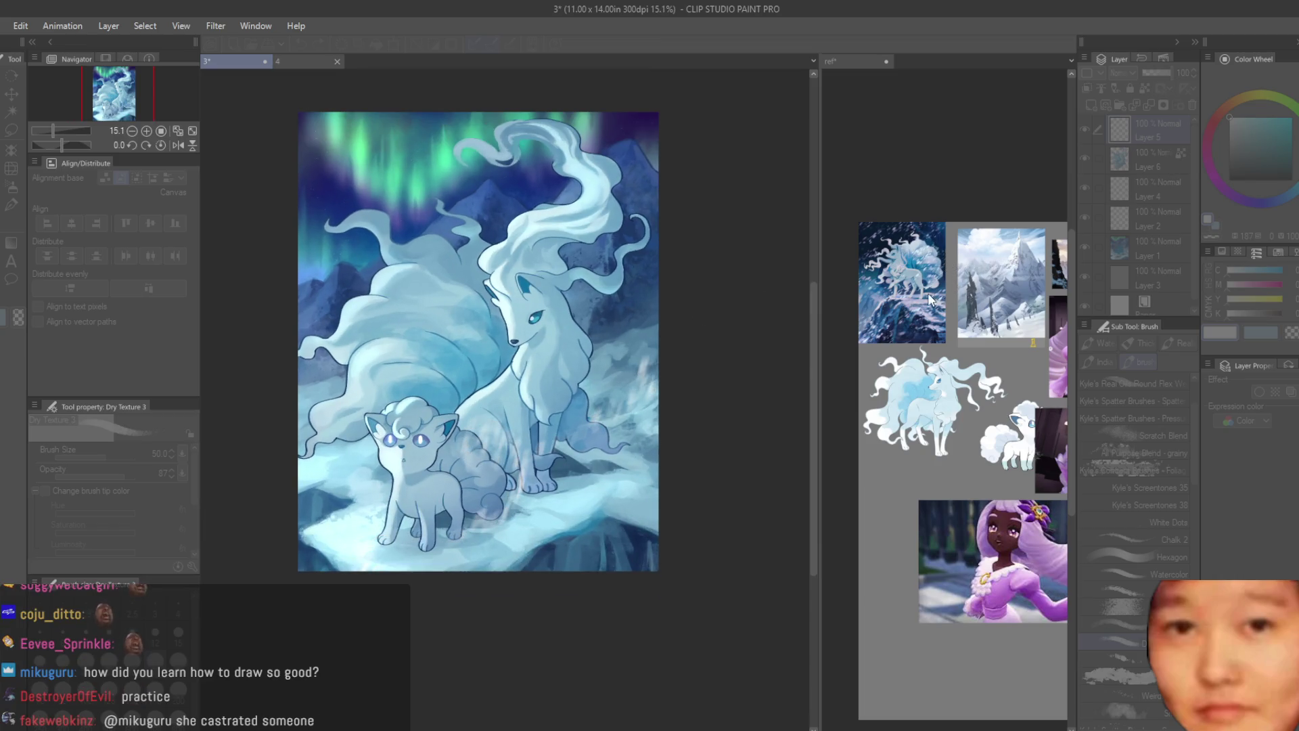
pyautogui.hotkey('ctrl', 'z')
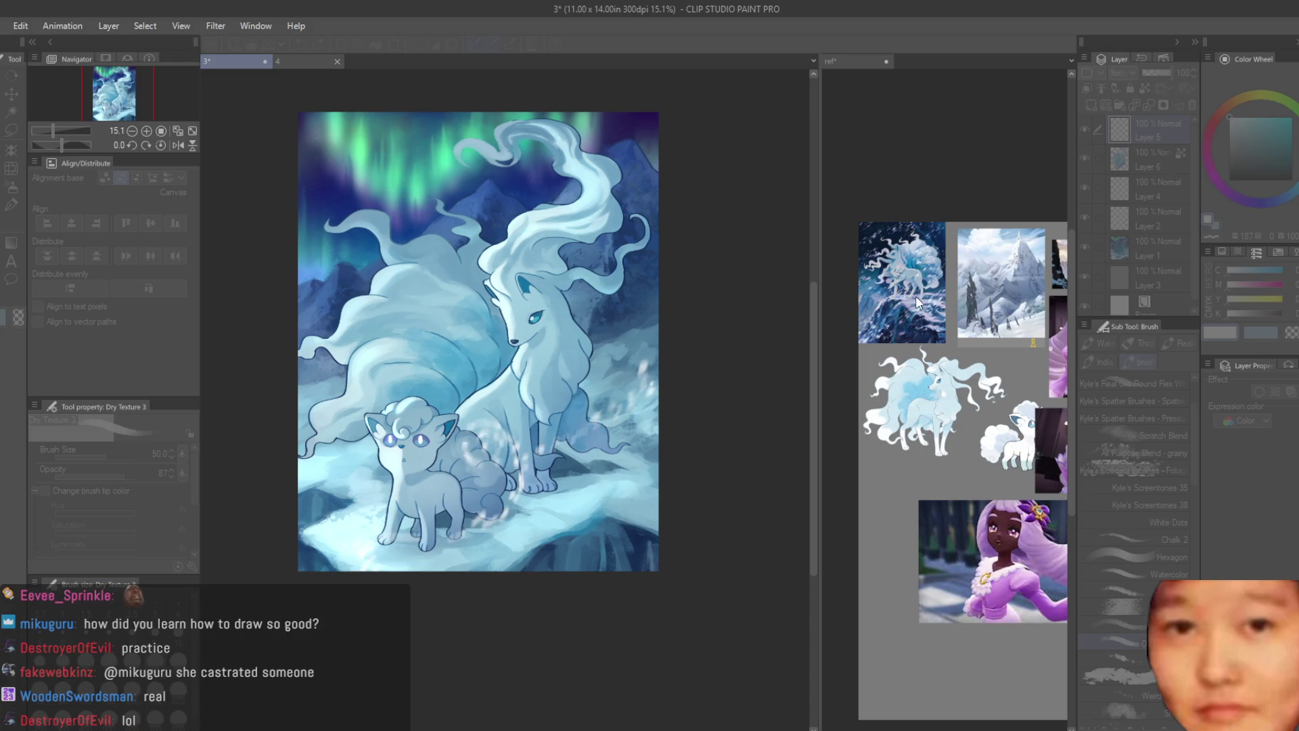
pyautogui.hotkey('ctrl', 'z')
pyautogui.hotkey('ctrl', 'z')
pyautogui.scroll(-3, 646, 334)
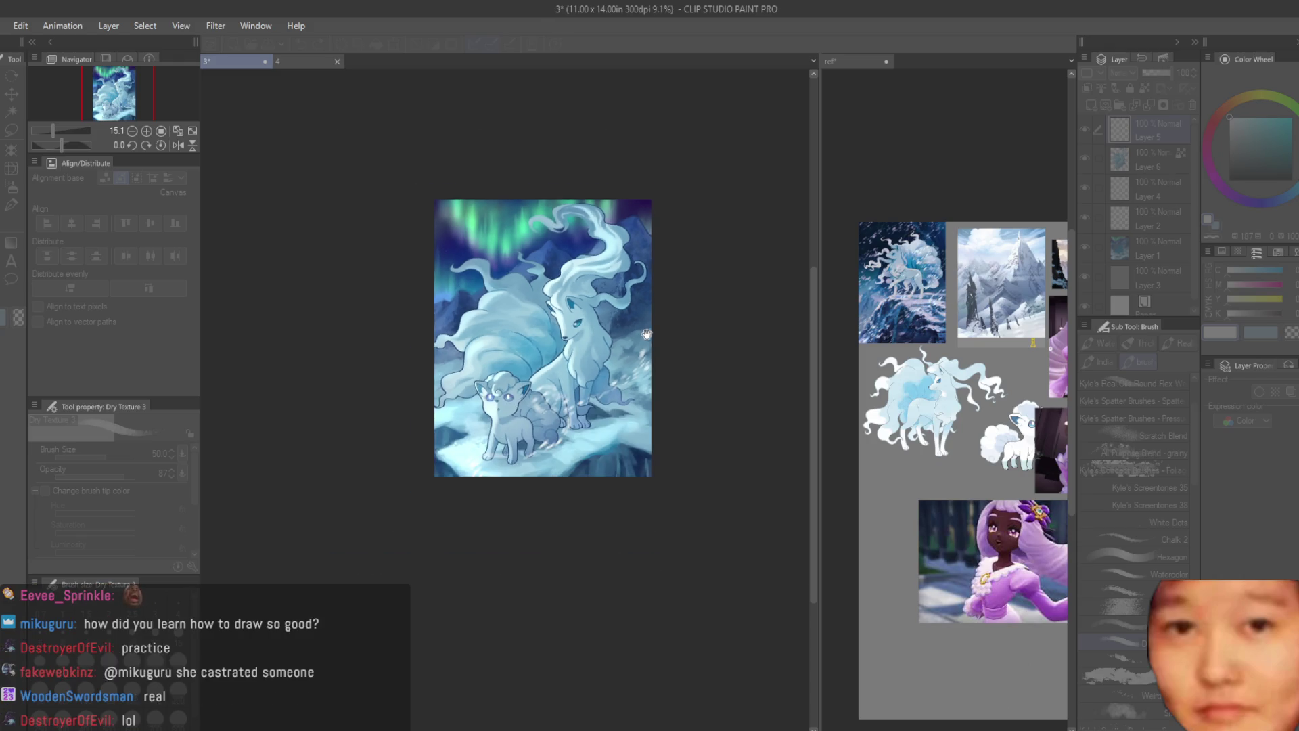
pyautogui.scroll(2, 648, 334)
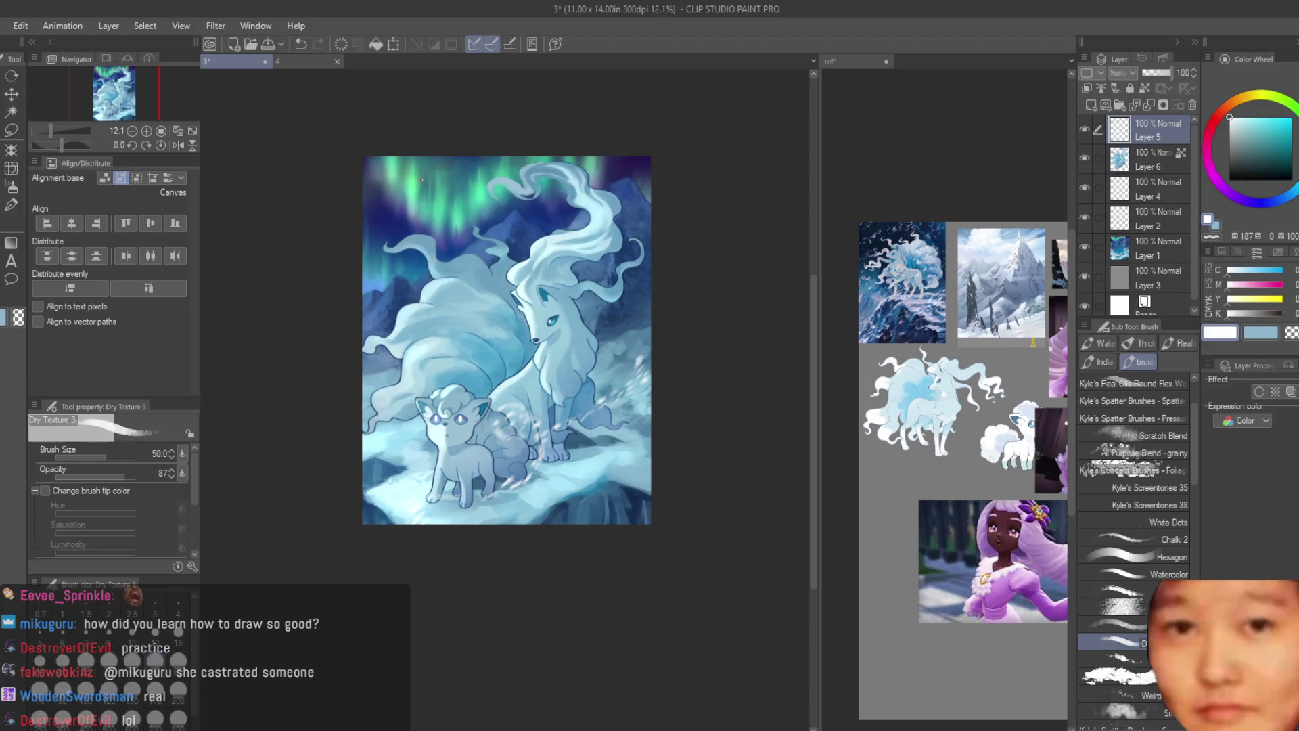
pyautogui.scroll(1, 409, 391)
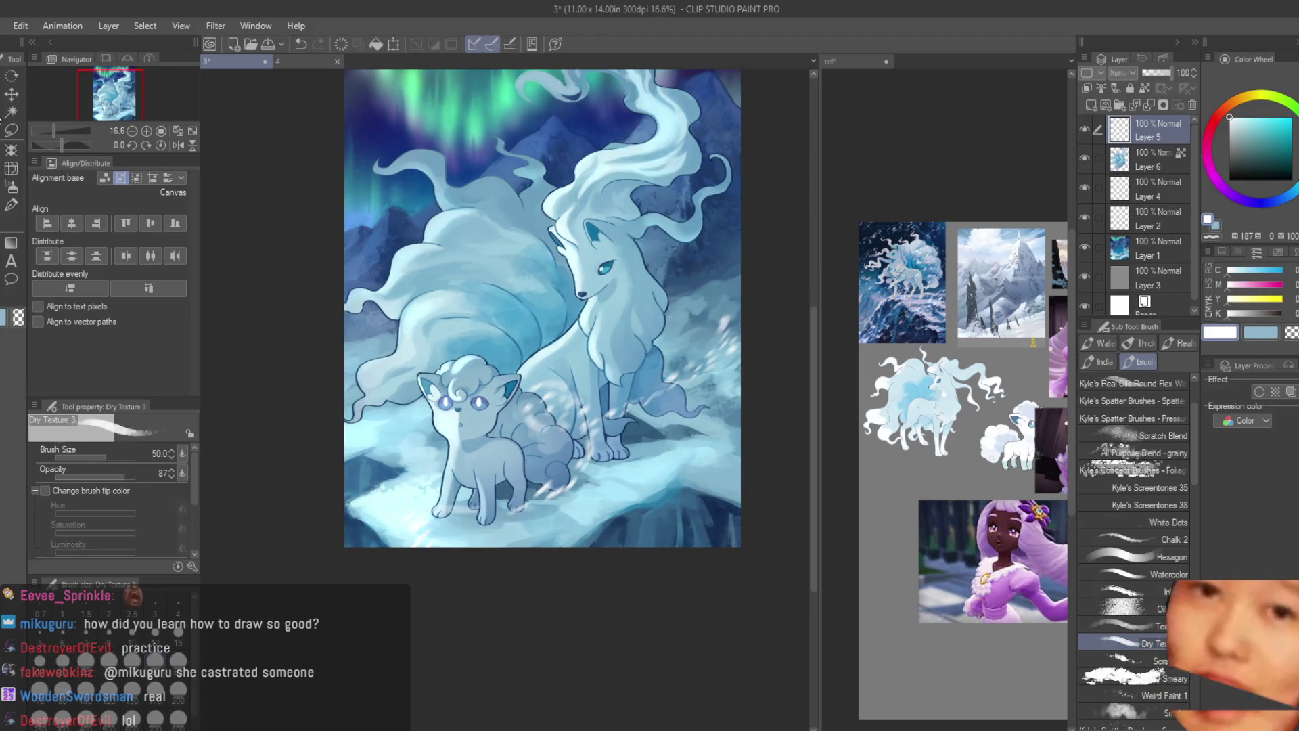
# Step: Duplicate the streaky snow layer, then delete both the copy and the original Layer 5
pyautogui.press('k')
pyautogui.hotkey('ctrl', 'c')
pyautogui.hotkey('ctrl', 'v')
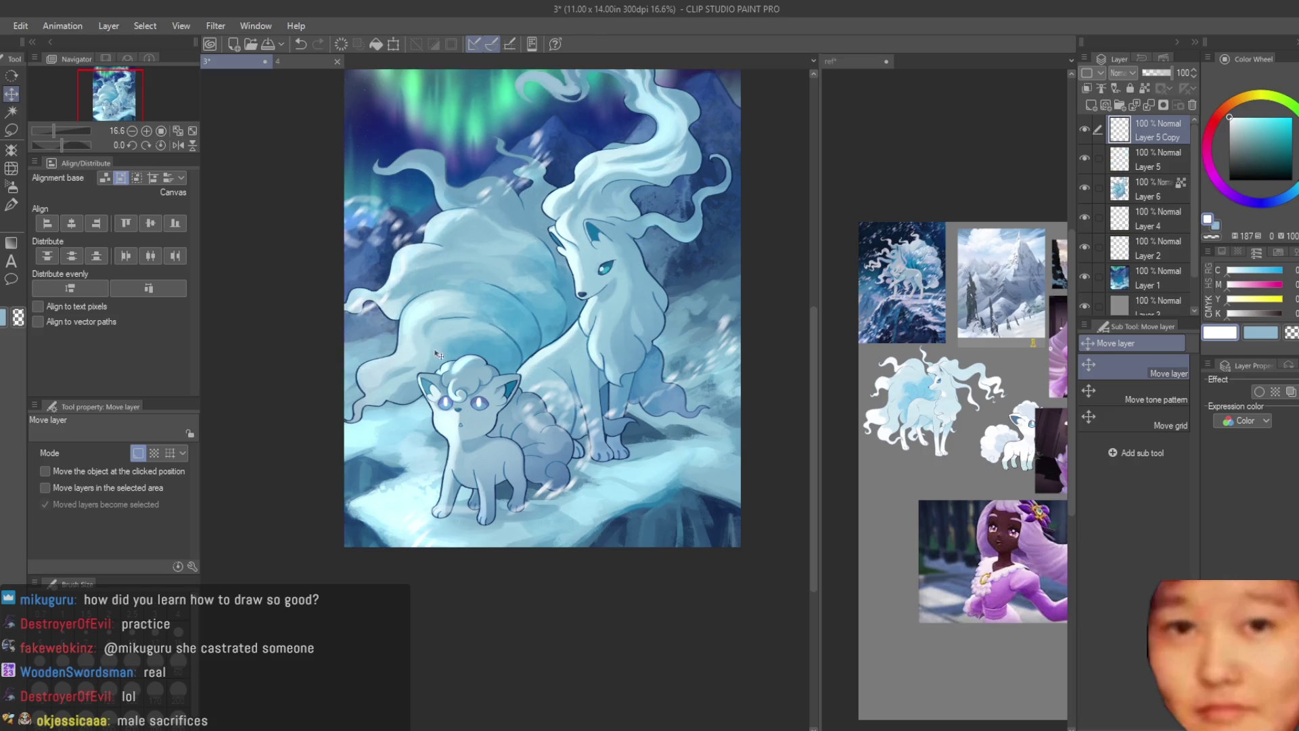
pyautogui.scroll(-4, 597, 438)
pyautogui.scroll(2, 614, 420)
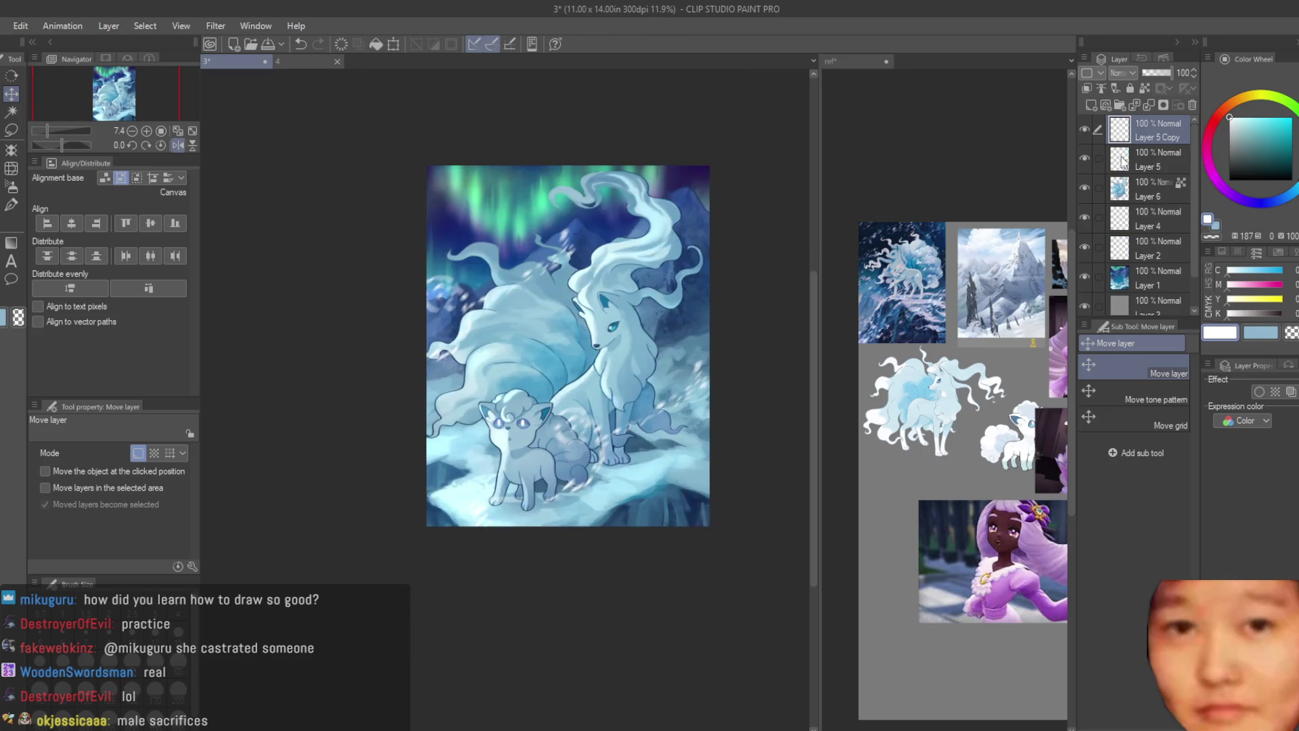
pyautogui.click(1192, 105)
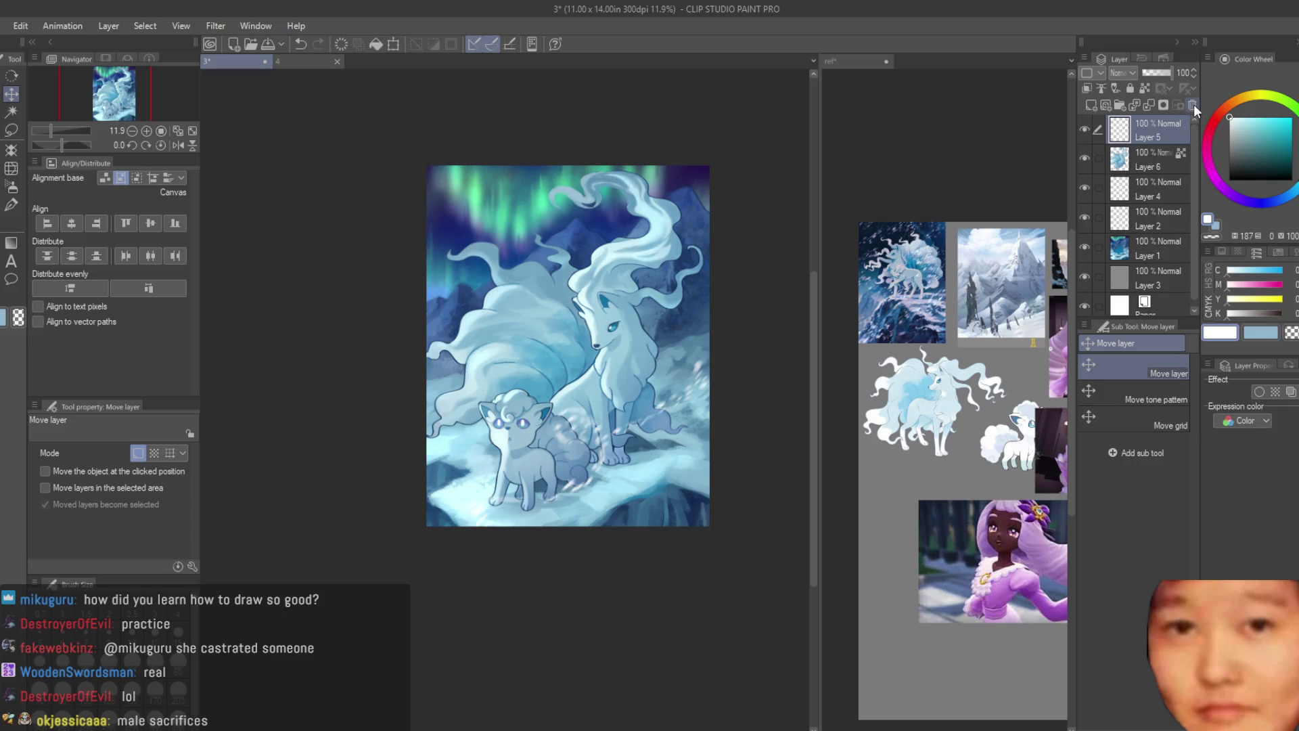
pyautogui.click(1192, 105)
# Step: Add a fresh empty raster layer above Layer 6 and select the Turnip pen
pyautogui.click(1090, 105)
pyautogui.click(11, 205)
pyautogui.scroll(4, 683, 437)
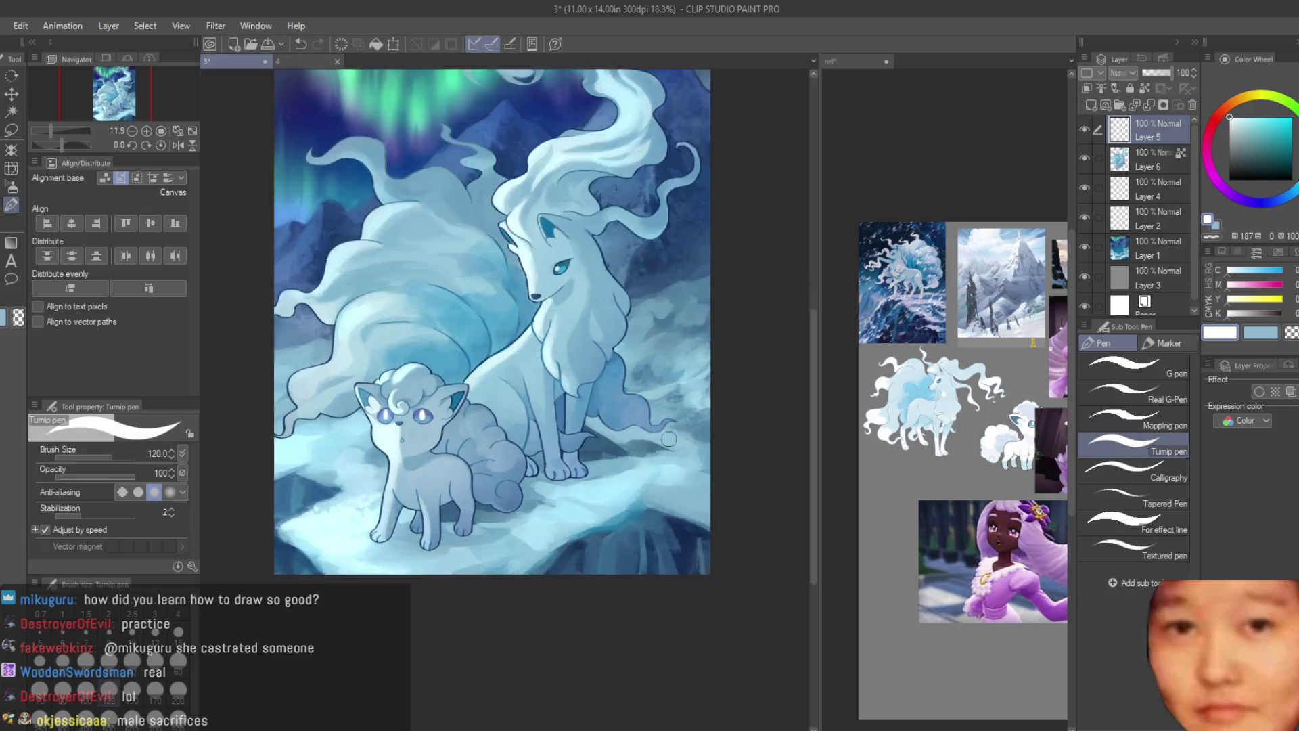
# Step: Dab small white snow dots beside and to the right of the Ninetales' tail
pyautogui.press('[')
pyautogui.press('[')
pyautogui.press('[')
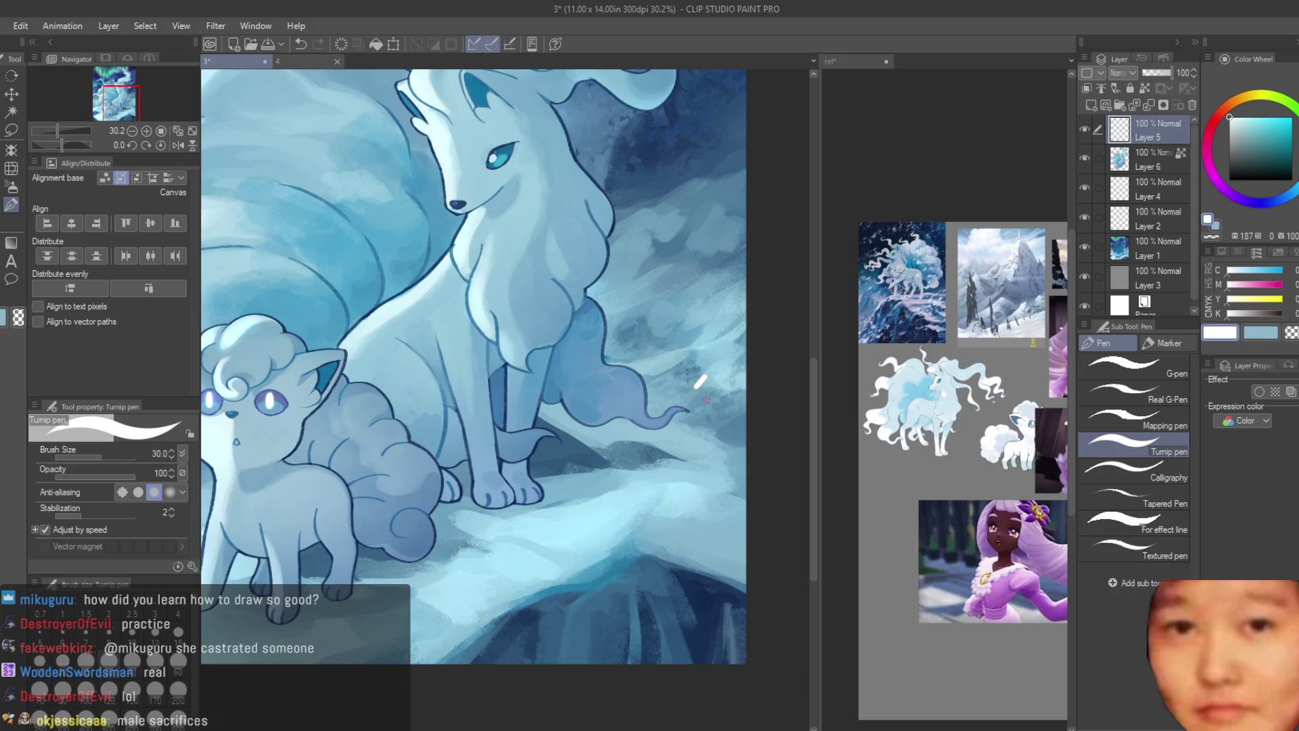
pyautogui.click(705, 337)
pyautogui.press(']')
pyautogui.click(720, 341)
pyautogui.click(727, 351)
pyautogui.click(693, 359)
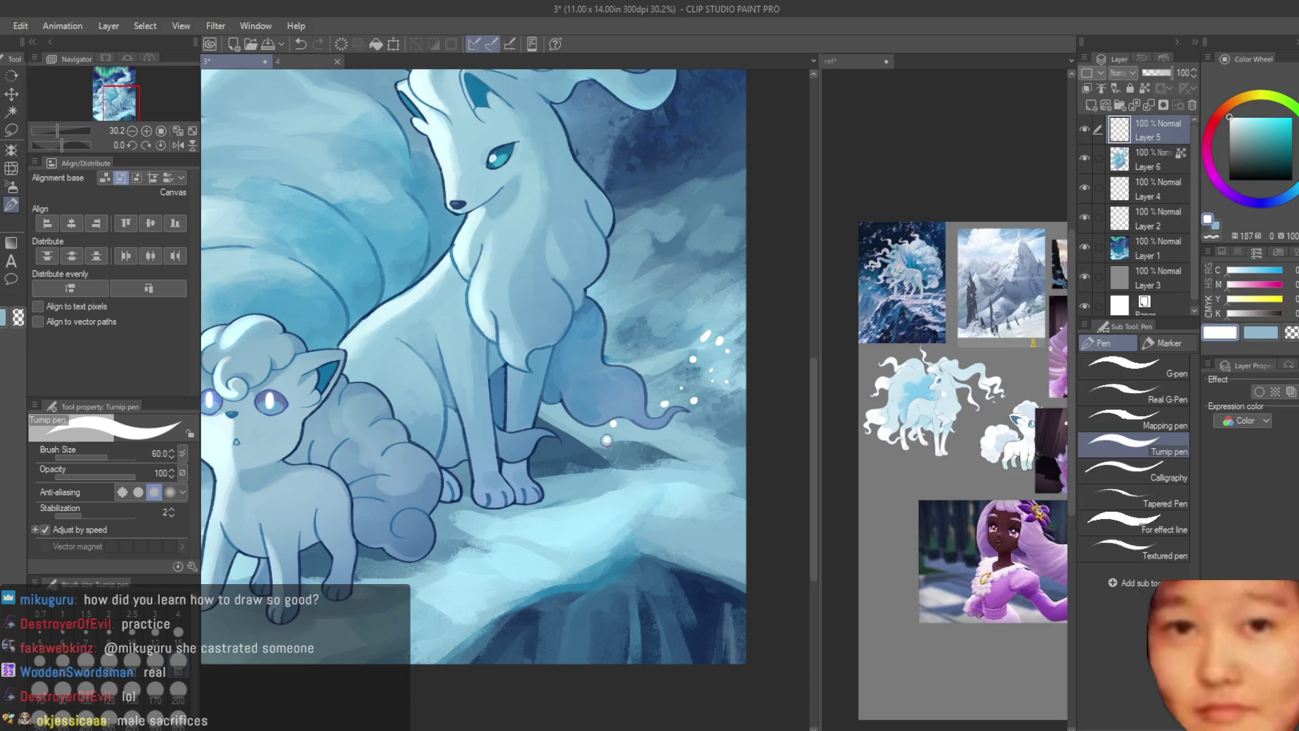
pyautogui.click(685, 277)
pyautogui.click(659, 349)
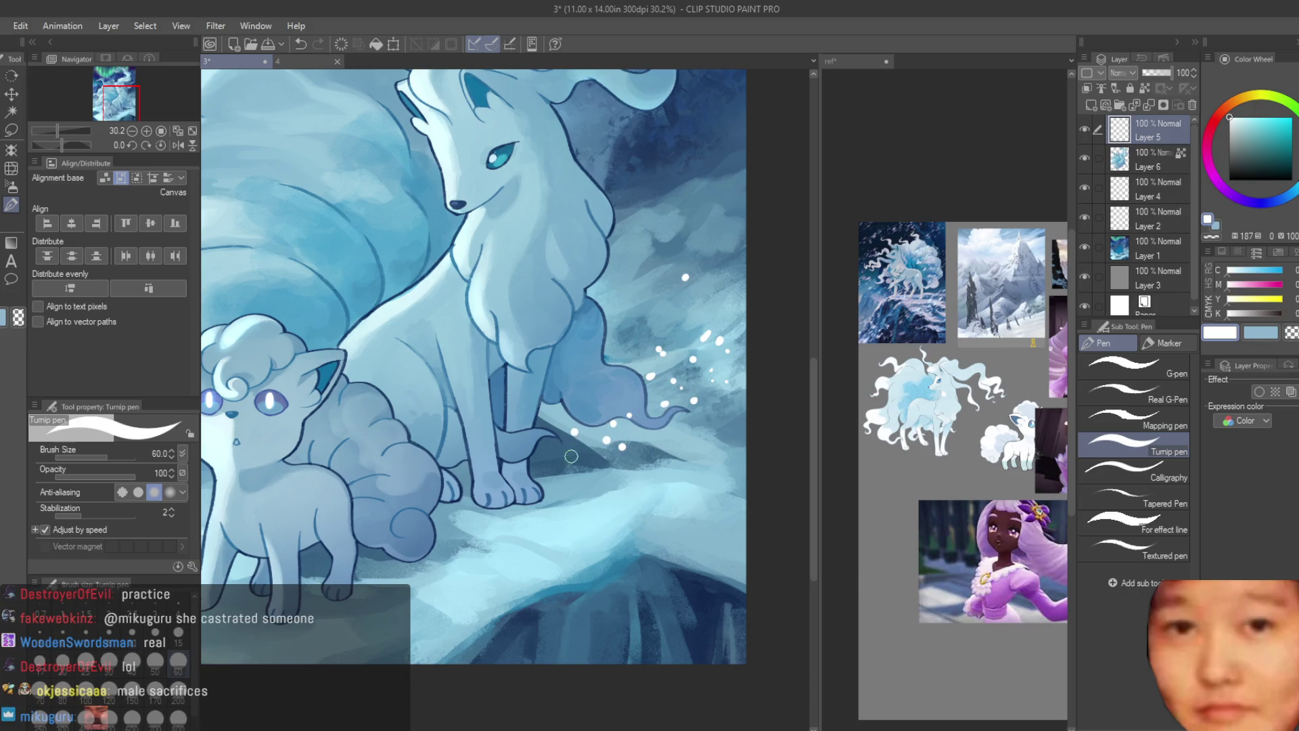
# Step: Dot snow trailing down toward the paws and around the small fox's tail
pyautogui.click(489, 461)
pyautogui.click(469, 469)
pyautogui.click(470, 481)
pyautogui.click(458, 492)
pyautogui.click(429, 508)
pyautogui.click(437, 524)
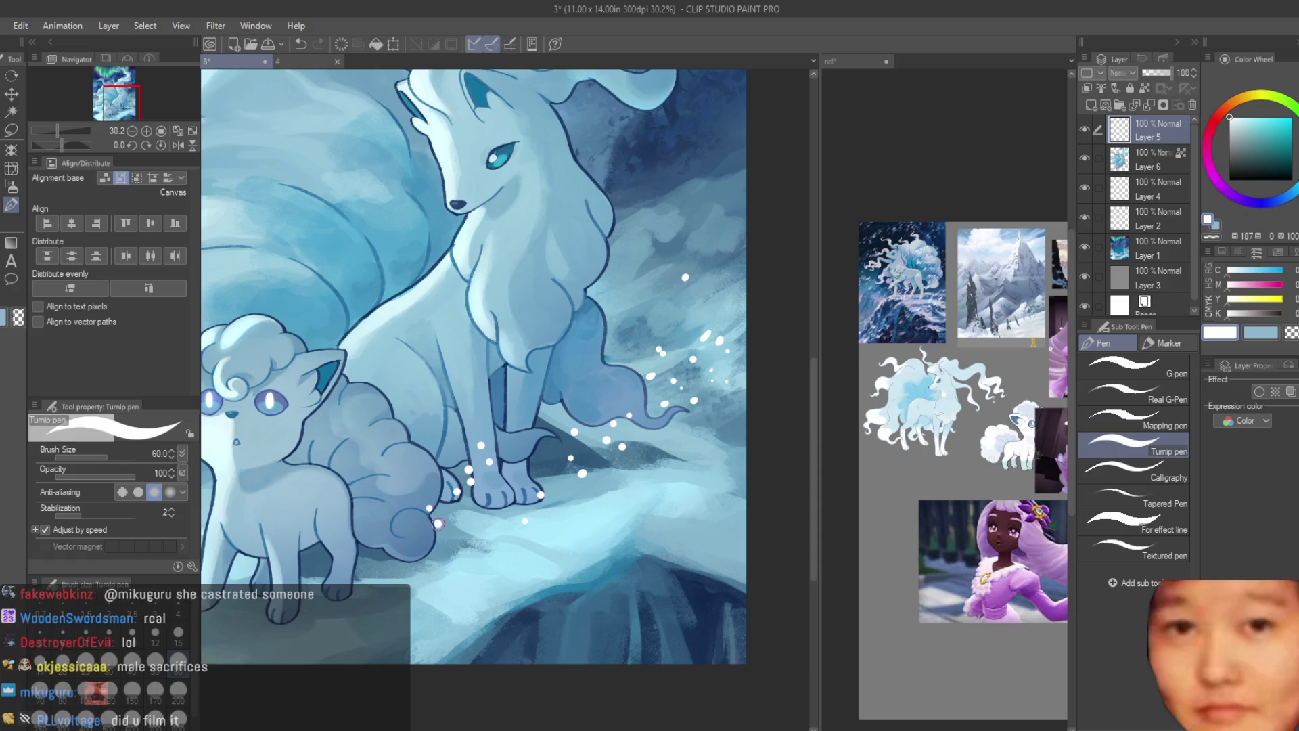
pyautogui.hotkey('ctrl', '-')
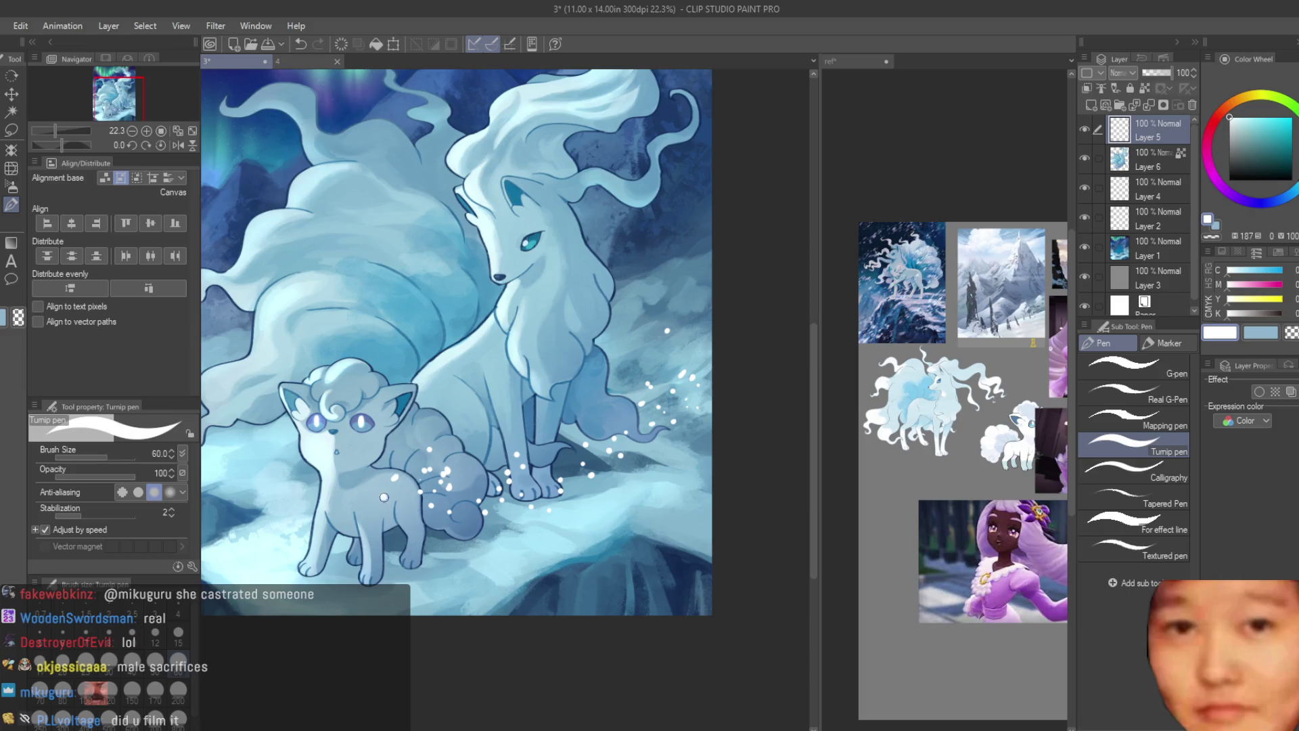
pyautogui.click(440, 521)
pyautogui.click(428, 538)
# Step: Extend a trail of snow dots from the upper middle down to the left
pyautogui.scroll(-1, 350, 558)
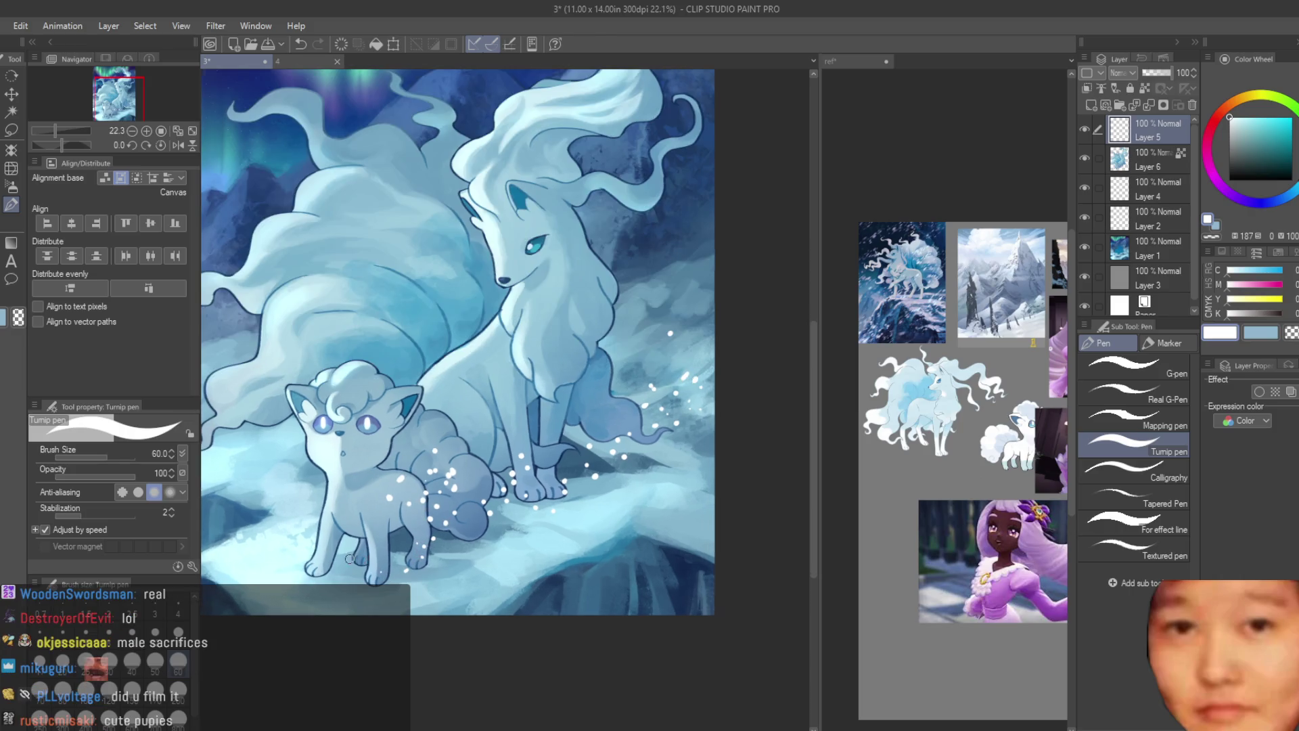
pyautogui.scroll(-1, 284, 557)
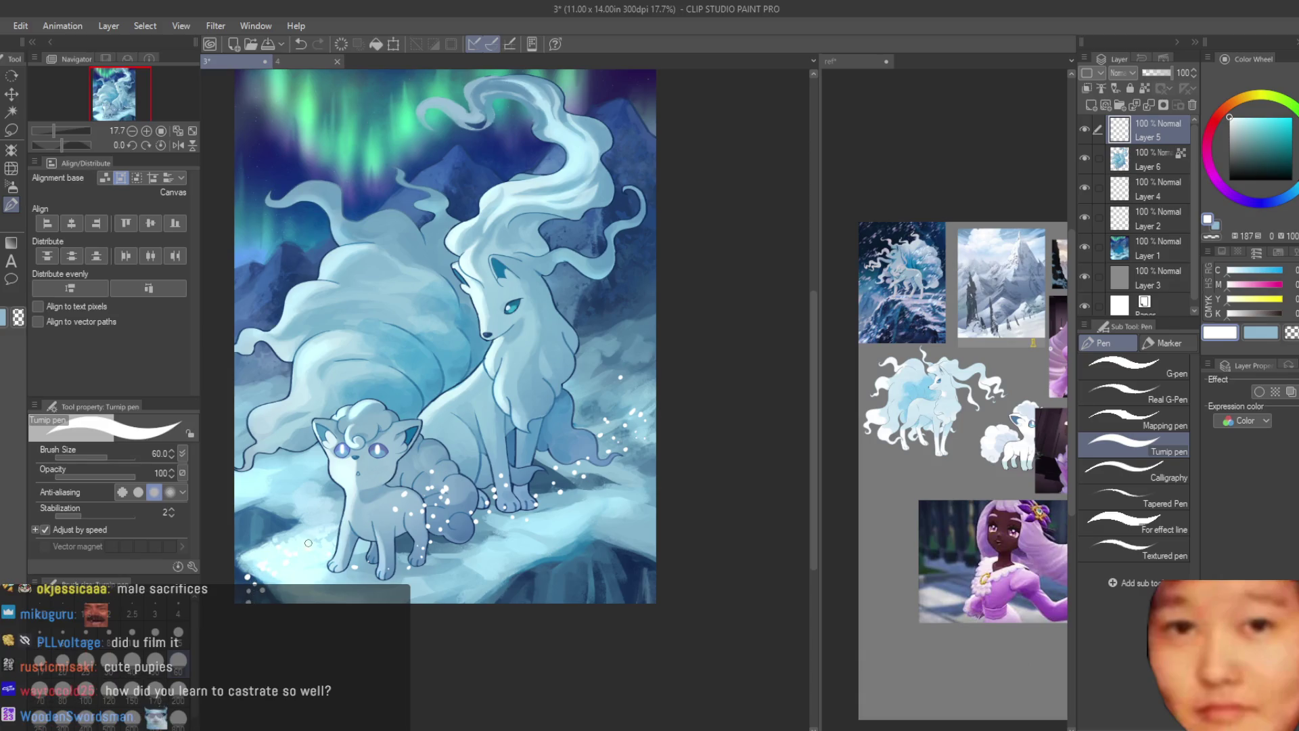
pyautogui.scroll(1, 297, 551)
pyautogui.scroll(-1, 406, 372)
pyautogui.scroll(1, 441, 311)
pyautogui.click(510, 264)
pyautogui.click(491, 277)
pyautogui.click(413, 295)
pyautogui.click(398, 313)
pyautogui.click(385, 325)
pyautogui.click(301, 399)
# Step: Fill in more snow dots along the trail and beside the small fox
pyautogui.scroll(-1, 298, 404)
pyautogui.click(274, 419)
pyautogui.click(335, 400)
pyautogui.click(365, 332)
pyautogui.click(387, 280)
pyautogui.click(399, 291)
pyautogui.click(395, 313)
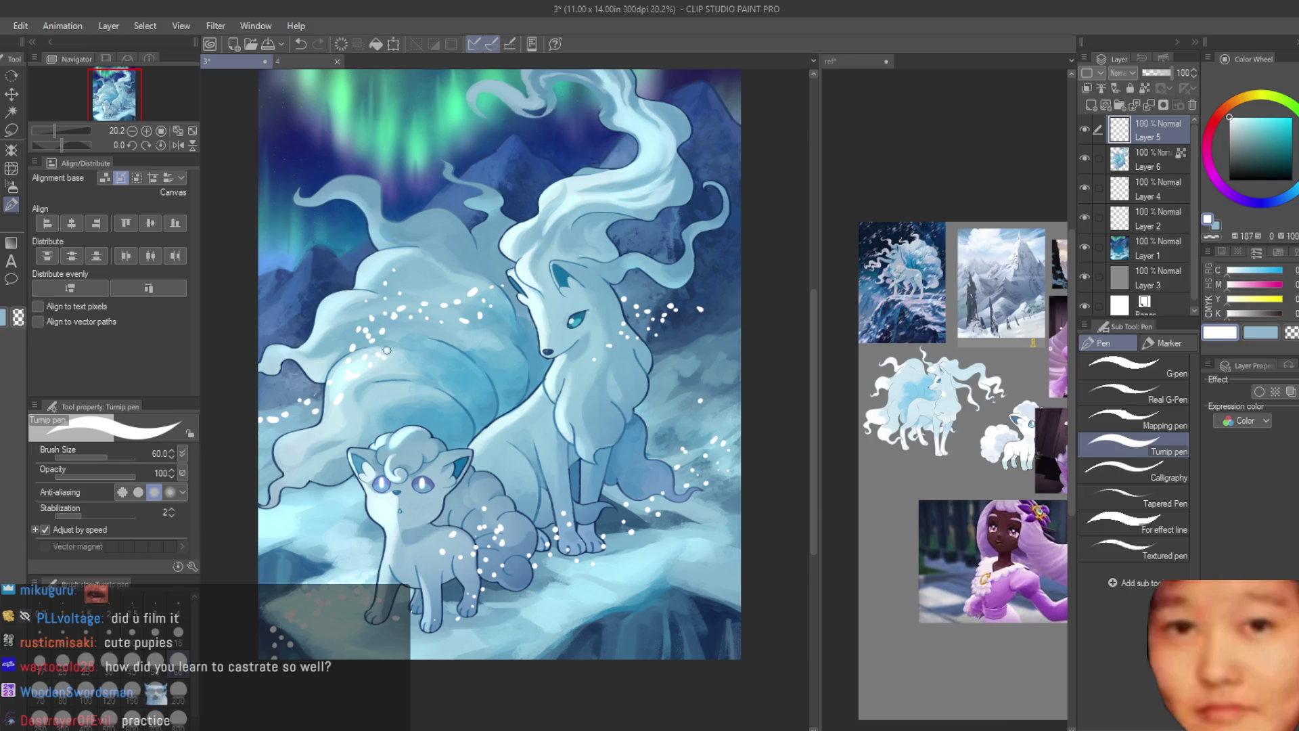
# Step: Scatter a cluster of white snow dots across the left sky
pyautogui.scroll(2, 387, 349)
pyautogui.click(276, 289)
pyautogui.click(290, 293)
pyautogui.click(301, 289)
pyautogui.click(347, 278)
pyautogui.click(358, 282)
pyautogui.click(315, 276)
pyautogui.click(332, 273)
pyautogui.click(274, 318)
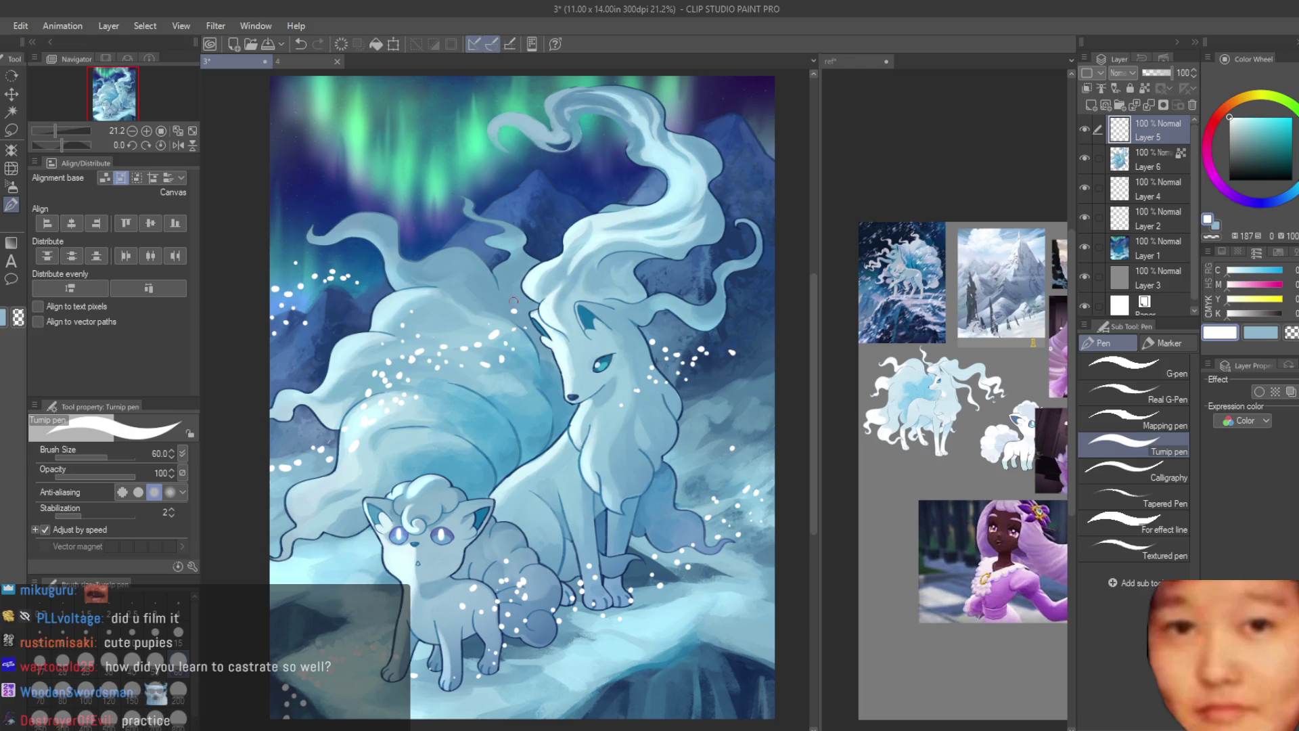
# Step: Sprinkle finer snow dots in the upper-right sky with a much smaller pen
pyautogui.click(39, 659)
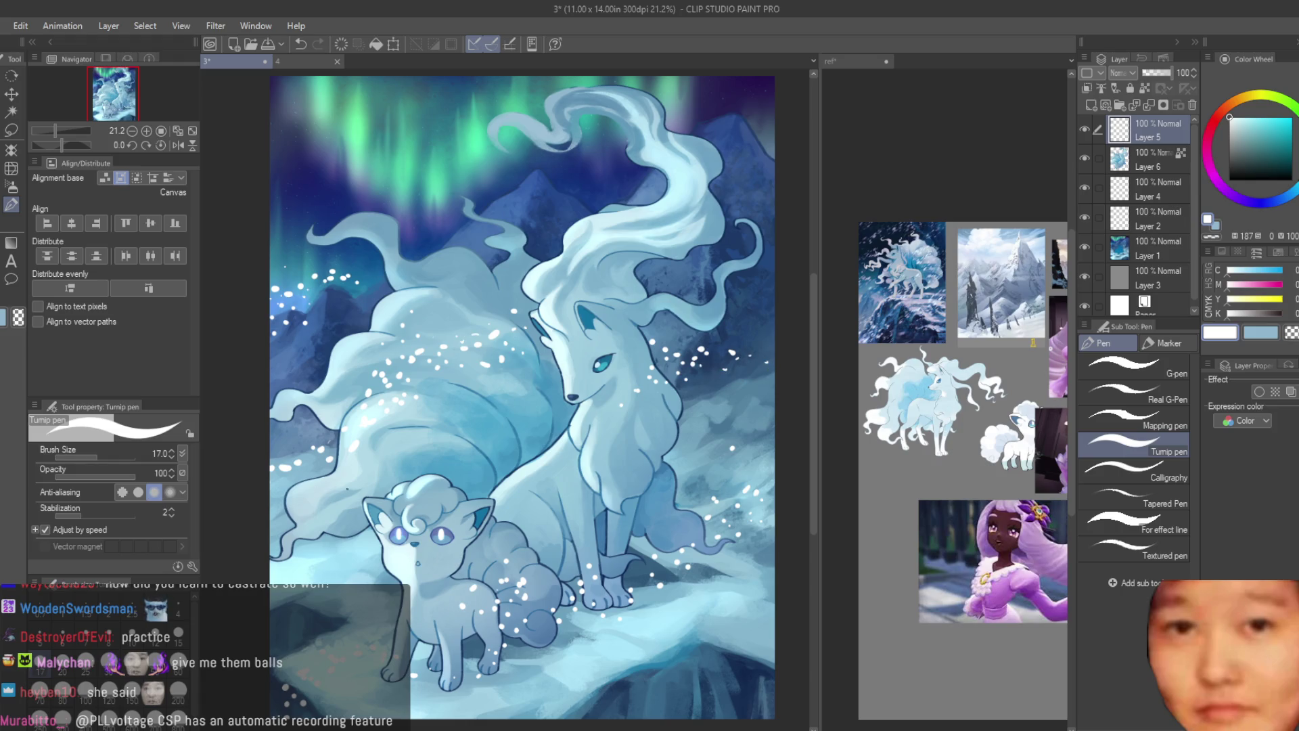
pyautogui.press(']')
pyautogui.press(']')
pyautogui.press(']')
pyautogui.press('[')
pyautogui.click(744, 171)
pyautogui.click(731, 178)
pyautogui.click(745, 173)
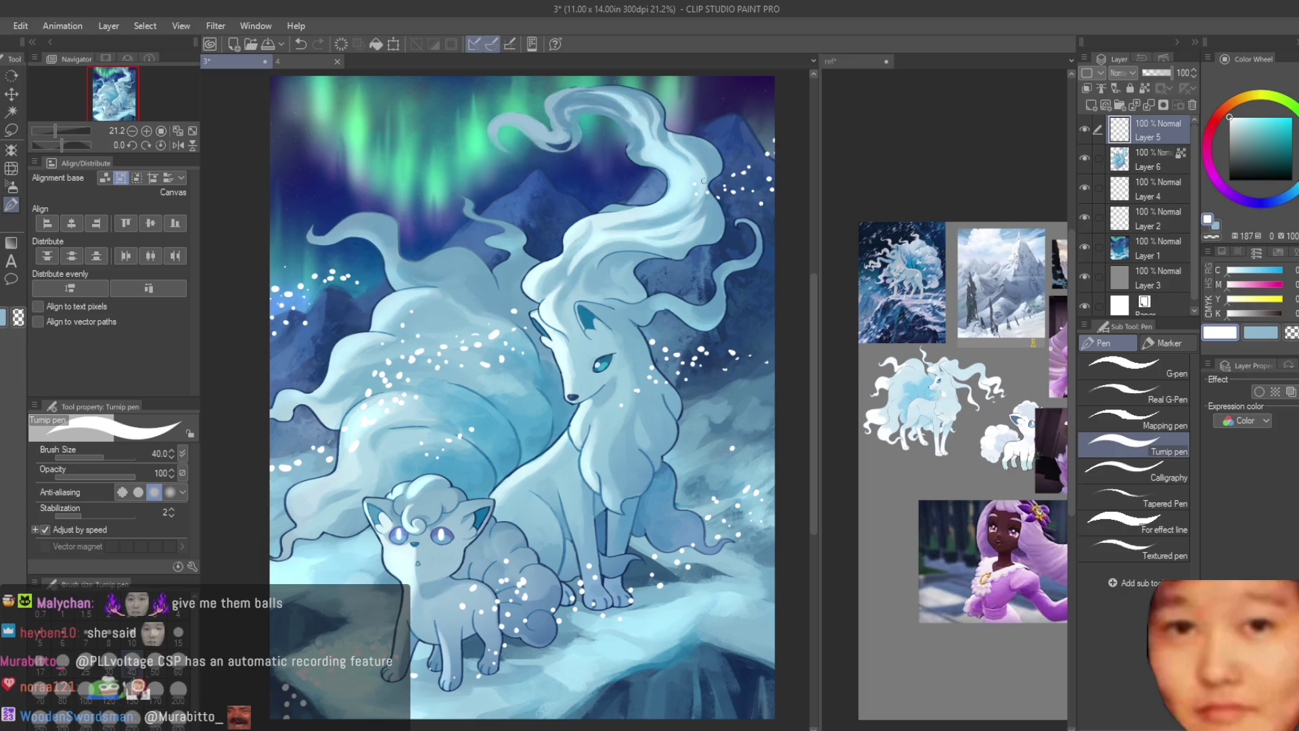
pyautogui.scroll(-3, 715, 307)
pyautogui.scroll(5, 744, 369)
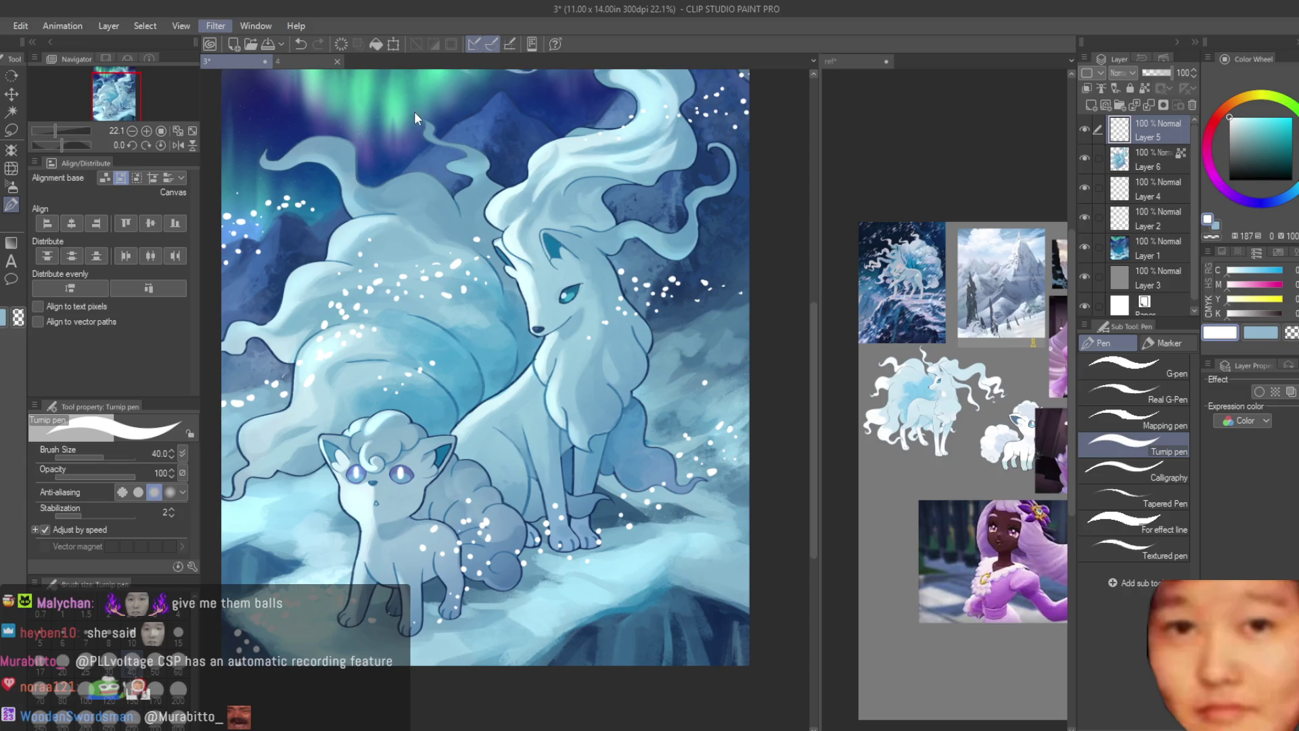
# Step: Zoom out to check the slanted, blurred snow streaks across the painting
pyautogui.scroll(-1, 712, 331)
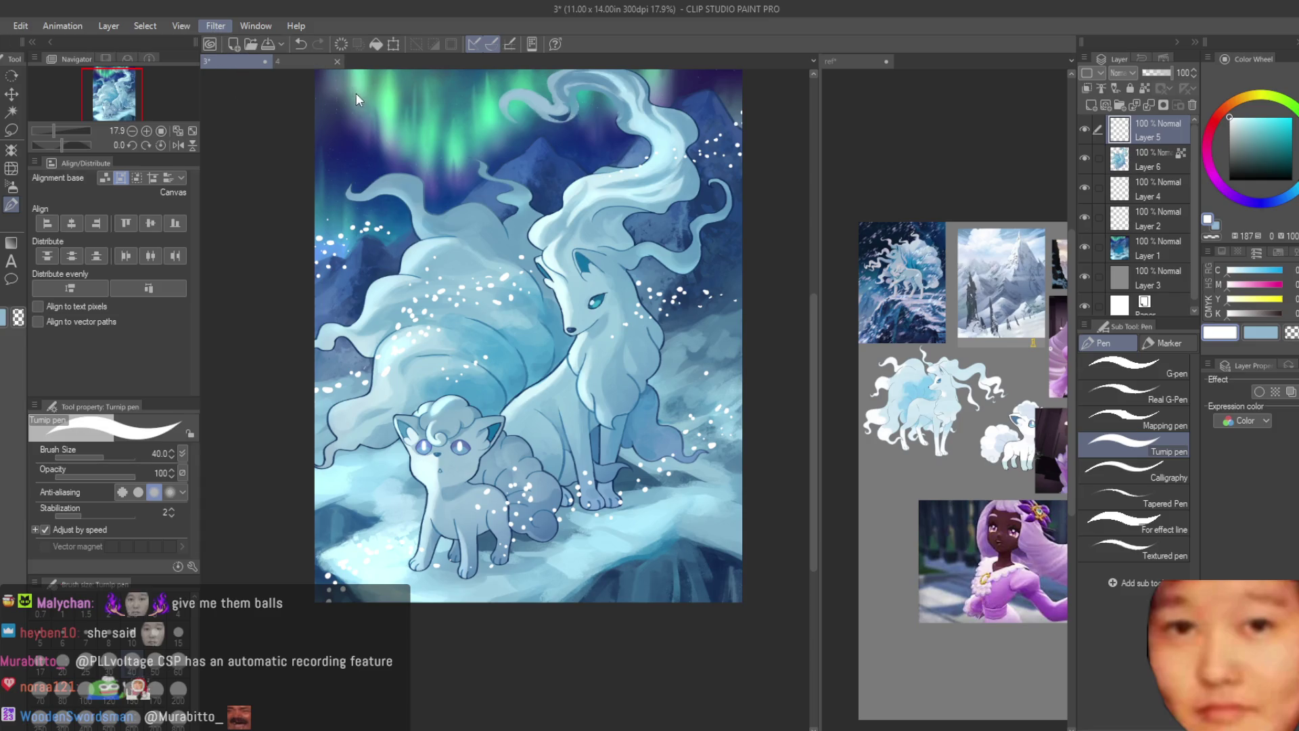
pyautogui.scroll(-1, 736, 302)
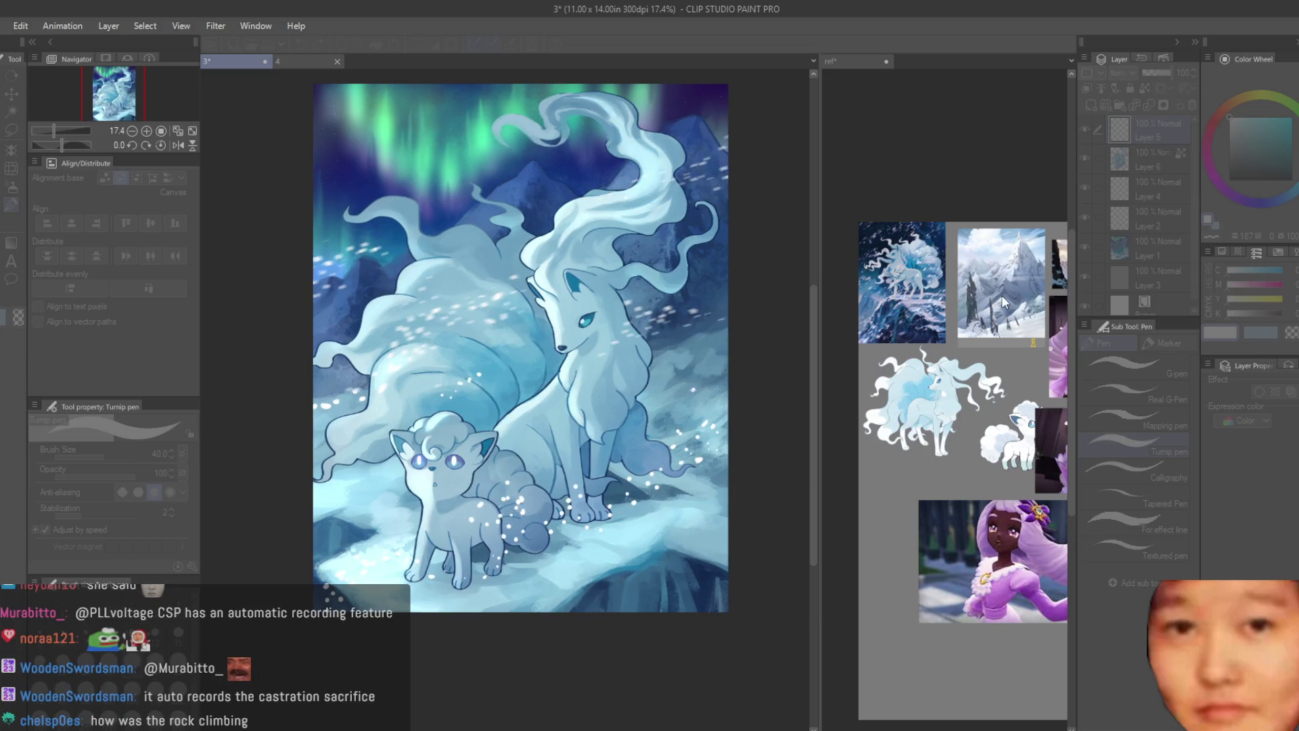
pyautogui.scroll(-2, 746, 315)
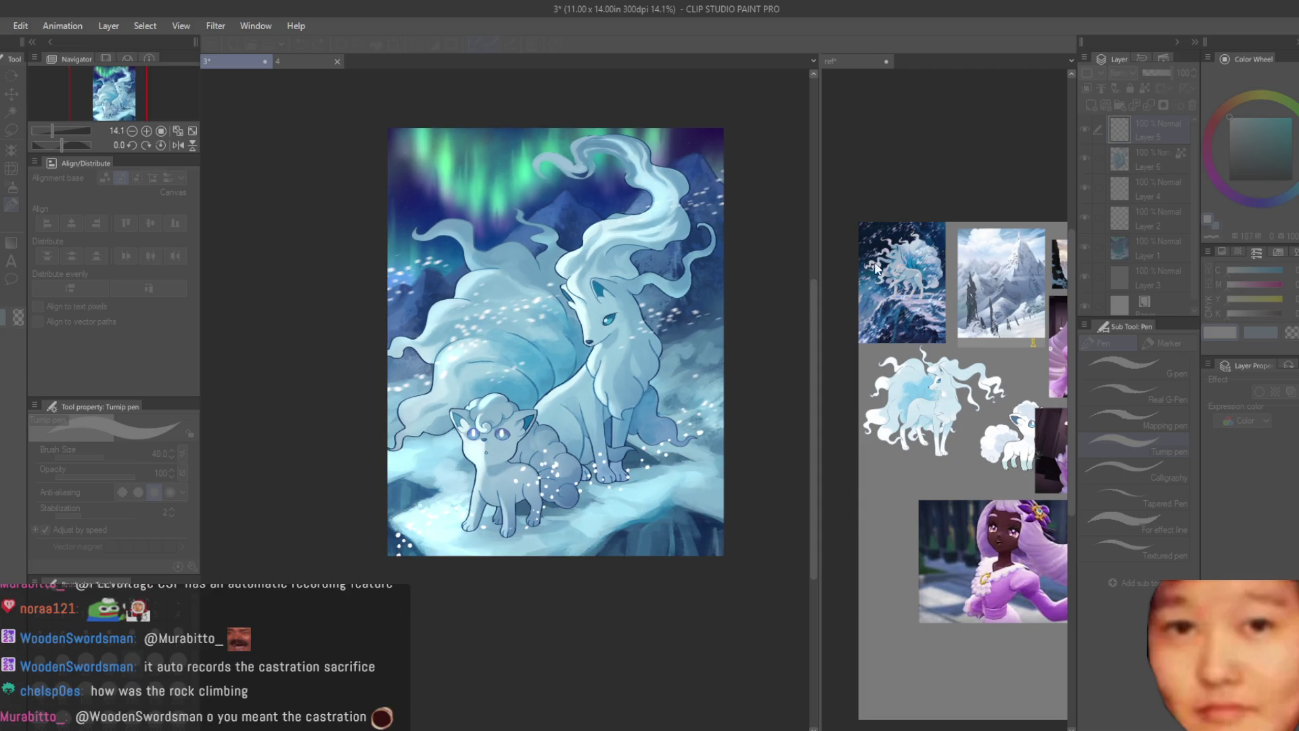
pyautogui.press('b')
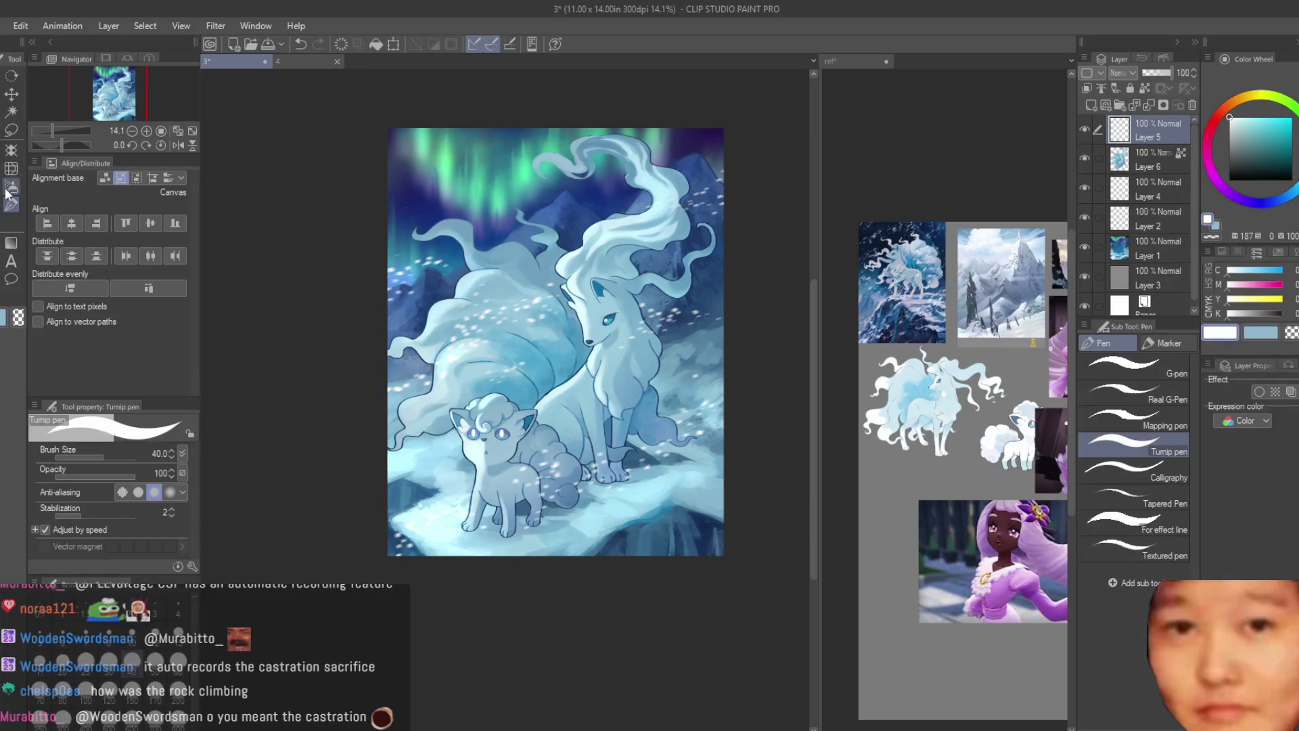
pyautogui.scroll(2, 640, 328)
# Step: On a new layer, spray pale snow specks right of the Ninetales' head with the running color spray
pyautogui.press('[')
pyautogui.press('[')
pyautogui.press('[')
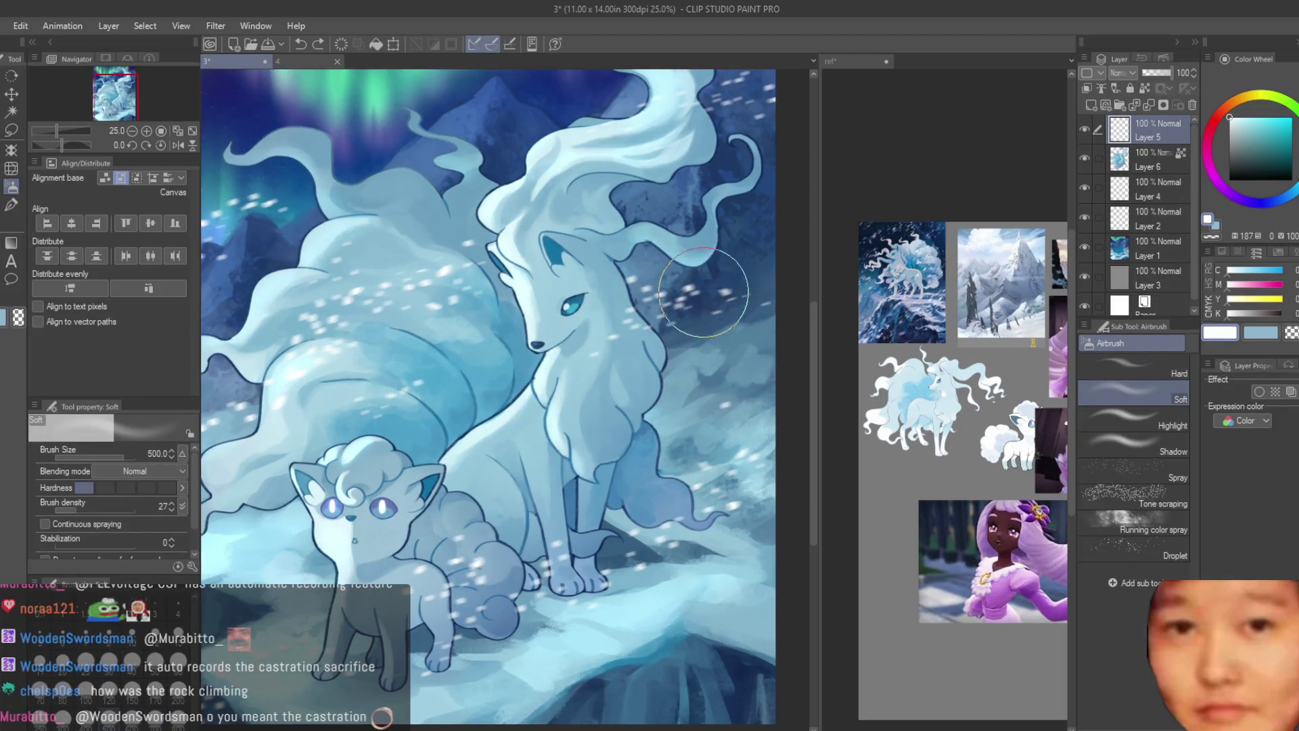
pyautogui.click(1154, 525)
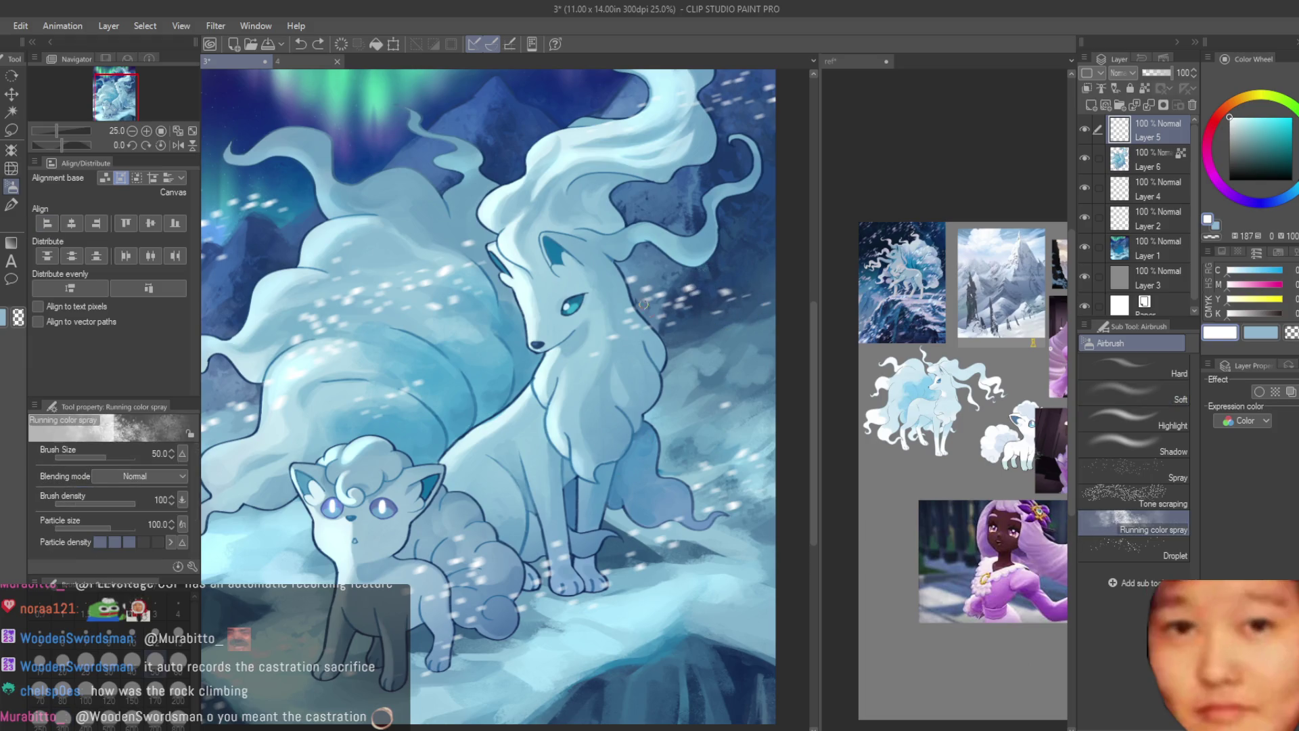
pyautogui.press(']')
pyautogui.press(']')
pyautogui.press(']')
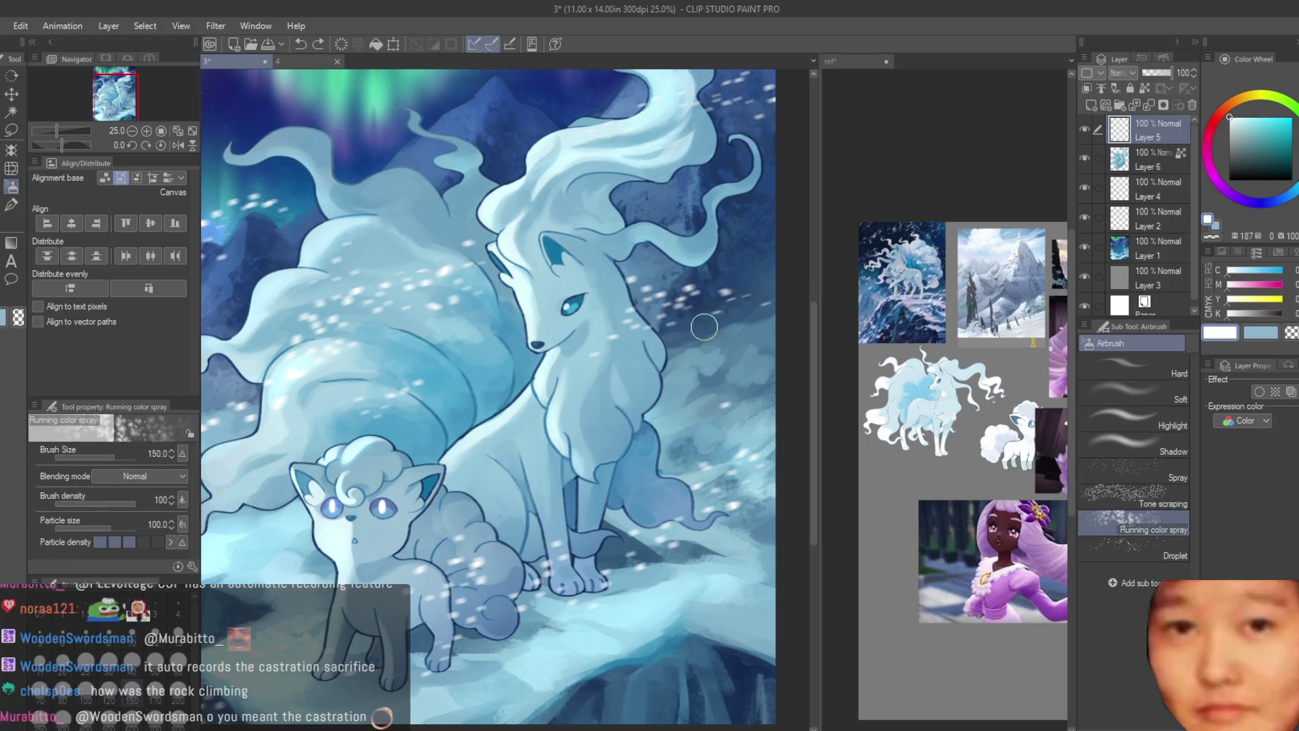
pyautogui.click(1091, 106)
pyautogui.moveTo(749, 275)
pyautogui.mouseDown()
pyautogui.moveTo(649, 299)
pyautogui.moveTo(548, 395)
pyautogui.mouseUp()
# Step: Erase stray snow specks on the Ninetales' tail with a transparent-colour Soft airbrush
pyautogui.press(']')
pyautogui.press(']')
pyautogui.press(']')
pyautogui.press('[')
pyautogui.press('[')
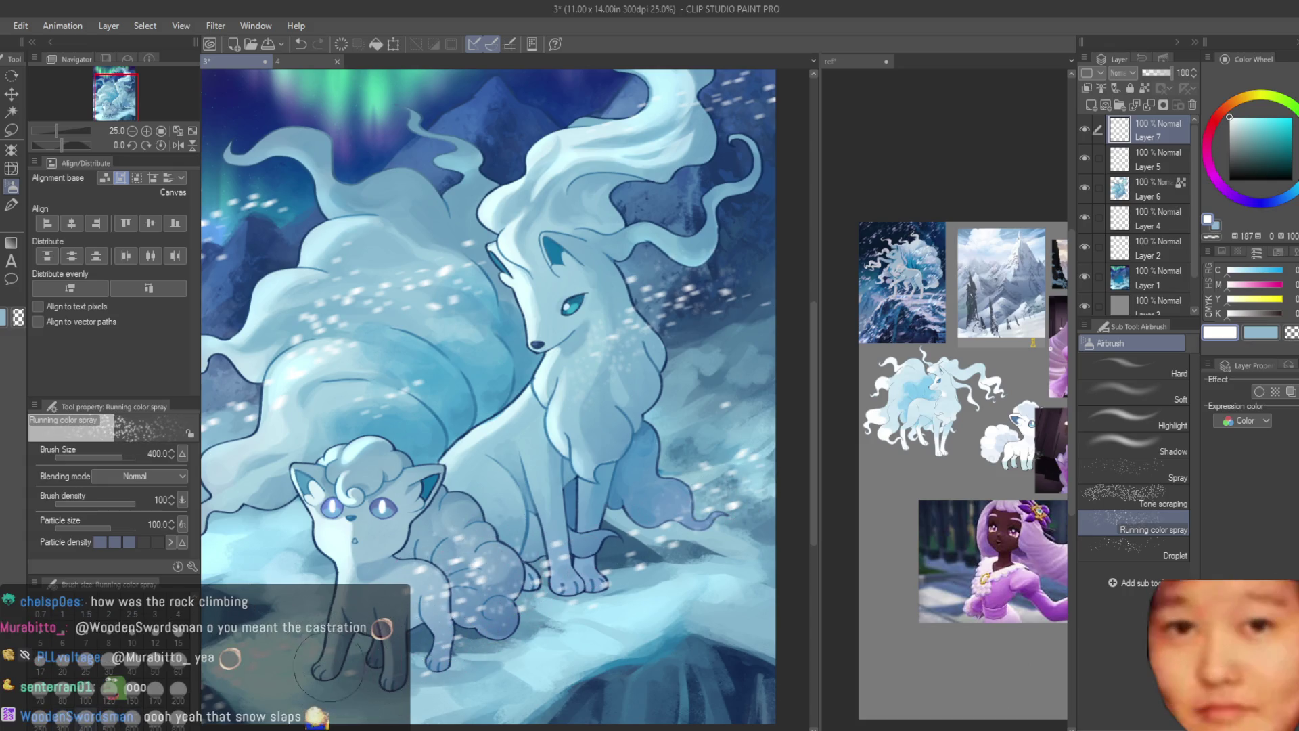
pyautogui.scroll(-1, 296, 412)
pyautogui.scroll(2, 296, 411)
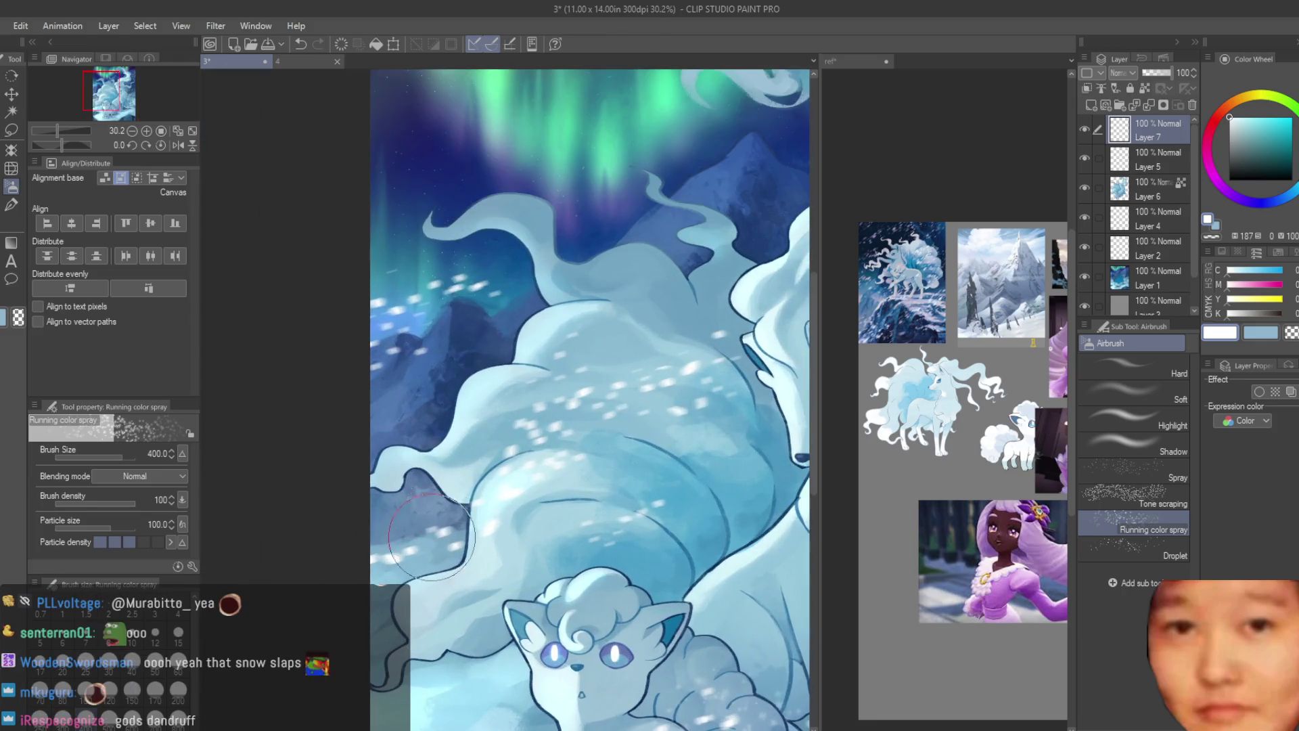
pyautogui.scroll(-1, 435, 325)
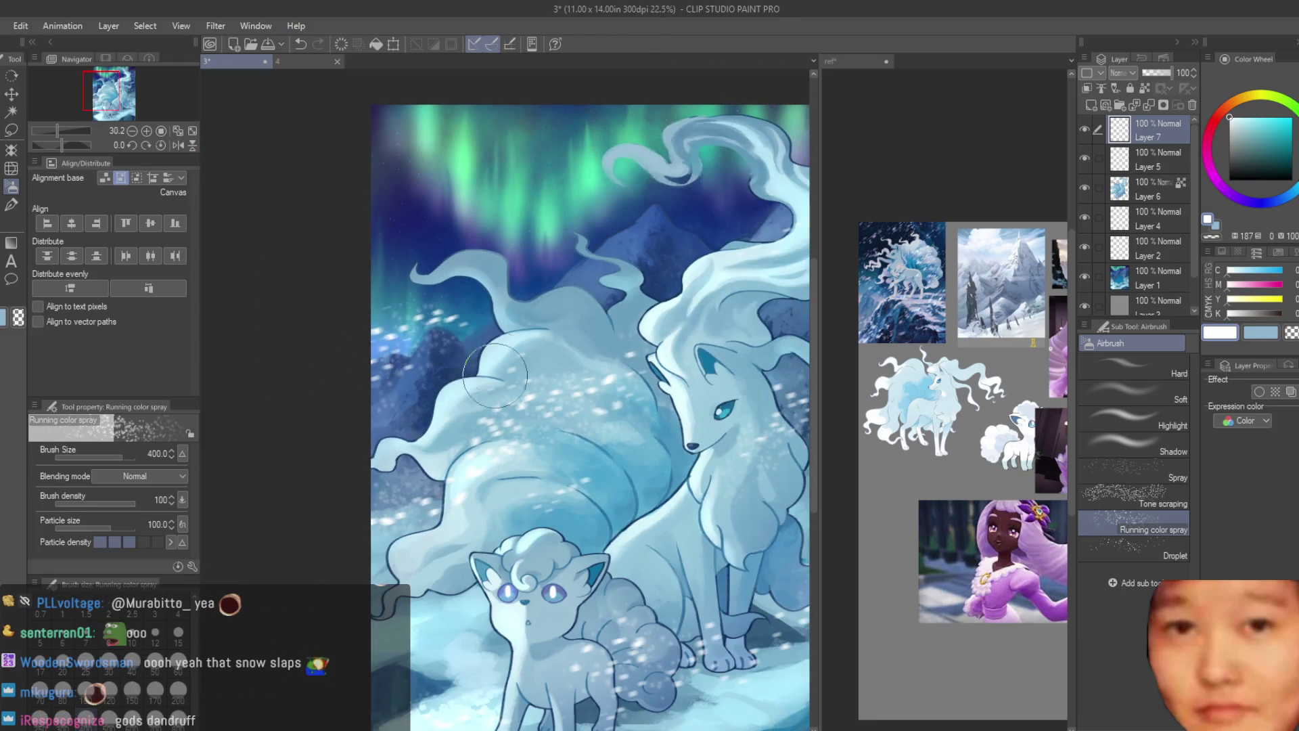
pyautogui.scroll(-1, 435, 321)
pyautogui.scroll(-1, 435, 325)
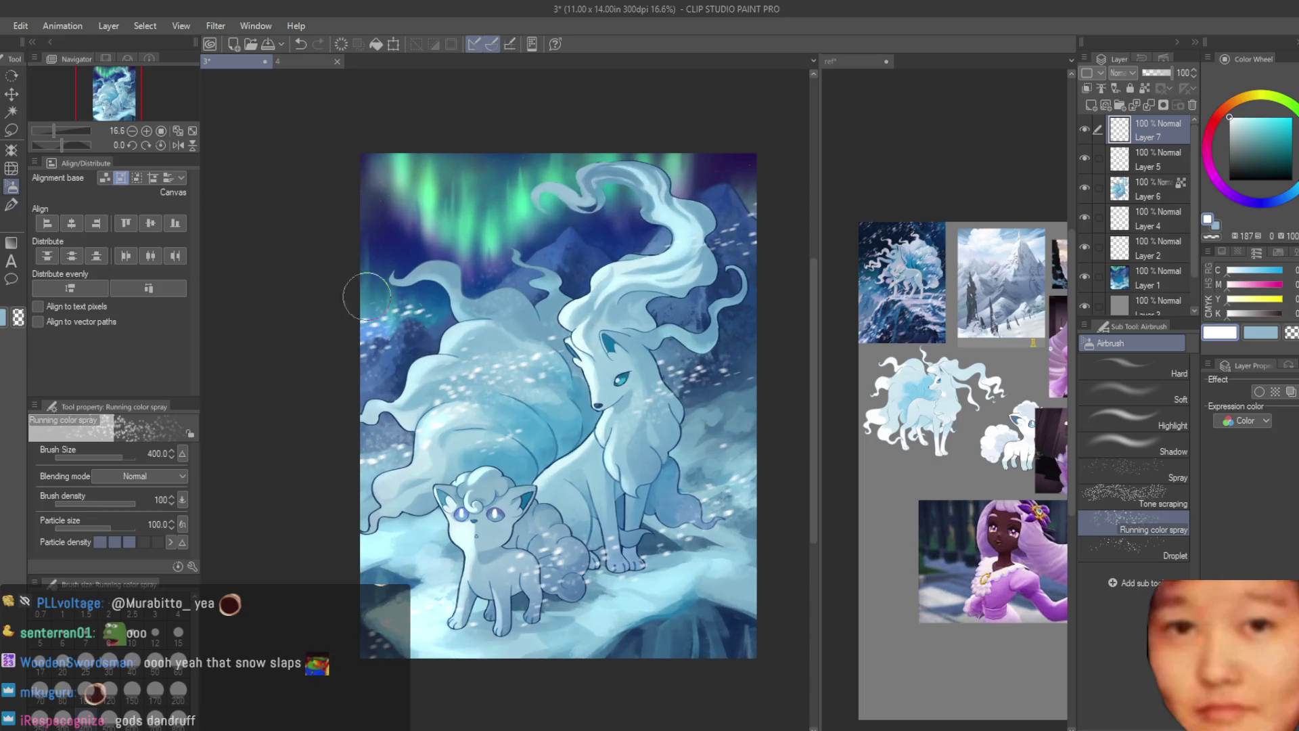
pyautogui.click(1150, 391)
pyautogui.click(1293, 333)
pyautogui.scroll(1, 452, 285)
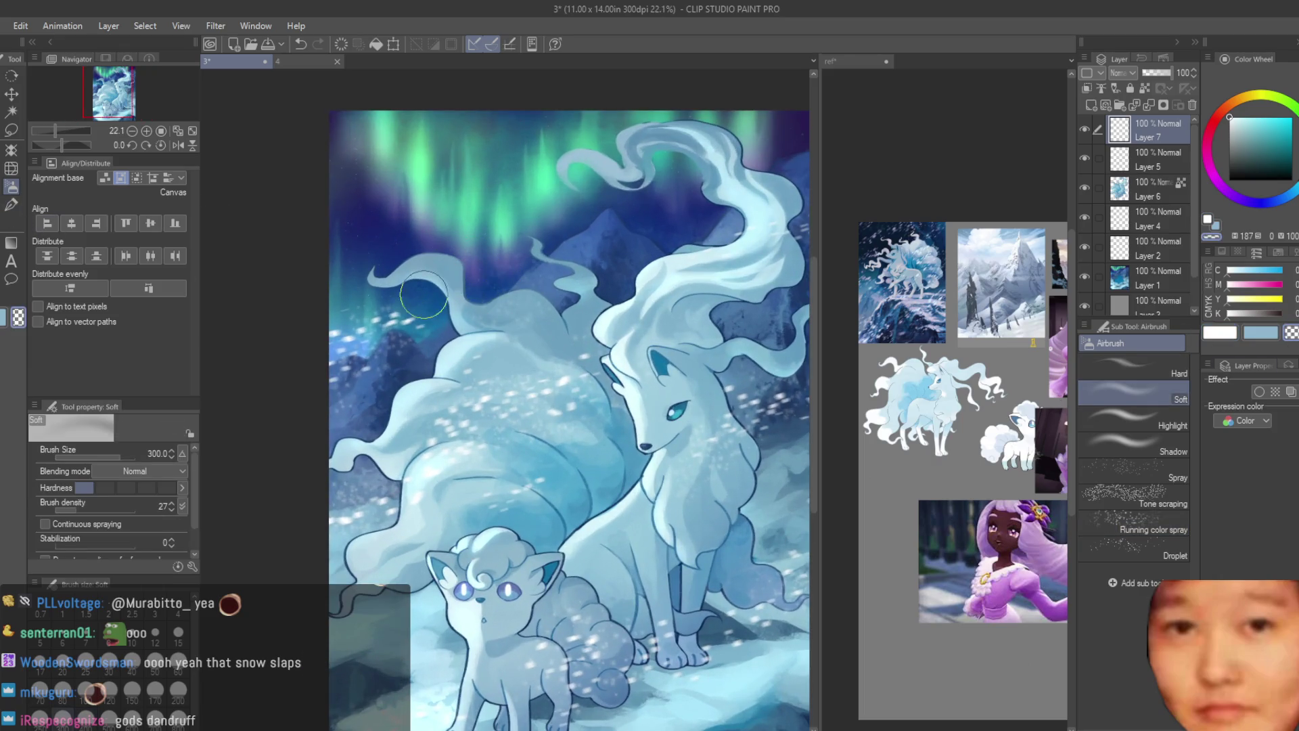
pyautogui.moveTo(432, 467)
pyautogui.mouseDown()
pyautogui.moveTo(542, 416)
pyautogui.moveTo(676, 471)
pyautogui.moveTo(700, 420)
pyautogui.moveTo(564, 464)
pyautogui.mouseUp()
# Step: Add empty Layer 8 at the top of the stack and pick the Turnip pen
pyautogui.scroll(-1, 564, 464)
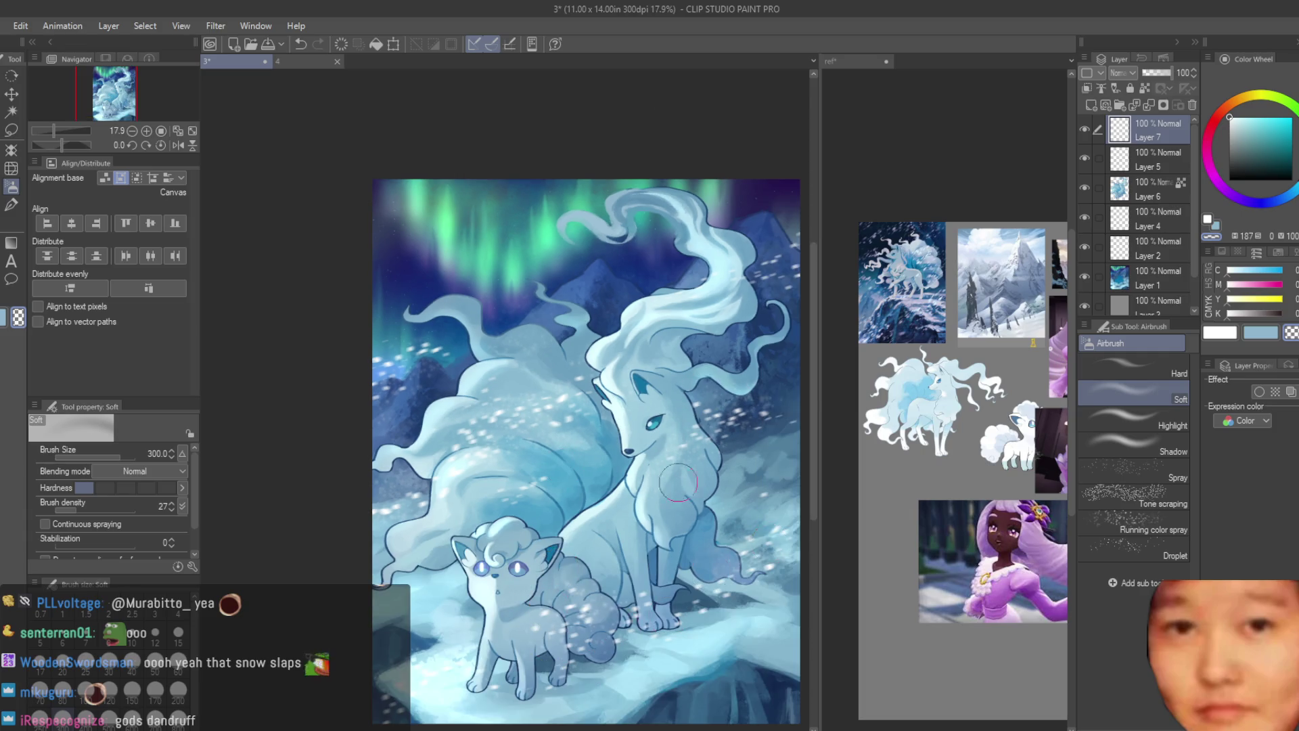
pyautogui.scroll(-1, 676, 480)
pyautogui.scroll(-1, 708, 425)
pyautogui.scroll(1, 757, 514)
pyautogui.hotkey('ctrl', 'shift', 'n')
pyautogui.click(12, 204)
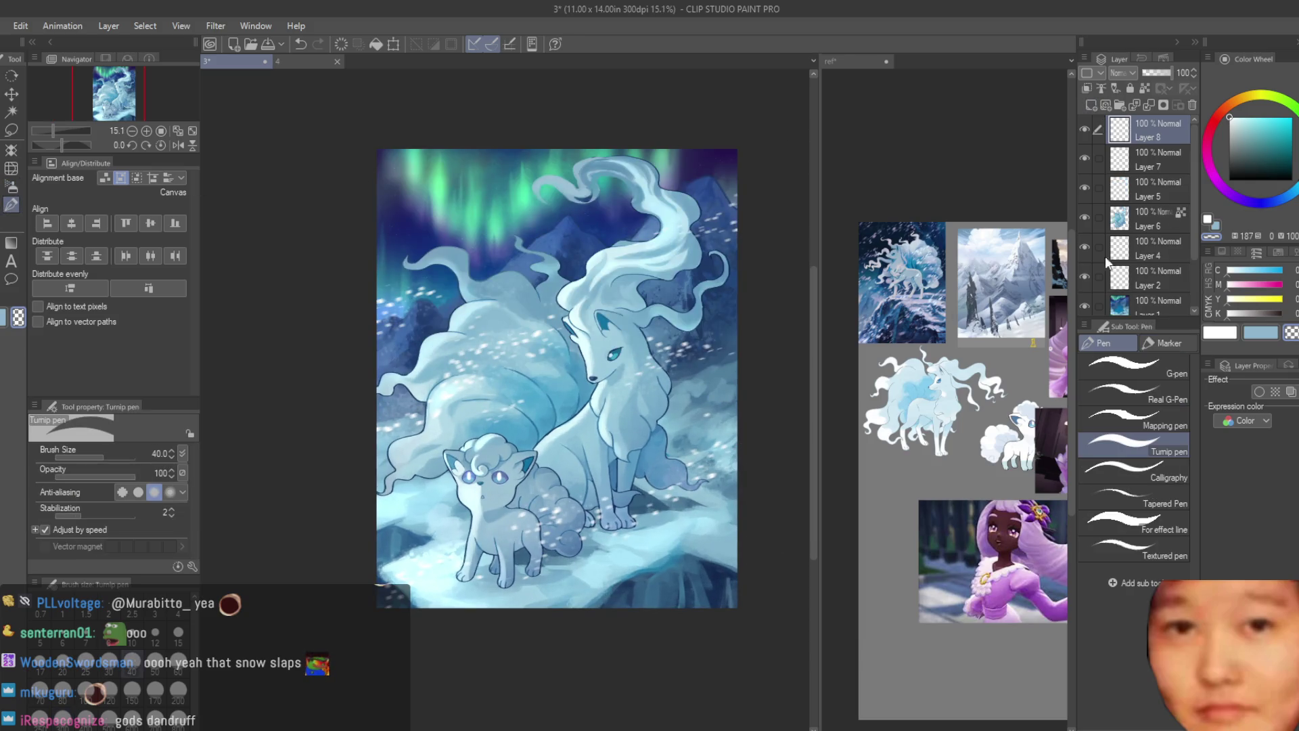
# Step: Enlarge the white brush to 200 and dab snowflakes over the lower right and lower left snowbank
pyautogui.scroll(1, 764, 568)
pyautogui.press(']')
pyautogui.press(']')
pyautogui.press(']')
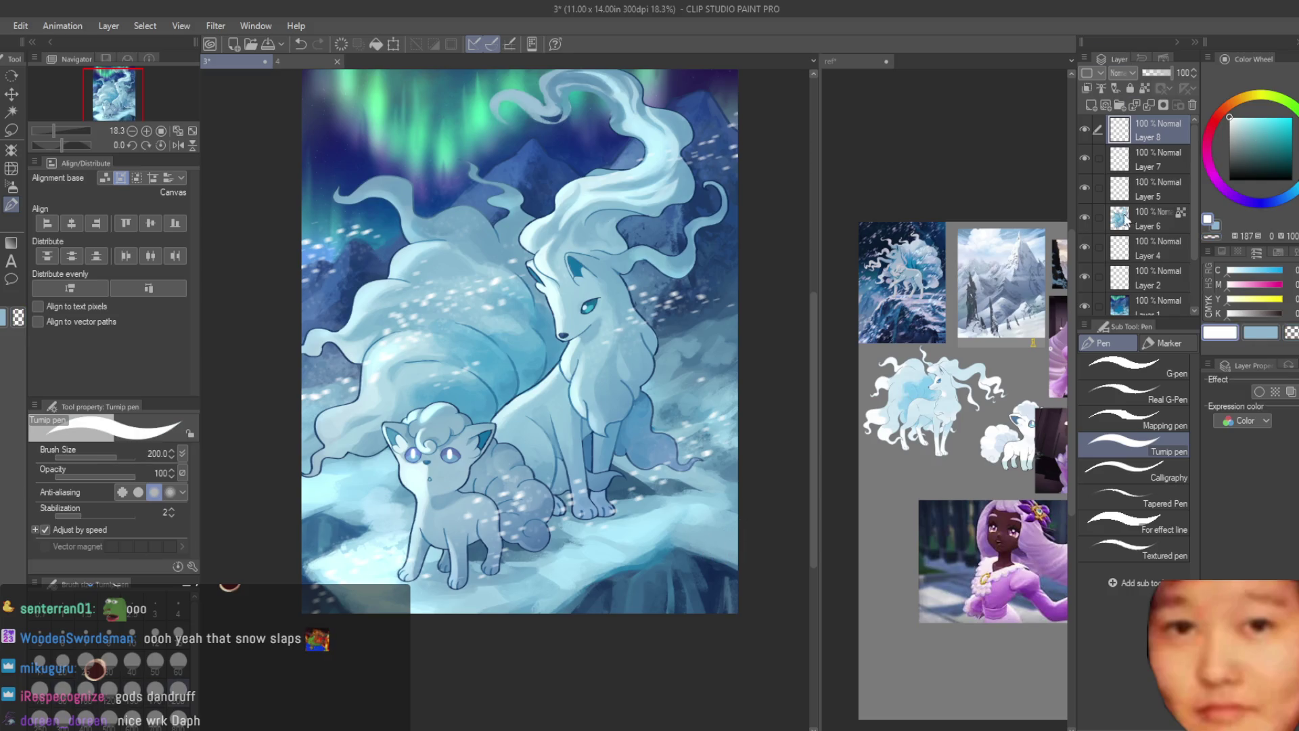
pyautogui.click(731, 544)
pyautogui.click(695, 567)
pyautogui.click(675, 553)
pyautogui.click(655, 586)
pyautogui.click(608, 596)
pyautogui.click(673, 612)
pyautogui.click(320, 541)
pyautogui.click(308, 567)
pyautogui.click(349, 545)
pyautogui.click(371, 512)
pyautogui.click(388, 490)
pyautogui.click(357, 476)
# Step: Scatter snowflake dabs across the aurora sky and right of Ninetales, undoing one misplaced dab
pyautogui.click(531, 157)
pyautogui.click(501, 175)
pyautogui.click(514, 191)
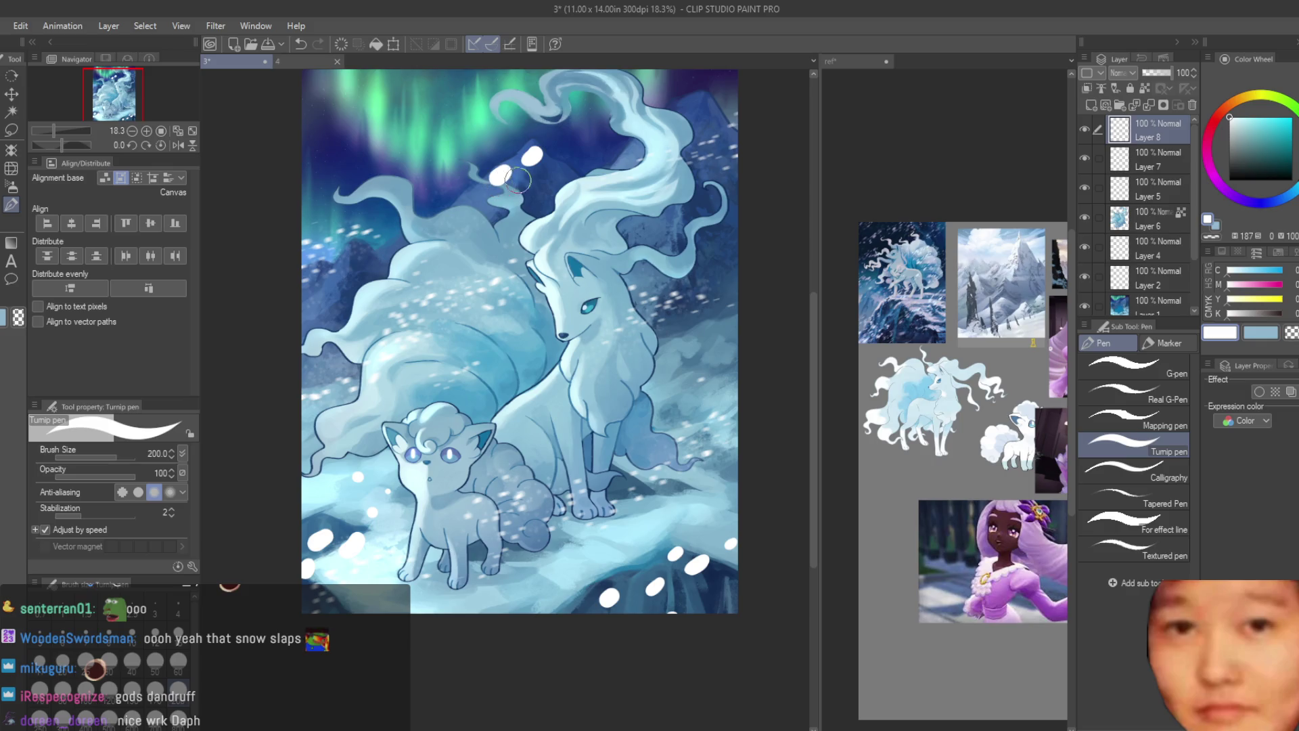
pyautogui.click(467, 211)
pyautogui.click(408, 247)
pyautogui.click(431, 264)
pyautogui.click(544, 381)
pyautogui.hotkey('ctrl', 'z')
pyautogui.click(643, 371)
pyautogui.click(634, 395)
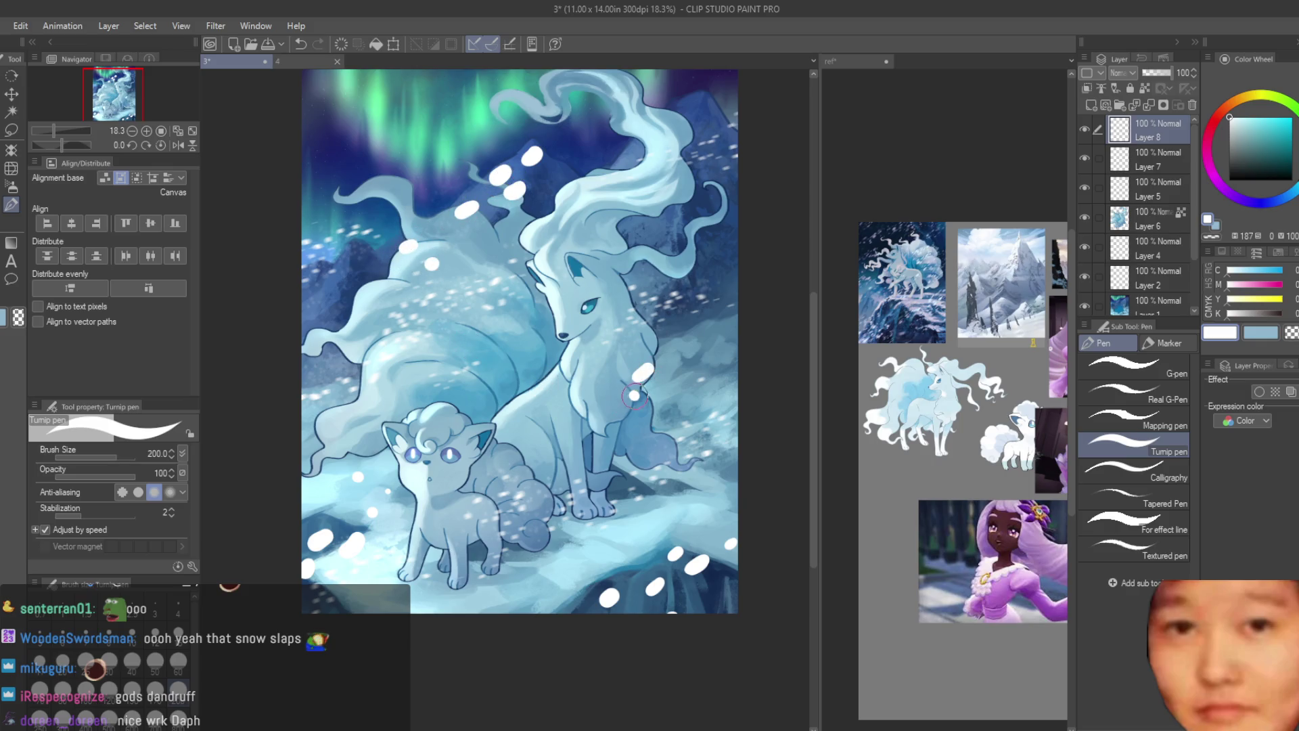
# Step: Shrink the brush to 170 and add smaller snow dots on the right, upper sky and foreground
pyautogui.press('[')
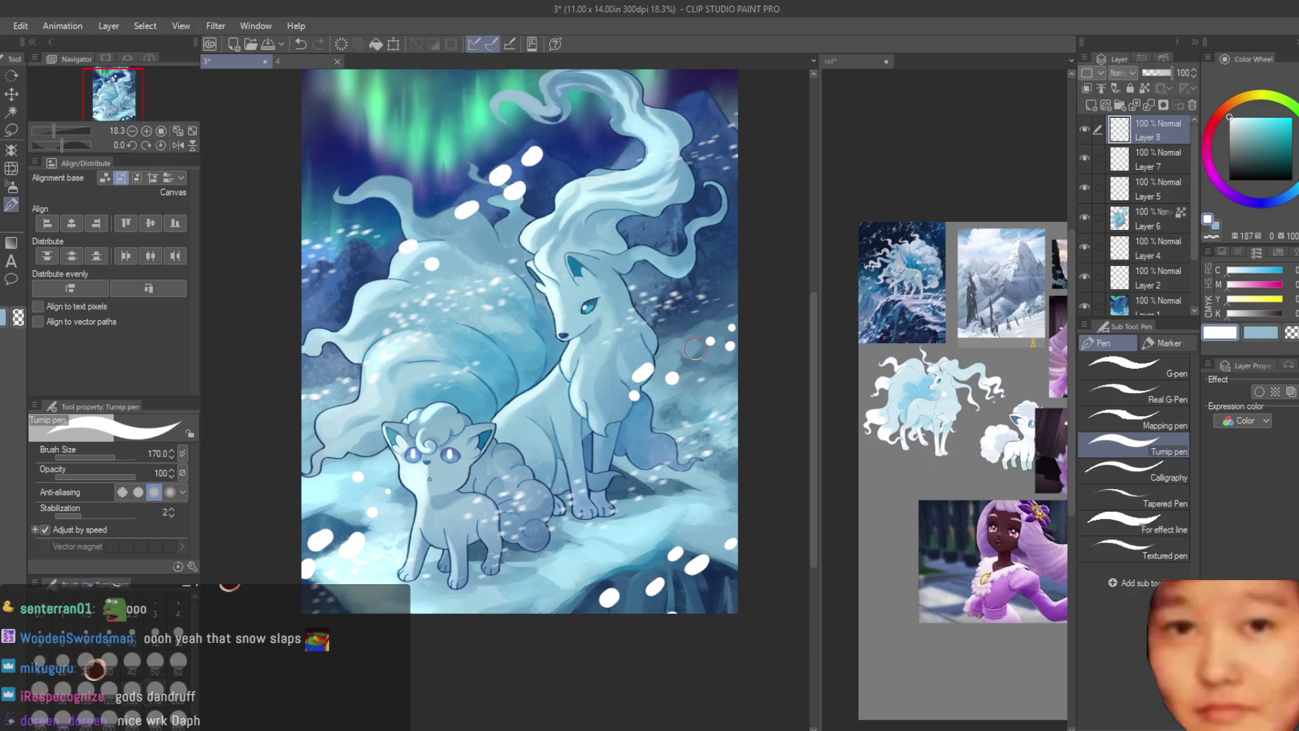
pyautogui.click(710, 353)
pyautogui.click(683, 322)
pyautogui.click(544, 187)
pyautogui.click(651, 558)
pyautogui.click(586, 607)
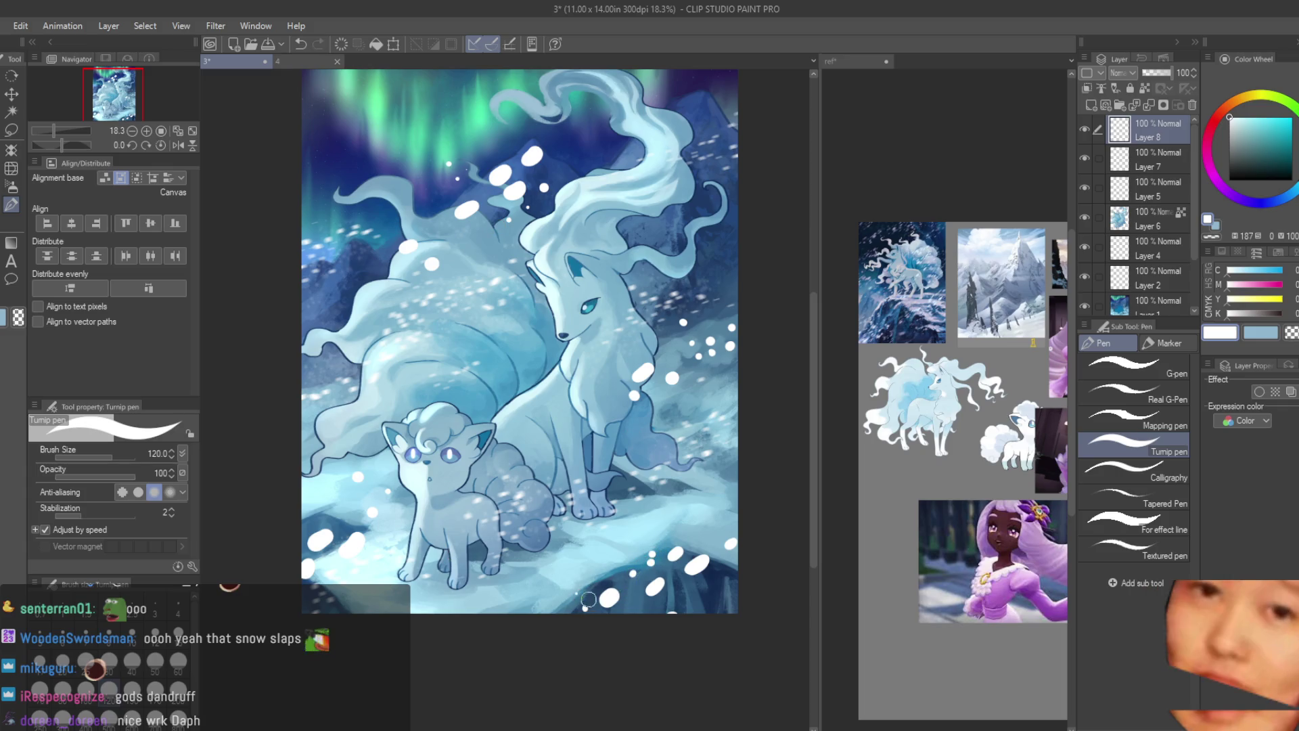
pyautogui.click(650, 526)
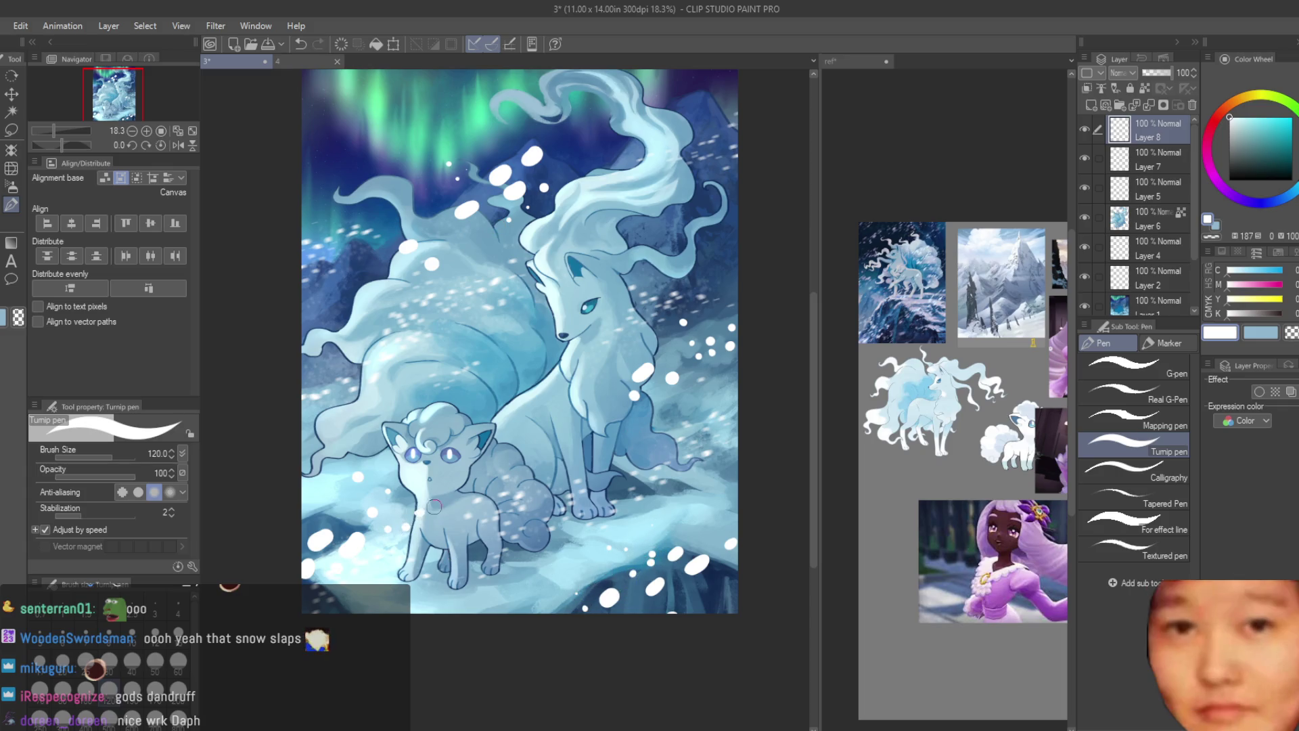
pyautogui.scroll(-2, 602, 485)
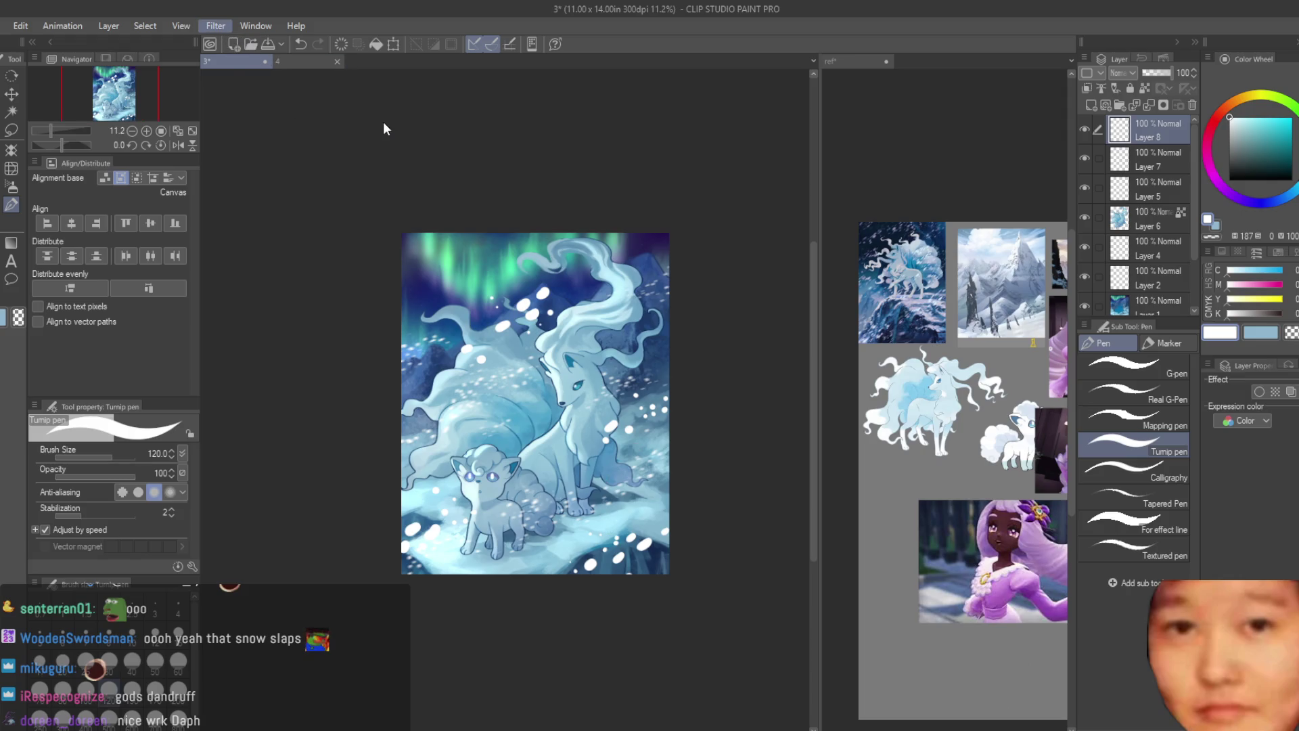
# Step: Blur the big white snow dabs on Layer 8 into faint diagonal motion streaks
pyautogui.hotkey('ctrl', 'u')
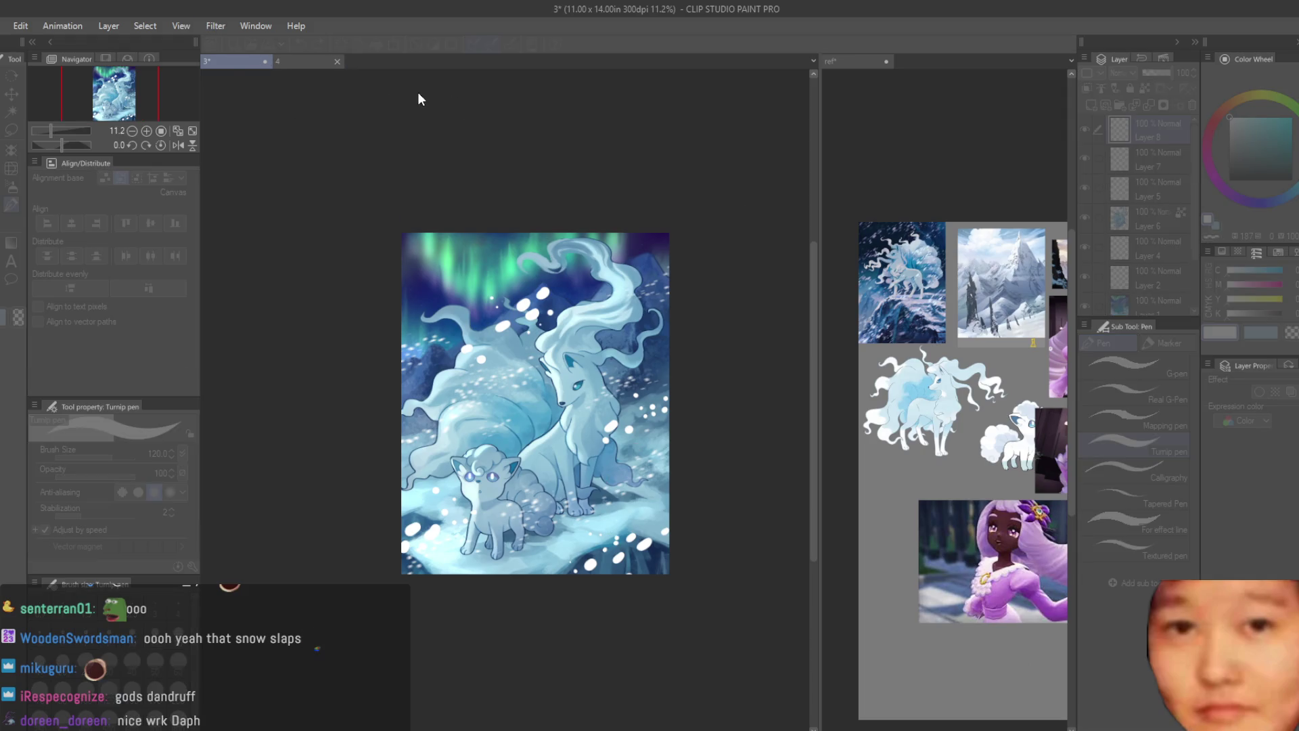
pyautogui.scroll(-1, 716, 243)
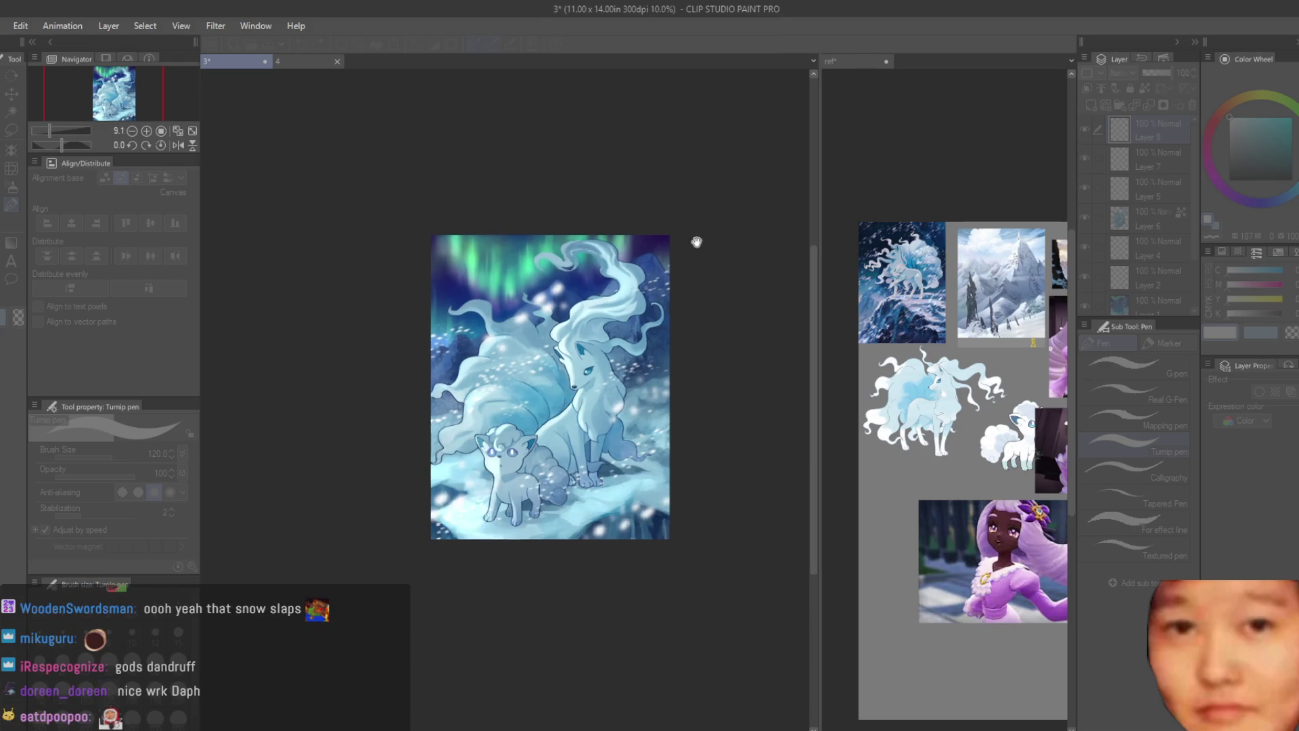
pyautogui.scroll(1, 696, 241)
pyautogui.press('Escape')
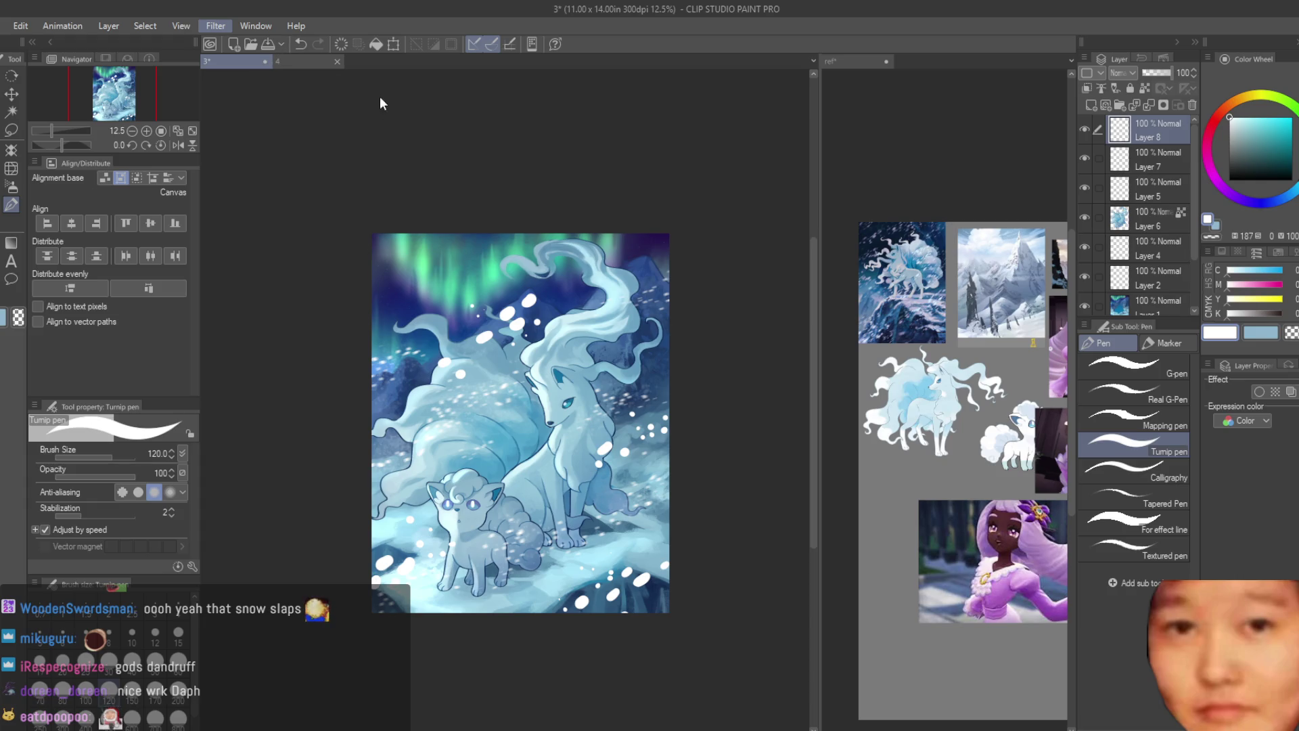
pyautogui.scroll(1, 729, 302)
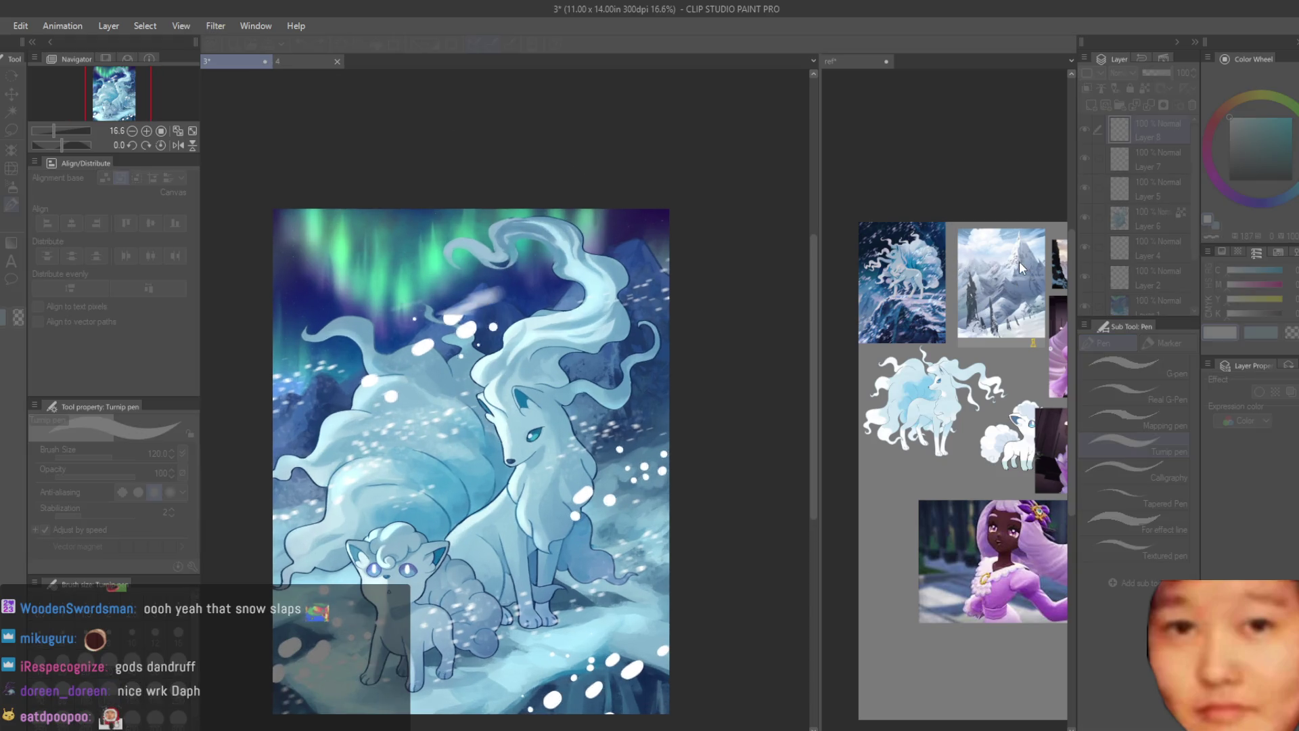
pyautogui.scroll(-1, 670, 267)
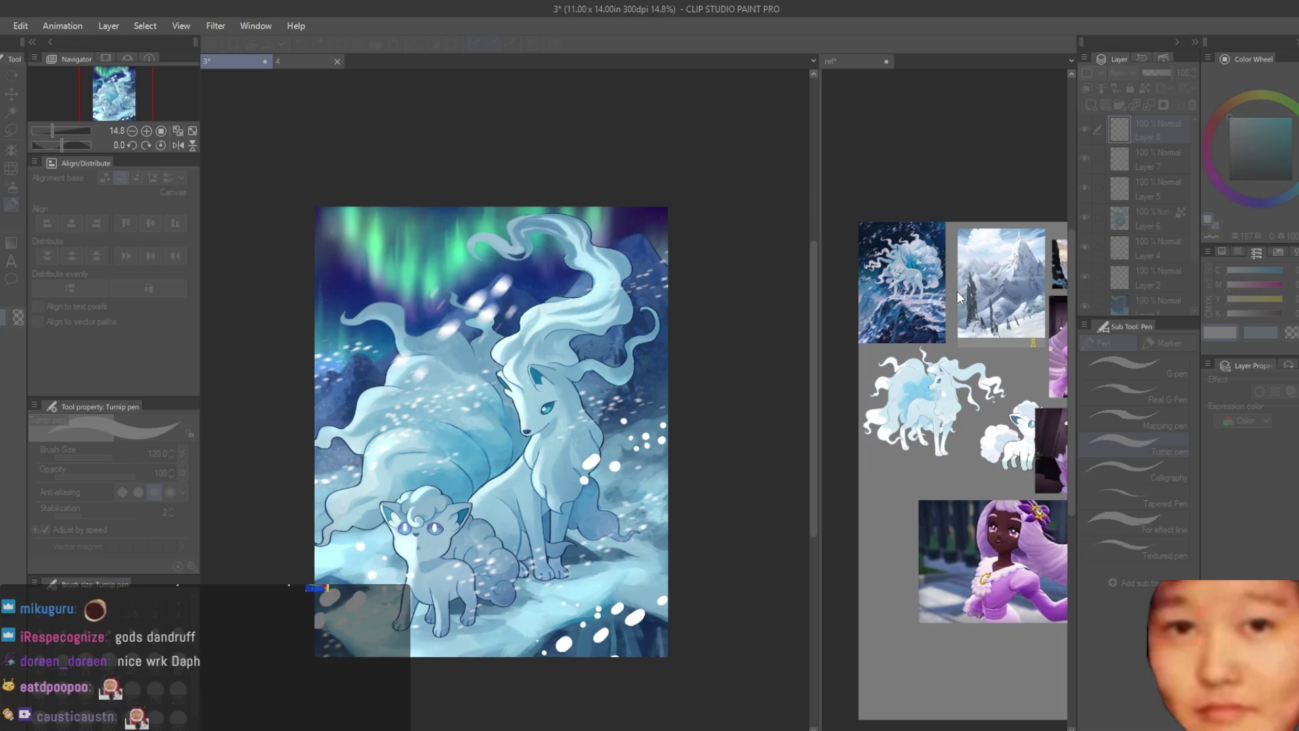
pyautogui.scroll(2, 713, 362)
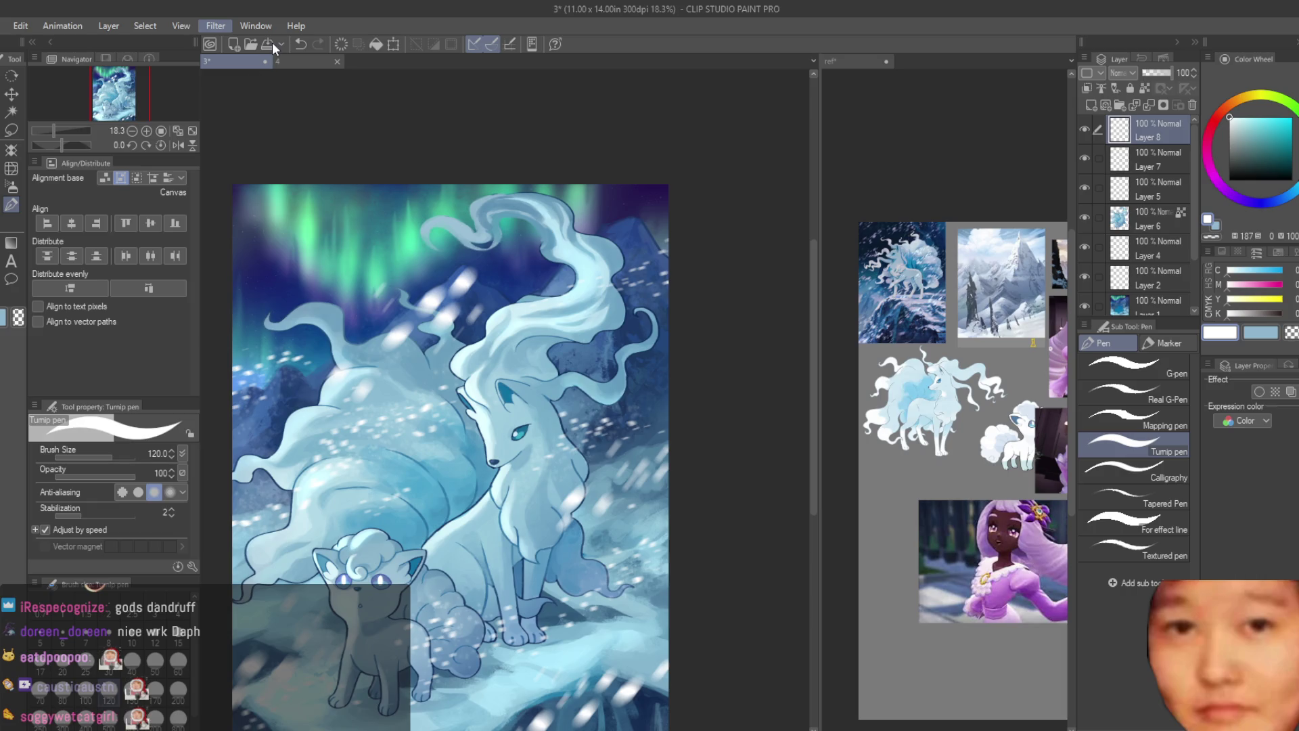
# Step: Airbrush darker blue shading onto the Vulpix's tail and hindquarters on Layer 5
pyautogui.hotkey('ctrl', '-')
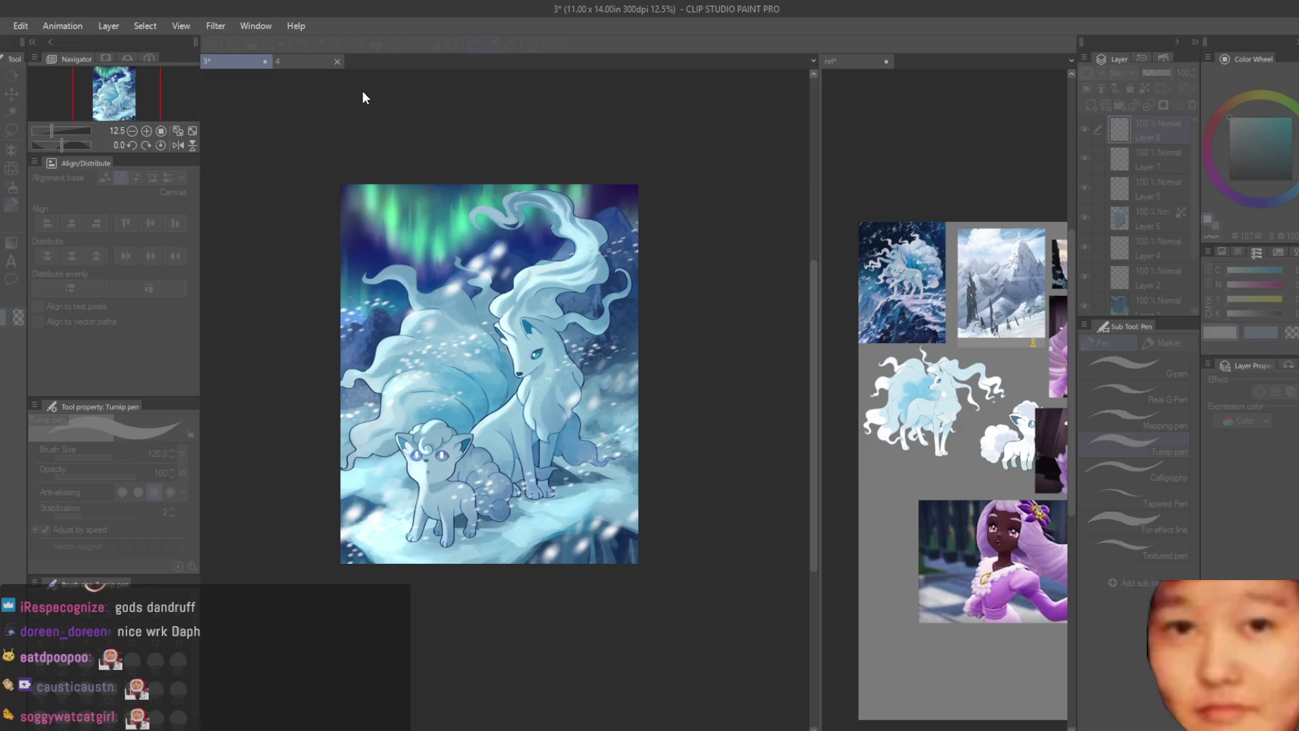
pyautogui.scroll(-2, 777, 302)
pyautogui.scroll(2, 778, 307)
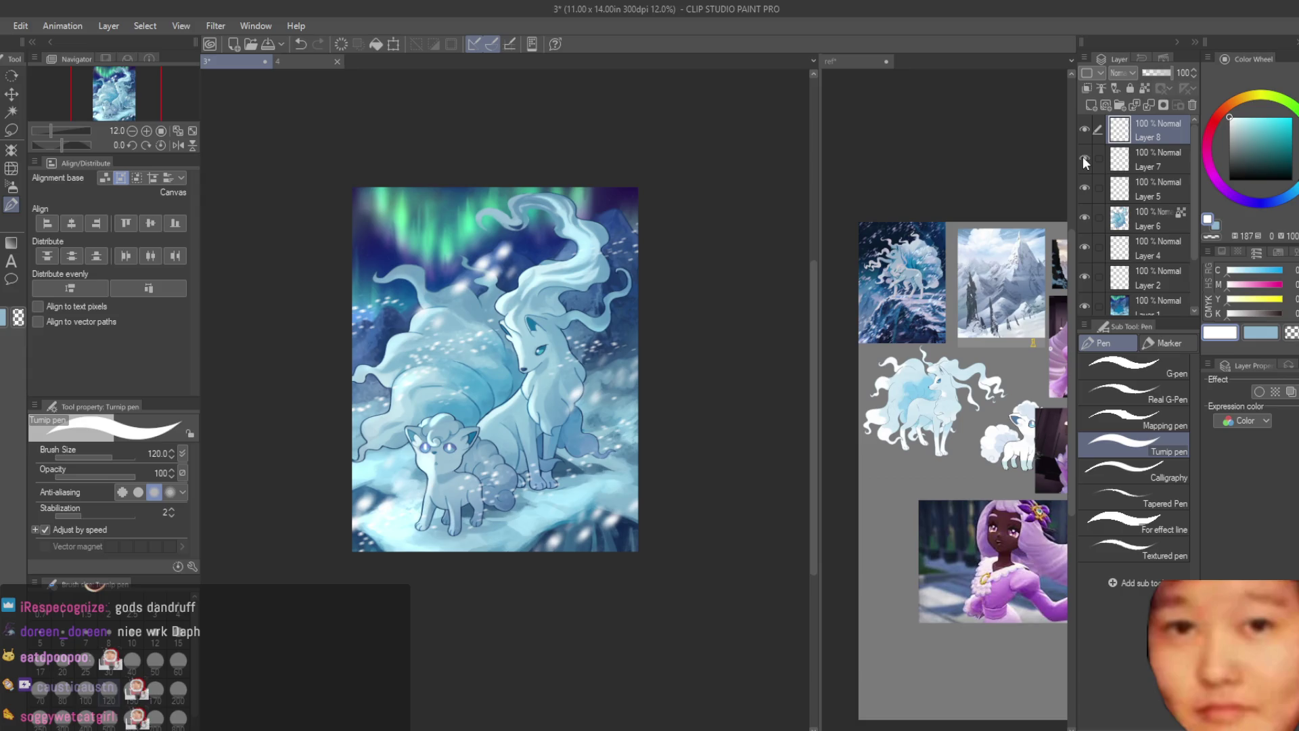
pyautogui.click(1150, 190)
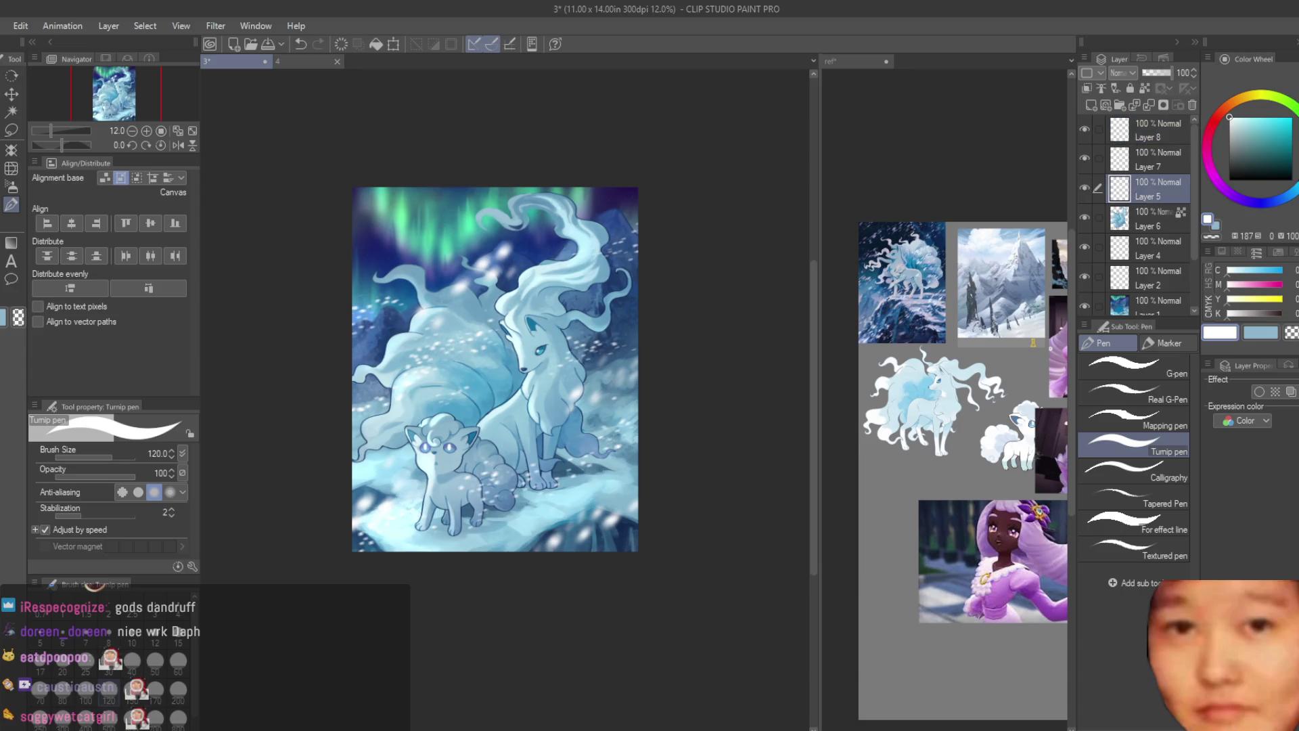
pyautogui.press('b')
pyautogui.scroll(4, 518, 512)
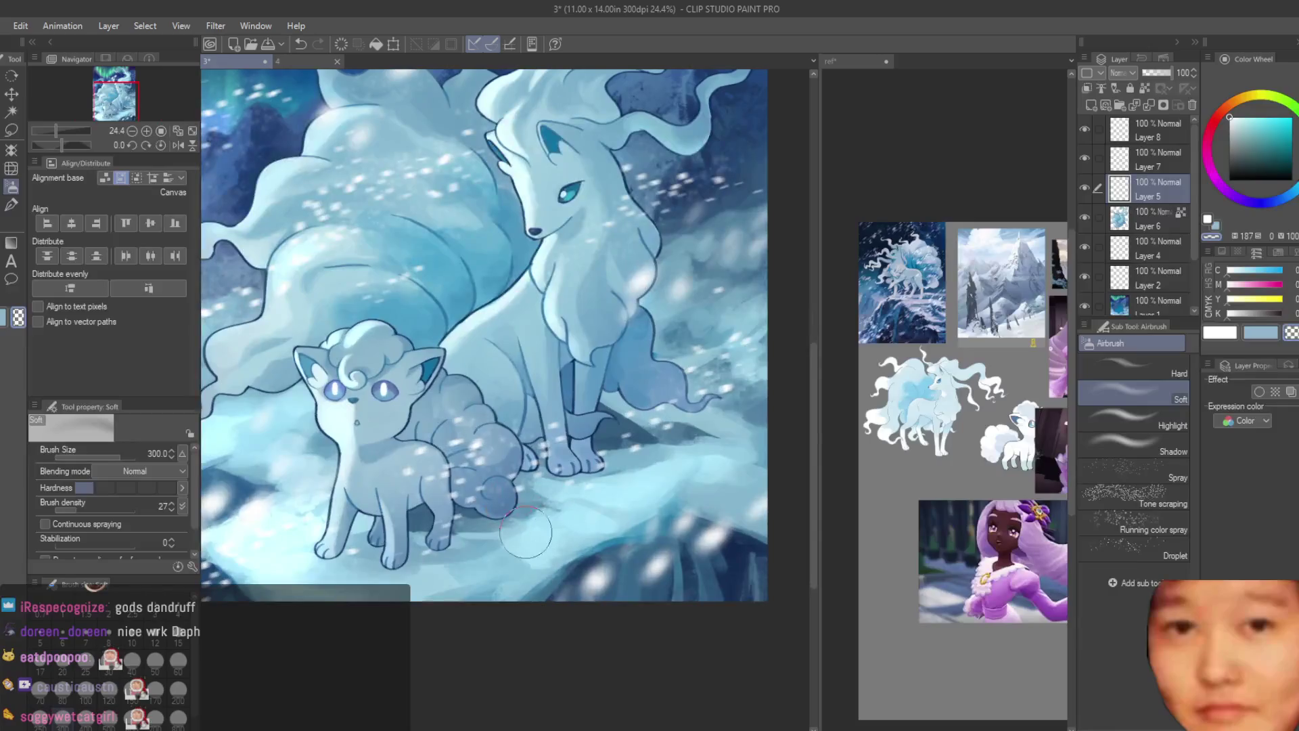
pyautogui.moveTo(441, 449)
pyautogui.mouseDown()
pyautogui.moveTo(466, 437)
pyautogui.moveTo(419, 524)
pyautogui.moveTo(433, 561)
pyautogui.moveTo(516, 436)
pyautogui.mouseUp()
pyautogui.scroll(-1, 516, 436)
pyautogui.moveTo(587, 398); pyautogui.dragTo(556, 354)
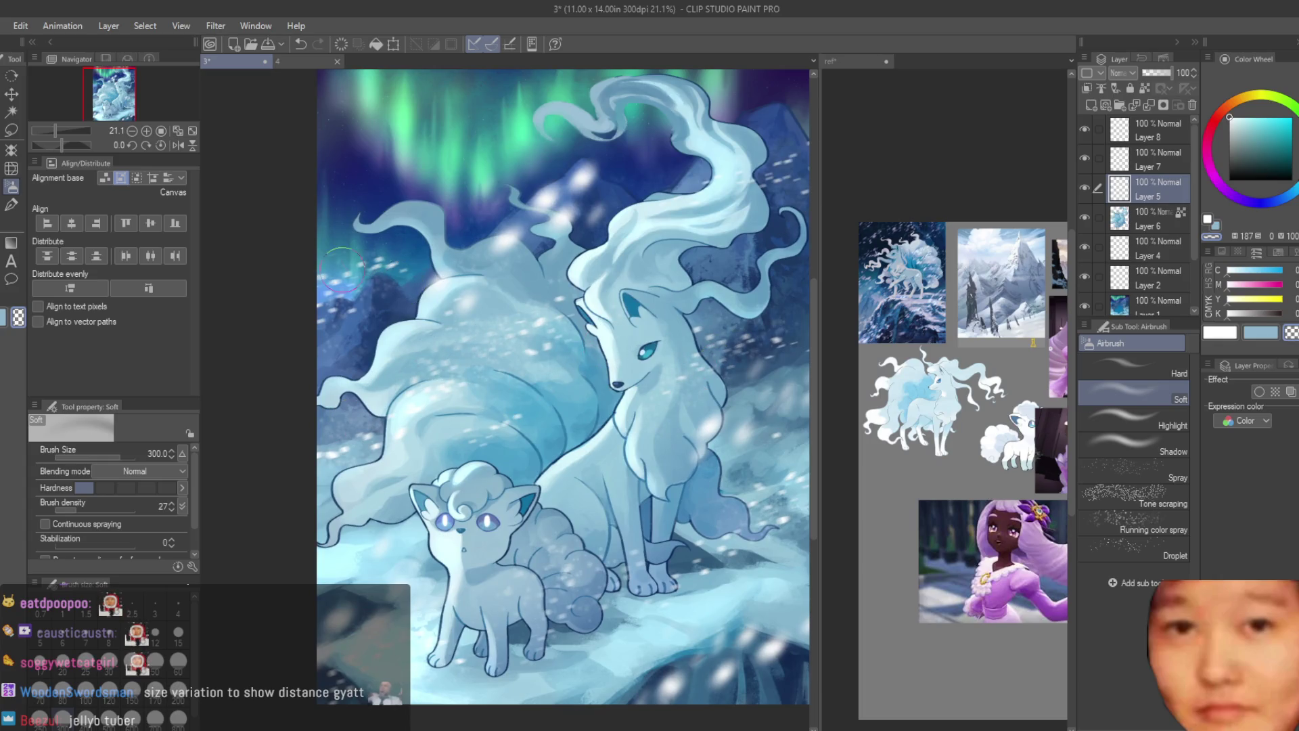
# Step: Review the whole painting and save it as '3'
pyautogui.scroll(-2, 348, 295)
pyautogui.scroll(-2, 666, 284)
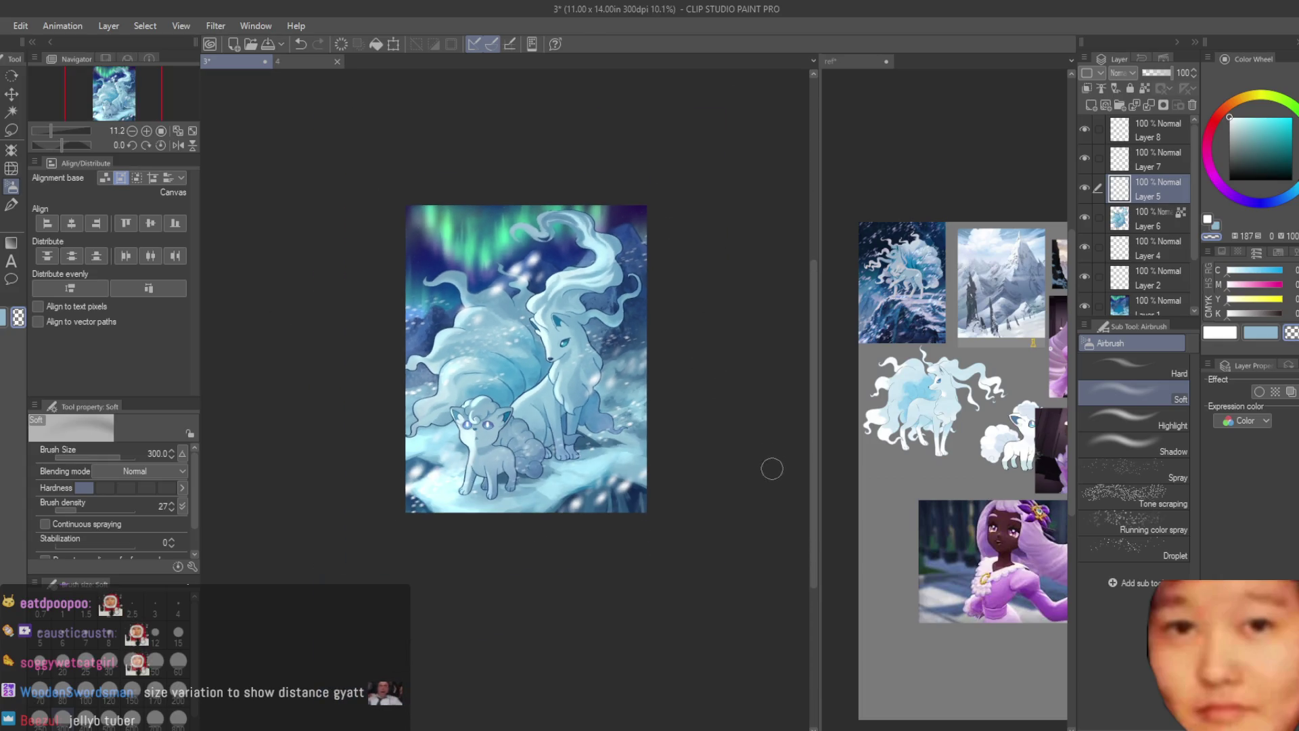
pyautogui.scroll(1, 496, 389)
pyautogui.scroll(1, 413, 370)
pyautogui.hotkey('ctrl', 's')
pyautogui.scroll(-1, 720, 431)
pyautogui.scroll(2, 703, 460)
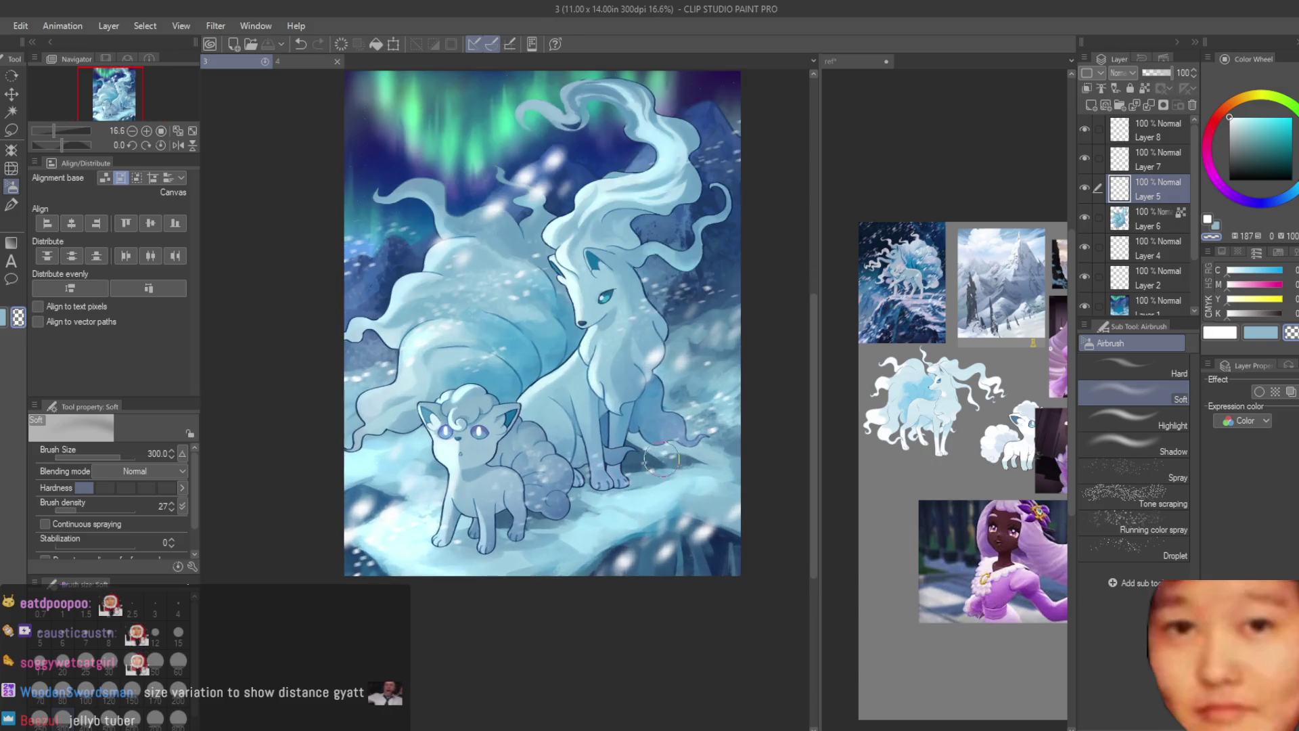
pyautogui.scroll(-1, 683, 496)
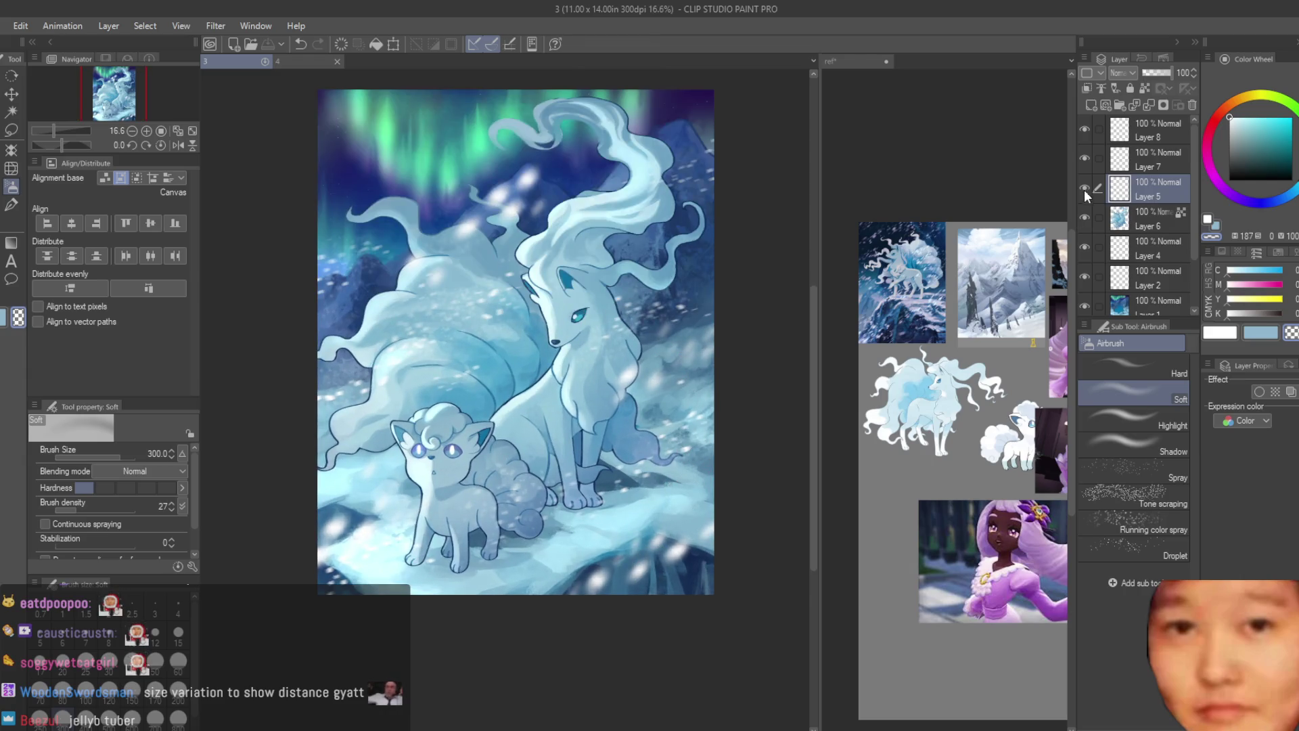
# Step: Add a new Layer 9 above Layer 5 with Overlay blending and adjust the brush size
pyautogui.click(1091, 105)
pyautogui.click(1286, 116)
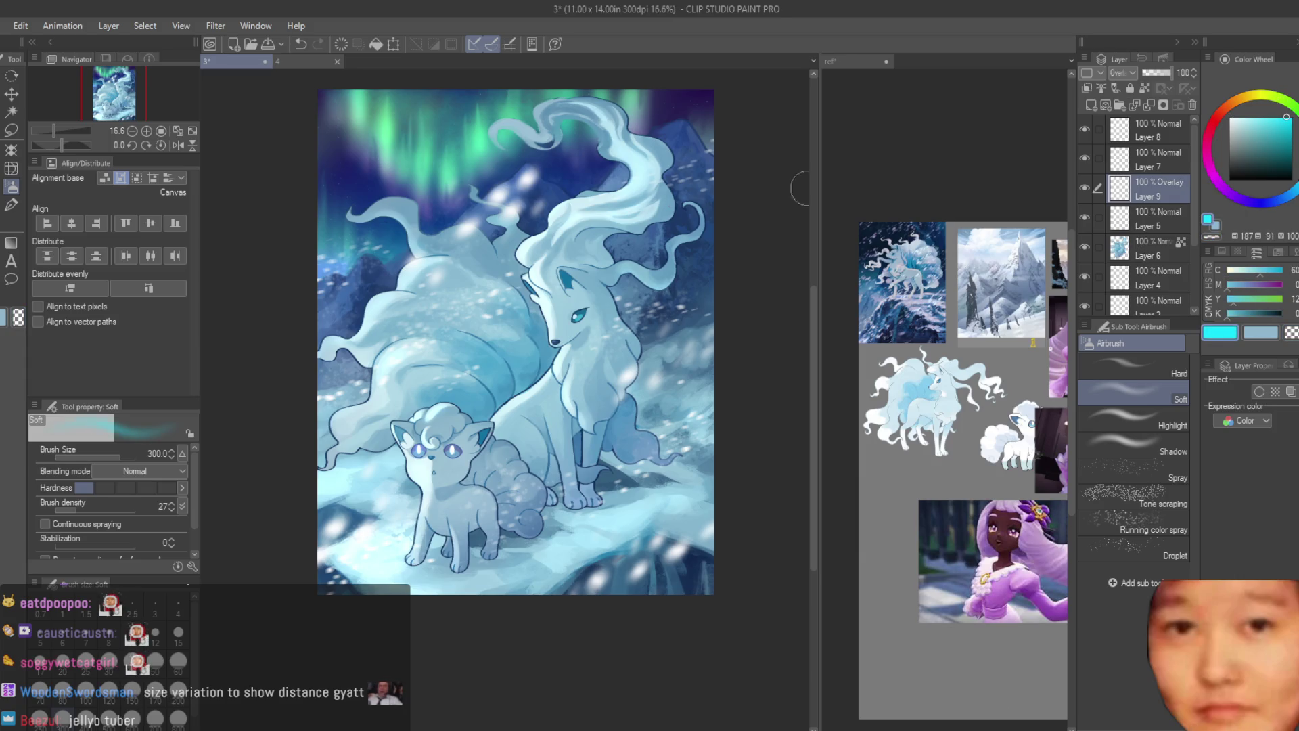
pyautogui.scroll(1, 621, 188)
pyautogui.hotkey('ctrl', 'z')
pyautogui.press('[')
pyautogui.press('[')
pyautogui.press('[')
pyautogui.press(']')
pyautogui.press(']')
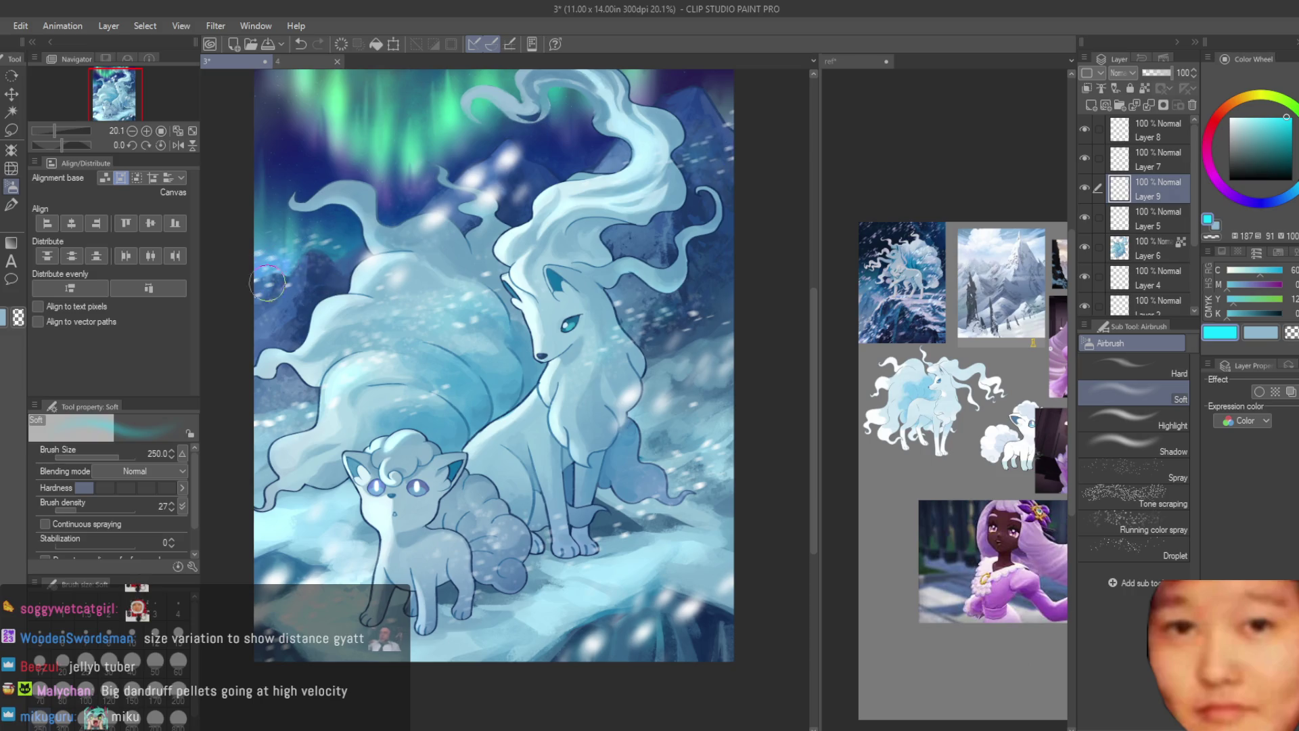
# Step: Spray a soft blue-violet glow over Ninetales' tail and lower Layer 9 to 37% opacity
pyautogui.click(1253, 200)
pyautogui.click(692, 233)
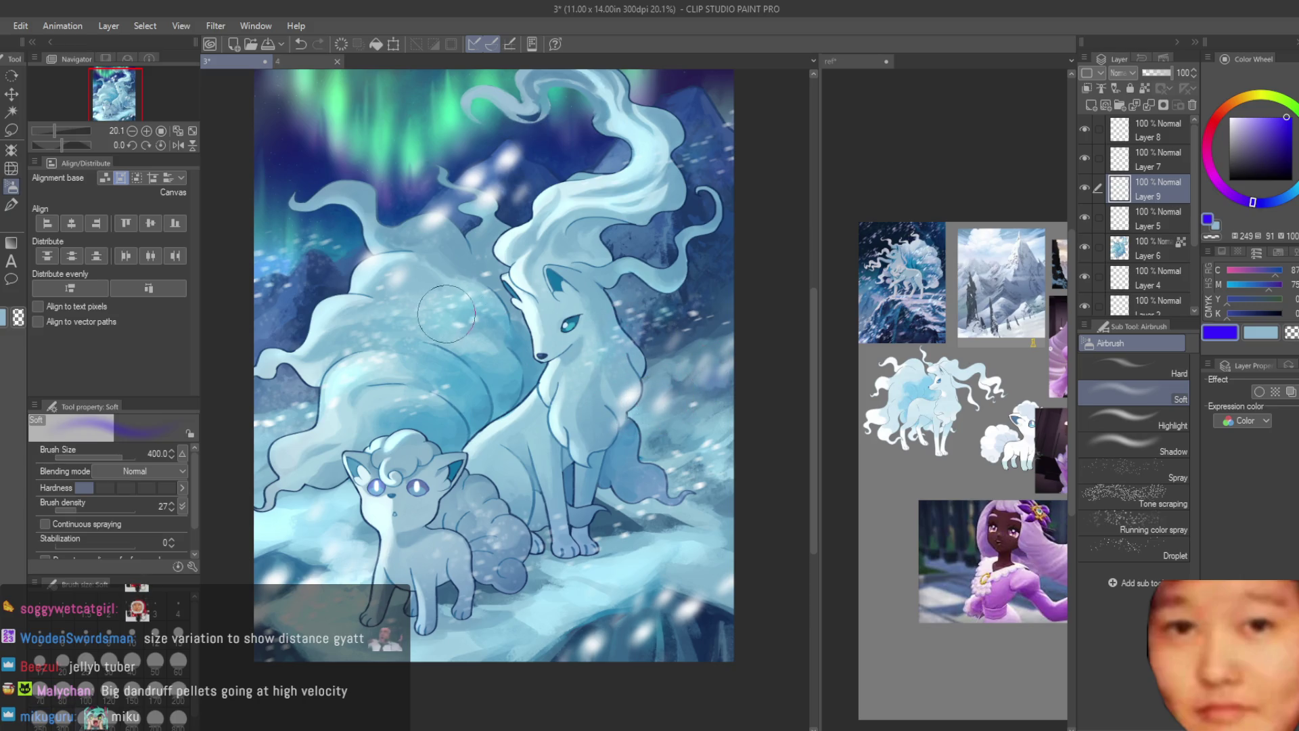
pyautogui.scroll(-3, 667, 389)
pyautogui.scroll(2, 742, 397)
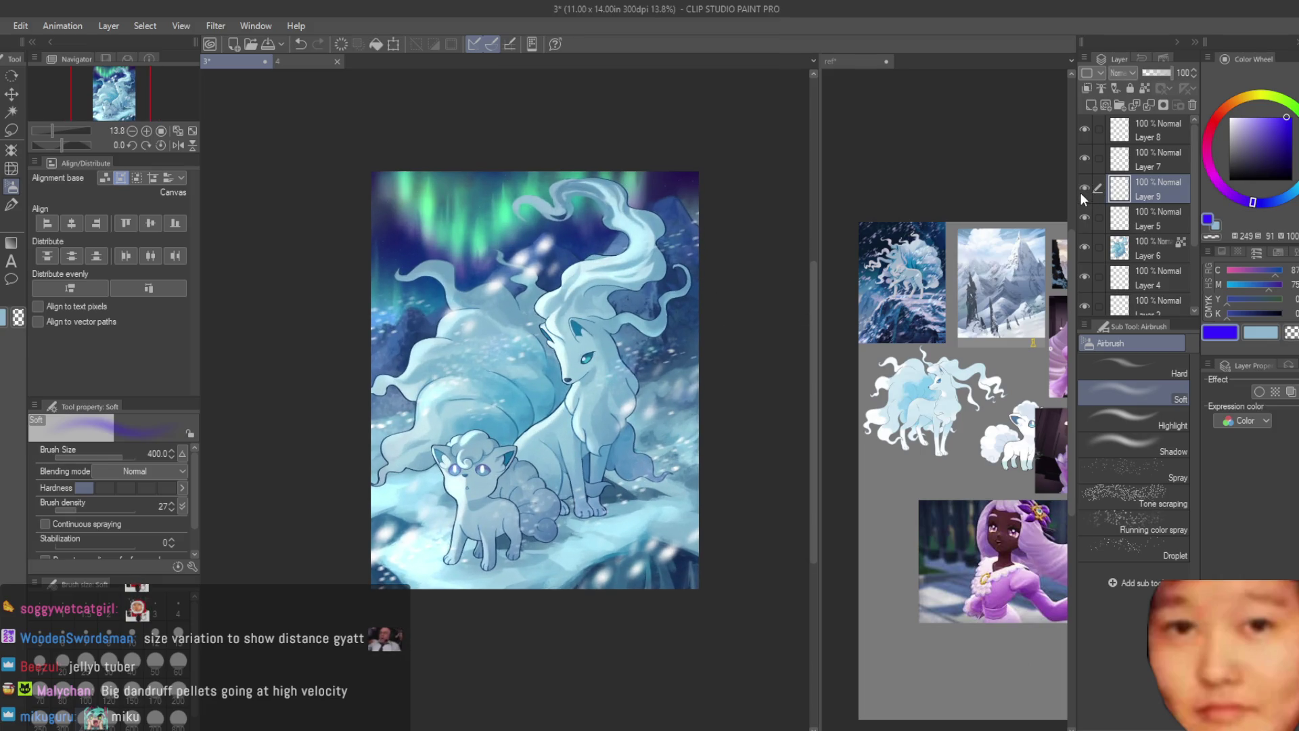
pyautogui.click(1156, 74)
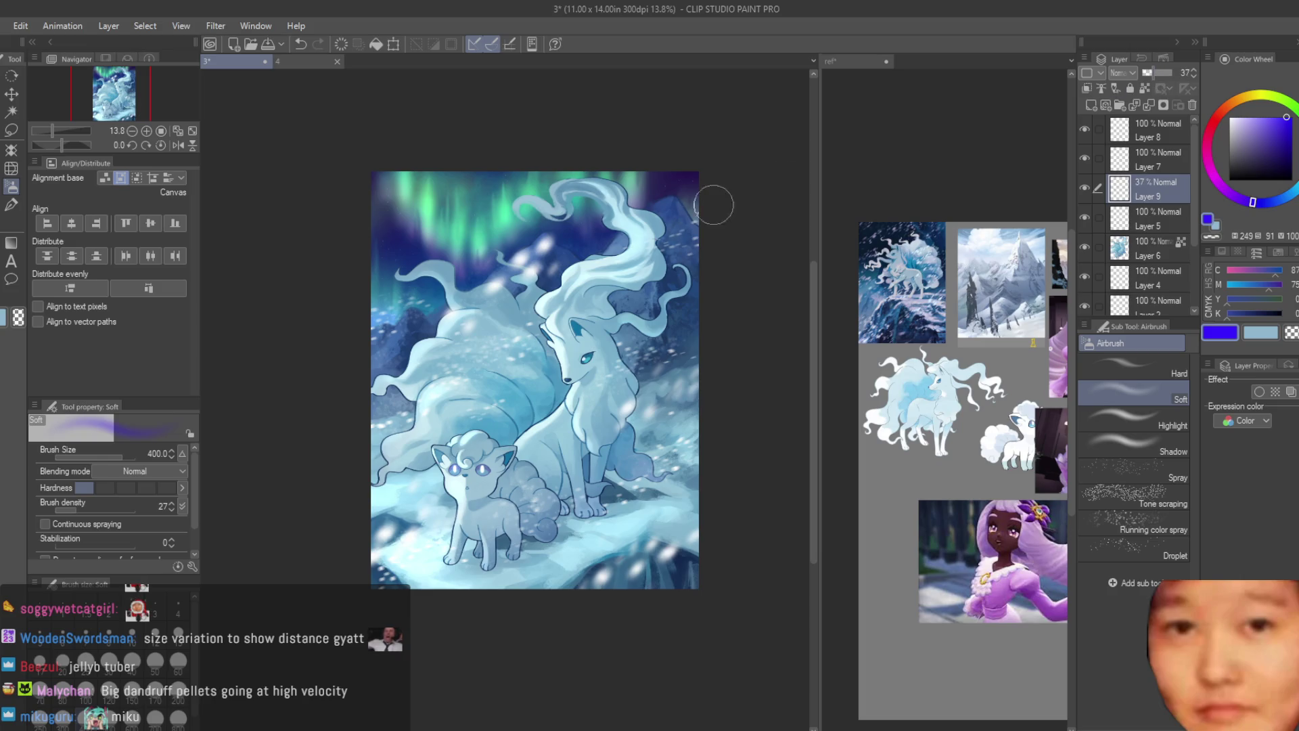
pyautogui.scroll(-1, 714, 205)
pyautogui.scroll(2, 643, 224)
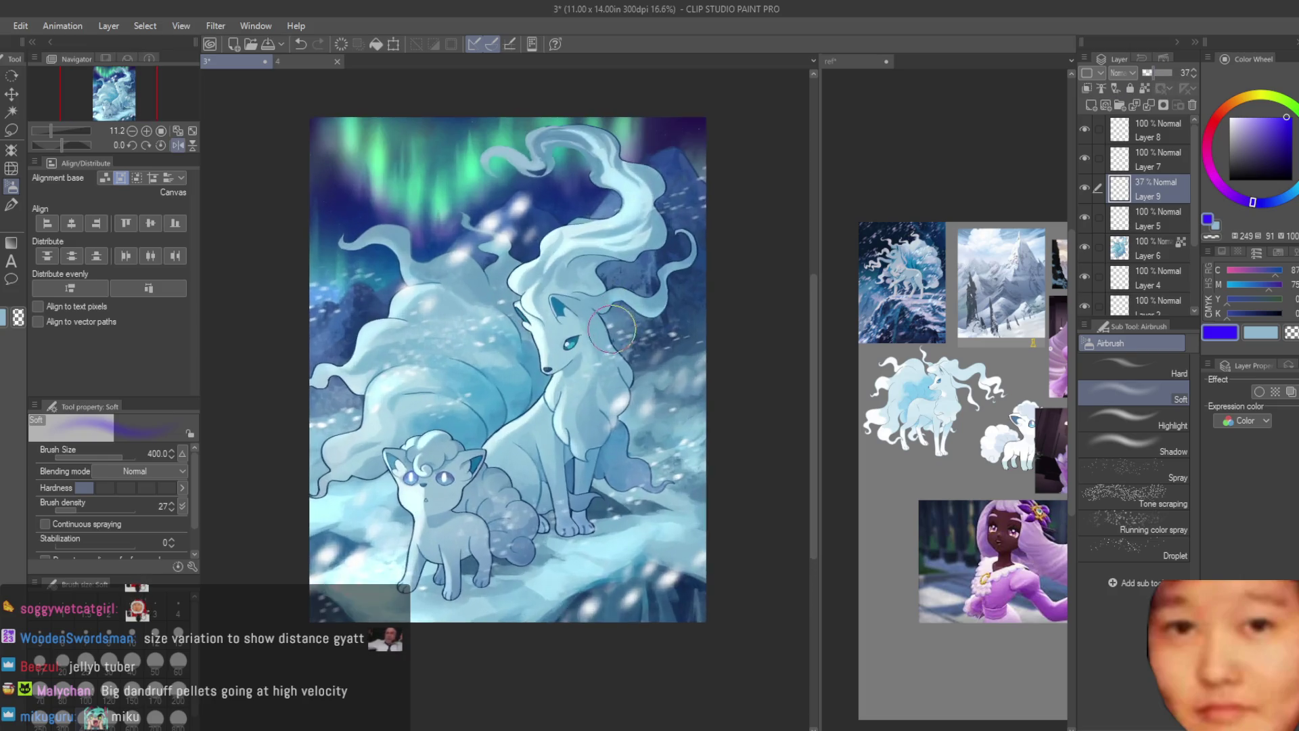
pyautogui.scroll(-3, 1156, 290)
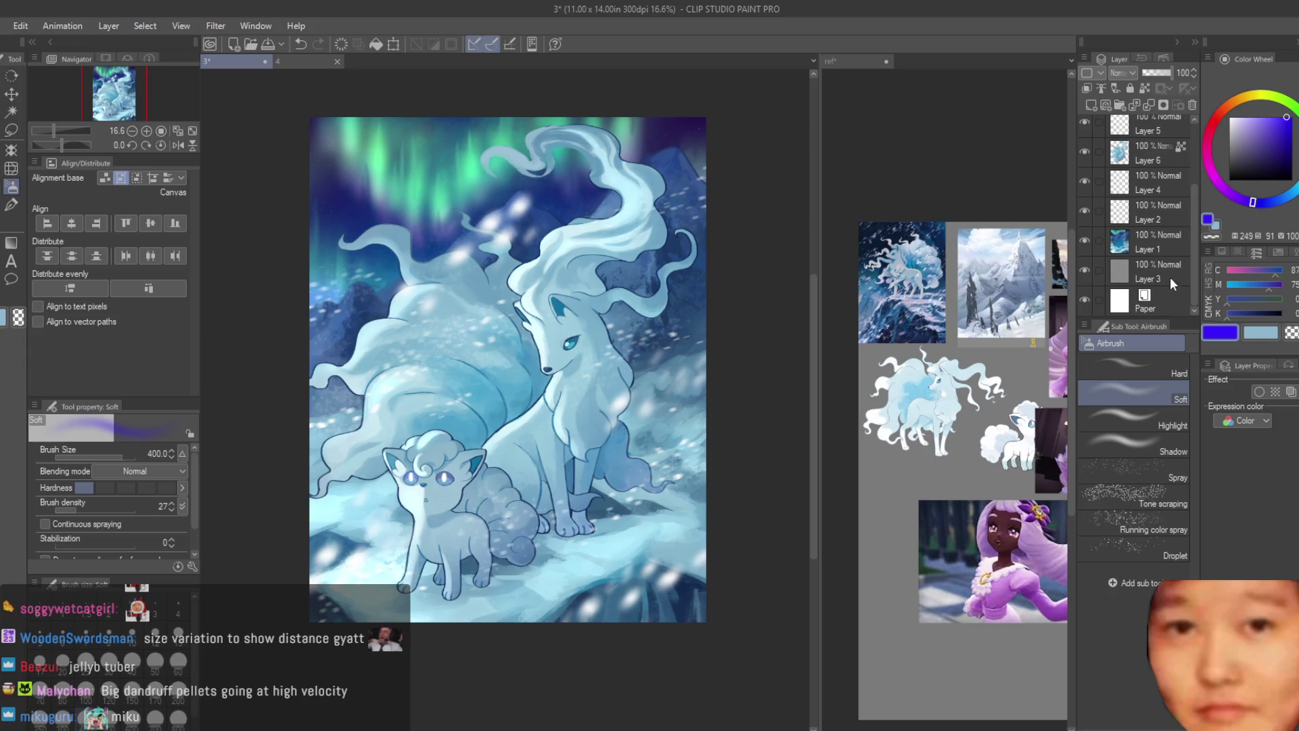
# Step: Merge the selected paint layers into Layer 8 and pick white with the Dry Texture 3 brush
pyautogui.keyDown('shift'); pyautogui.click(1157, 249); pyautogui.keyUp('shift')
pyautogui.hotkey('shift', 'alt', 'e')
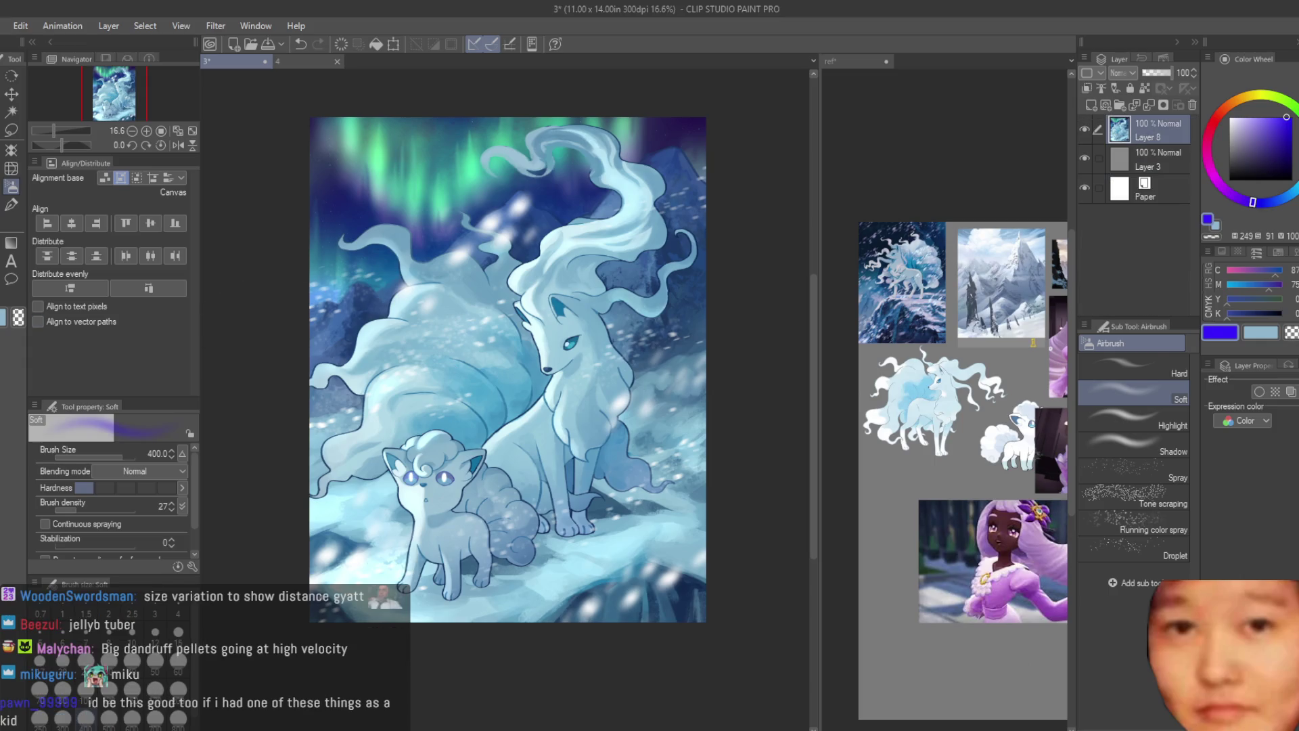
pyautogui.press('b')
pyautogui.scroll(4, 386, 462)
pyautogui.scroll(2, 385, 462)
pyautogui.click(1229, 115)
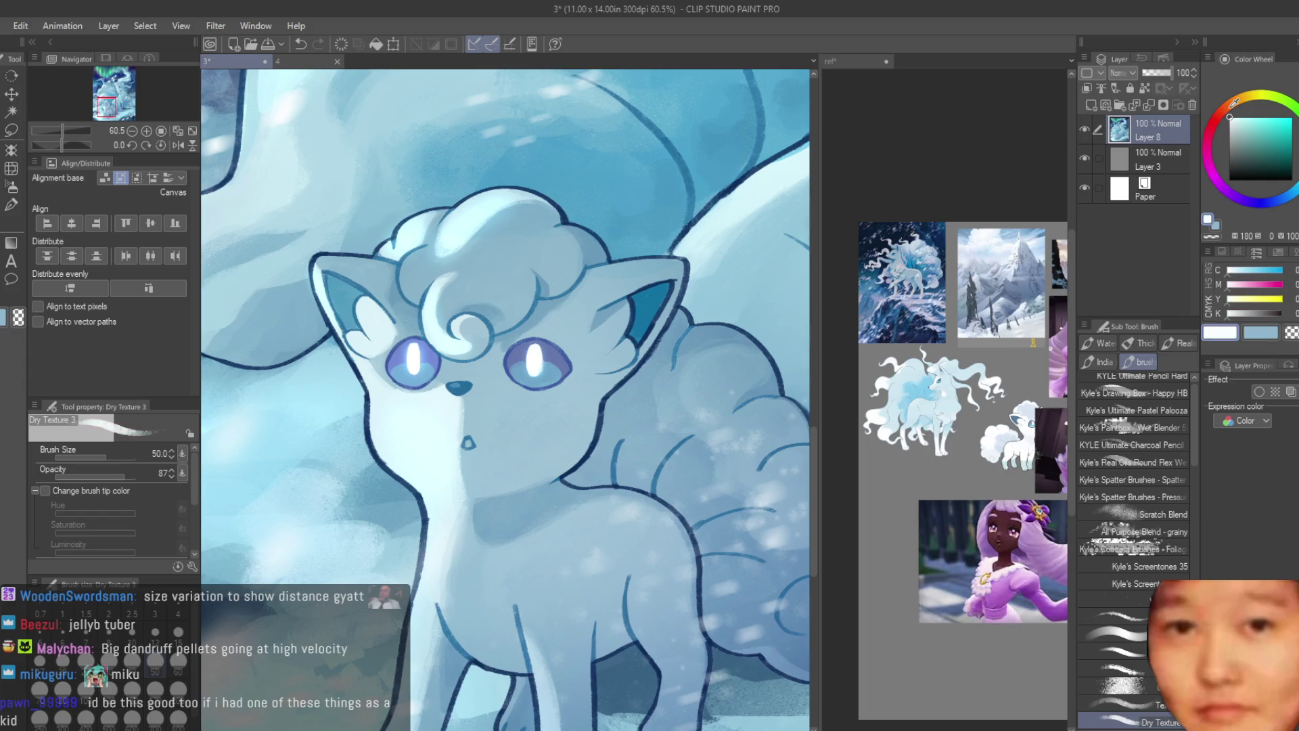
# Step: Set the brush to size 17 and paint white highlights along Vulpix's neck outline
pyautogui.click(40, 659)
pyautogui.scroll(1, 387, 424)
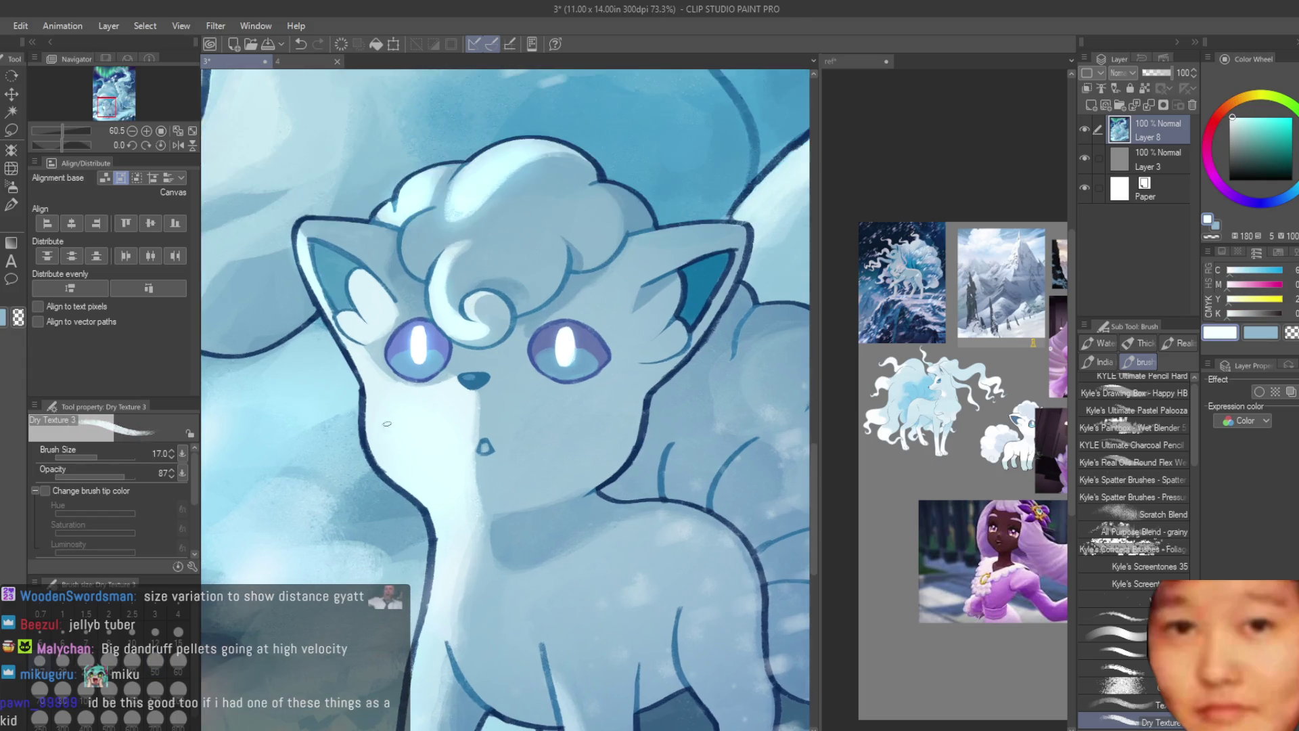
pyautogui.press(']')
pyautogui.press(']')
pyautogui.press(']')
pyautogui.press('[')
pyautogui.moveTo(379, 399); pyautogui.dragTo(369, 439)
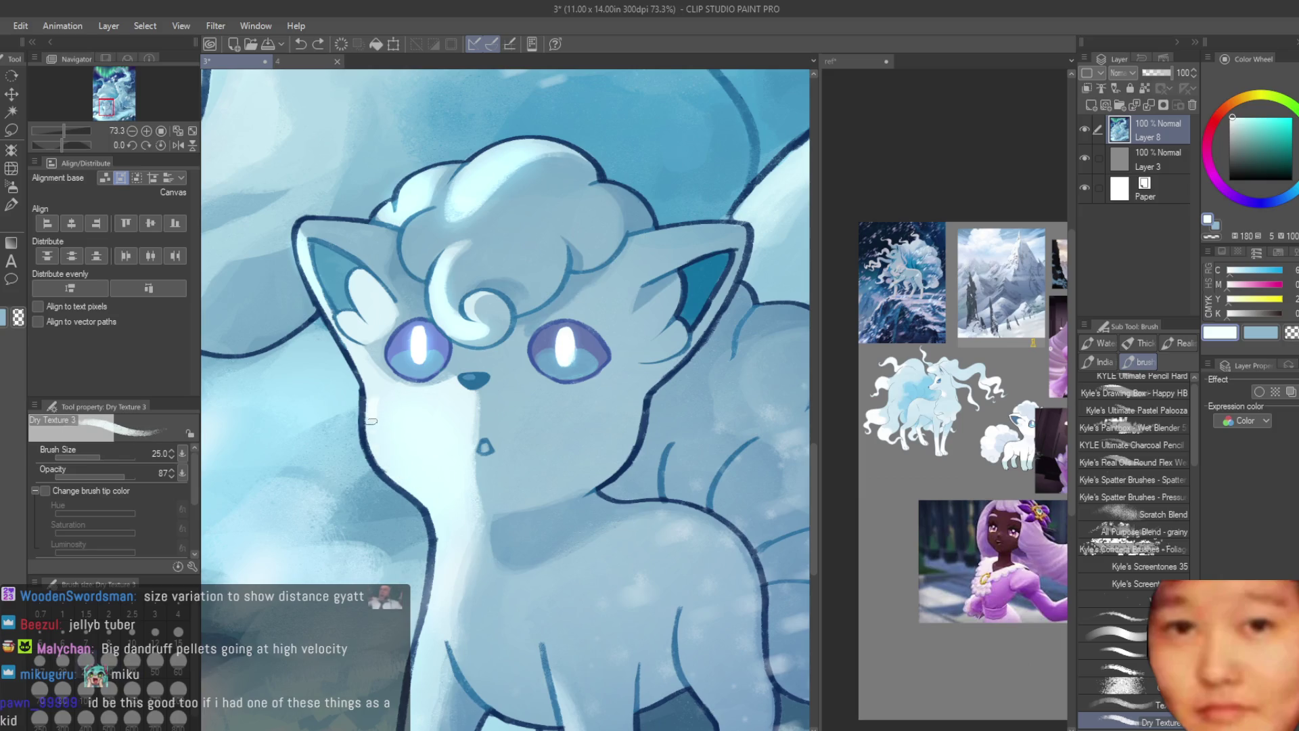
pyautogui.scroll(-1, 440, 514)
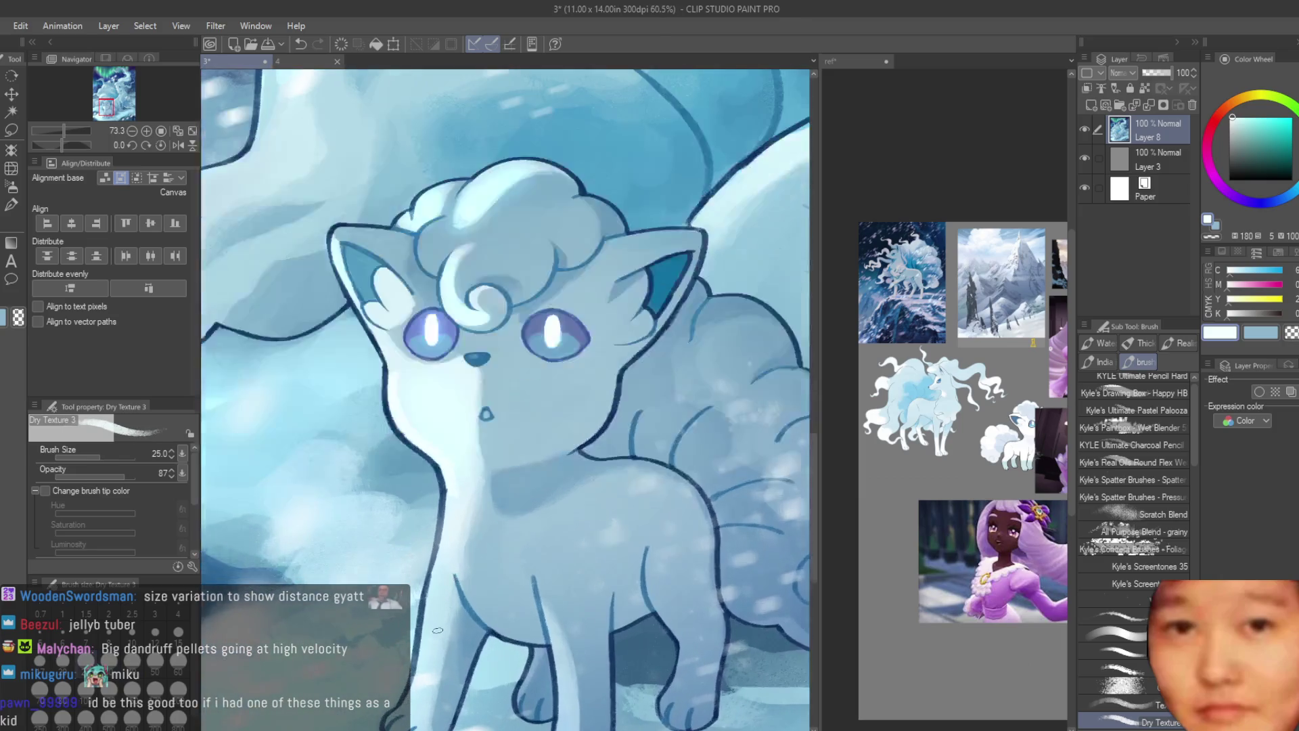
pyautogui.scroll(-2, 406, 440)
pyautogui.scroll(2, 388, 417)
pyautogui.scroll(-1, 366, 399)
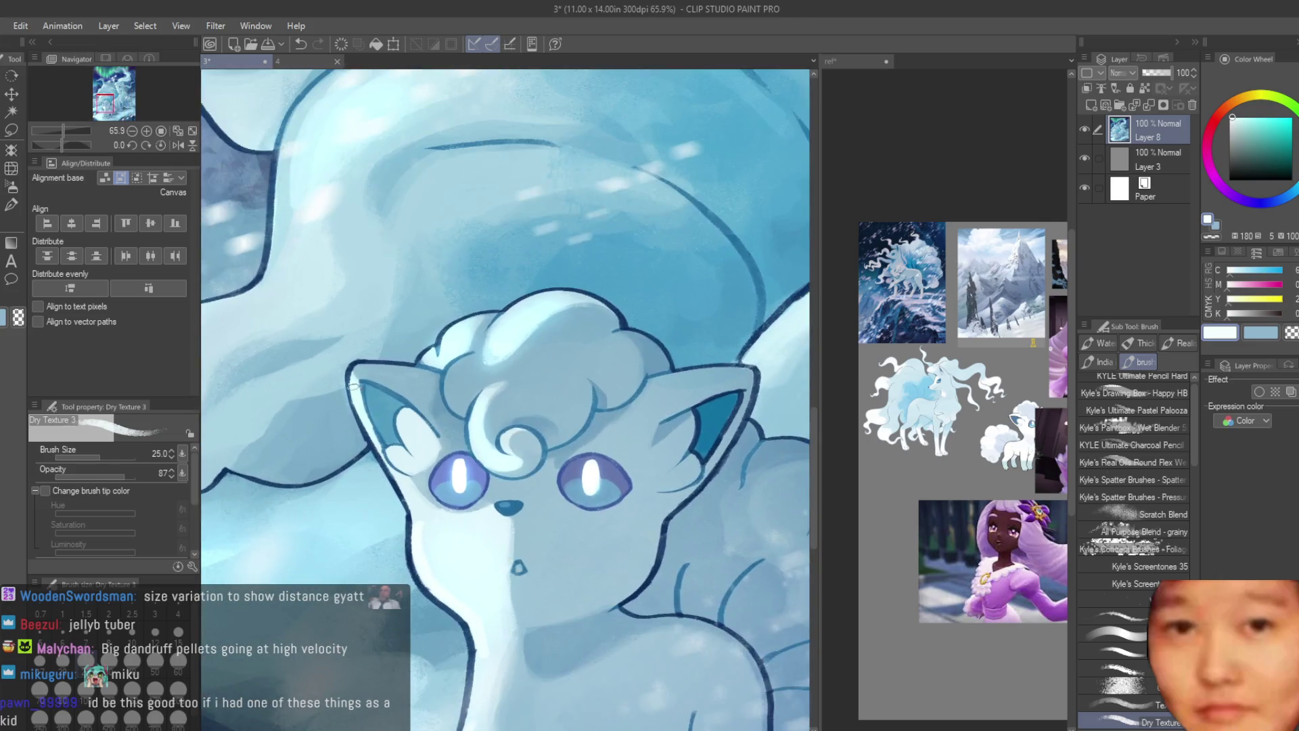
pyautogui.scroll(-5, 607, 458)
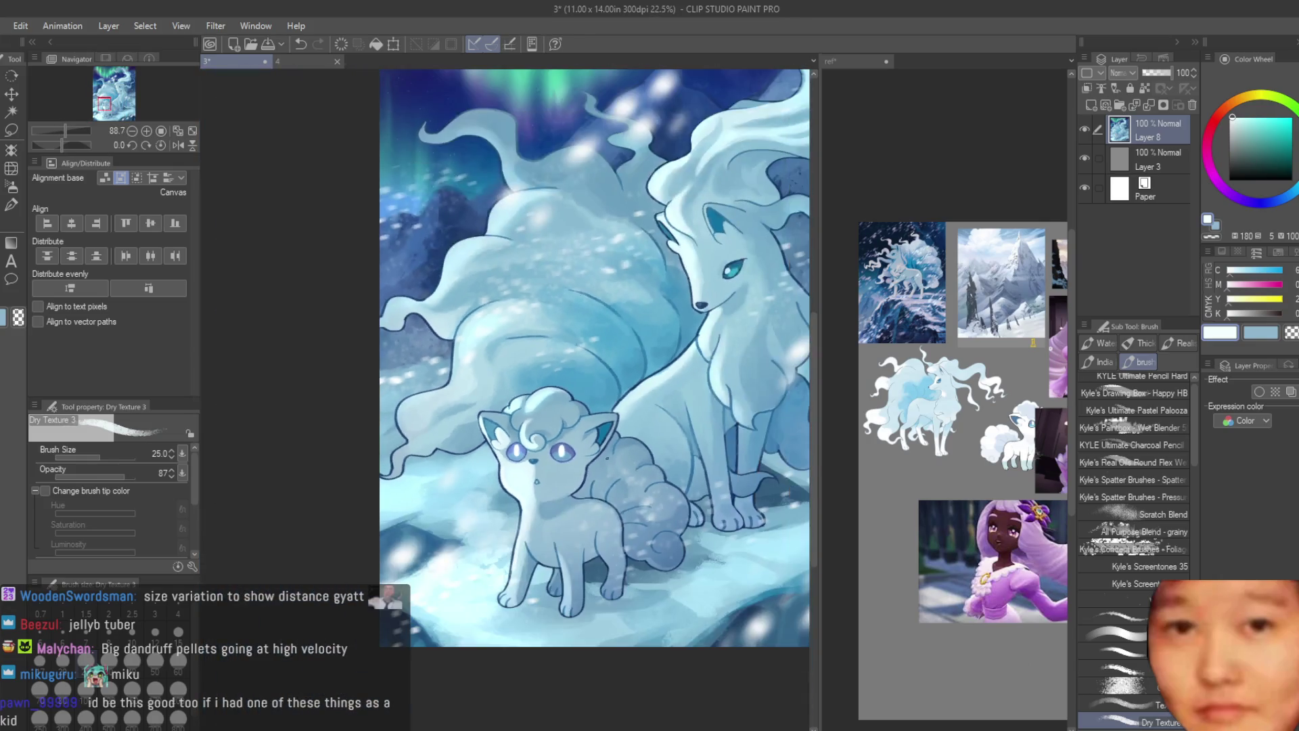
pyautogui.scroll(-2, 459, 383)
pyautogui.scroll(6, 527, 436)
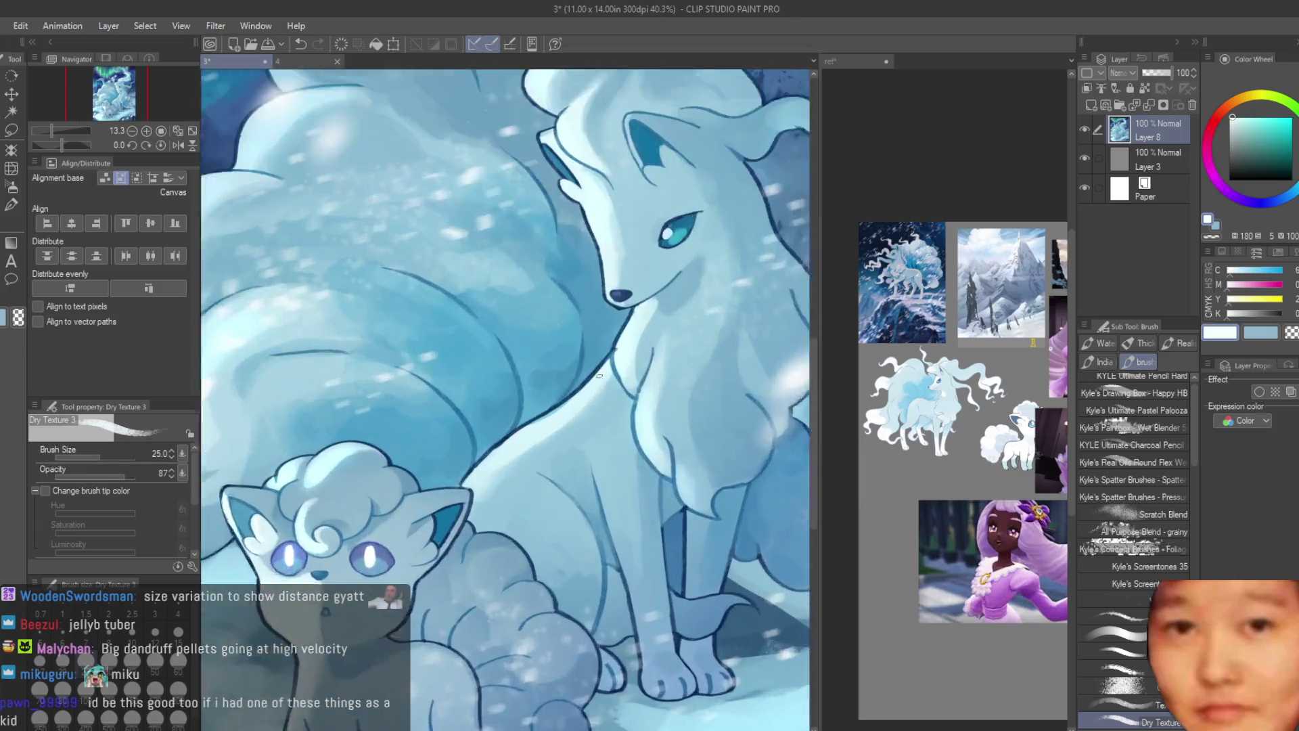
# Step: Sample blues from Ninetales' head and ear and dab dark blue into her ear
pyautogui.moveTo(1234, 128); pyautogui.dragTo(1237, 105)
pyautogui.scroll(-3, 497, 452)
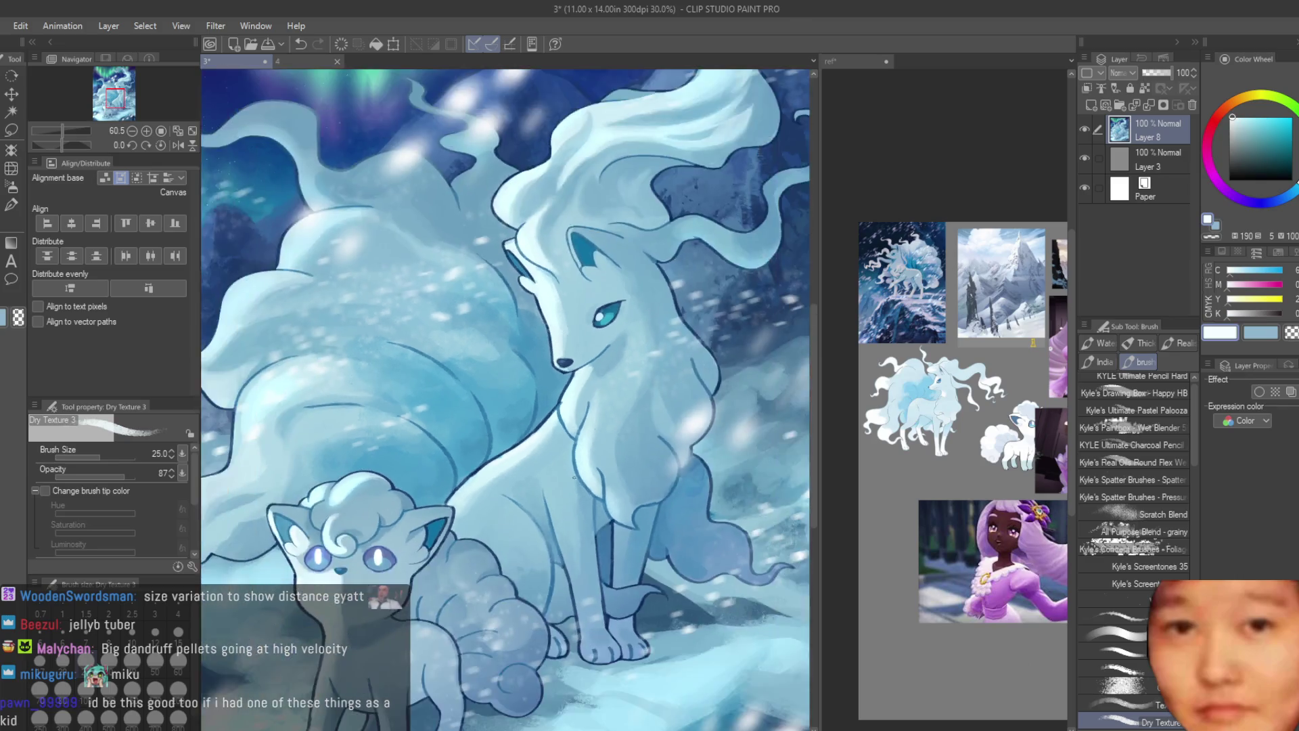
pyautogui.scroll(2, 538, 424)
pyautogui.scroll(1, 511, 301)
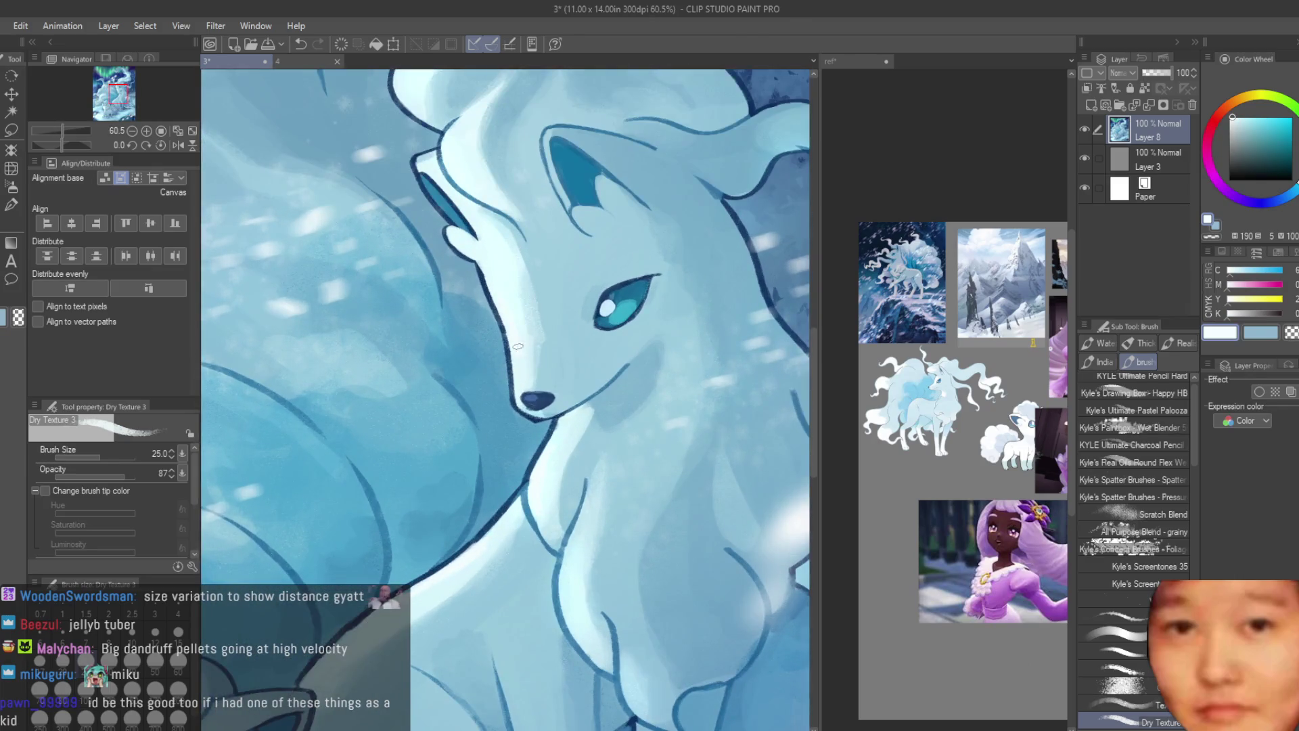
pyautogui.scroll(-3, 517, 345)
pyautogui.scroll(4, 569, 328)
pyautogui.keyDown('alt'); pyautogui.click(569, 328); pyautogui.keyUp('alt')
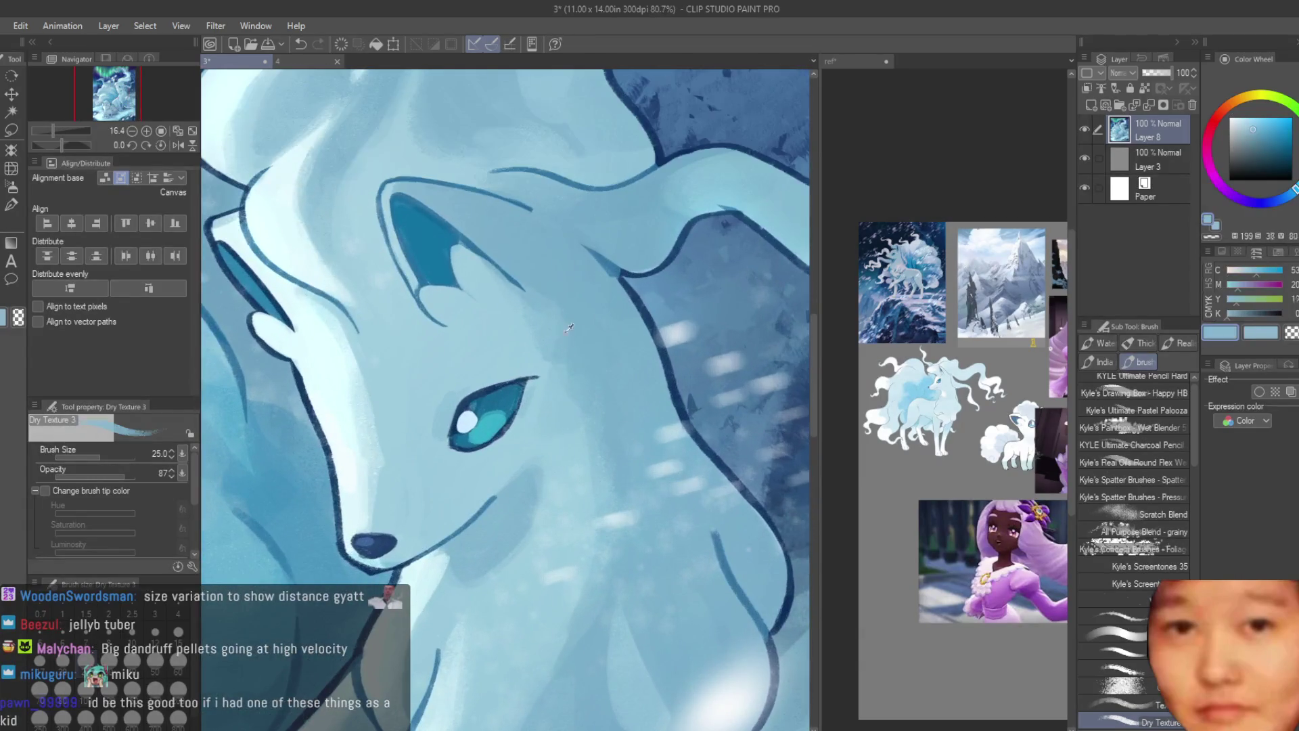
pyautogui.scroll(-3, 534, 381)
pyautogui.scroll(4, 546, 329)
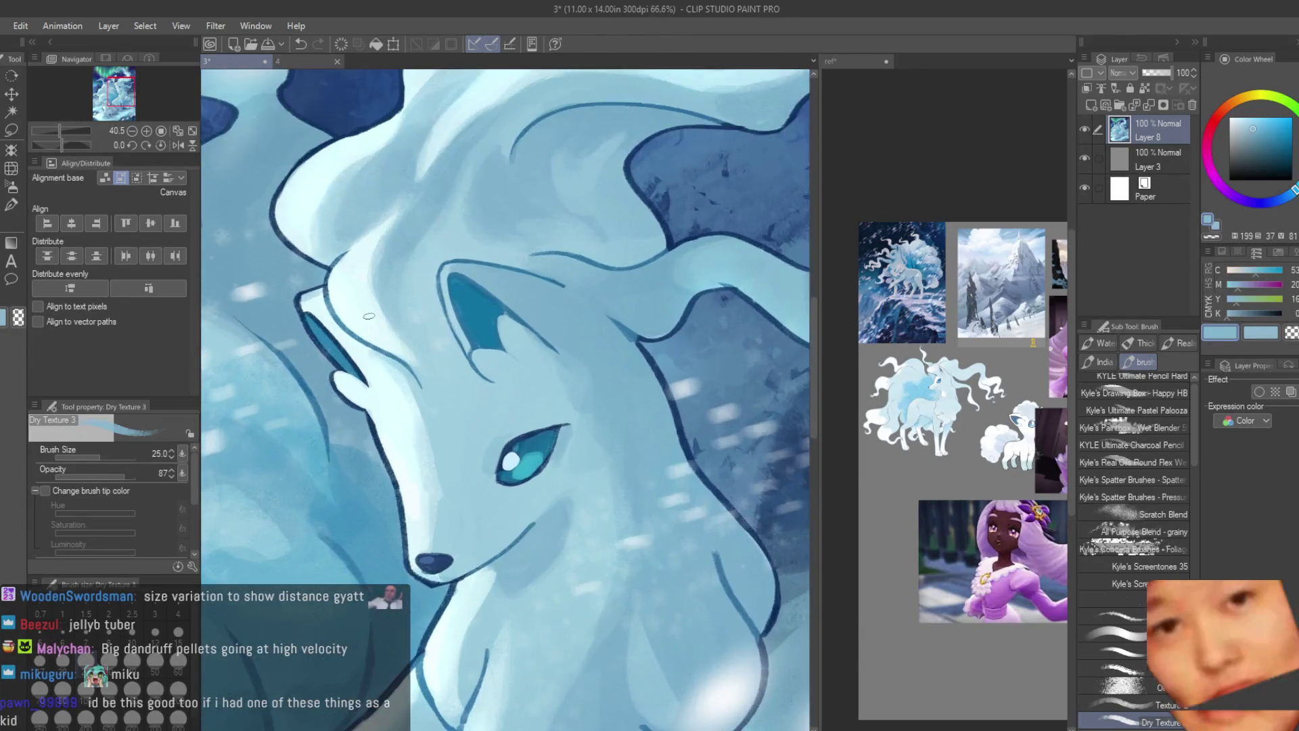
pyautogui.keyDown('alt'); pyautogui.click(547, 330); pyautogui.keyUp('alt')
pyautogui.scroll(2, 549, 333)
pyautogui.keyDown('alt'); pyautogui.click(581, 358); pyautogui.keyUp('alt')
pyautogui.click(577, 274)
# Step: Pick a brighter blue from the ear and save the painting as '3'
pyautogui.keyDown('alt'); pyautogui.click(551, 258); pyautogui.keyUp('alt')
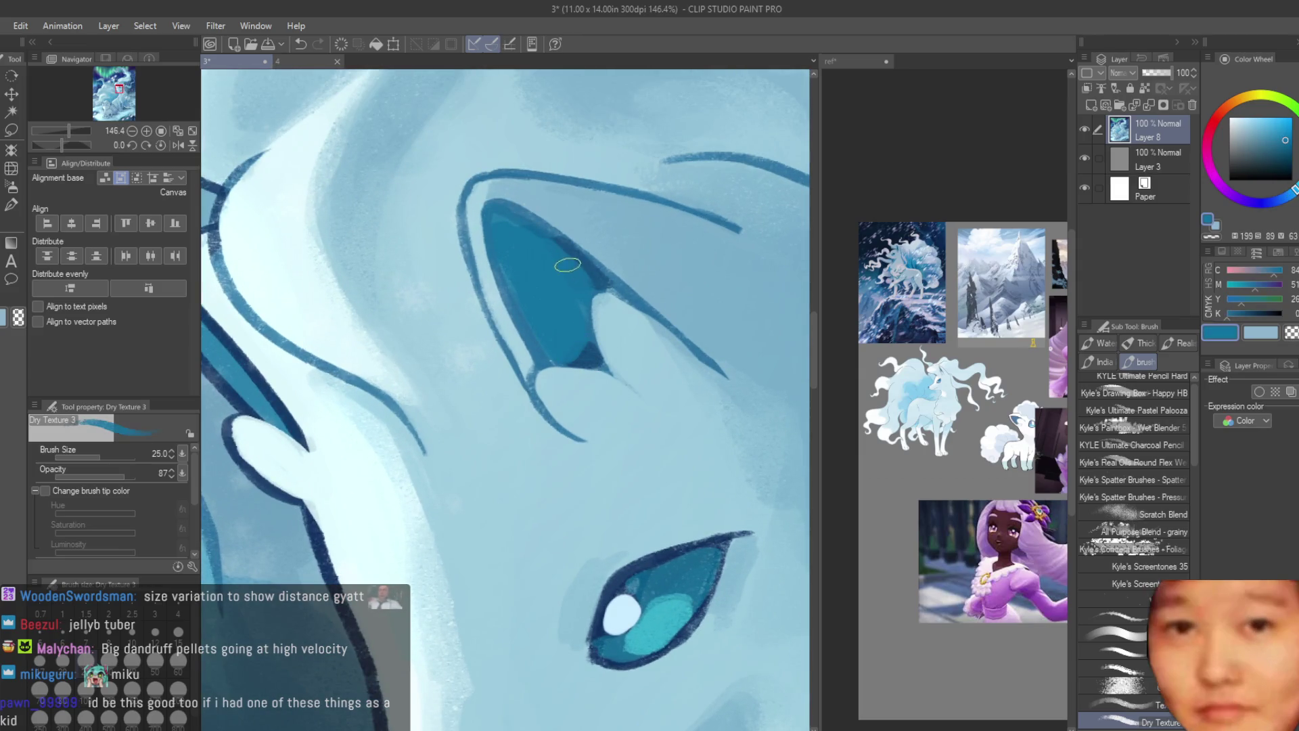
pyautogui.scroll(-6, 681, 258)
pyautogui.hotkey('ctrl', 's')
pyautogui.scroll(-2, 744, 270)
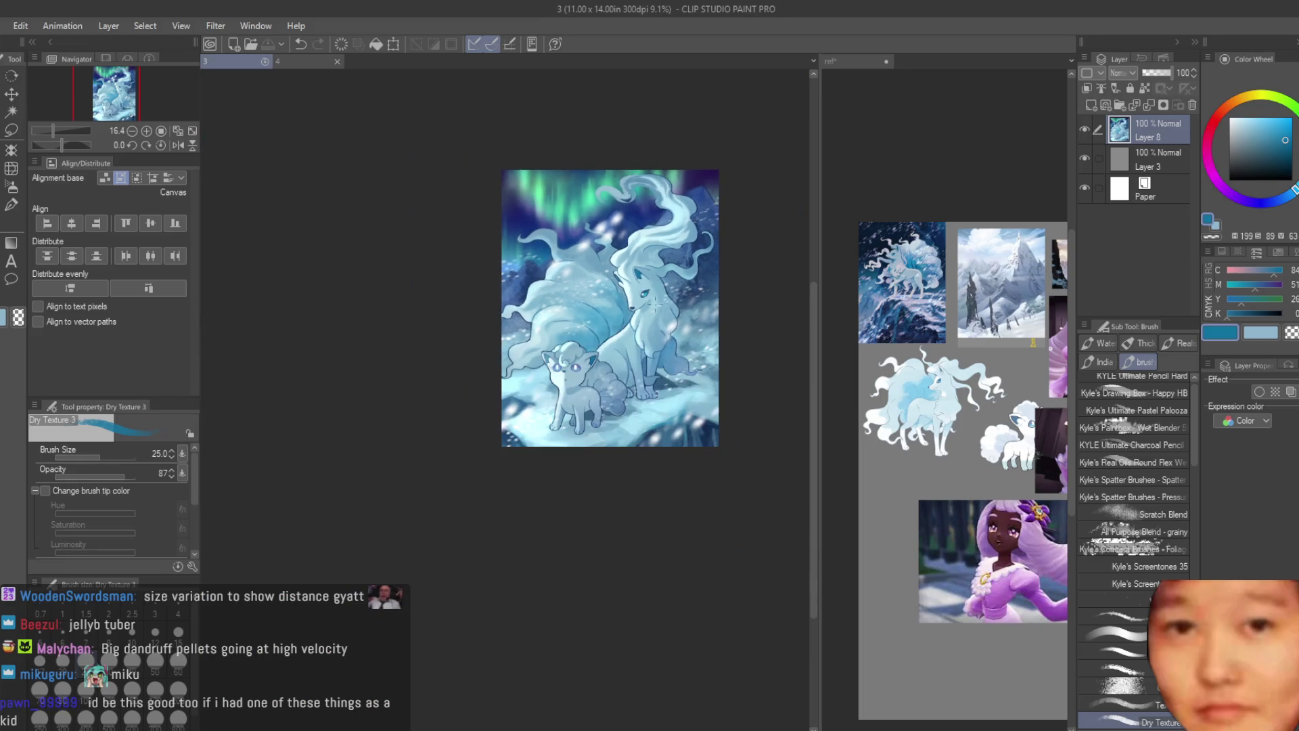
# Step: Paint a light-blue stroke along the tail curve and dark sky blue along its edge
pyautogui.scroll(1, 770, 284)
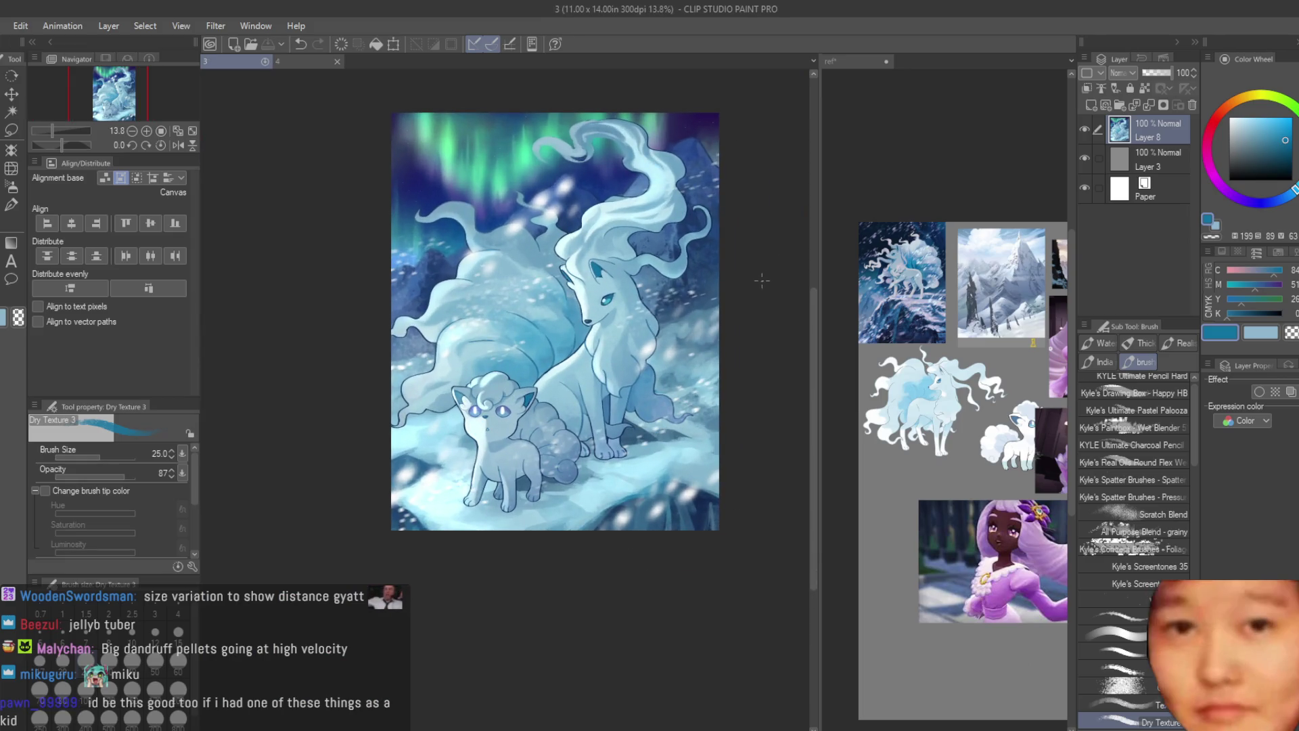
pyautogui.scroll(5, 438, 182)
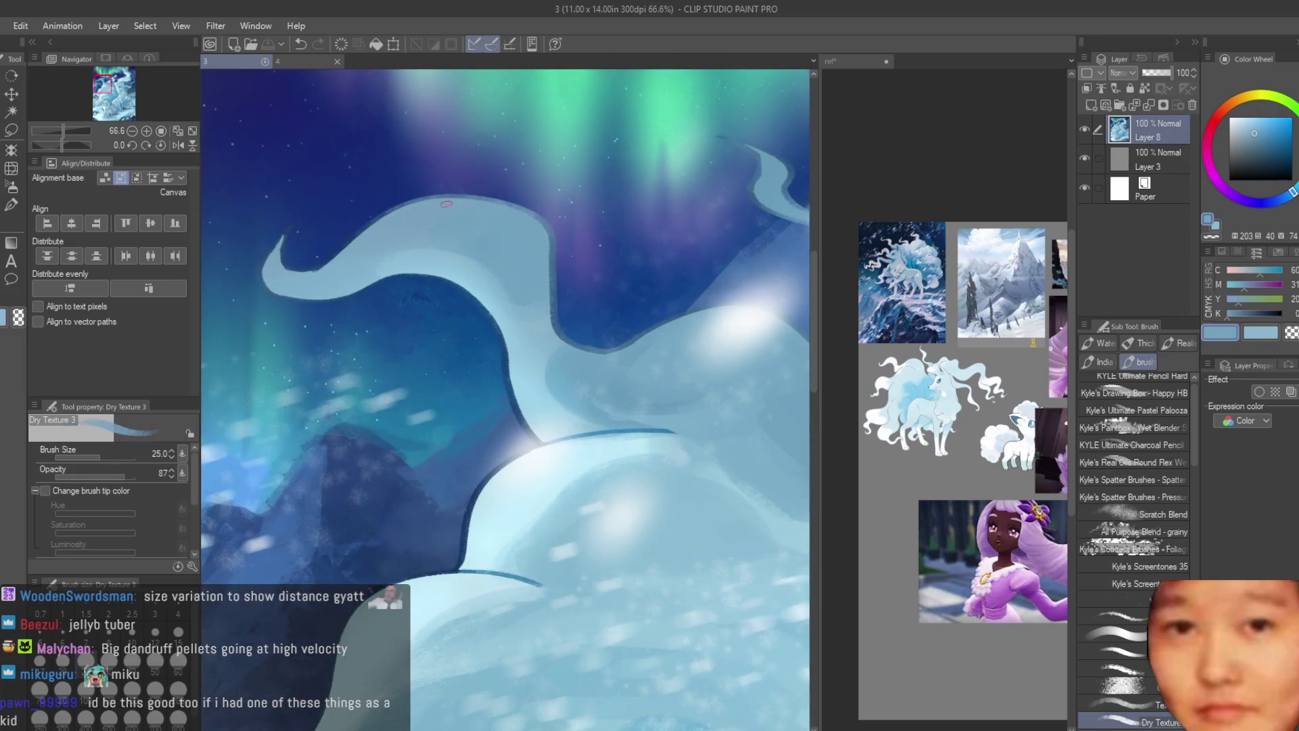
pyautogui.keyDown('alt'); pyautogui.click(559, 248); pyautogui.keyUp('alt')
pyautogui.scroll(-5, 532, 255)
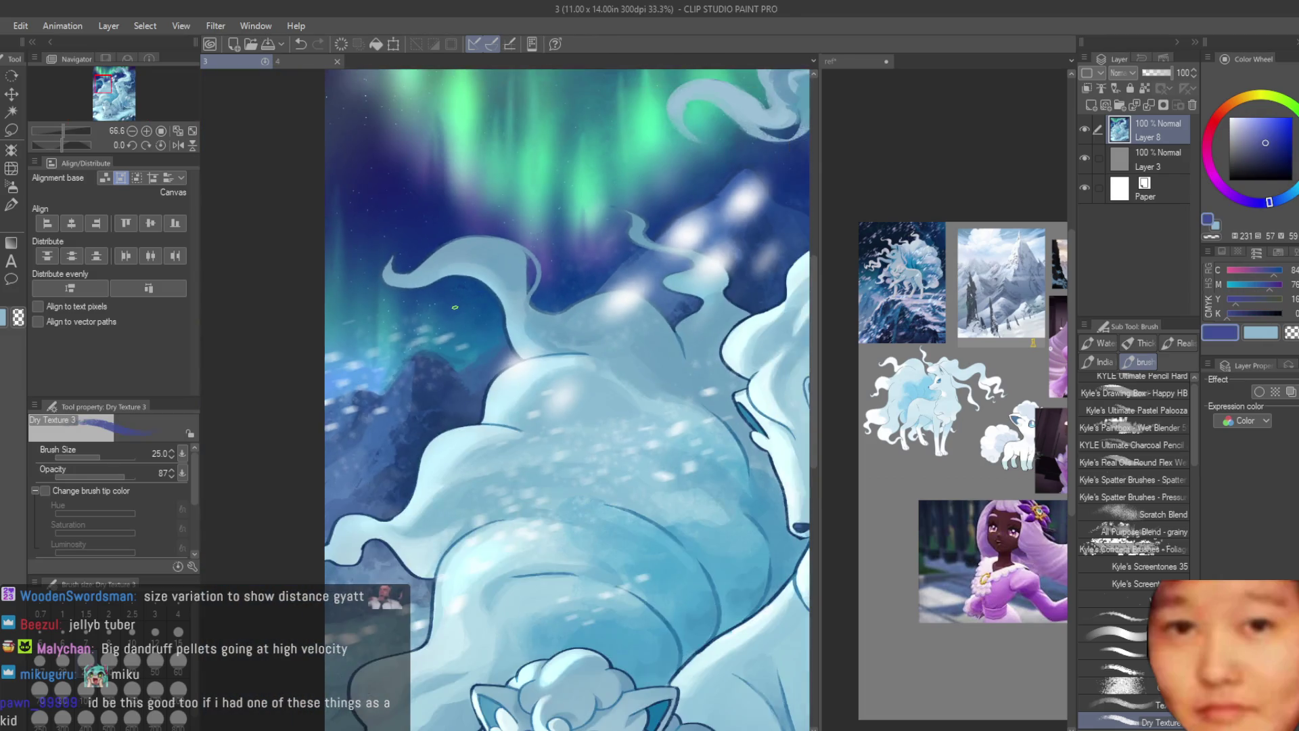
pyautogui.scroll(4, 418, 205)
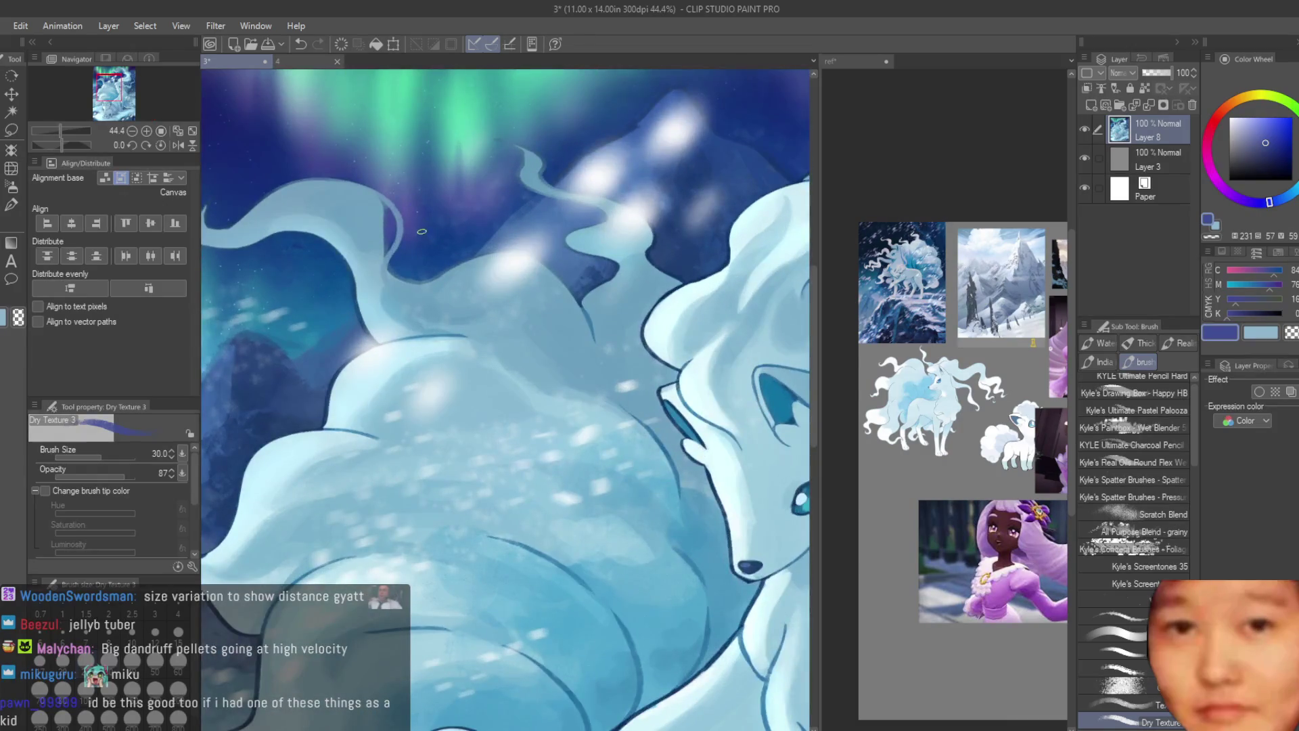
pyautogui.scroll(4, 354, 188)
pyautogui.keyDown('alt'); pyautogui.click(466, 233); pyautogui.keyUp('alt')
pyautogui.moveTo(467, 236)
pyautogui.mouseDown()
pyautogui.moveTo(541, 352)
pyautogui.moveTo(464, 464)
pyautogui.mouseUp()
pyautogui.keyDown('alt'); pyautogui.click(514, 440); pyautogui.keyUp('alt')
pyautogui.moveTo(501, 419); pyautogui.dragTo(527, 473)
# Step: Clean up the right tail edge with a short dark sky-blue stroke
pyautogui.scroll(-4, 528, 460)
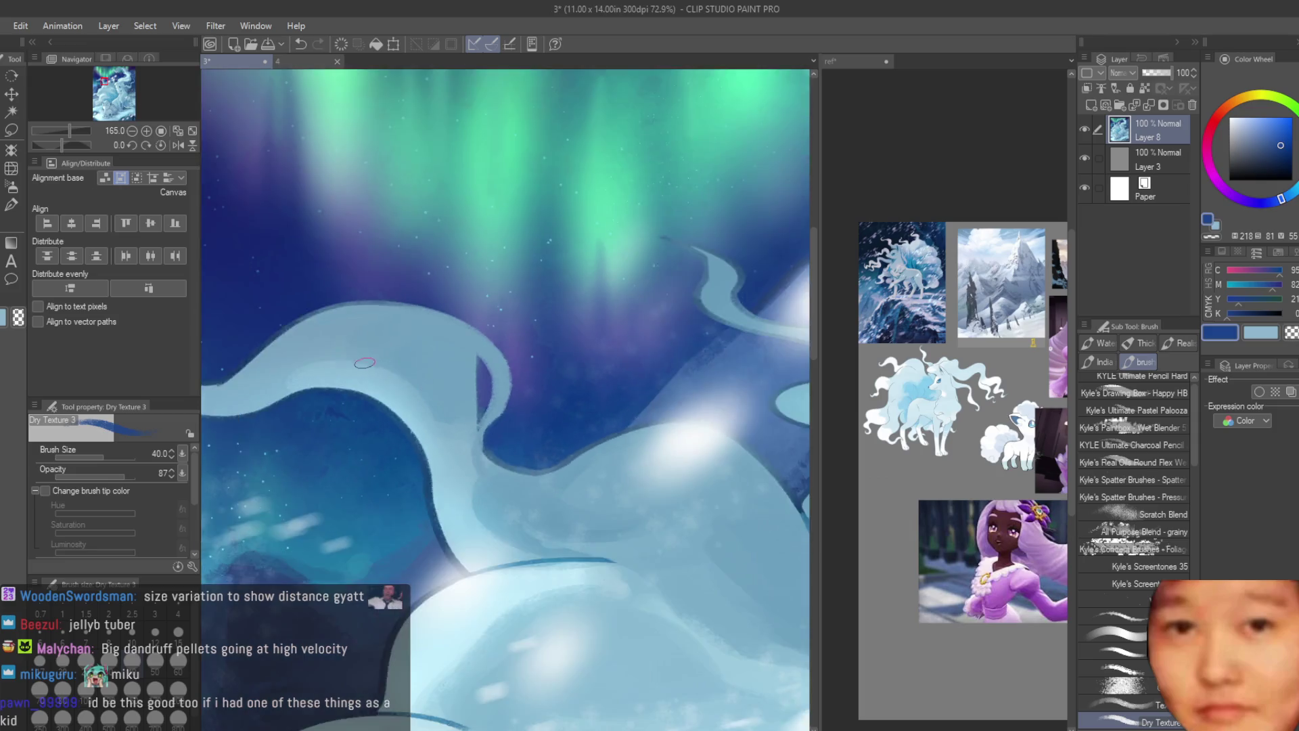
pyautogui.scroll(1, 565, 399)
pyautogui.keyDown('alt'); pyautogui.click(550, 417); pyautogui.keyUp('alt')
pyautogui.scroll(1, 636, 396)
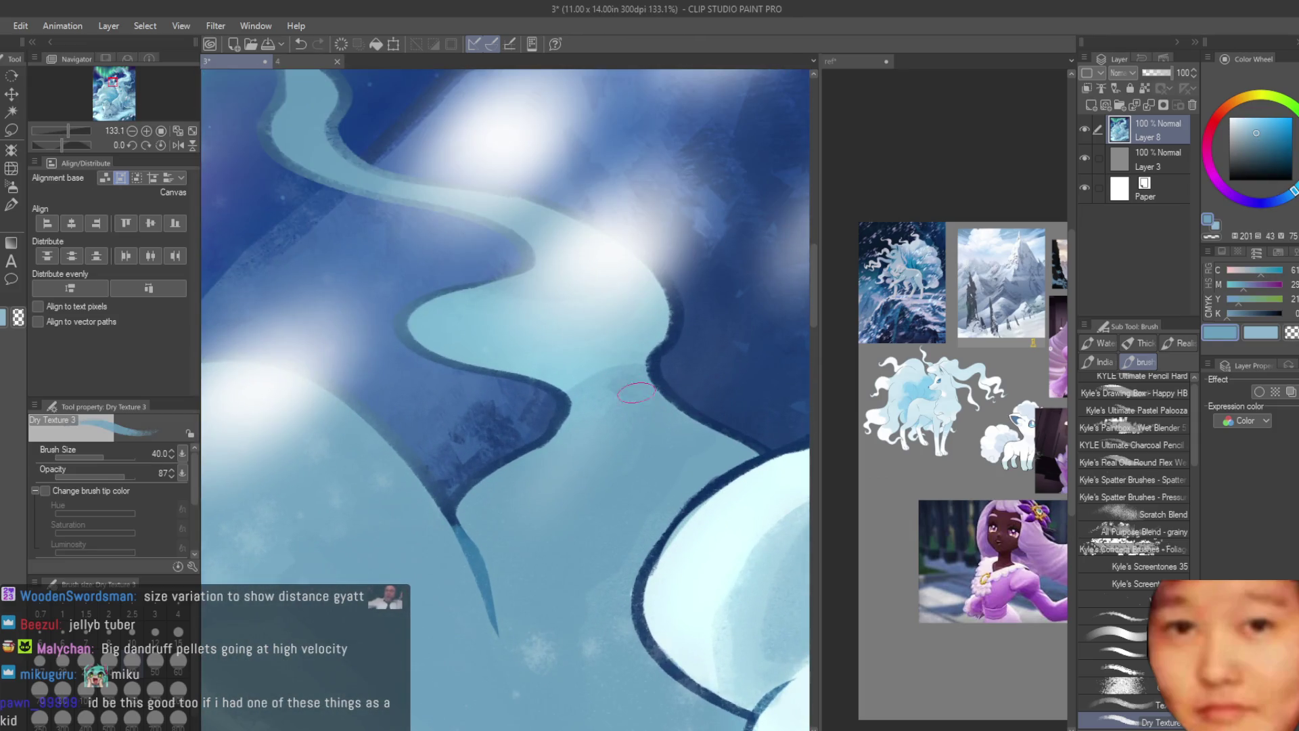
pyautogui.keyDown('alt'); pyautogui.click(765, 423); pyautogui.keyUp('alt')
pyautogui.moveTo(765, 423); pyautogui.dragTo(799, 436)
pyautogui.scroll(-2, 741, 405)
pyautogui.keyDown('alt'); pyautogui.click(741, 404); pyautogui.keyUp('alt')
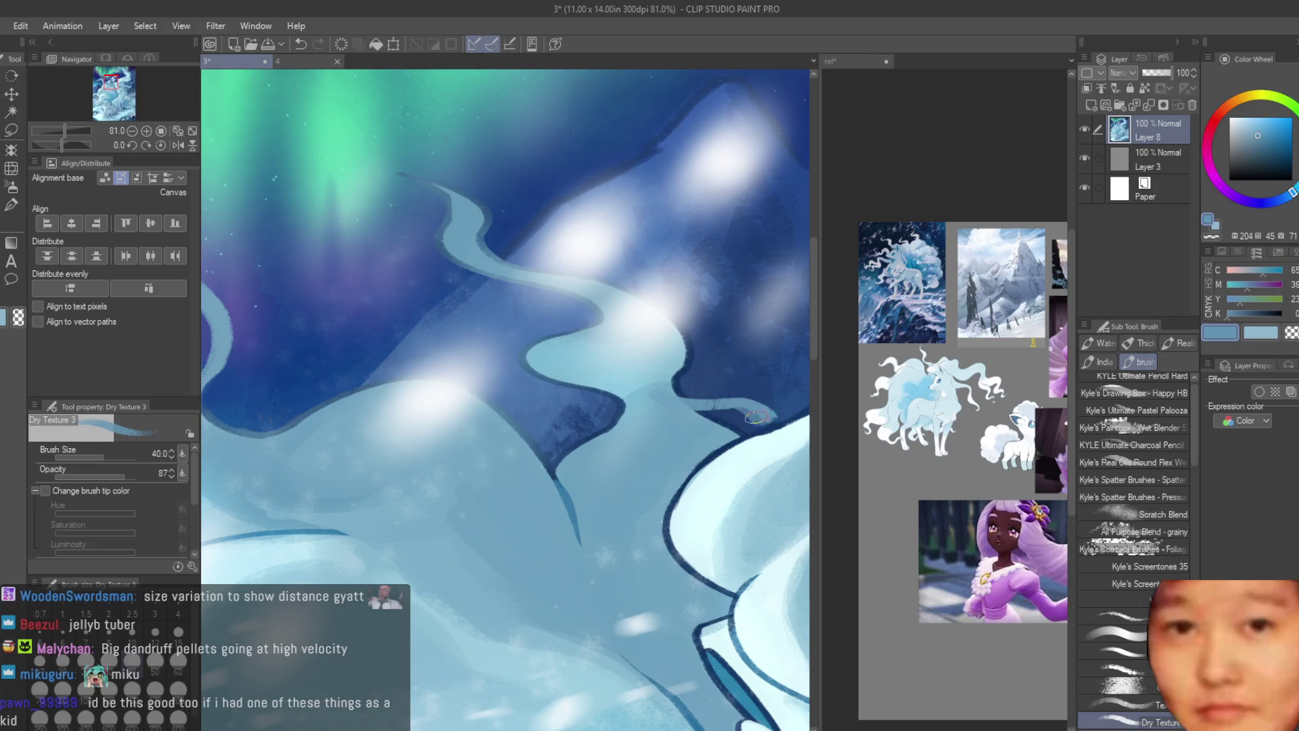
pyautogui.scroll(-8, 768, 421)
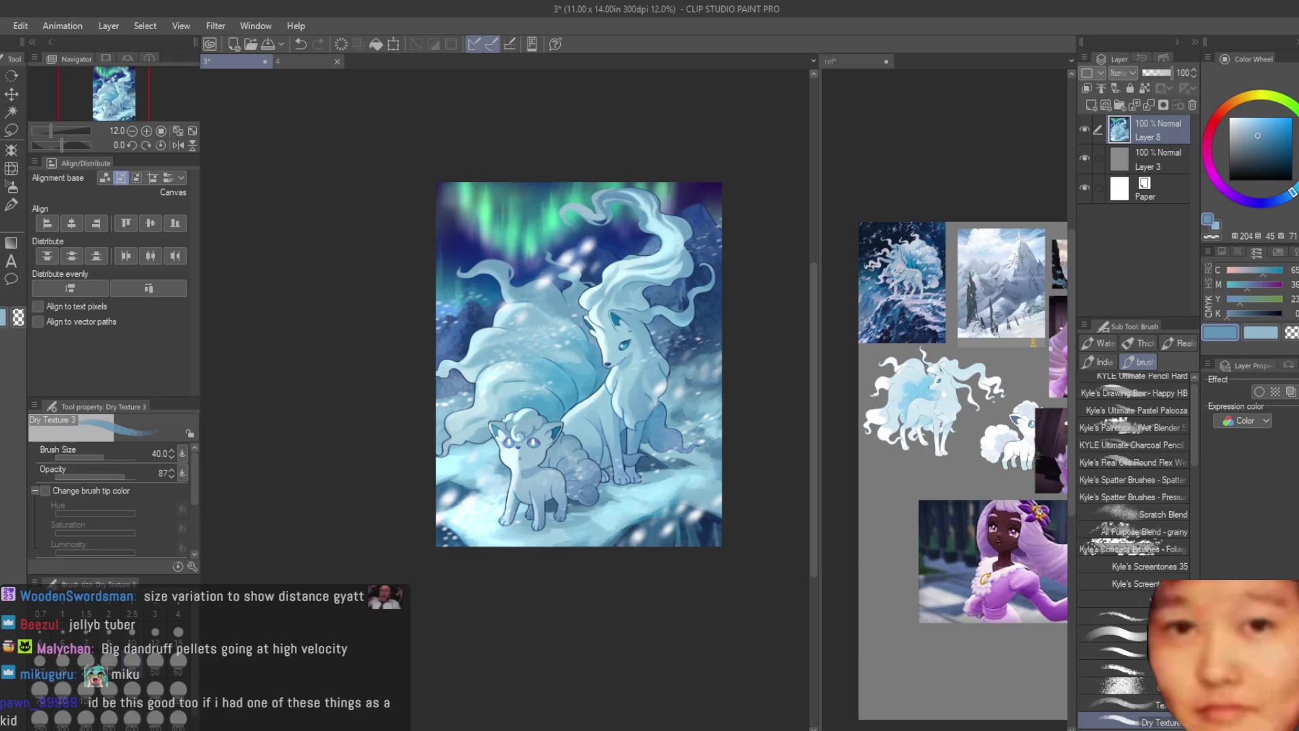
# Step: Save the painting, check the ref document, and return to document 3
pyautogui.hotkey('ctrl', 's')
pyautogui.scroll(1, 735, 506)
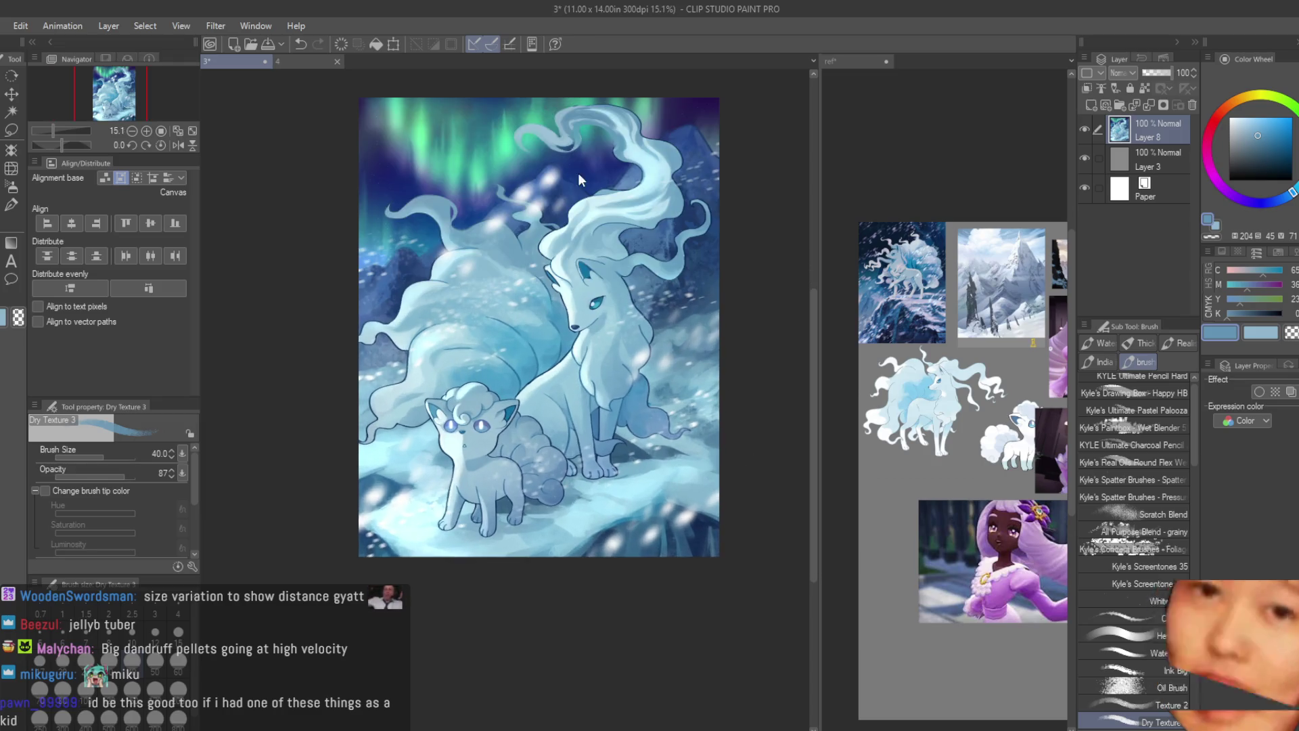
pyautogui.click(878, 67)
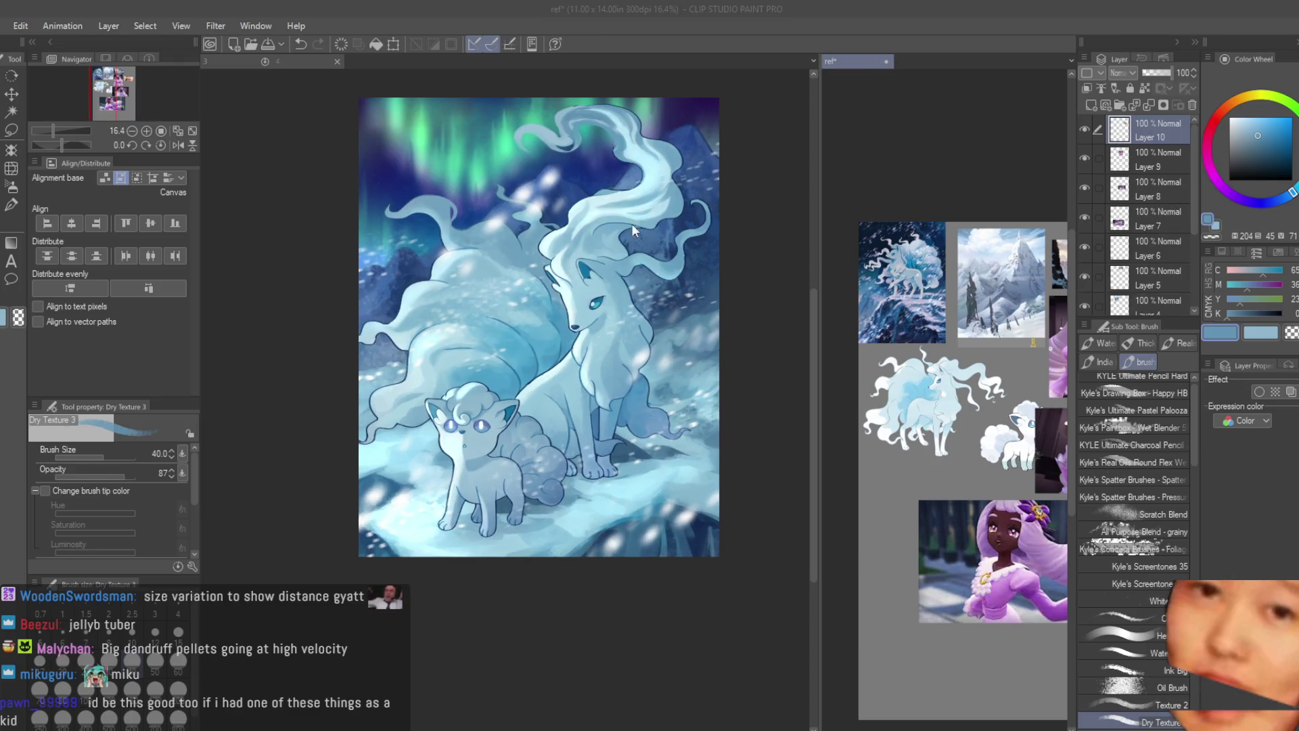
pyautogui.click(292, 68)
pyautogui.scroll(3, 839, 548)
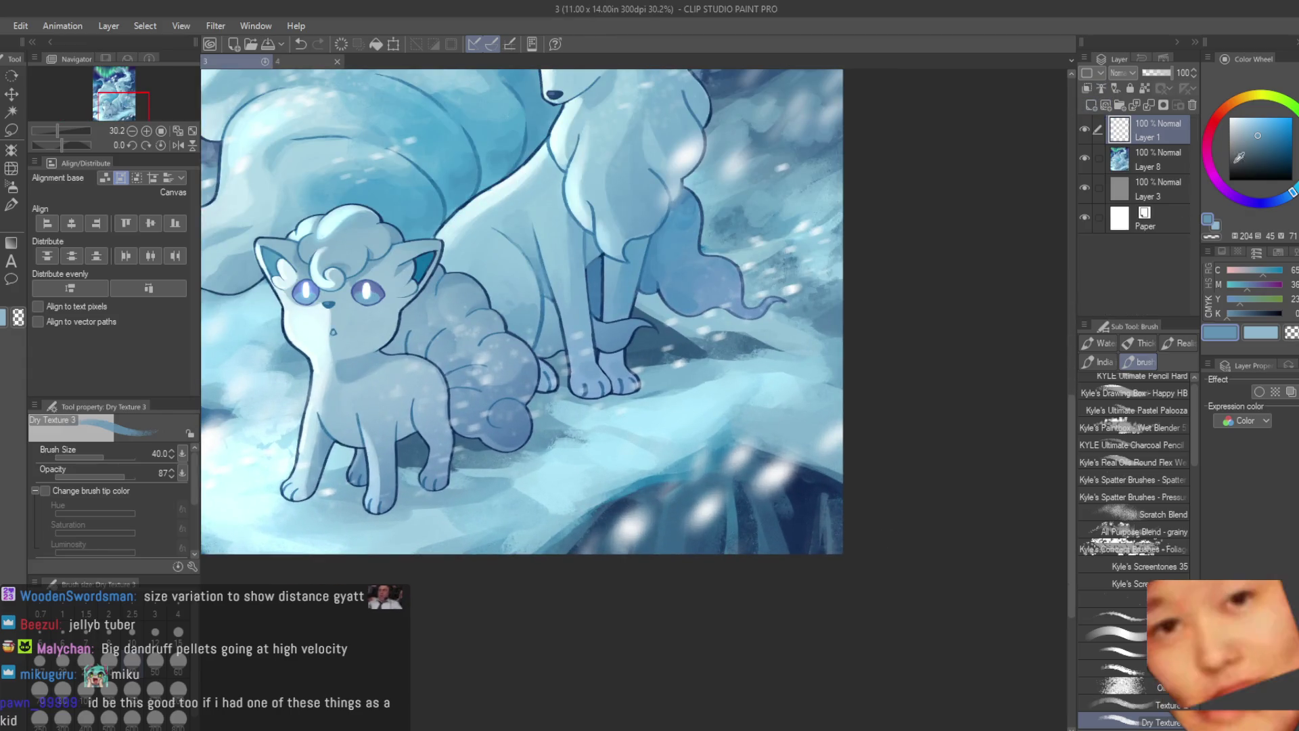